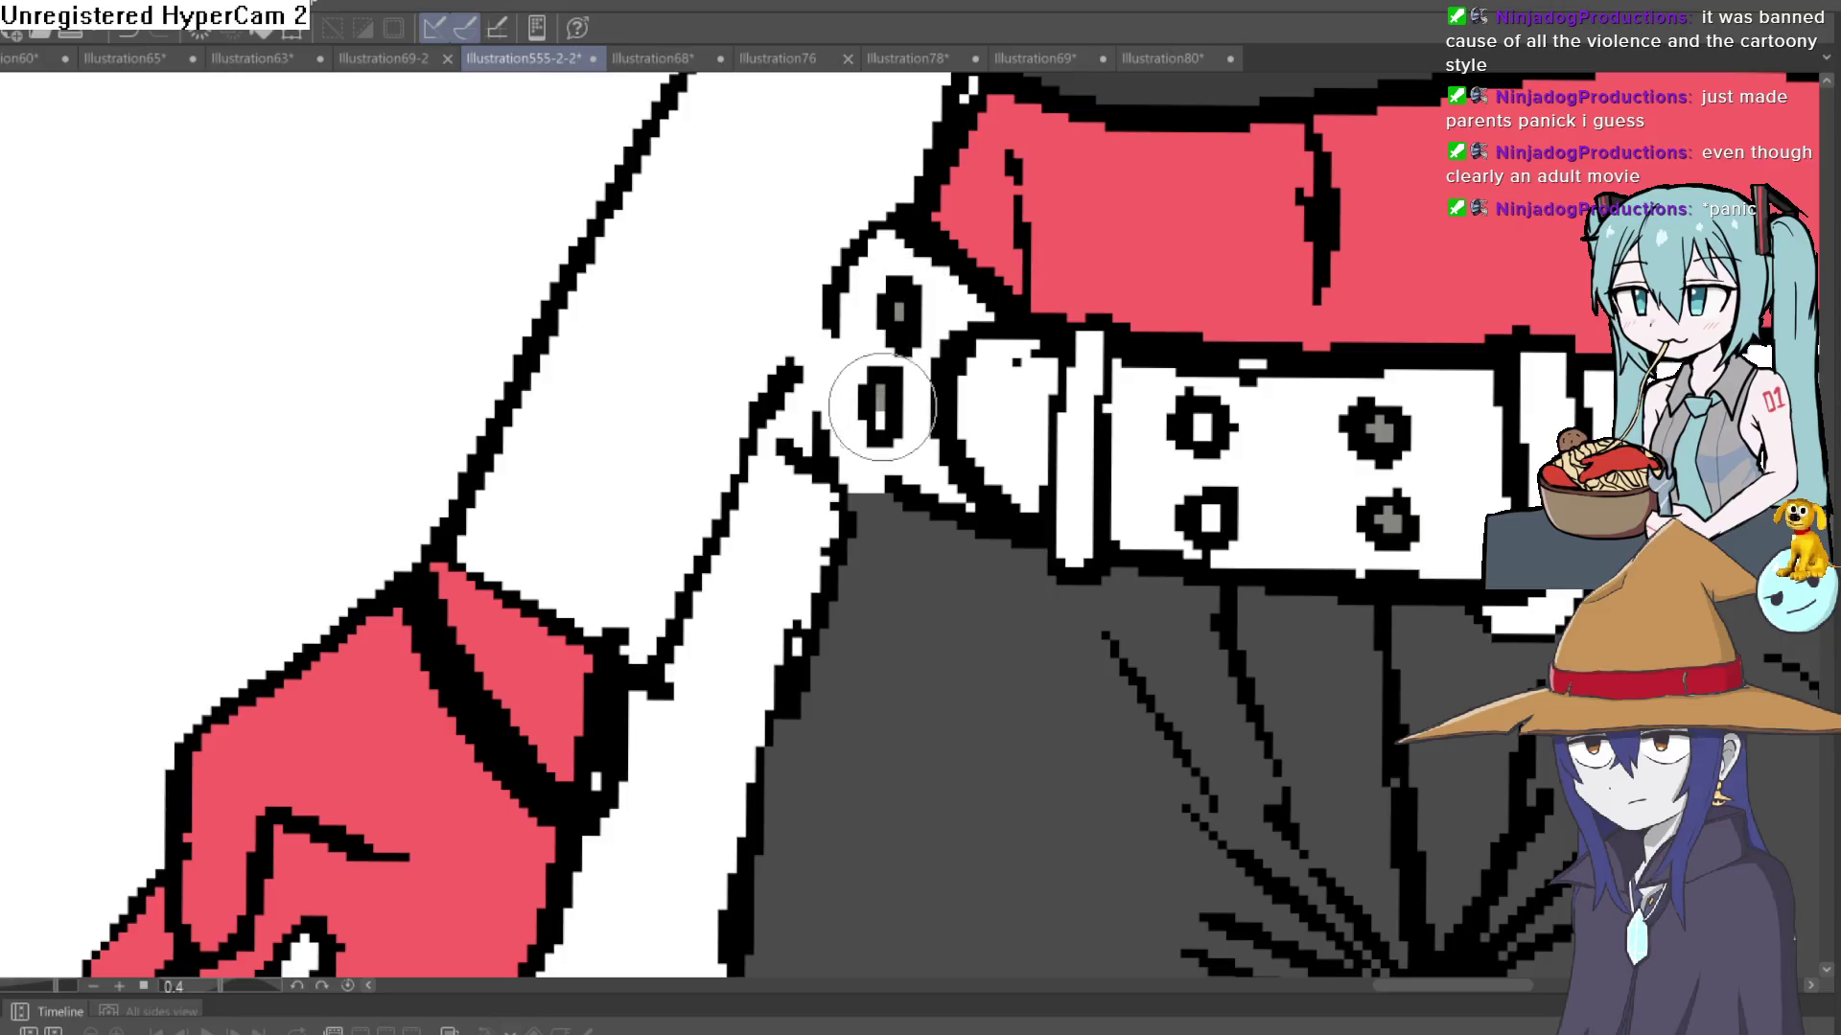
- Fill the white centre of a belt stud grey, then zoom back out to the characters
{"action": "left_click_drag", "start_coordinate": [915, 397], "coordinate": [860, 414]}
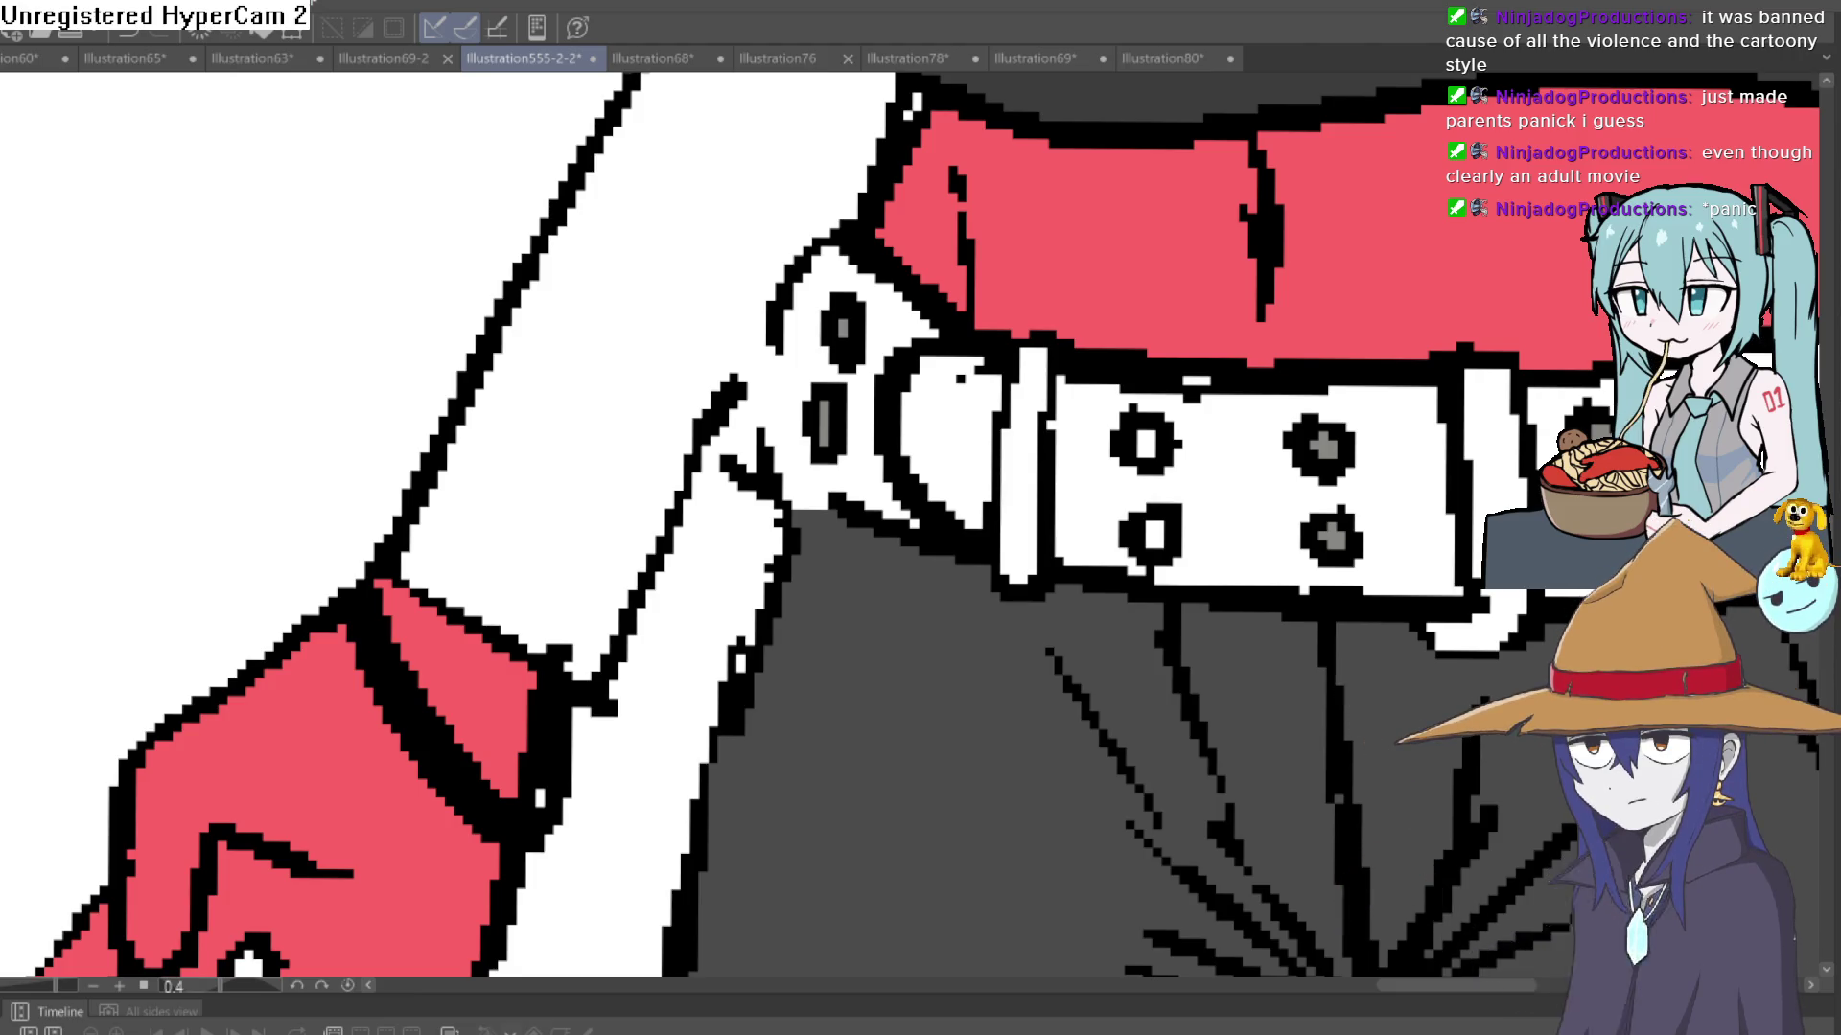
{"action": "left_click", "coordinate": [1145, 443]}
{"action": "left_click", "coordinate": [1150, 532]}
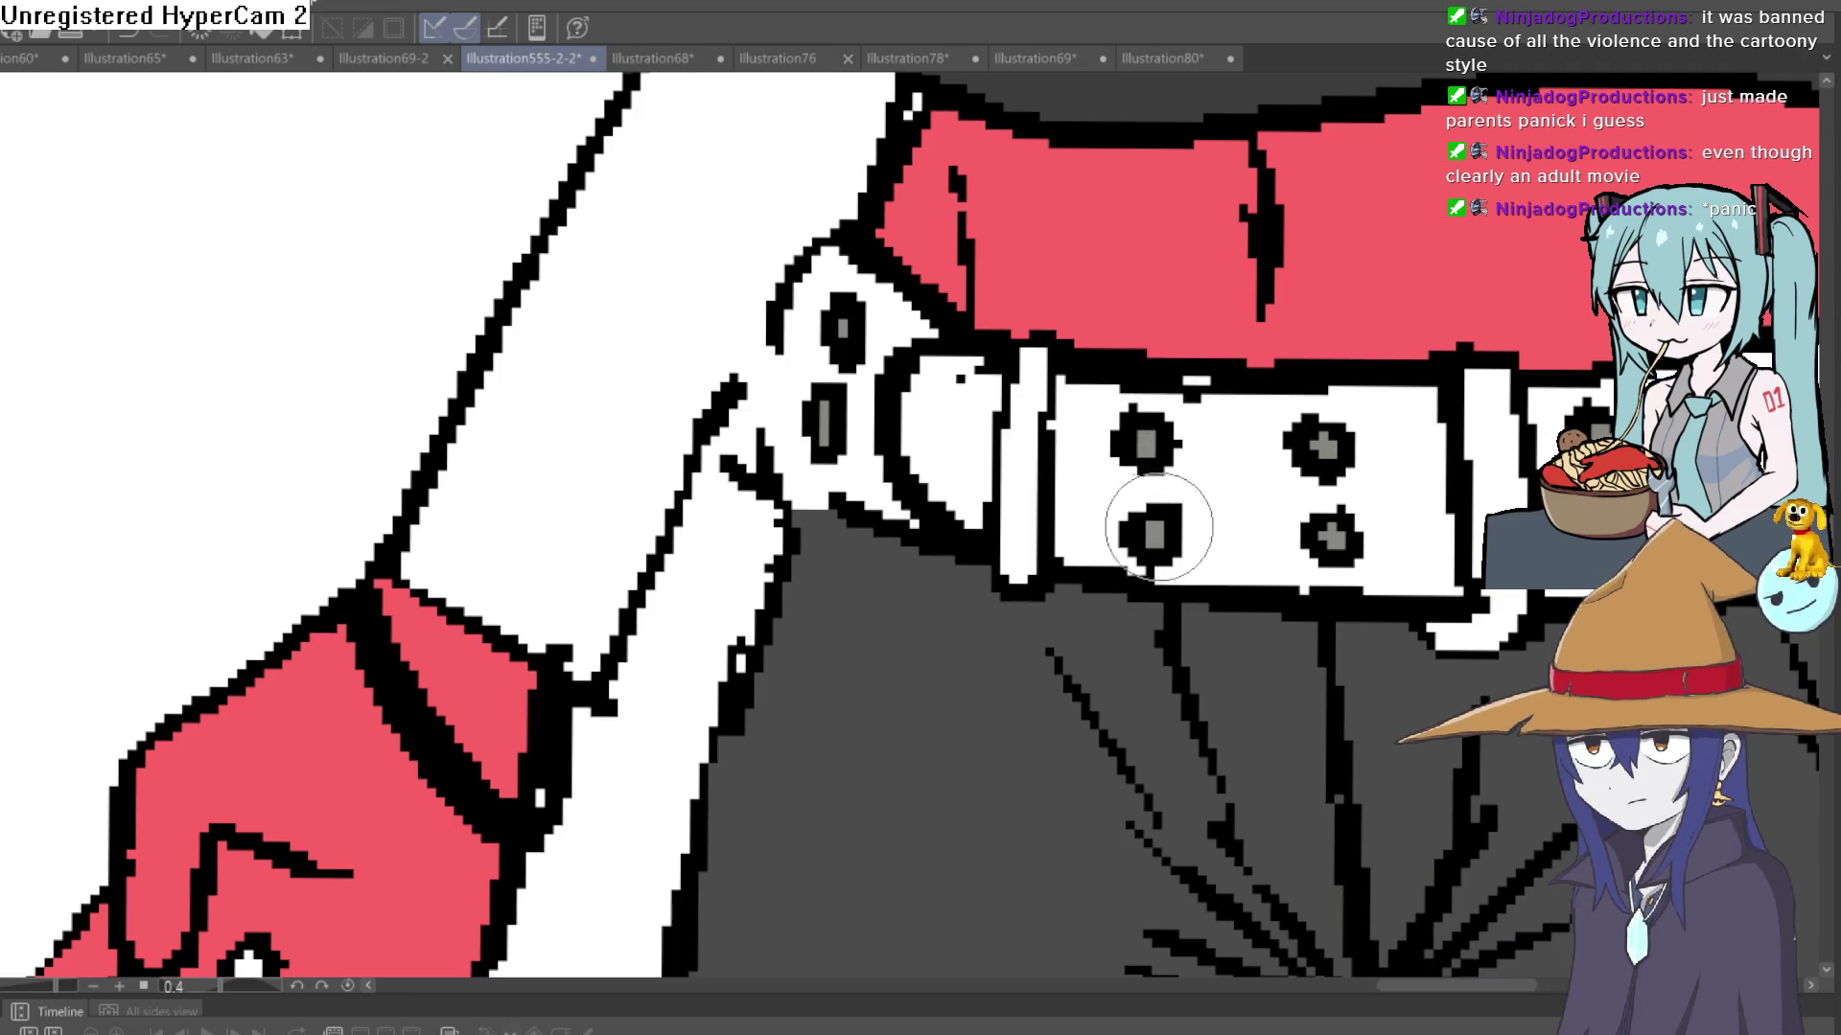
{"action": "scroll", "coordinate": [1471, 430], "scroll_direction": "down", "scroll_amount": 6}
- Paint the red girl's belt buckle grey with light grey diagonal highlight stripes
{"action": "left_click_drag", "start_coordinate": [1471, 430], "coordinate": [1314, 426]}
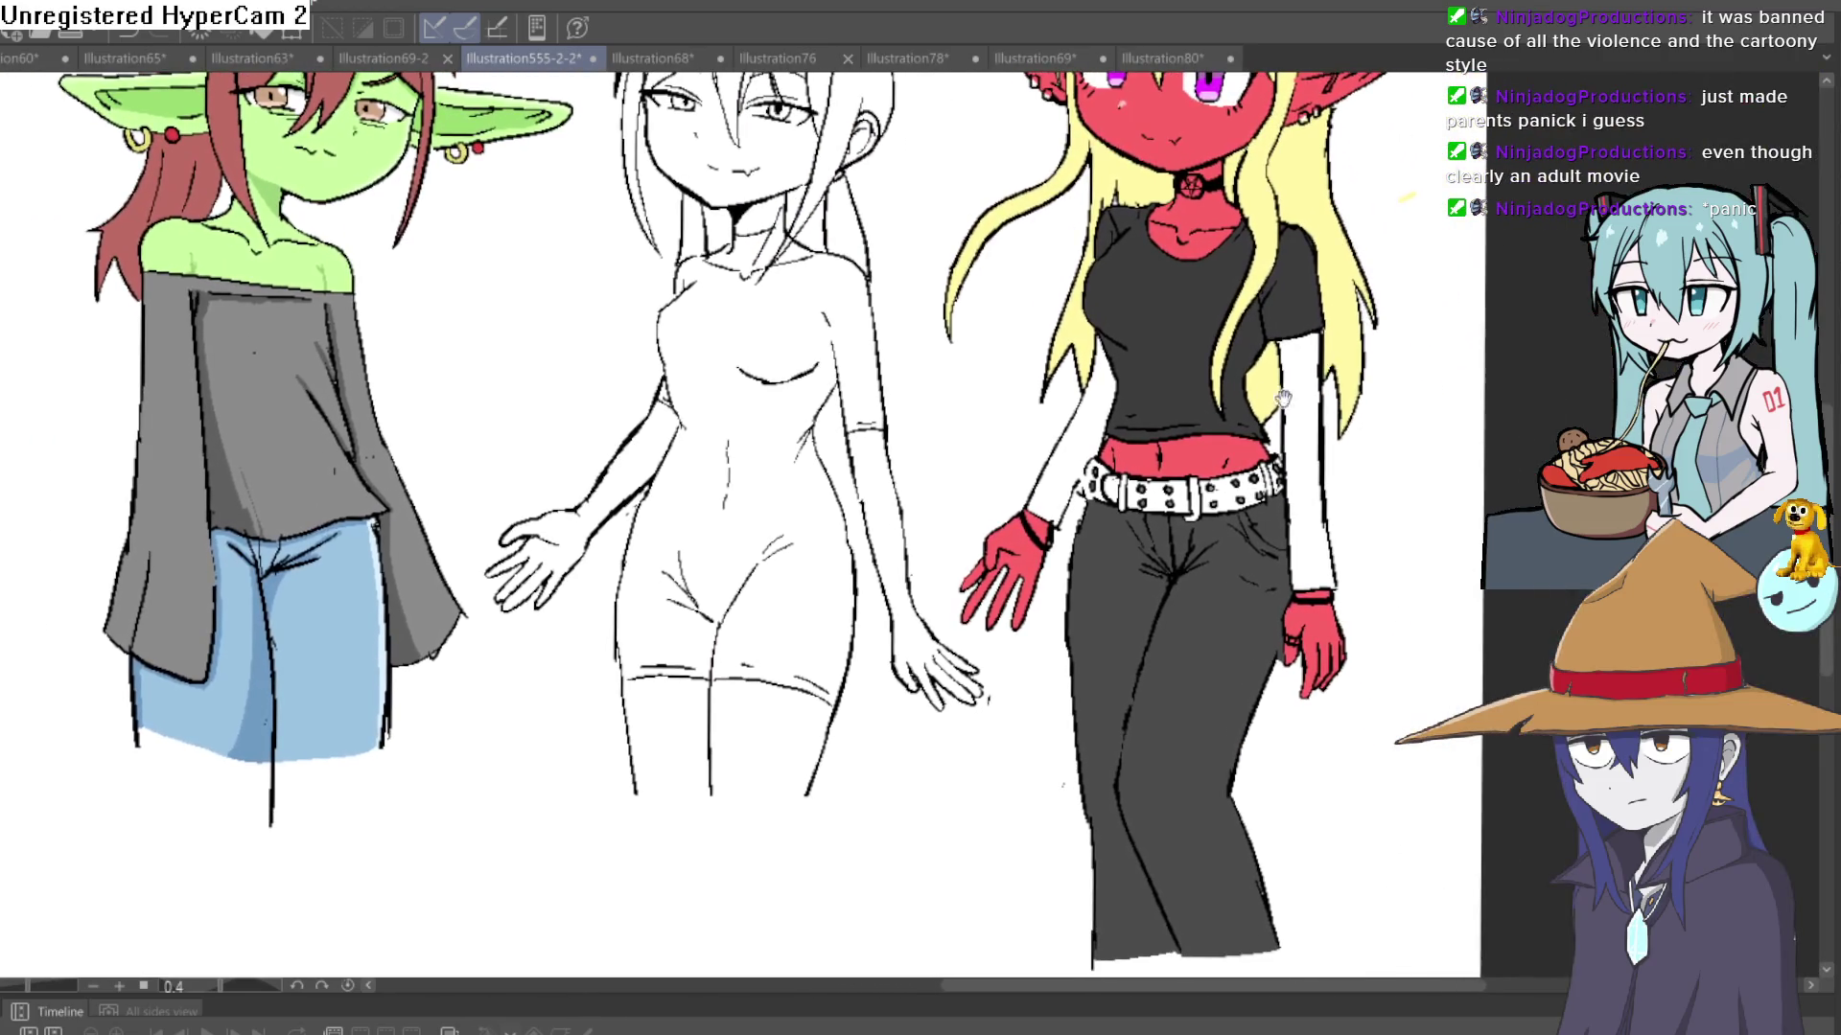
{"action": "scroll", "coordinate": [1205, 572], "scroll_direction": "up", "scroll_amount": 2}
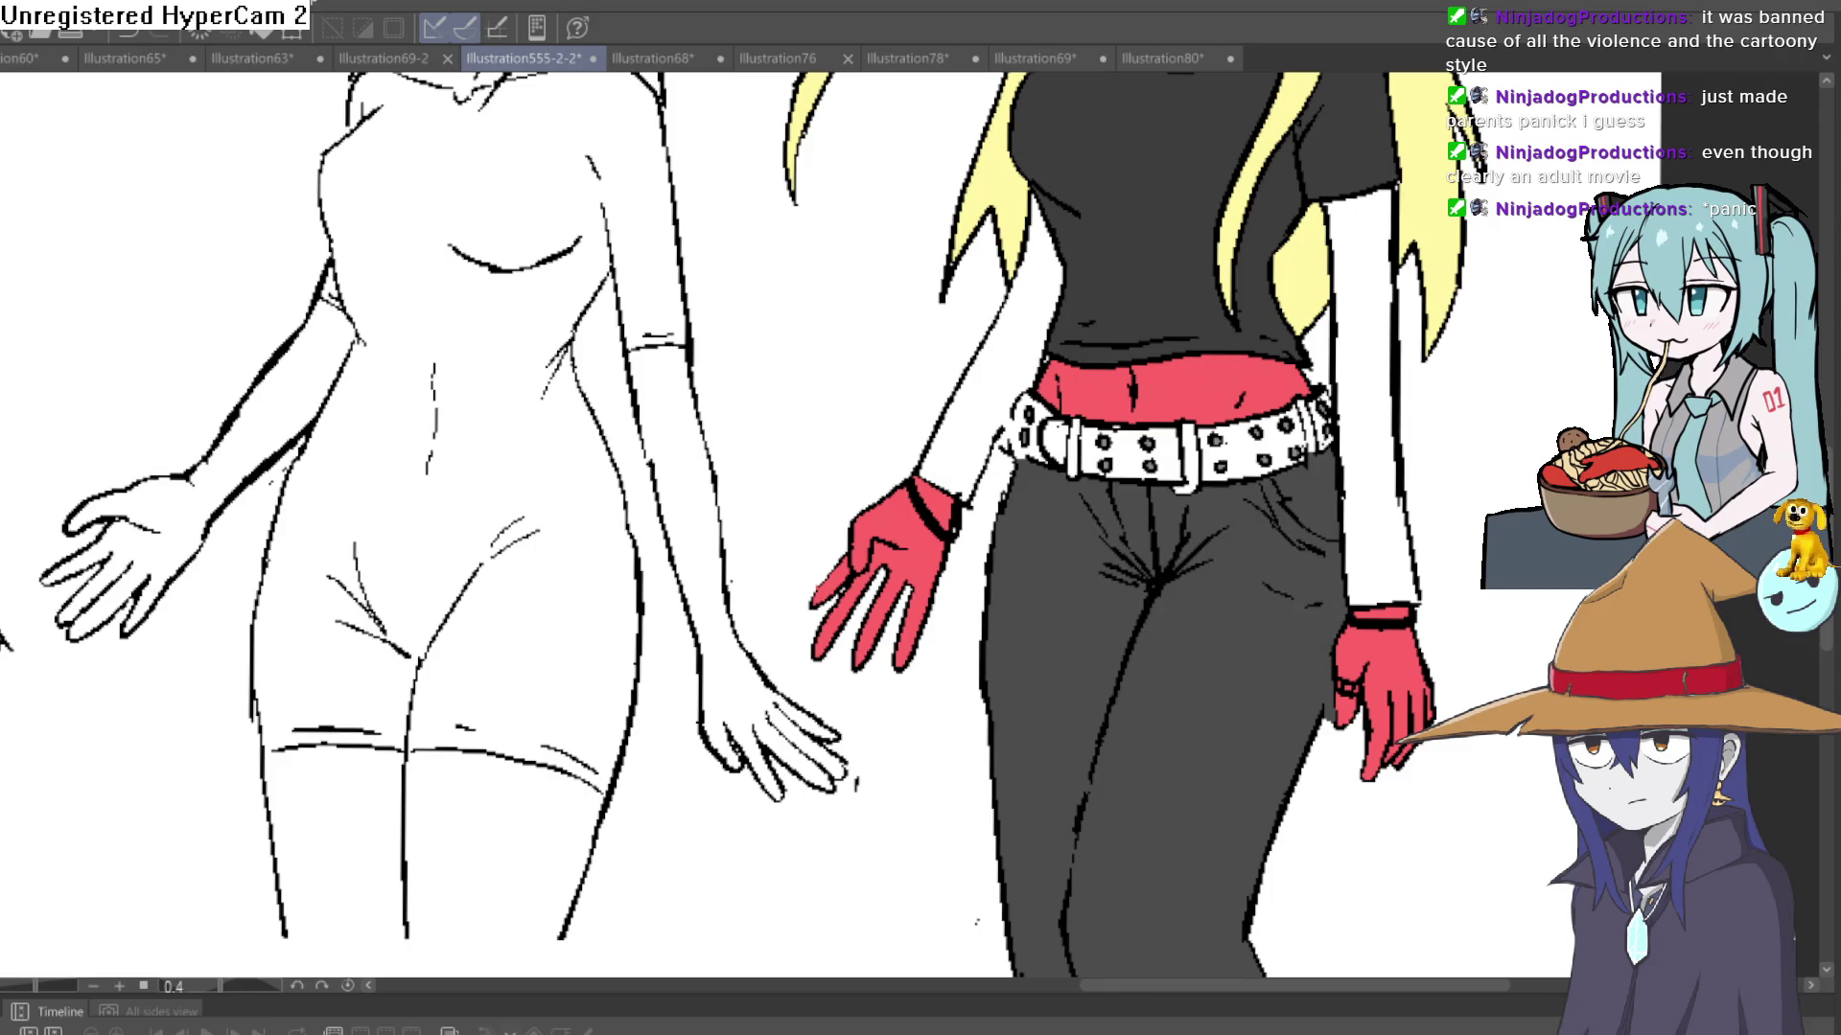
{"action": "scroll", "coordinate": [1165, 498], "scroll_direction": "up", "scroll_amount": 3}
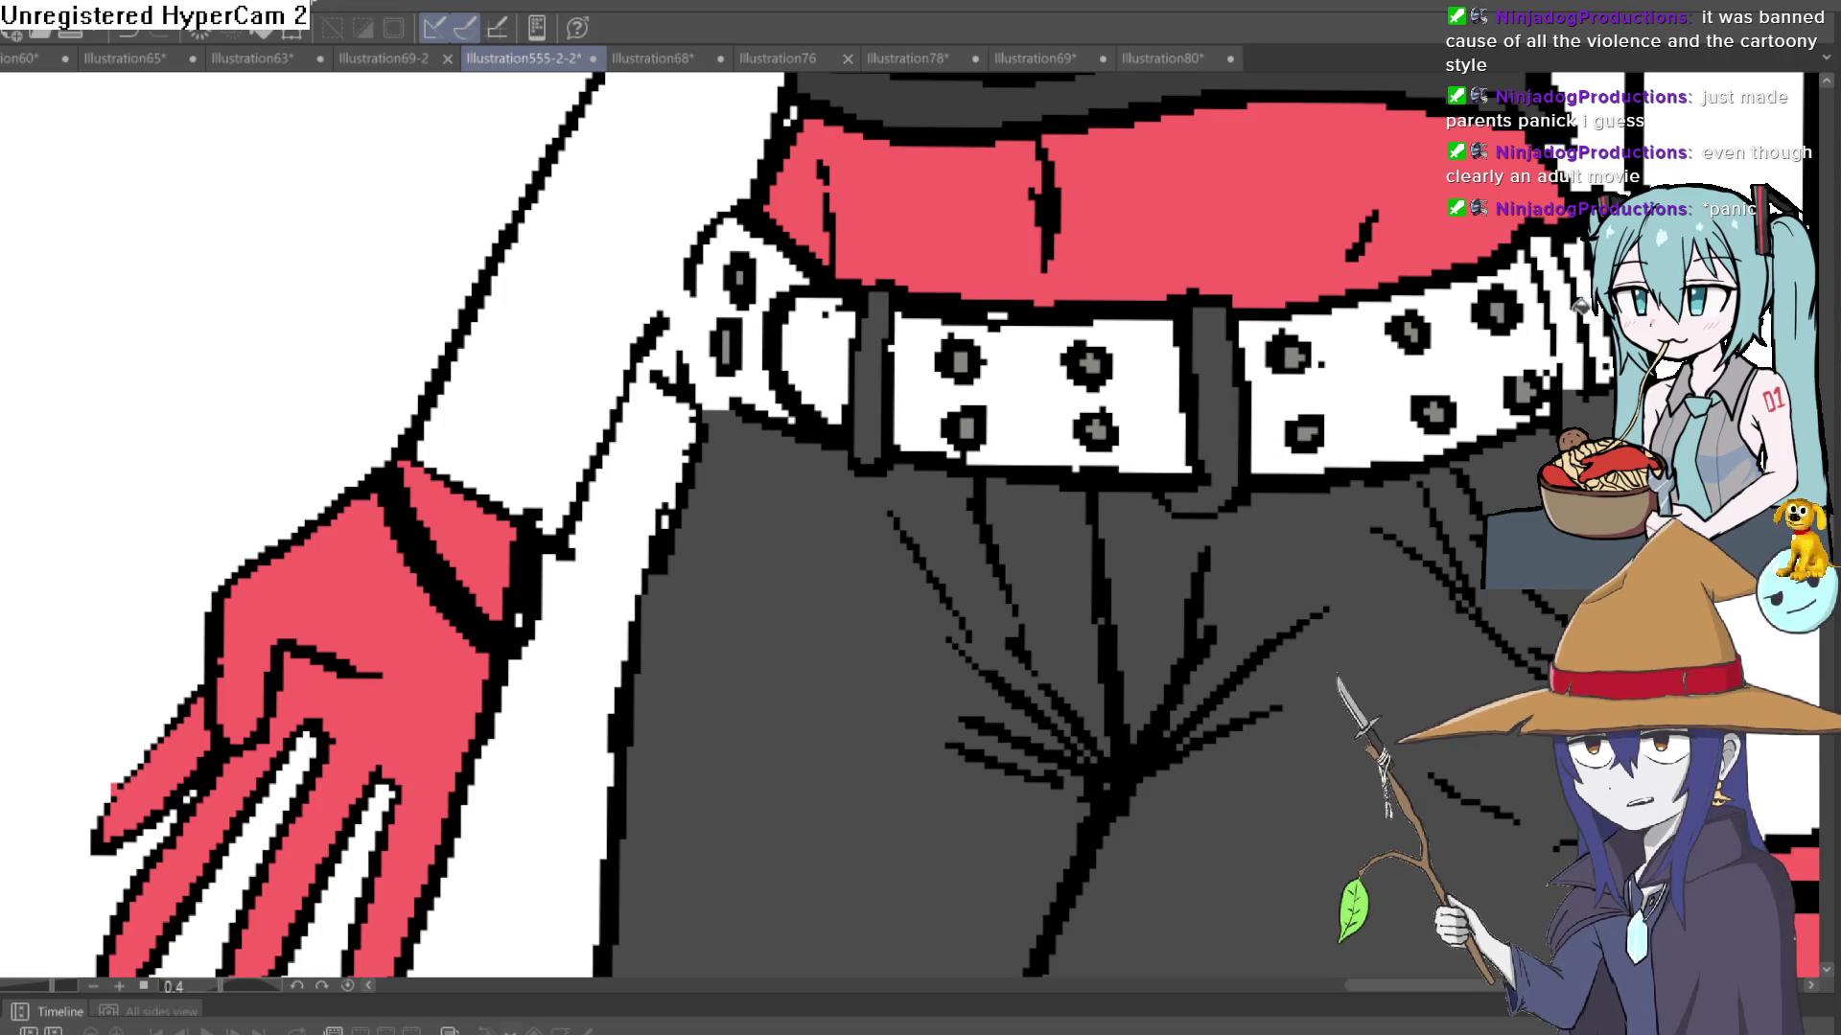
{"action": "scroll", "coordinate": [1576, 304], "scroll_direction": "down", "scroll_amount": 5}
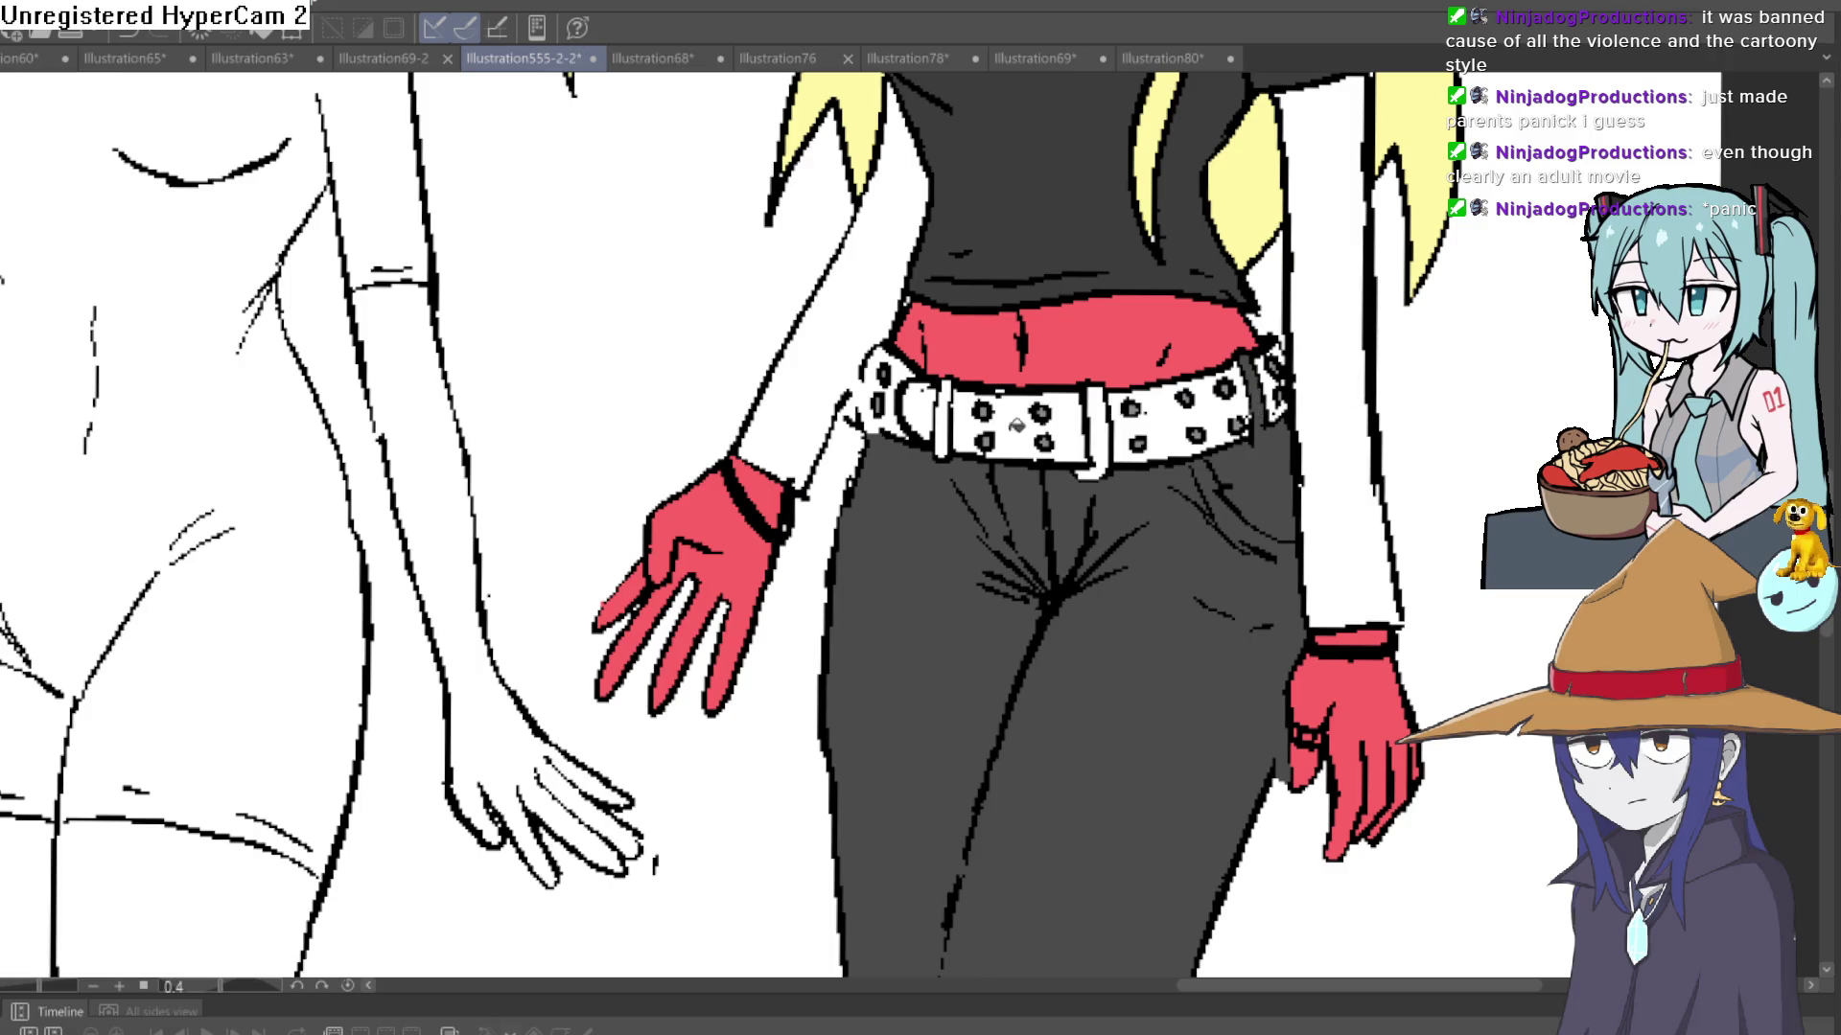
{"action": "scroll", "coordinate": [1086, 654], "scroll_direction": "down", "scroll_amount": 3}
{"action": "scroll", "coordinate": [444, 751], "scroll_direction": "up", "scroll_amount": 2}
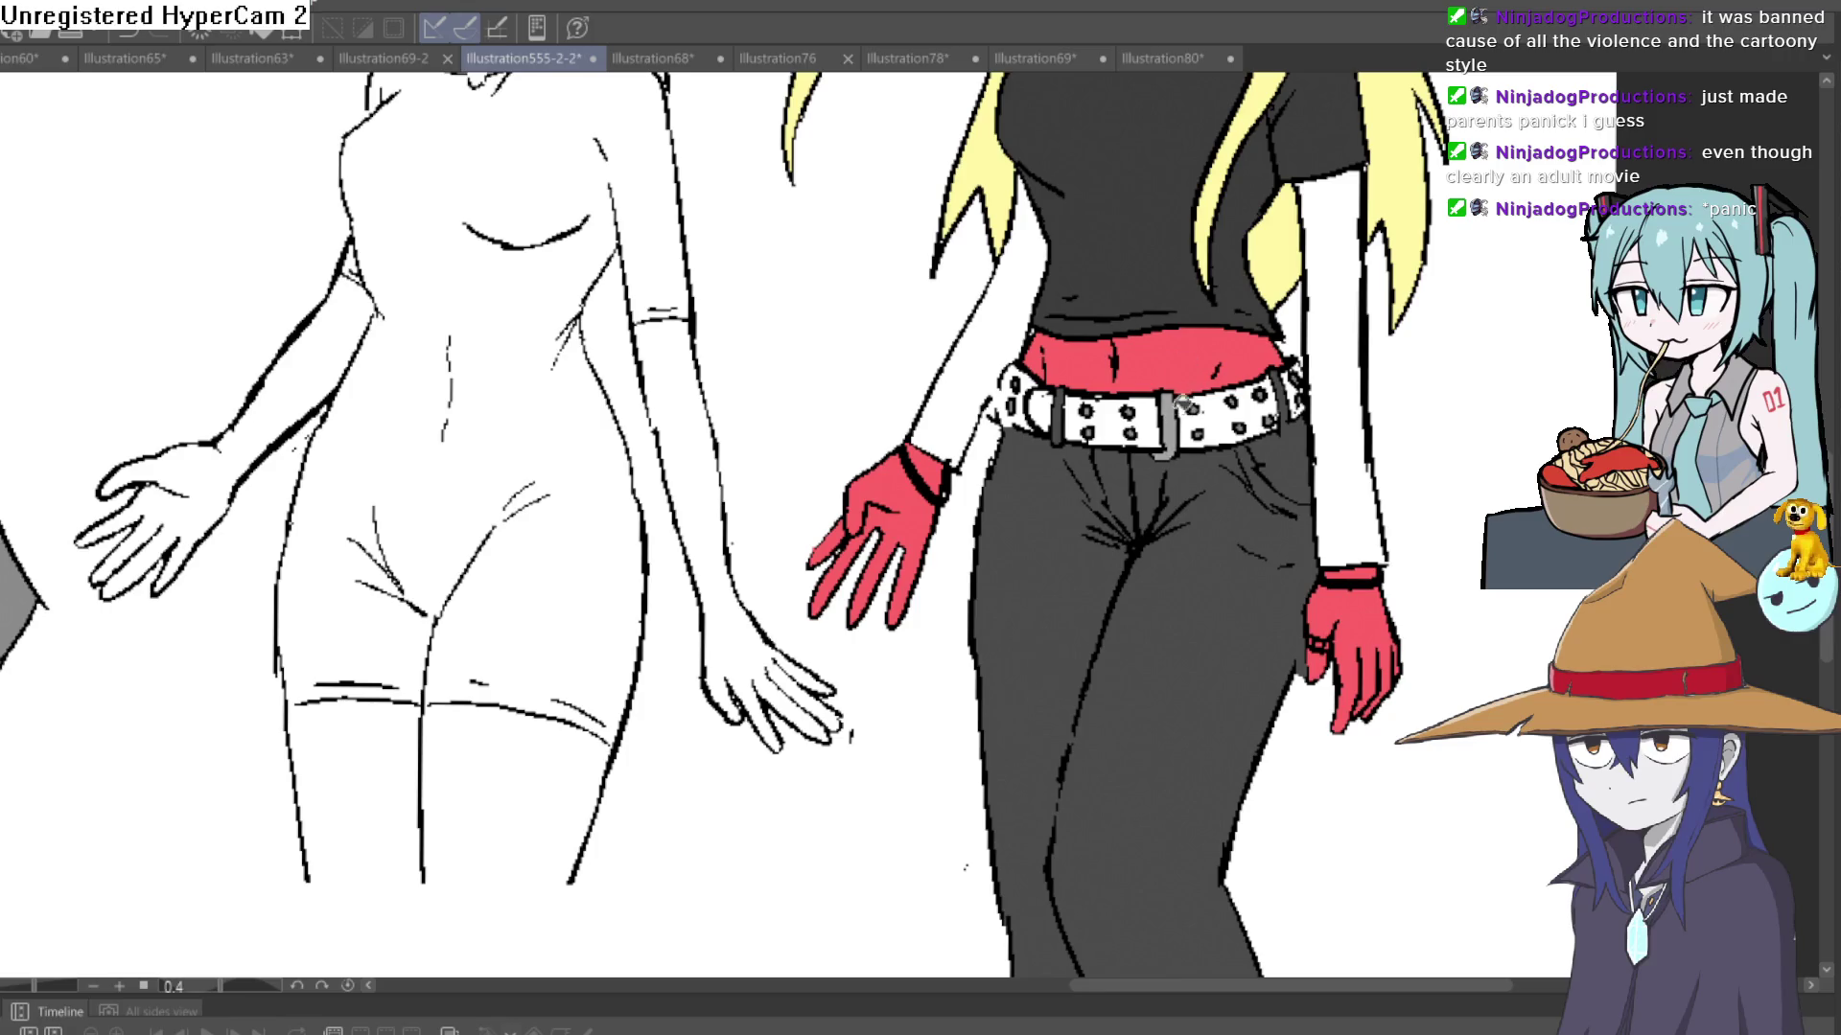
{"action": "scroll", "coordinate": [1309, 421], "scroll_direction": "down", "scroll_amount": 3}
{"action": "scroll", "coordinate": [1244, 460], "scroll_direction": "up", "scroll_amount": 4}
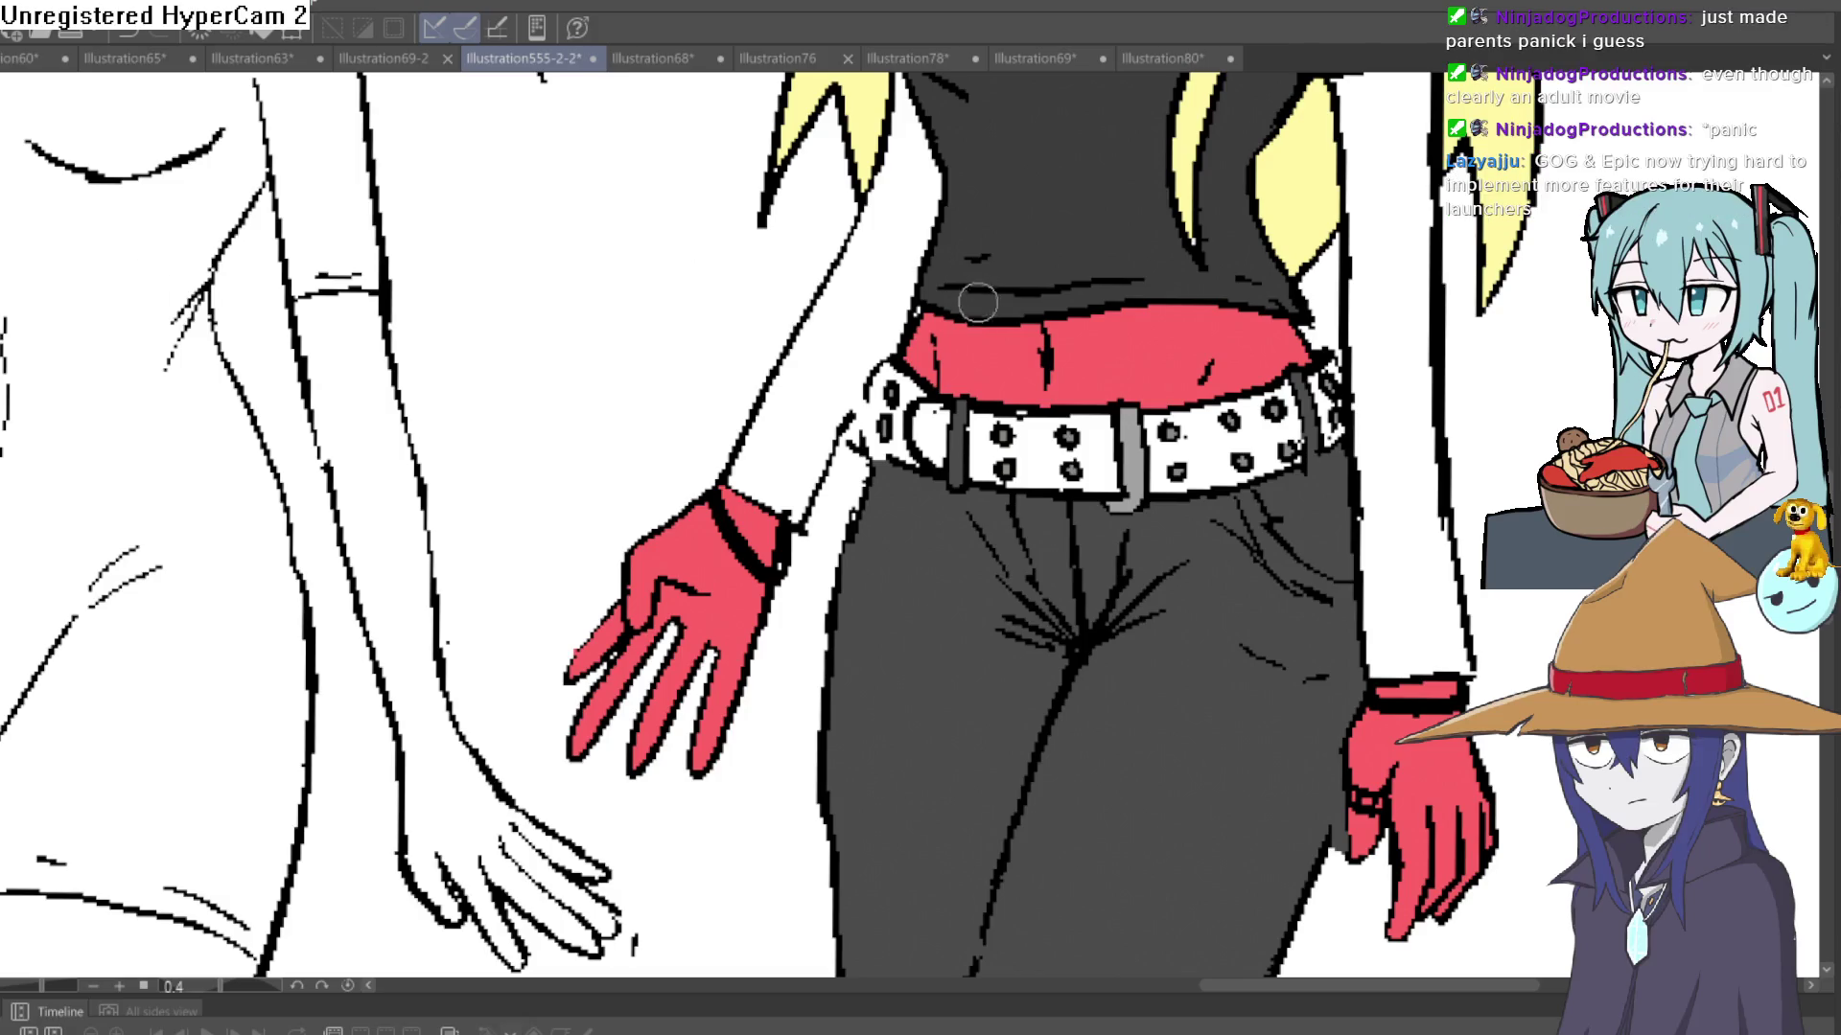
{"action": "scroll", "coordinate": [1119, 447], "scroll_direction": "up", "scroll_amount": 5}
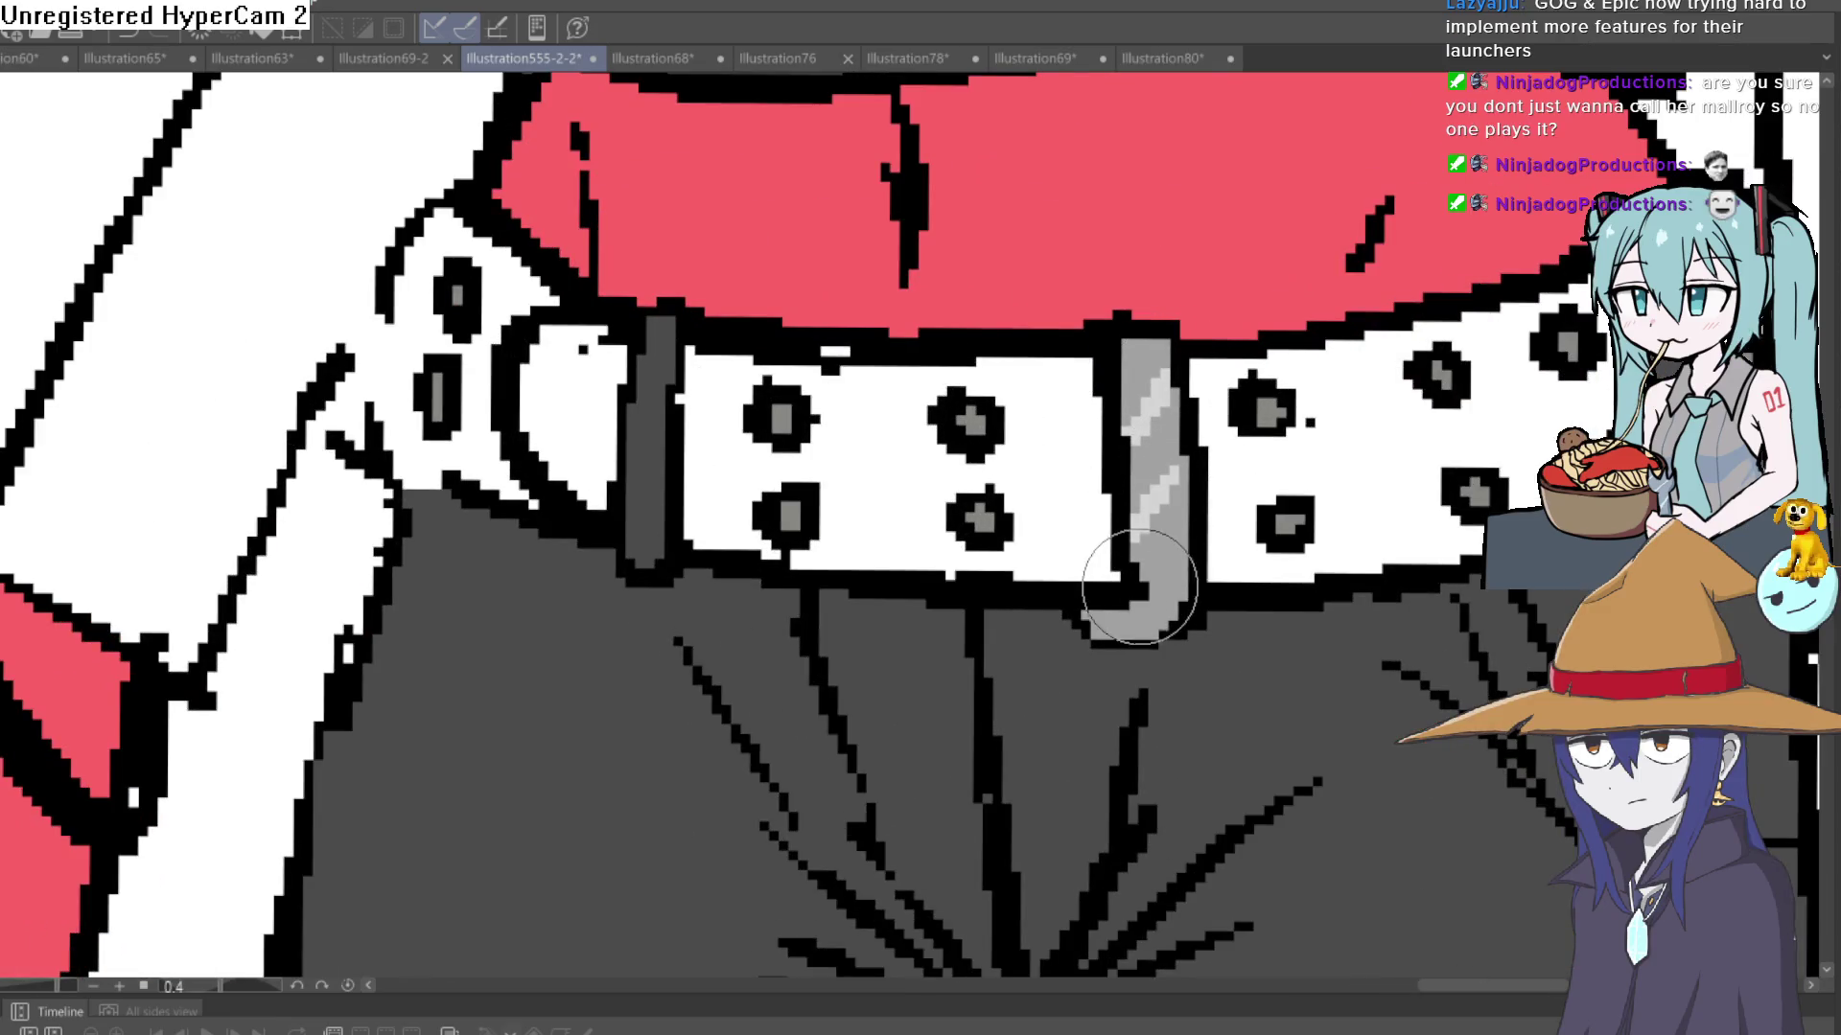
{"action": "mouse_move", "coordinate": [1151, 421]}
{"action": "left_mouse_down"}
{"action": "mouse_move", "coordinate": [1165, 537]}
{"action": "mouse_move", "coordinate": [1133, 604]}
{"action": "mouse_move", "coordinate": [1093, 616]}
{"action": "mouse_move", "coordinate": [1183, 608]}
{"action": "mouse_move", "coordinate": [1162, 575]}
{"action": "mouse_move", "coordinate": [1186, 532]}
{"action": "left_mouse_up"}
{"action": "scroll", "coordinate": [1186, 532], "scroll_direction": "down", "scroll_amount": 5}
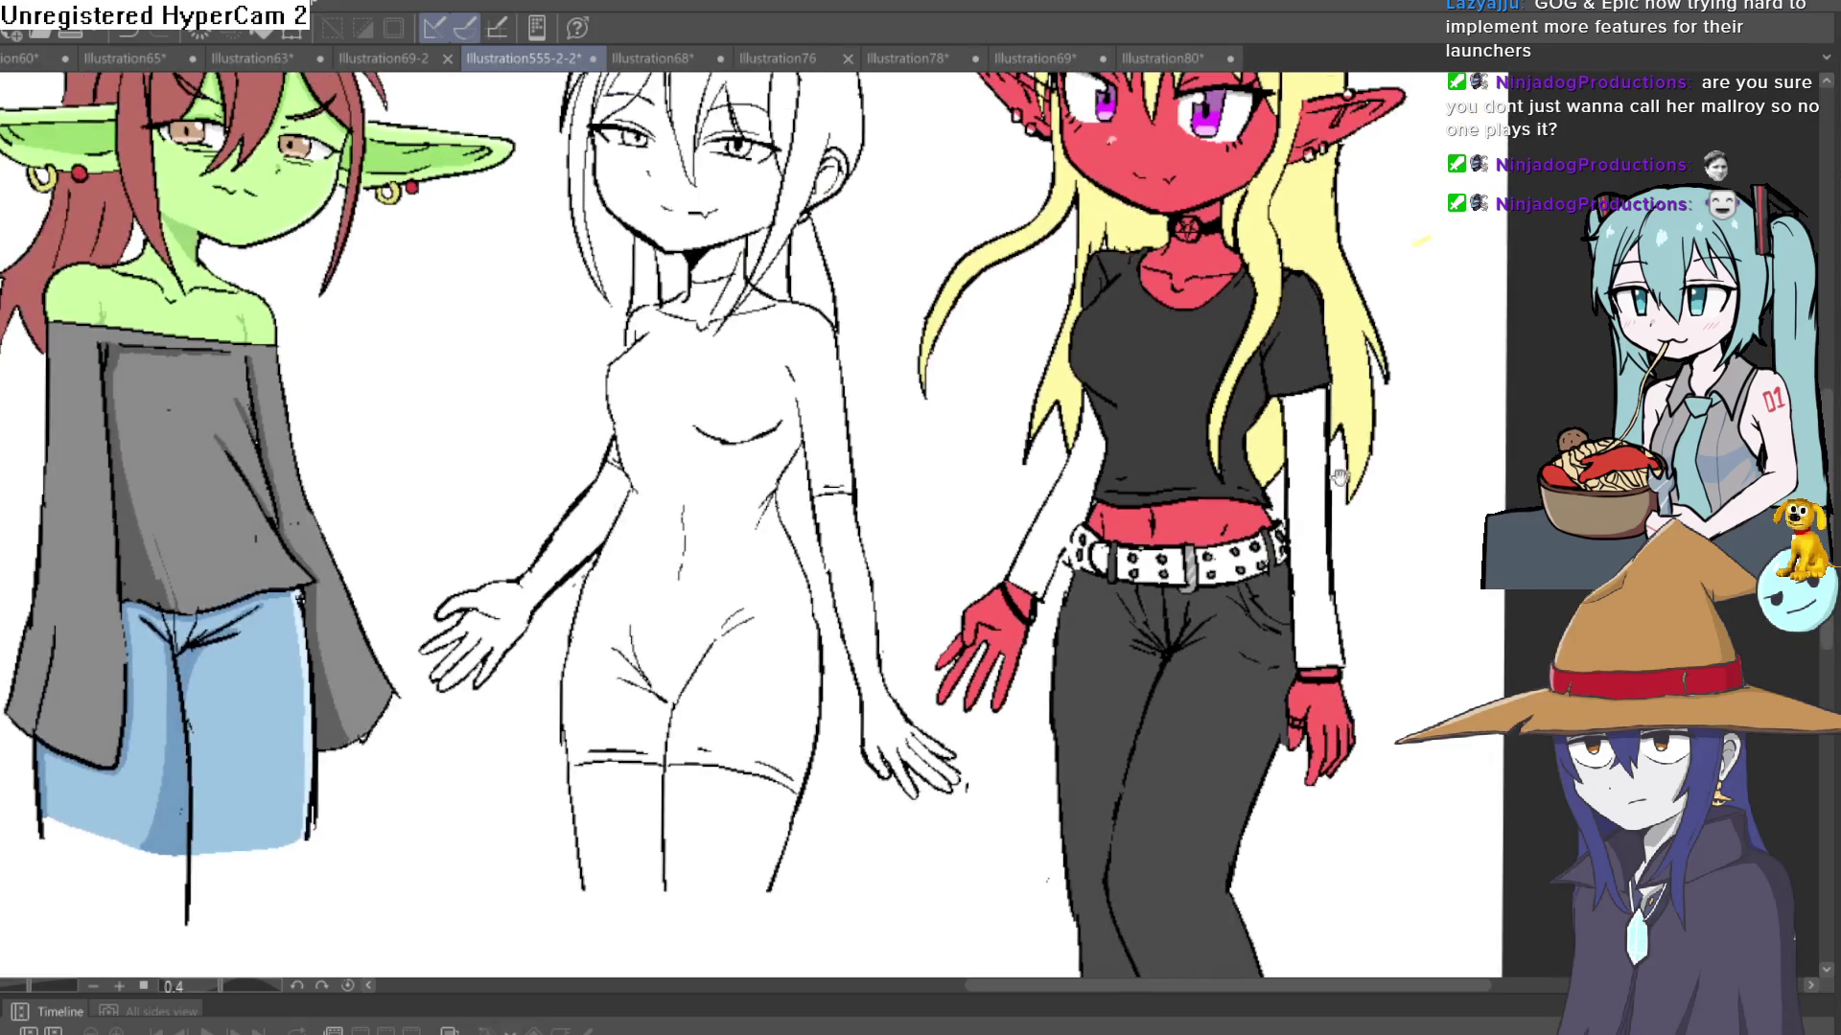
{"action": "mouse_move", "coordinate": [1339, 477]}
{"action": "left_mouse_down"}
{"action": "mouse_move", "coordinate": [1343, 526]}
{"action": "mouse_move", "coordinate": [1319, 464]}
{"action": "mouse_move", "coordinate": [1263, 674]}
{"action": "mouse_move", "coordinate": [1244, 629]}
{"action": "left_mouse_up"}
{"action": "scroll", "coordinate": [1265, 661], "scroll_direction": "down", "scroll_amount": 2}
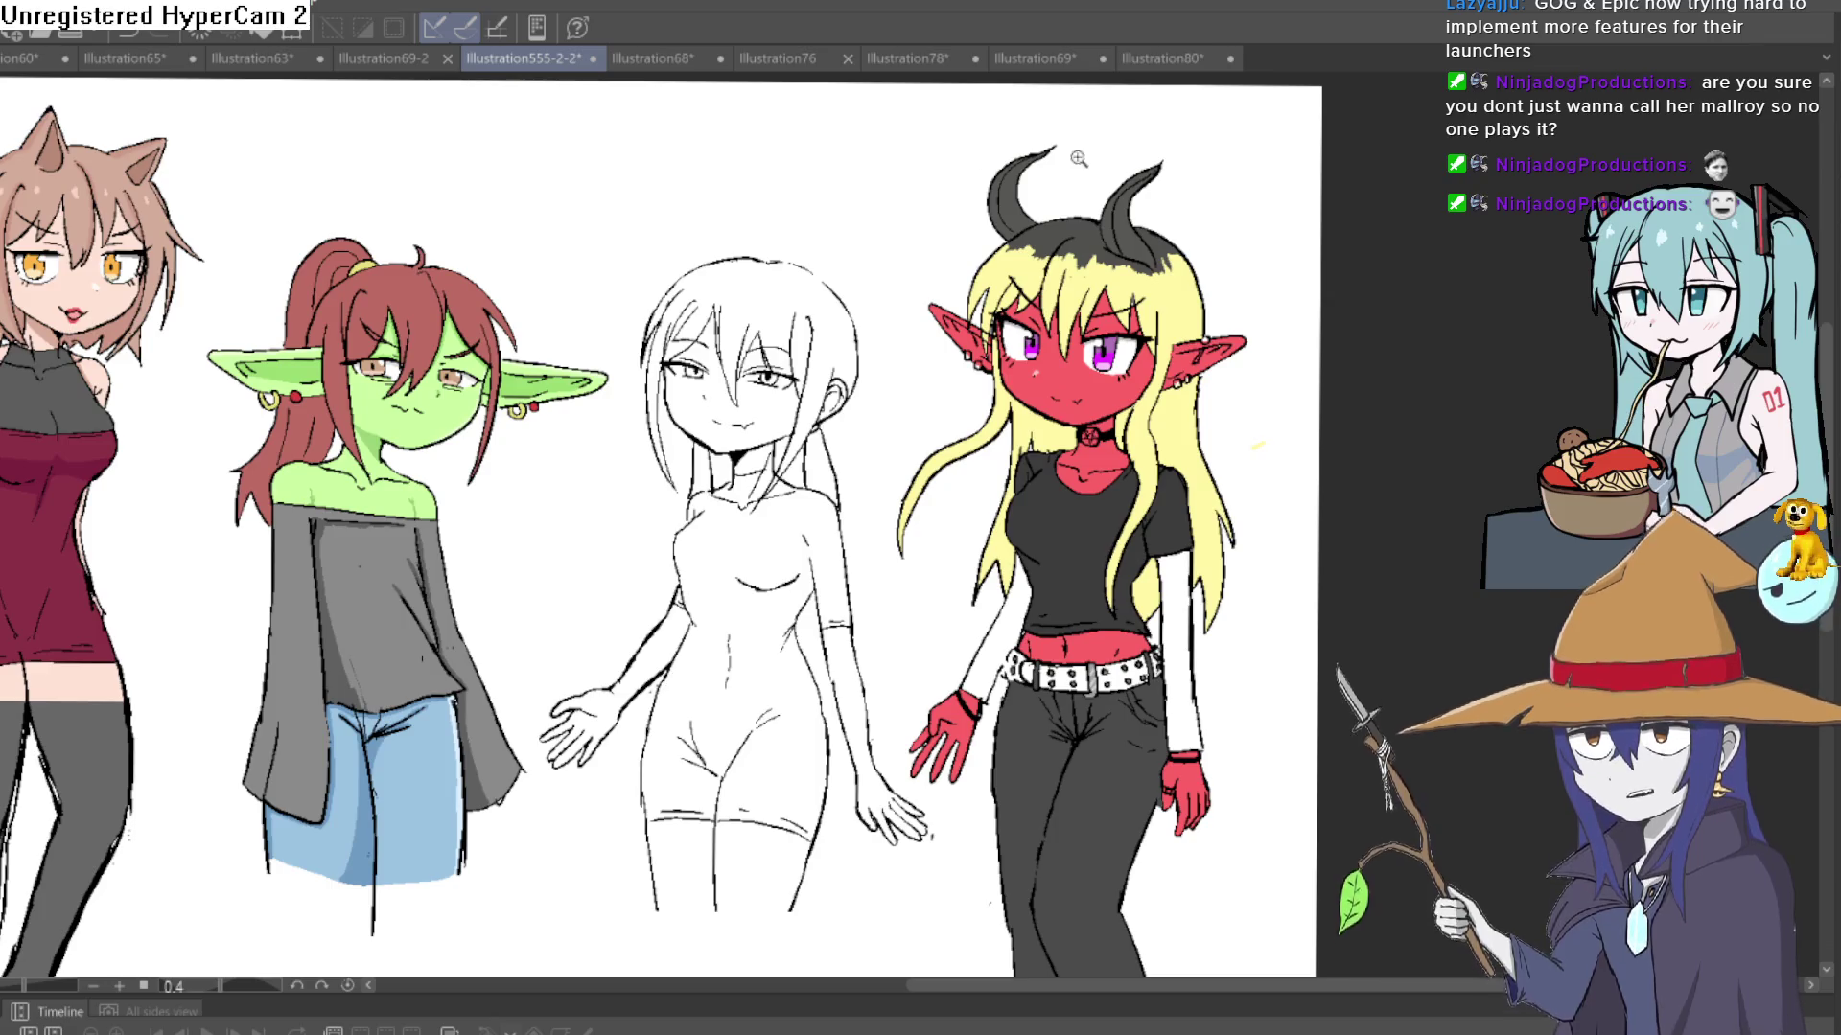
{"action": "scroll", "coordinate": [1105, 259], "scroll_direction": "up", "scroll_amount": 2}
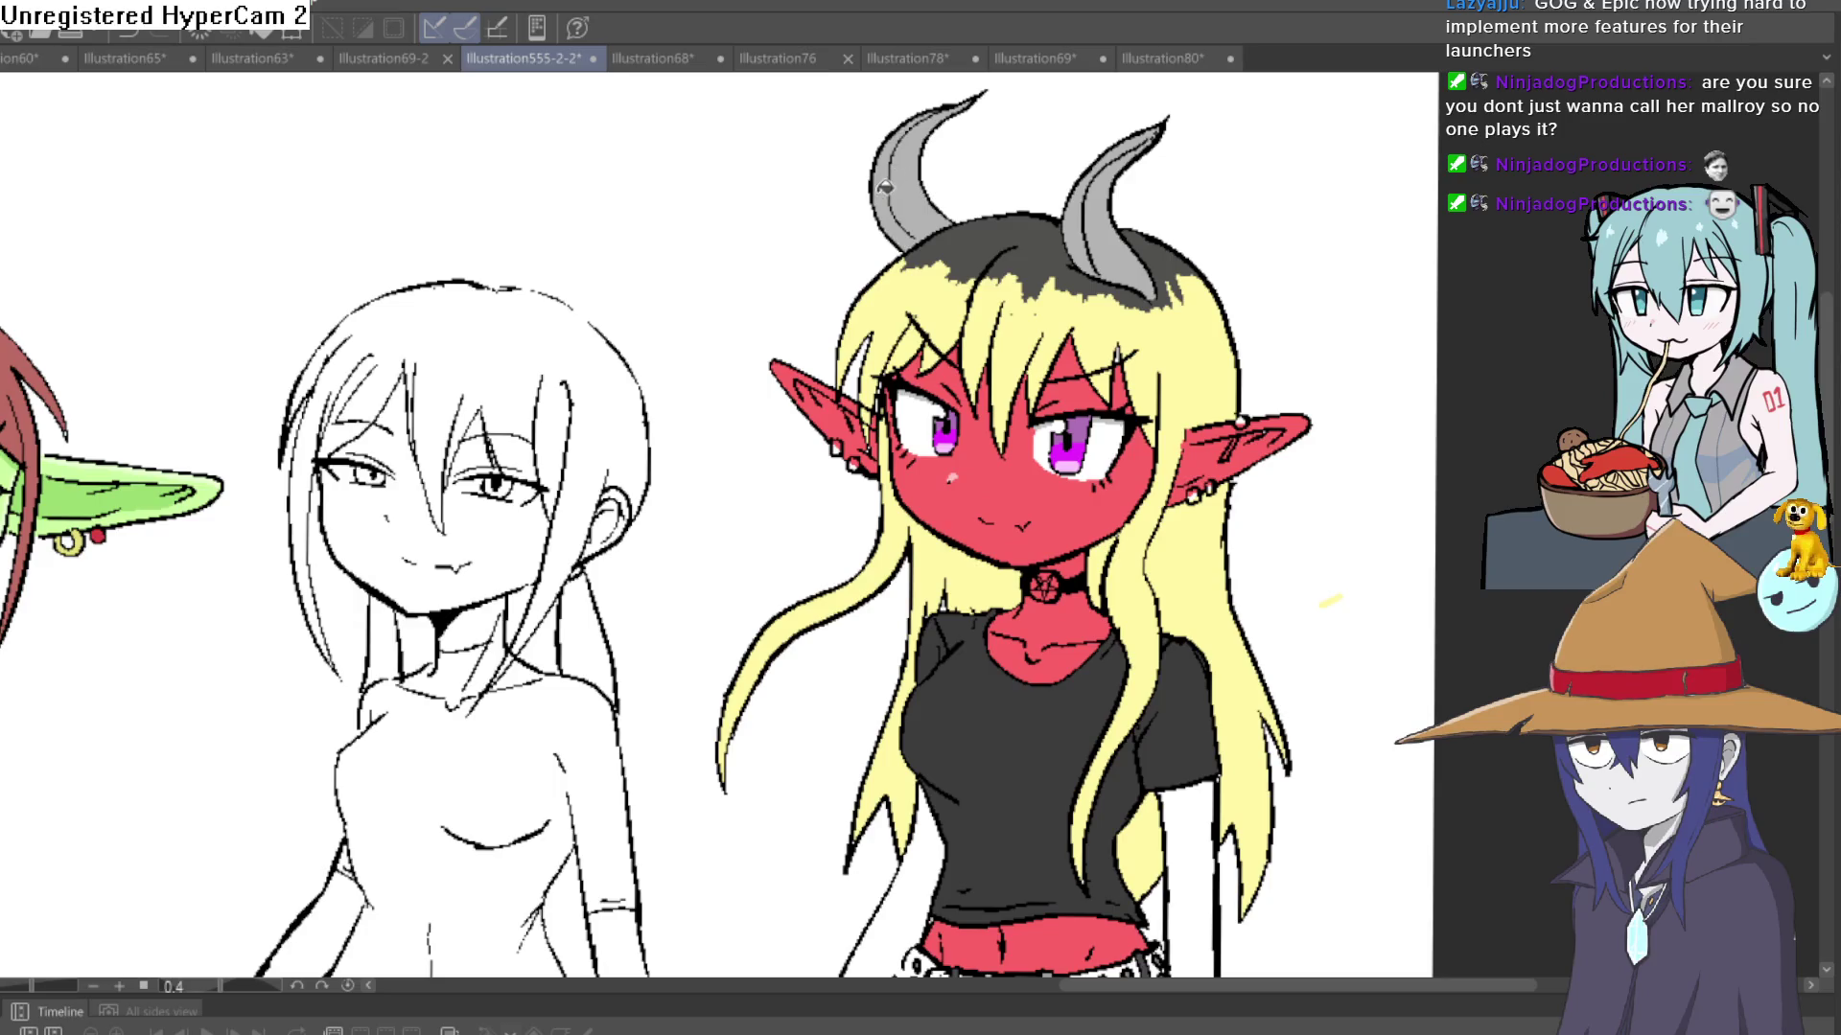
{"action": "scroll", "coordinate": [1148, 252], "scroll_direction": "down", "scroll_amount": 3}
{"action": "mouse_move", "coordinate": [1285, 288]}
{"action": "left_mouse_down"}
{"action": "mouse_move", "coordinate": [1265, 288]}
{"action": "mouse_move", "coordinate": [1044, 575]}
{"action": "left_mouse_up"}
{"action": "scroll", "coordinate": [969, 538], "scroll_direction": "up", "scroll_amount": 3}
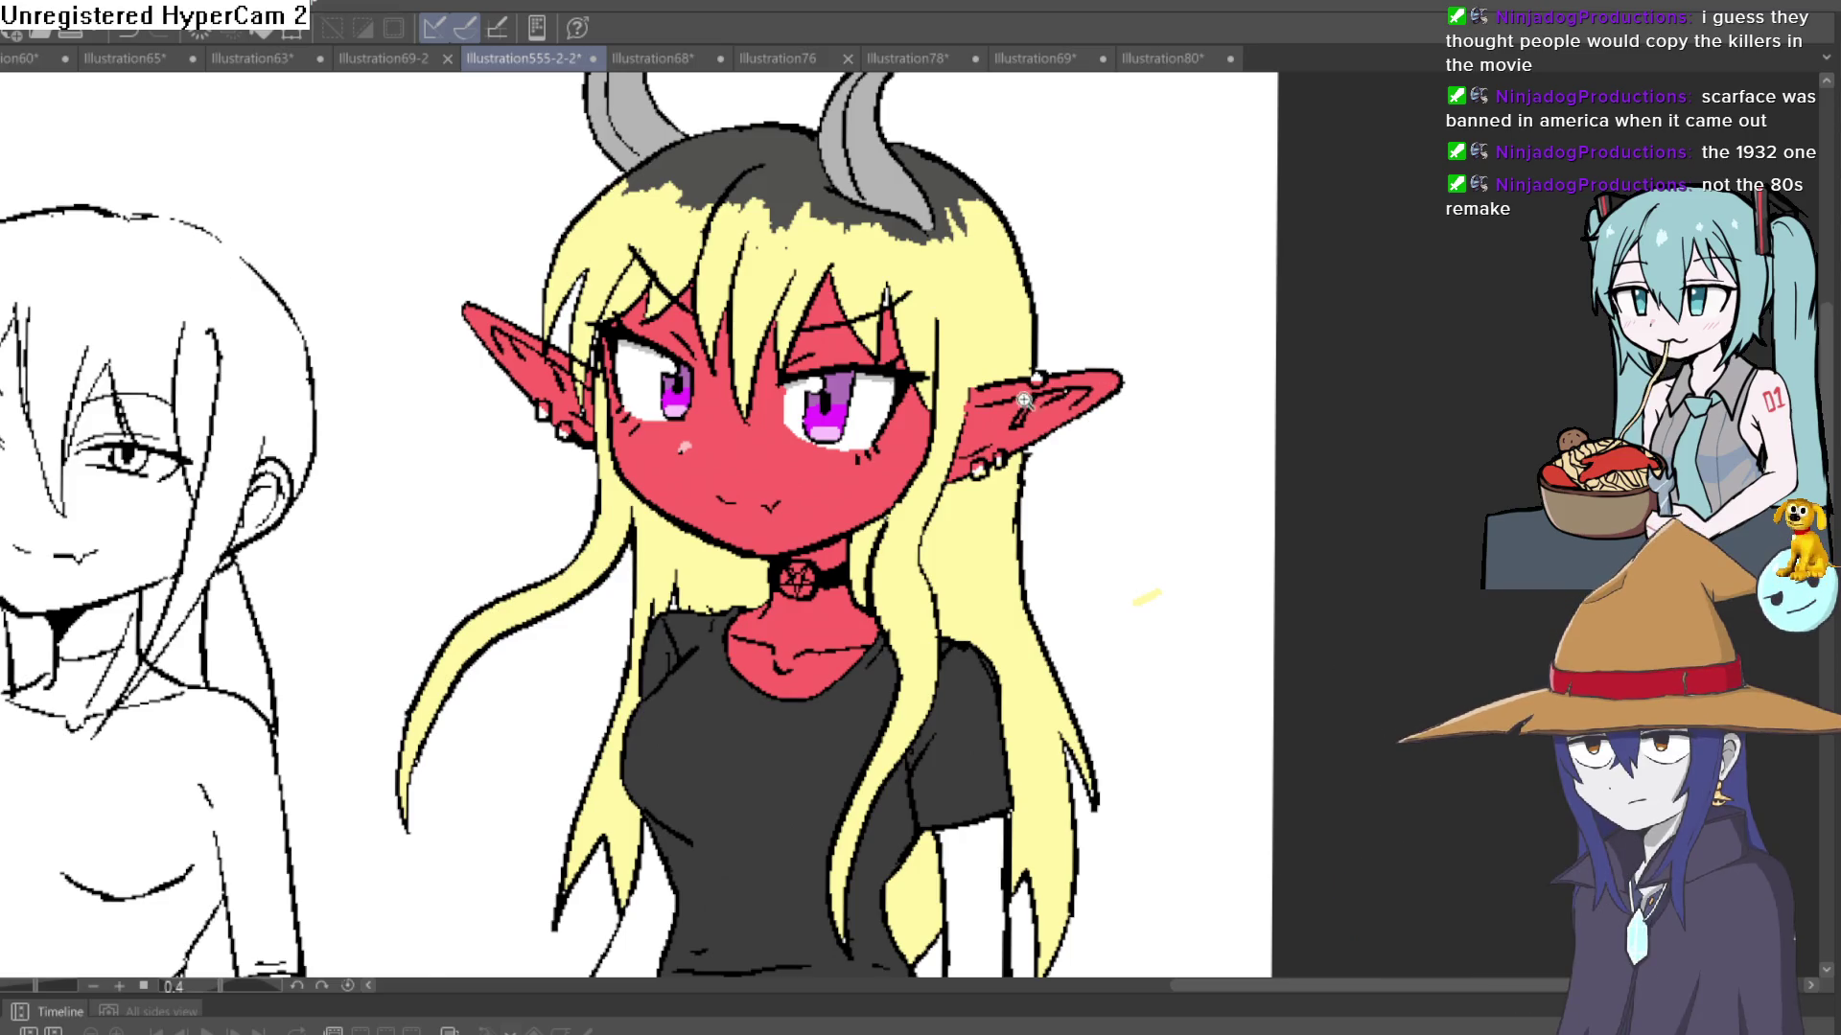
- Fill the top earring and both lower earring hoops on her near ear grey
{"action": "scroll", "coordinate": [1023, 402], "scroll_direction": "up", "scroll_amount": 5}
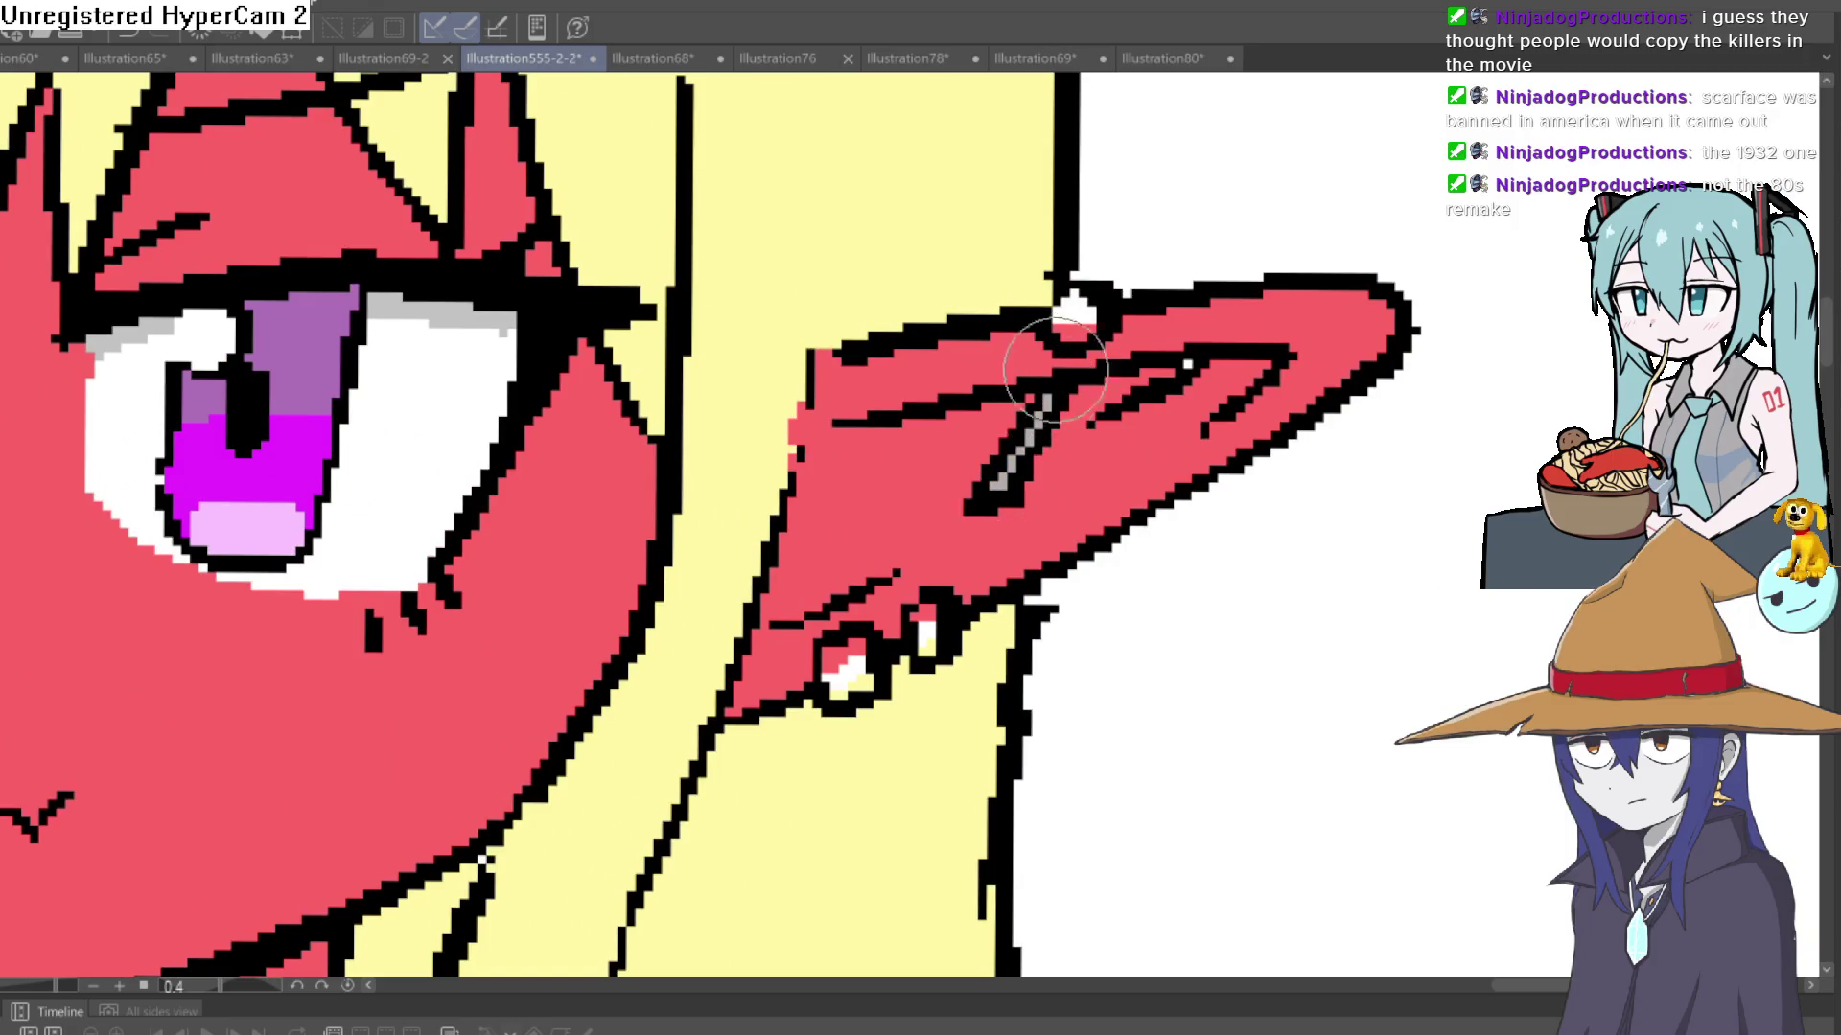
{"action": "left_click", "coordinate": [1074, 316]}
{"action": "left_click_drag", "start_coordinate": [1032, 489], "coordinate": [1047, 400]}
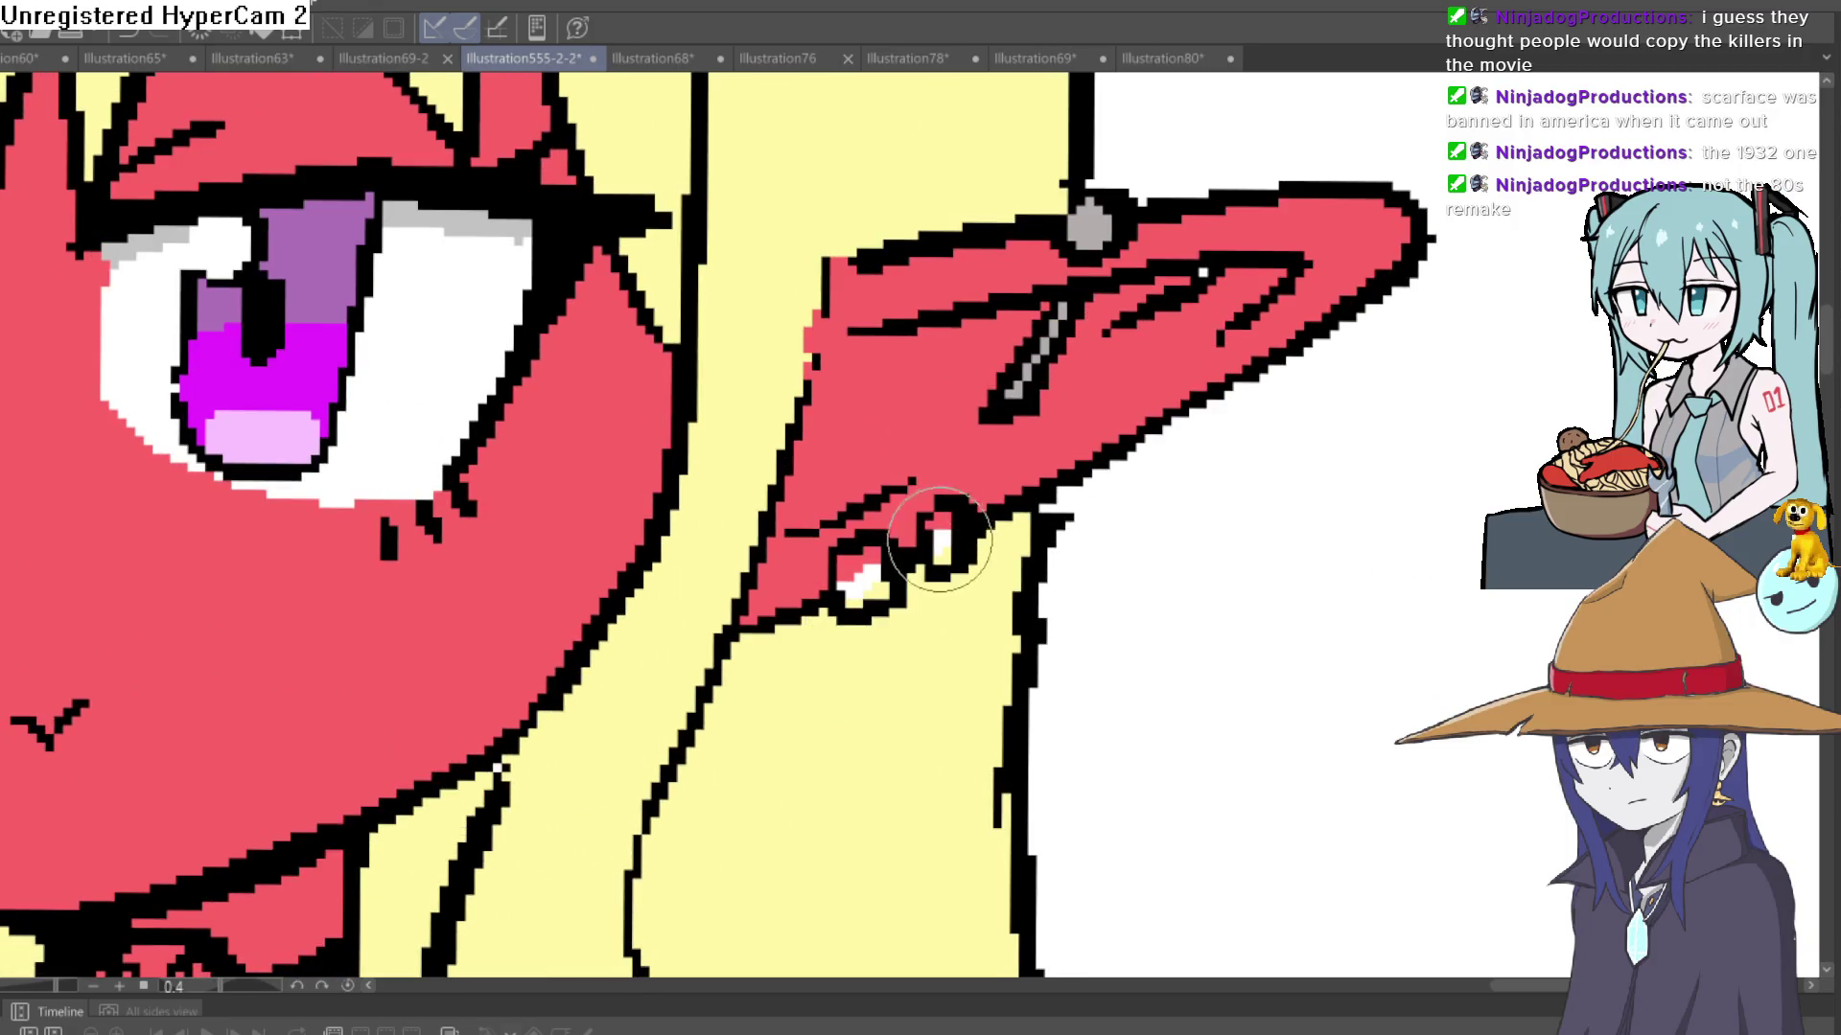
{"action": "left_click", "coordinate": [941, 537]}
{"action": "left_click", "coordinate": [853, 578]}
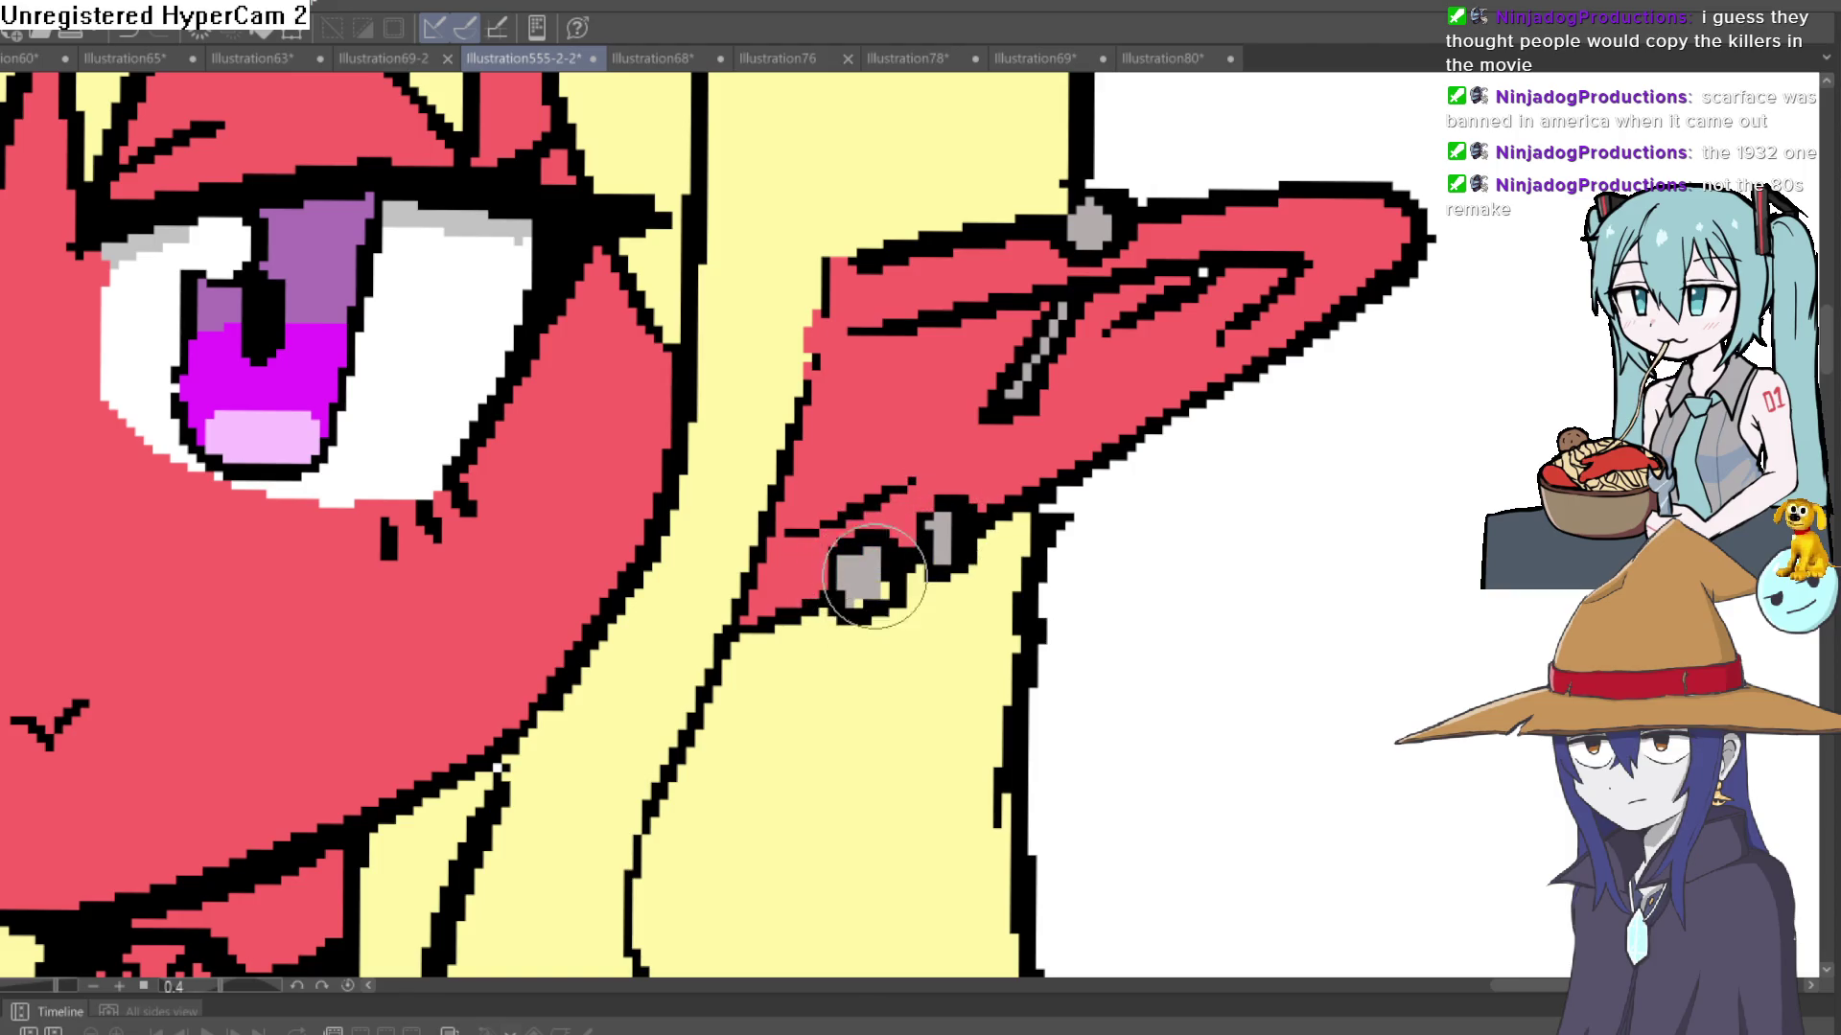
- Fill the upper and remaining white earrings on her other ear grey
{"action": "left_click_drag", "start_coordinate": [708, 612], "coordinate": [1439, 473]}
{"action": "left_click_drag", "start_coordinate": [317, 479], "coordinate": [1064, 537]}
{"action": "left_click", "coordinate": [730, 345]}
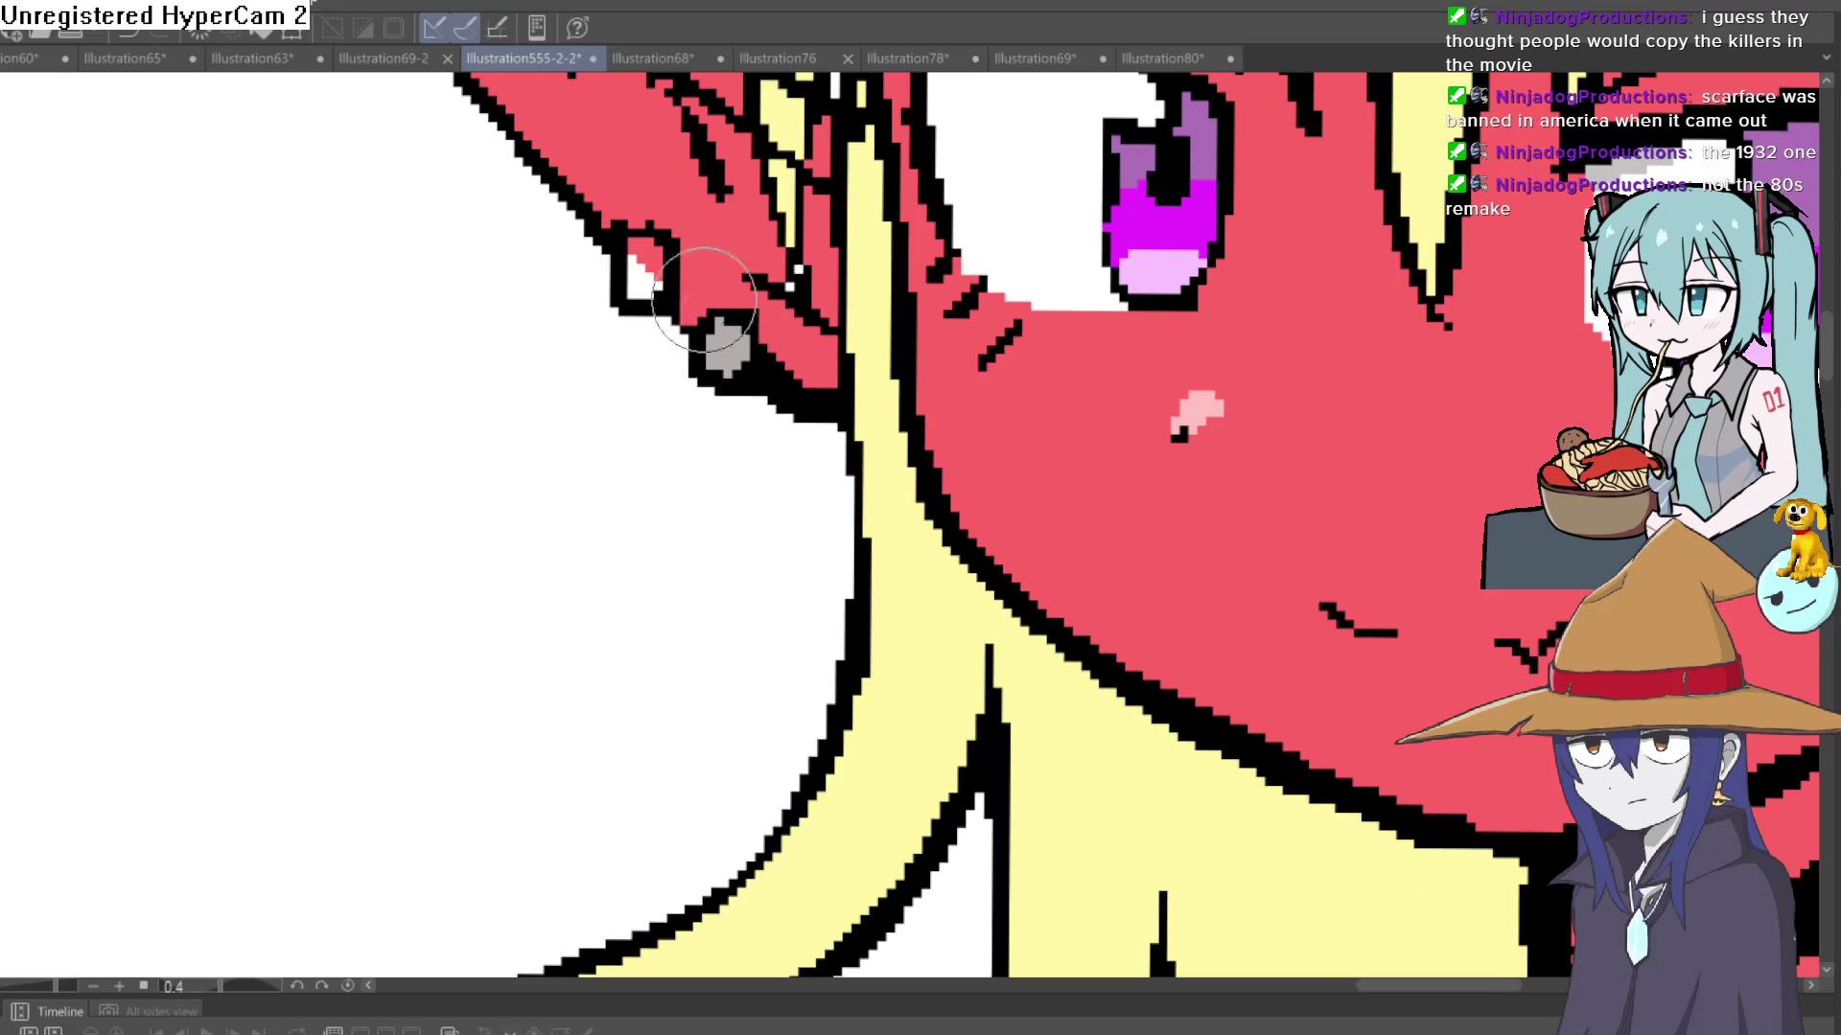
{"action": "left_click", "coordinate": [644, 259]}
{"action": "scroll", "coordinate": [653, 247], "scroll_direction": "down", "scroll_amount": 5}
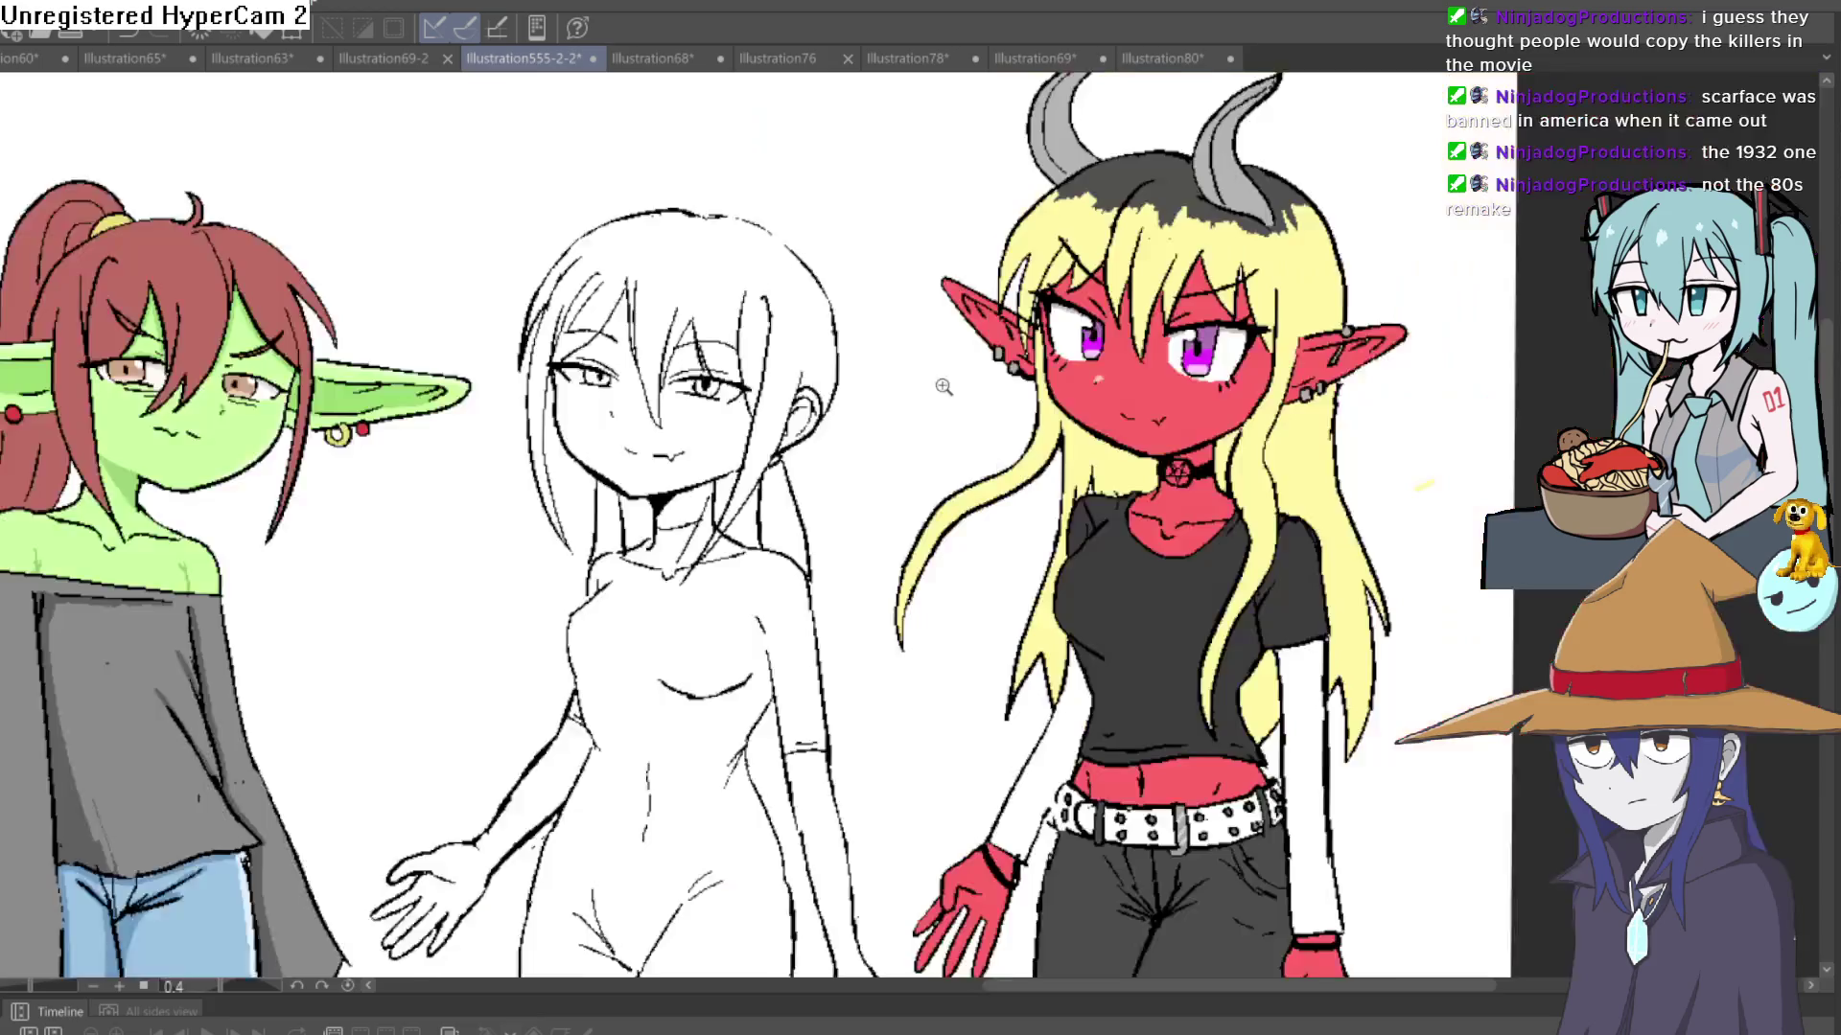
{"action": "mouse_move", "coordinate": [1567, 461]}
{"action": "left_mouse_down"}
{"action": "mouse_move", "coordinate": [1298, 451]}
{"action": "mouse_move", "coordinate": [1277, 504]}
{"action": "left_mouse_up"}
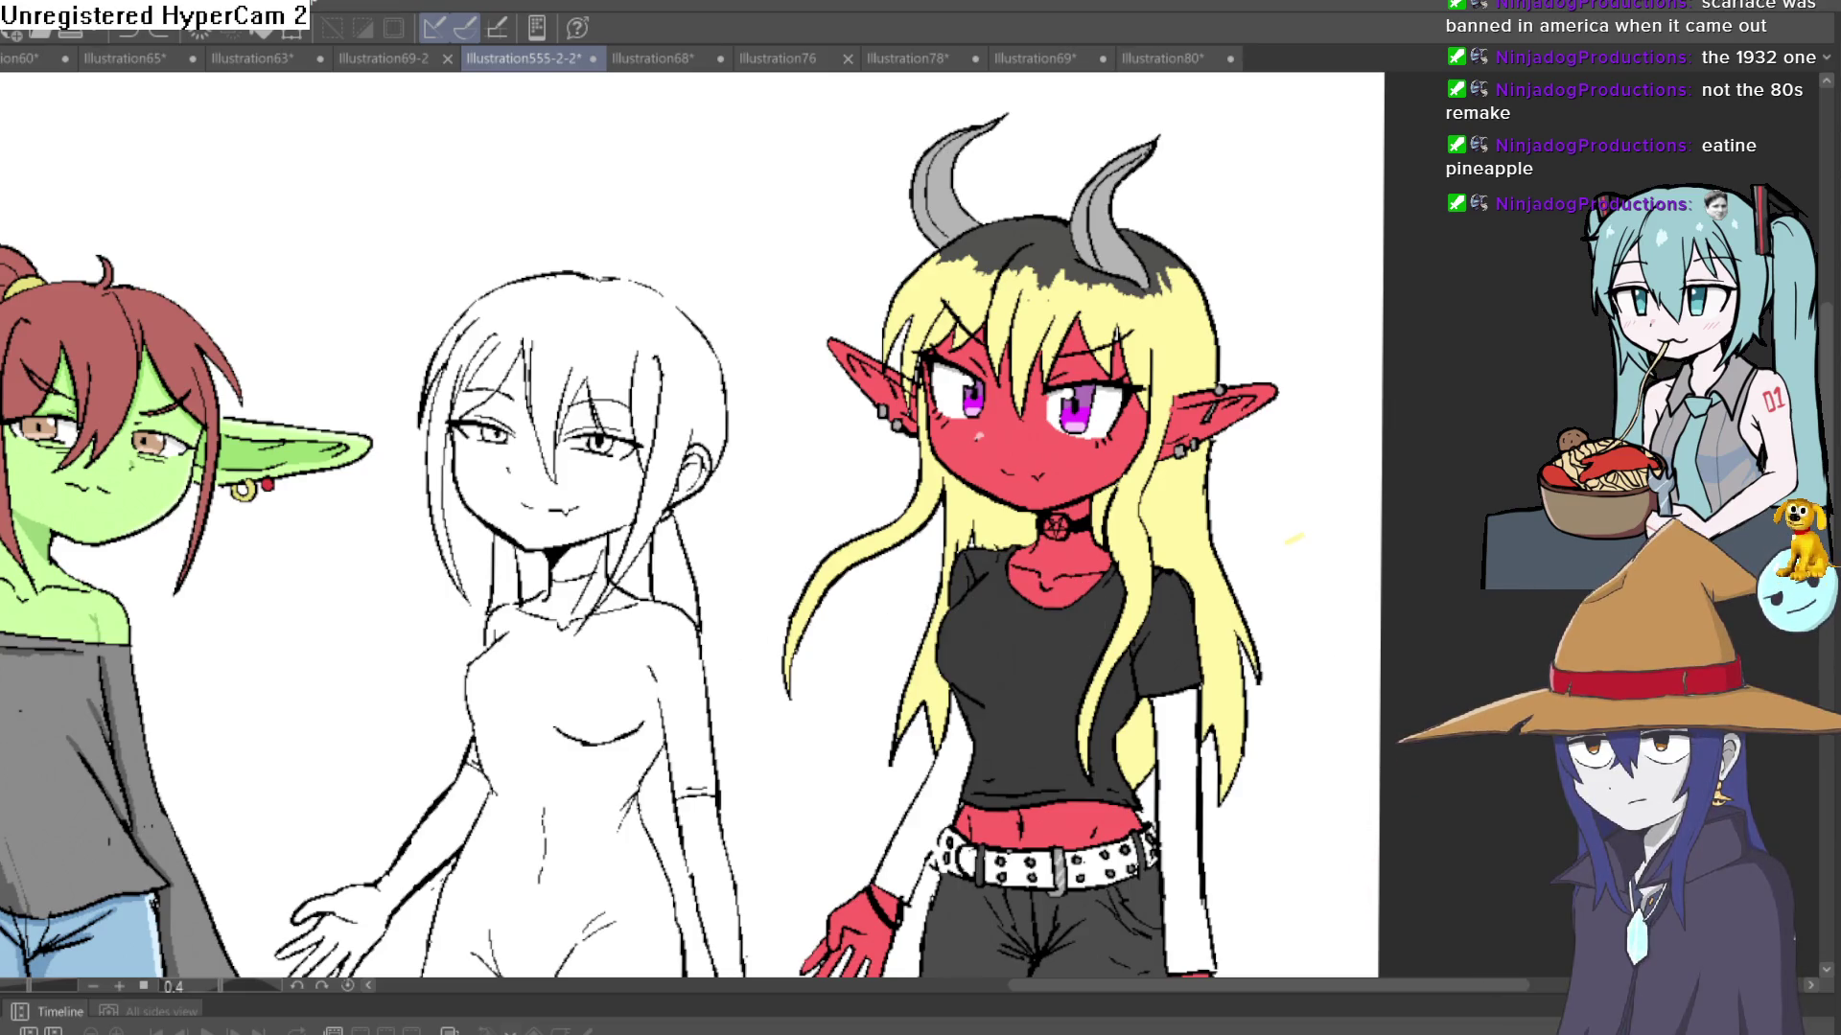
- Draw a band across the shirt chest and fill it with darker grey
{"action": "left_click_drag", "start_coordinate": [746, 406], "coordinate": [412, 387]}
{"action": "scroll", "coordinate": [690, 514], "scroll_direction": "up", "scroll_amount": 3}
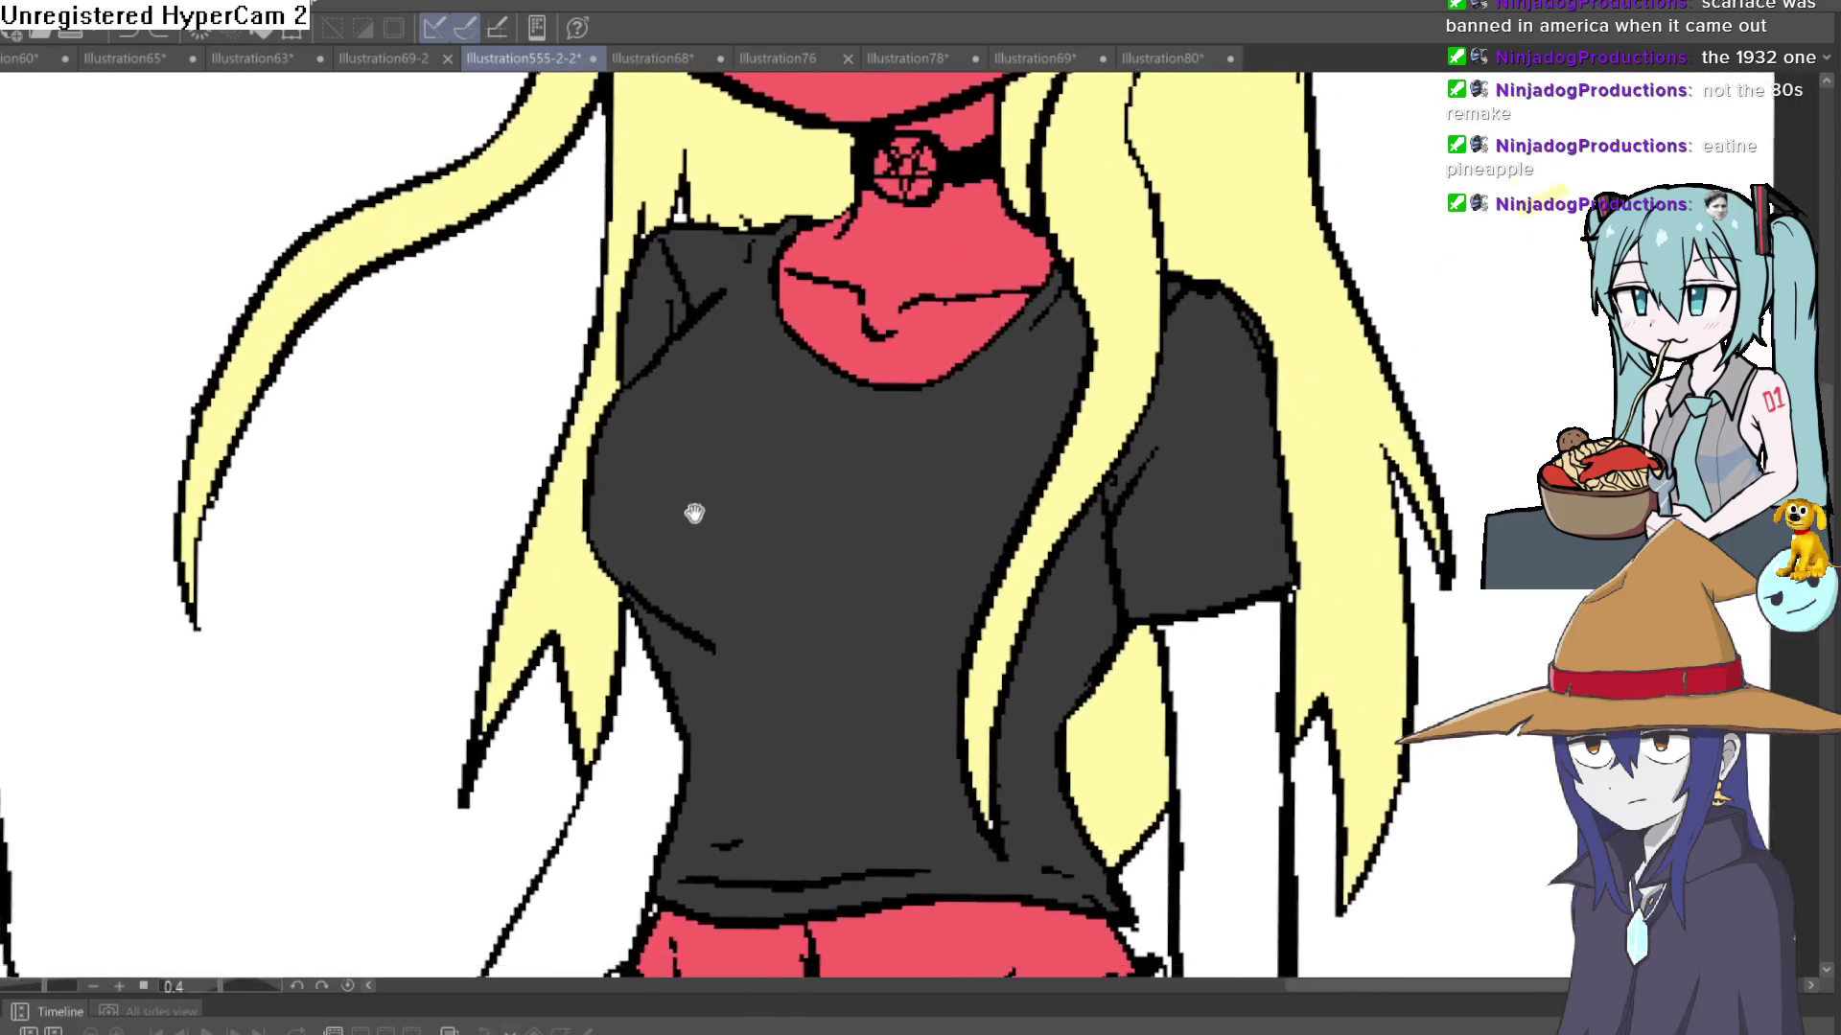
{"action": "mouse_move", "coordinate": [570, 487]}
{"action": "left_mouse_down"}
{"action": "mouse_move", "coordinate": [793, 526]}
{"action": "mouse_move", "coordinate": [990, 513]}
{"action": "left_mouse_up"}
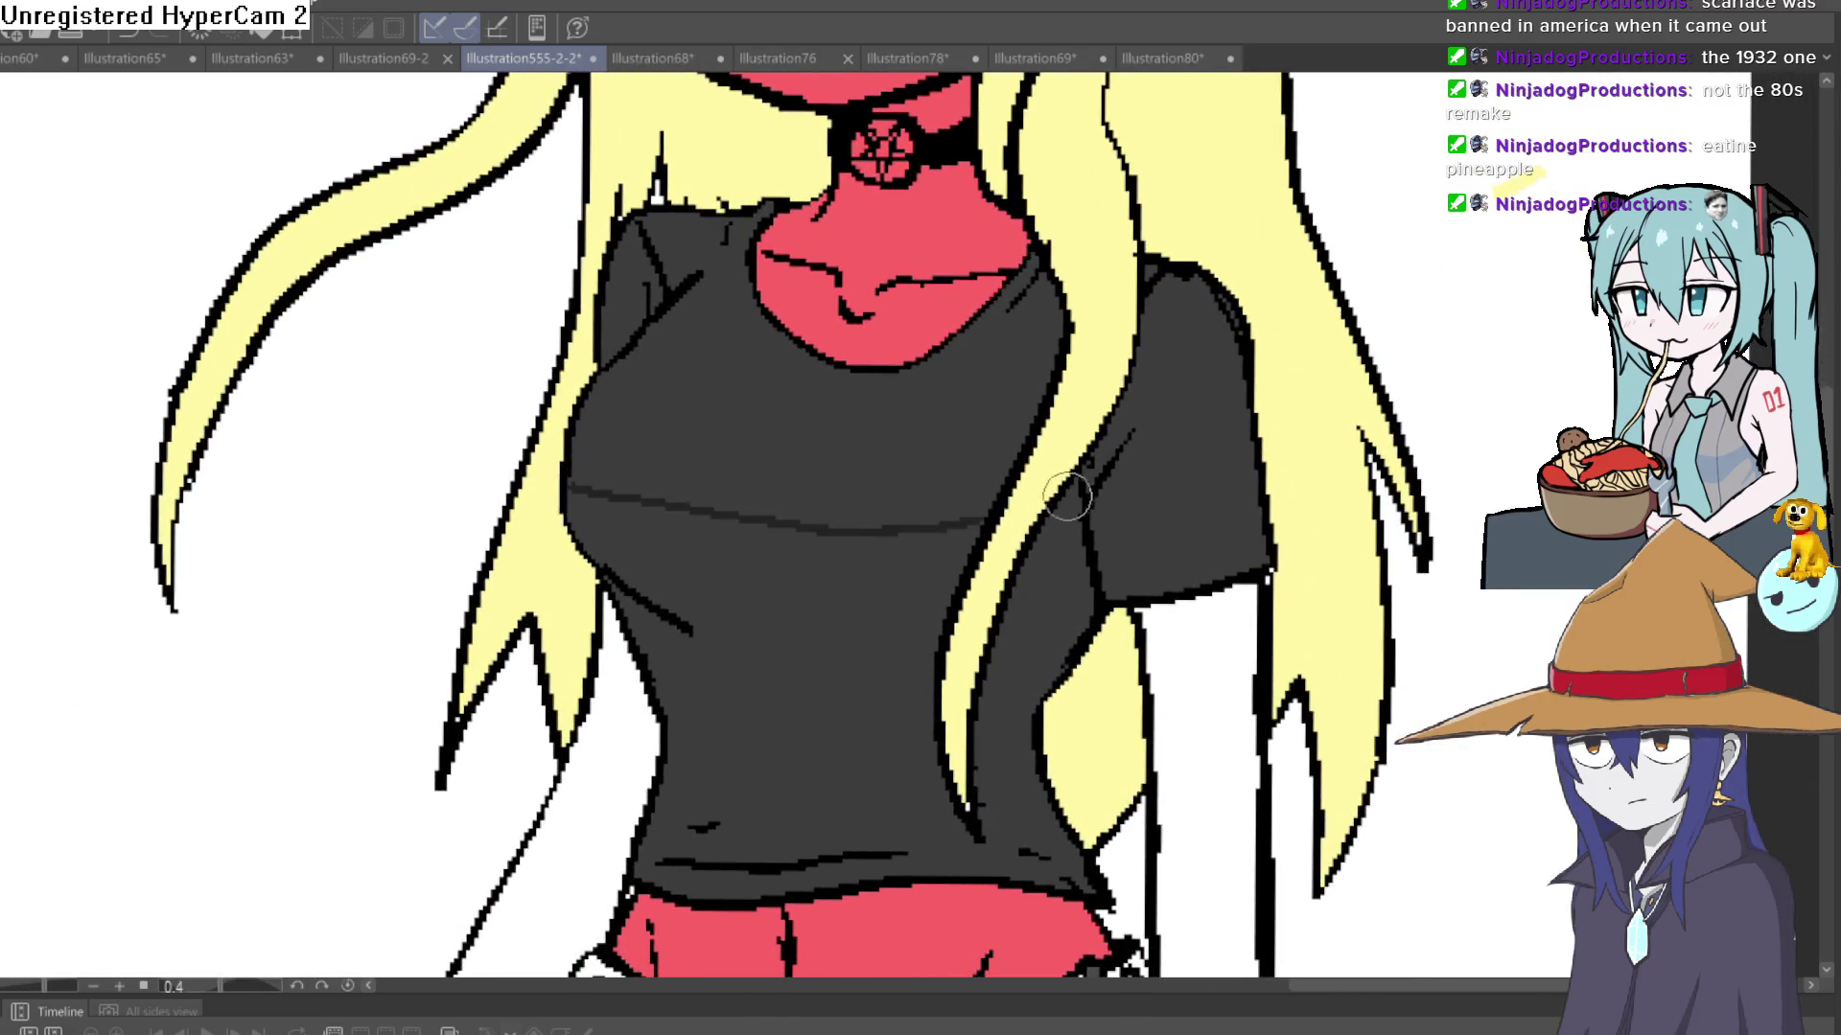
{"action": "mouse_move", "coordinate": [1061, 663]}
{"action": "left_mouse_down"}
{"action": "mouse_move", "coordinate": [978, 683]}
{"action": "mouse_move", "coordinate": [680, 652]}
{"action": "left_mouse_up"}
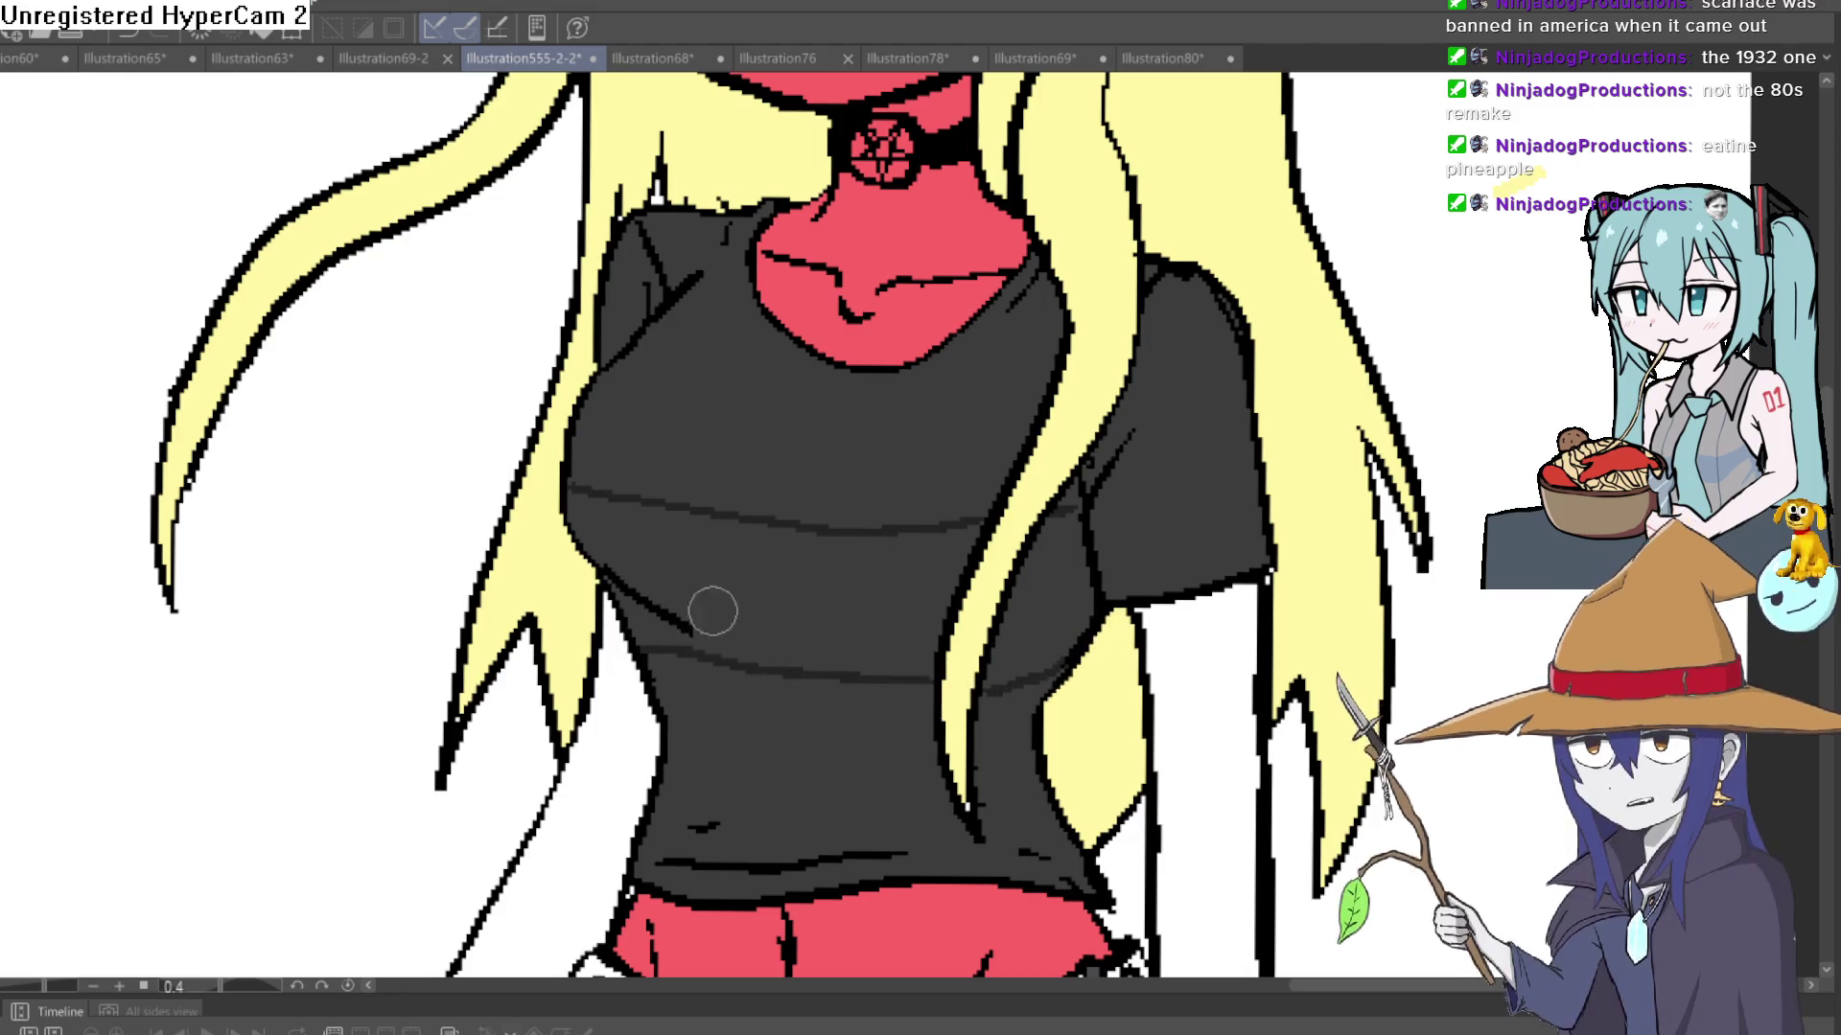
{"action": "key", "text": "g"}
{"action": "left_click", "coordinate": [801, 588]}
{"action": "left_click", "coordinate": [1005, 621]}
{"action": "left_click", "coordinate": [671, 611]}
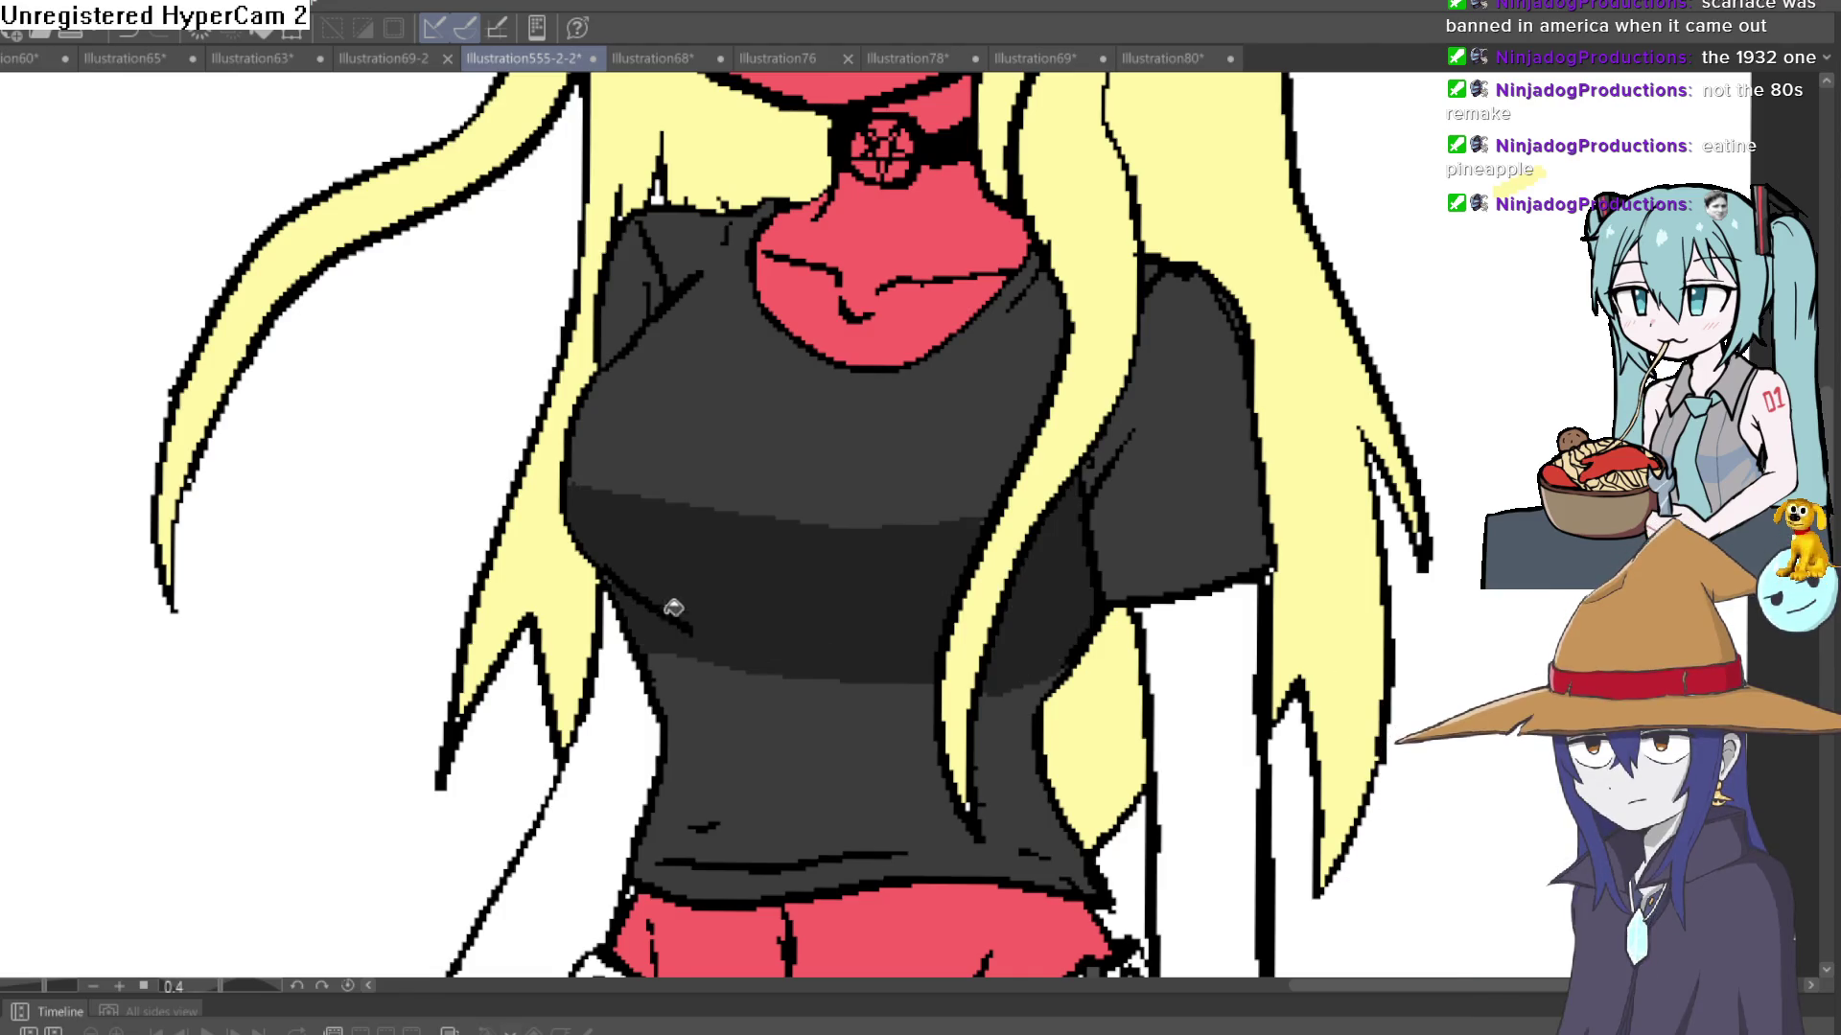
- Add a darker shadow stroke along the shirt sleeve edge
{"action": "scroll", "coordinate": [1235, 483], "scroll_direction": "down", "scroll_amount": 3}
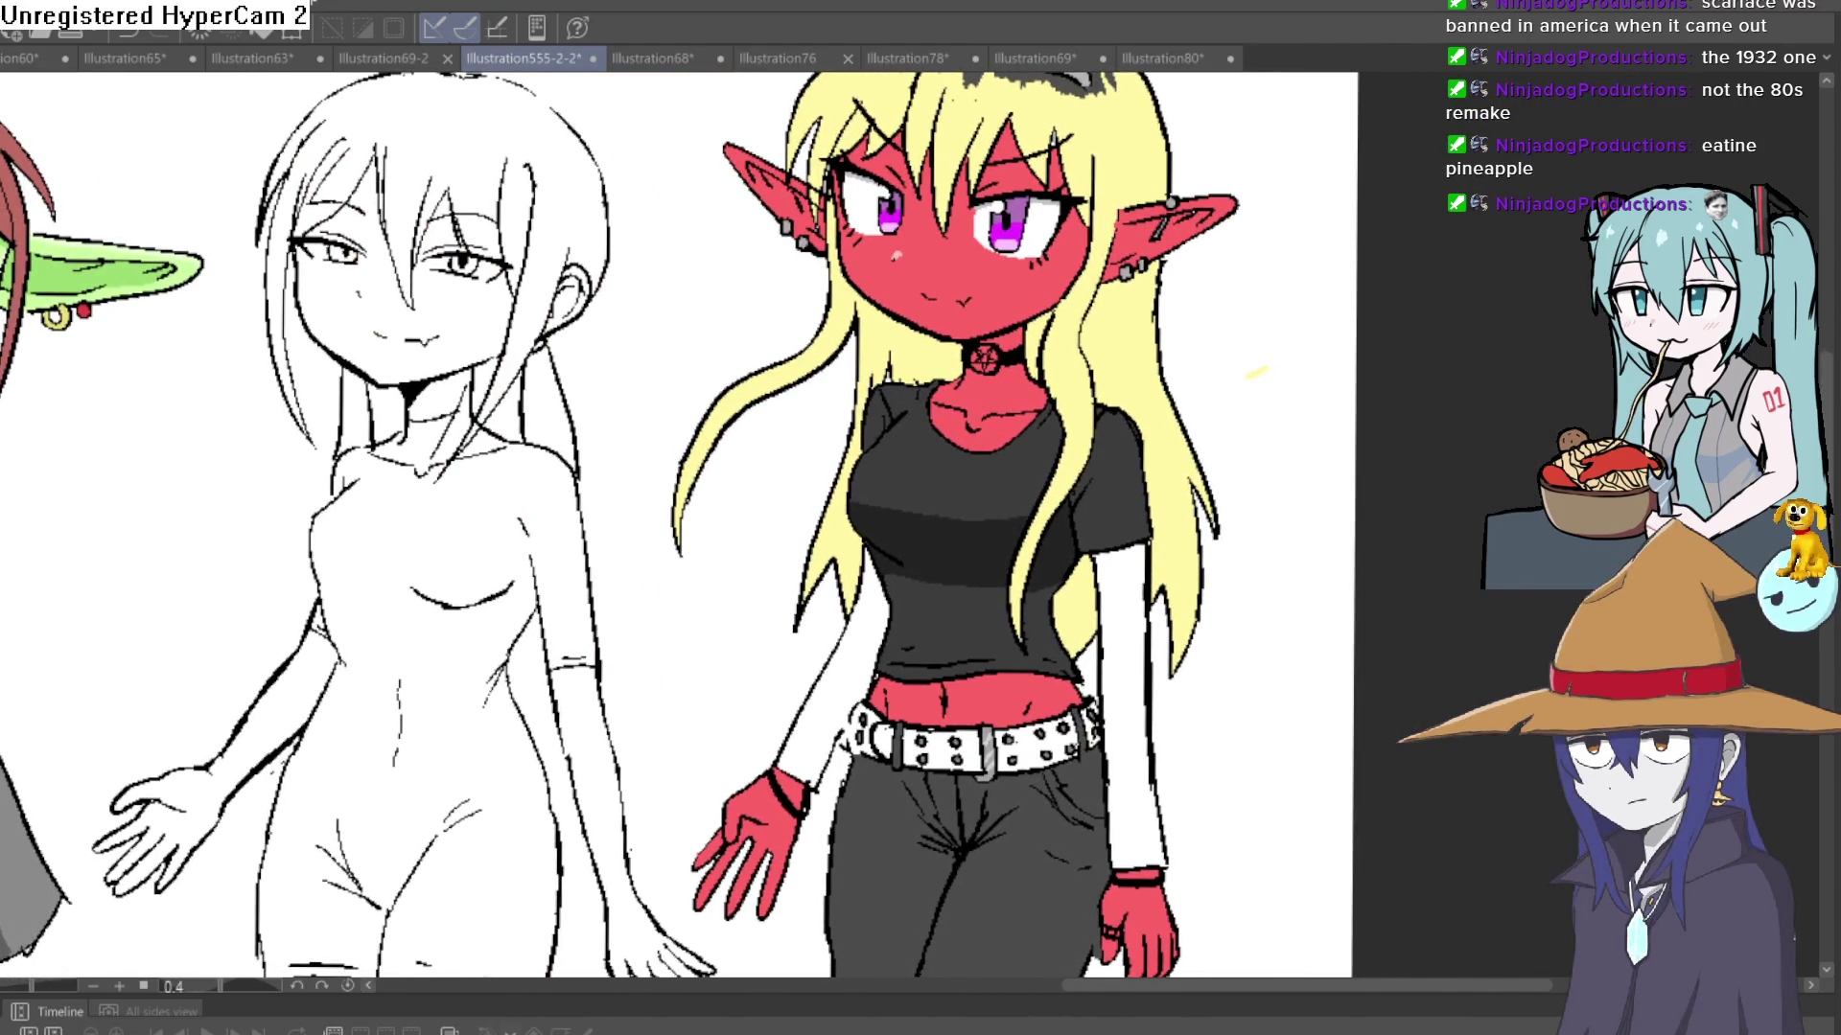
{"action": "scroll", "coordinate": [1148, 446], "scroll_direction": "up", "scroll_amount": 5}
{"action": "mouse_move", "coordinate": [1080, 376]}
{"action": "left_mouse_down"}
{"action": "mouse_move", "coordinate": [1029, 441]}
{"action": "mouse_move", "coordinate": [1109, 604]}
{"action": "left_mouse_up"}
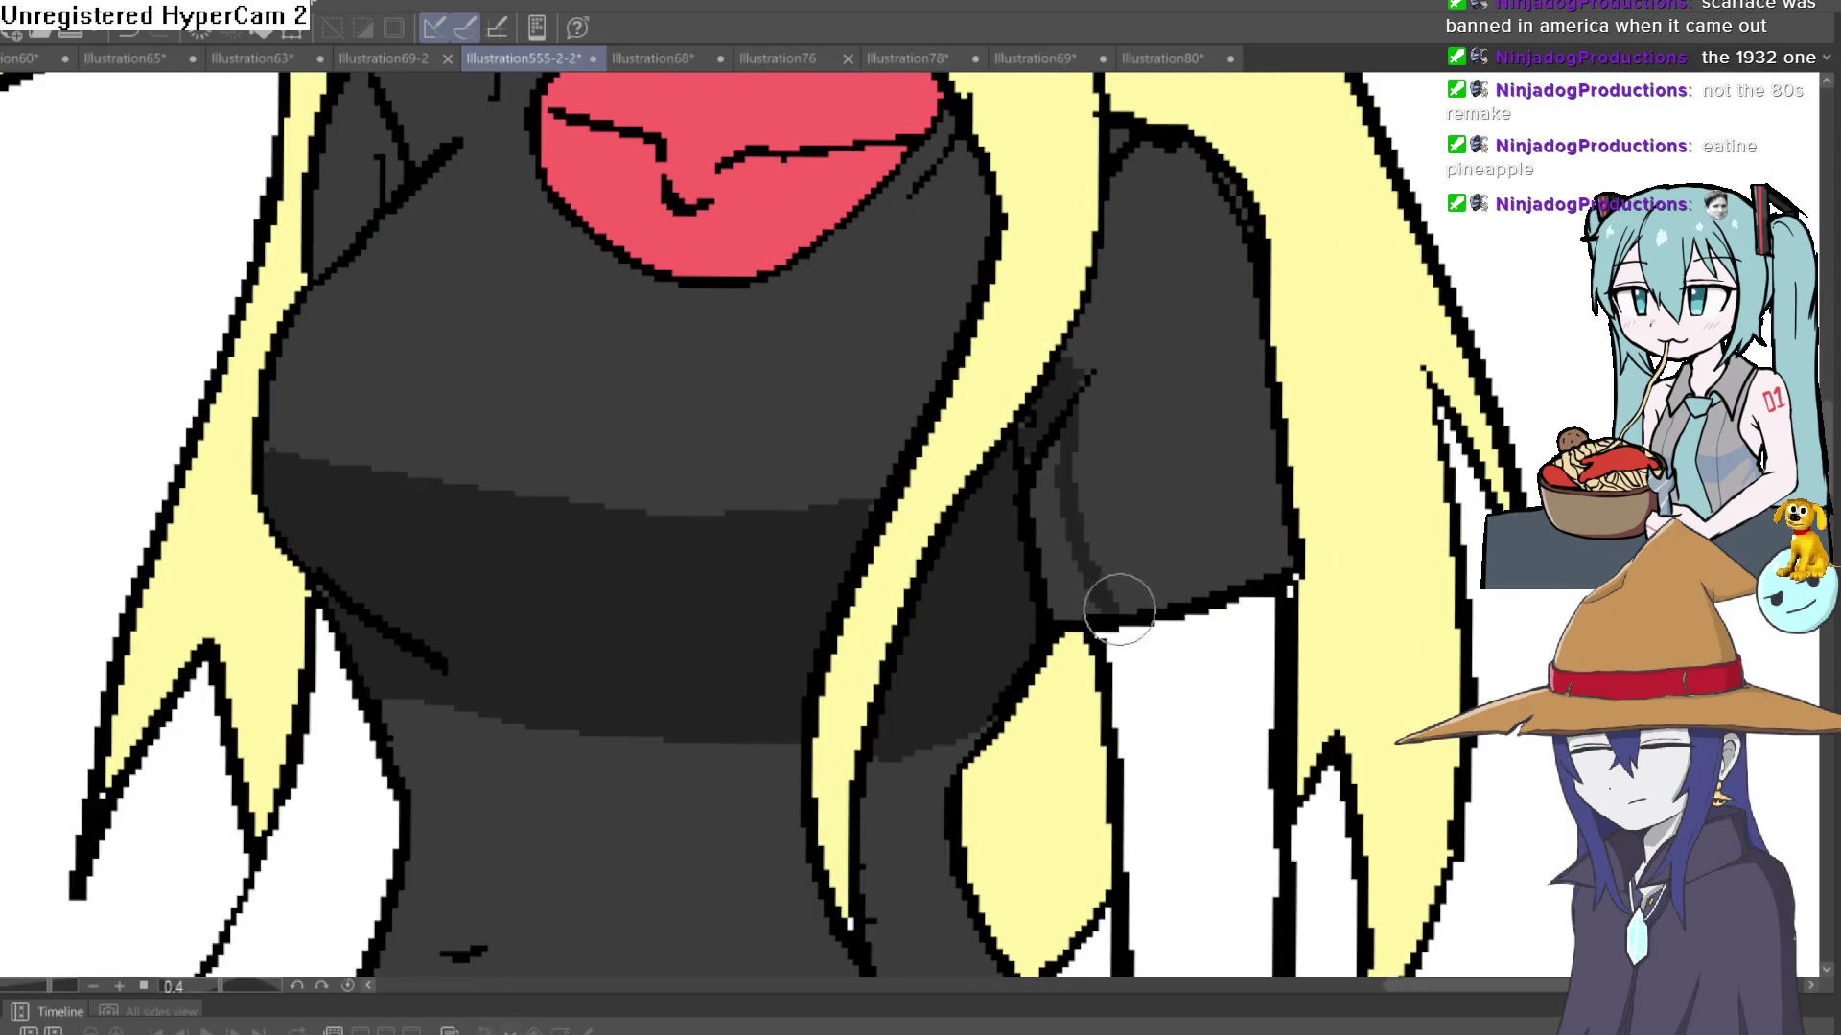
{"action": "scroll", "coordinate": [1275, 515], "scroll_direction": "down", "scroll_amount": 5}
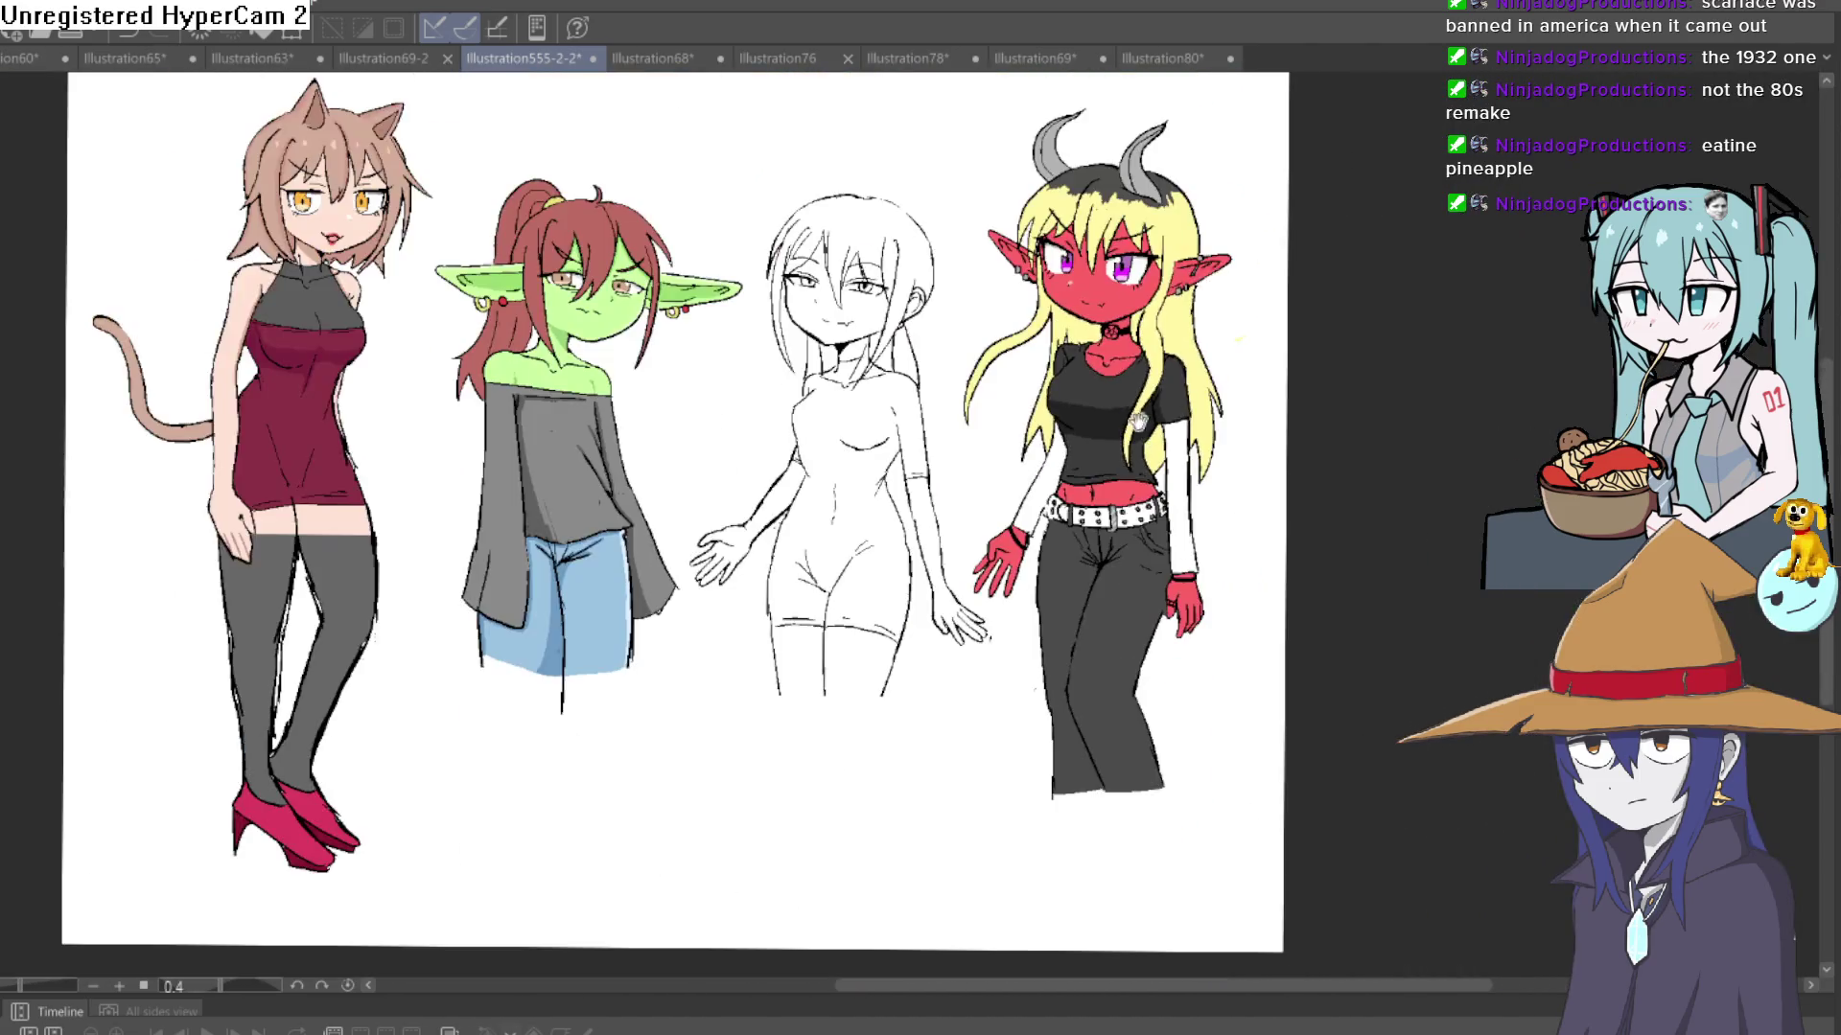
{"action": "mouse_move", "coordinate": [1137, 422]}
{"action": "left_mouse_down"}
{"action": "mouse_move", "coordinate": [1256, 450]}
{"action": "mouse_move", "coordinate": [1187, 547]}
{"action": "mouse_move", "coordinate": [1175, 606]}
{"action": "left_mouse_up"}
{"action": "scroll", "coordinate": [1268, 460], "scroll_direction": "up", "scroll_amount": 3}
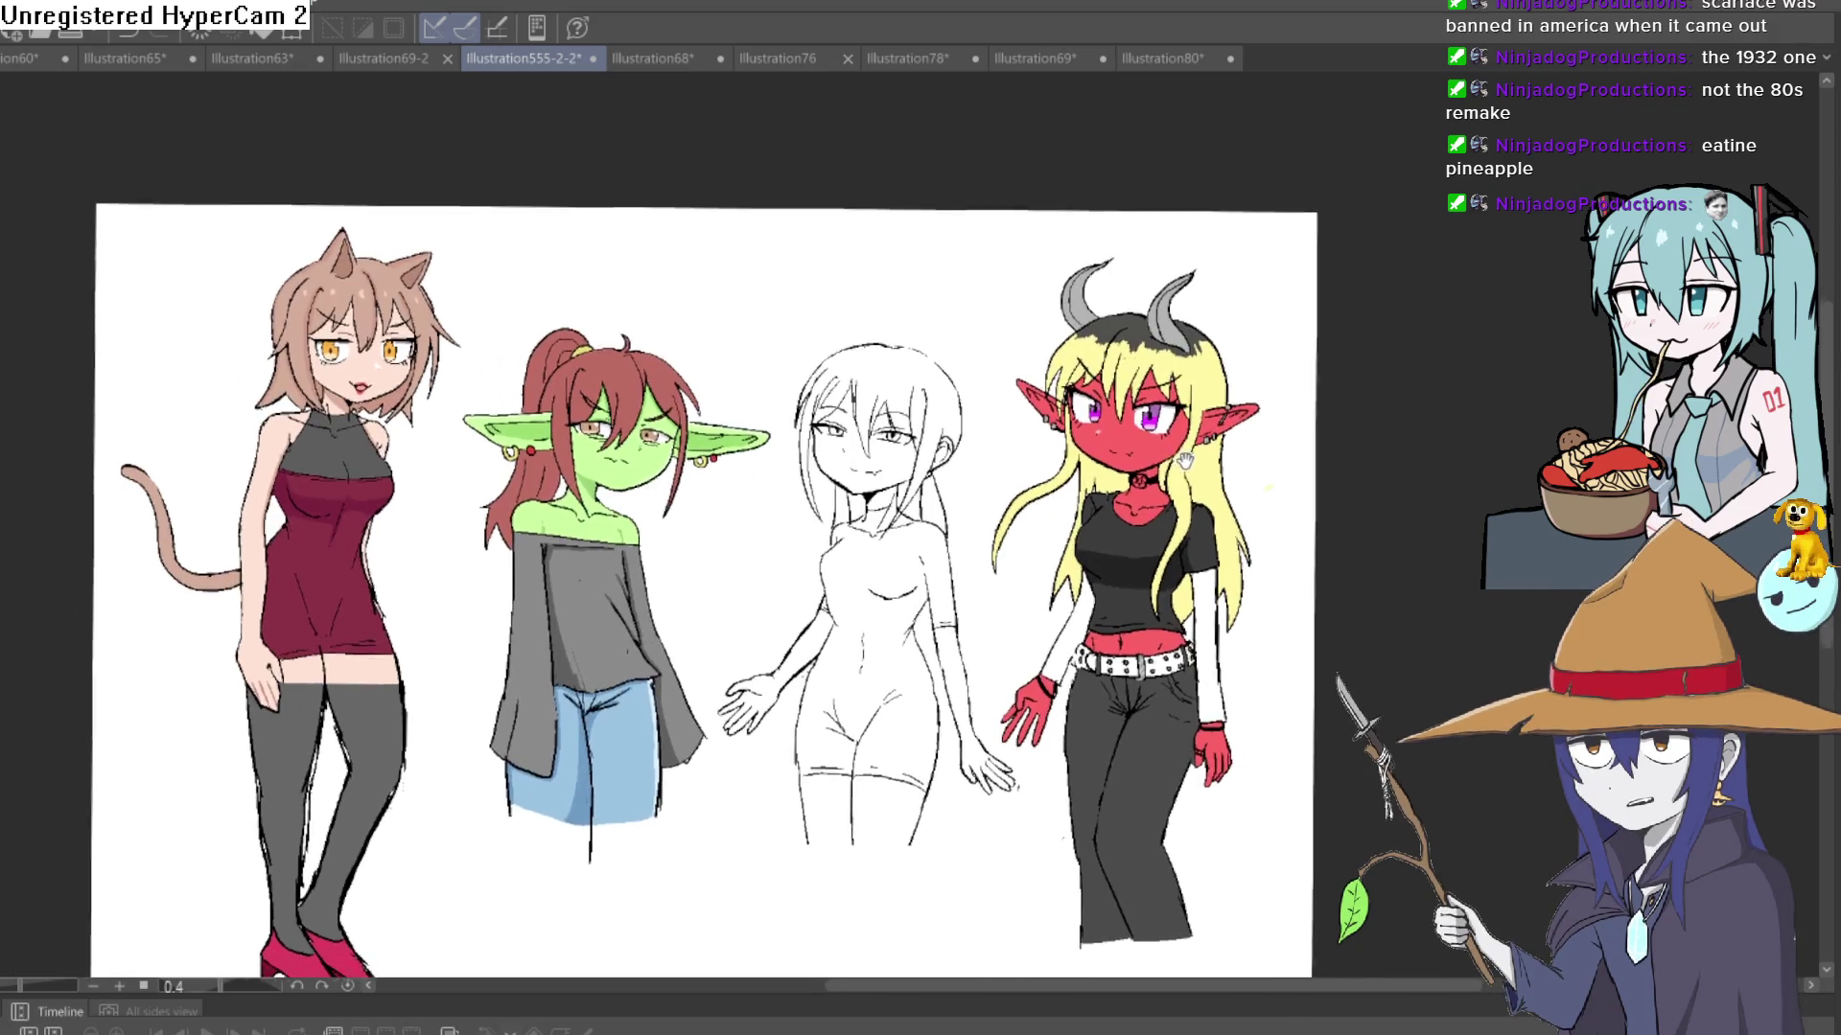
- Fill the neck under the red girl's chin with dark red shadow
{"action": "scroll", "coordinate": [1268, 461], "scroll_direction": "up", "scroll_amount": 3}
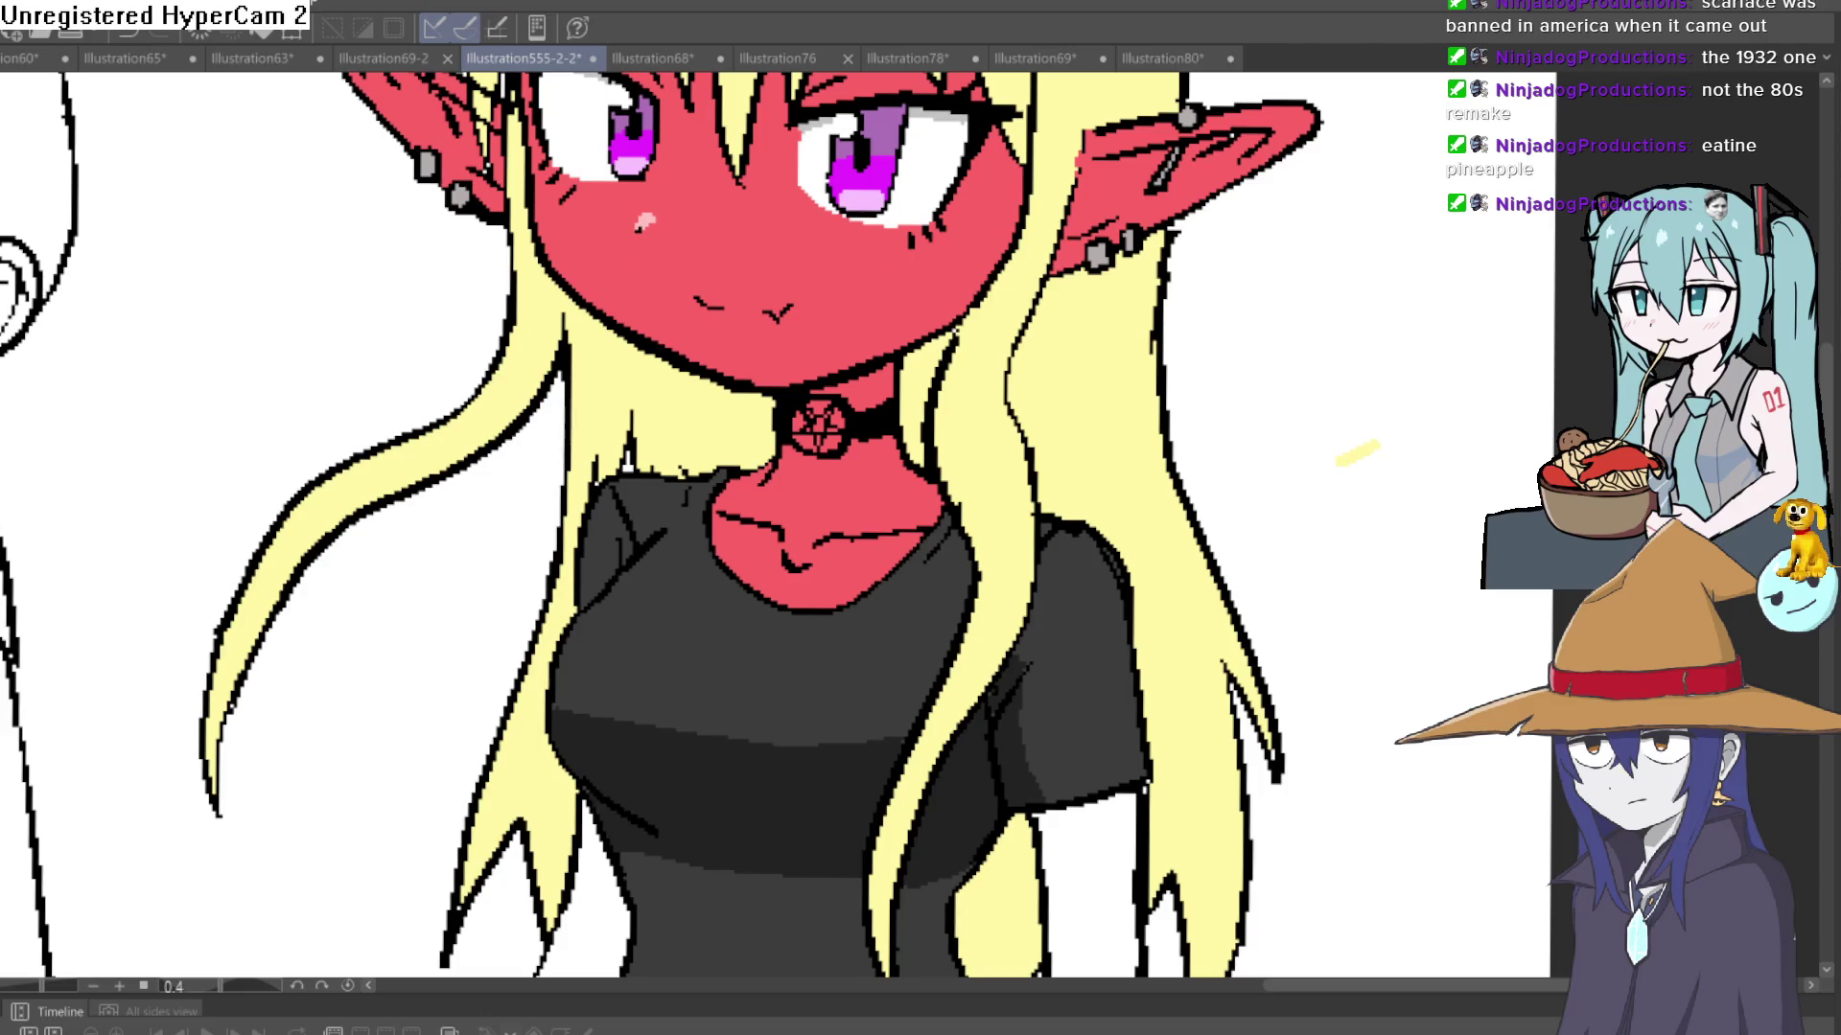
{"action": "scroll", "coordinate": [716, 309], "scroll_direction": "up", "scroll_amount": 2}
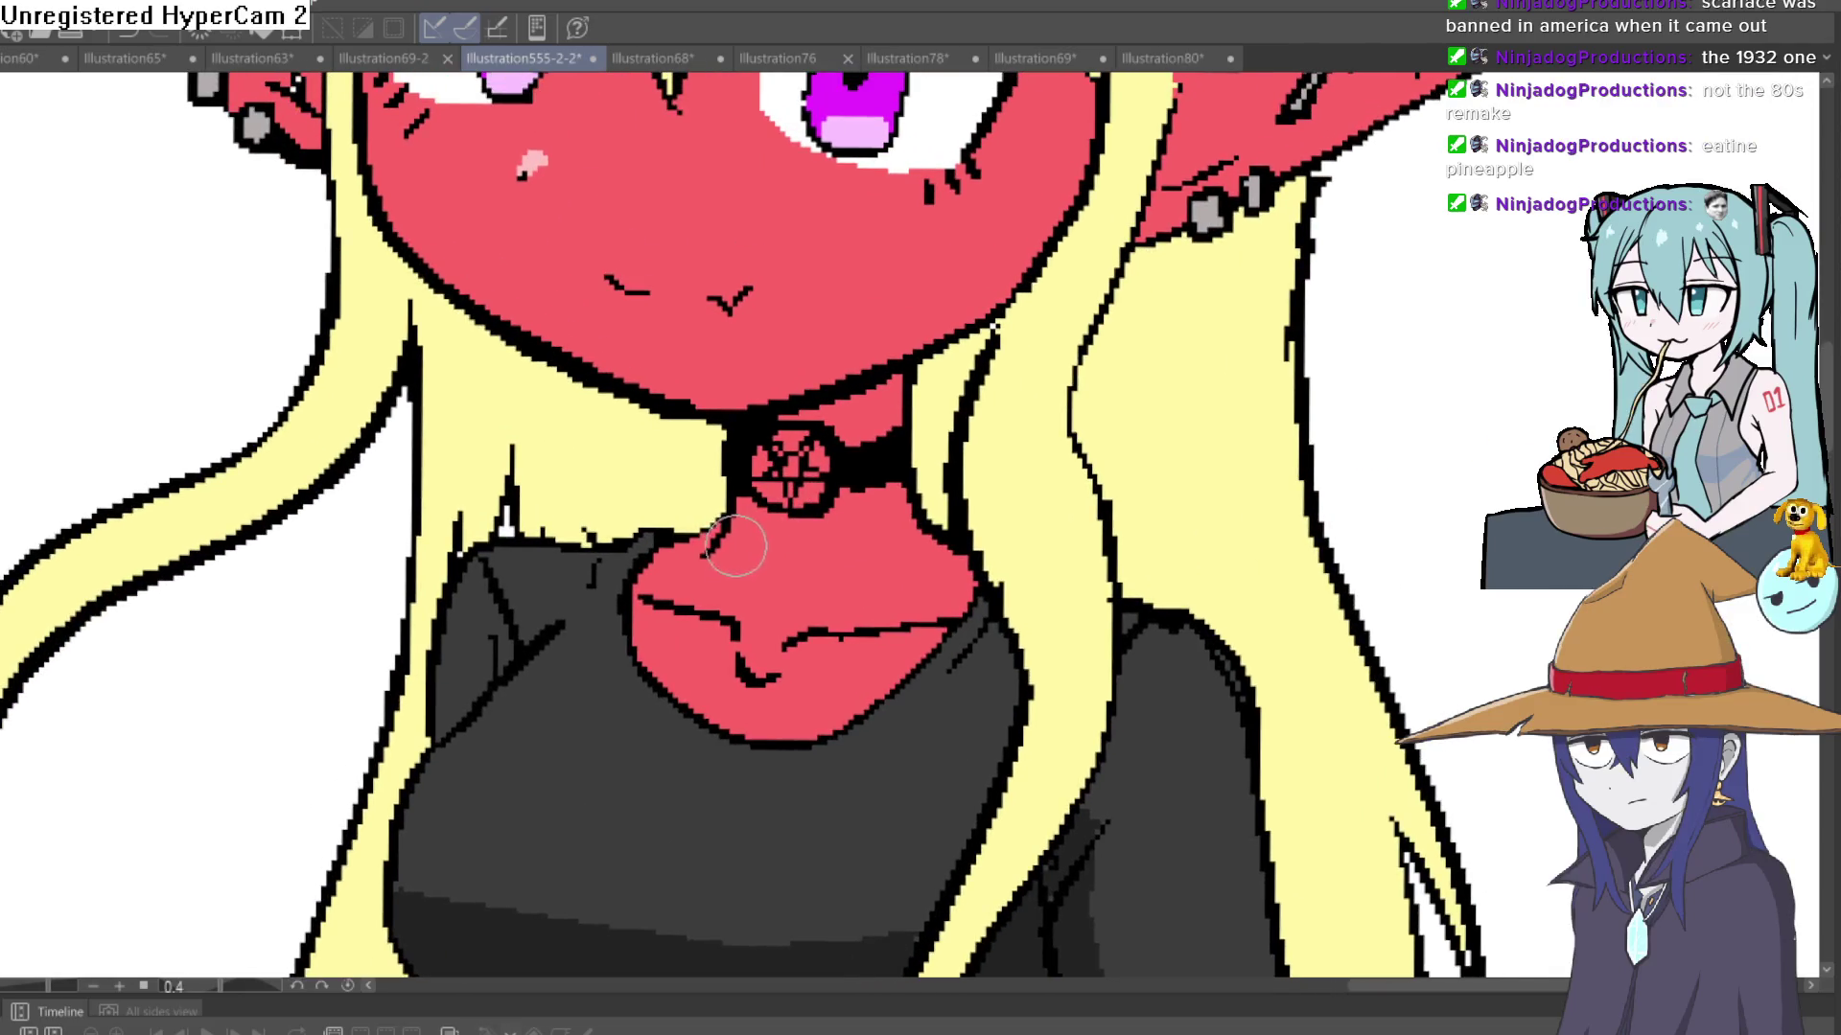
{"action": "left_click", "coordinate": [733, 542]}
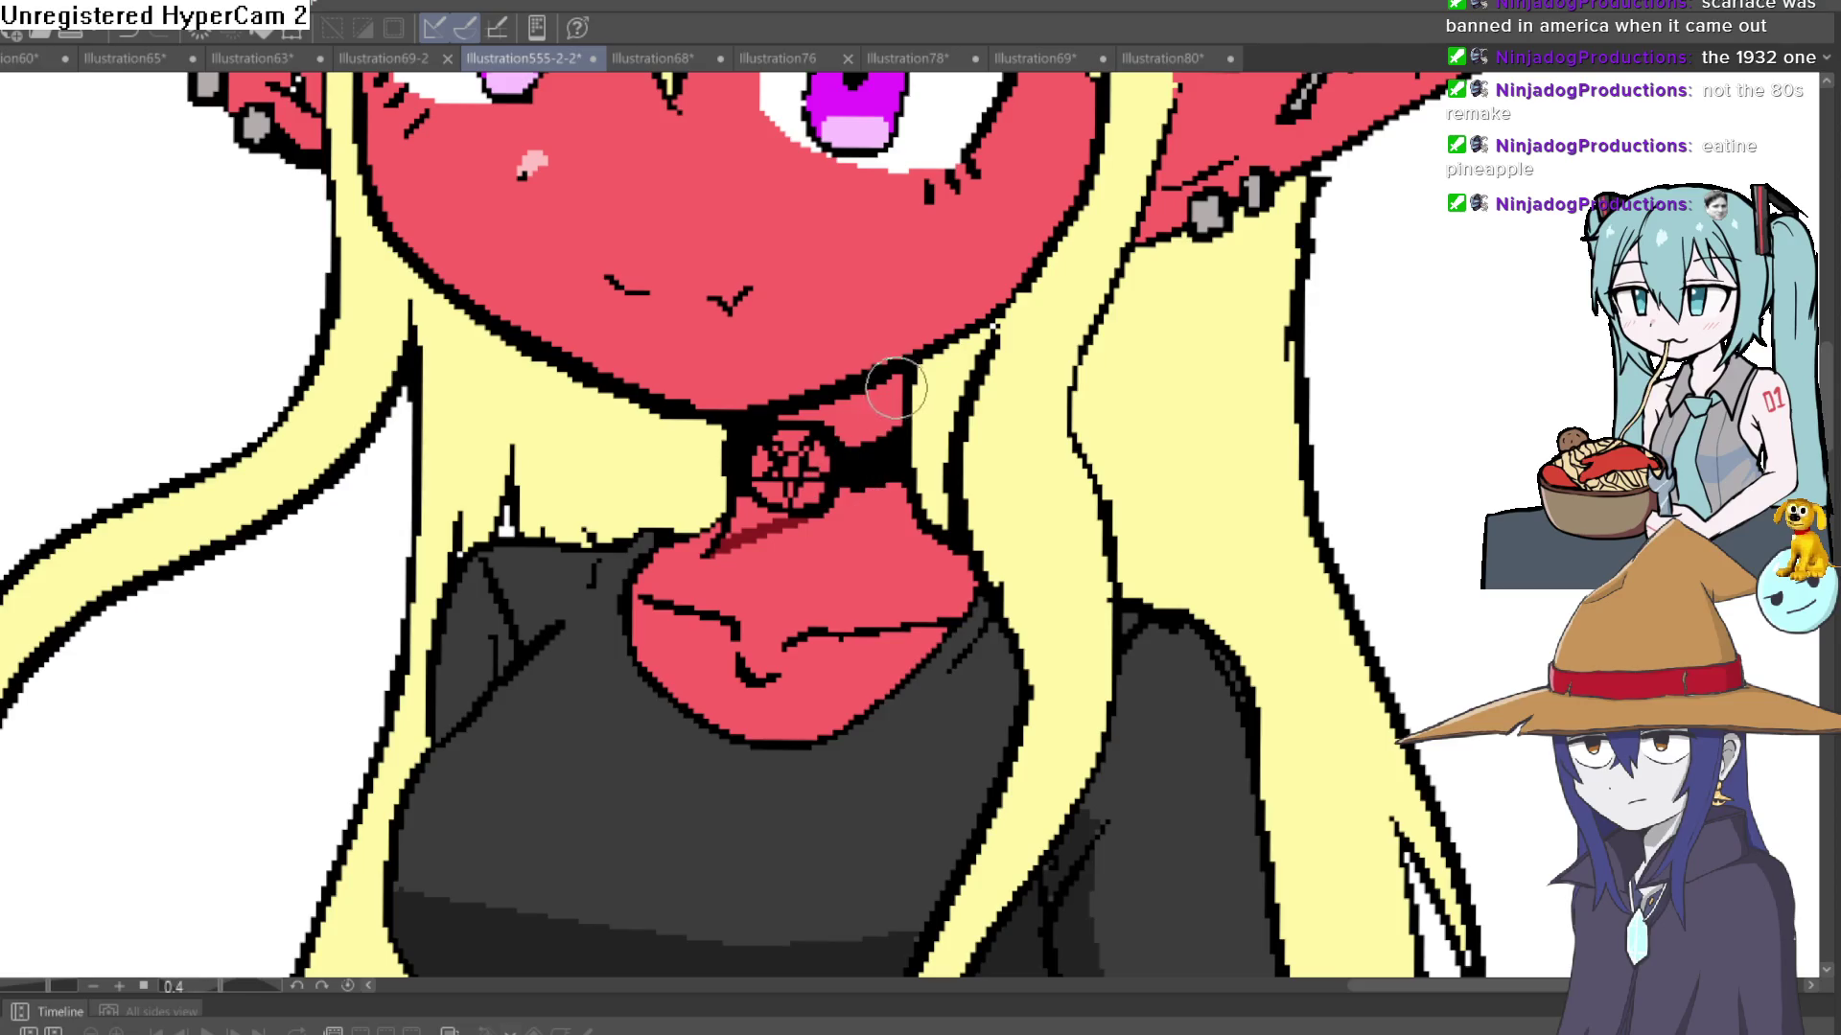
{"action": "key", "text": "g"}
{"action": "left_click", "coordinate": [888, 402]}
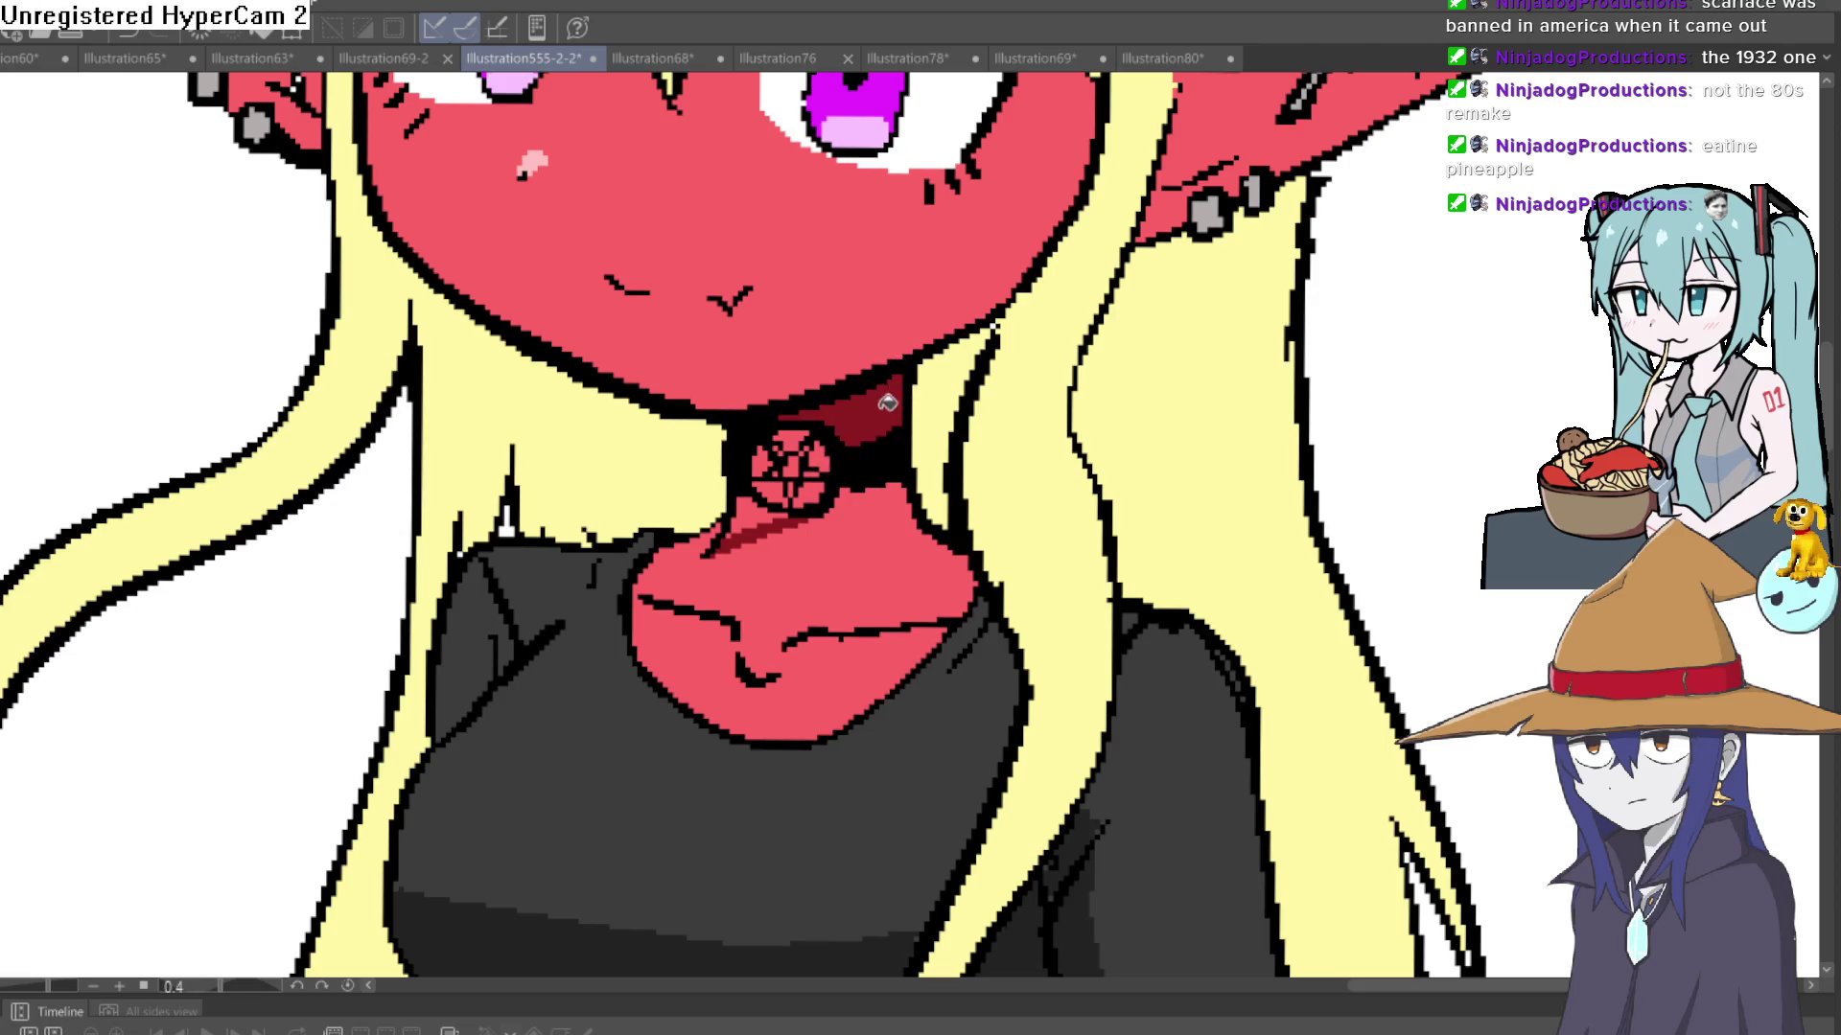
- Fill all the choker pentagram segments dark red
{"action": "left_click", "coordinate": [820, 455]}
{"action": "left_click", "coordinate": [824, 458]}
{"action": "left_click", "coordinate": [788, 487]}
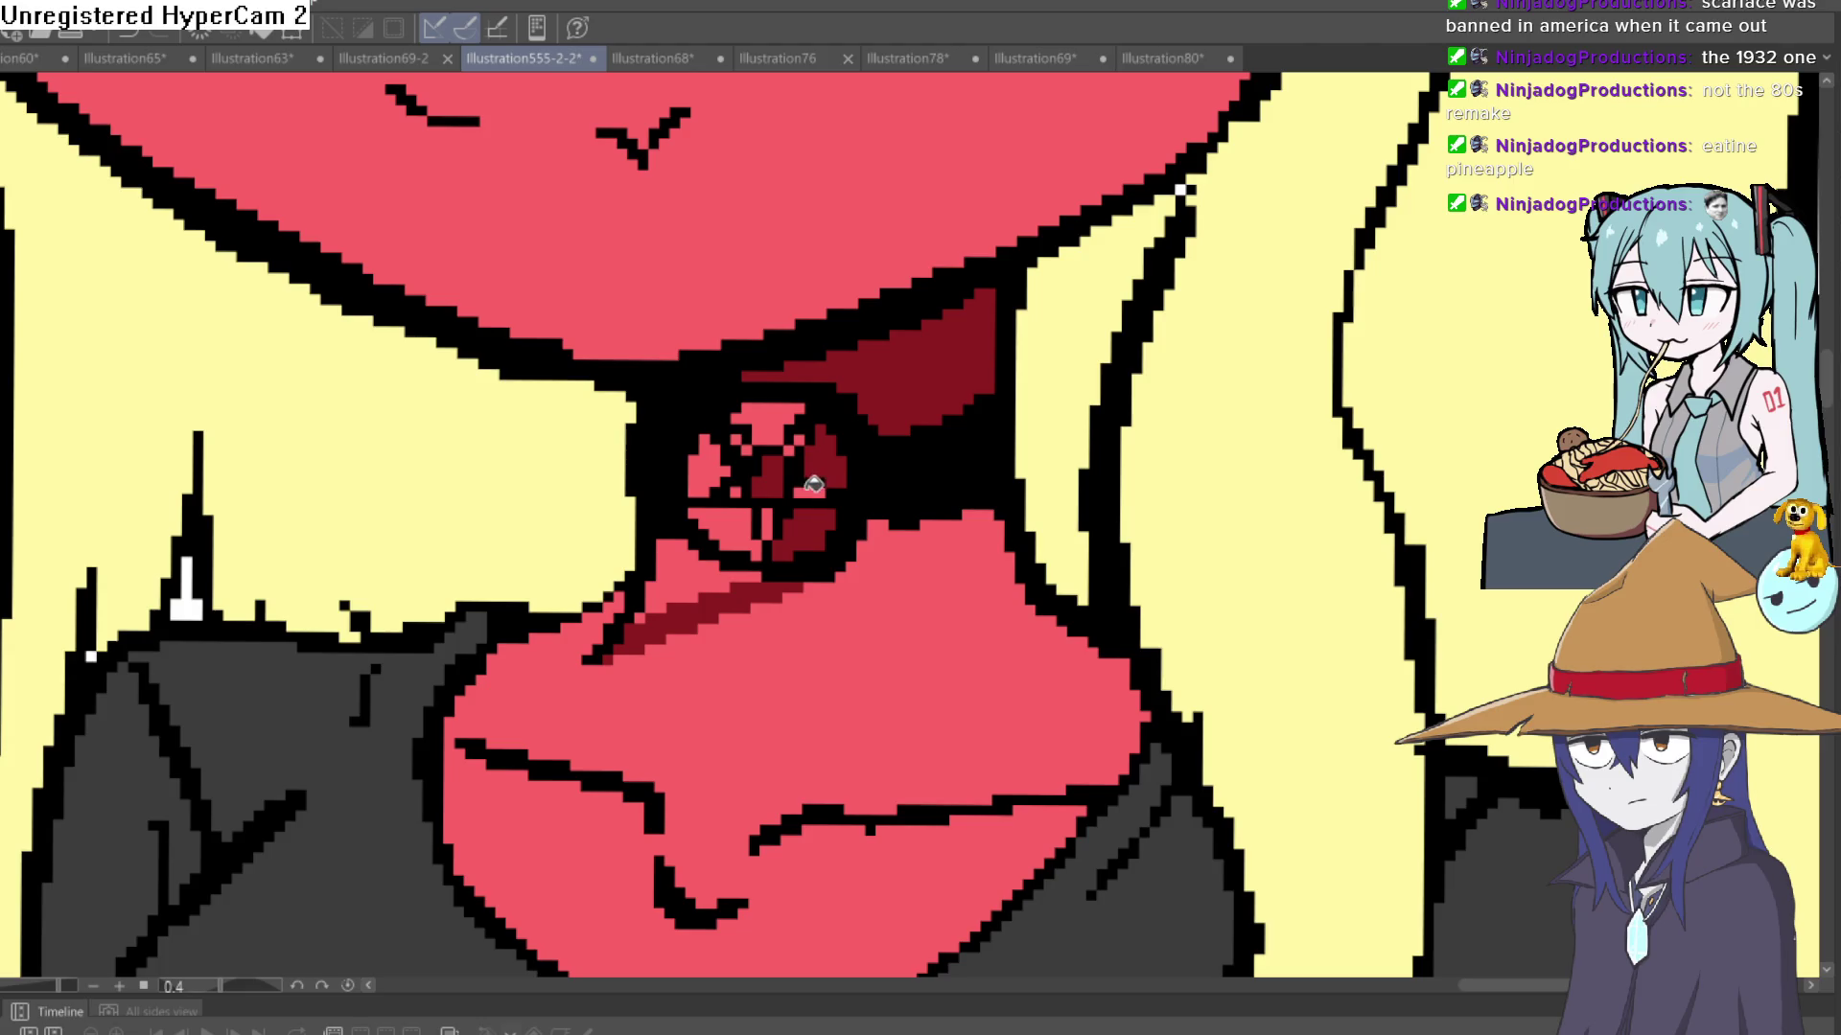
{"action": "left_click", "coordinate": [767, 432]}
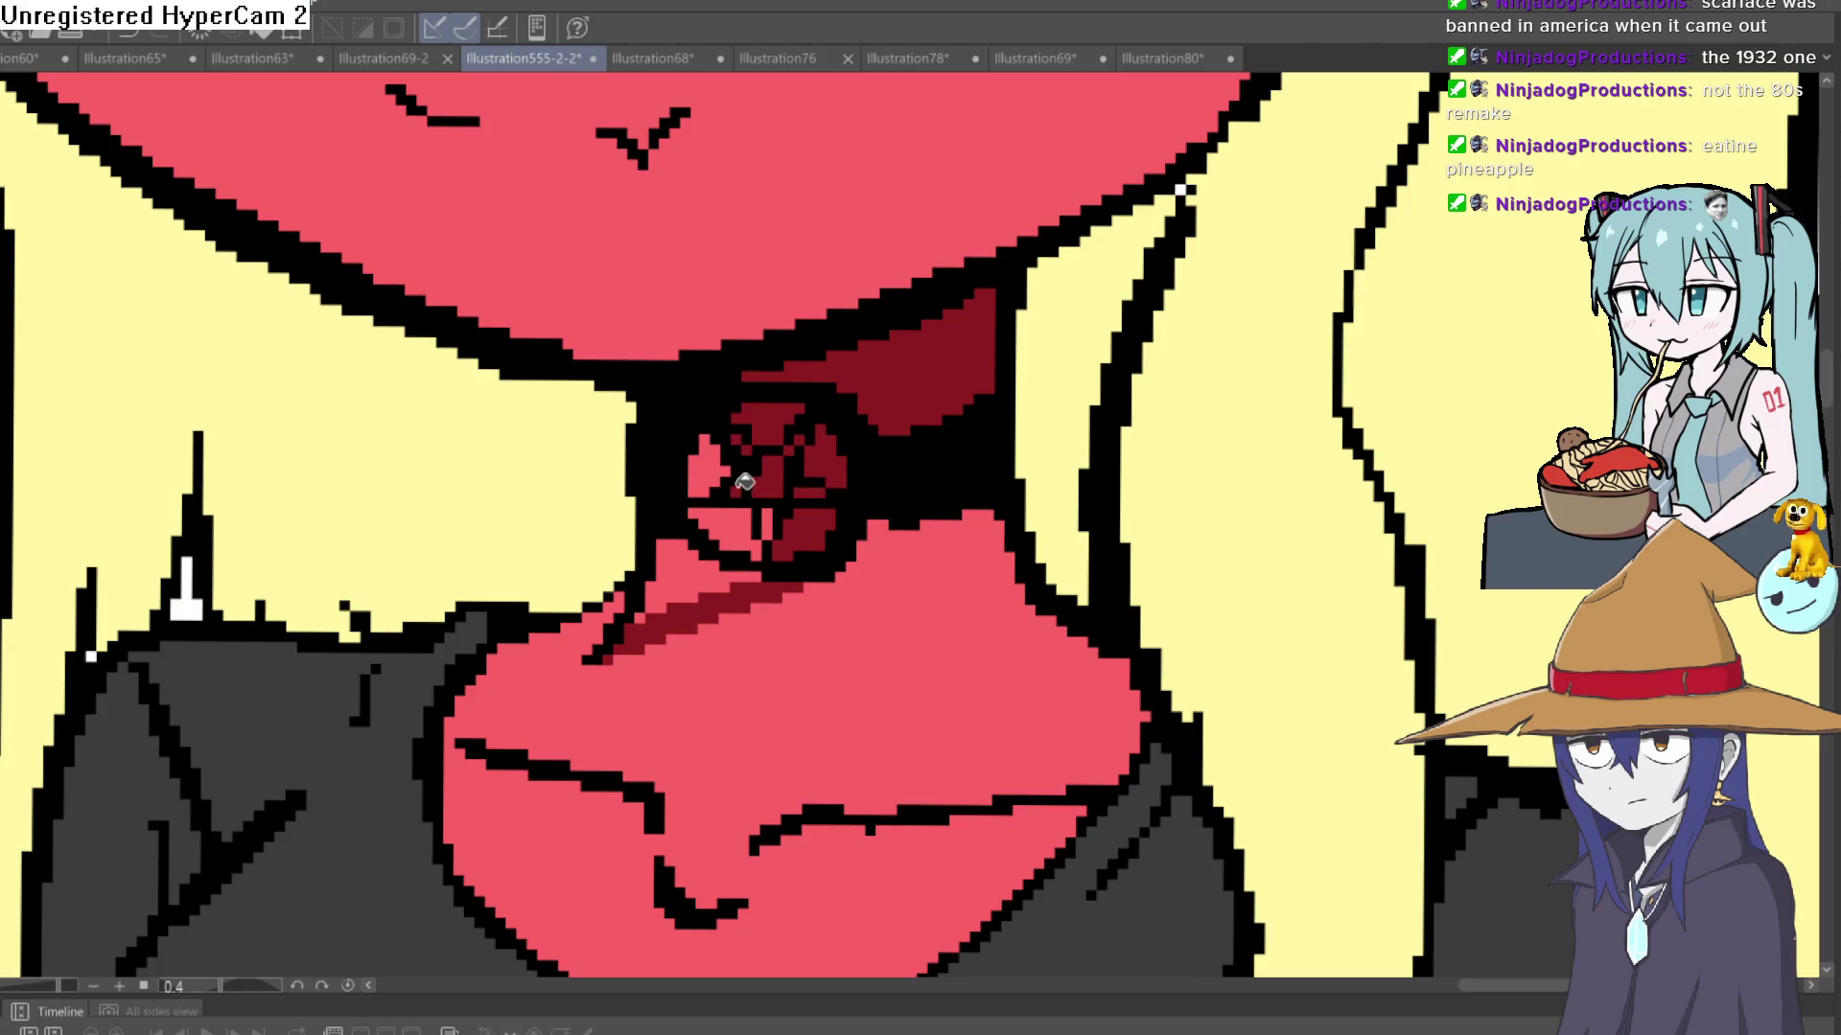
{"action": "left_click", "coordinate": [741, 515]}
{"action": "left_click", "coordinate": [771, 514]}
{"action": "left_click", "coordinate": [734, 556]}
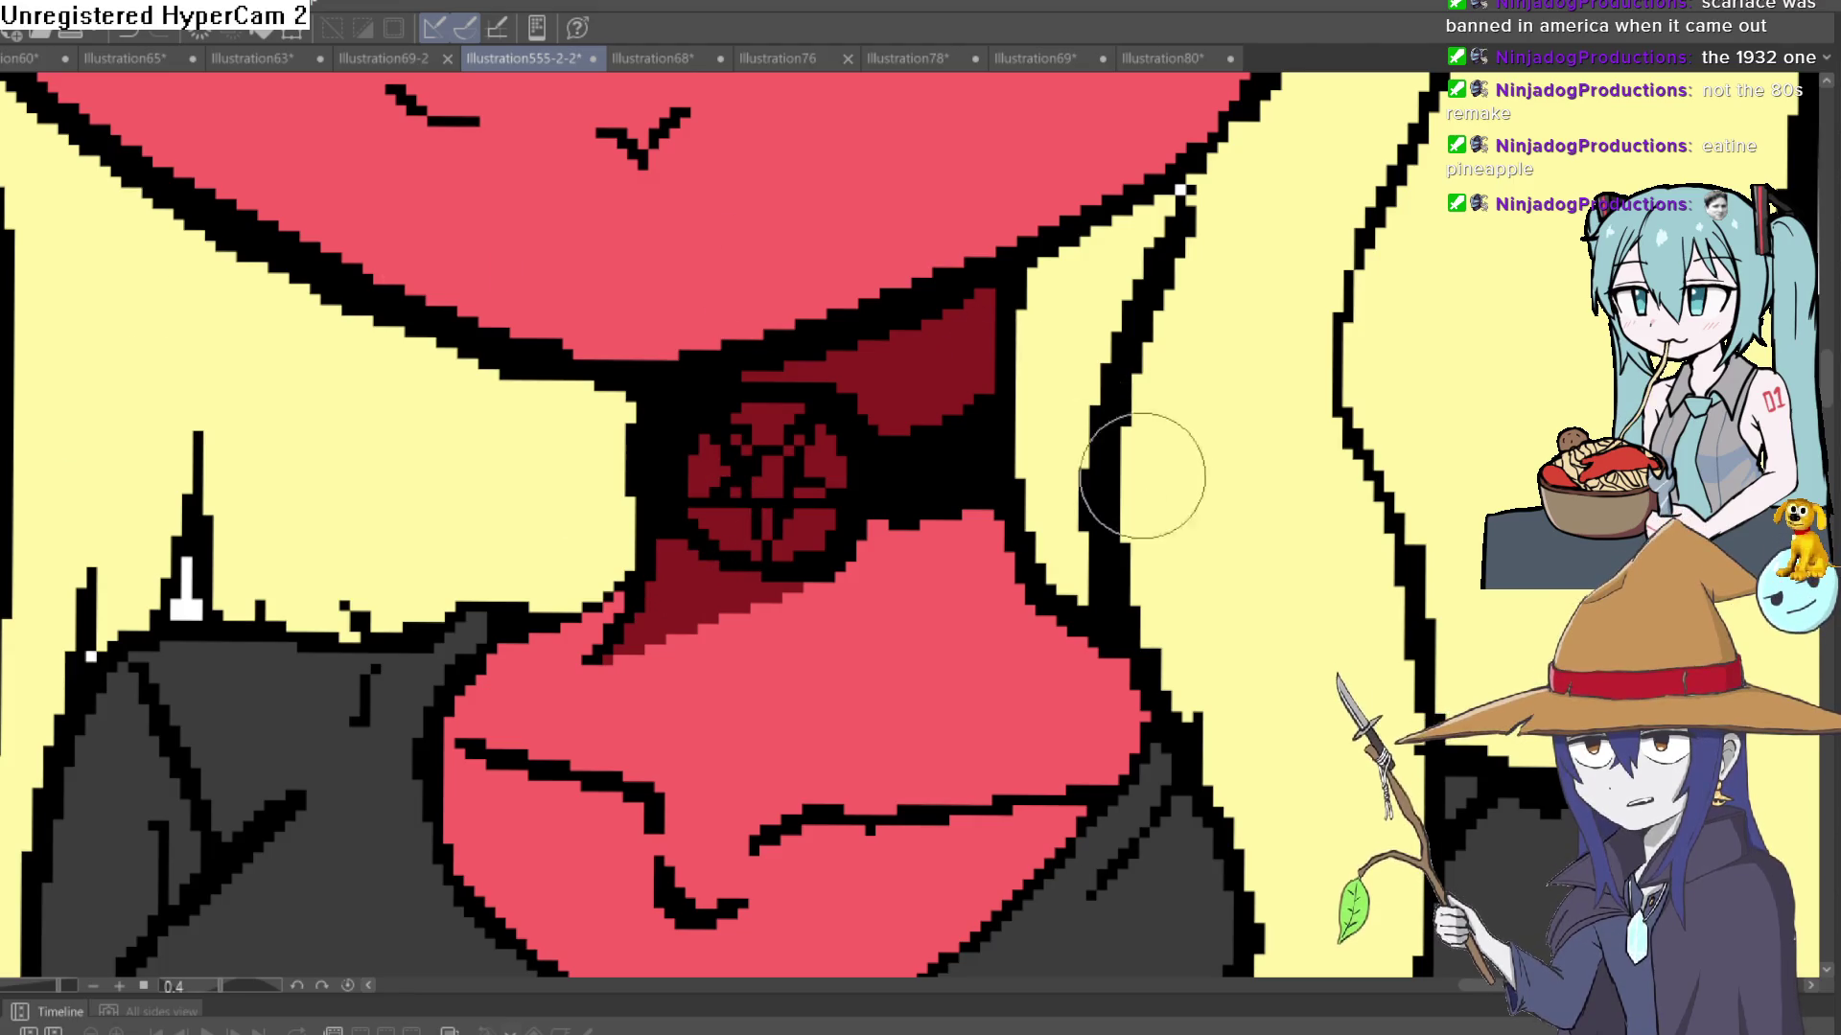
- Fill the stripe beside the pentagram and shade down the neck stripe dark red
{"action": "left_click_drag", "start_coordinate": [1150, 472], "coordinate": [952, 422]}
{"action": "left_click", "coordinate": [910, 518]}
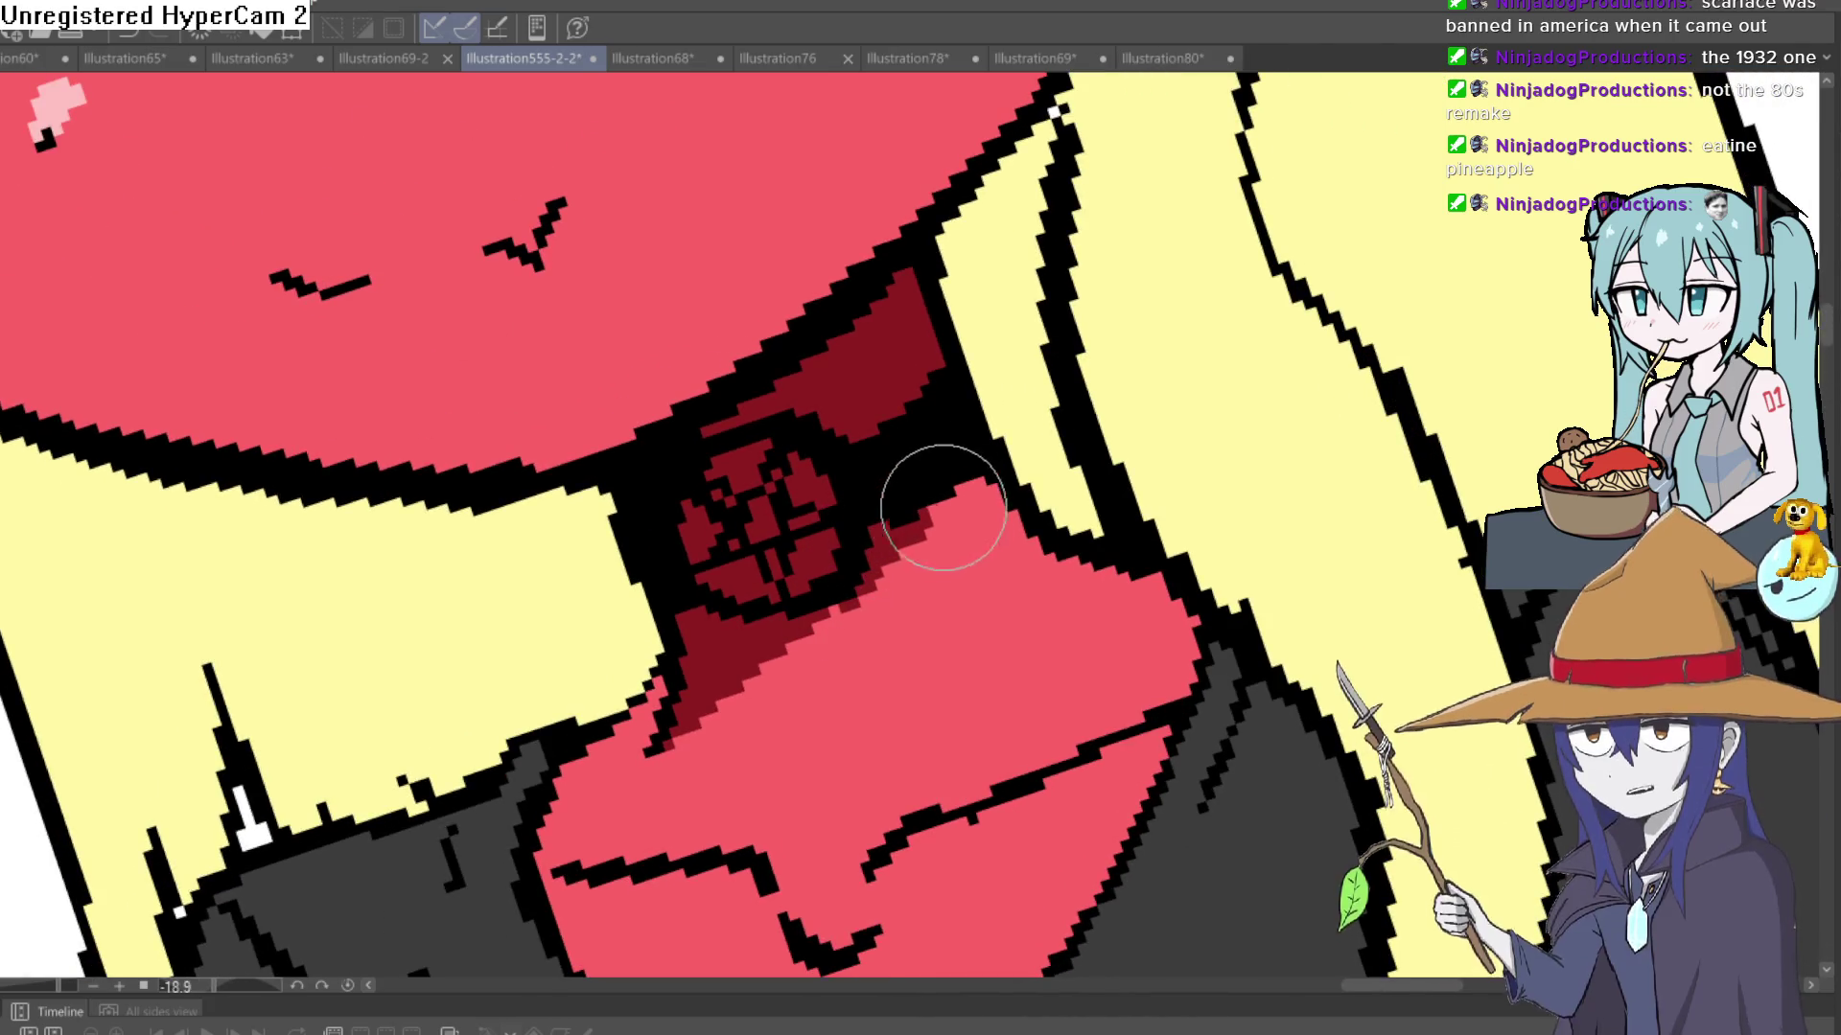
{"action": "left_click_drag", "start_coordinate": [745, 649], "coordinate": [568, 783]}
{"action": "scroll", "coordinate": [575, 757], "scroll_direction": "down", "scroll_amount": 5}
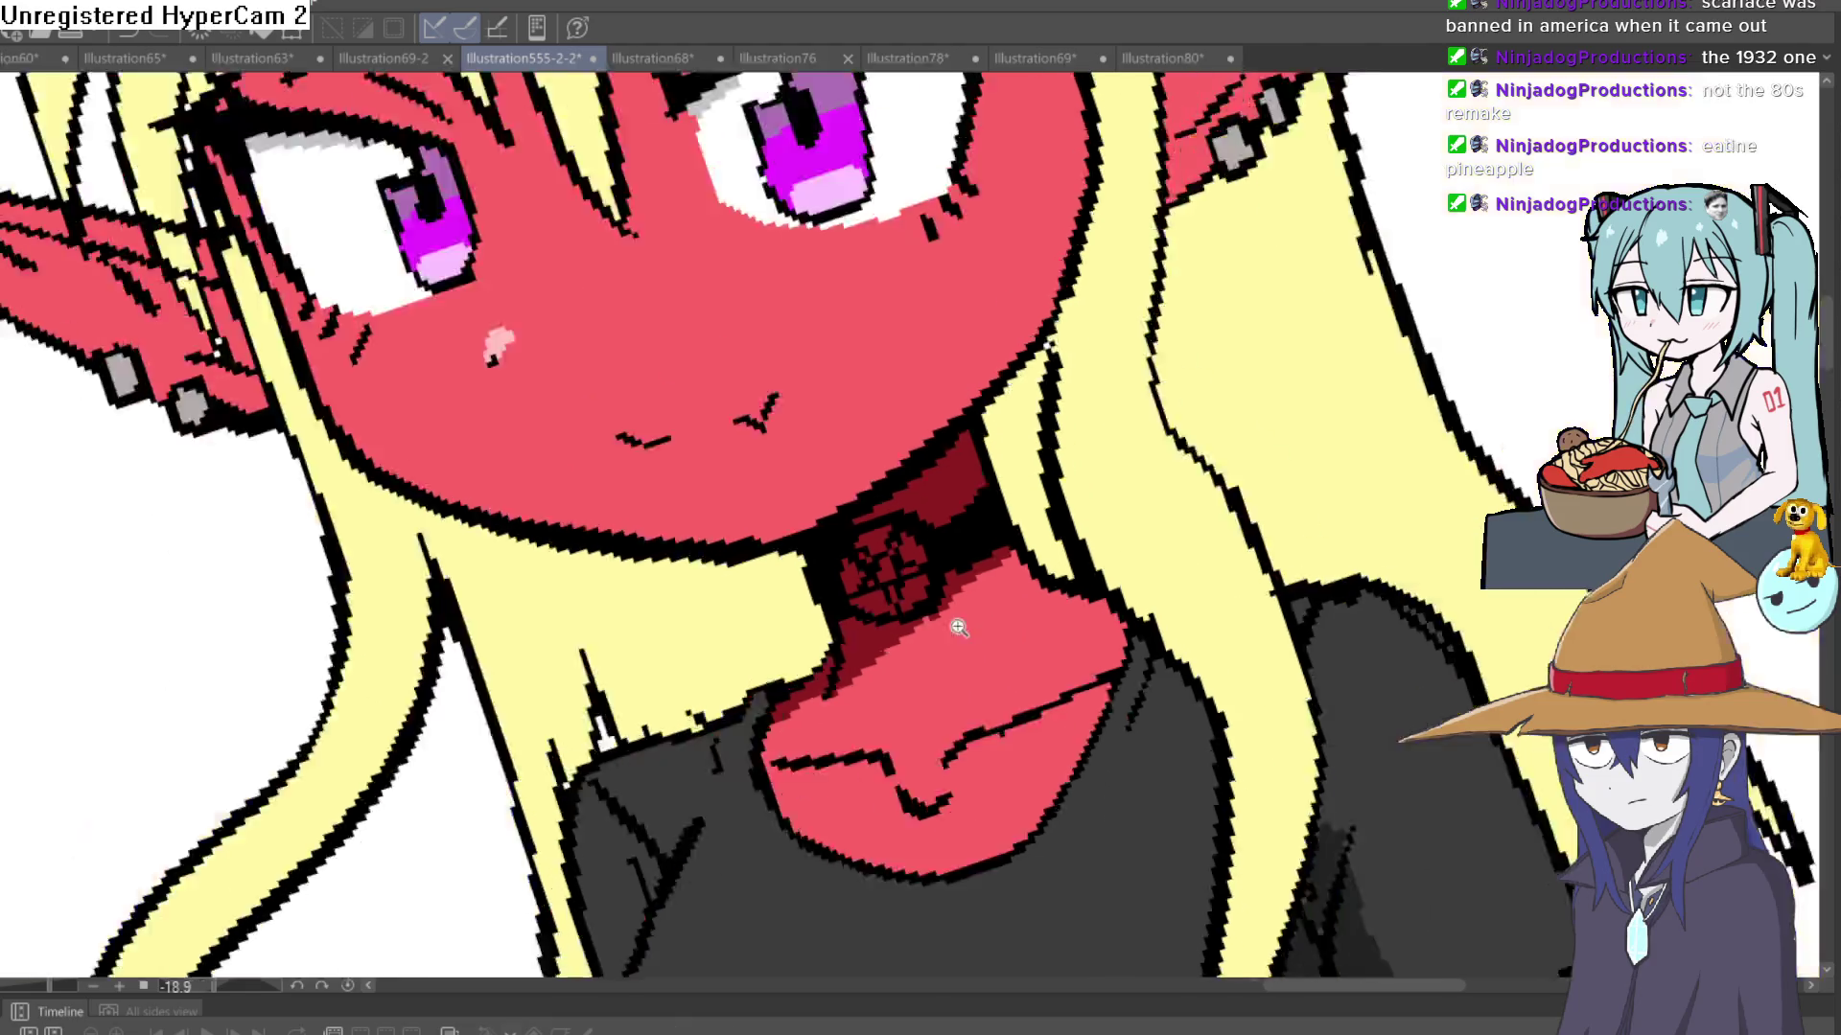
- Brush dark red shading along the inner area and lower edge of the right pointed ear
{"action": "left_click_drag", "start_coordinate": [954, 625], "coordinate": [1162, 601]}
{"action": "scroll", "coordinate": [1163, 601], "scroll_direction": "up", "scroll_amount": 5}
{"action": "left_click_drag", "start_coordinate": [1200, 523], "coordinate": [990, 714]}
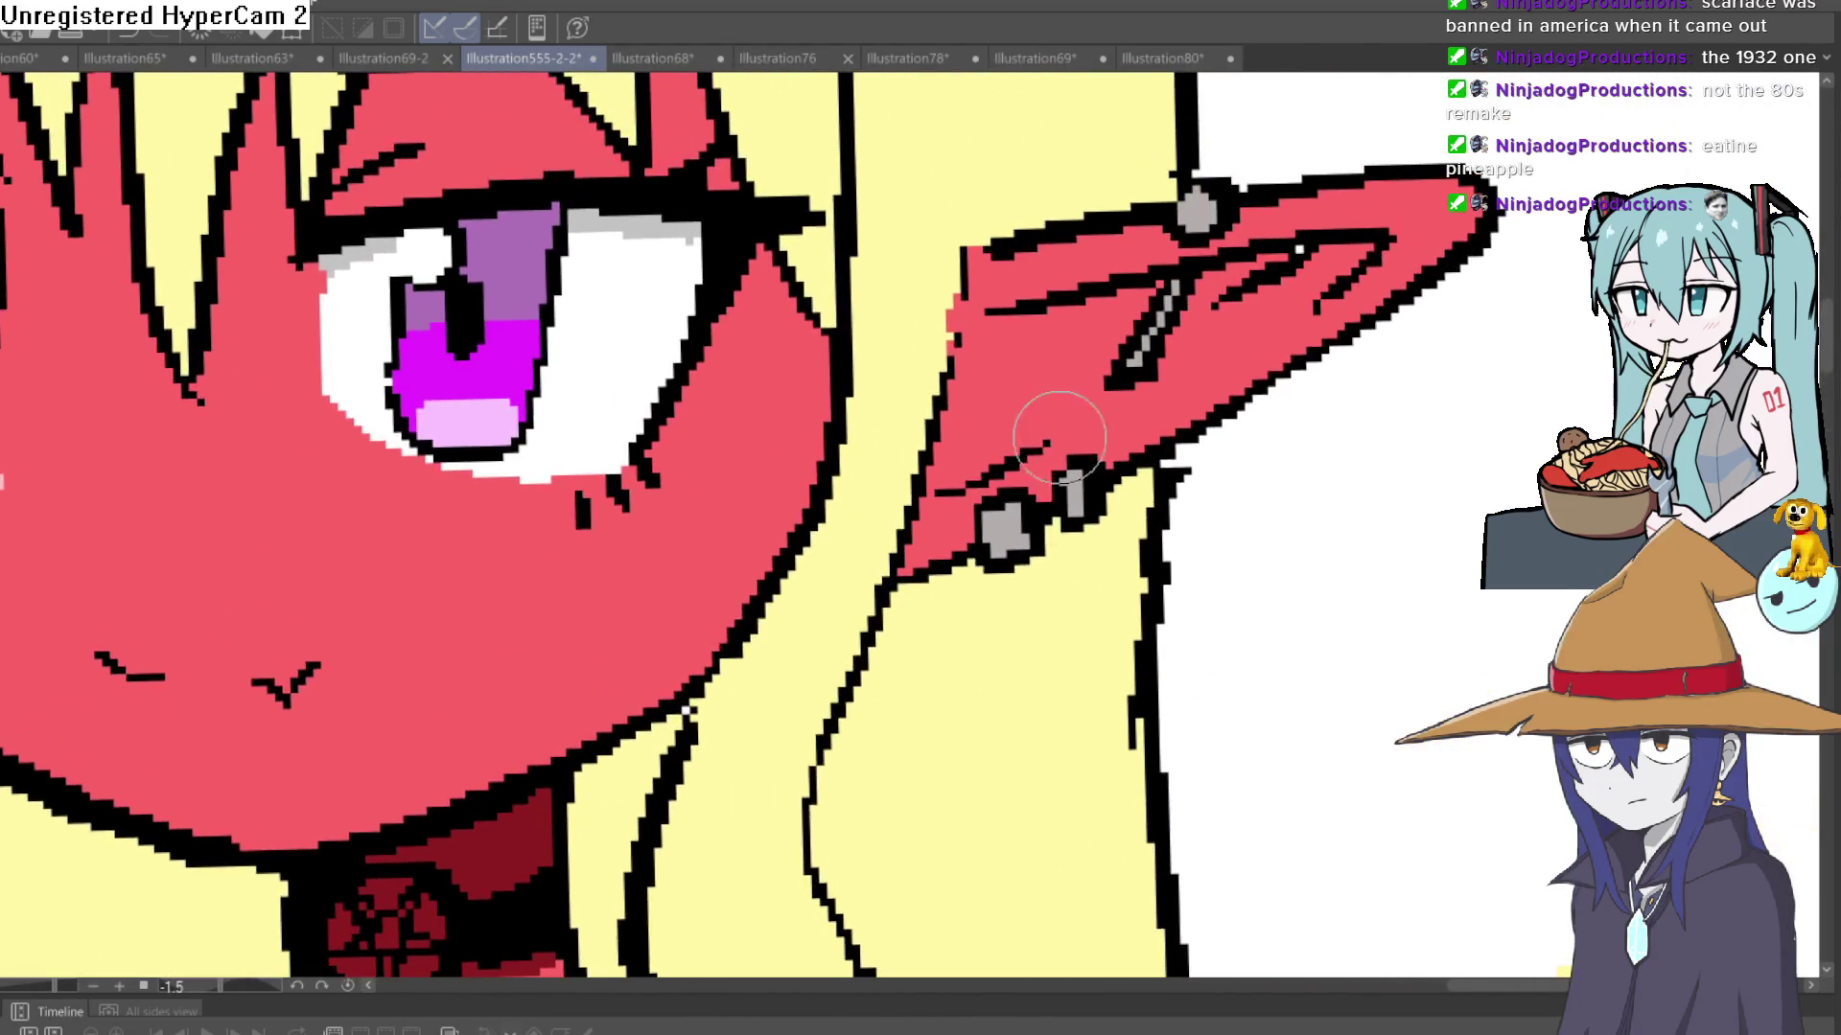
{"action": "mouse_move", "coordinate": [1050, 439]}
{"action": "left_mouse_down"}
{"action": "mouse_move", "coordinate": [1305, 309]}
{"action": "mouse_move", "coordinate": [1305, 259]}
{"action": "mouse_move", "coordinate": [1375, 240]}
{"action": "mouse_move", "coordinate": [1178, 355]}
{"action": "mouse_move", "coordinate": [1366, 202]}
{"action": "mouse_move", "coordinate": [1347, 219]}
{"action": "left_mouse_up"}
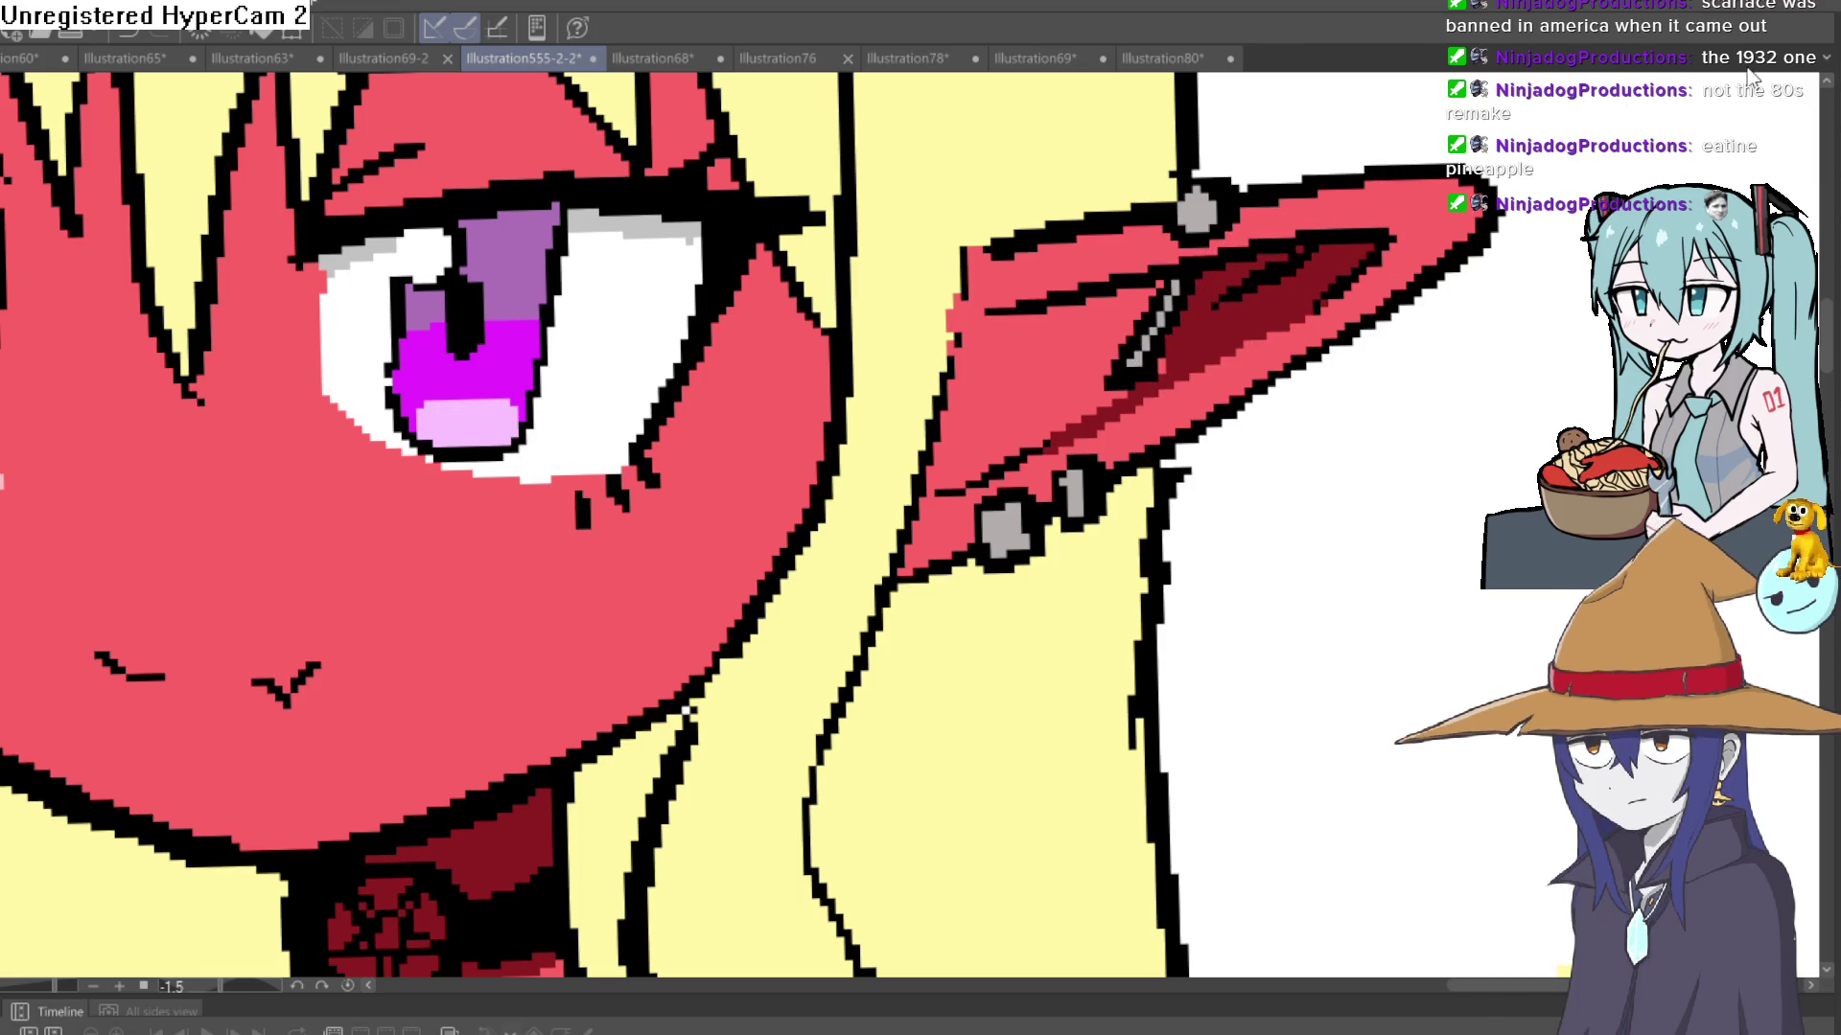
{"action": "mouse_move", "coordinate": [1171, 360]}
{"action": "left_mouse_down"}
{"action": "mouse_move", "coordinate": [930, 489]}
{"action": "mouse_move", "coordinate": [968, 355]}
{"action": "mouse_move", "coordinate": [1016, 317]}
{"action": "mouse_move", "coordinate": [969, 336]}
{"action": "mouse_move", "coordinate": [1141, 297]}
{"action": "mouse_move", "coordinate": [1093, 364]}
{"action": "mouse_move", "coordinate": [1109, 344]}
{"action": "mouse_move", "coordinate": [1009, 407]}
{"action": "mouse_move", "coordinate": [969, 408]}
{"action": "mouse_move", "coordinate": [1103, 307]}
{"action": "left_mouse_up"}
{"action": "scroll", "coordinate": [1005, 356], "scroll_direction": "down", "scroll_amount": 3}
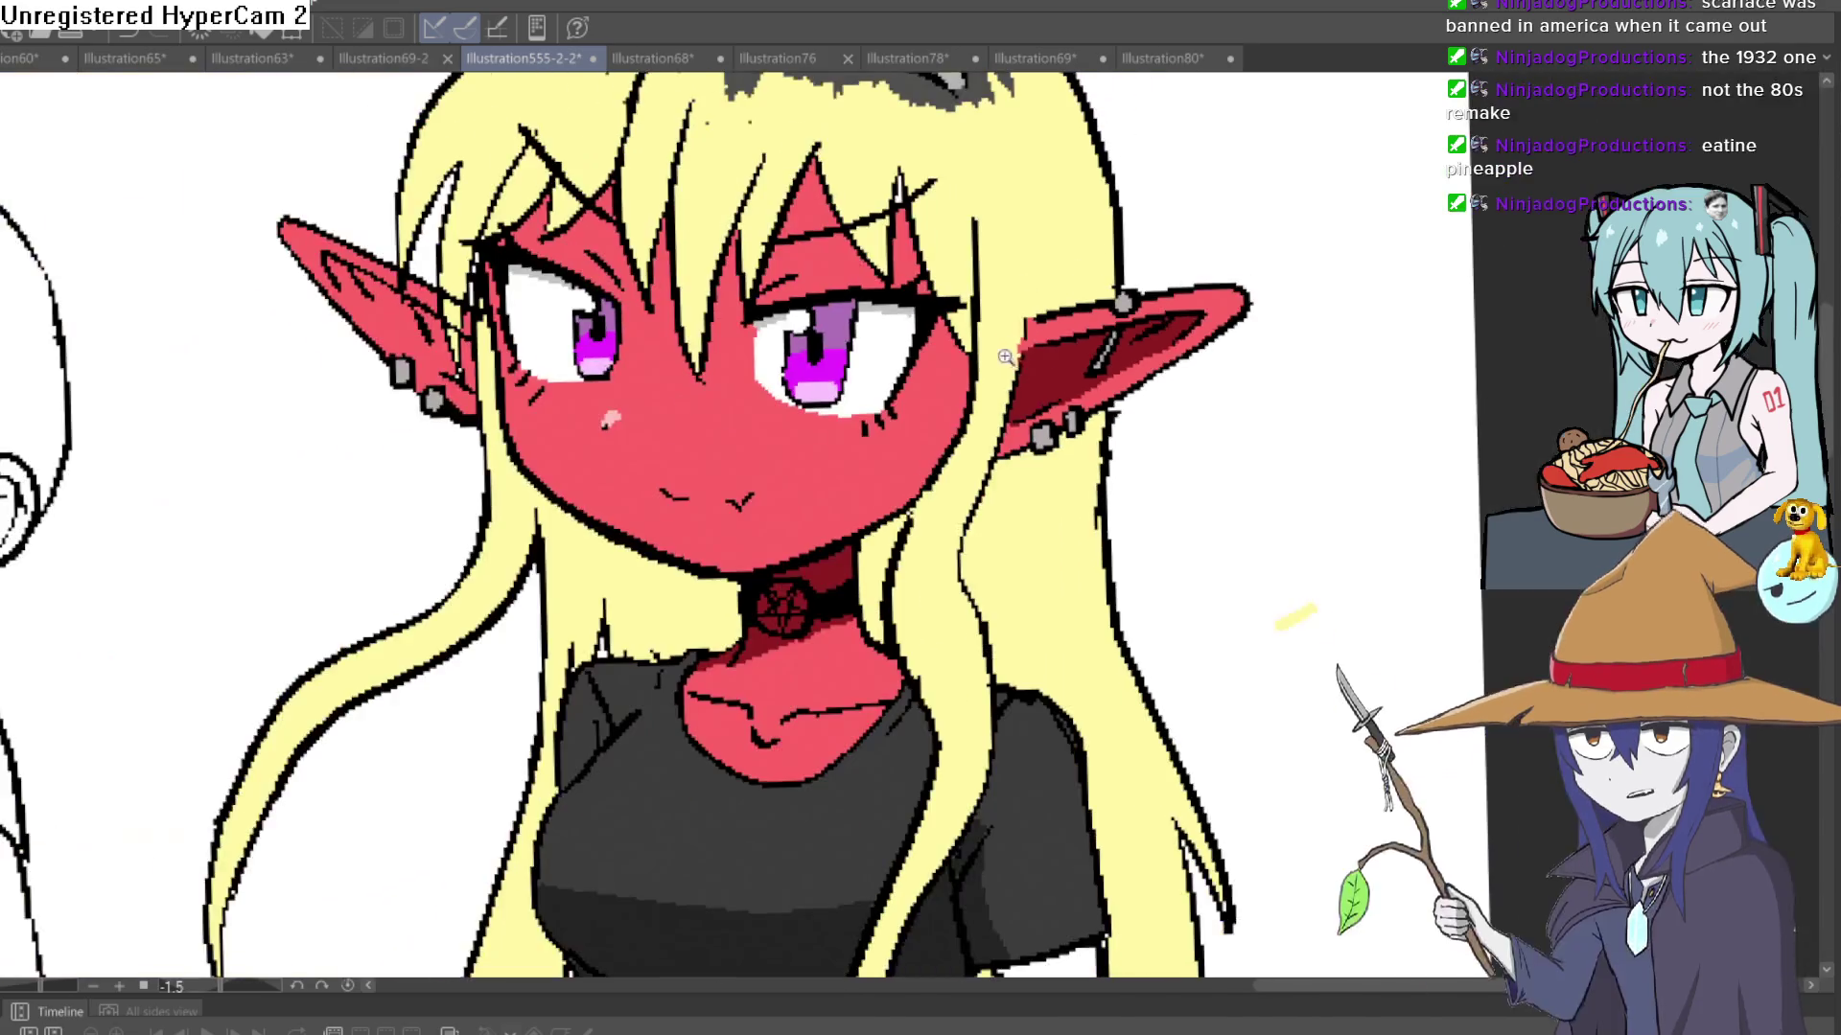
- Rotate the view onto the left ear and brush a dark red shading stroke inside it
{"action": "scroll", "coordinate": [1004, 356], "scroll_direction": "down", "scroll_amount": 2}
{"action": "scroll", "coordinate": [1253, 313], "scroll_direction": "up", "scroll_amount": 2}
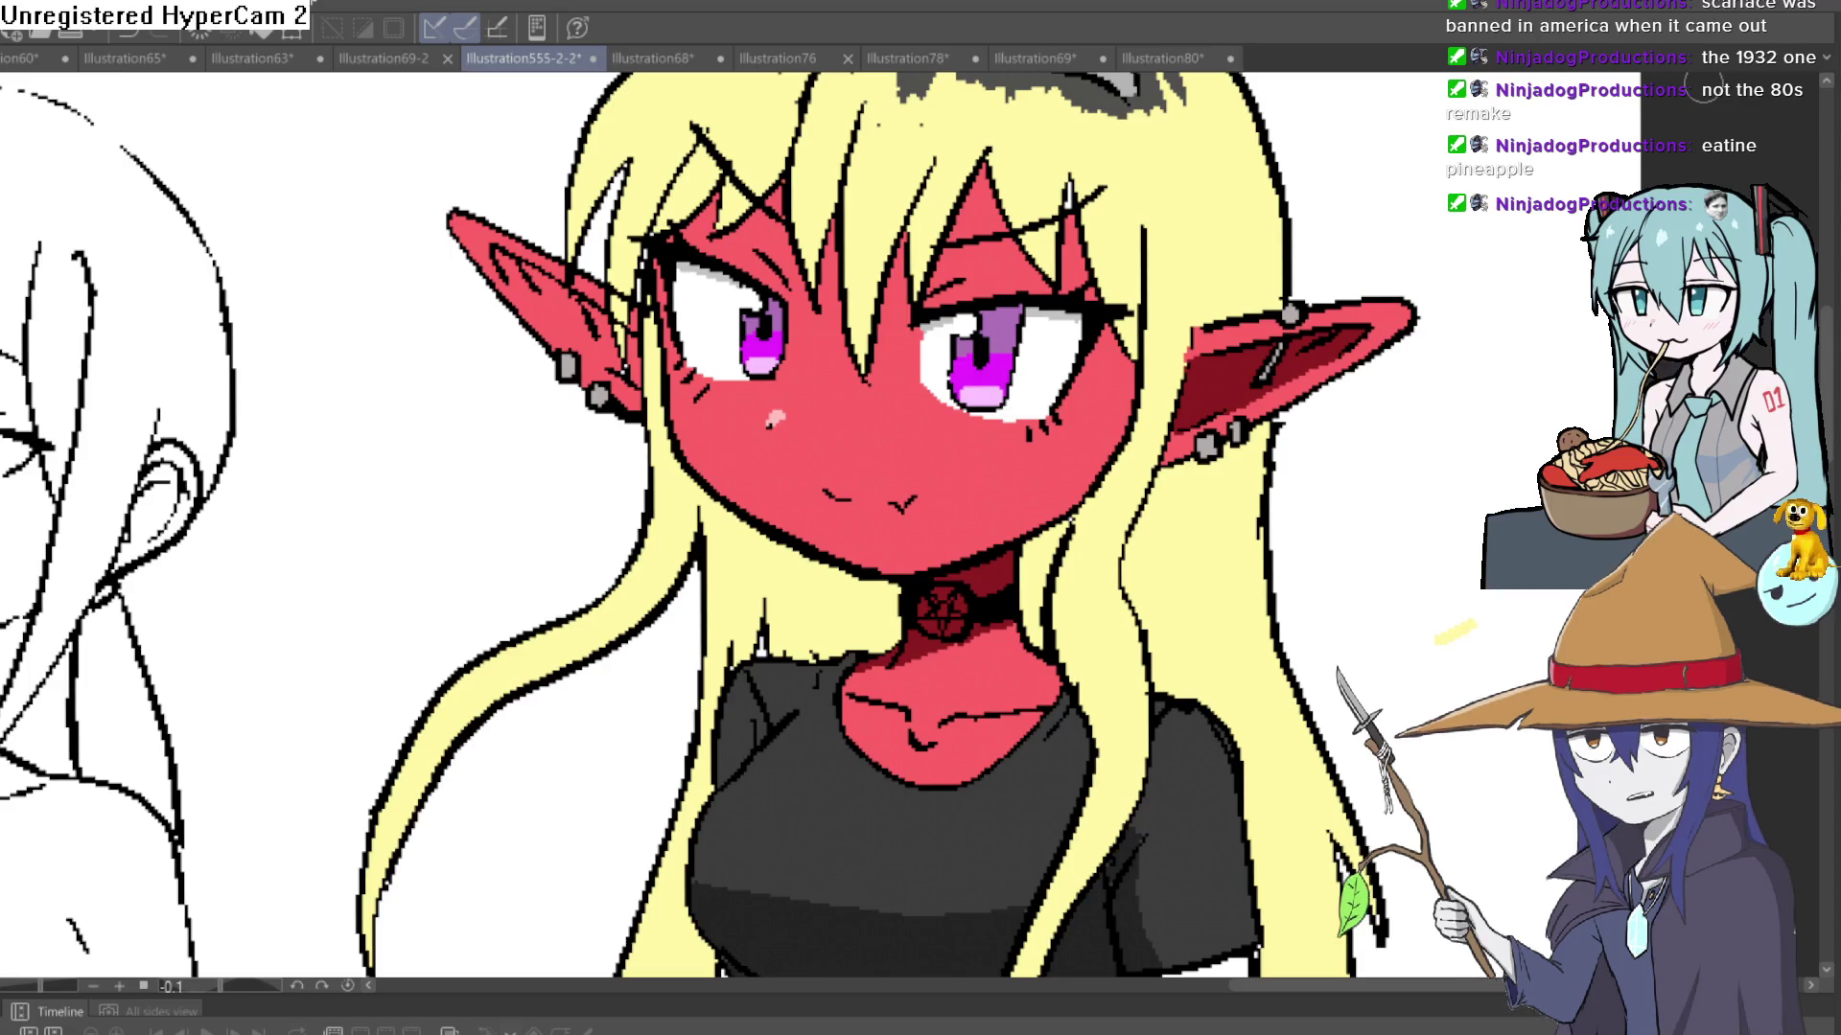
{"action": "left_click_drag", "start_coordinate": [1307, 84], "coordinate": [1154, 444]}
{"action": "mouse_move", "coordinate": [1140, 288]}
{"action": "left_mouse_down"}
{"action": "mouse_move", "coordinate": [1224, 480]}
{"action": "mouse_move", "coordinate": [690, 296]}
{"action": "mouse_move", "coordinate": [551, 376]}
{"action": "left_mouse_up"}
{"action": "scroll", "coordinate": [671, 301], "scroll_direction": "up", "scroll_amount": 5}
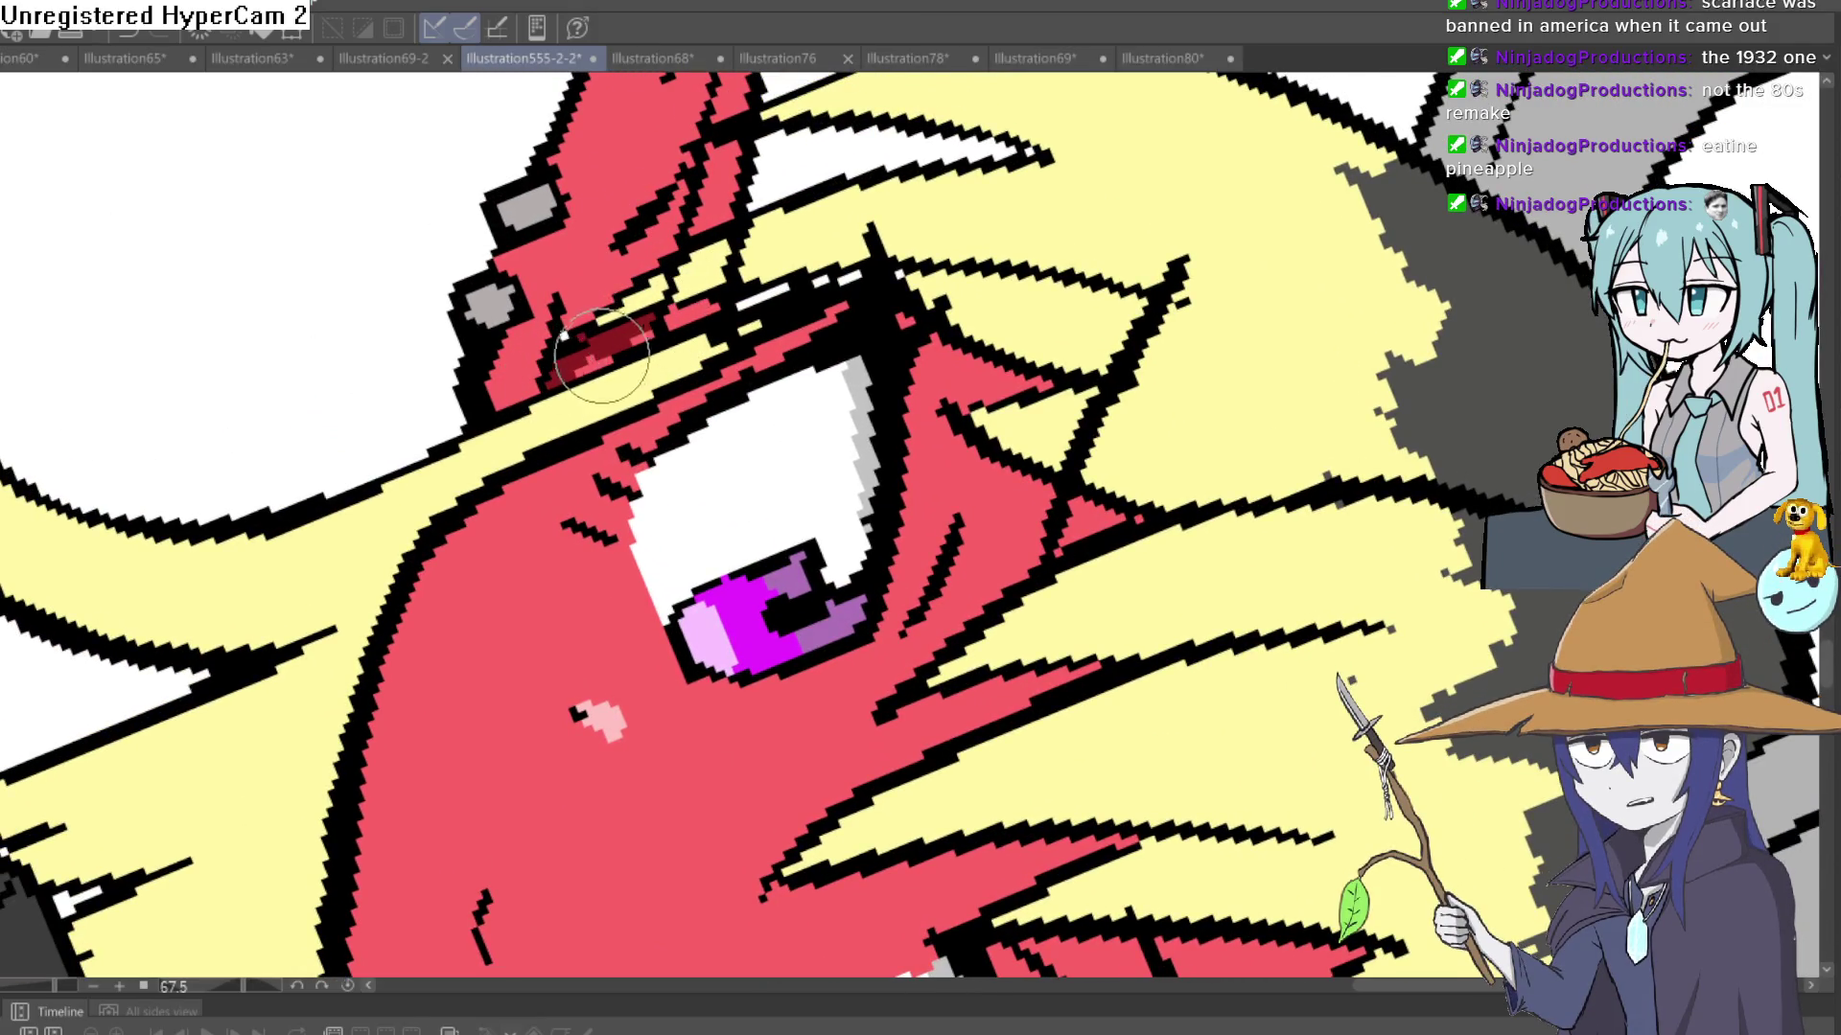
{"action": "scroll", "coordinate": [614, 352], "scroll_direction": "up", "scroll_amount": 3}
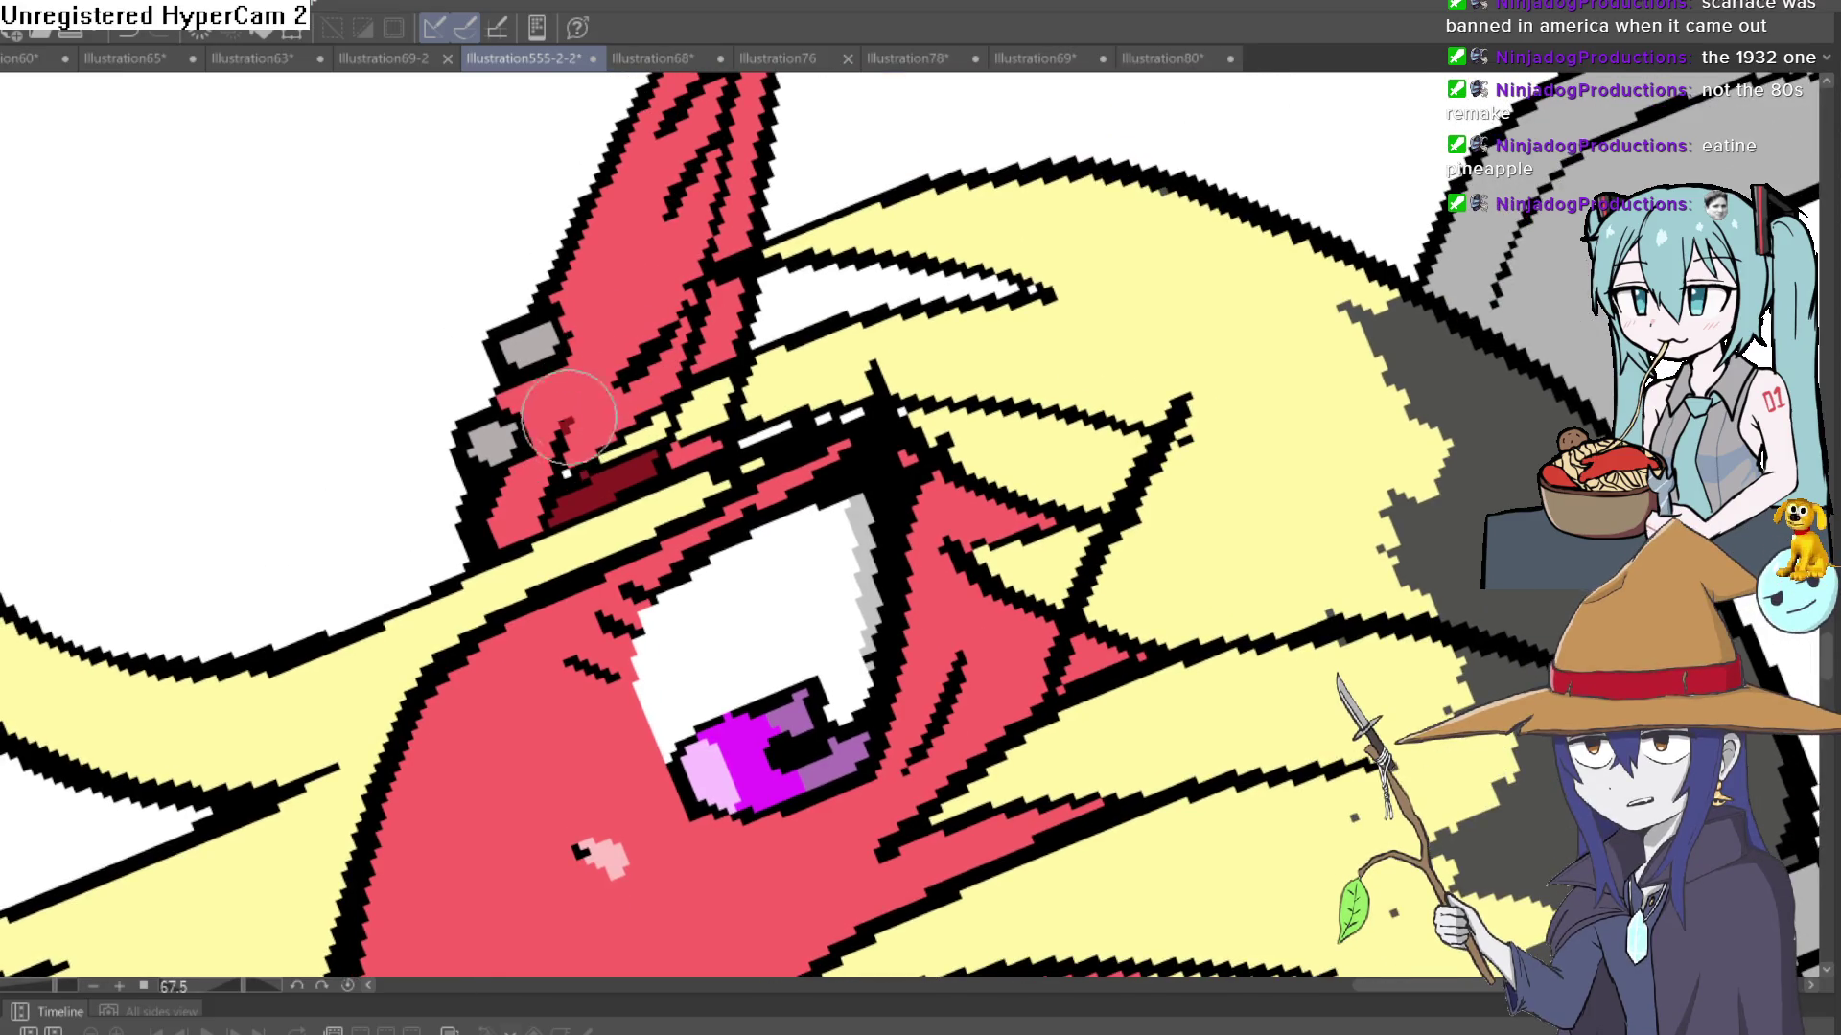
{"action": "mouse_move", "coordinate": [569, 415]}
{"action": "left_mouse_down"}
{"action": "mouse_move", "coordinate": [668, 148]}
{"action": "mouse_move", "coordinate": [575, 446]}
{"action": "mouse_move", "coordinate": [650, 401]}
{"action": "mouse_move", "coordinate": [707, 110]}
{"action": "mouse_move", "coordinate": [594, 407]}
{"action": "mouse_move", "coordinate": [696, 227]}
{"action": "mouse_move", "coordinate": [1030, 333]}
{"action": "mouse_move", "coordinate": [1064, 156]}
{"action": "left_mouse_up"}
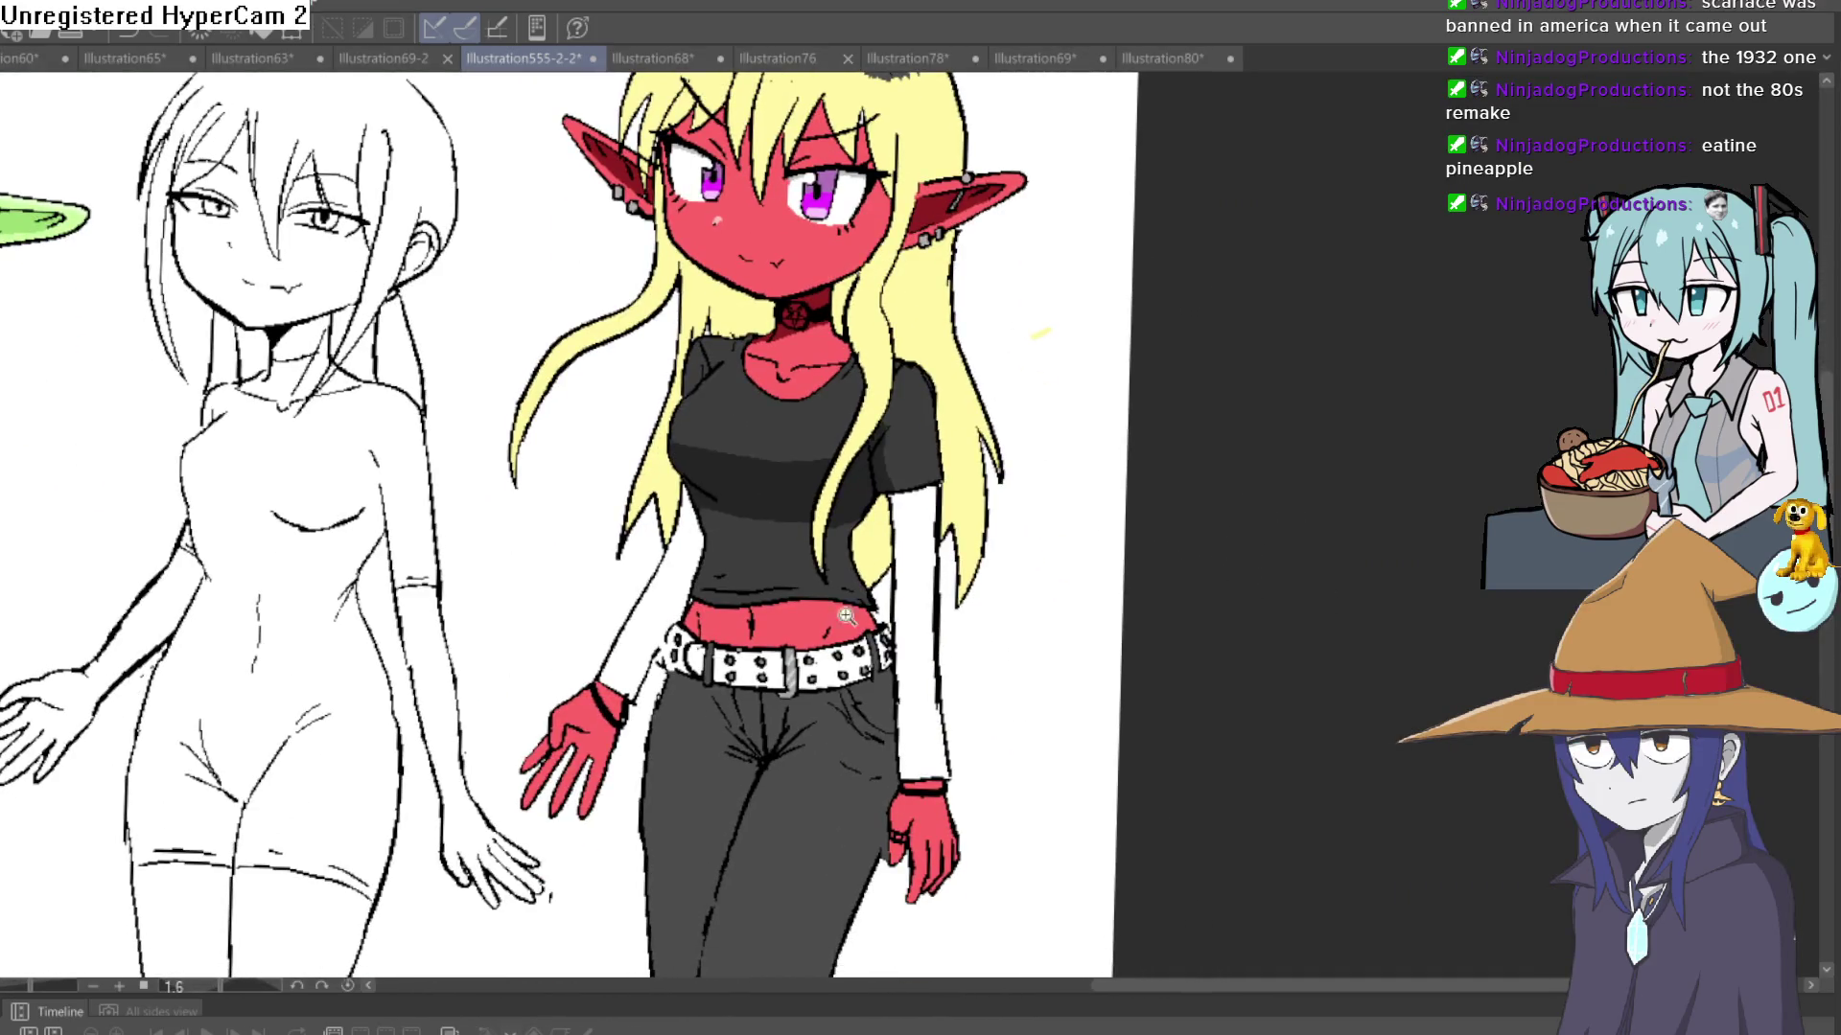
- Shade the red belly along the top edge of the white belt with dark red
{"action": "scroll", "coordinate": [735, 484], "scroll_direction": "up", "scroll_amount": 5}
{"action": "mouse_move", "coordinate": [851, 618]}
{"action": "left_mouse_down"}
{"action": "mouse_move", "coordinate": [894, 527]}
{"action": "mouse_move", "coordinate": [877, 586]}
{"action": "left_mouse_up"}
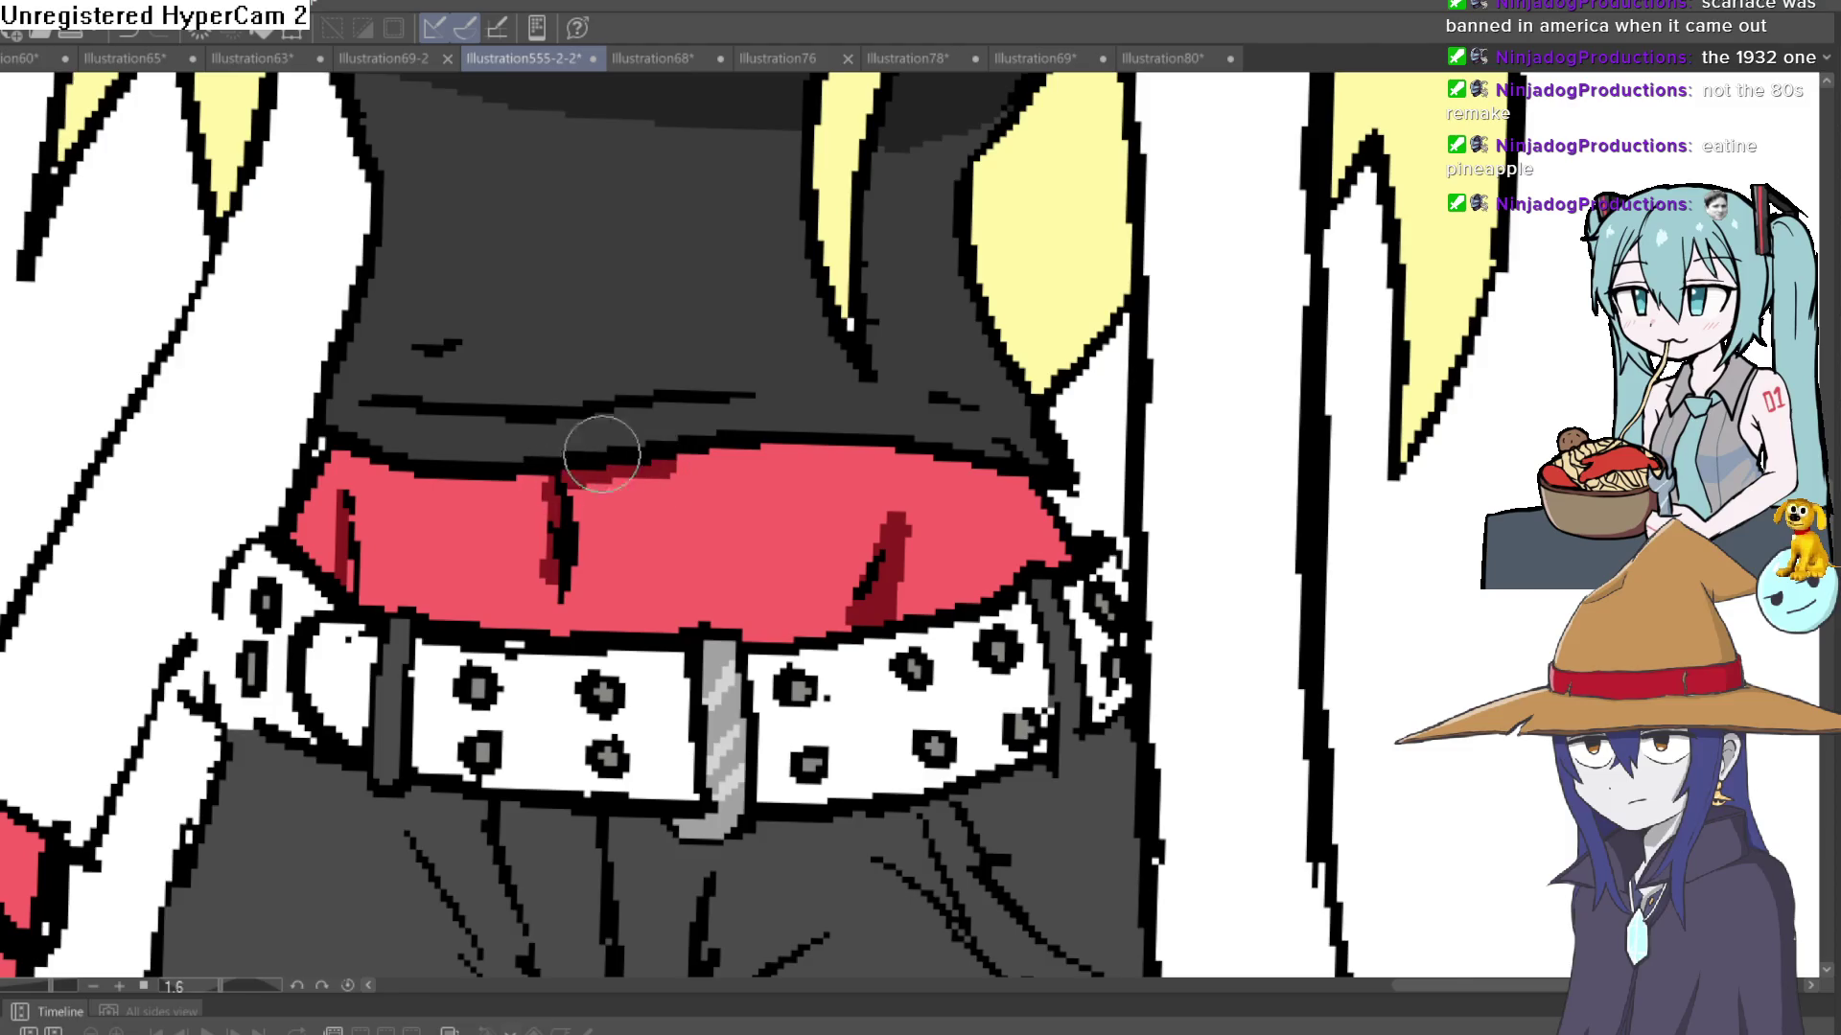
{"action": "mouse_move", "coordinate": [609, 440]}
{"action": "left_mouse_down"}
{"action": "mouse_move", "coordinate": [671, 537]}
{"action": "mouse_move", "coordinate": [694, 626]}
{"action": "mouse_move", "coordinate": [875, 427]}
{"action": "mouse_move", "coordinate": [945, 398]}
{"action": "mouse_move", "coordinate": [911, 484]}
{"action": "left_mouse_up"}
{"action": "left_click_drag", "start_coordinate": [910, 484], "coordinate": [986, 227]}
{"action": "left_click_drag", "start_coordinate": [717, 449], "coordinate": [534, 592]}
- Straighten the view and zoom in on the red girl's face
{"action": "scroll", "coordinate": [518, 594], "scroll_direction": "down", "scroll_amount": 5}
{"action": "left_click_drag", "start_coordinate": [1102, 575], "coordinate": [978, 303]}
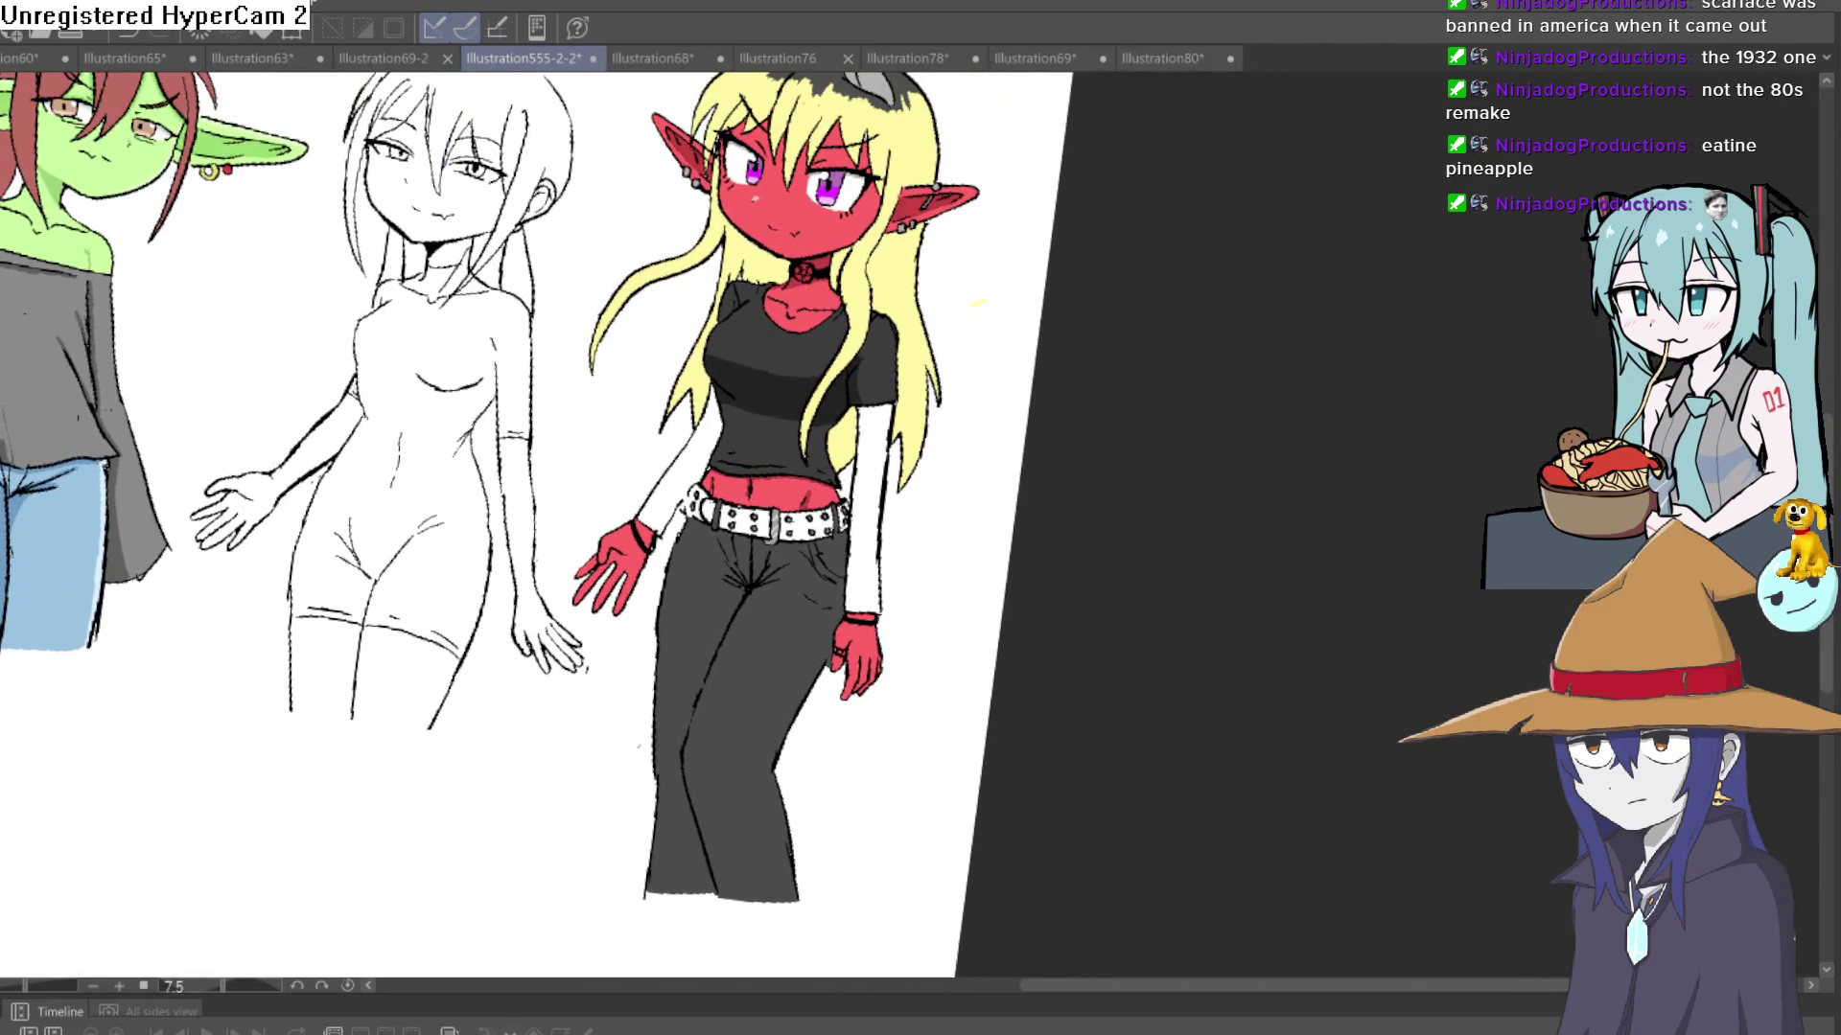
{"action": "left_click_drag", "start_coordinate": [978, 303], "coordinate": [945, 320]}
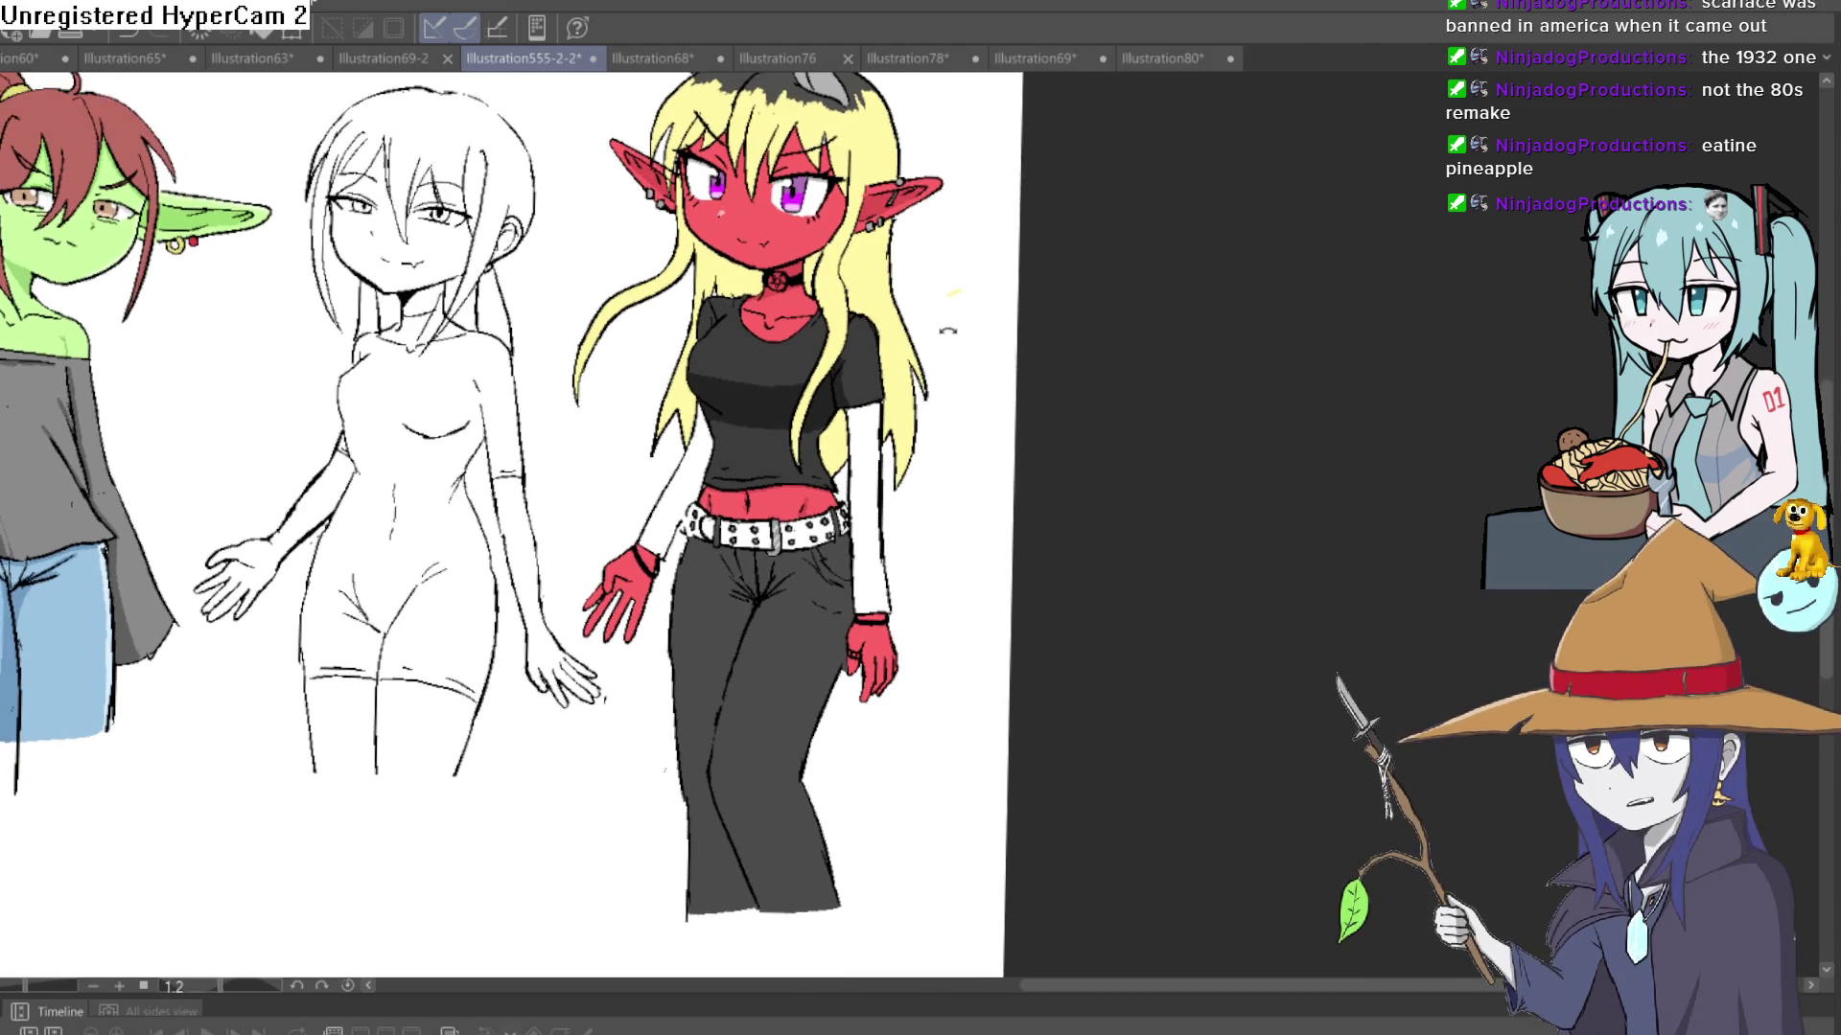
{"action": "scroll", "coordinate": [893, 358], "scroll_direction": "up", "scroll_amount": 2}
{"action": "scroll", "coordinate": [892, 358], "scroll_direction": "up", "scroll_amount": 5}
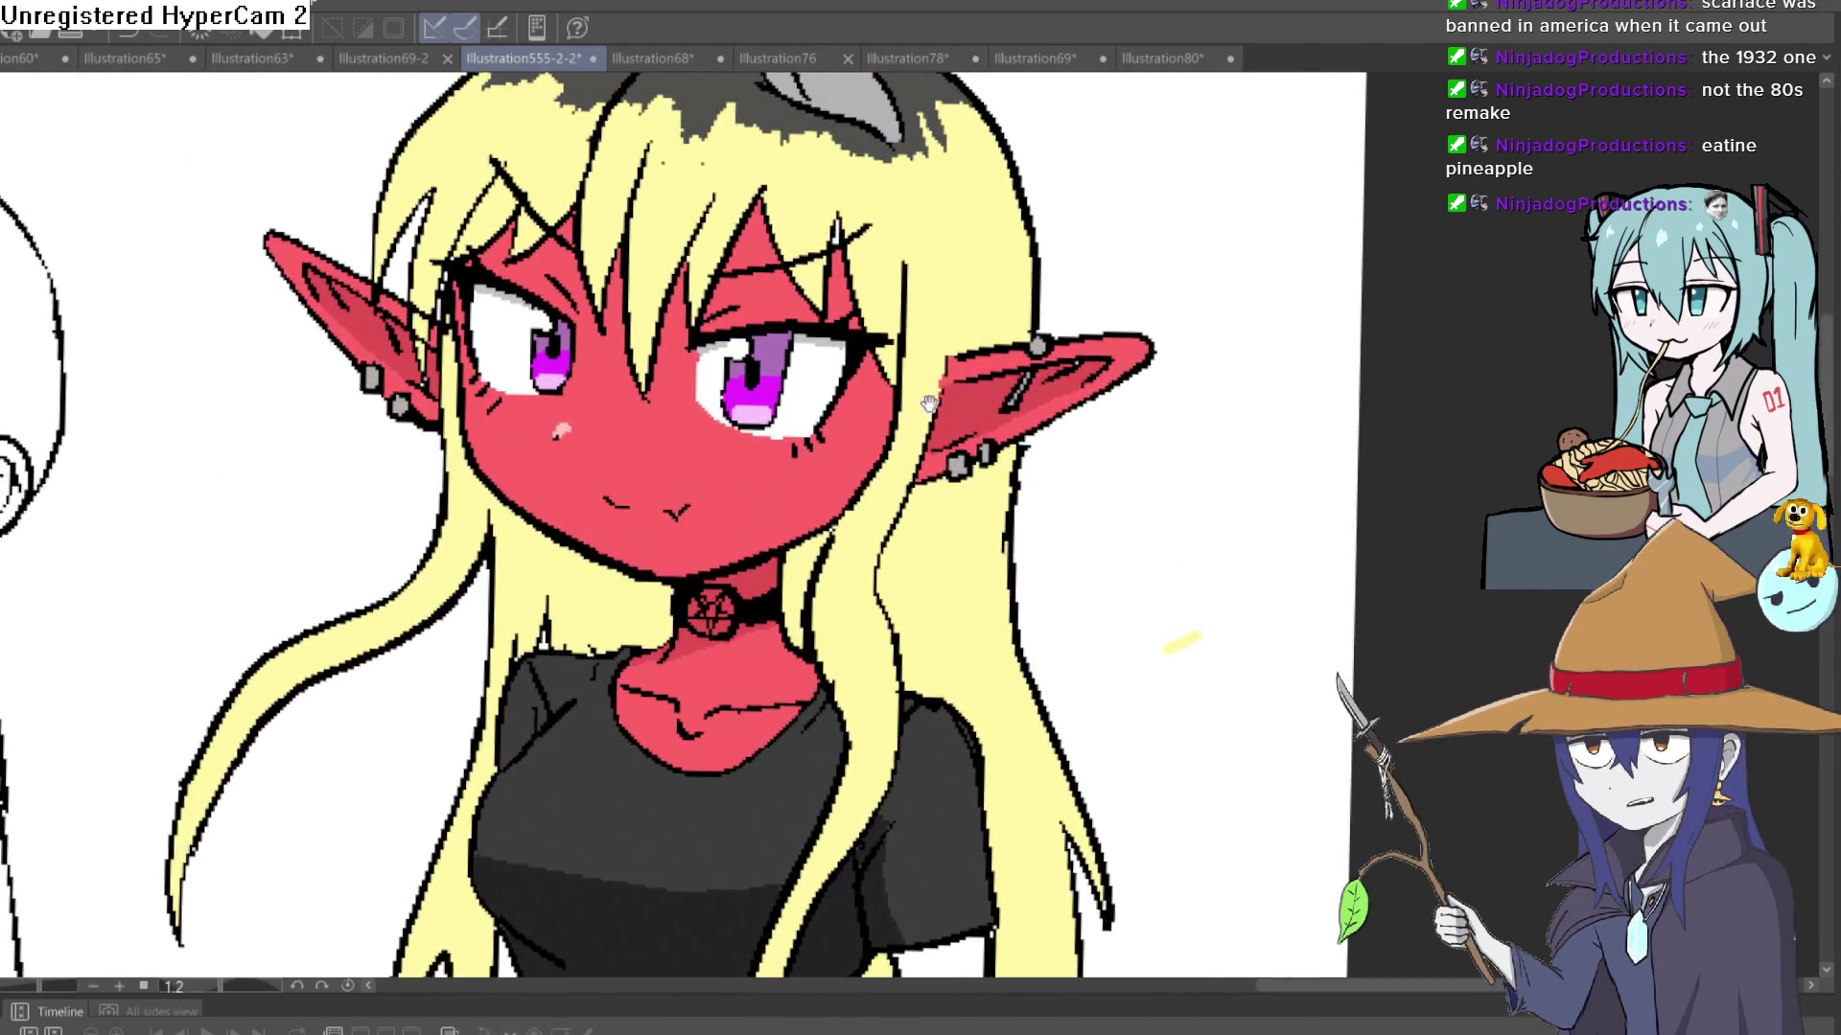
{"action": "mouse_move", "coordinate": [892, 359]}
{"action": "left_mouse_down"}
{"action": "mouse_move", "coordinate": [1025, 319]}
{"action": "mouse_move", "coordinate": [1013, 196]}
{"action": "left_mouse_up"}
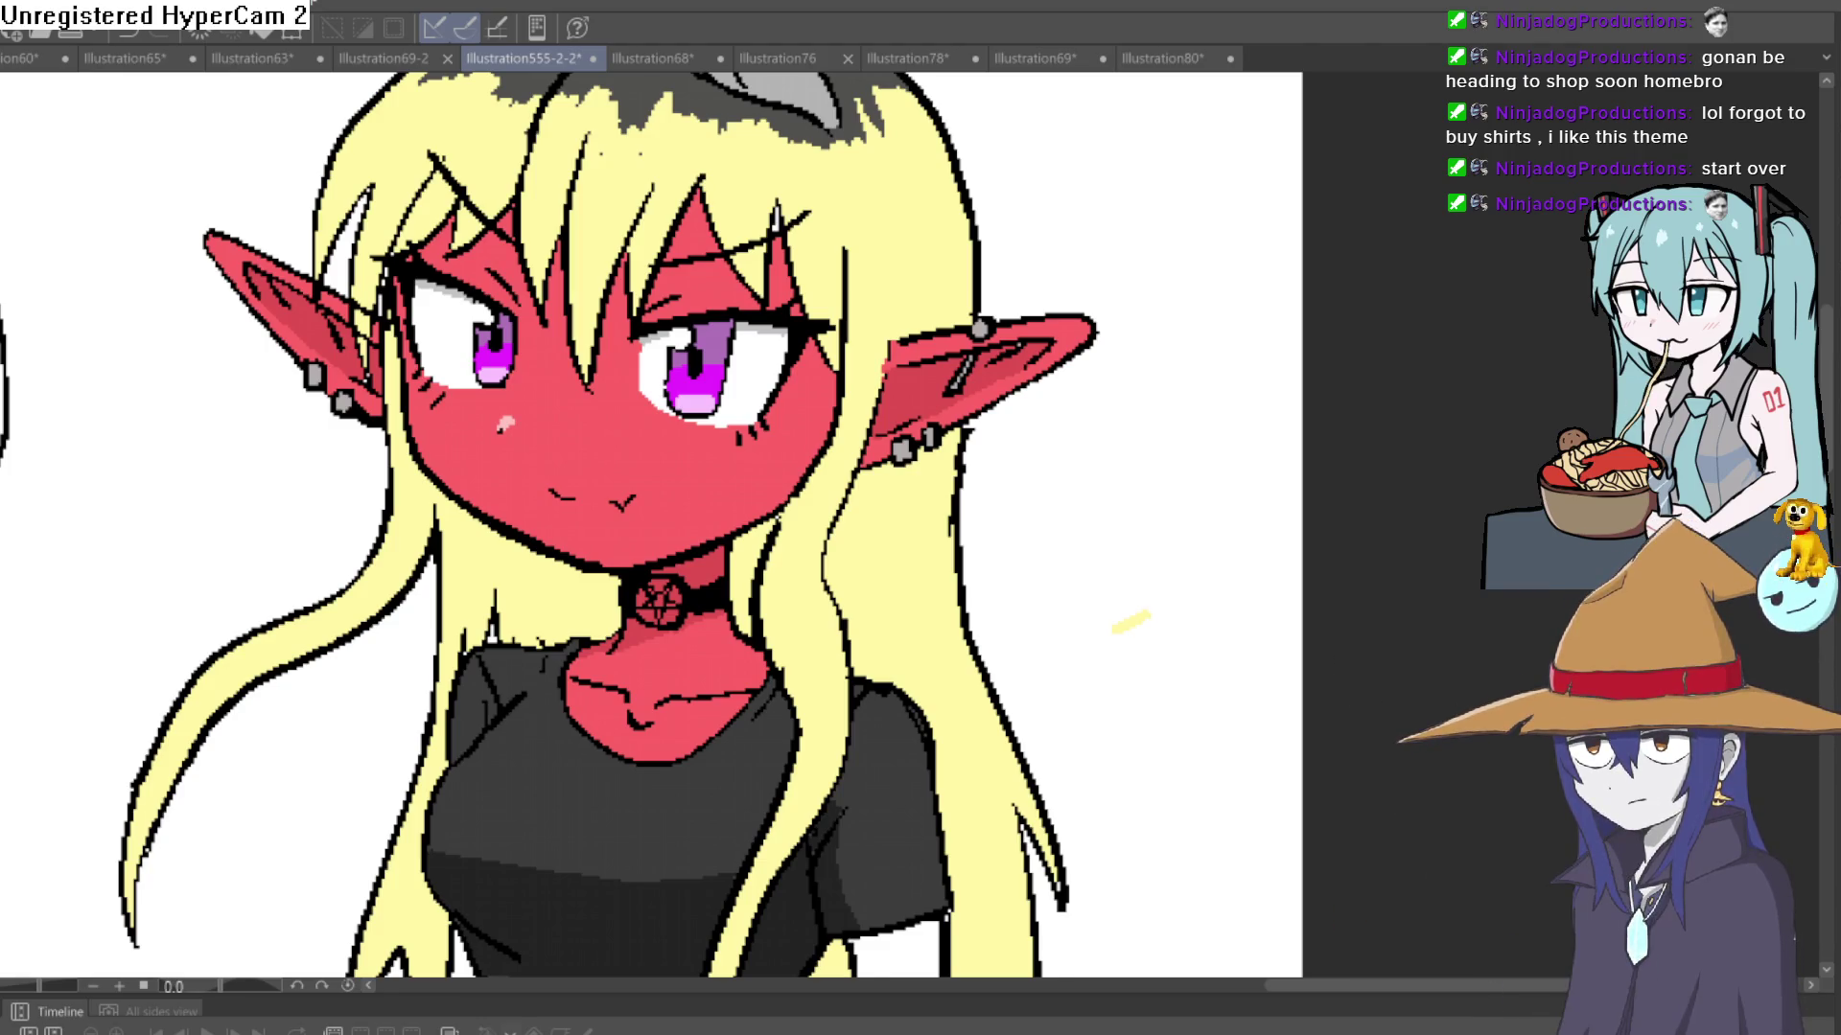
{"action": "scroll", "coordinate": [1141, 518], "scroll_direction": "down", "scroll_amount": 2}
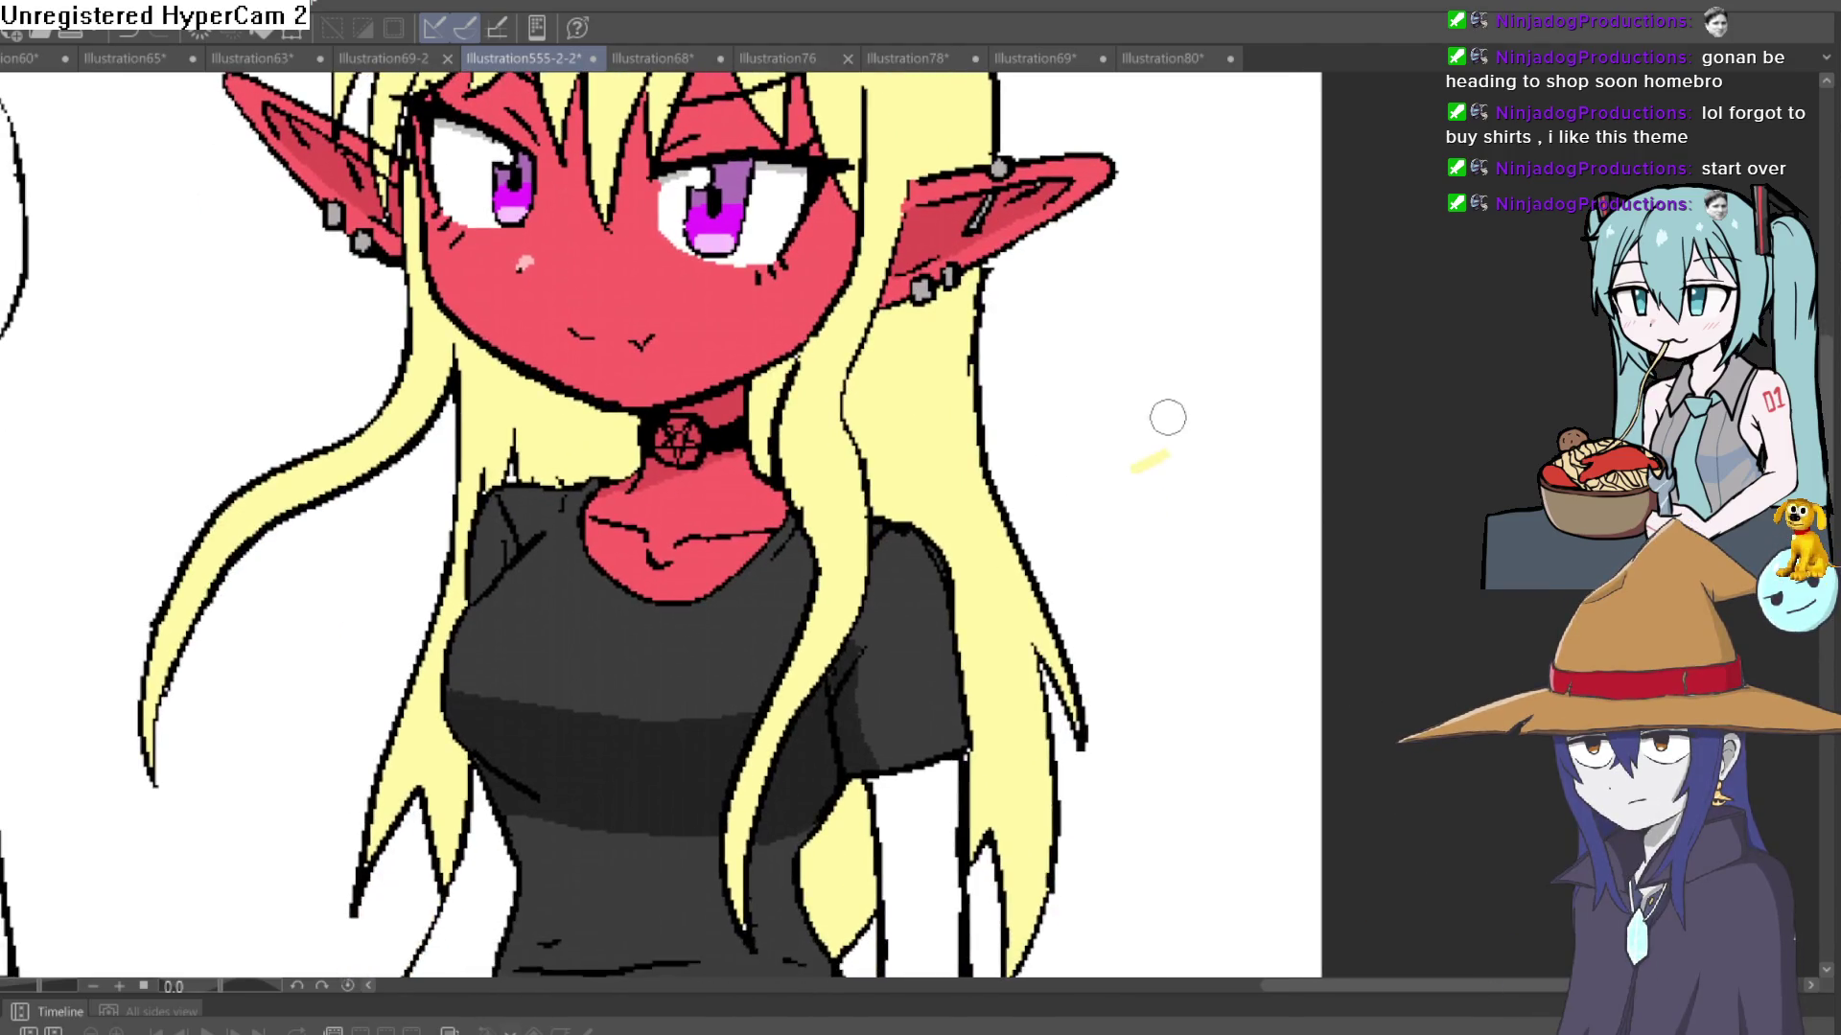
- Zoom out over the belt and legs, then zoom back in close on the demon girl's face and neck
{"action": "scroll", "coordinate": [1203, 479], "scroll_direction": "down", "scroll_amount": 4}
{"action": "scroll", "coordinate": [1054, 536], "scroll_direction": "up", "scroll_amount": 5}
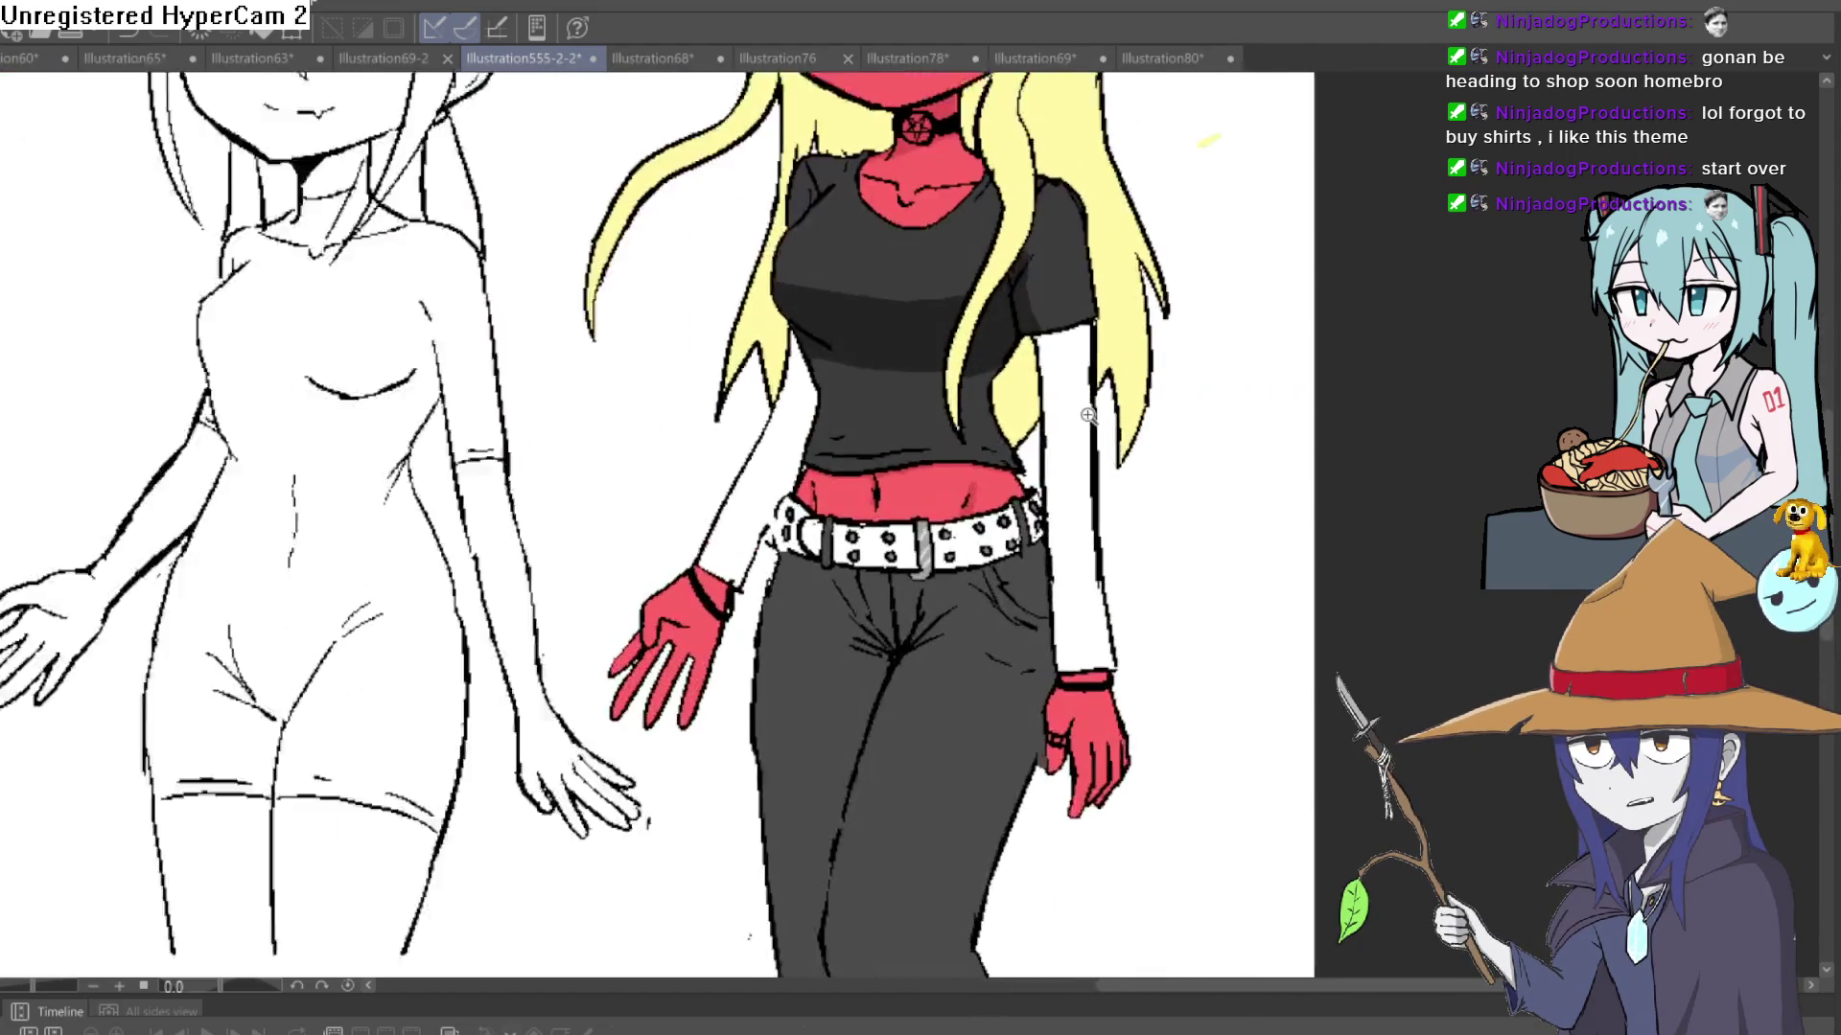
{"action": "scroll", "coordinate": [1016, 527], "scroll_direction": "down", "scroll_amount": 5}
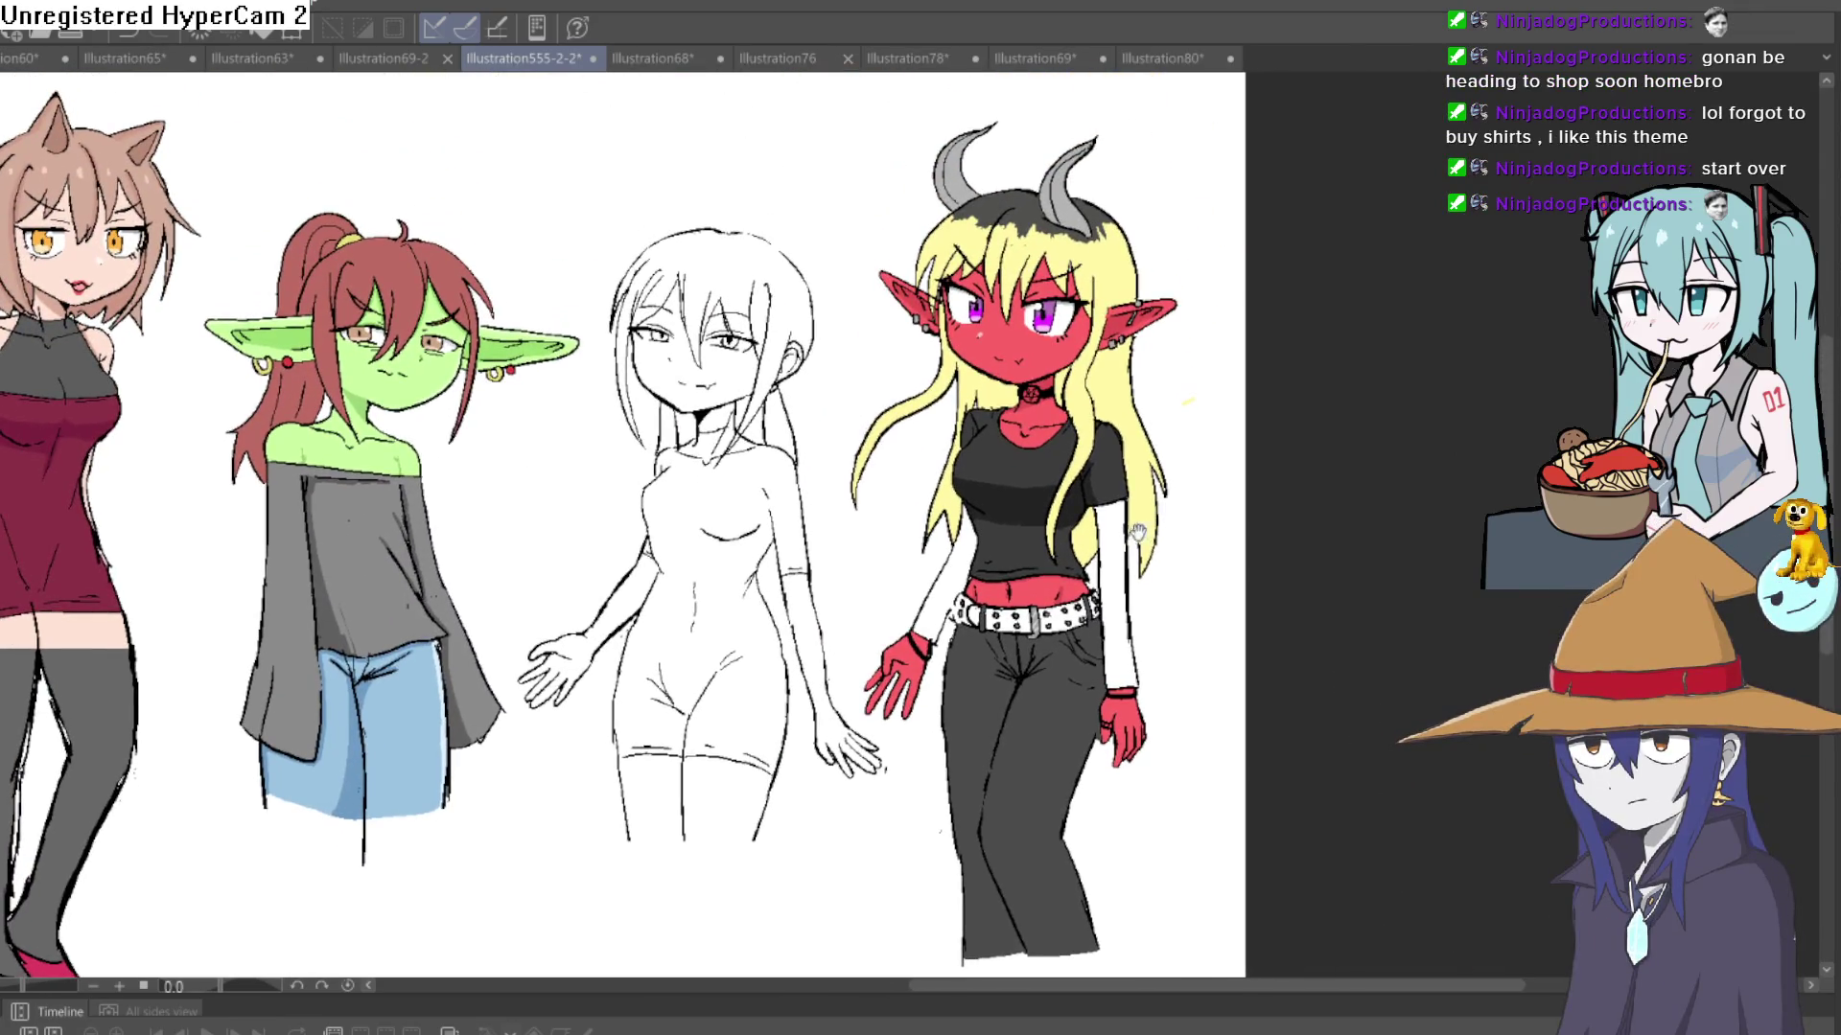
{"action": "scroll", "coordinate": [1155, 499], "scroll_direction": "up", "scroll_amount": 3}
{"action": "left_click_drag", "start_coordinate": [1009, 588], "coordinate": [998, 505]}
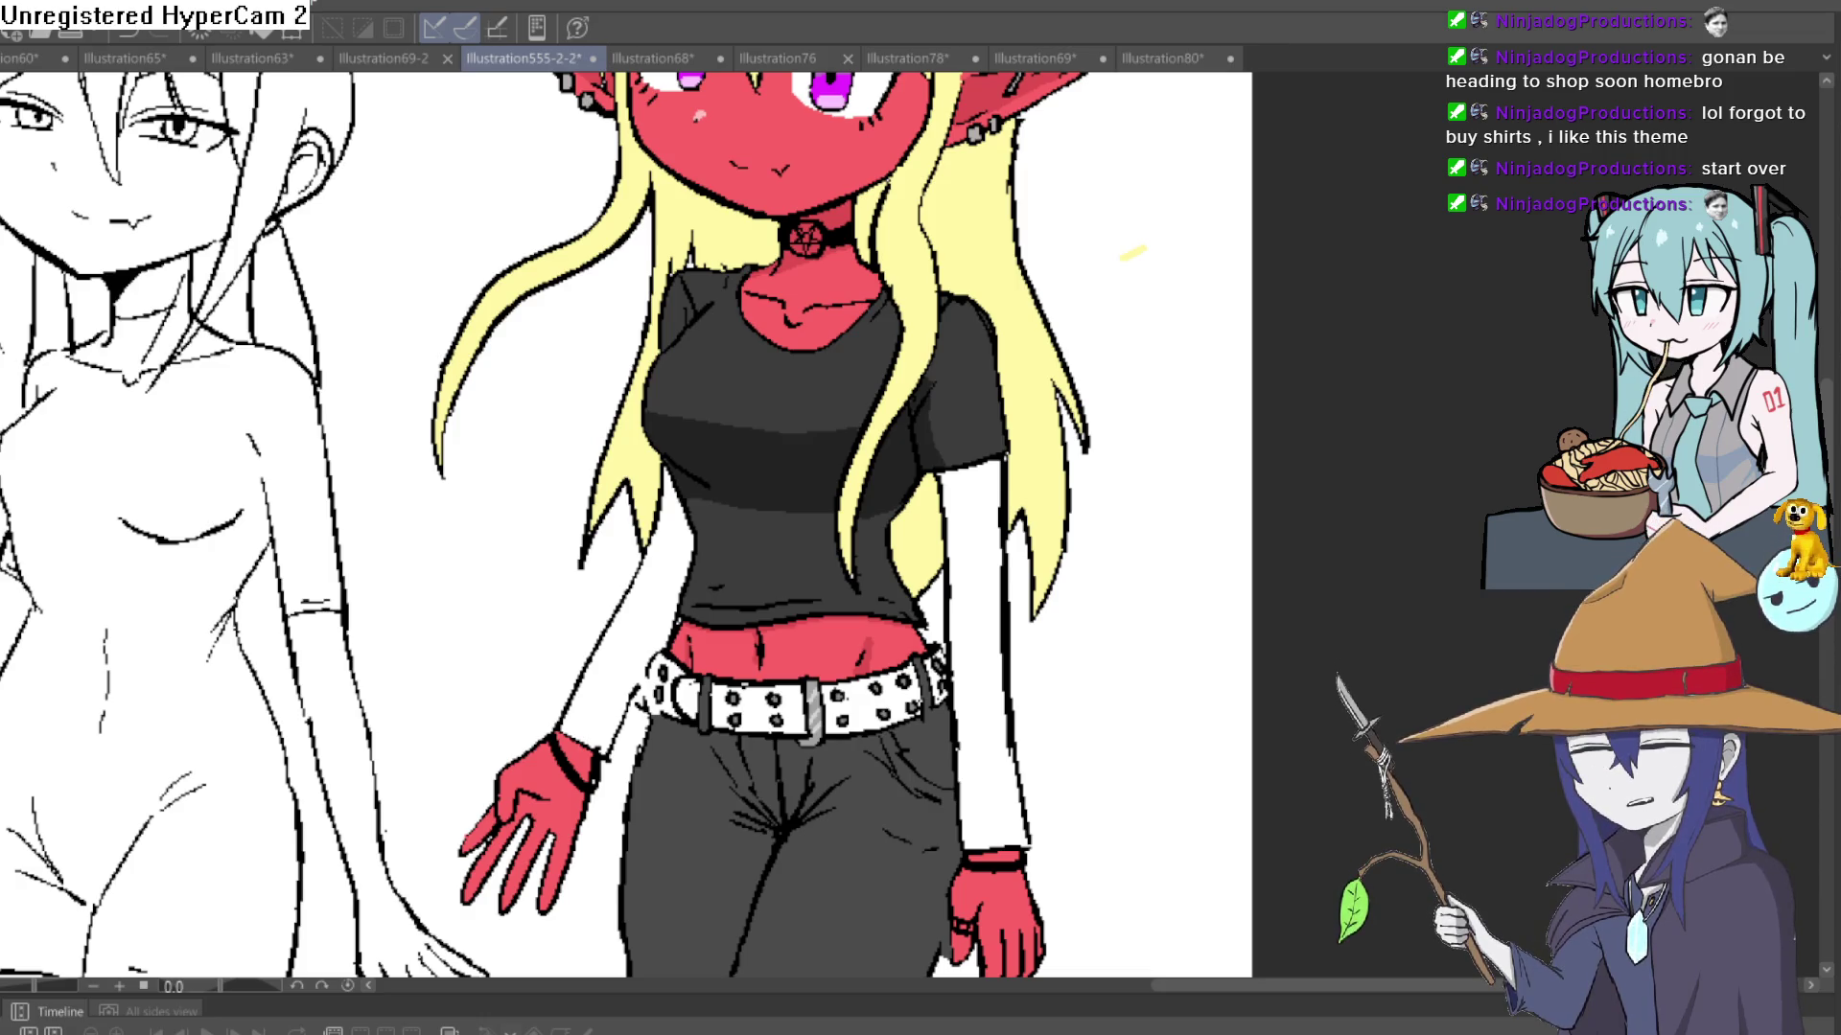
{"action": "scroll", "coordinate": [1028, 419], "scroll_direction": "down", "scroll_amount": 3}
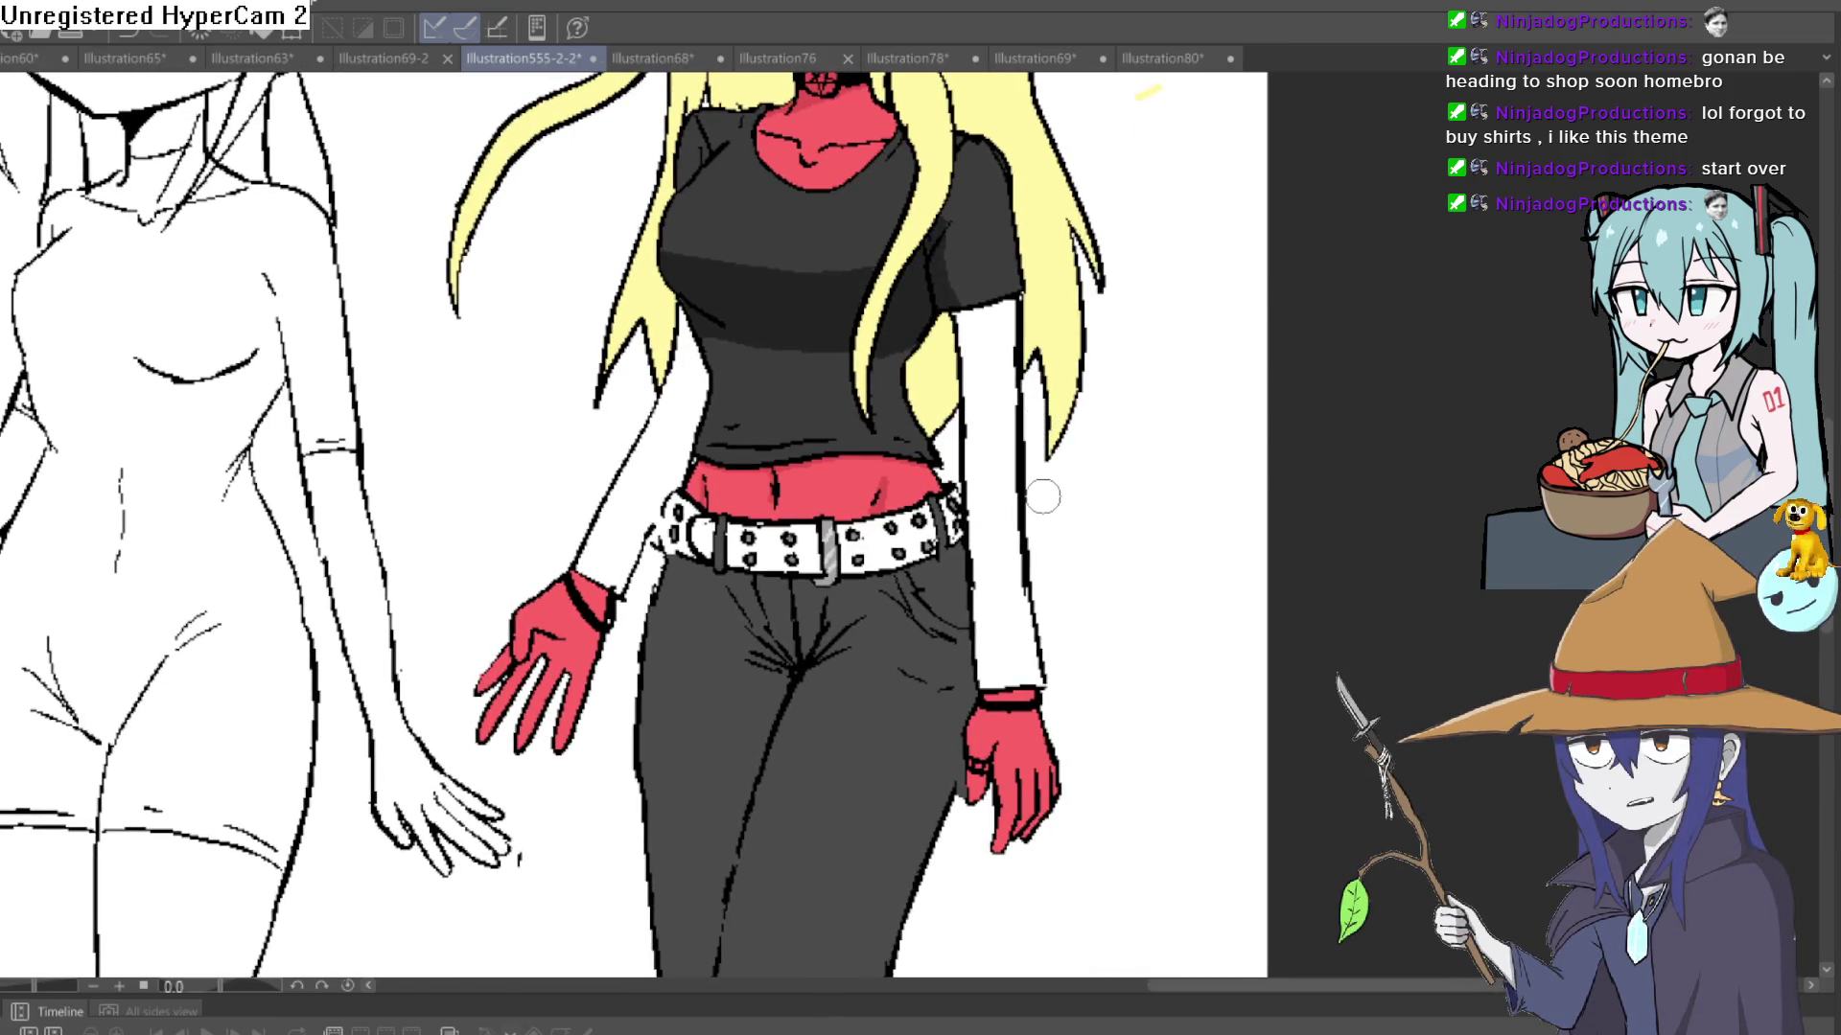
{"action": "scroll", "coordinate": [1044, 496], "scroll_direction": "down", "scroll_amount": 2}
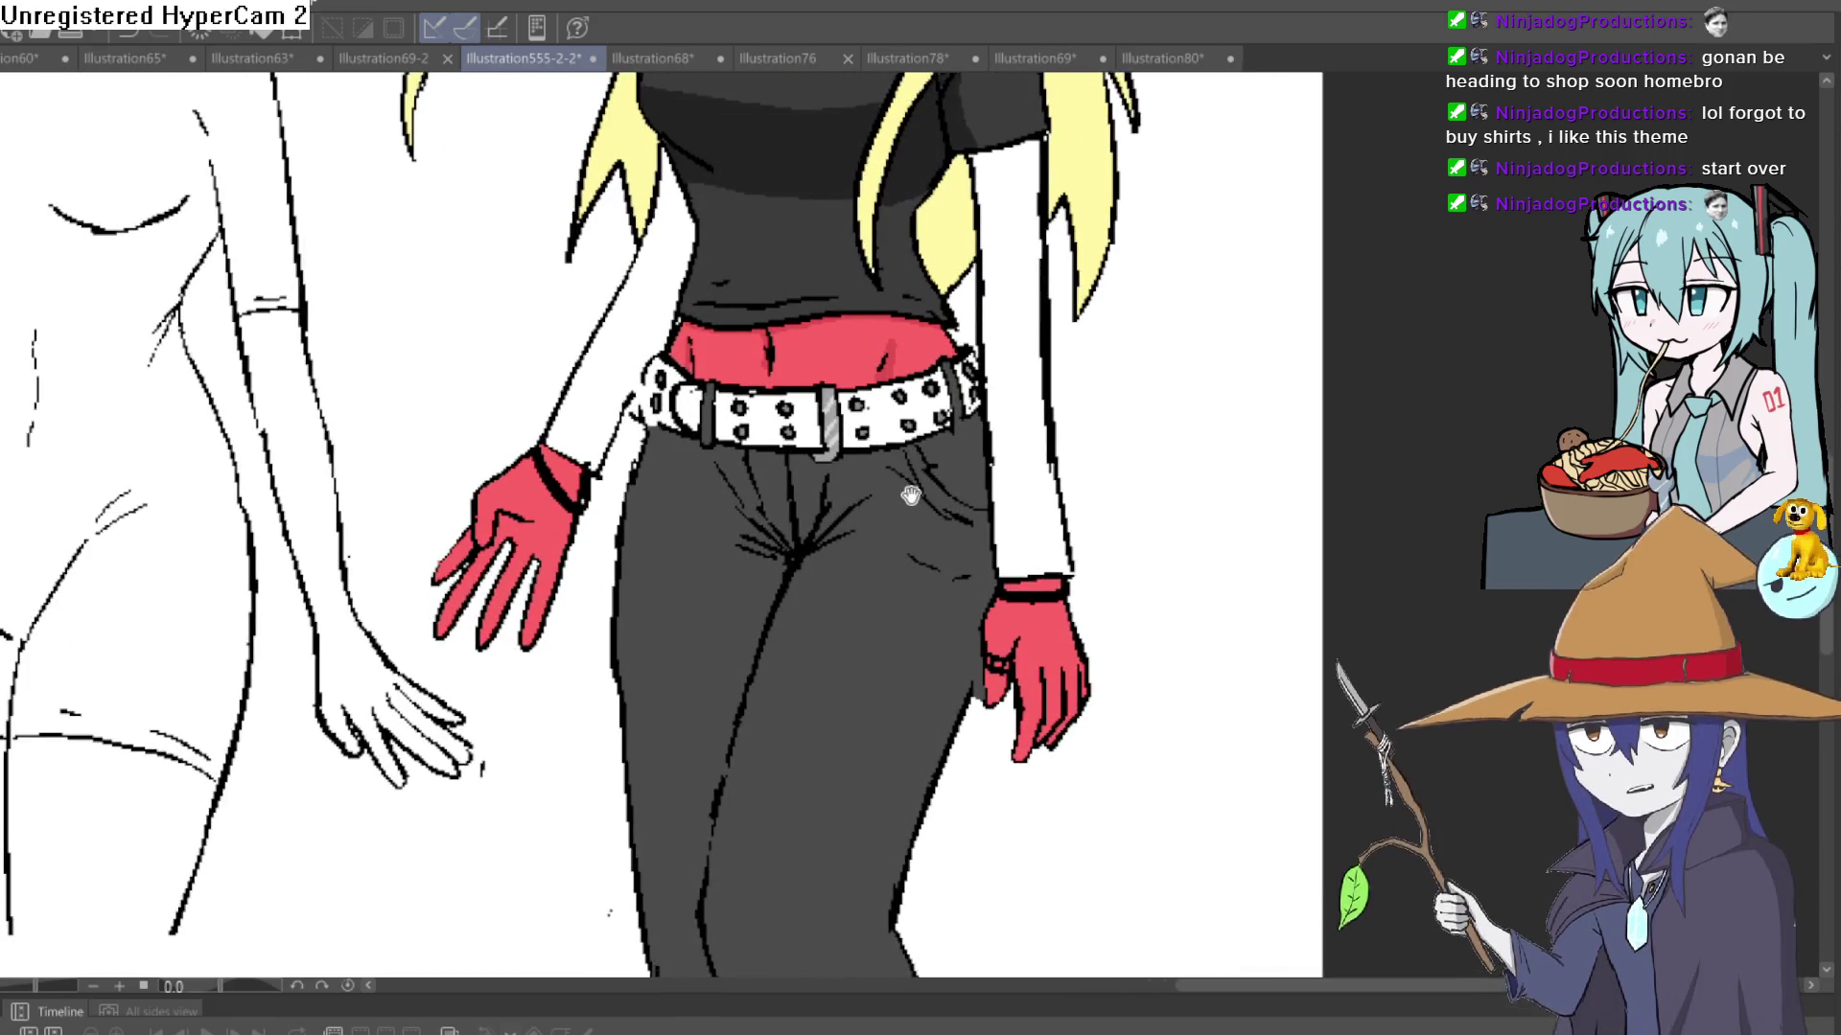
{"action": "scroll", "coordinate": [959, 556], "scroll_direction": "down", "scroll_amount": 5}
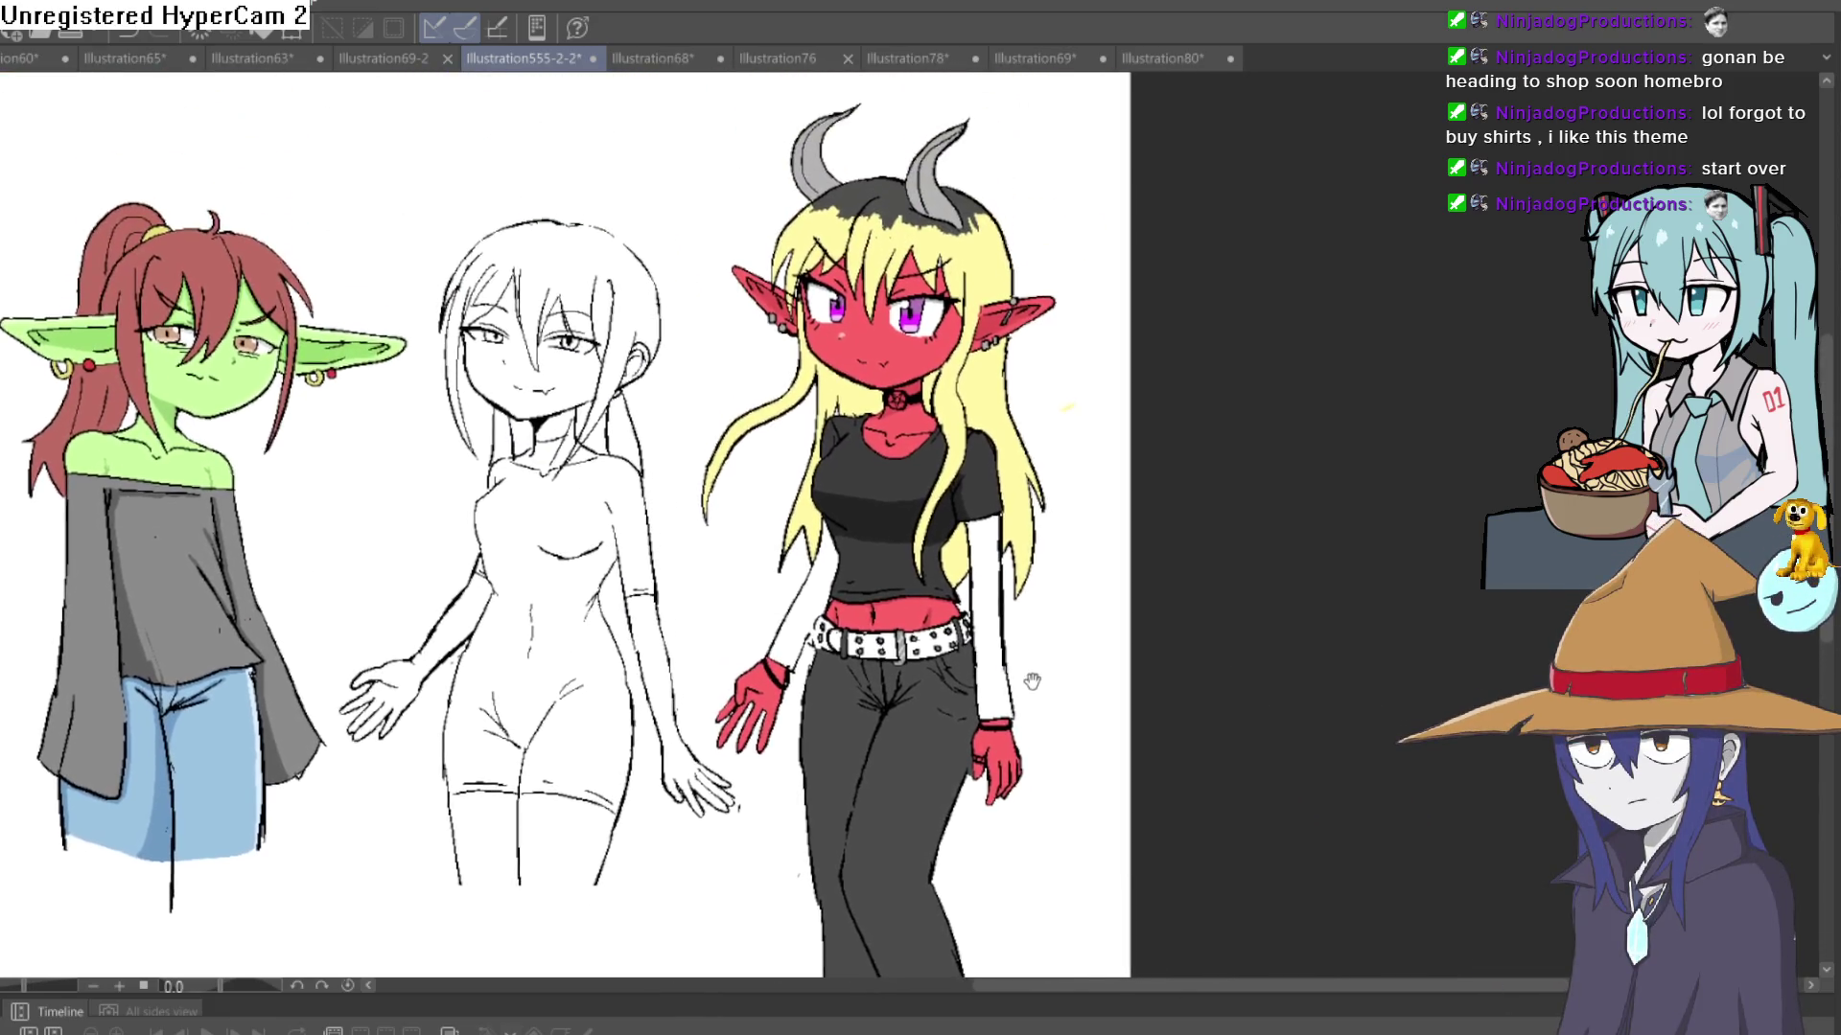
{"action": "scroll", "coordinate": [1032, 680], "scroll_direction": "up", "scroll_amount": 3}
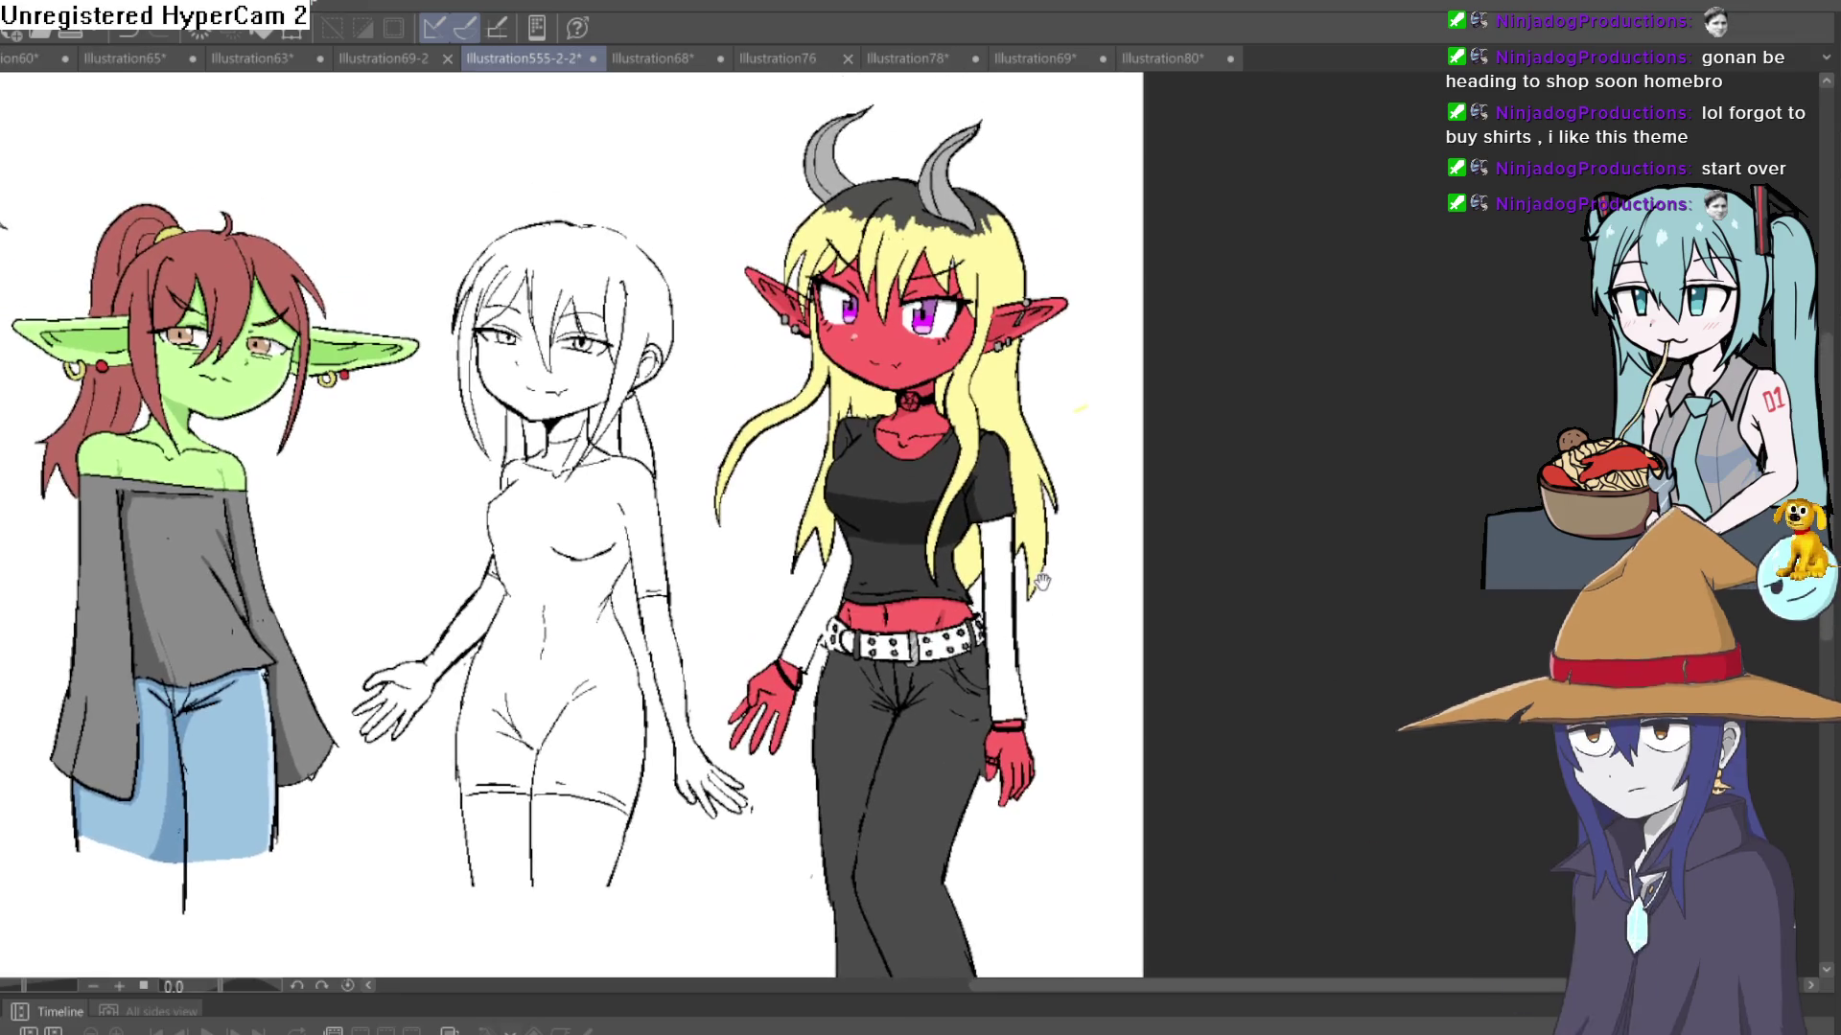
{"action": "scroll", "coordinate": [1042, 582], "scroll_direction": "up", "scroll_amount": 2}
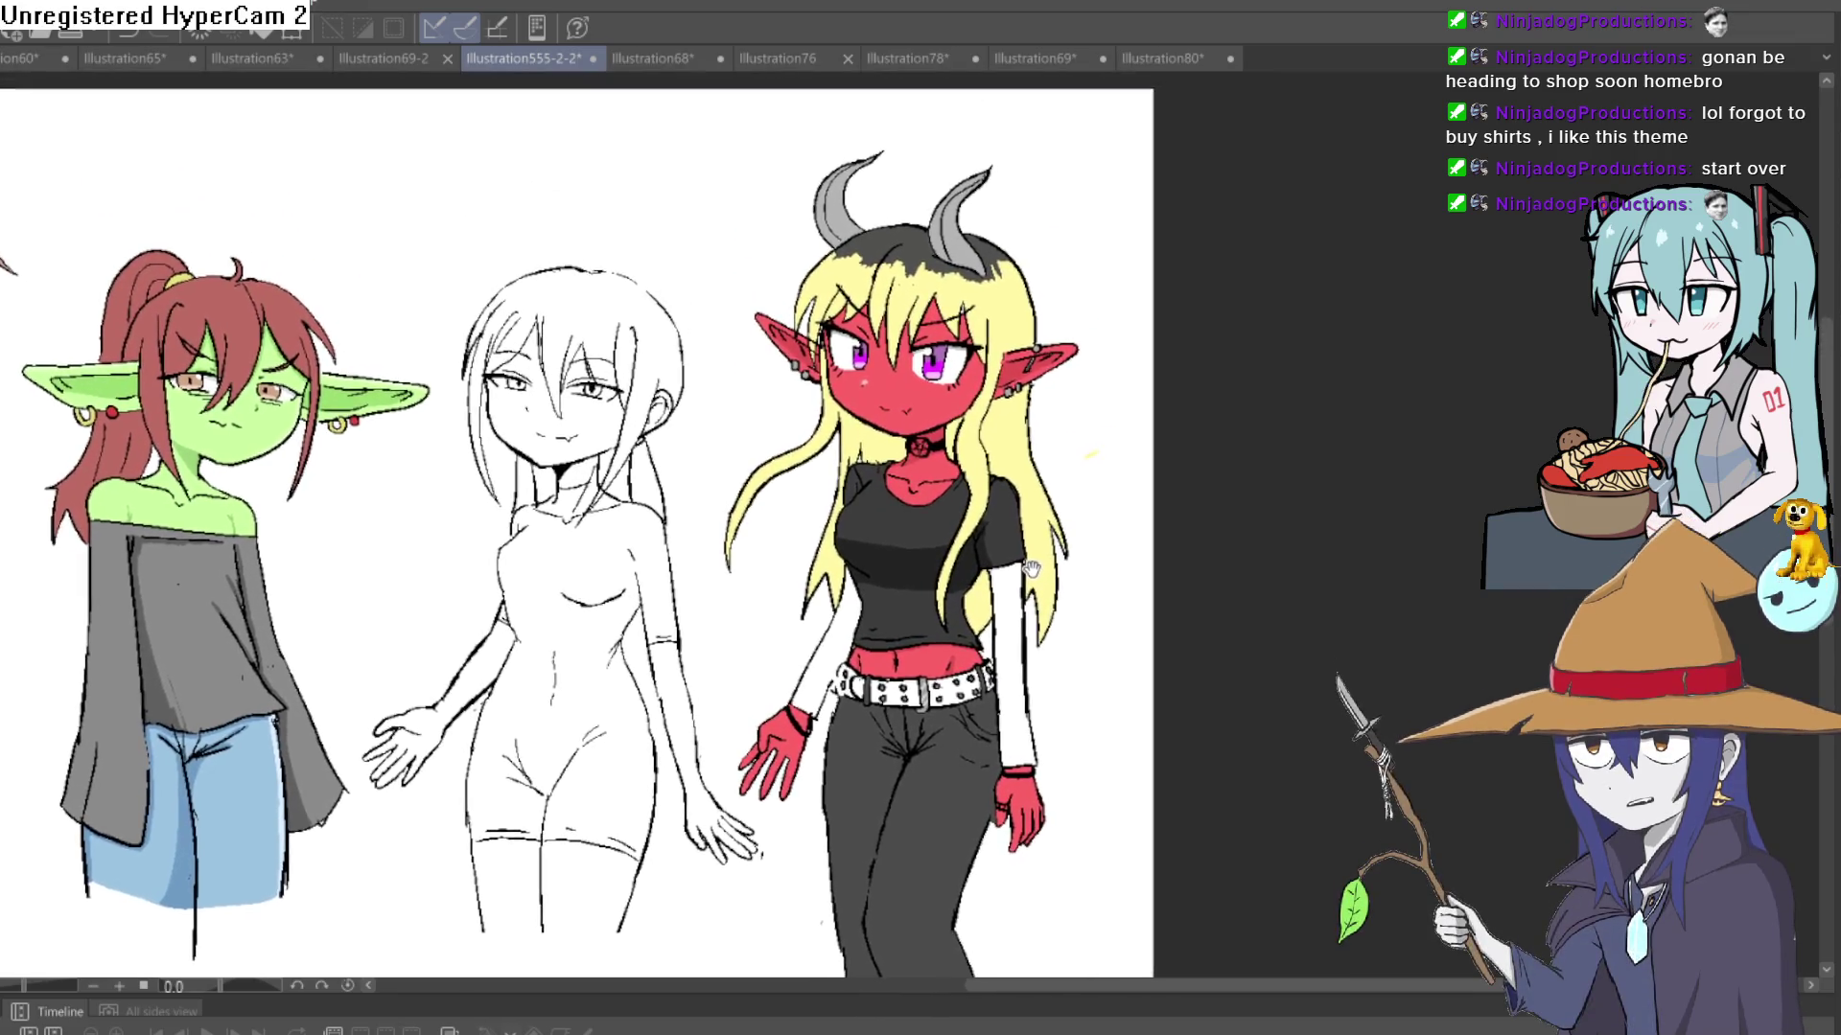
{"action": "left_click_drag", "start_coordinate": [1031, 568], "coordinate": [1023, 573]}
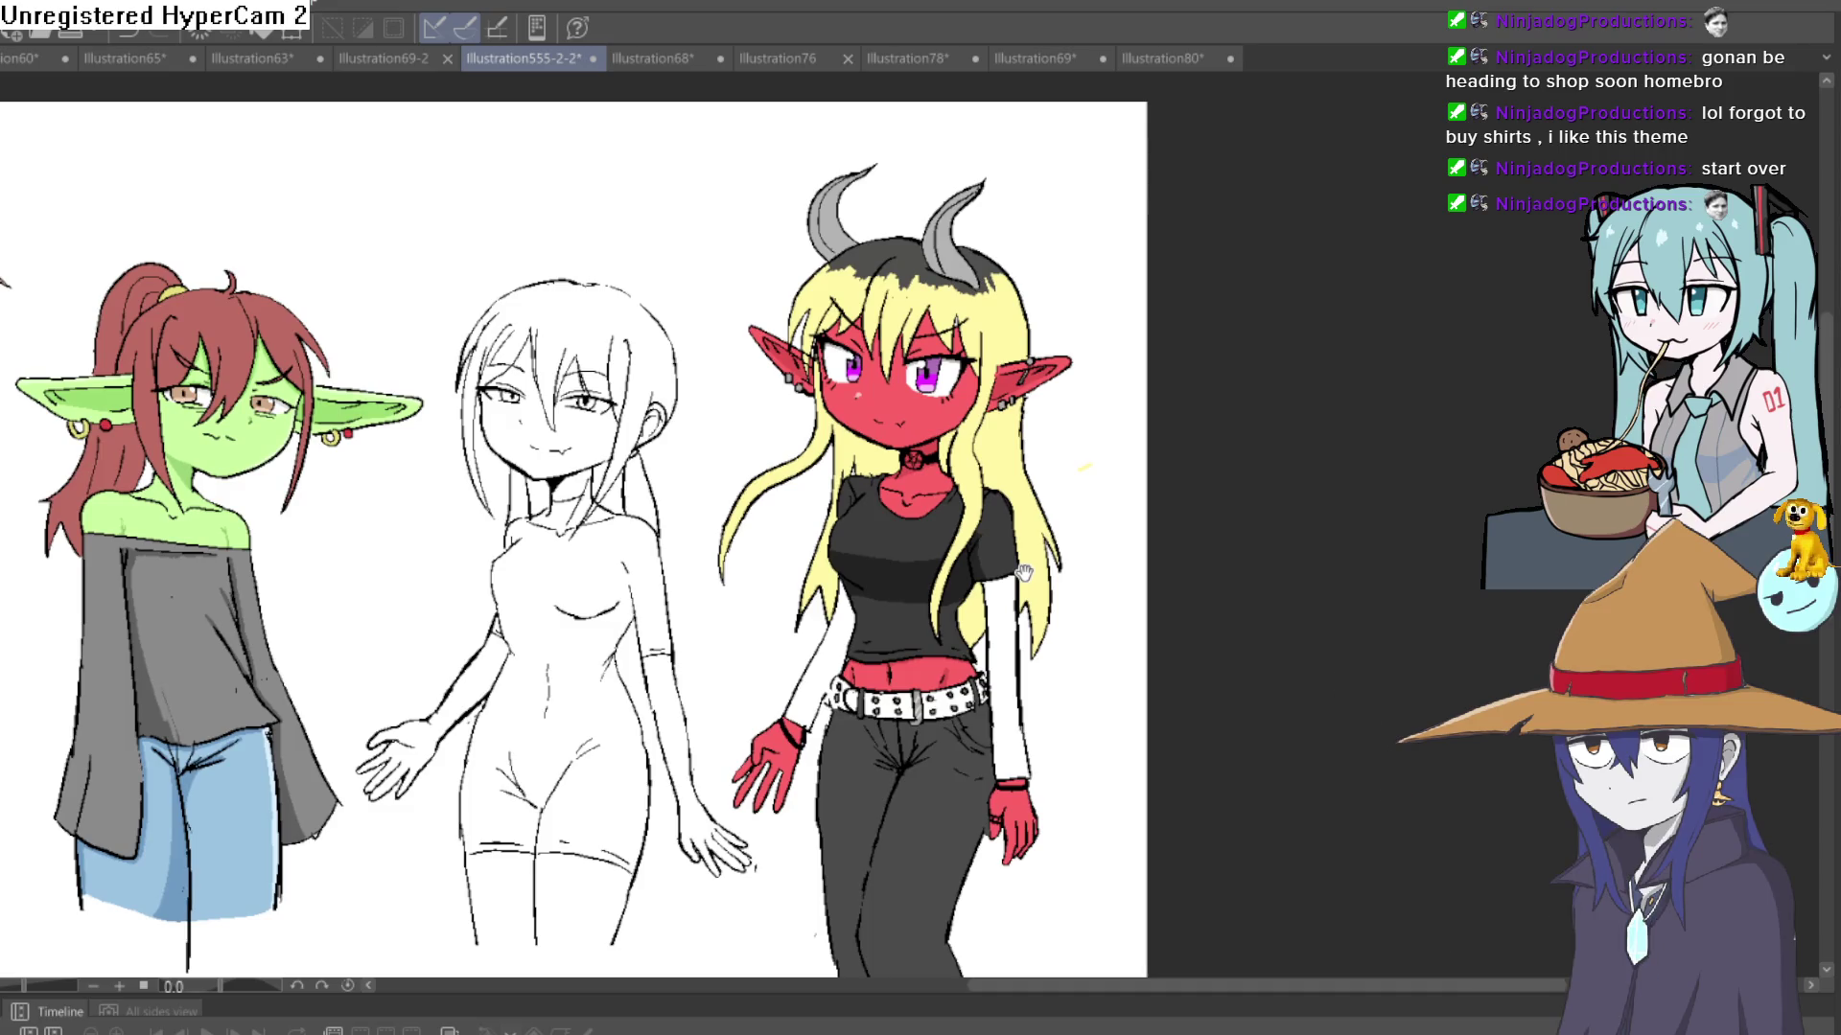
{"action": "scroll", "coordinate": [998, 422], "scroll_direction": "up", "scroll_amount": 5}
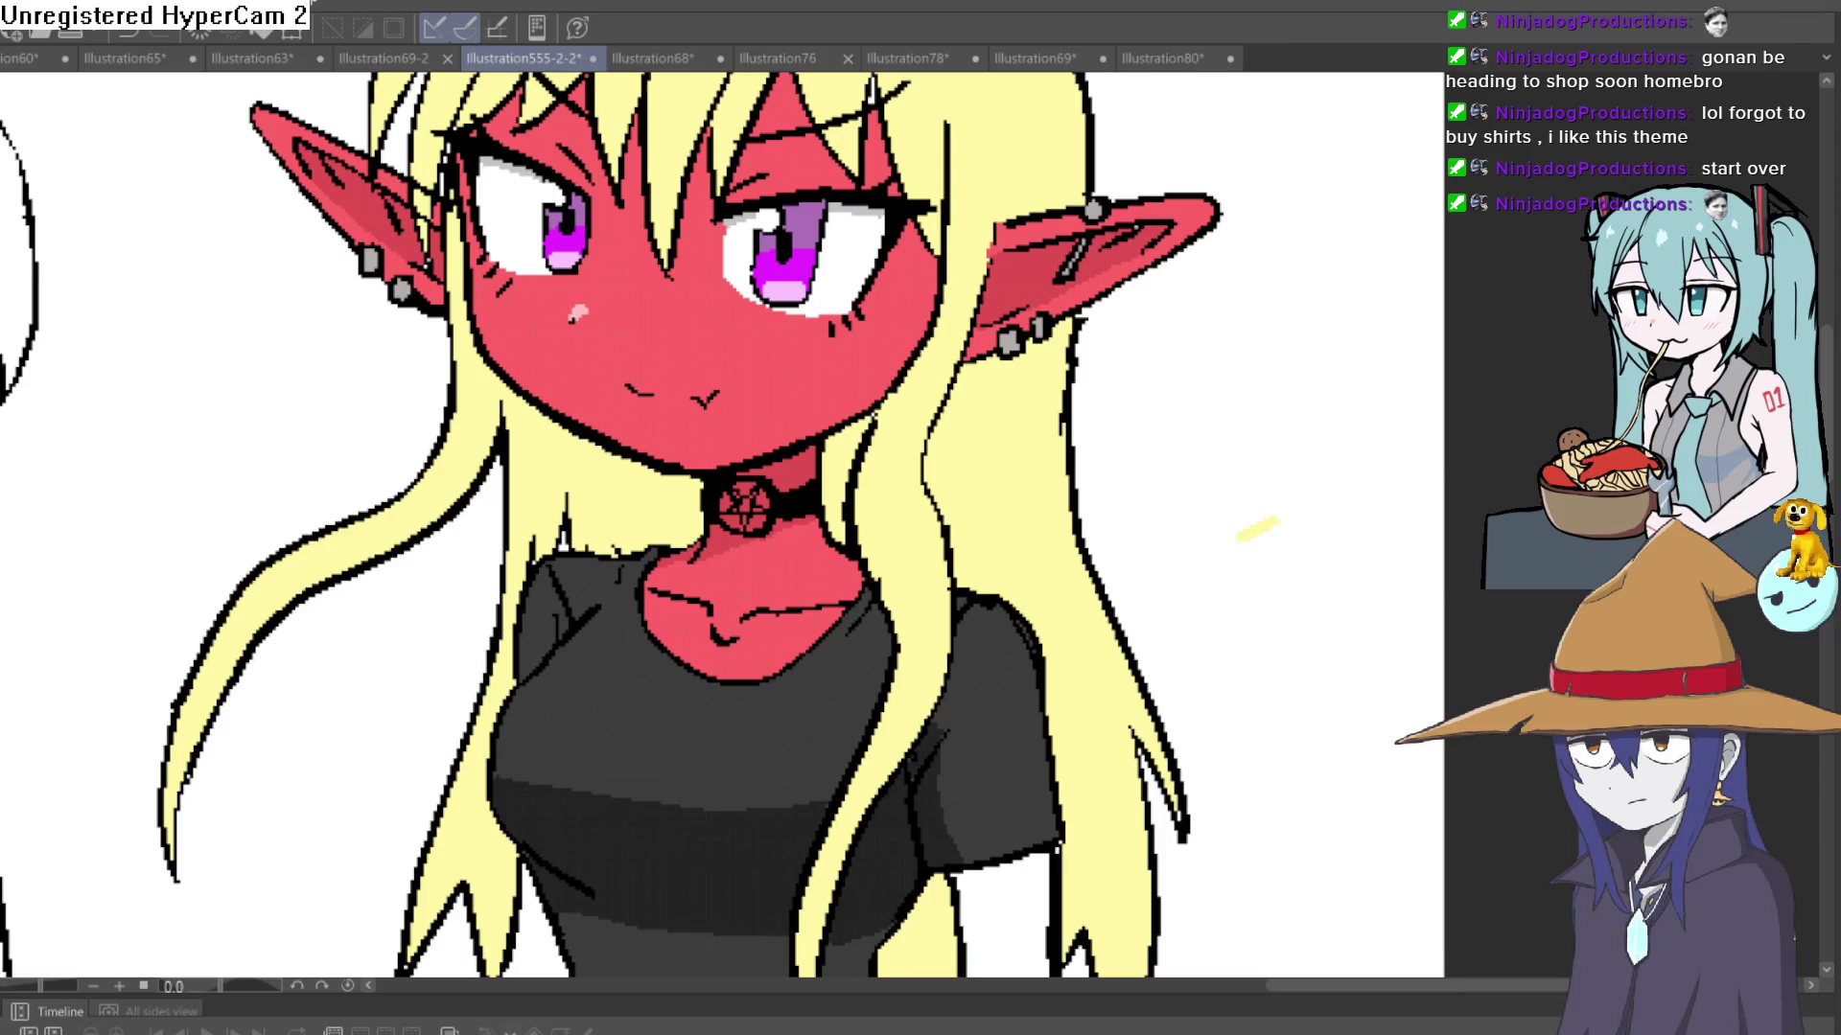
- Recenter and zoom the view on the demon girl's face
{"action": "left_click_drag", "start_coordinate": [1071, 251], "coordinate": [971, 437]}
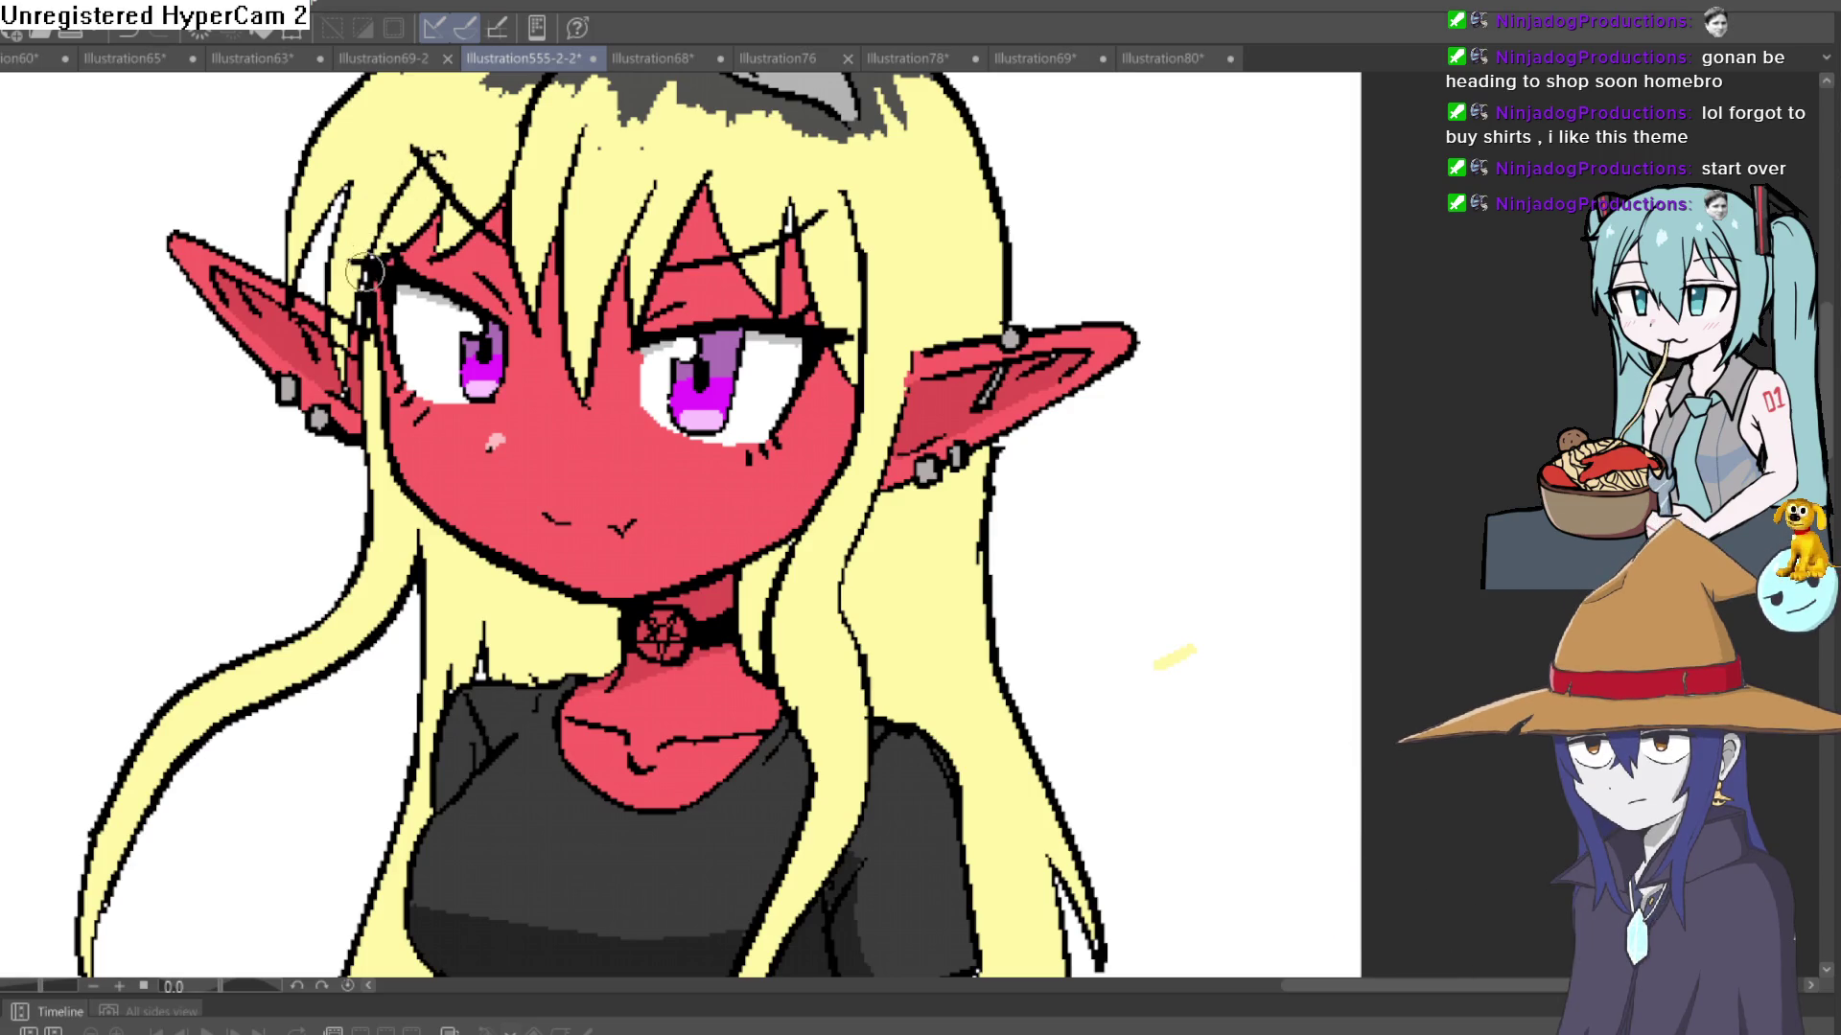
{"action": "scroll", "coordinate": [892, 390], "scroll_direction": "down", "scroll_amount": 4}
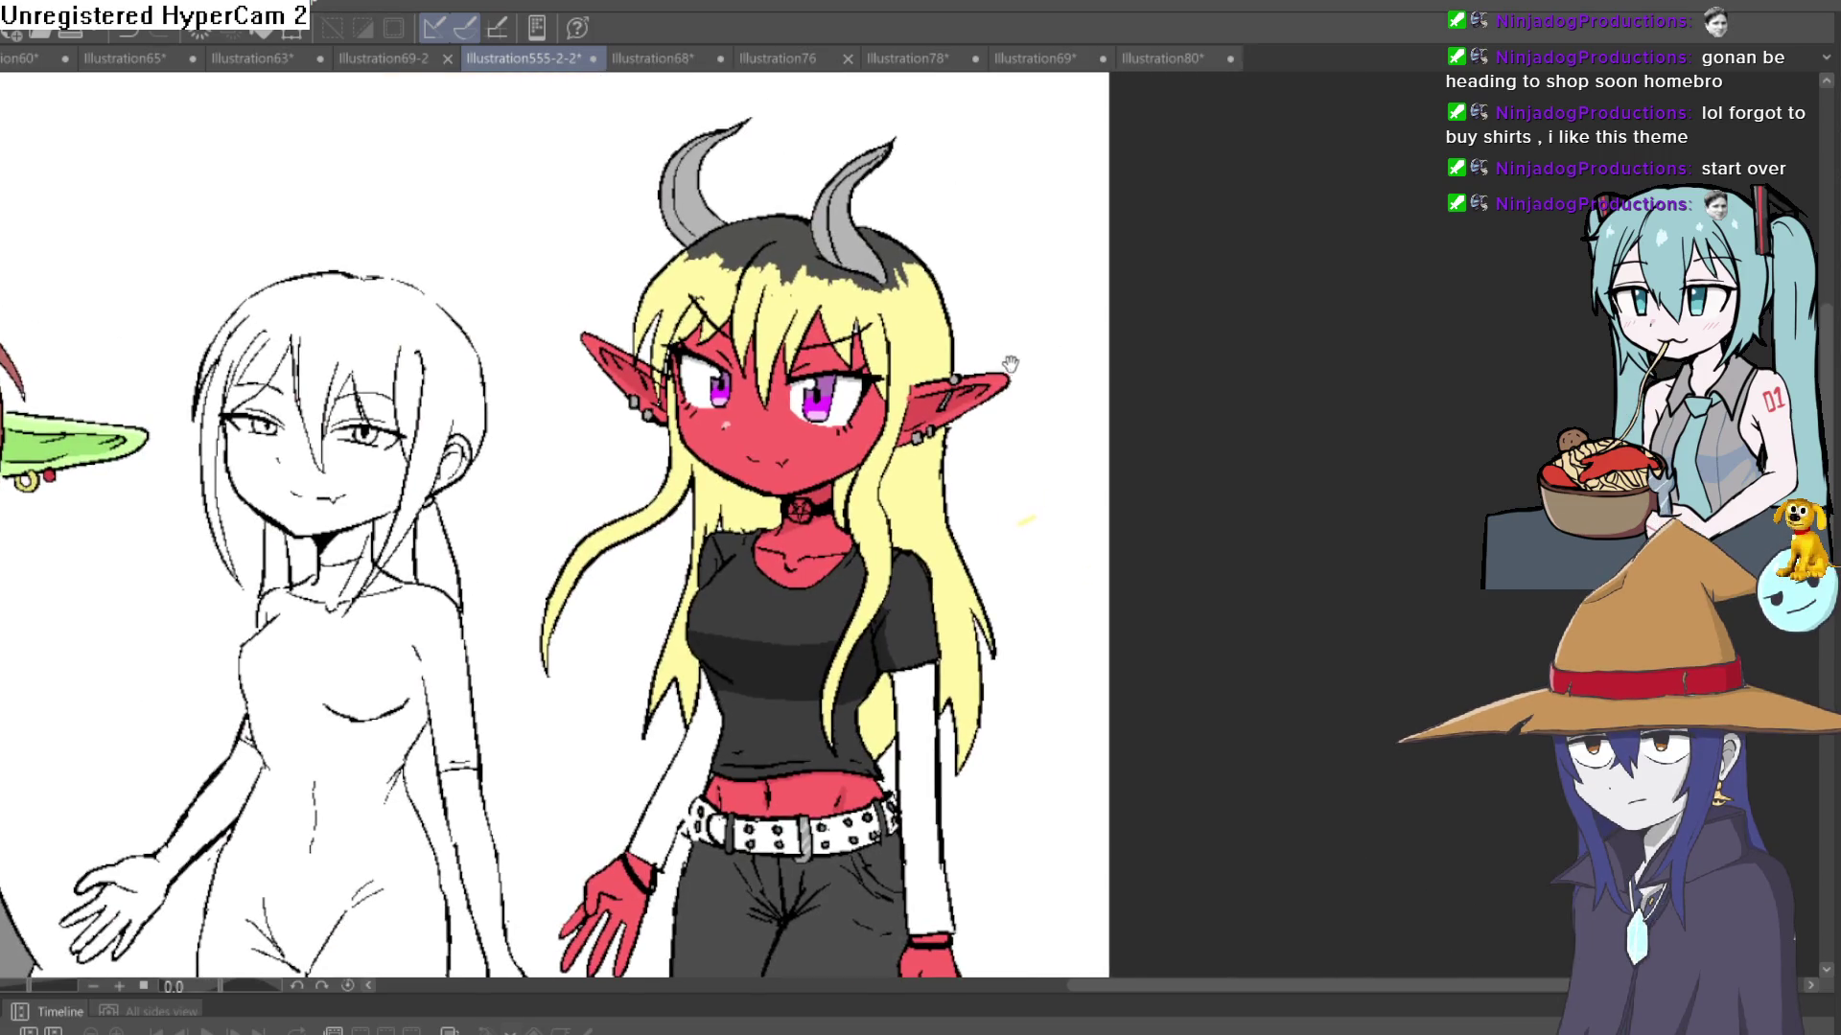
{"action": "scroll", "coordinate": [1002, 319], "scroll_direction": "up", "scroll_amount": 6}
{"action": "scroll", "coordinate": [917, 417], "scroll_direction": "down", "scroll_amount": 2}
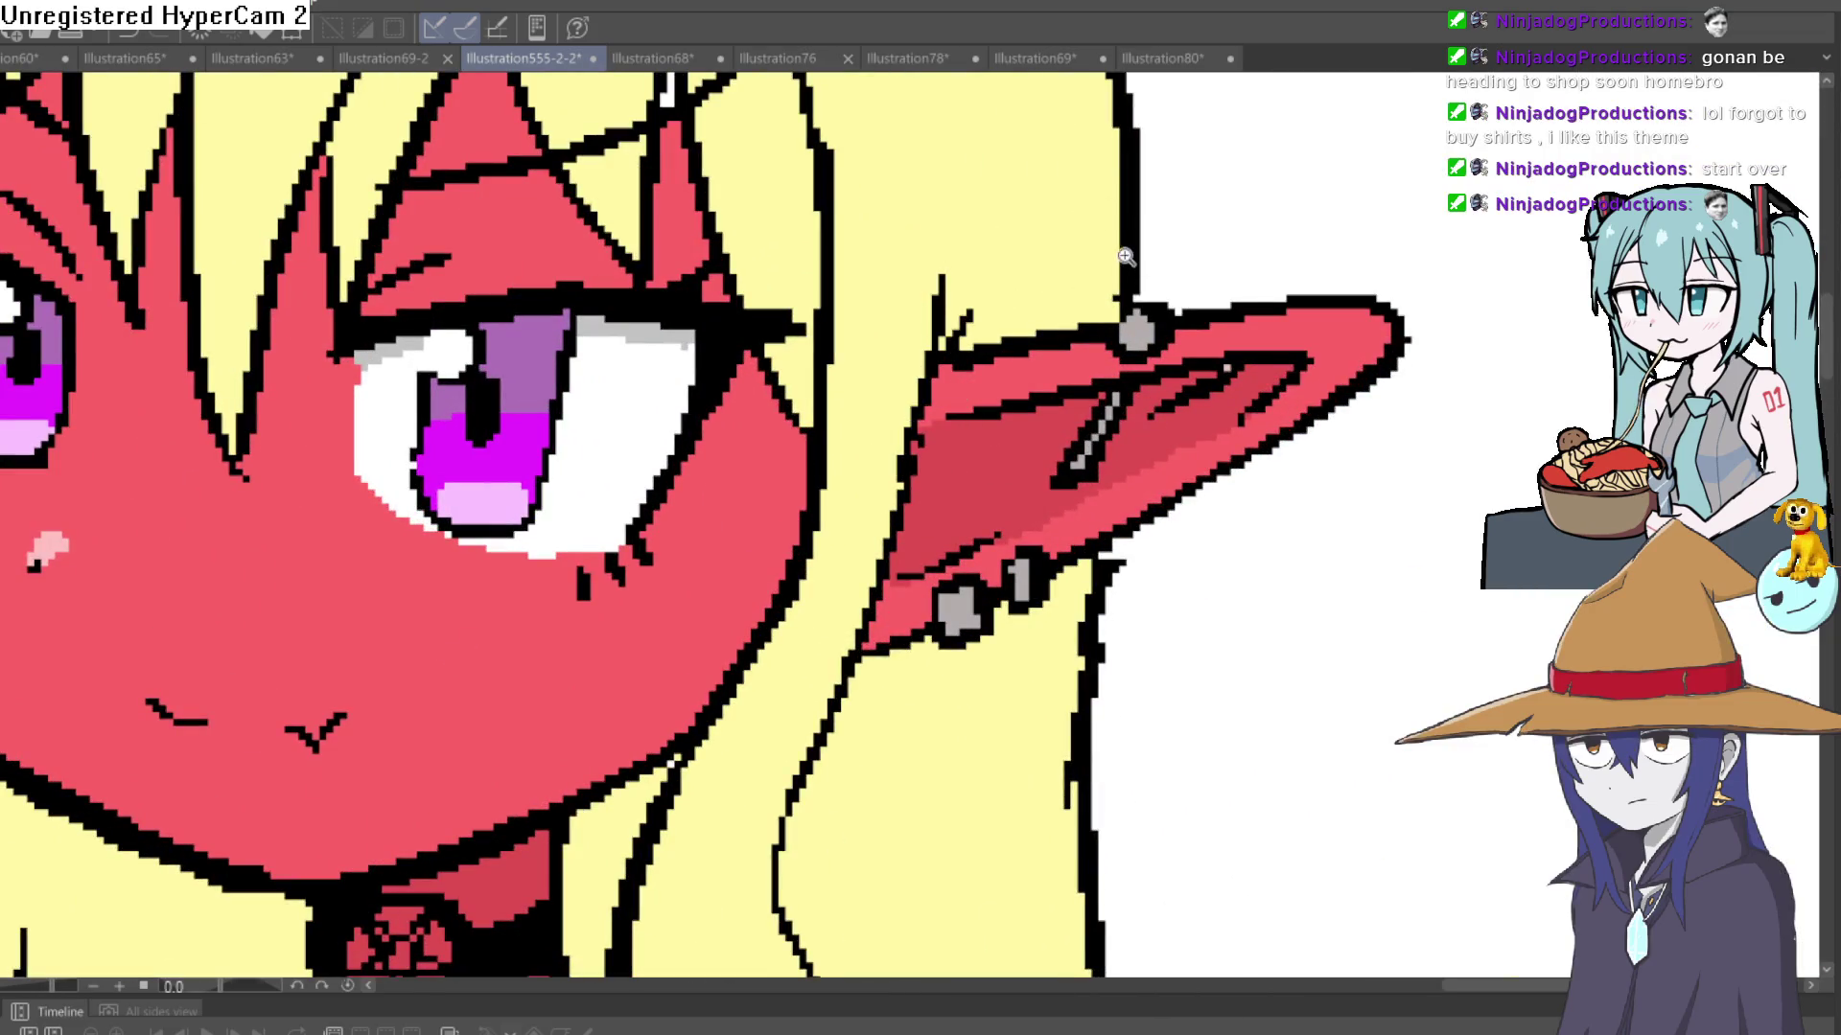
{"action": "scroll", "coordinate": [1165, 369], "scroll_direction": "down", "scroll_amount": 3}
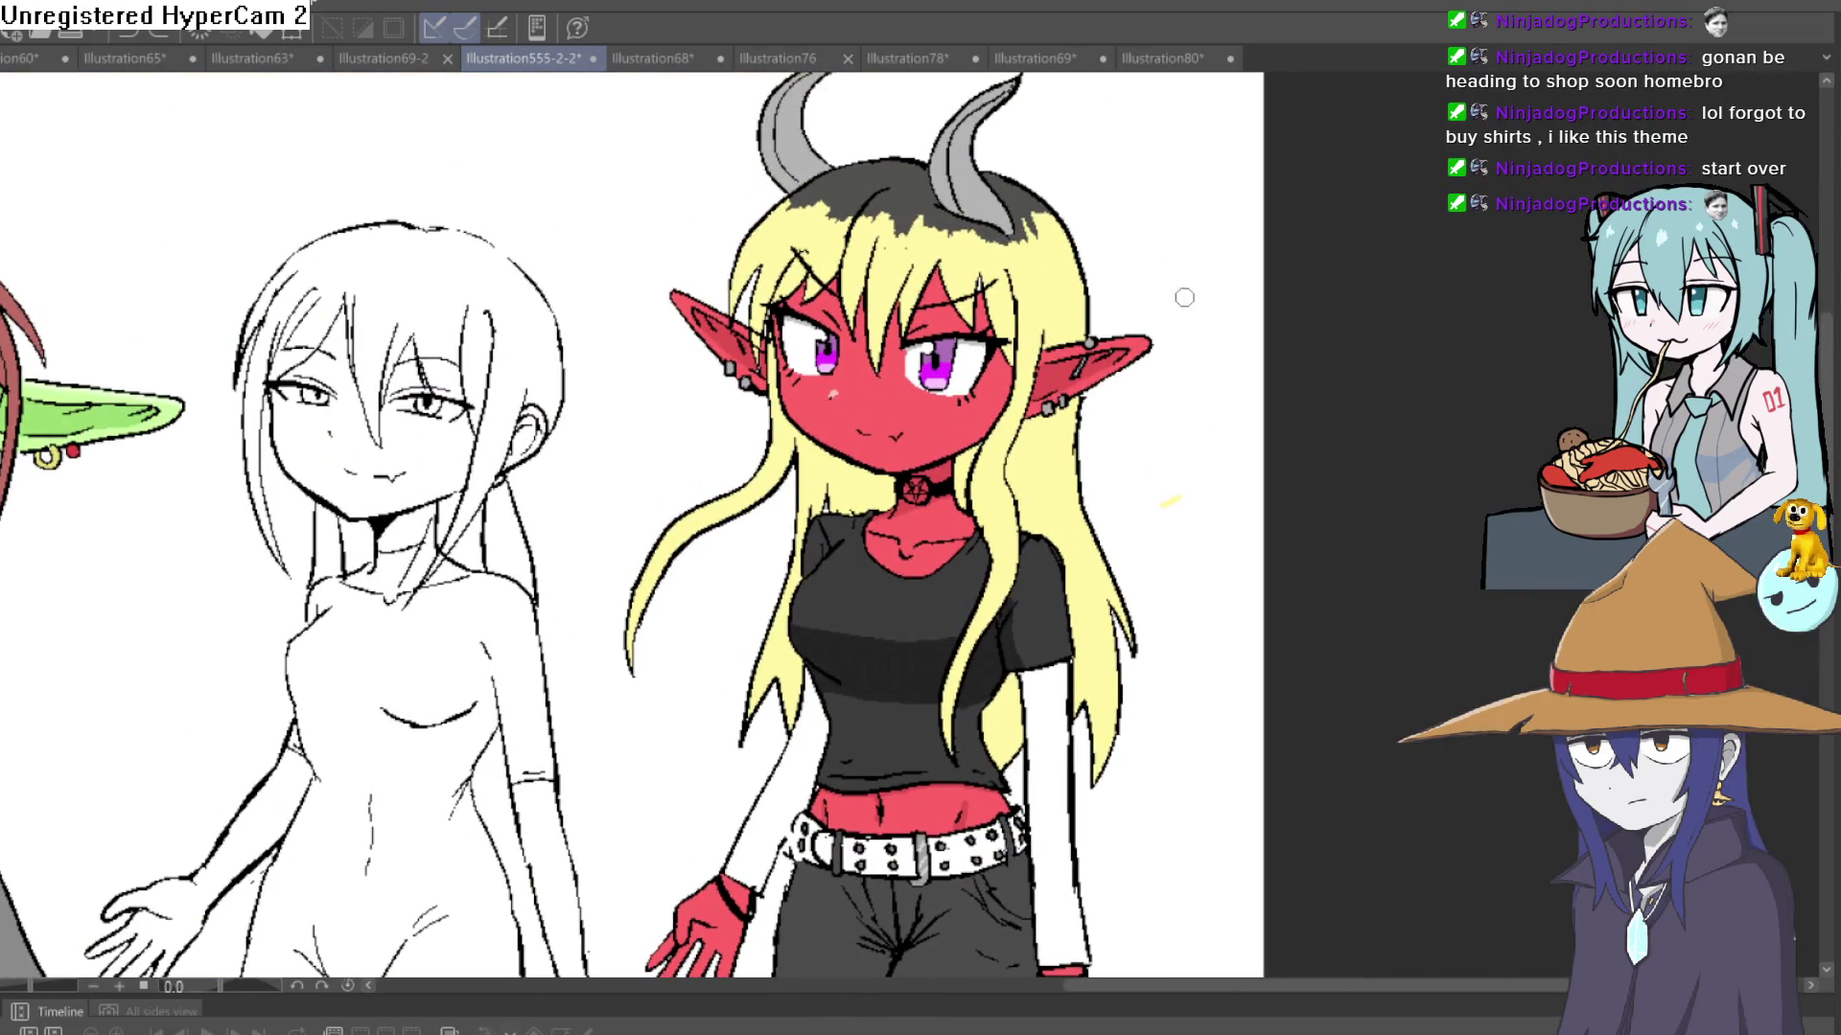
{"action": "scroll", "coordinate": [1160, 326], "scroll_direction": "up", "scroll_amount": 6}
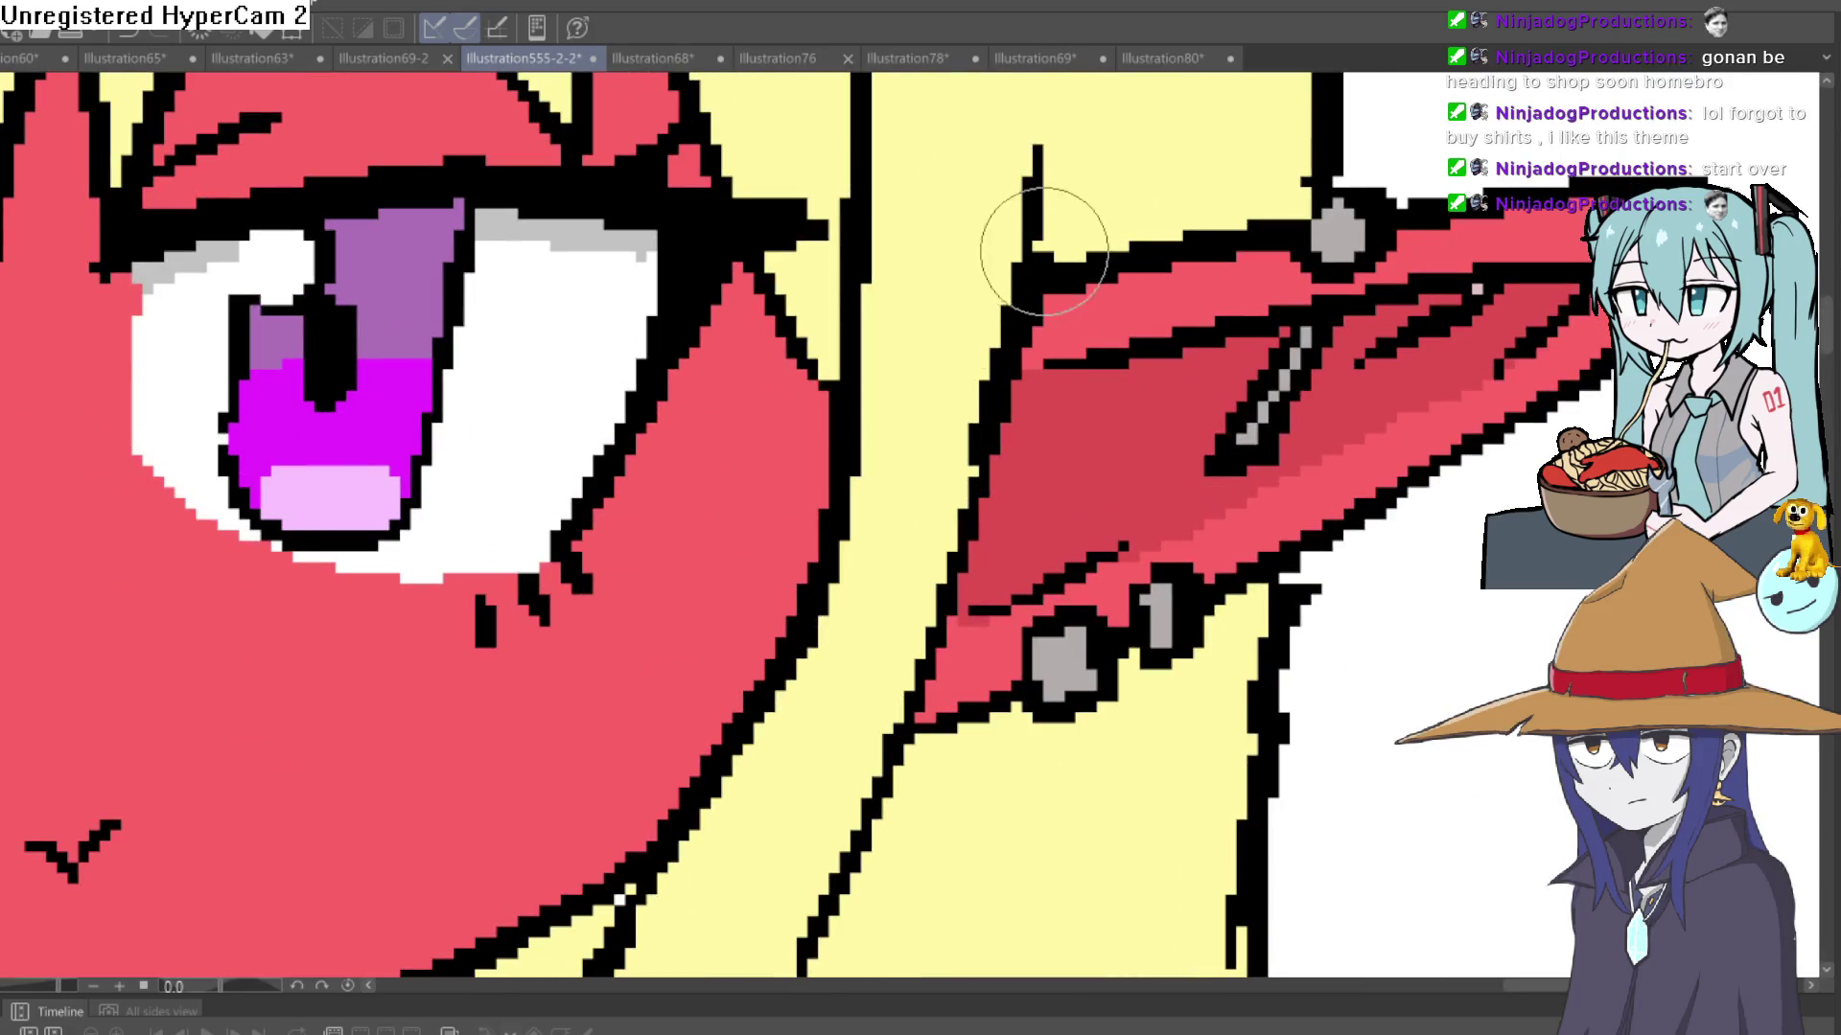
{"action": "scroll", "coordinate": [1212, 197], "scroll_direction": "down", "scroll_amount": 3}
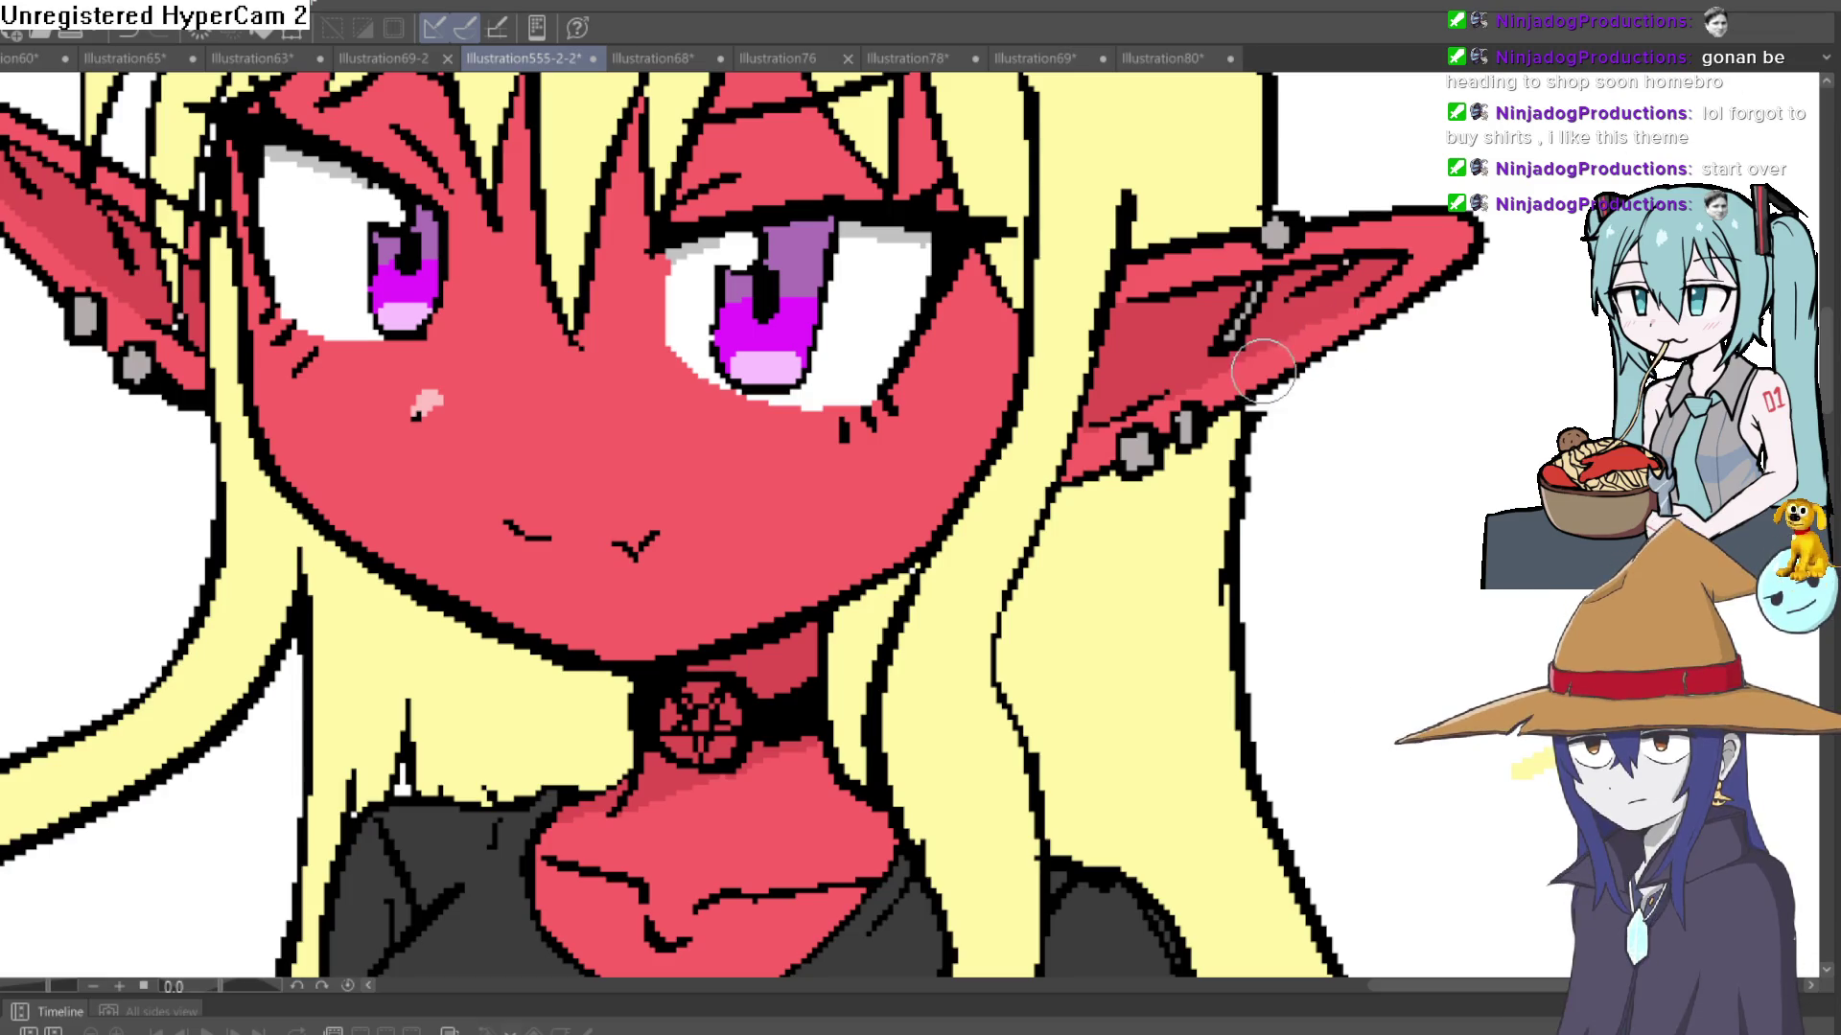
{"action": "scroll", "coordinate": [1314, 341], "scroll_direction": "down", "scroll_amount": 3}
{"action": "scroll", "coordinate": [1314, 340], "scroll_direction": "down", "scroll_amount": 2}
{"action": "scroll", "coordinate": [1361, 326], "scroll_direction": "up", "scroll_amount": 4}
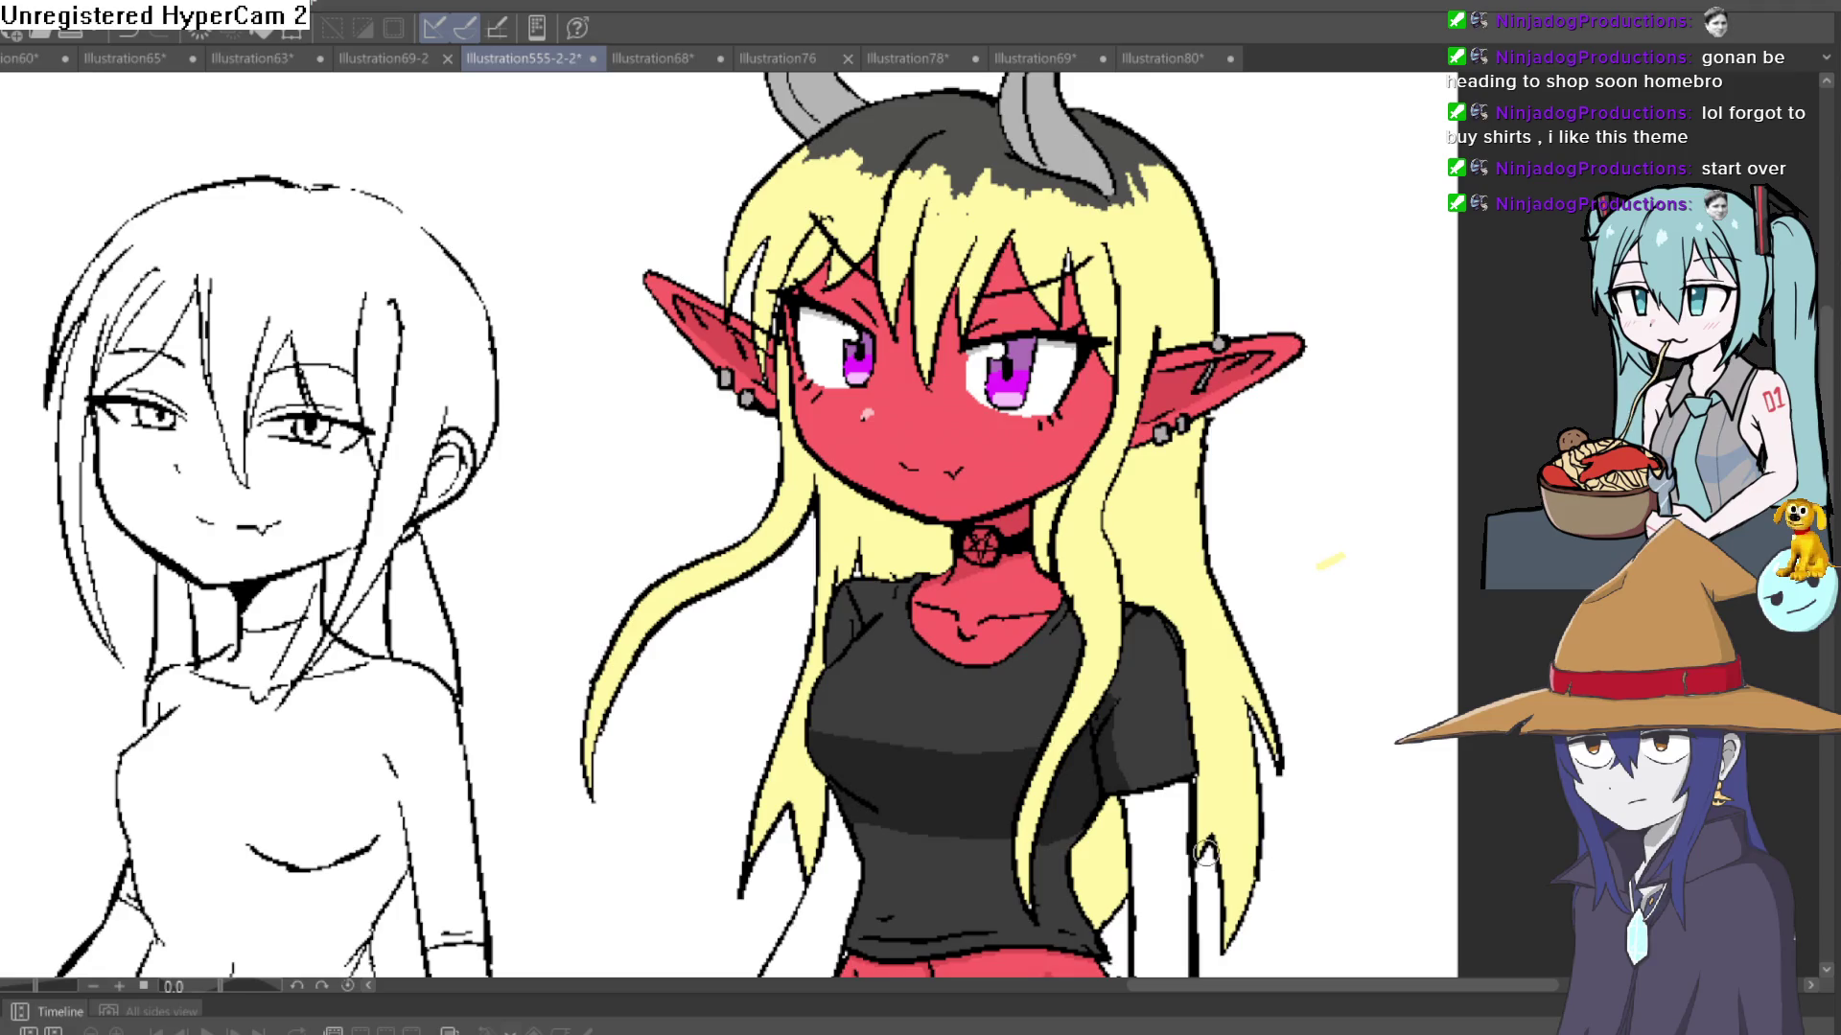
- Tilt the view to the eye's angle and paint grey over the white specks on its upper edge
{"action": "left_click_drag", "start_coordinate": [1330, 561], "coordinate": [1103, 239]}
{"action": "scroll", "coordinate": [904, 164], "scroll_direction": "up", "scroll_amount": 5}
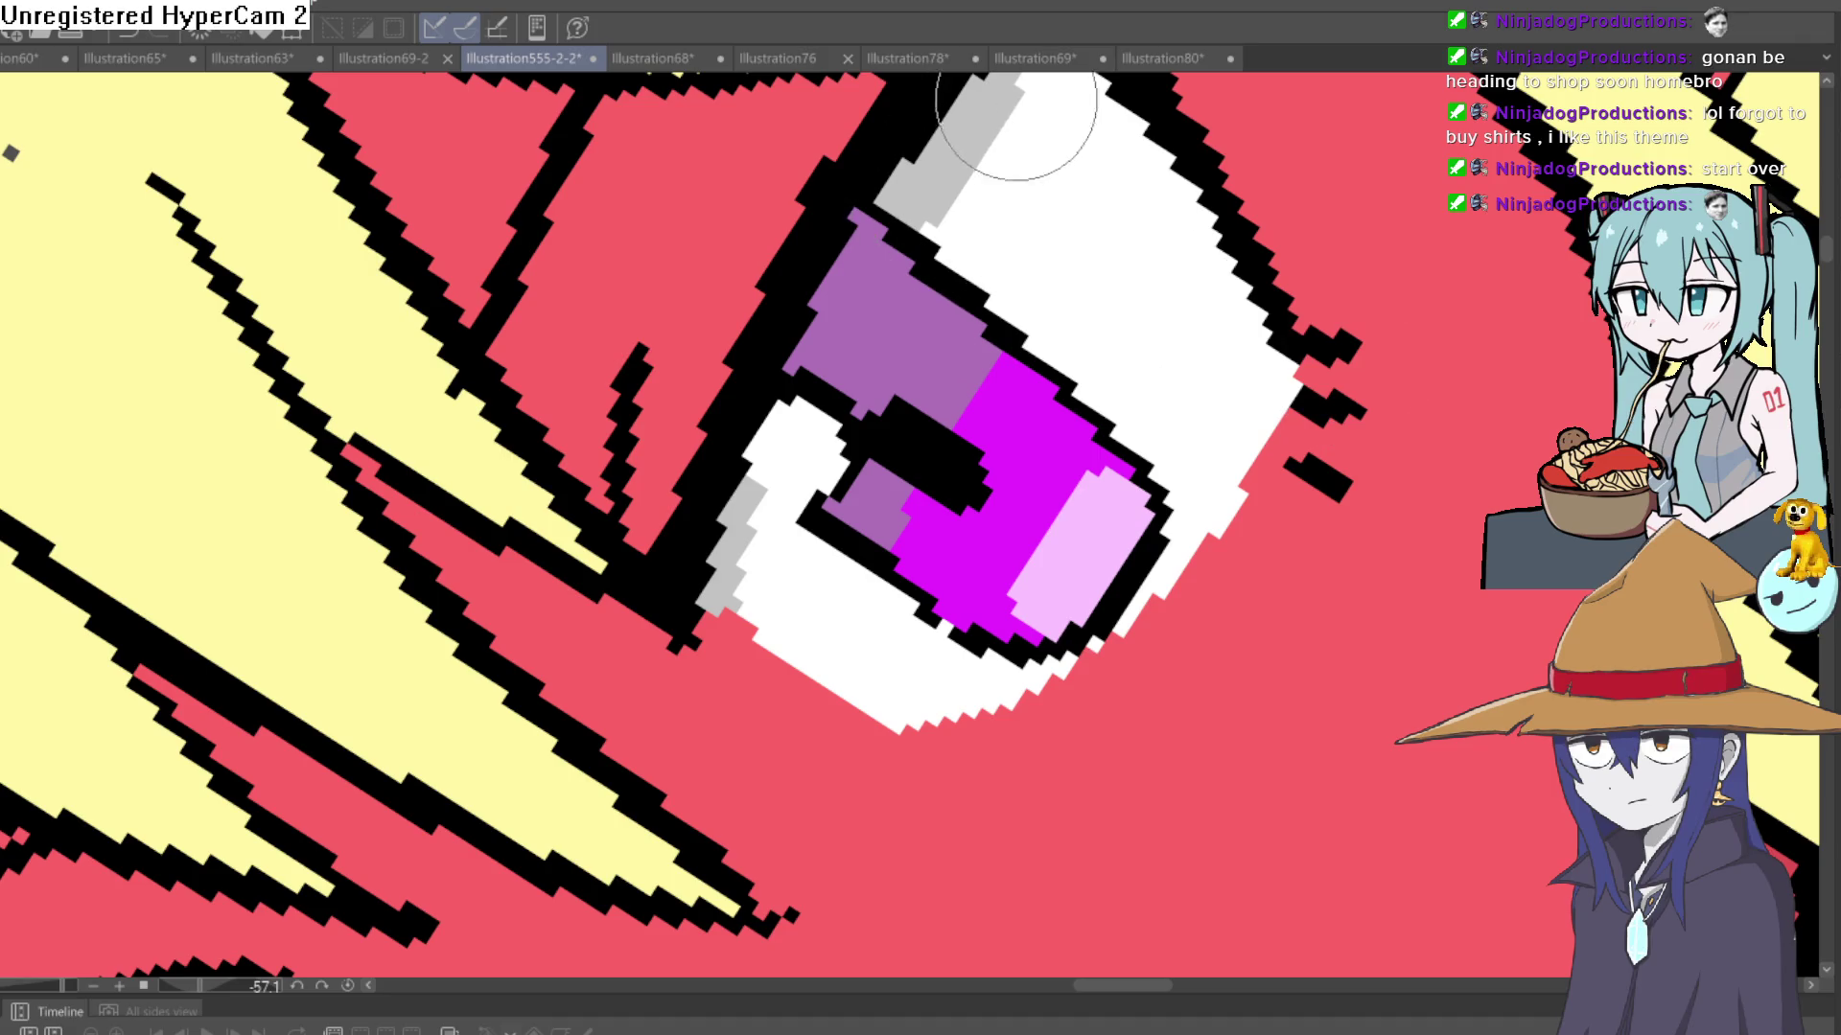
{"action": "left_click_drag", "start_coordinate": [1027, 83], "coordinate": [904, 226]}
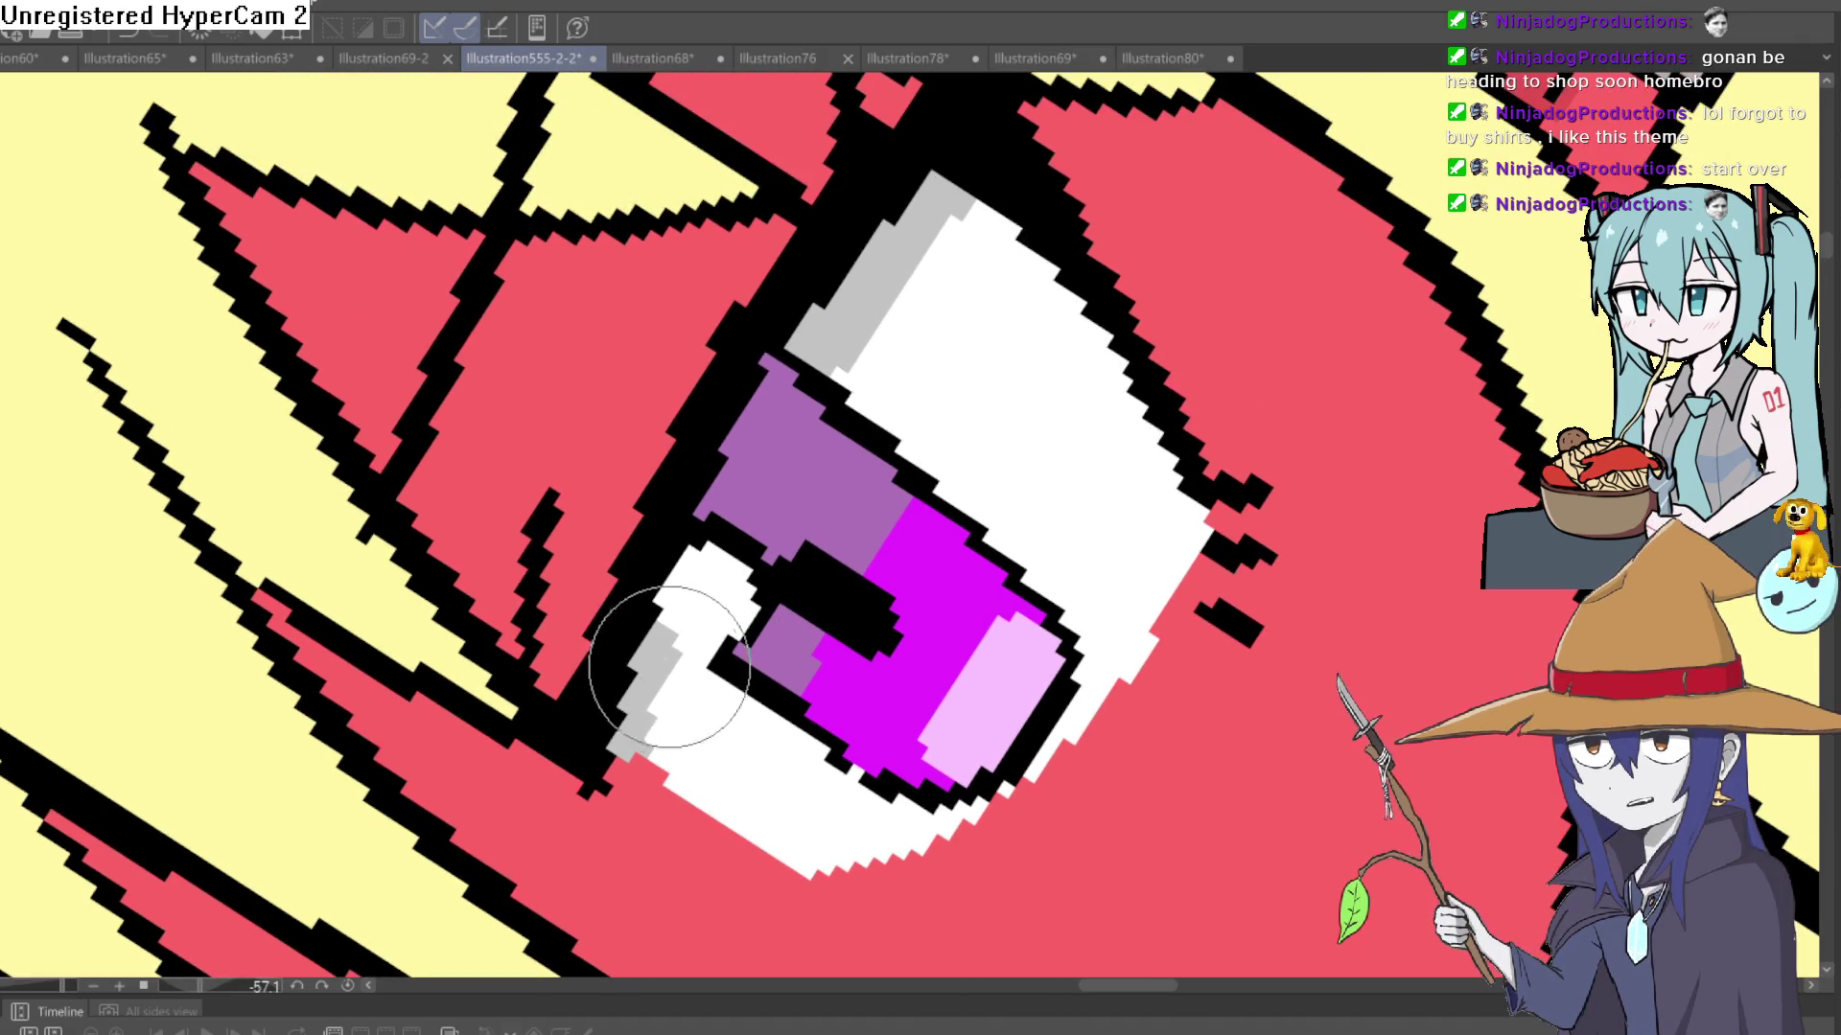
{"action": "left_click_drag", "start_coordinate": [658, 739], "coordinate": [1101, 240]}
{"action": "left_click_drag", "start_coordinate": [628, 692], "coordinate": [821, 390]}
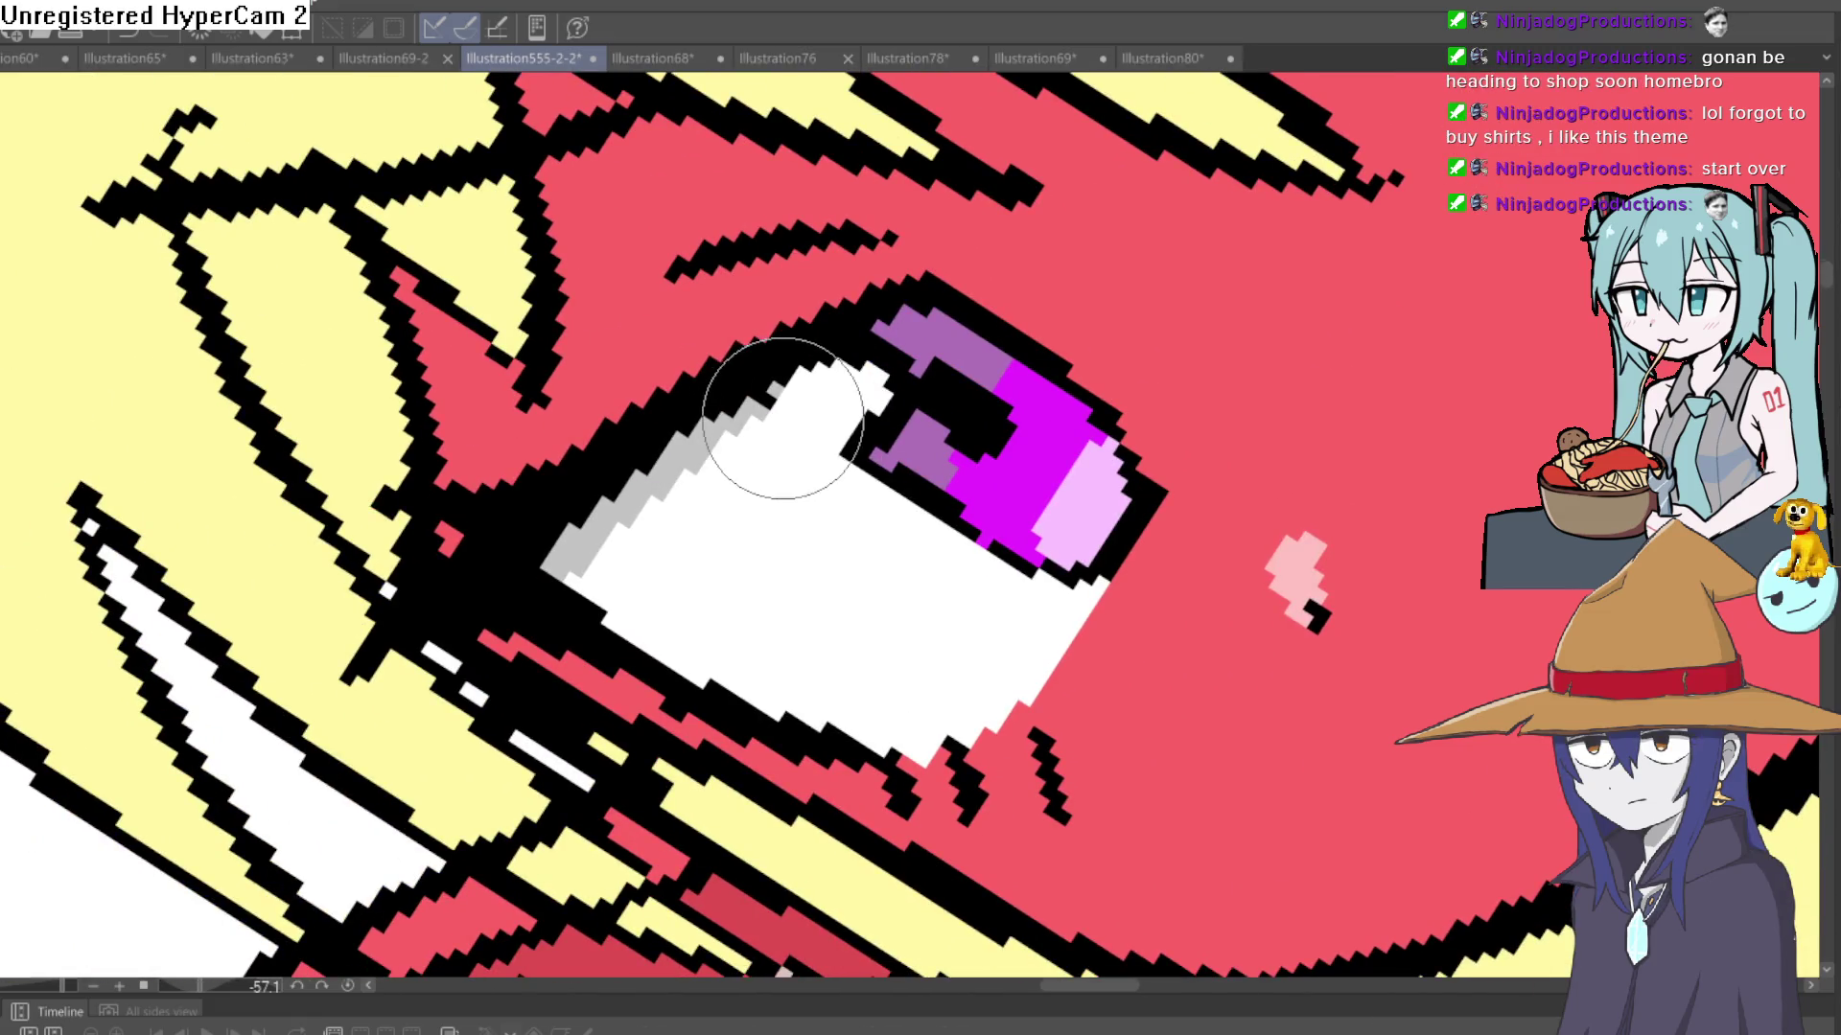
{"action": "mouse_move", "coordinate": [595, 591]}
{"action": "left_mouse_down"}
{"action": "mouse_move", "coordinate": [577, 606]}
{"action": "mouse_move", "coordinate": [791, 446]}
{"action": "mouse_move", "coordinate": [793, 390]}
{"action": "left_mouse_up"}
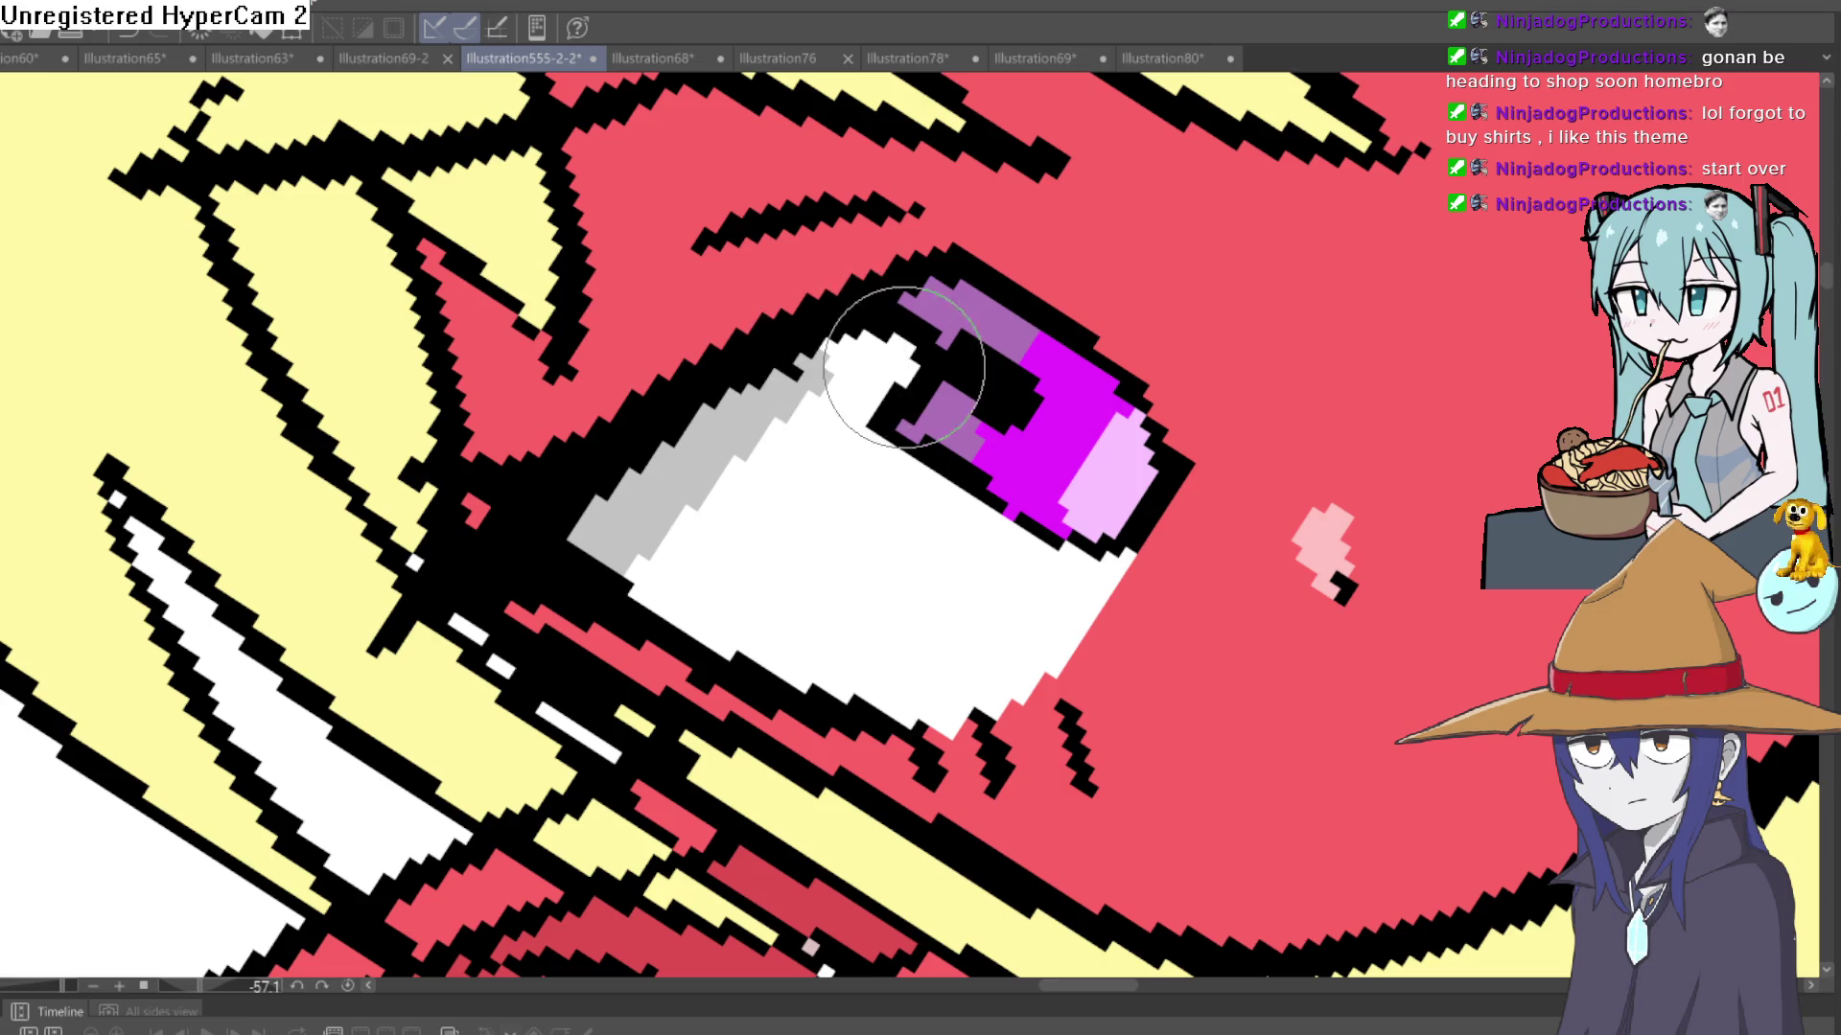
{"action": "key", "text": "ctrl+0"}
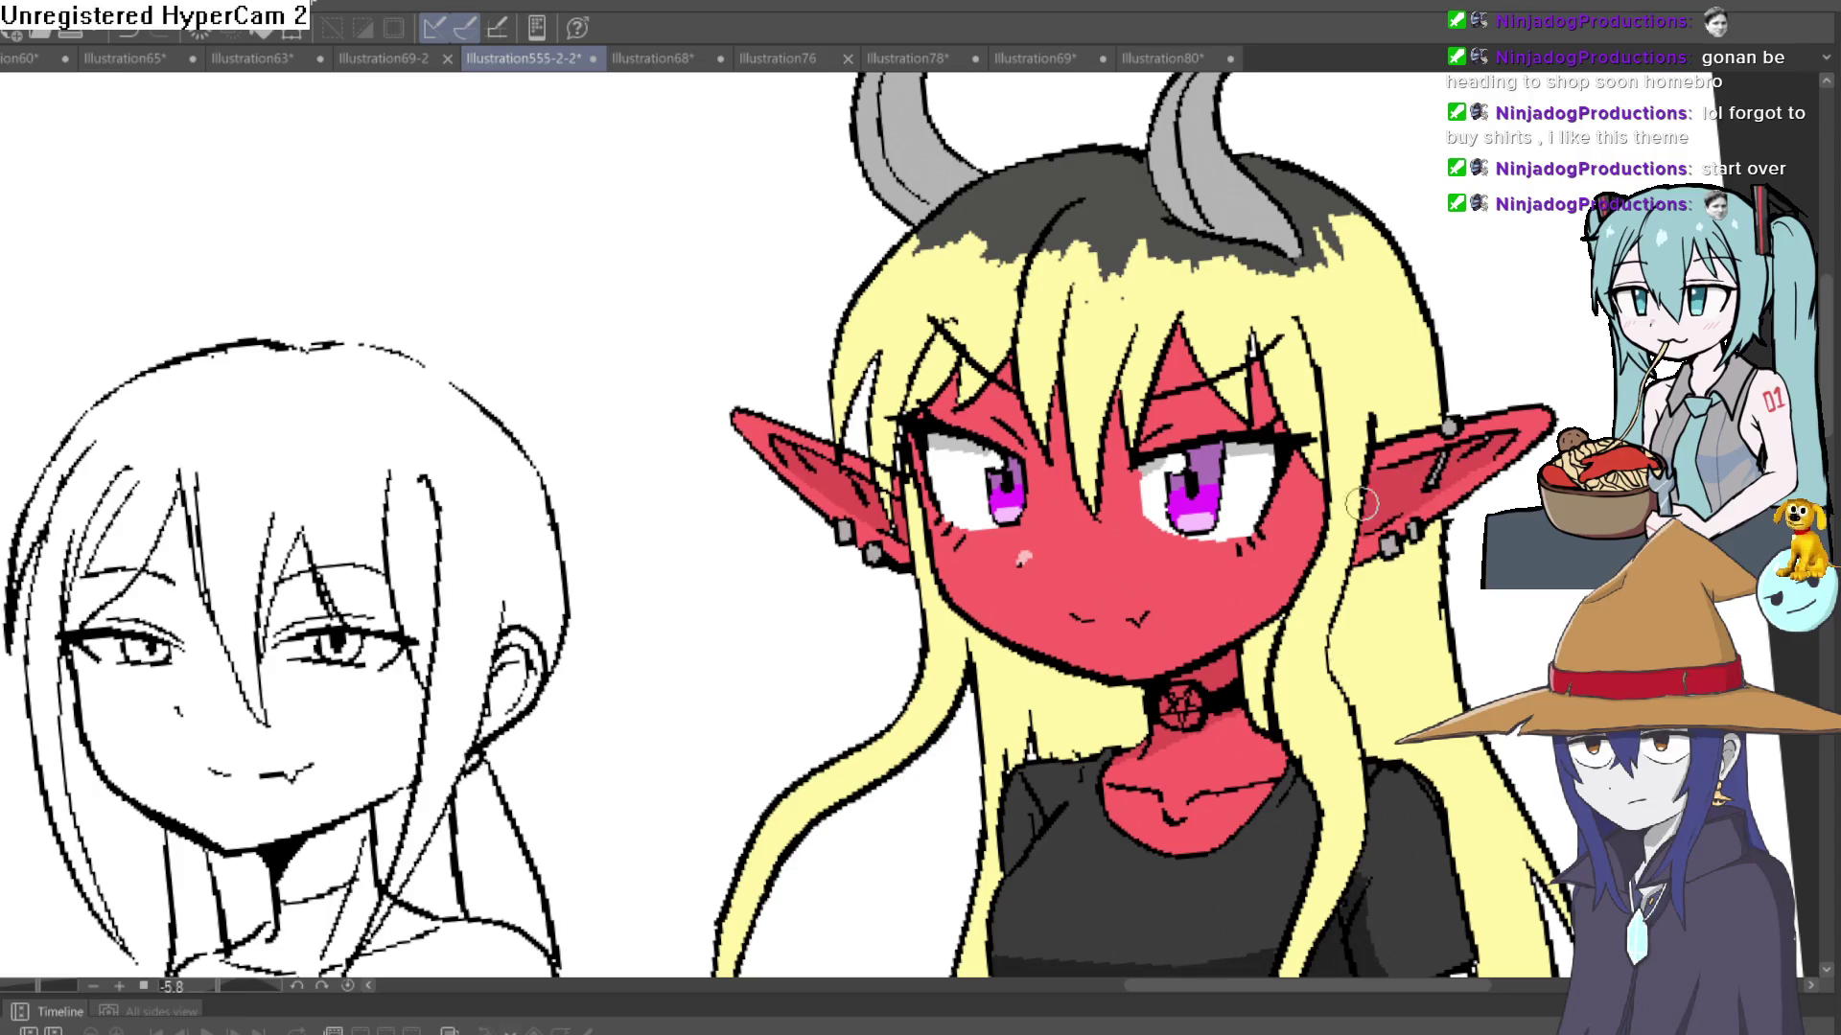
{"action": "mouse_move", "coordinate": [1340, 574]}
{"action": "left_mouse_down"}
{"action": "mouse_move", "coordinate": [1327, 470]}
{"action": "mouse_move", "coordinate": [1347, 402]}
{"action": "mouse_move", "coordinate": [1442, 357]}
{"action": "mouse_move", "coordinate": [1584, 333]}
{"action": "mouse_move", "coordinate": [1564, 449]}
{"action": "left_mouse_up"}
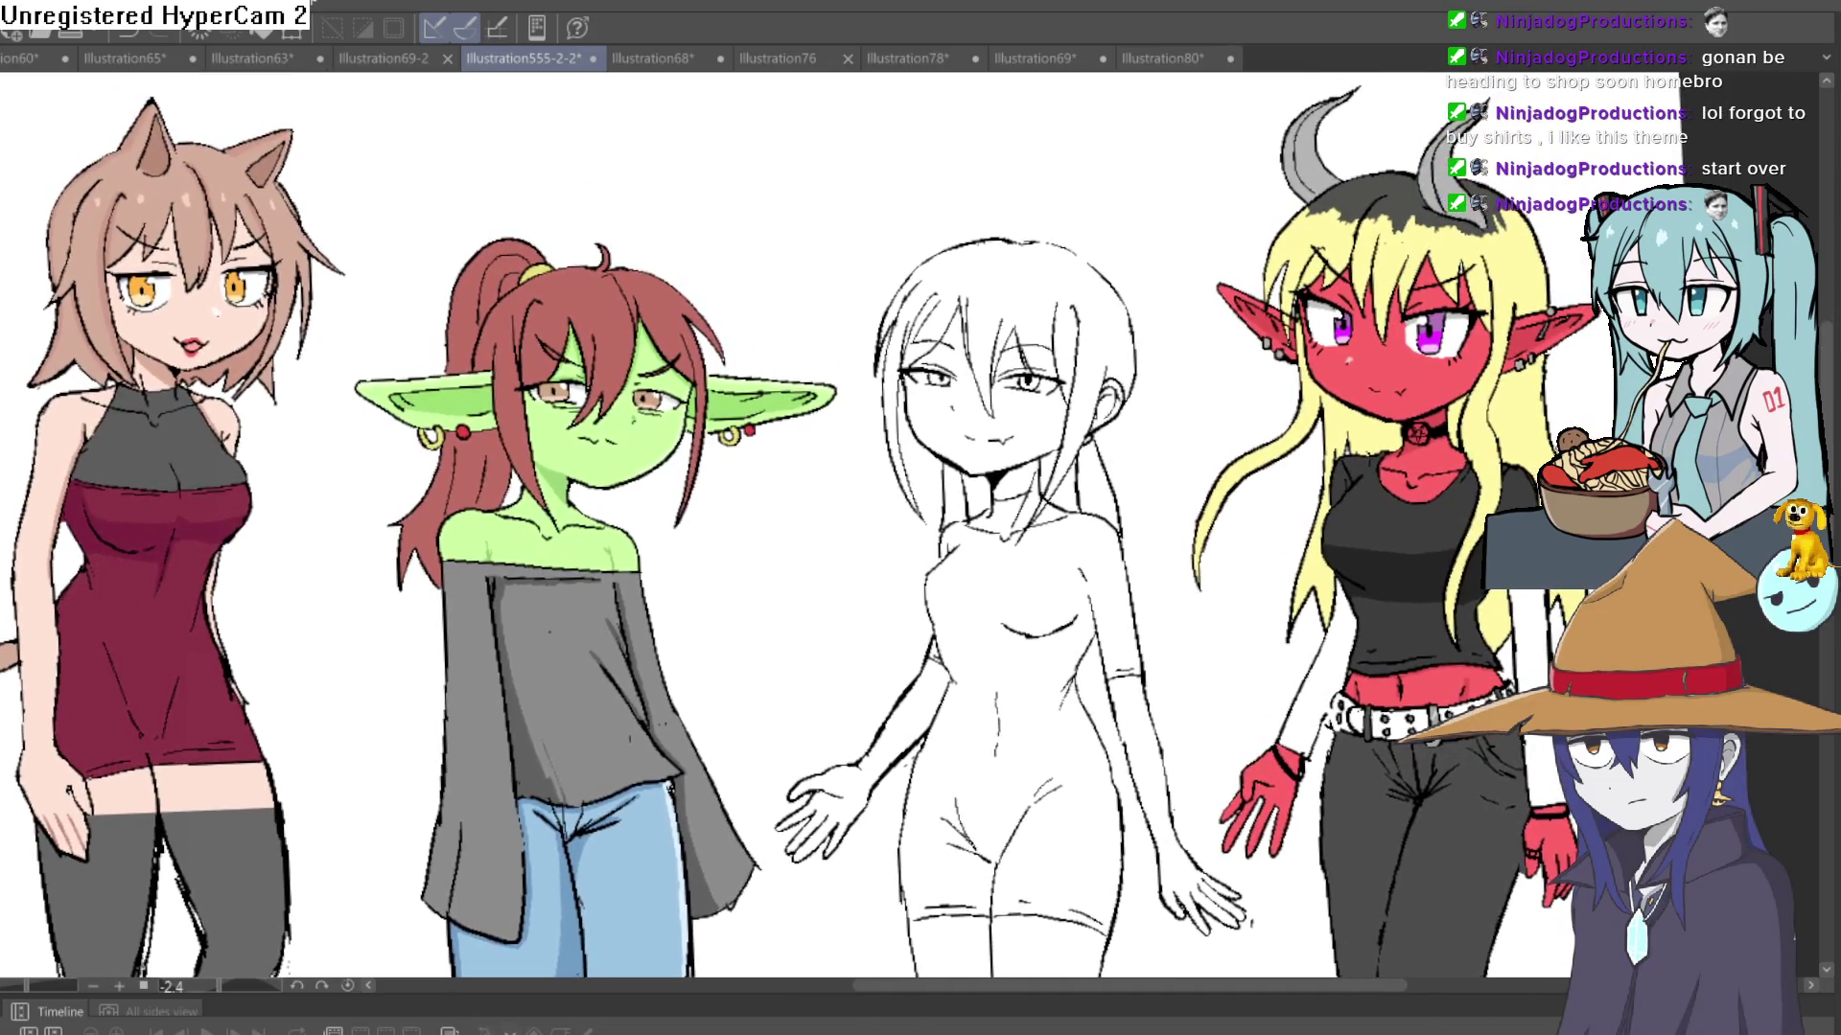
{"action": "scroll", "coordinate": [1553, 443], "scroll_direction": "down", "scroll_amount": 1}
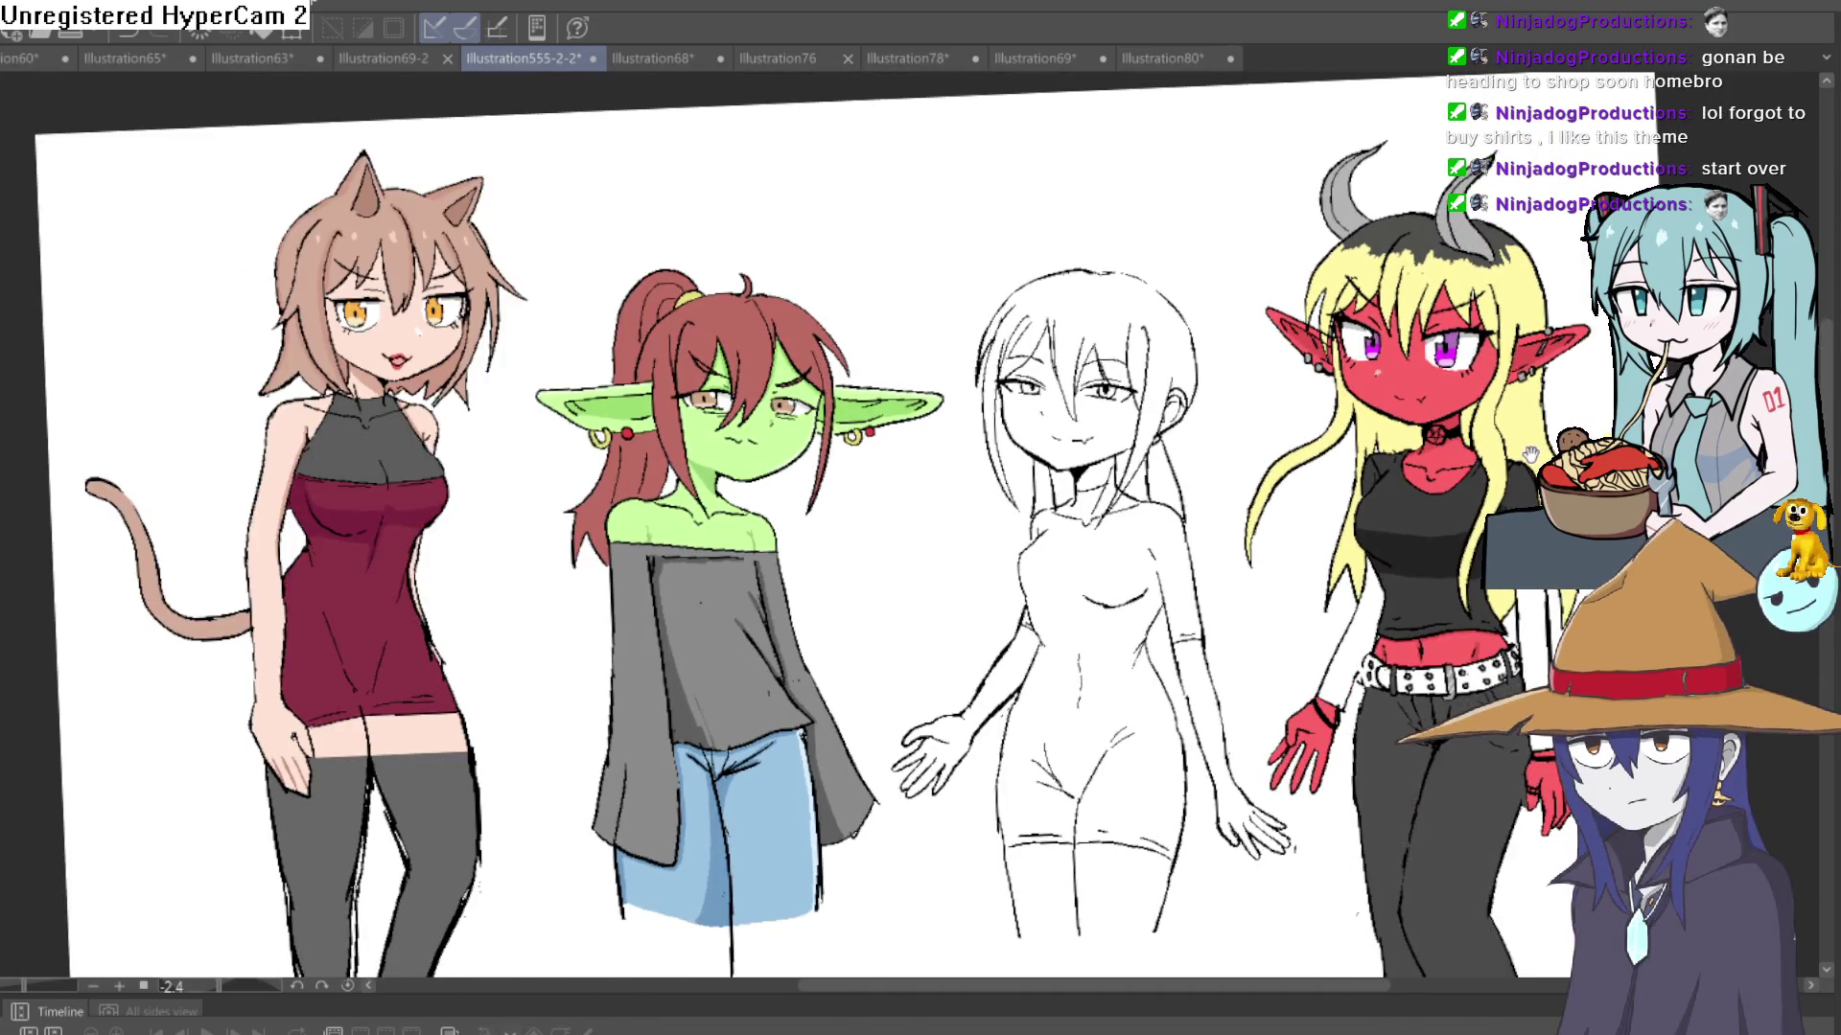
{"action": "left_click_drag", "start_coordinate": [1553, 443], "coordinate": [1481, 432]}
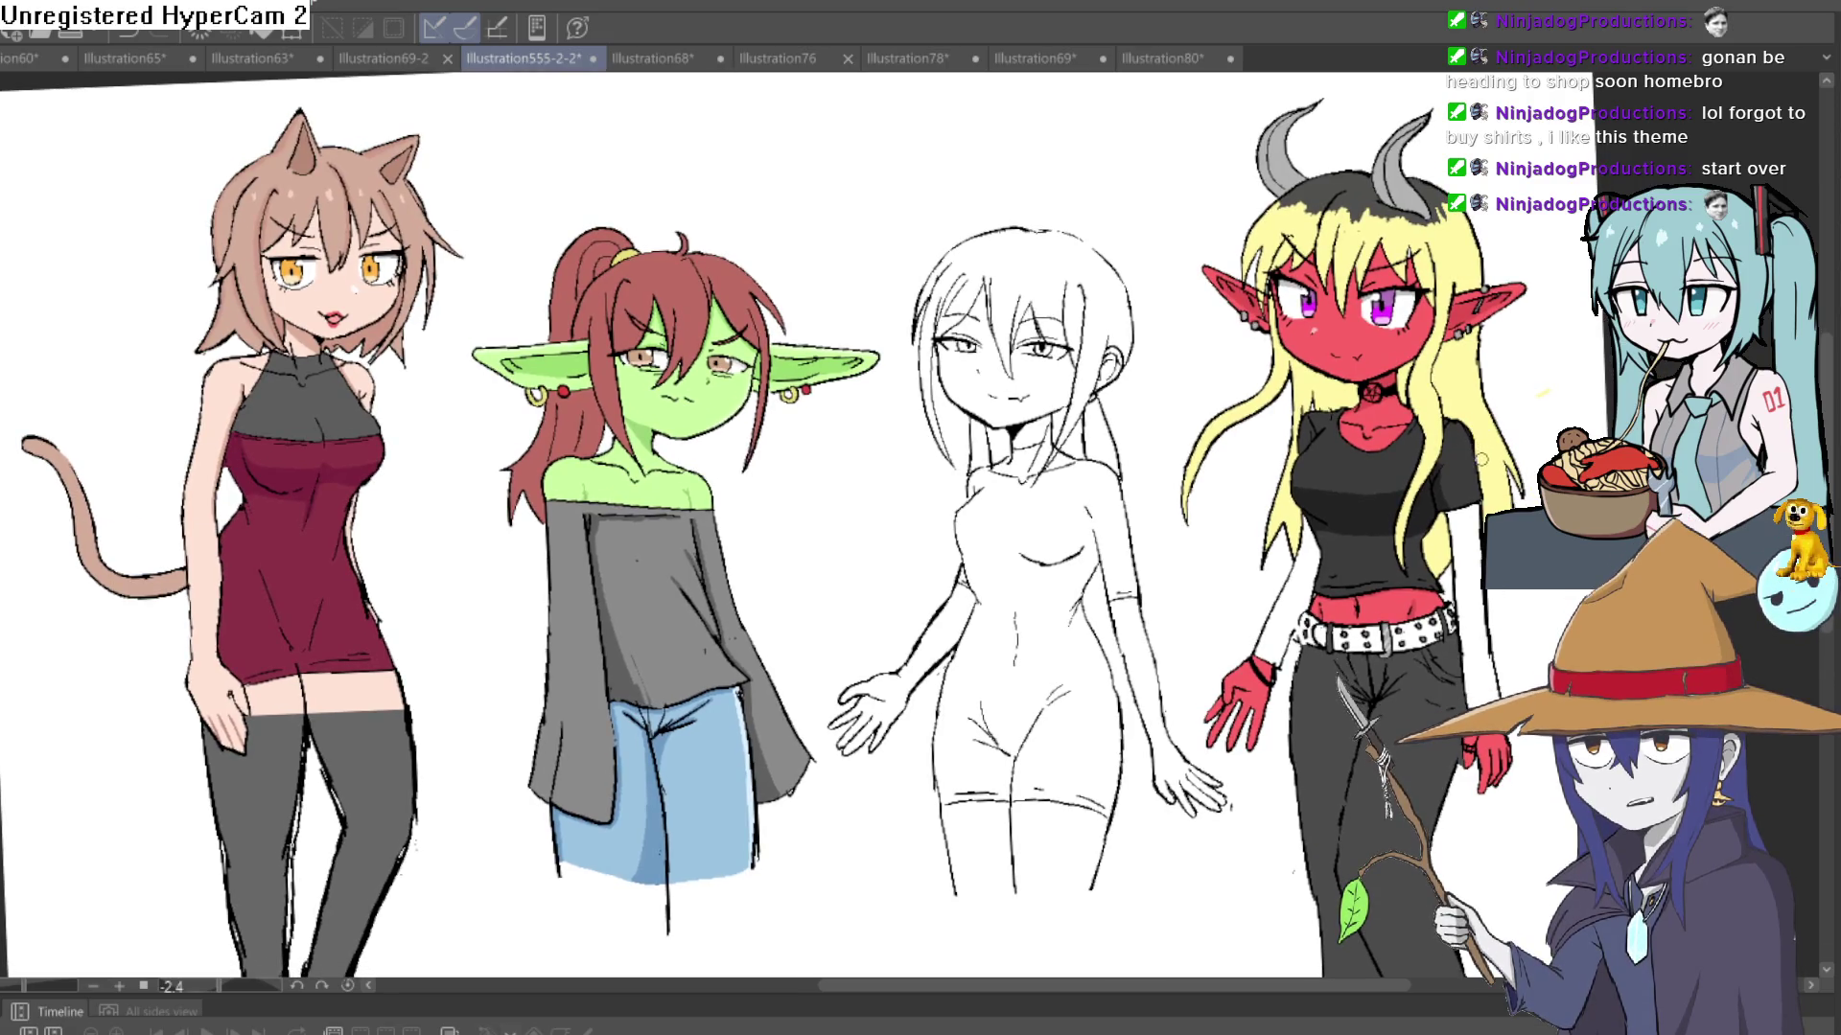
{"action": "left_click", "coordinate": [1423, 422]}
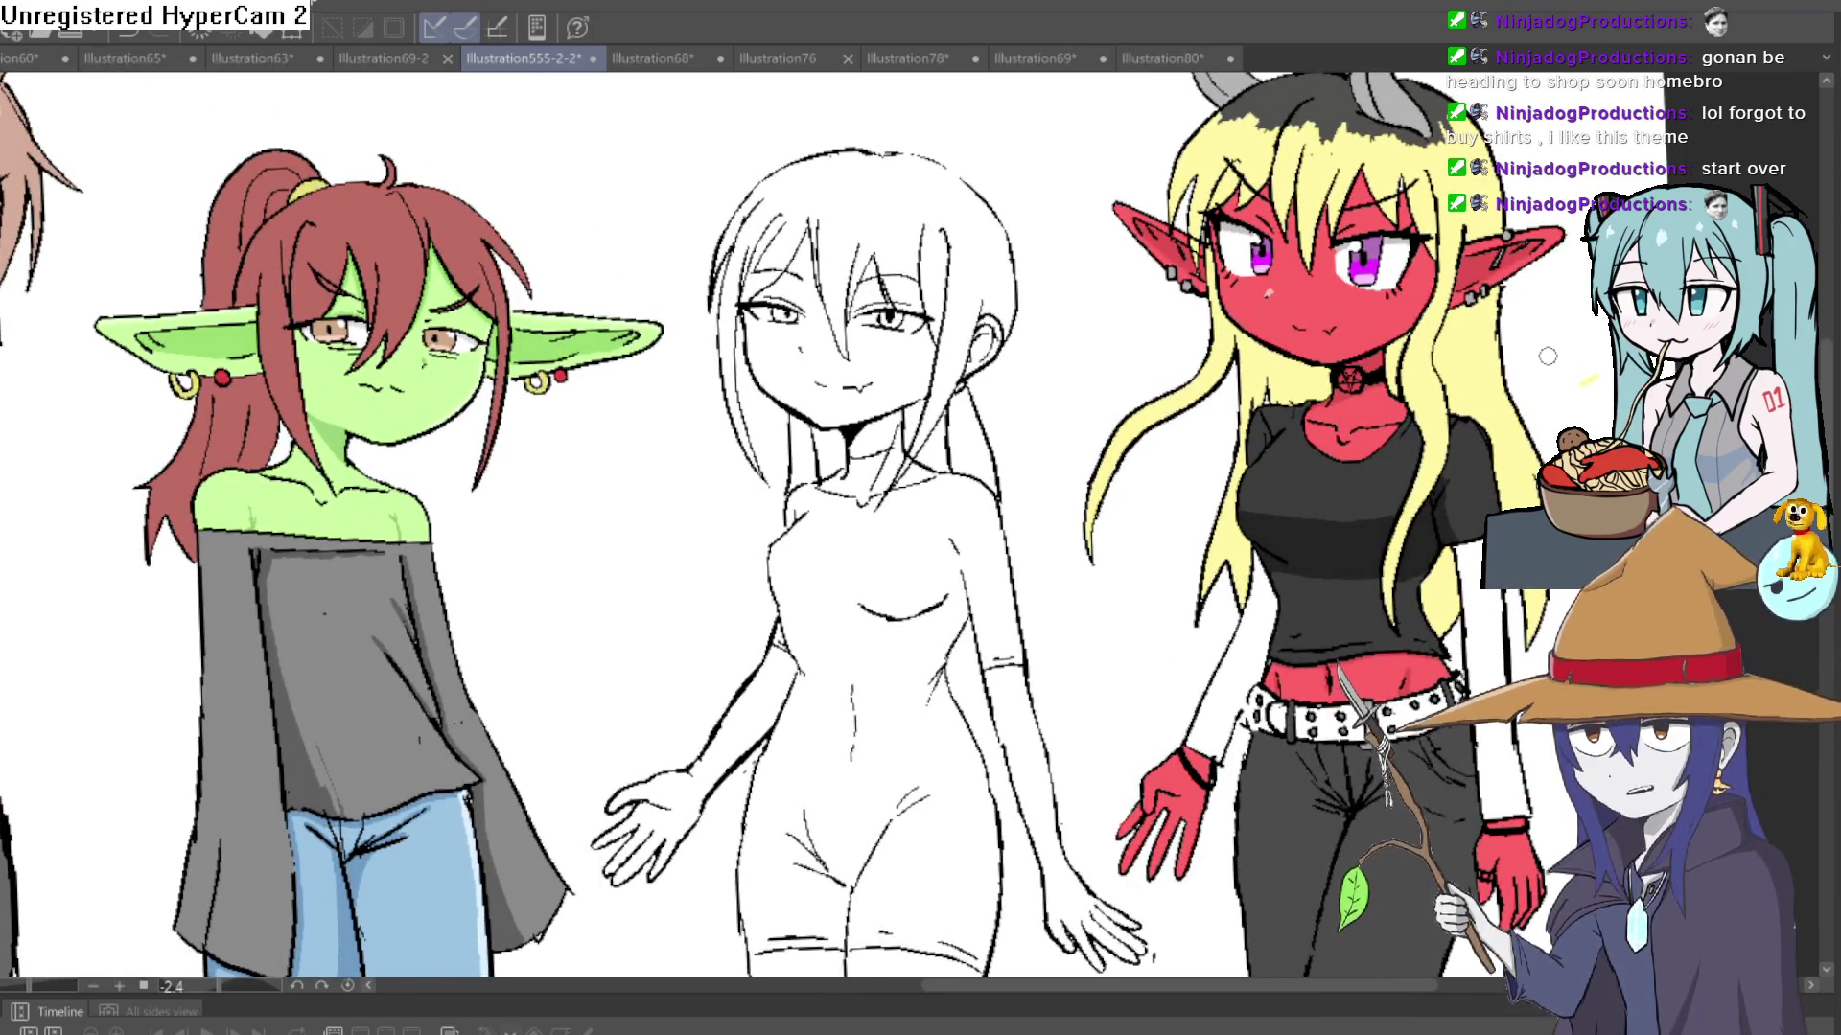
{"action": "scroll", "coordinate": [1534, 388], "scroll_direction": "down", "scroll_amount": 1}
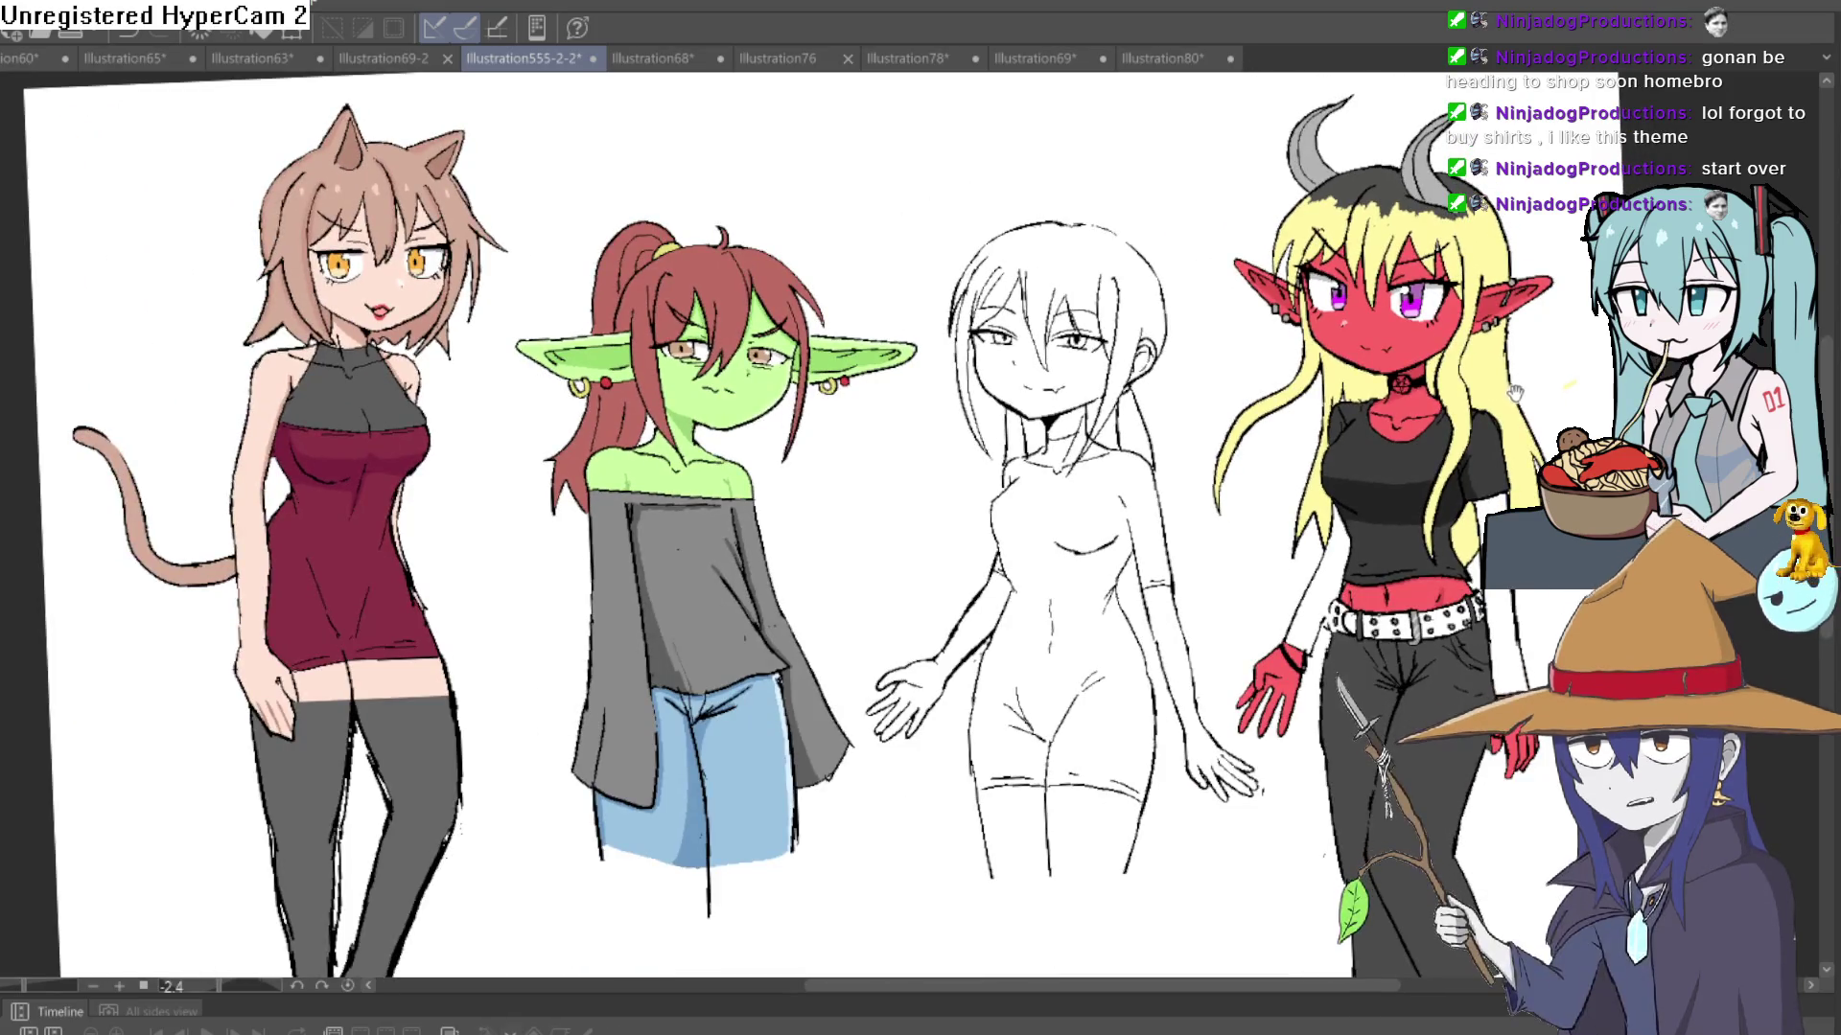
{"action": "left_click_drag", "start_coordinate": [1515, 393], "coordinate": [1506, 396]}
{"action": "scroll", "coordinate": [1482, 386], "scroll_direction": "up", "scroll_amount": 3}
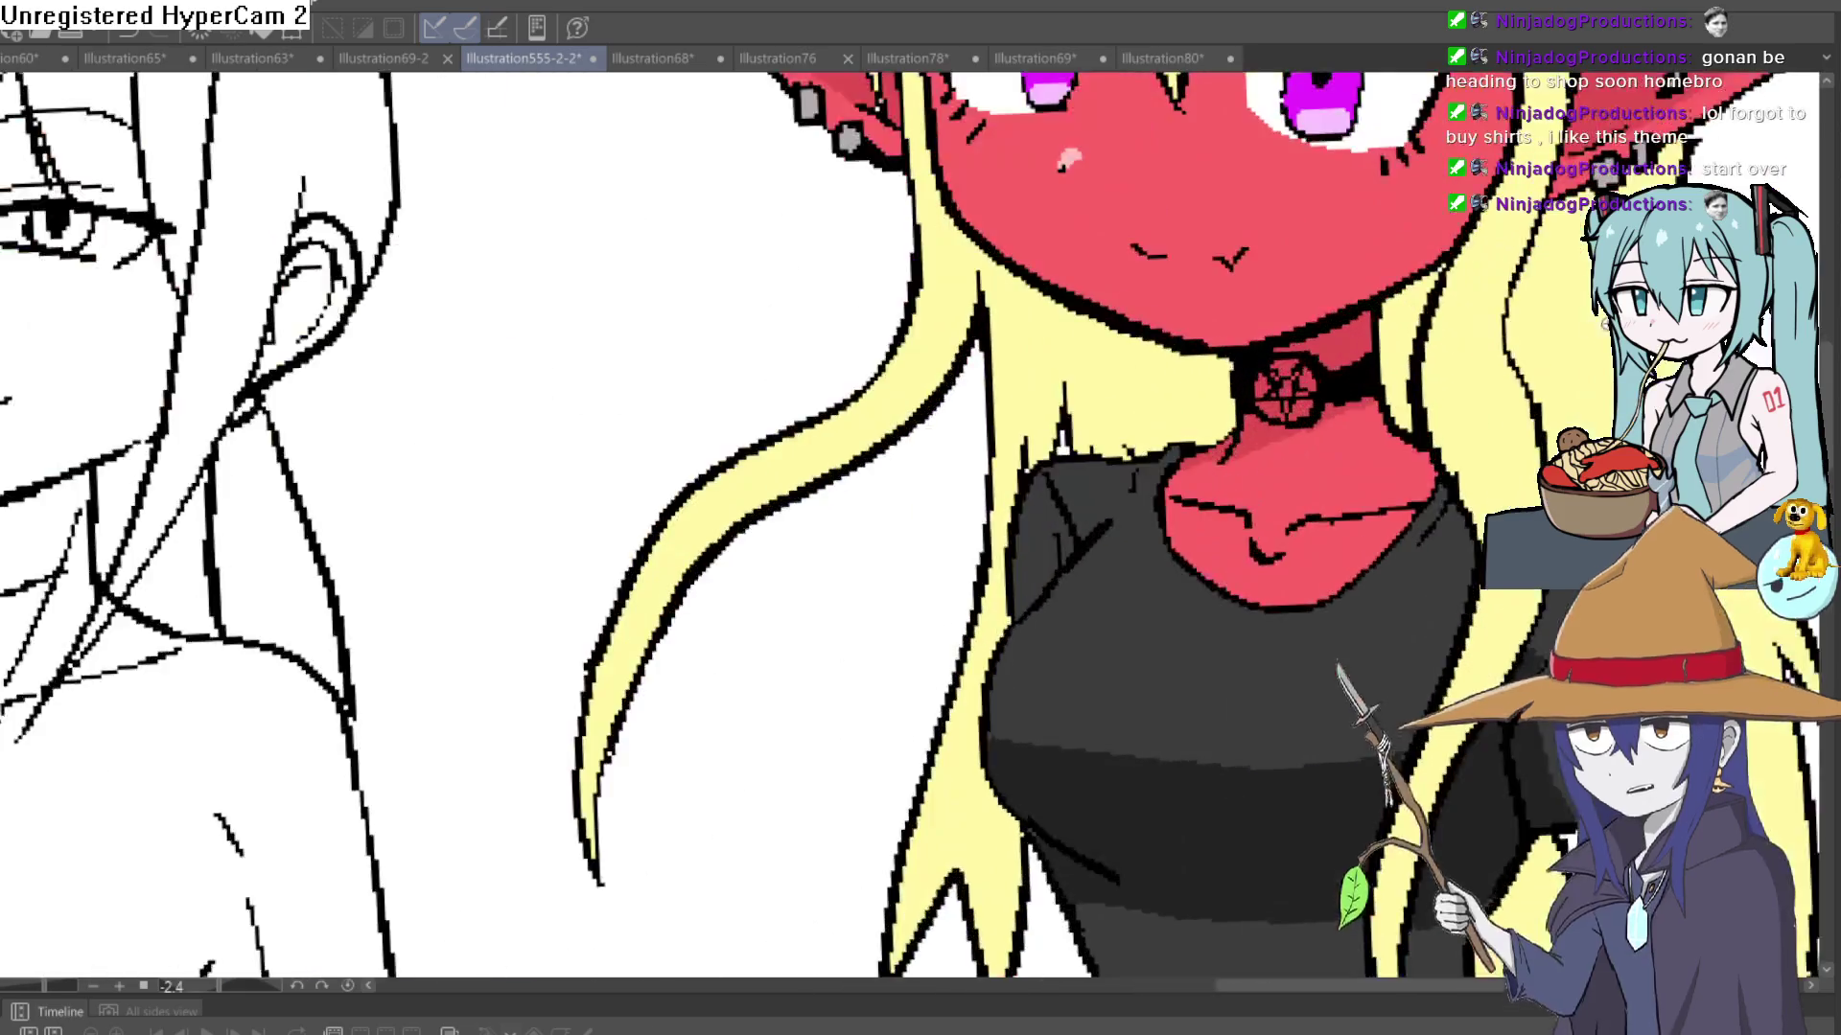
{"action": "scroll", "coordinate": [1495, 384], "scroll_direction": "down", "scroll_amount": 4}
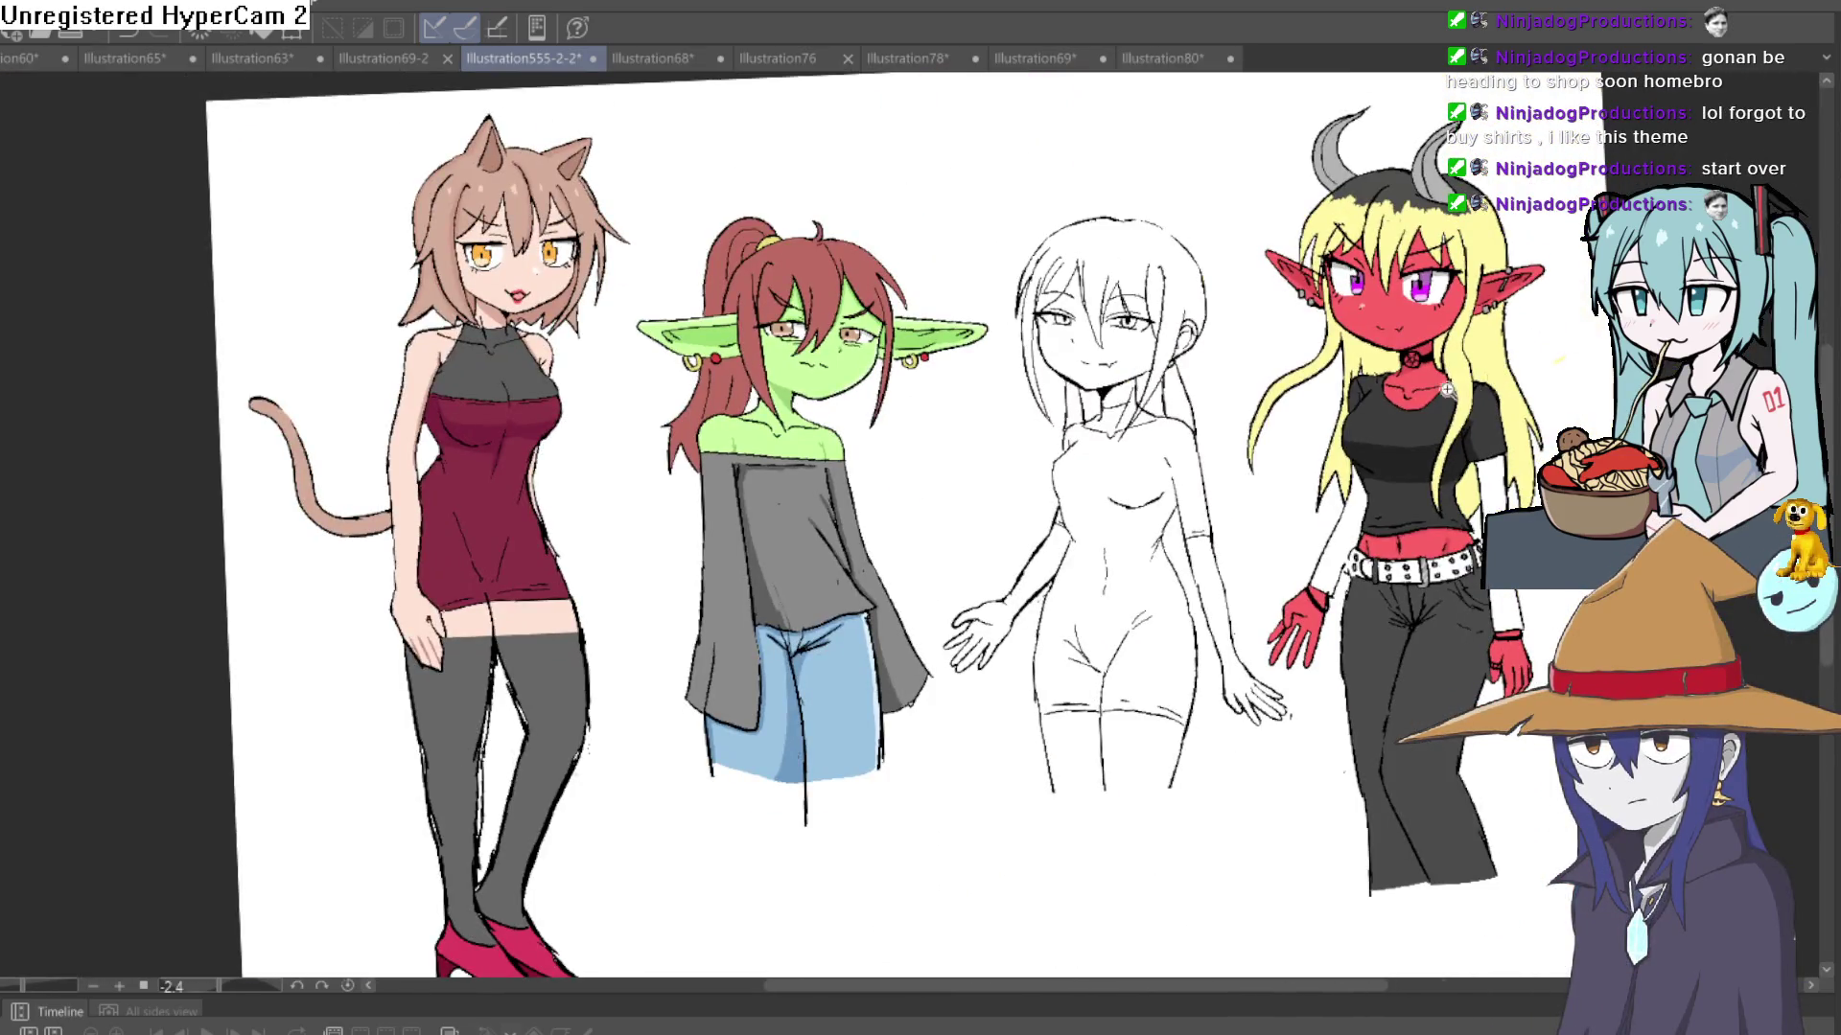
{"action": "scroll", "coordinate": [1448, 389], "scroll_direction": "up", "scroll_amount": 3}
{"action": "scroll", "coordinate": [1496, 402], "scroll_direction": "down", "scroll_amount": 4}
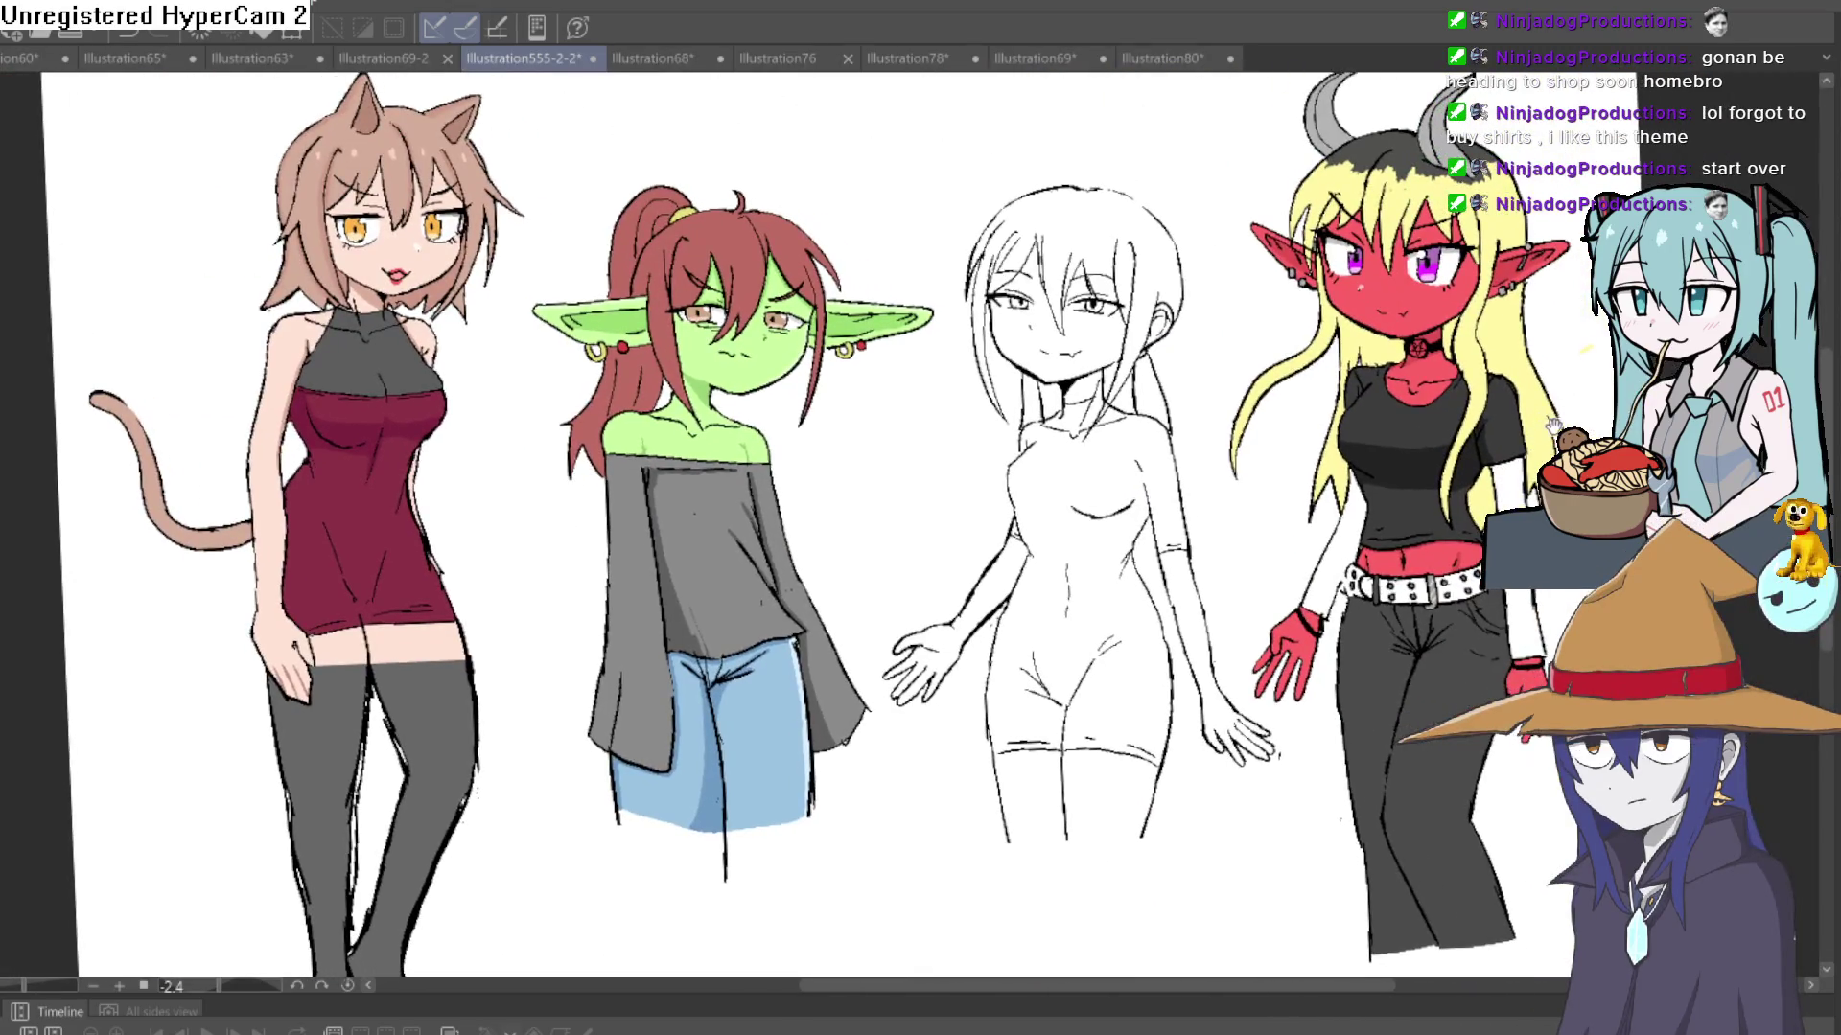
{"action": "mouse_move", "coordinate": [1553, 426]}
{"action": "left_mouse_down"}
{"action": "mouse_move", "coordinate": [1545, 402]}
{"action": "mouse_move", "coordinate": [1418, 482]}
{"action": "mouse_move", "coordinate": [1432, 507]}
{"action": "mouse_move", "coordinate": [1452, 433]}
{"action": "left_mouse_up"}
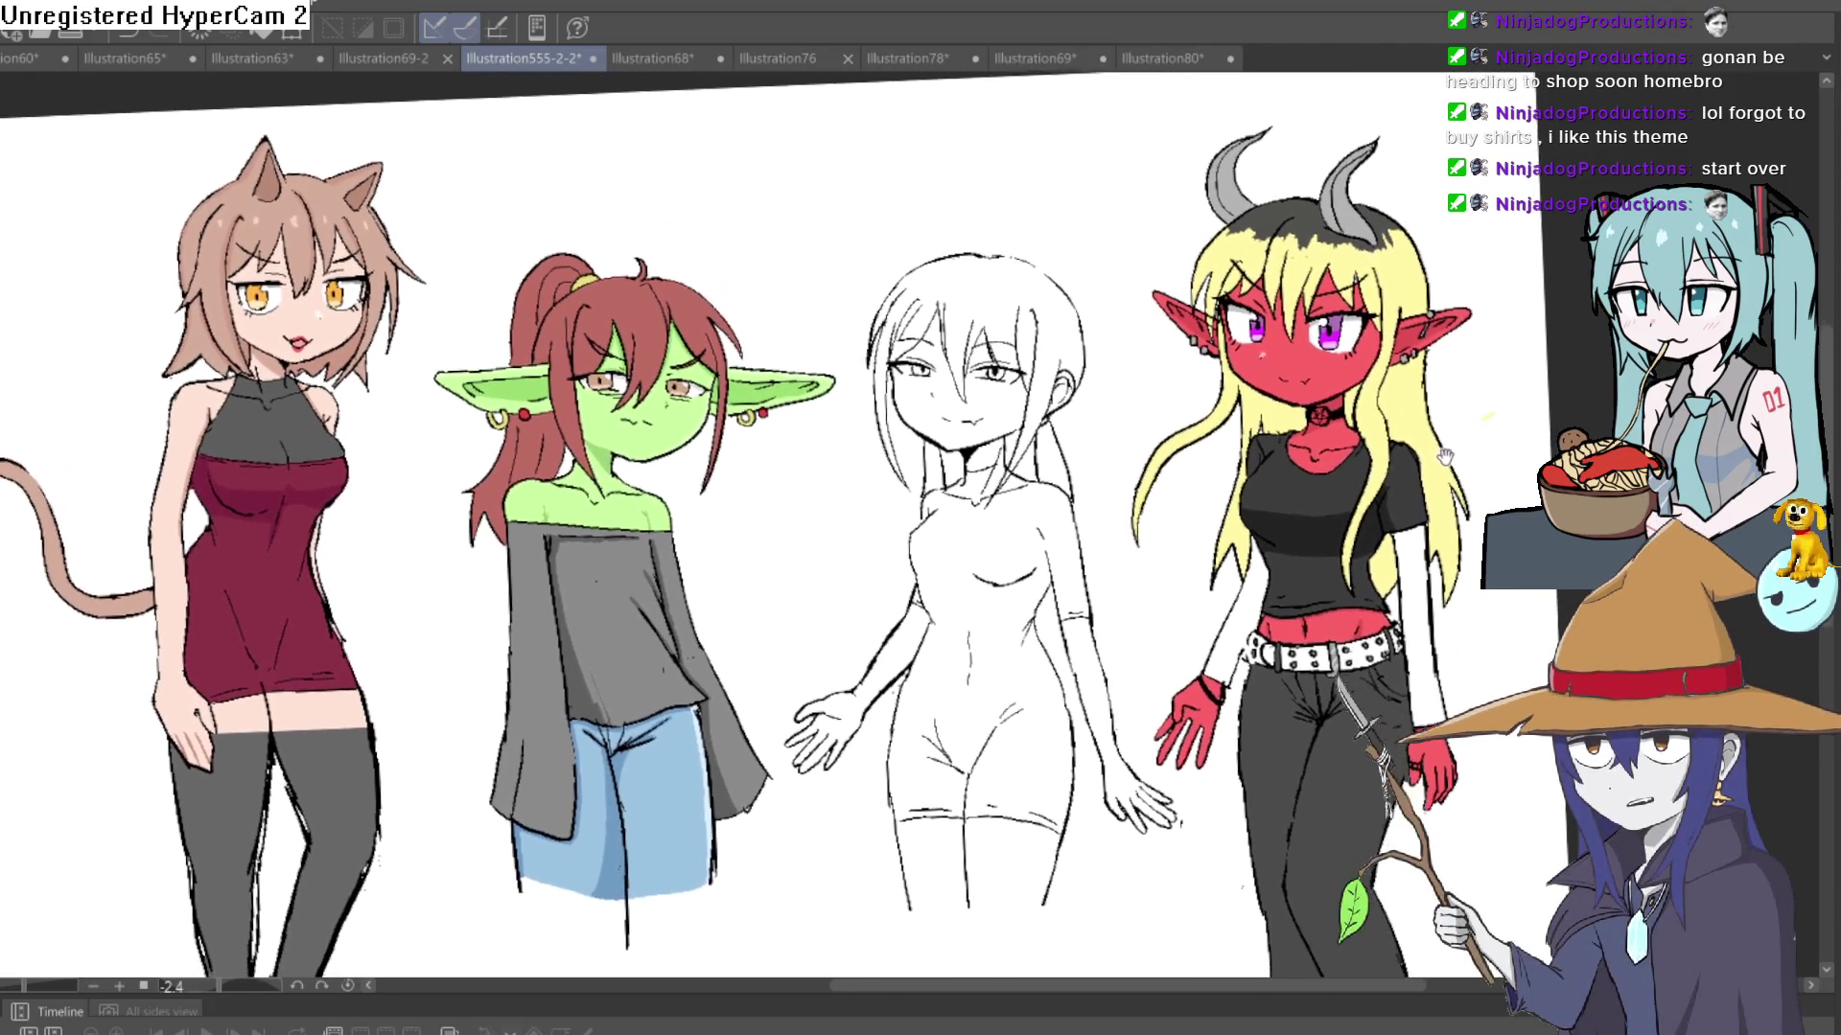
{"action": "scroll", "coordinate": [589, 720], "scroll_direction": "down", "scroll_amount": 2}
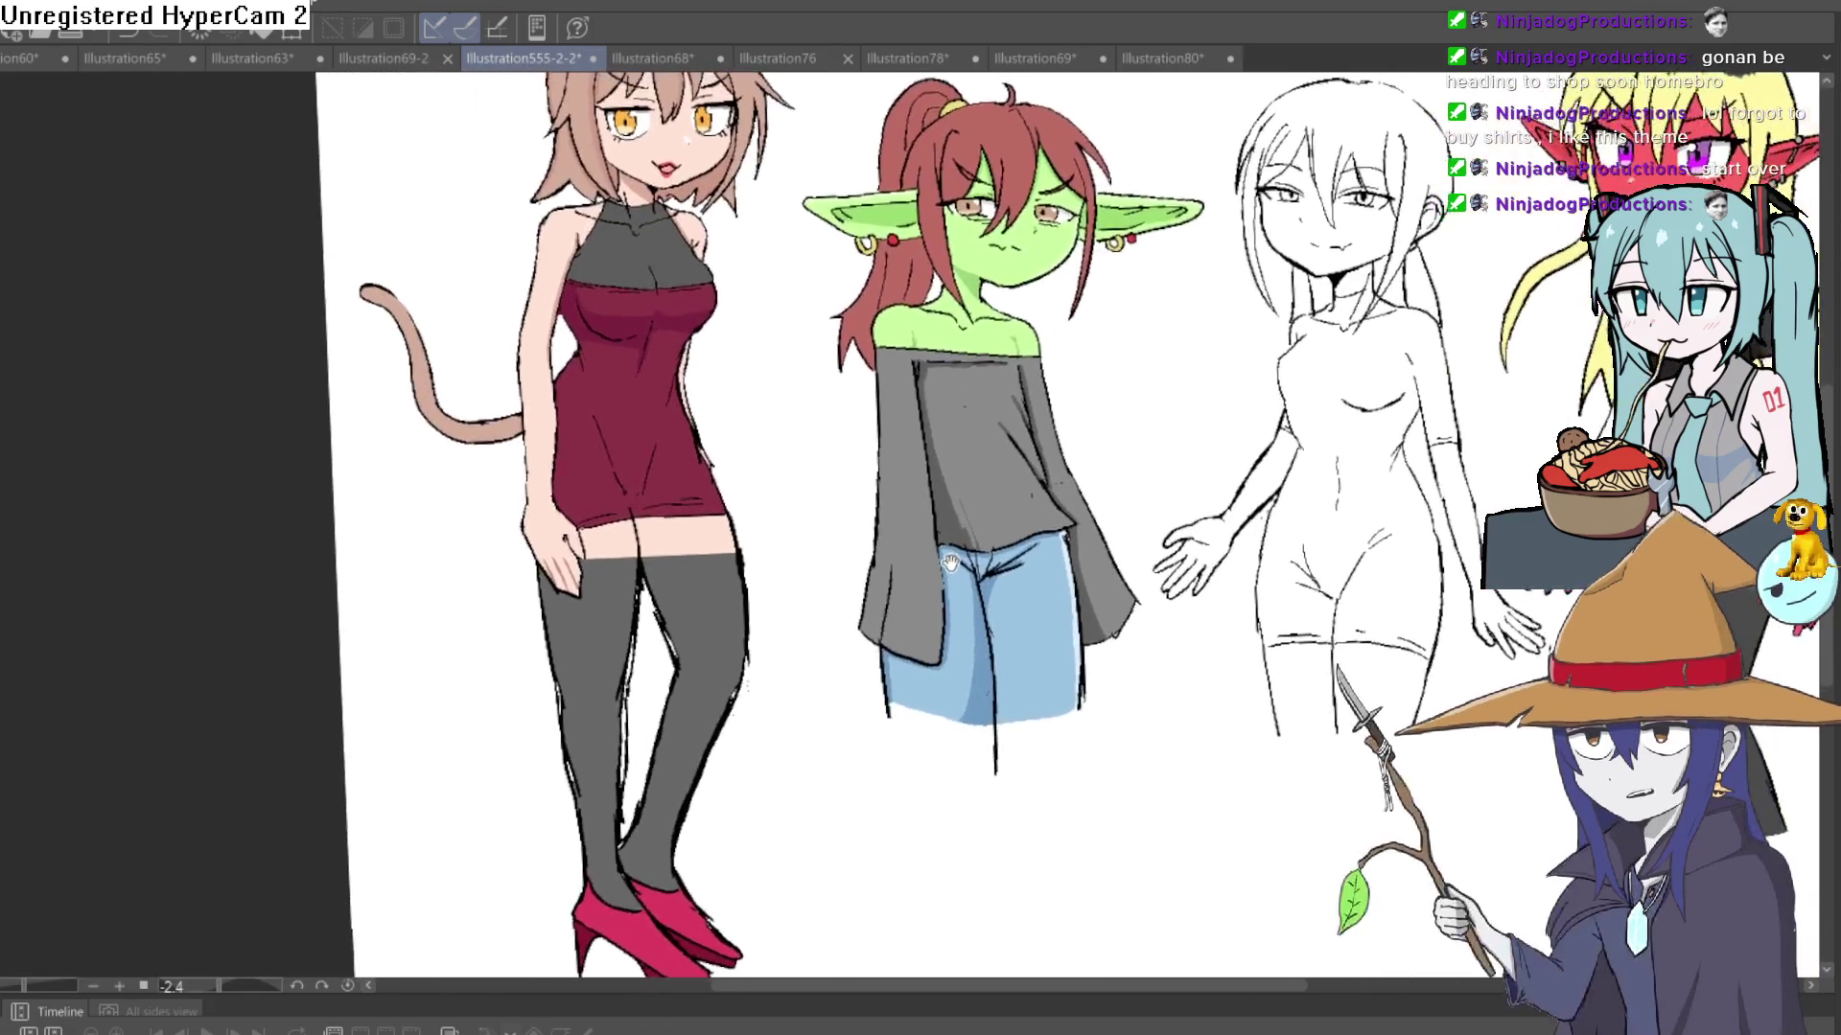
{"action": "scroll", "coordinate": [952, 358], "scroll_direction": "up", "scroll_amount": 5}
{"action": "scroll", "coordinate": [988, 542], "scroll_direction": "down", "scroll_amount": 4}
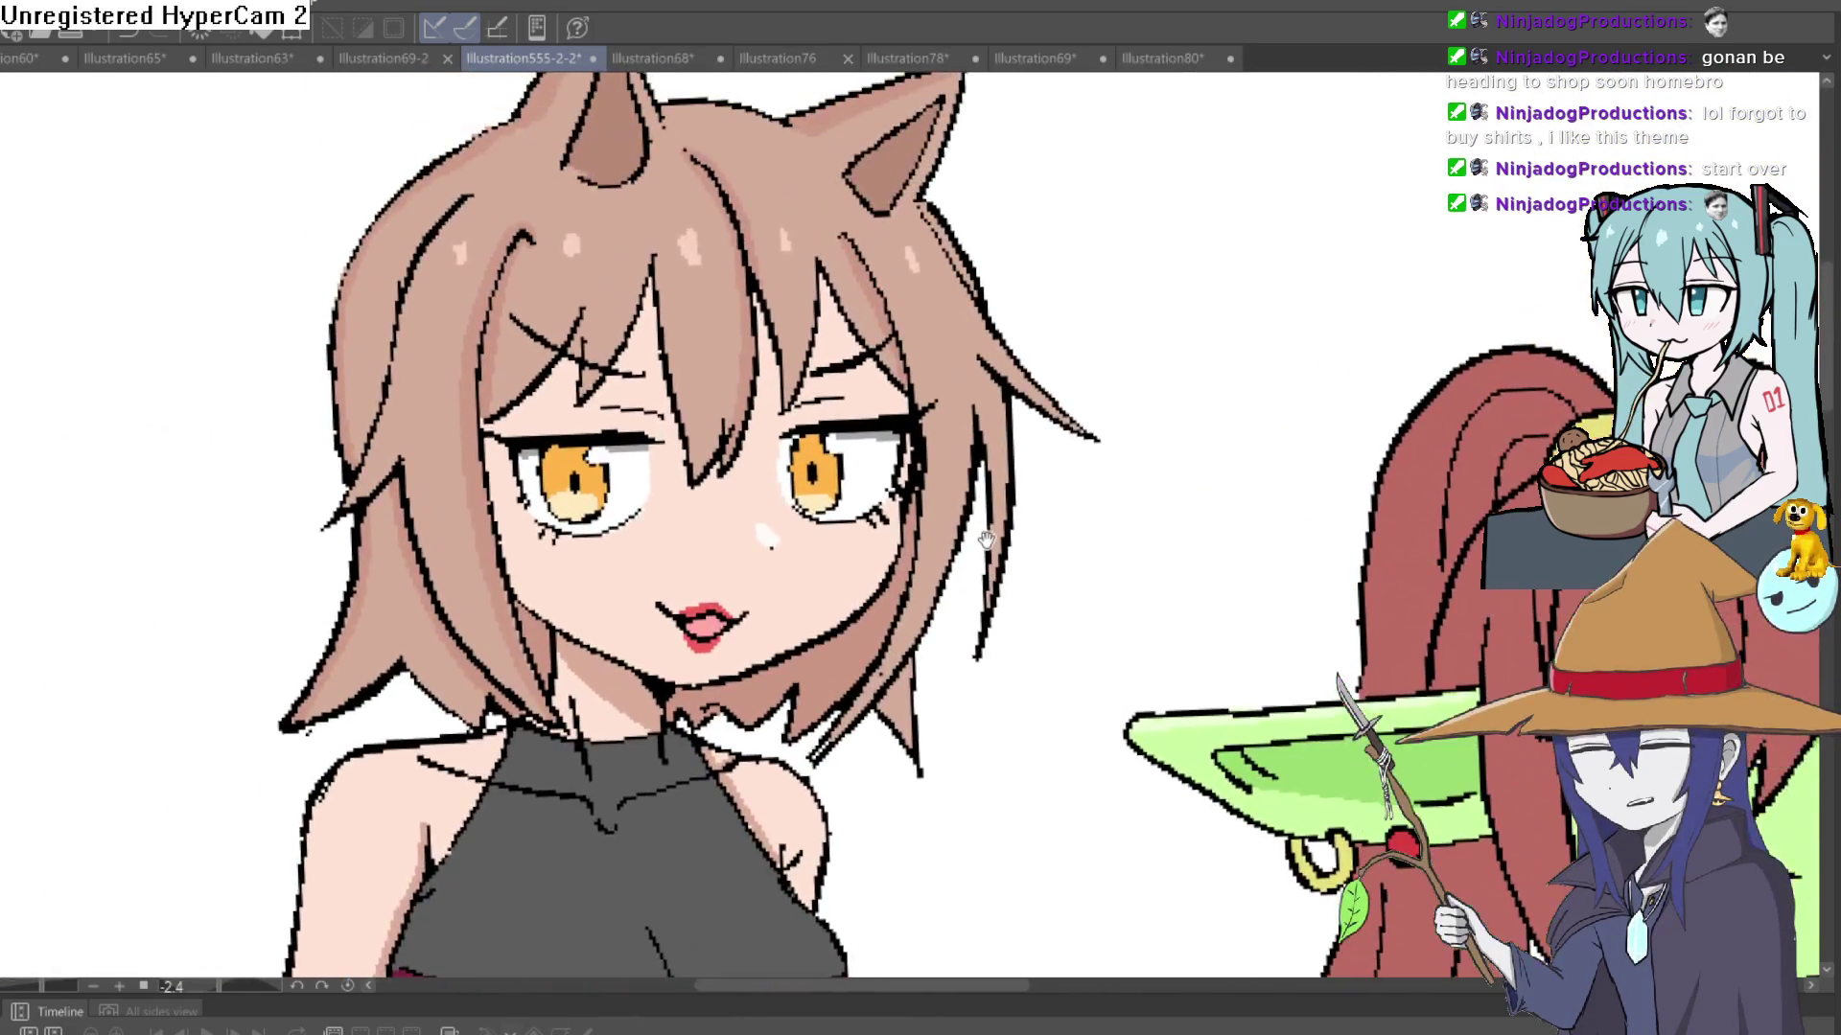
{"action": "scroll", "coordinate": [1071, 552], "scroll_direction": "down", "scroll_amount": 2}
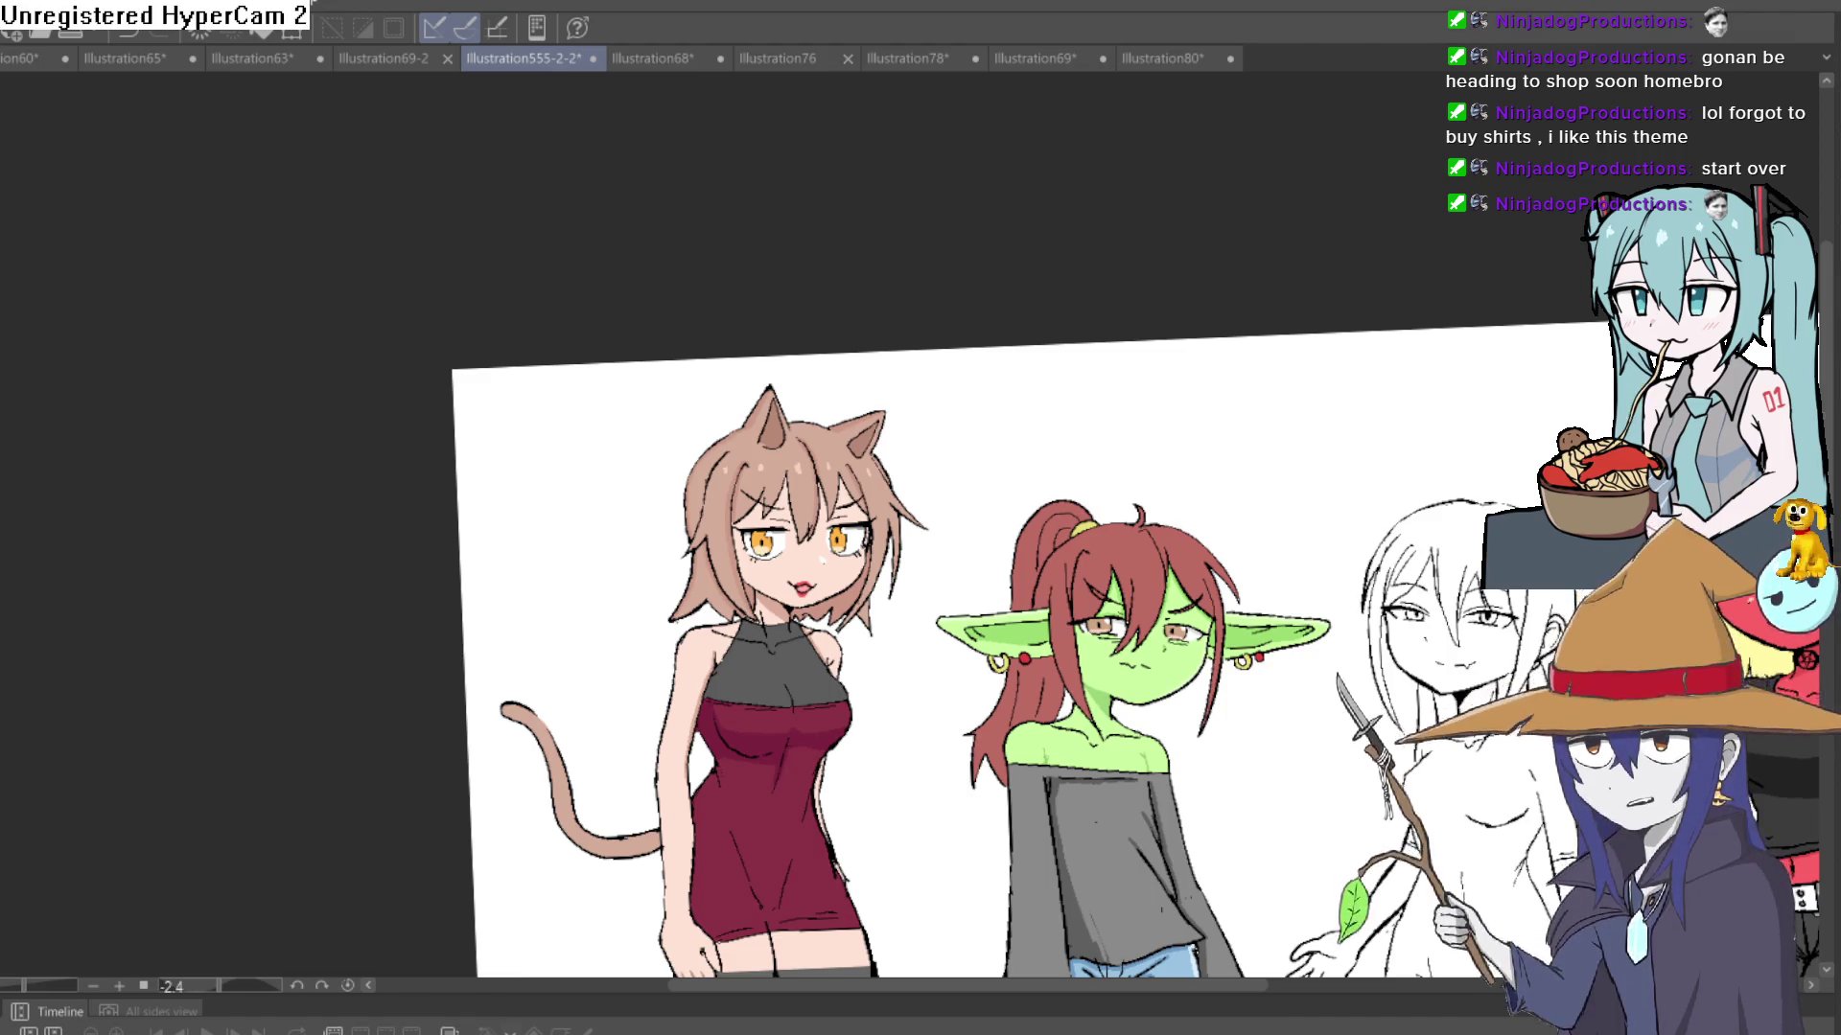
- Check the Construct 3 dialogue scene's event sheet and layout, selecting the dialogue text object
{"action": "key", "text": "alt+Tab"}
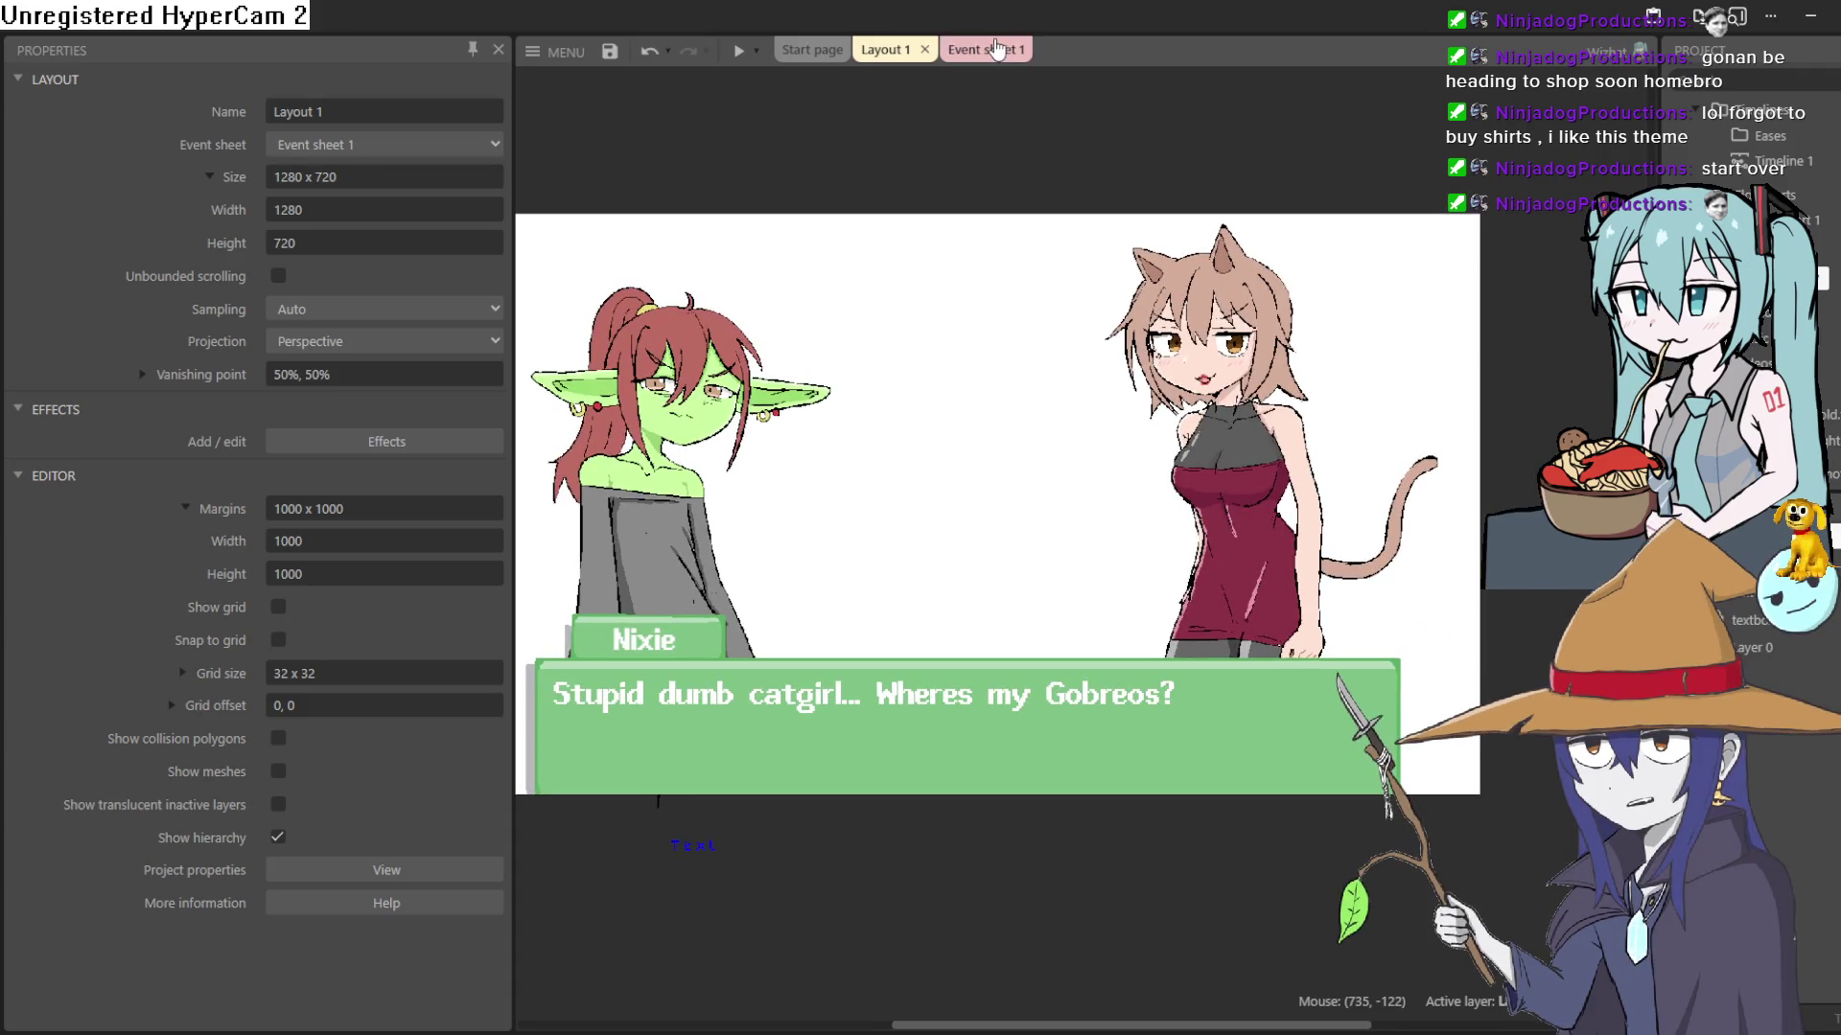
{"action": "left_click", "coordinate": [968, 53]}
{"action": "left_click", "coordinate": [883, 49]}
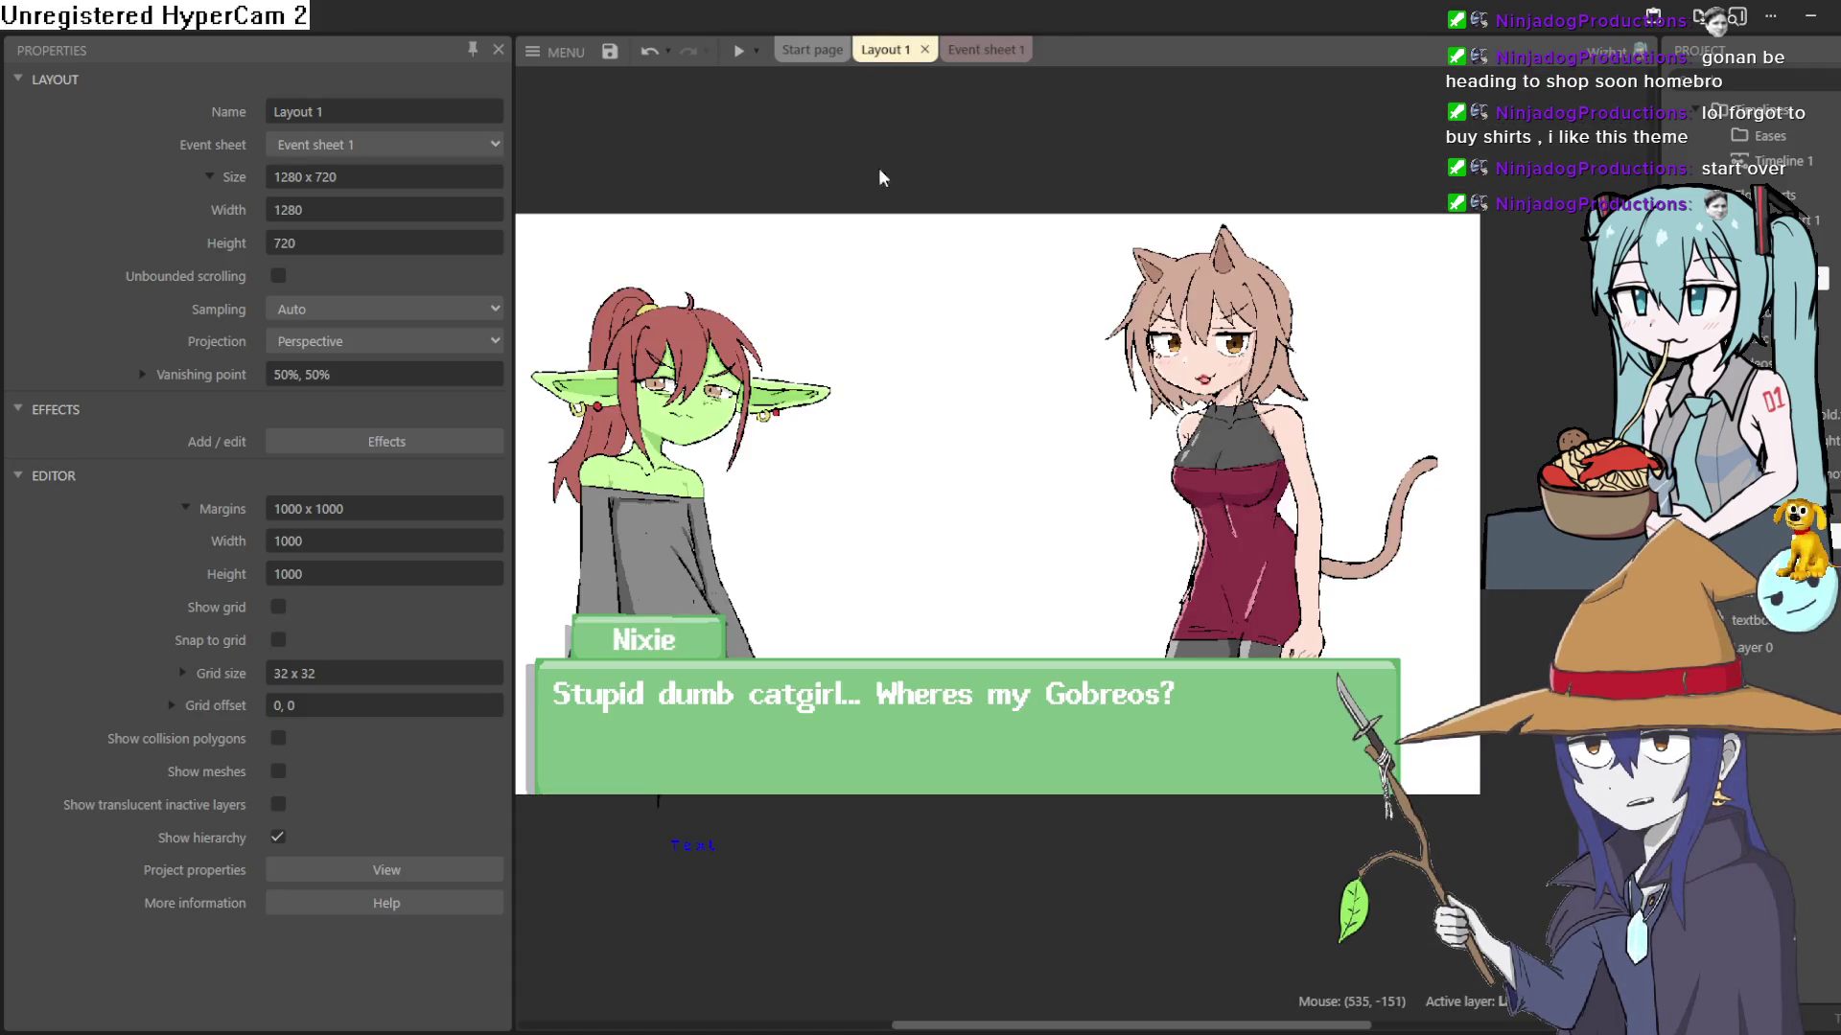
{"action": "left_click", "coordinate": [820, 702]}
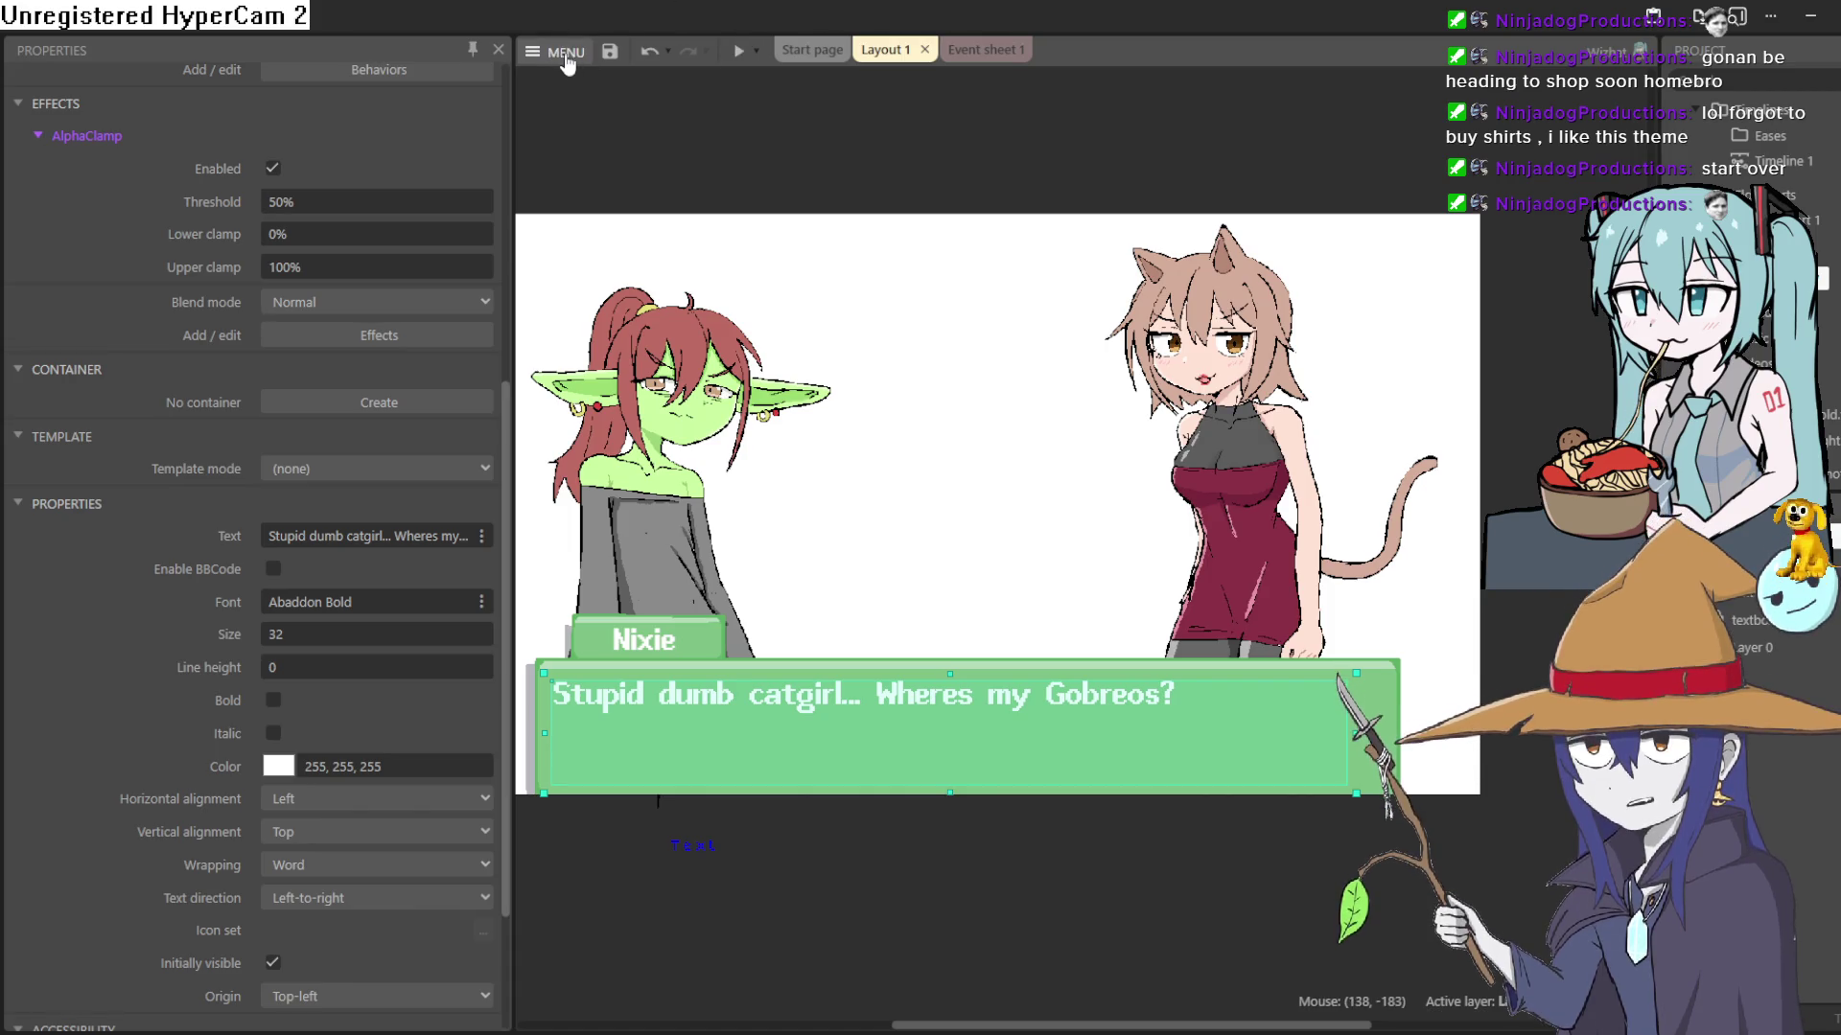
{"action": "key", "text": "alt+Tab"}
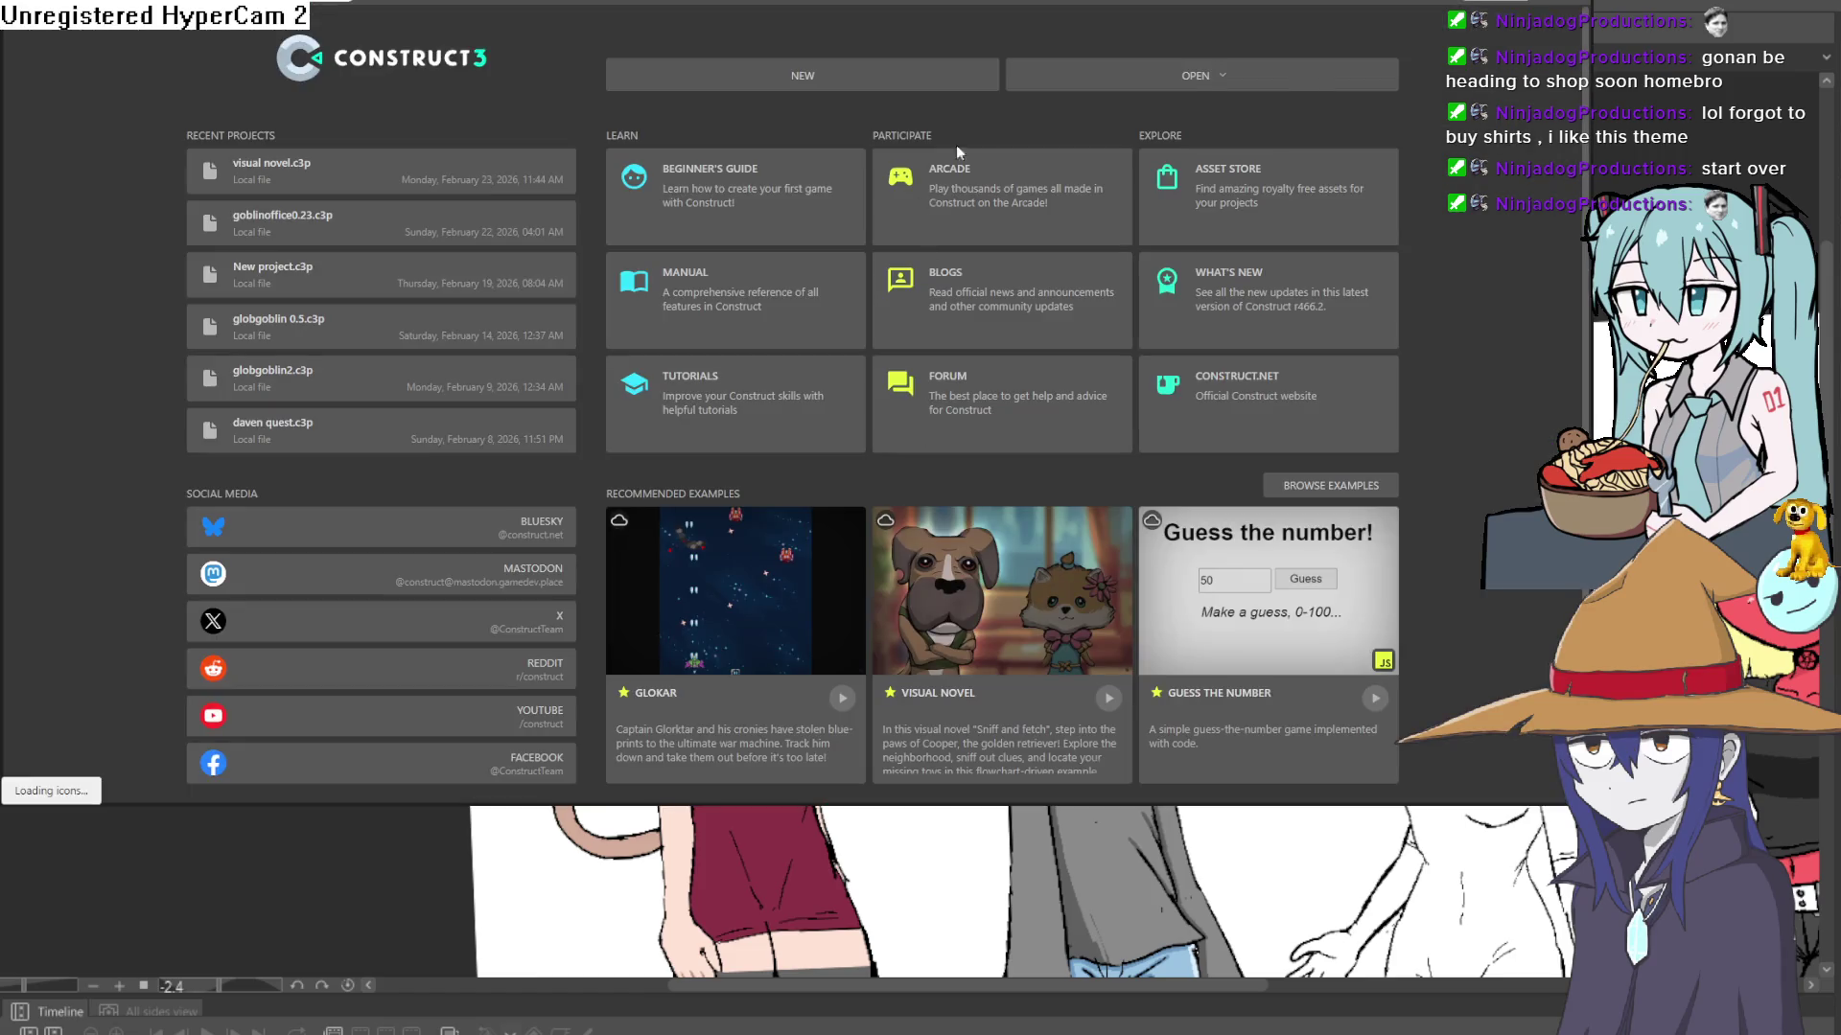
- Reload Construct 3, dismiss the update notice with Not now, and return to Layout 1
{"action": "key", "text": "F5"}
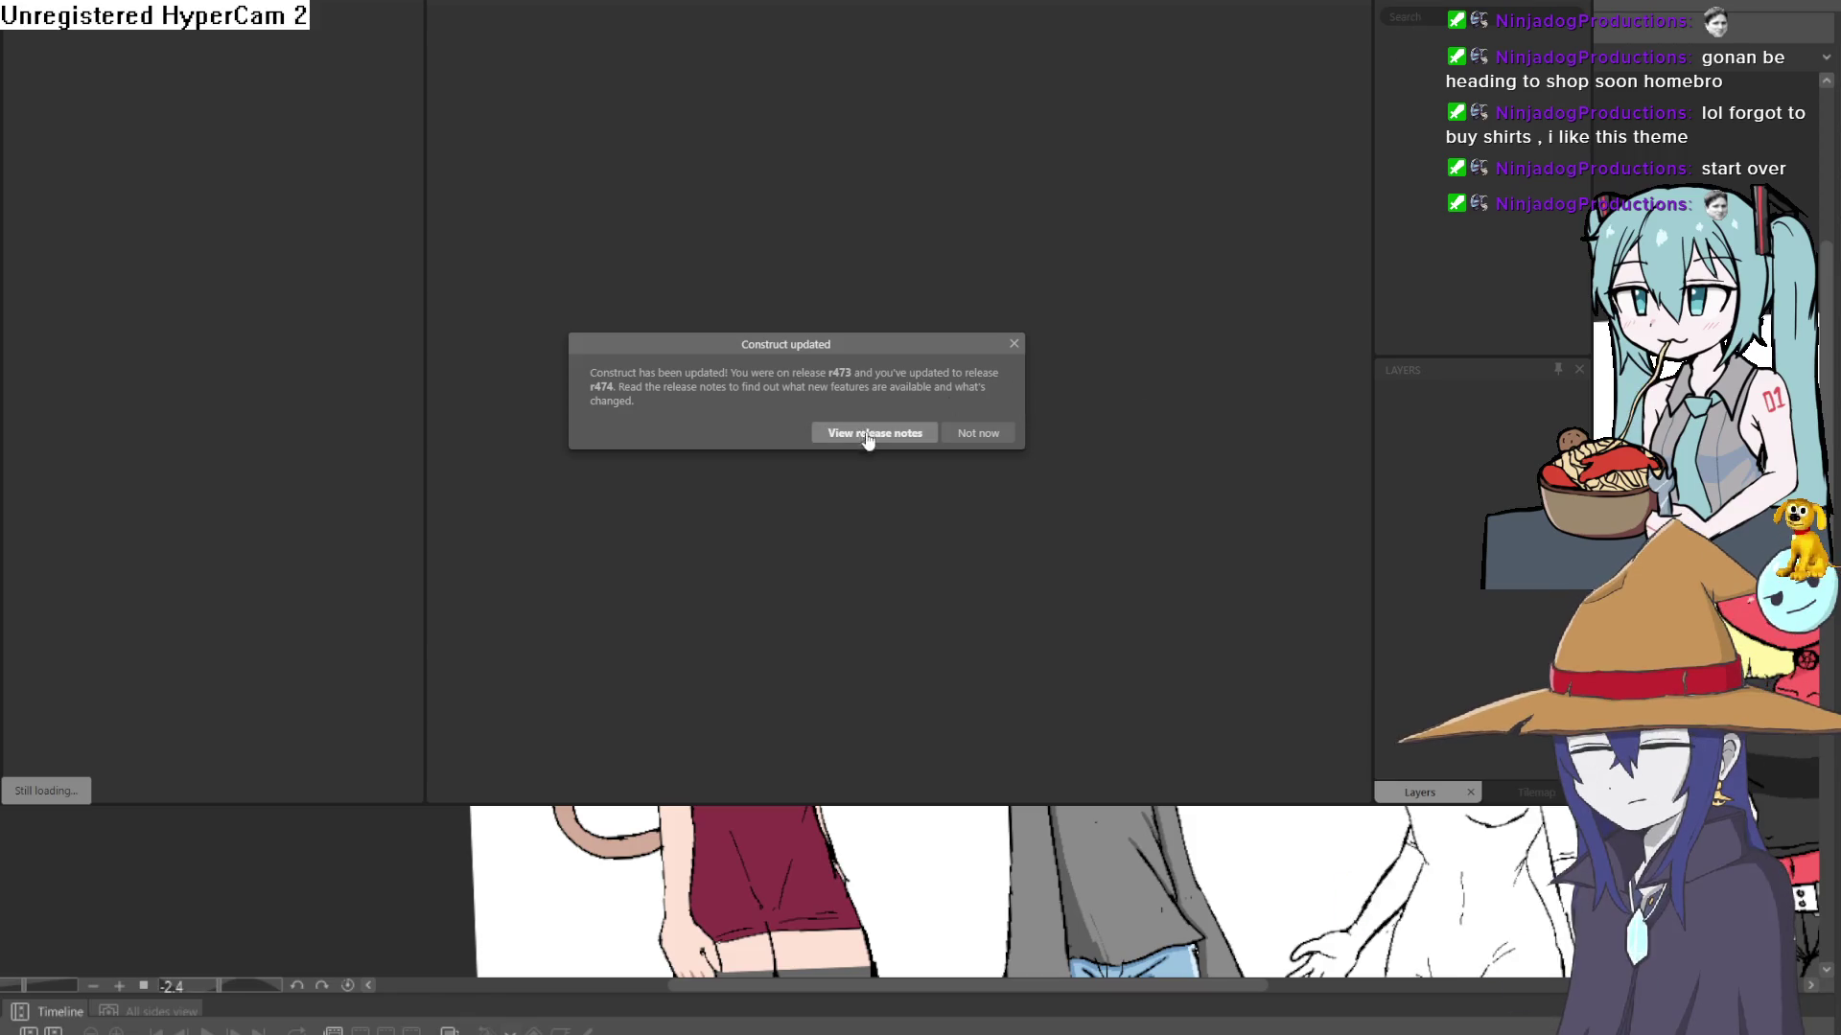
{"action": "left_click", "coordinate": [1013, 343]}
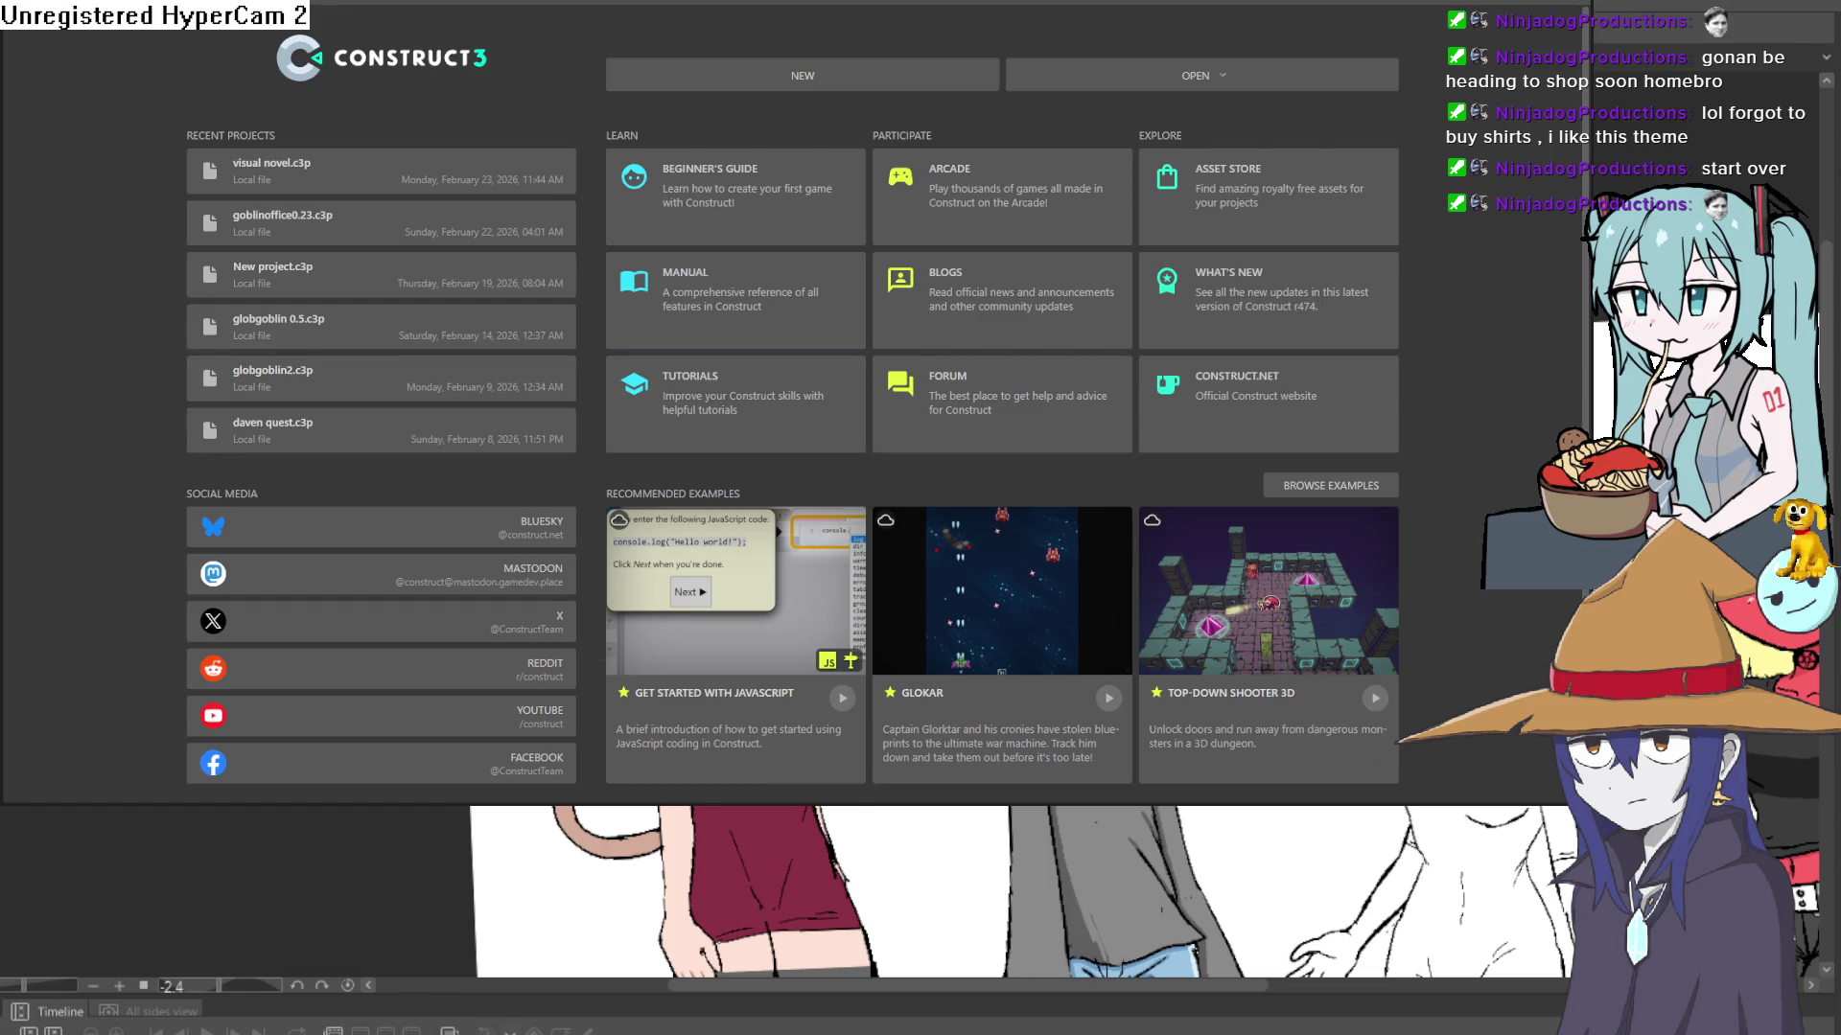
{"action": "key", "text": "alt+Tab"}
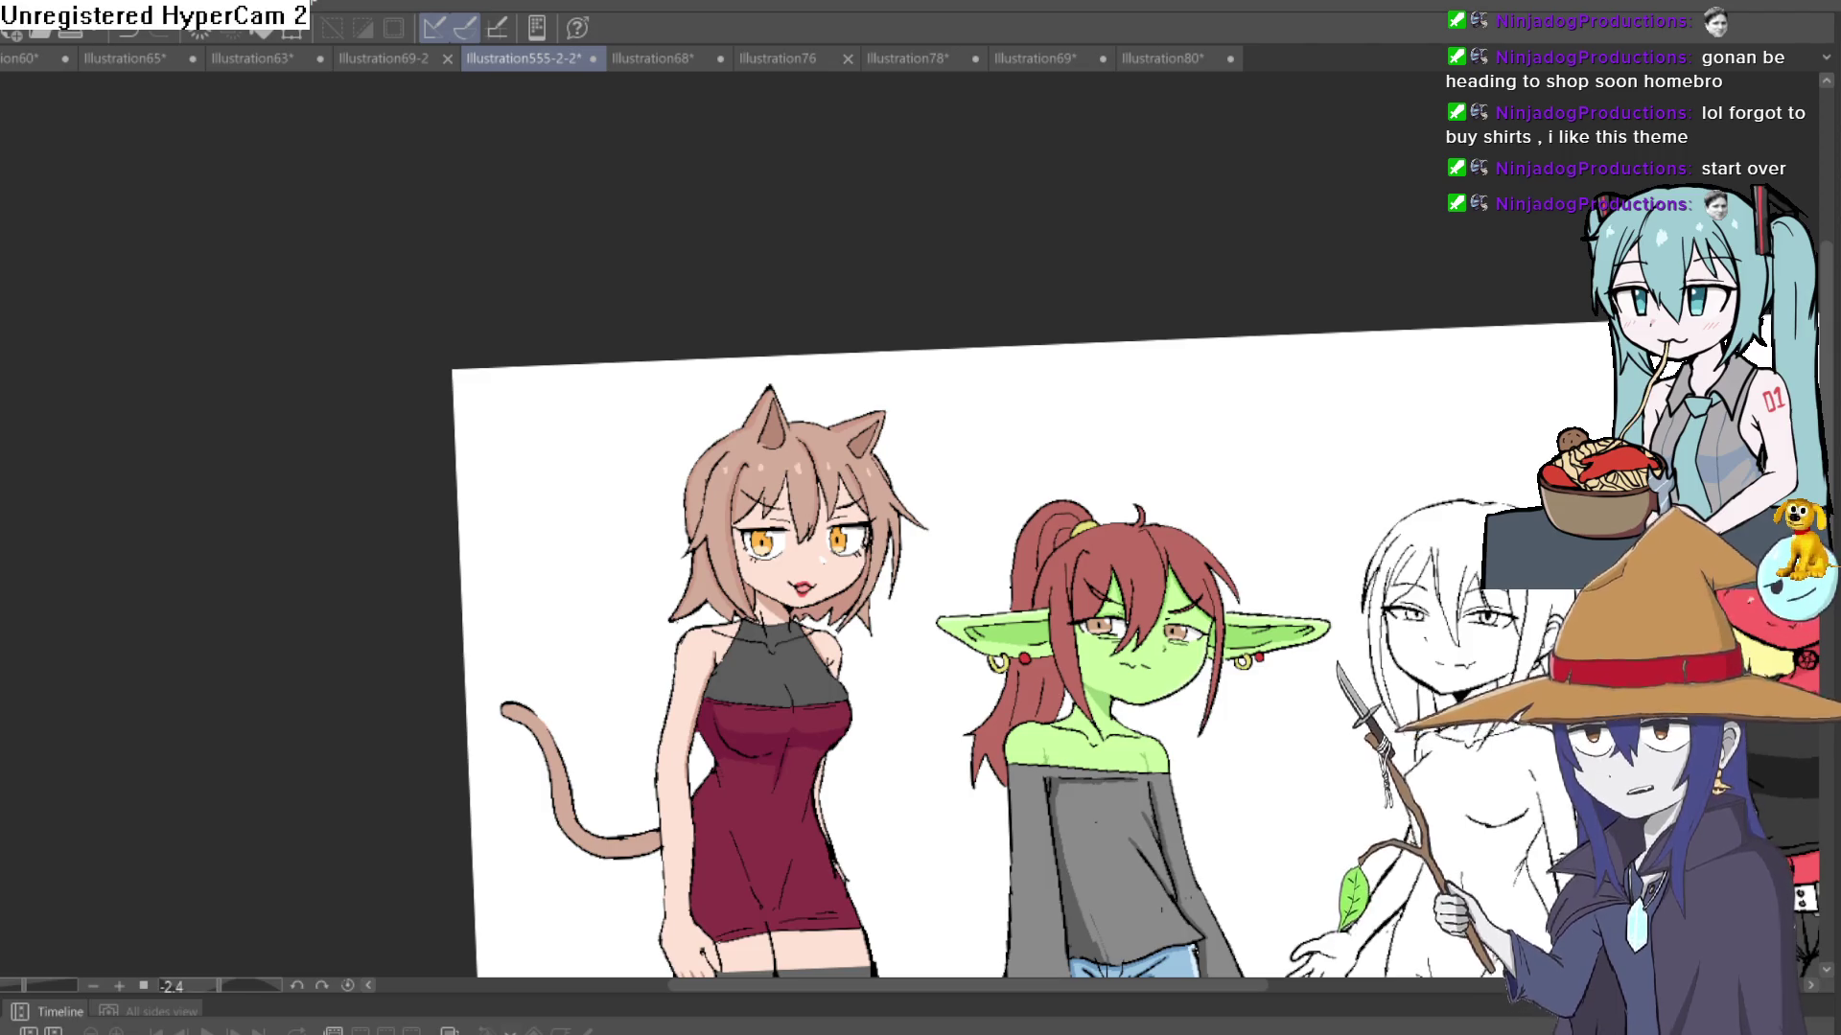
{"action": "key", "text": "alt+Tab"}
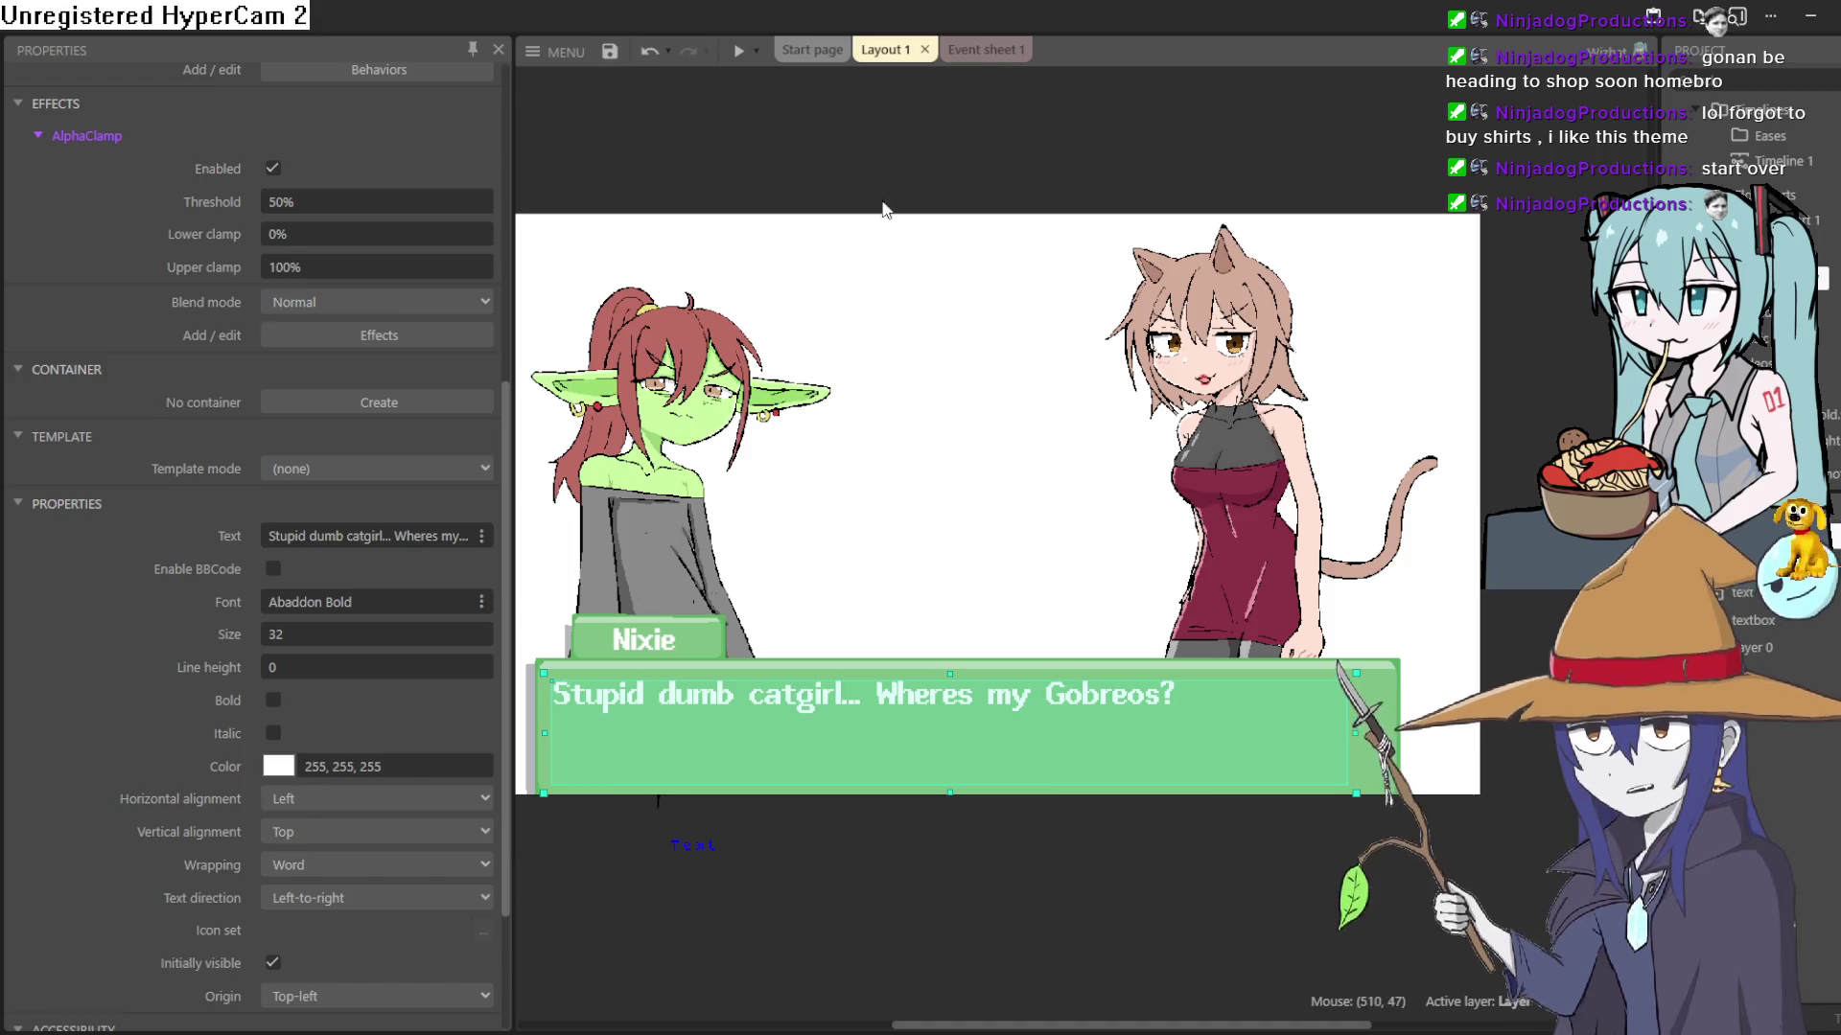
- Switch between Layout 1 and Event sheet 1, ending on the dialogue events
{"action": "left_click", "coordinate": [986, 50]}
{"action": "left_click", "coordinate": [884, 50]}
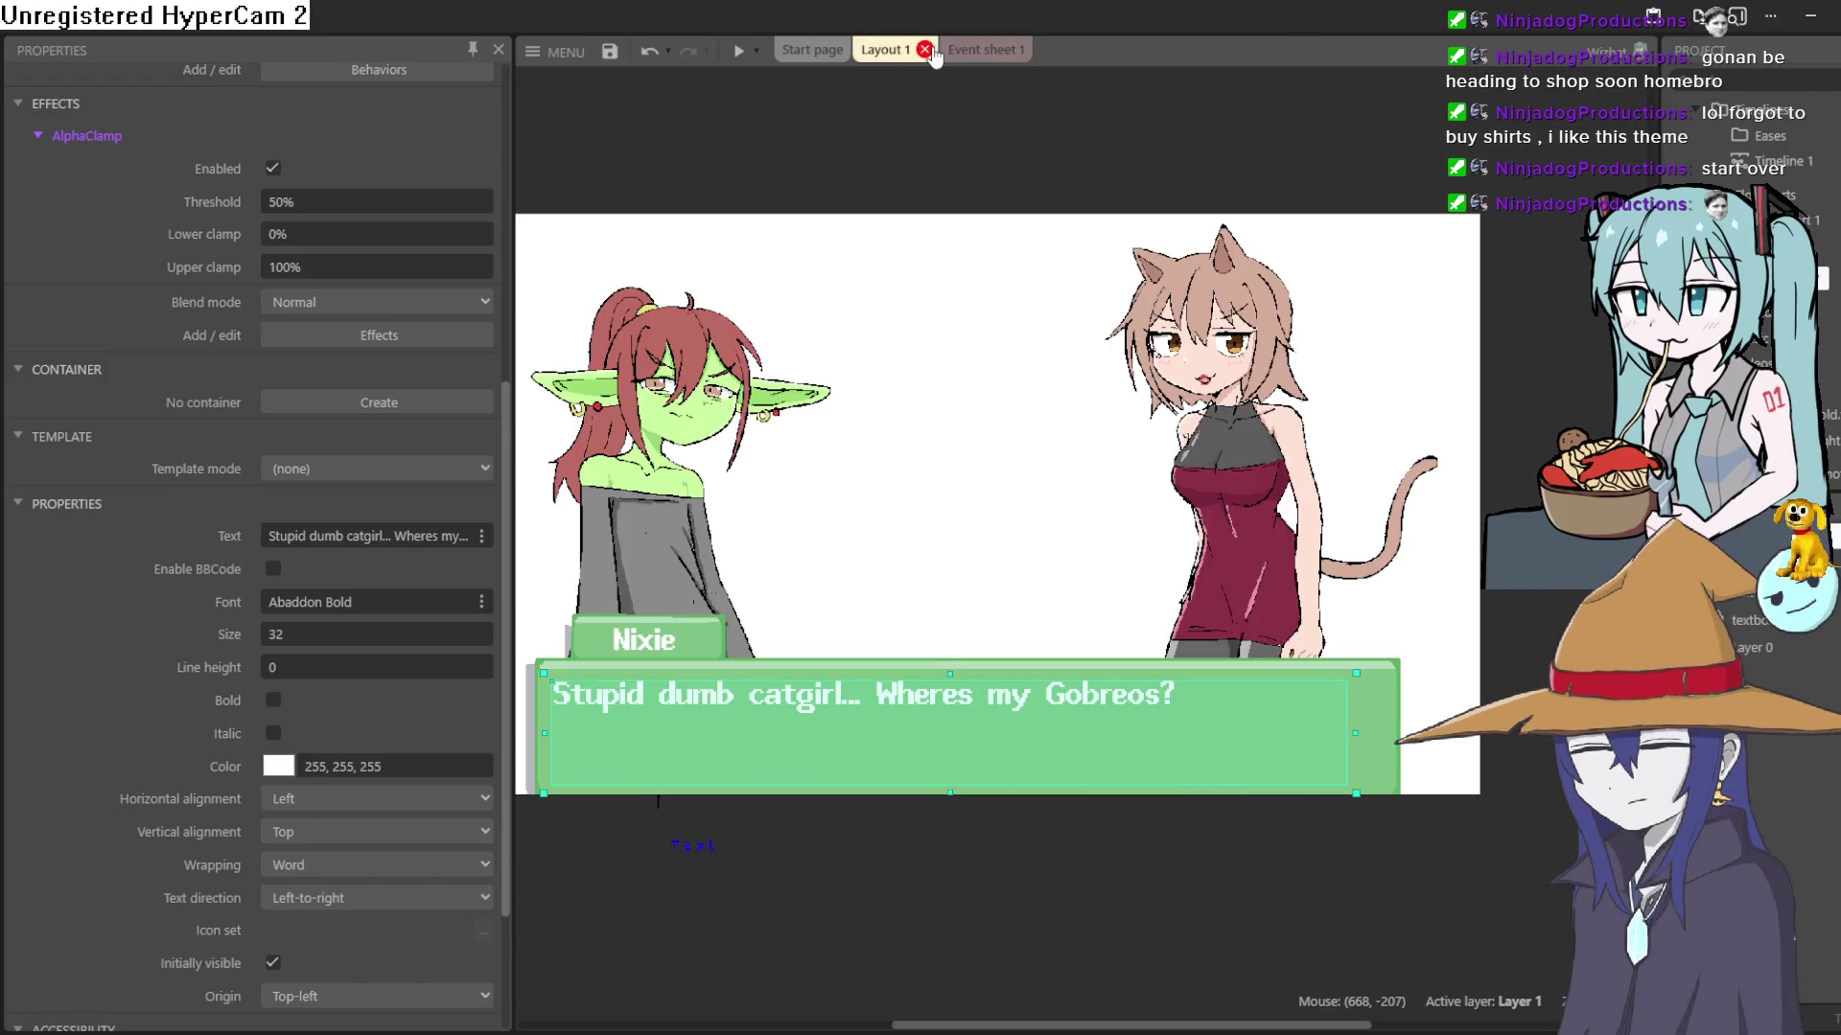
{"action": "left_click", "coordinate": [957, 56]}
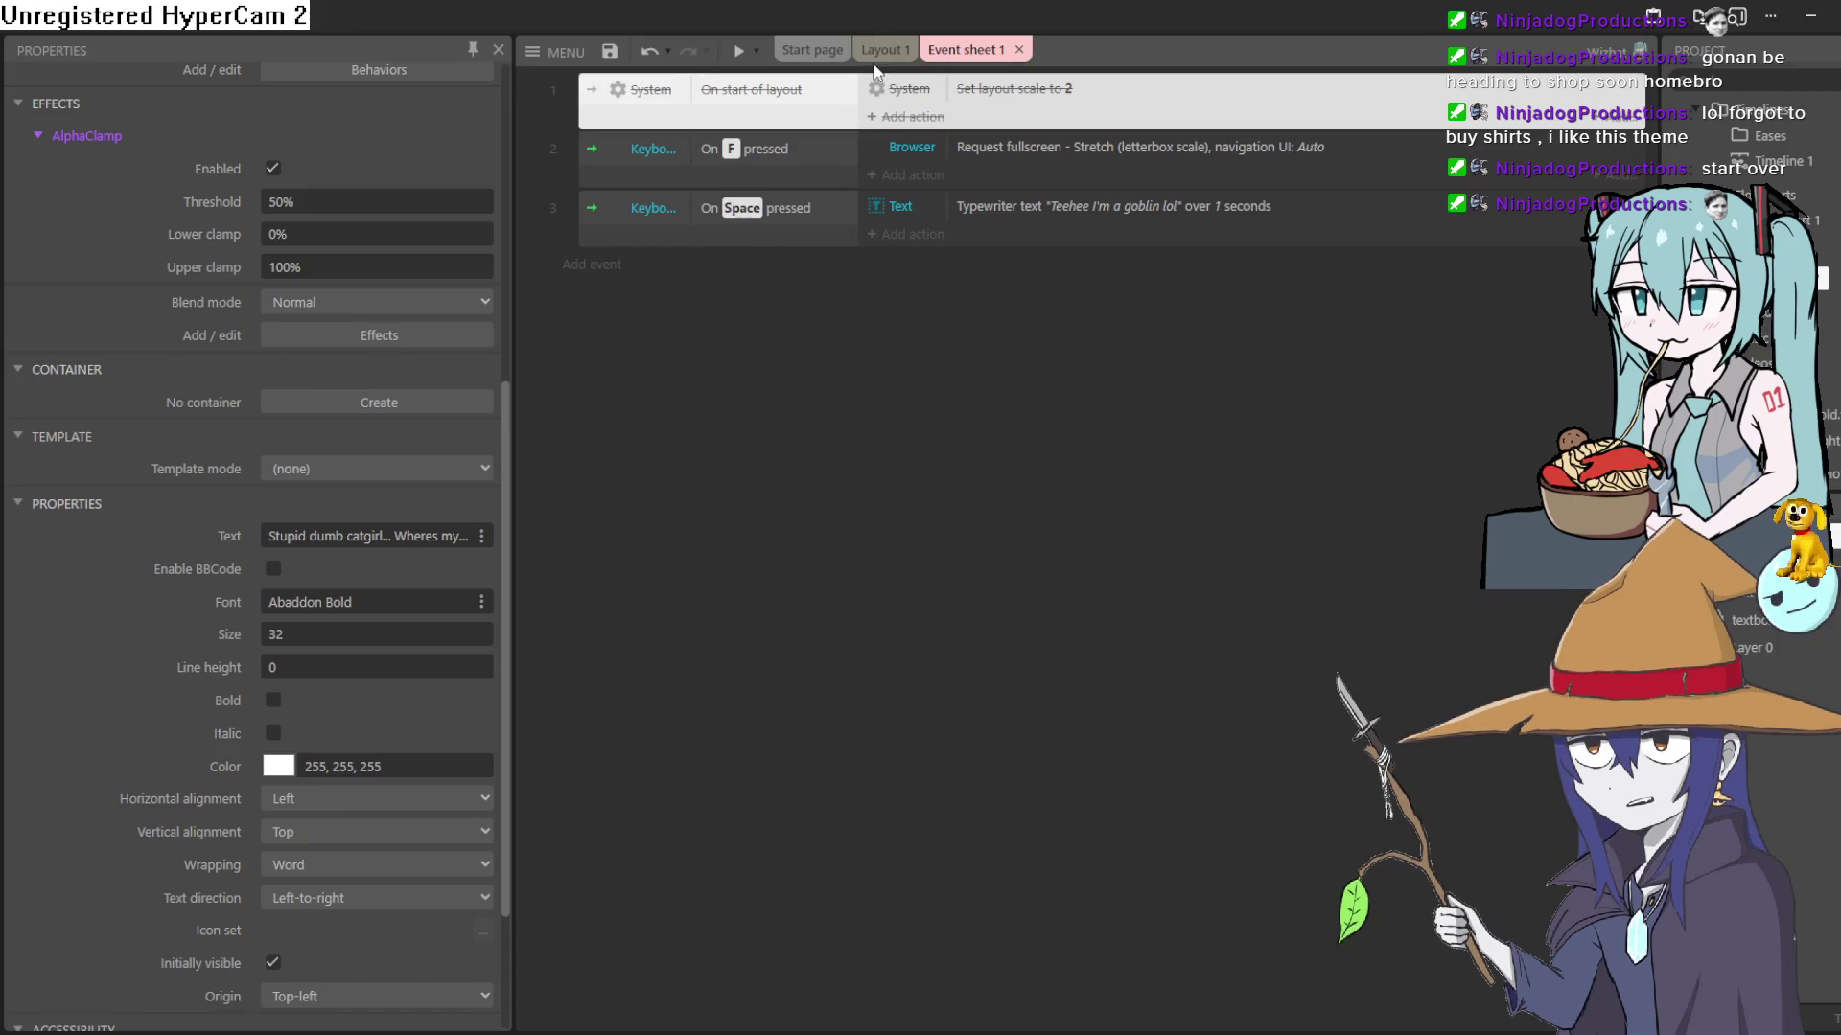
- Browse the main MENU's Project and Guided tours submenus
{"action": "left_click", "coordinate": [554, 50]}
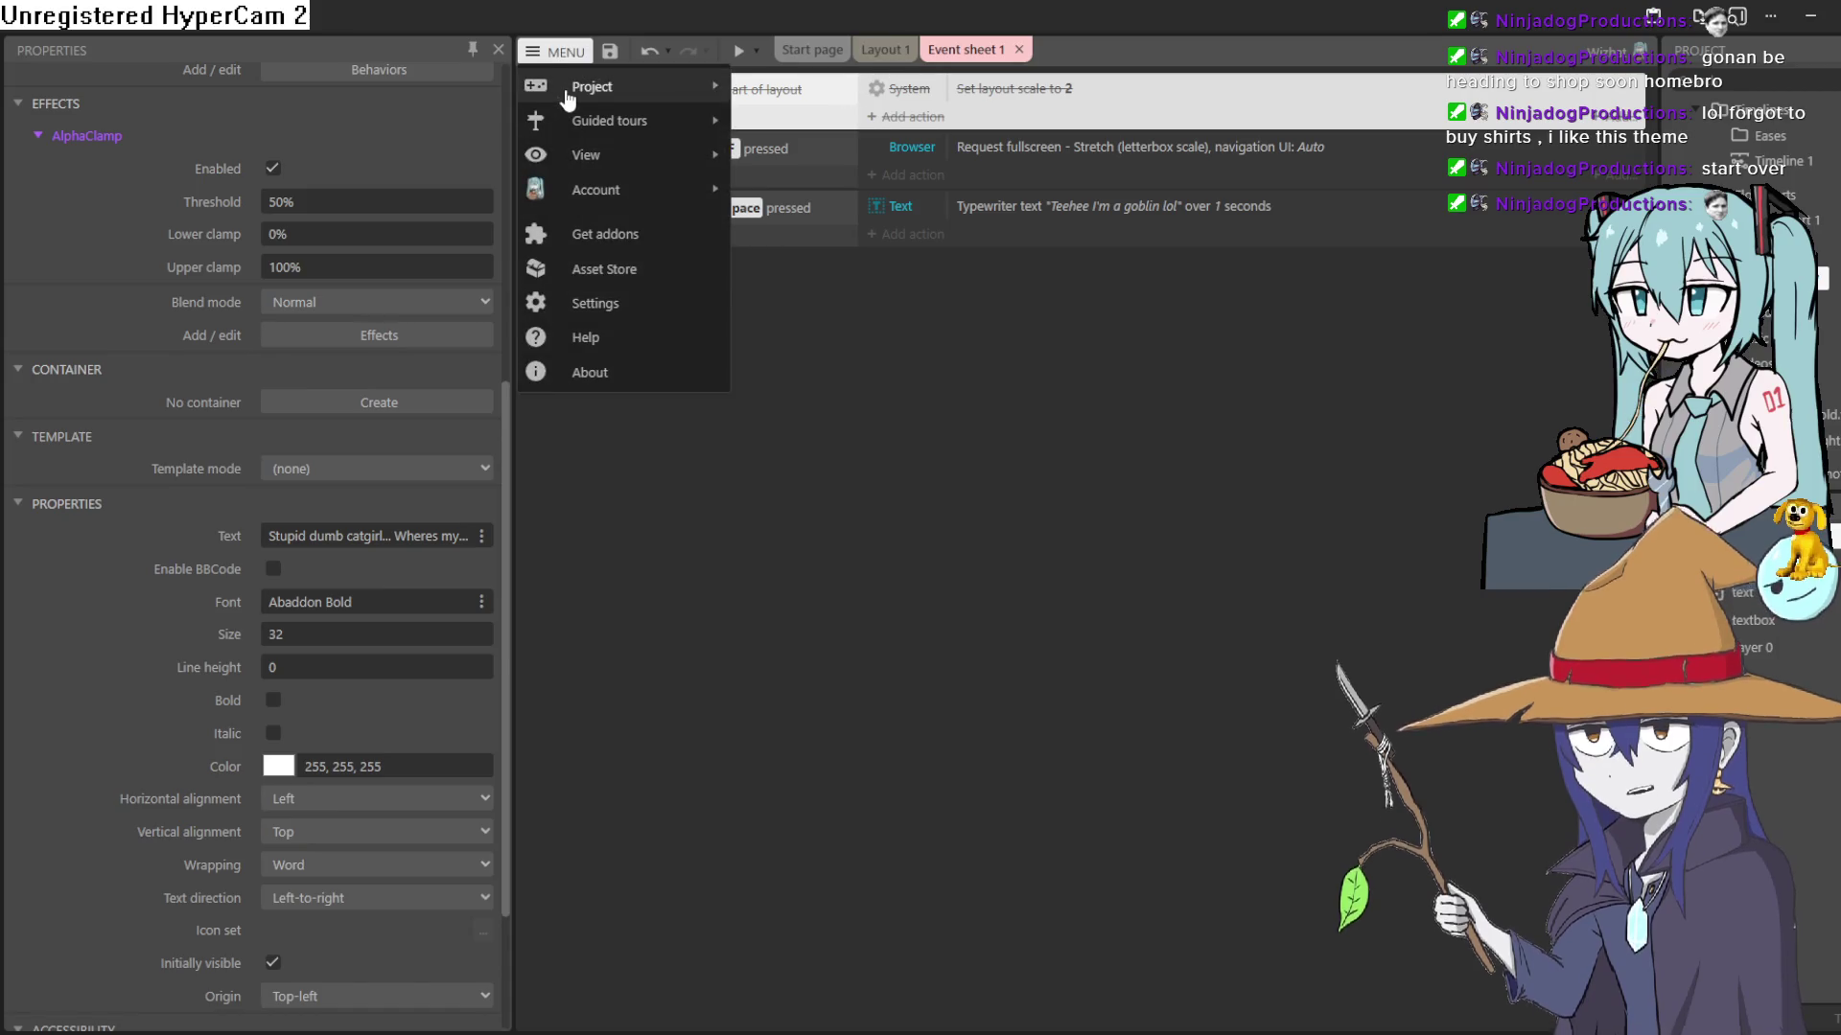
{"action": "mouse_move", "coordinate": [706, 84]}
{"action": "mouse_move", "coordinate": [882, 403]}
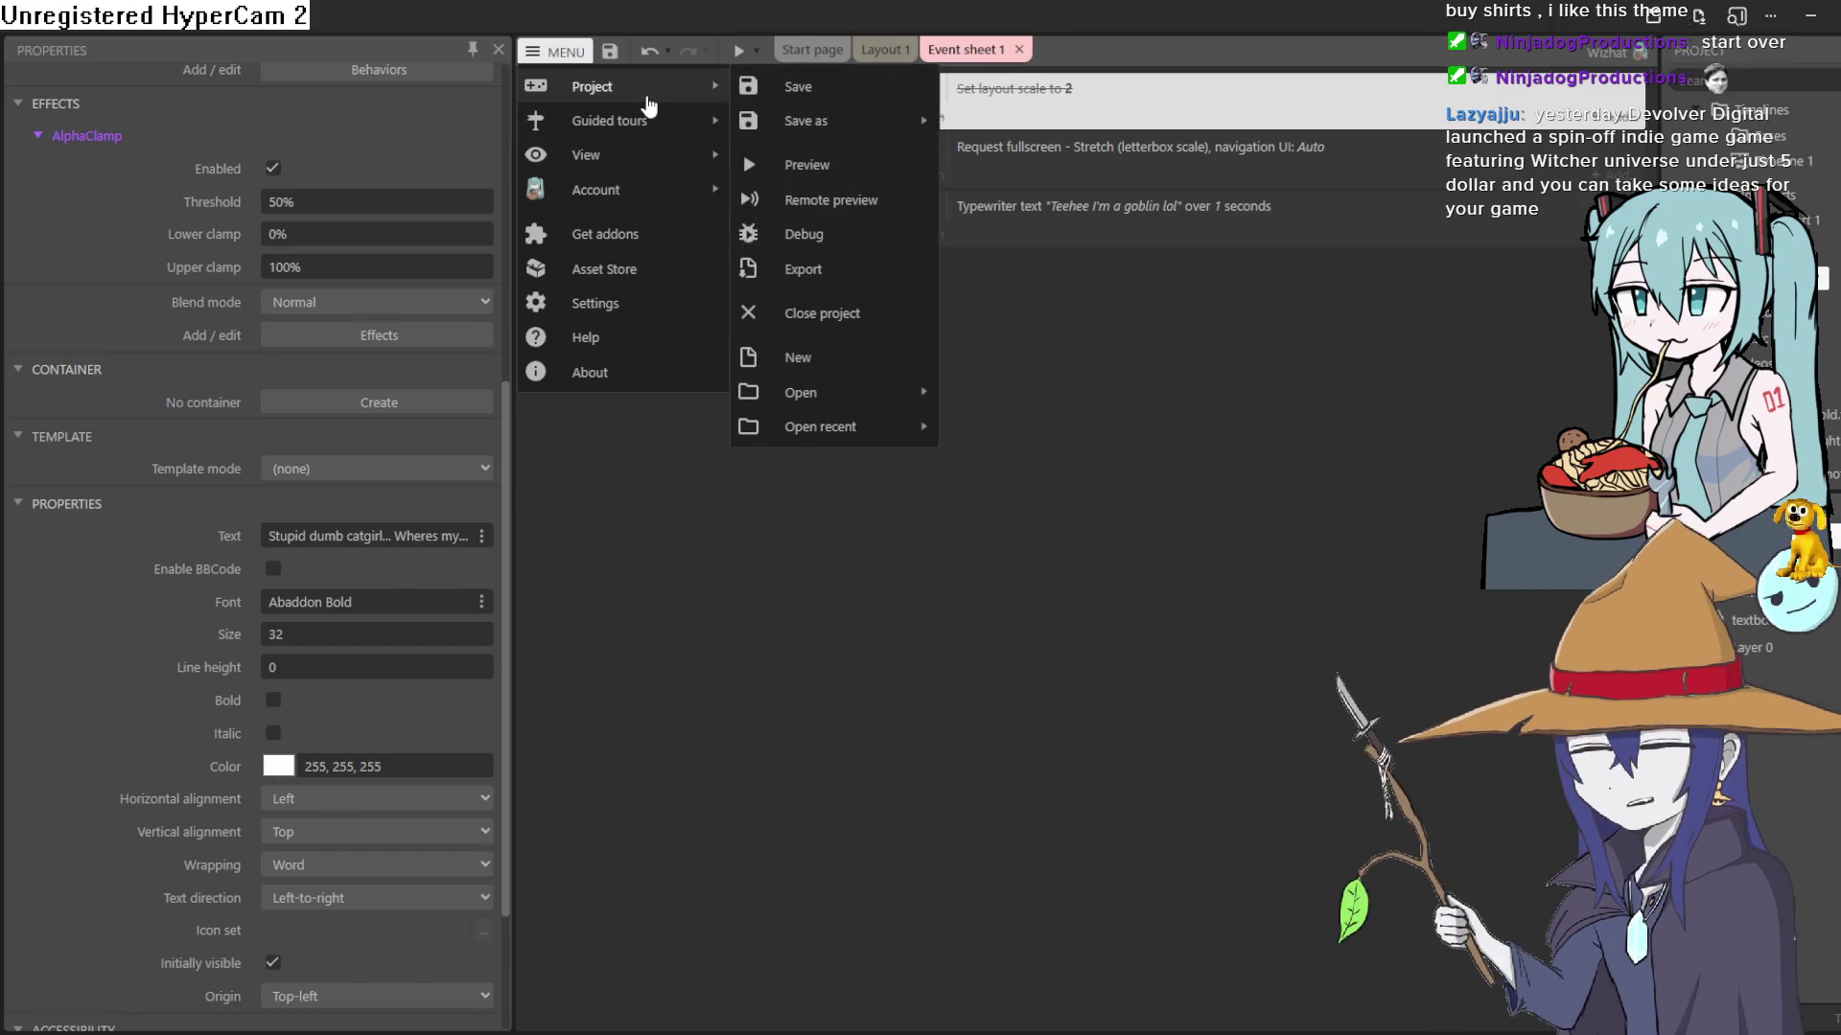
{"action": "mouse_move", "coordinate": [805, 120]}
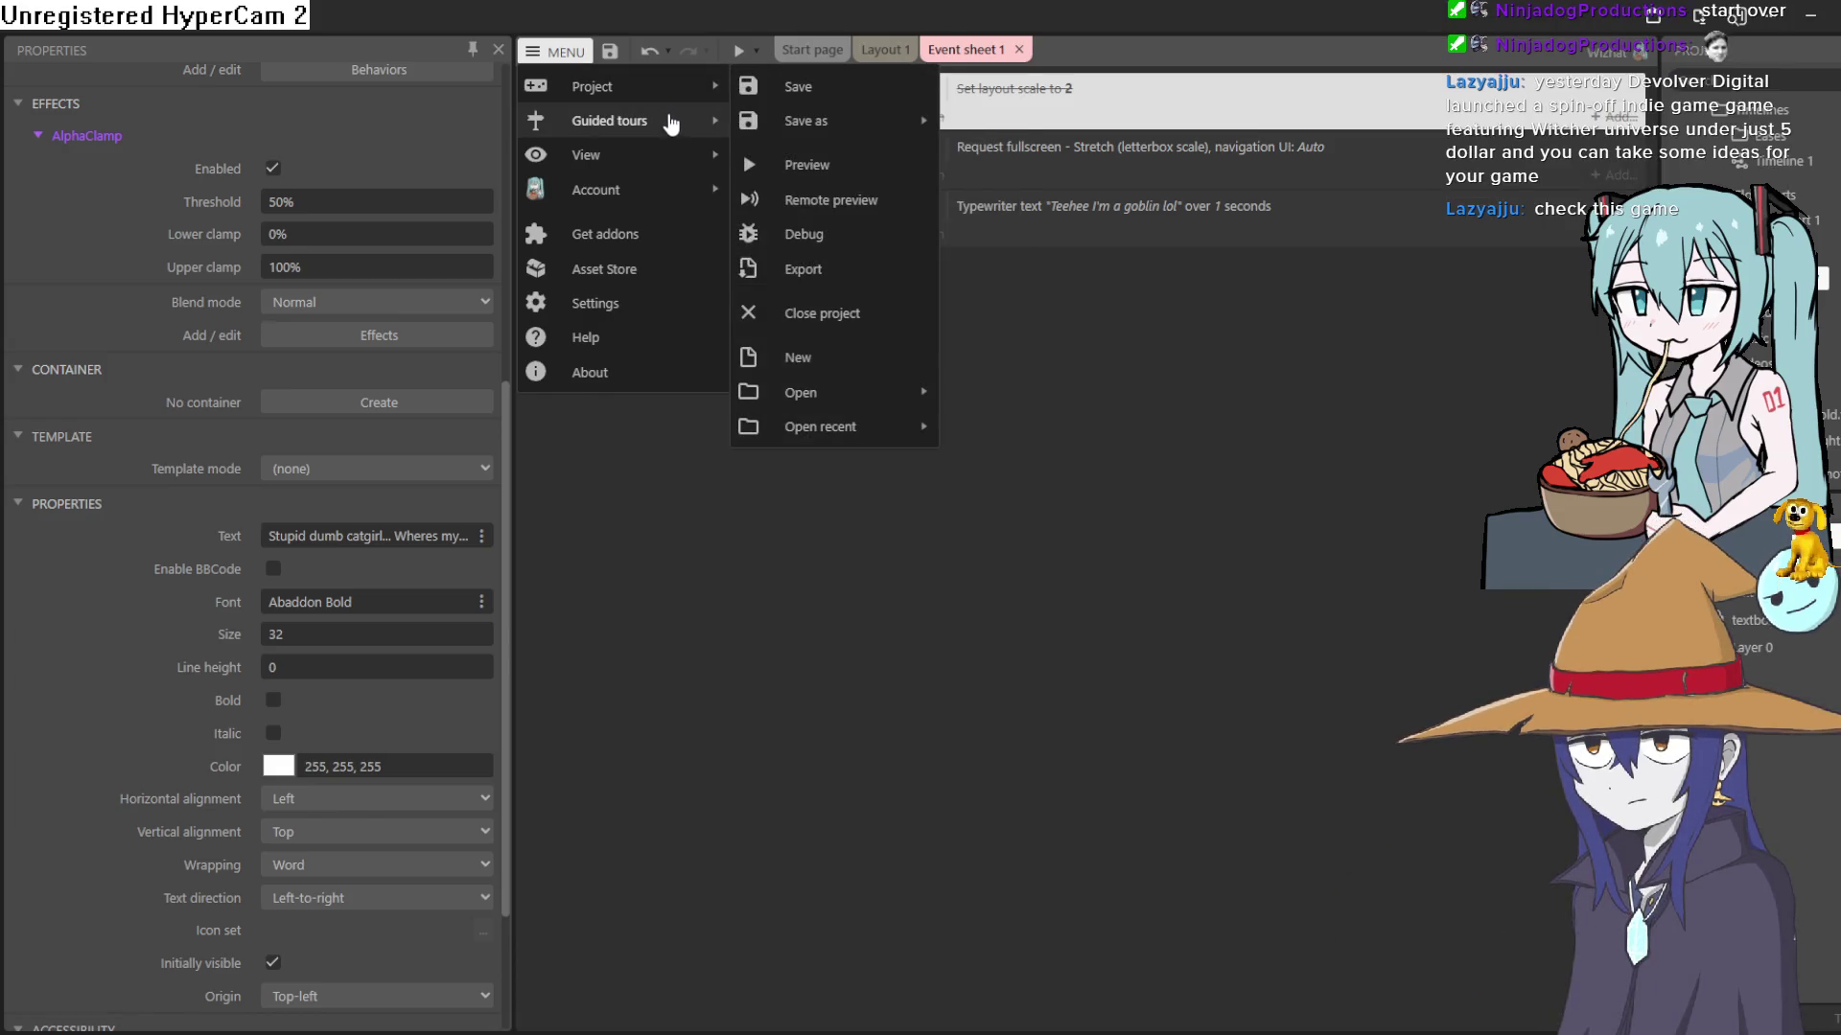
{"action": "mouse_move", "coordinate": [671, 123]}
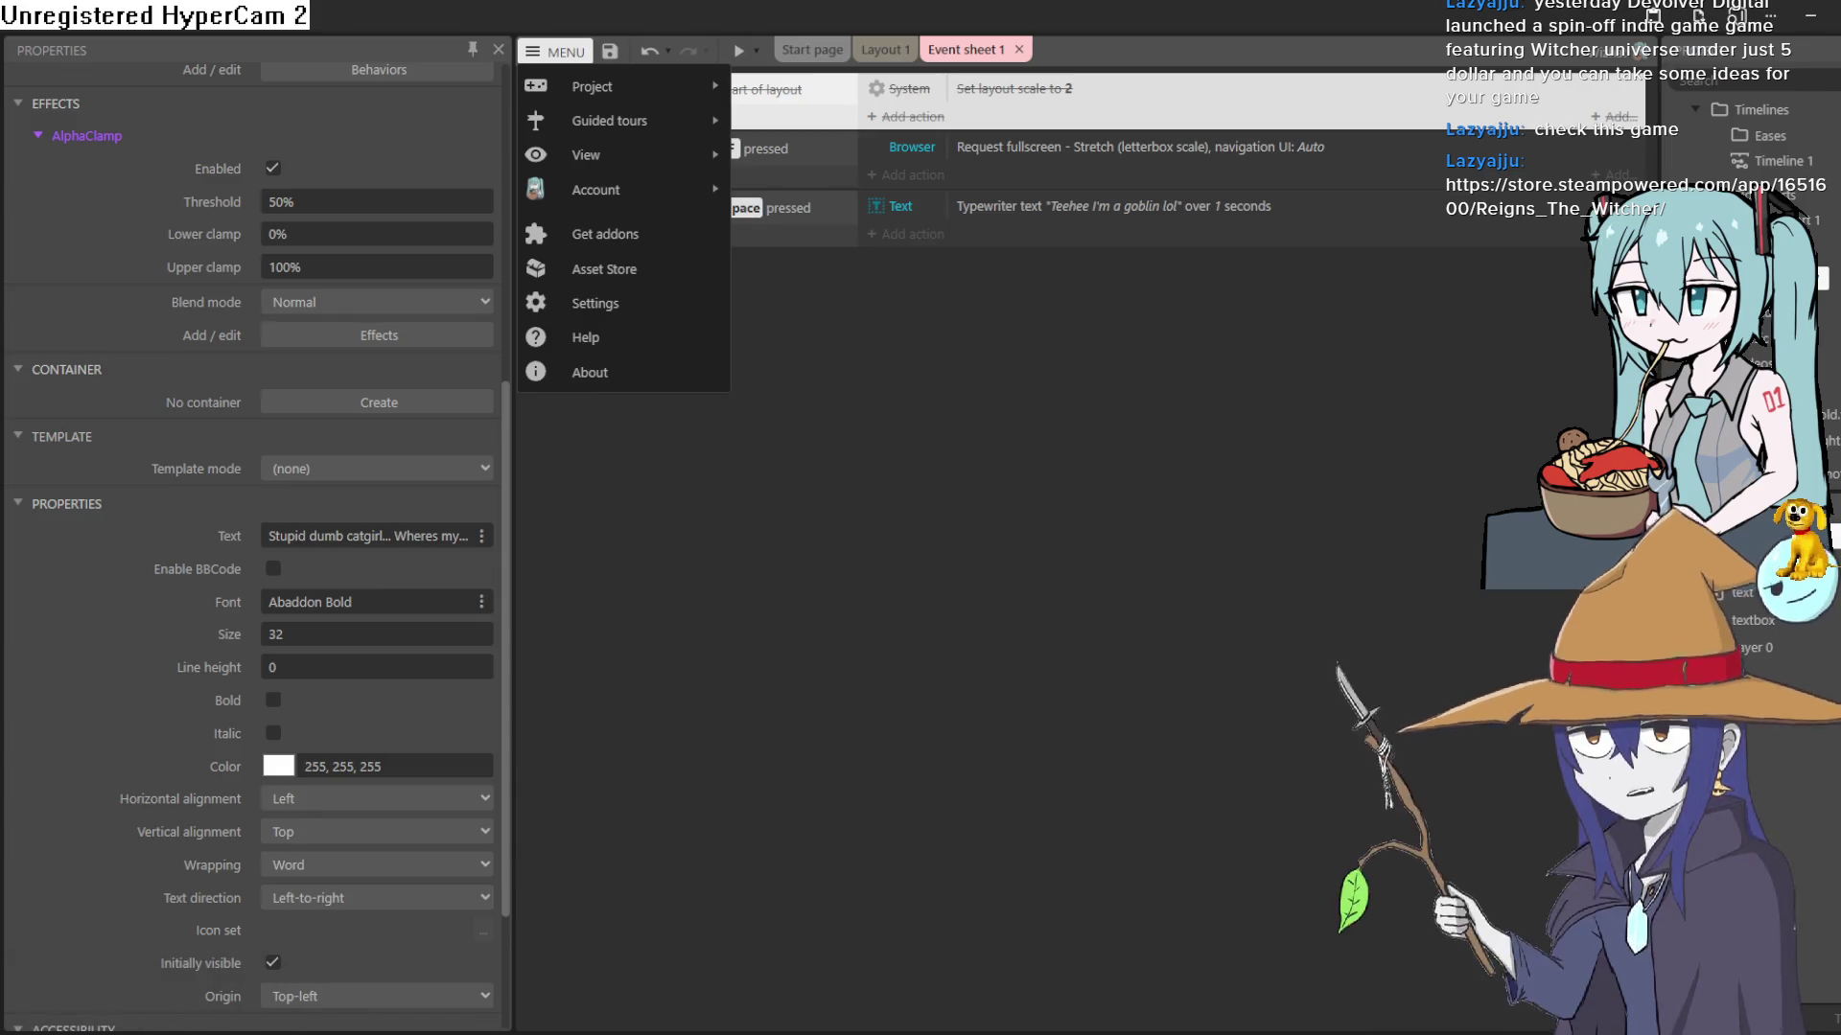
- Close the menu, inspect the F-key fullscreen and Space-key typewriter events, then return to Layout 1
{"action": "key", "text": "Escape"}
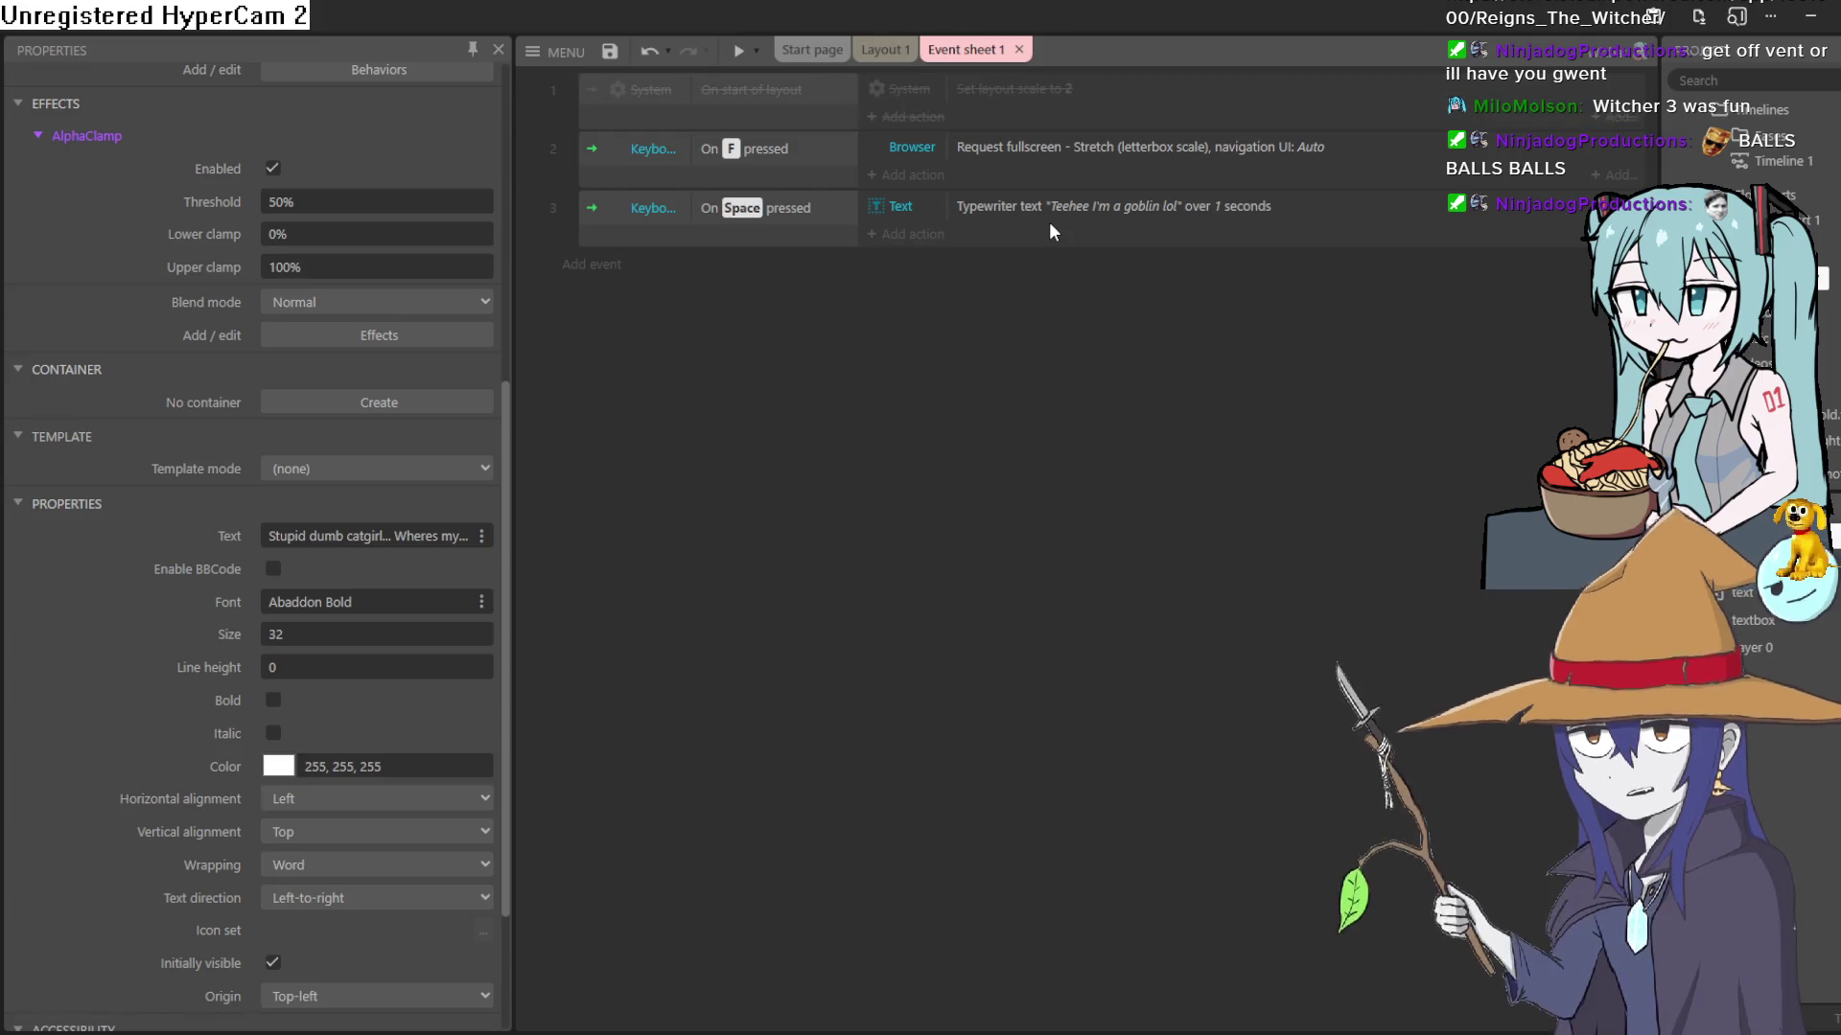
{"action": "left_click", "coordinate": [1047, 152]}
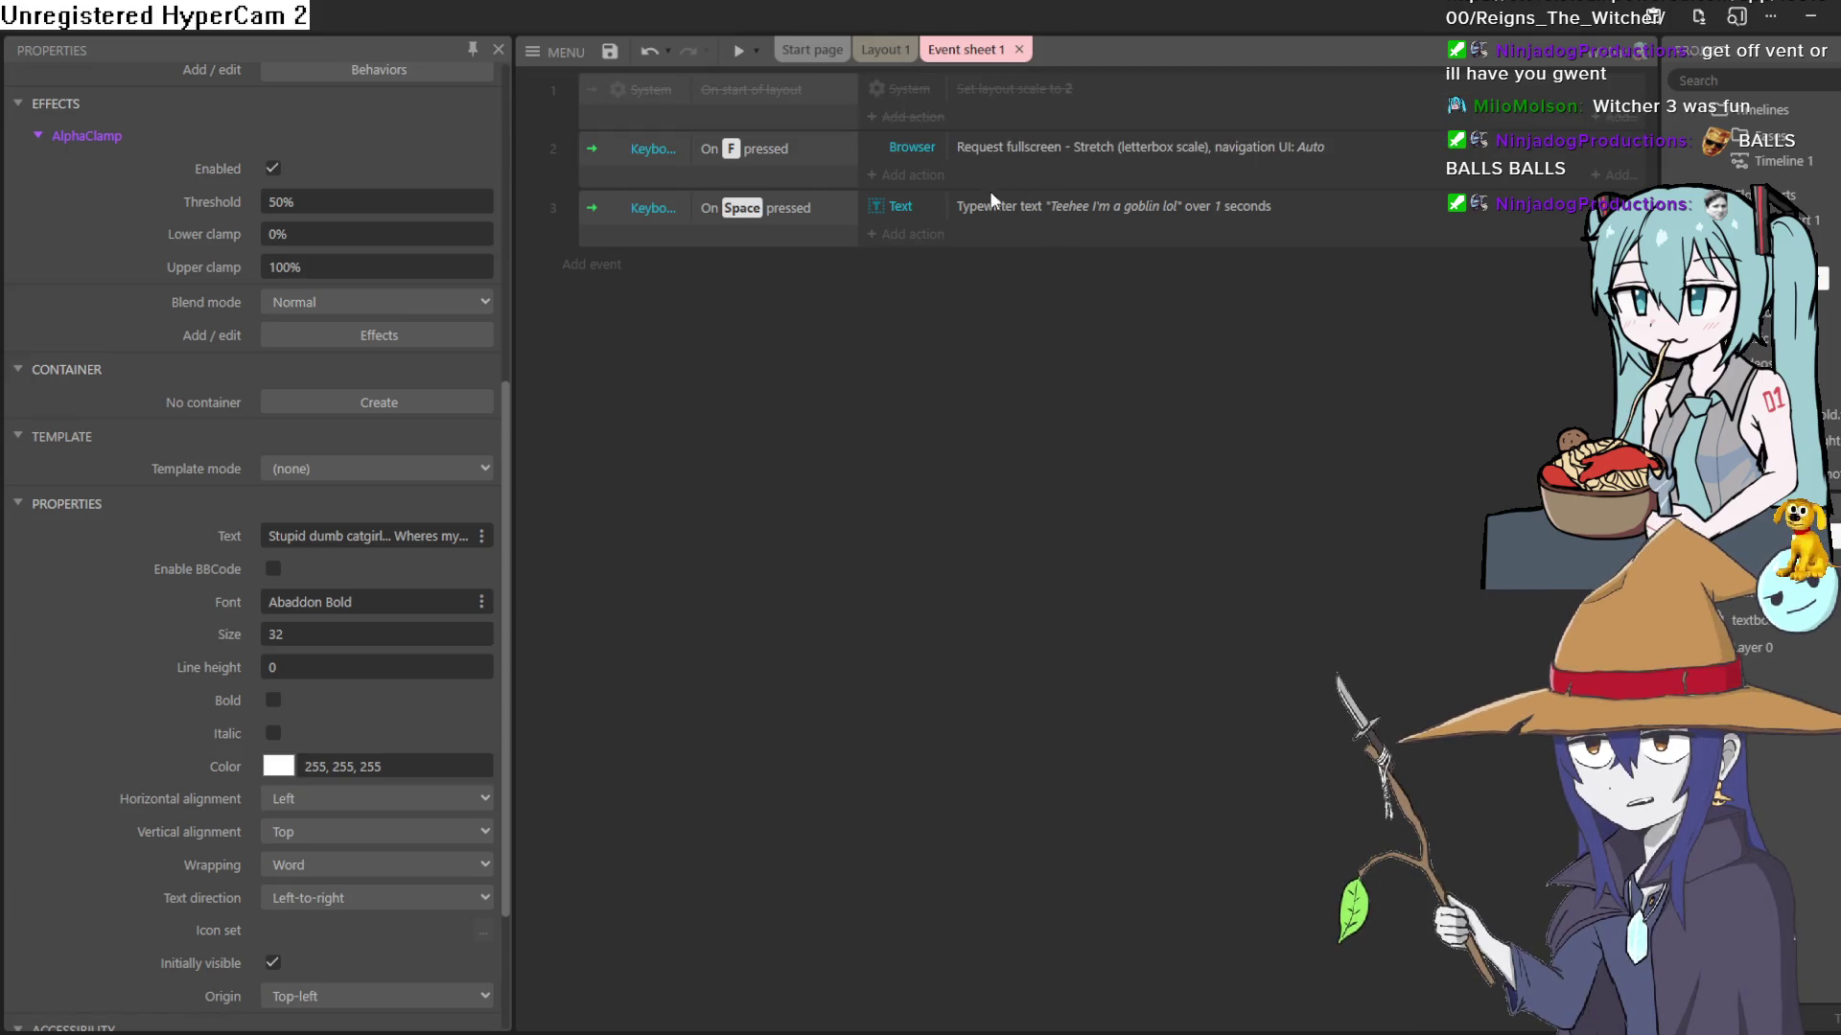
{"action": "left_click", "coordinate": [778, 169]}
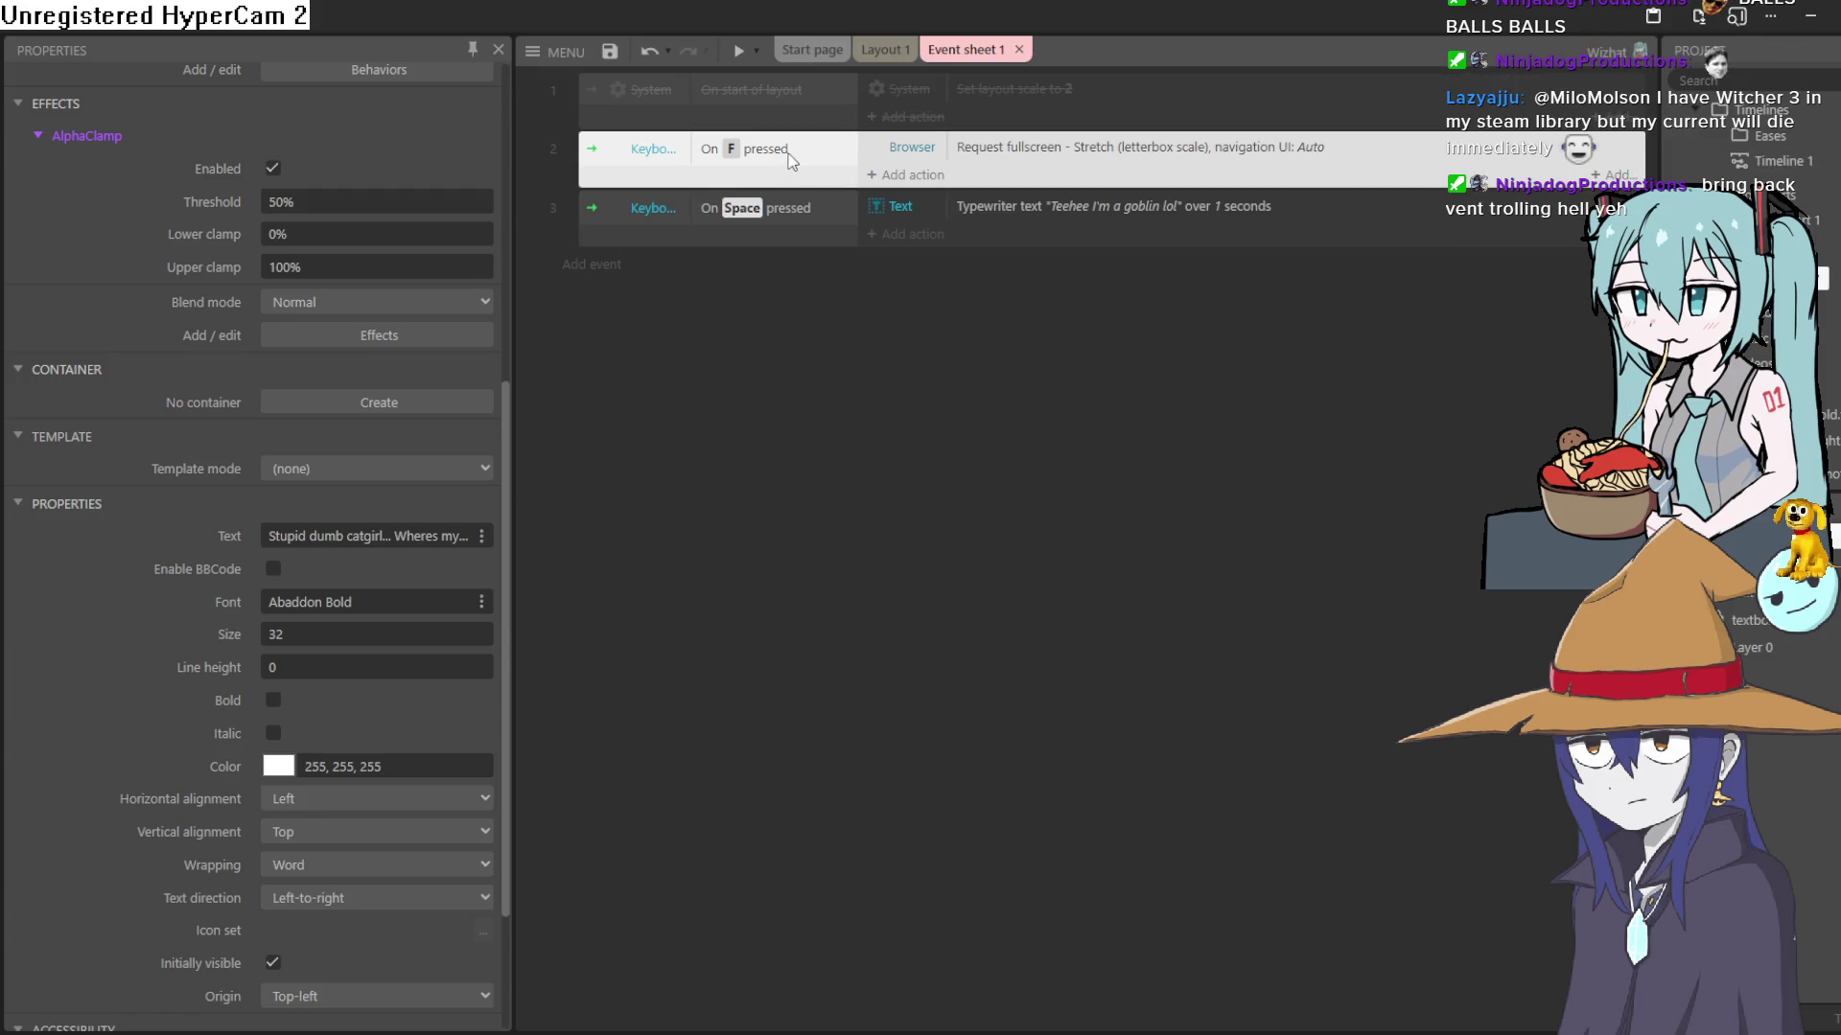
{"action": "left_click", "coordinate": [780, 233]}
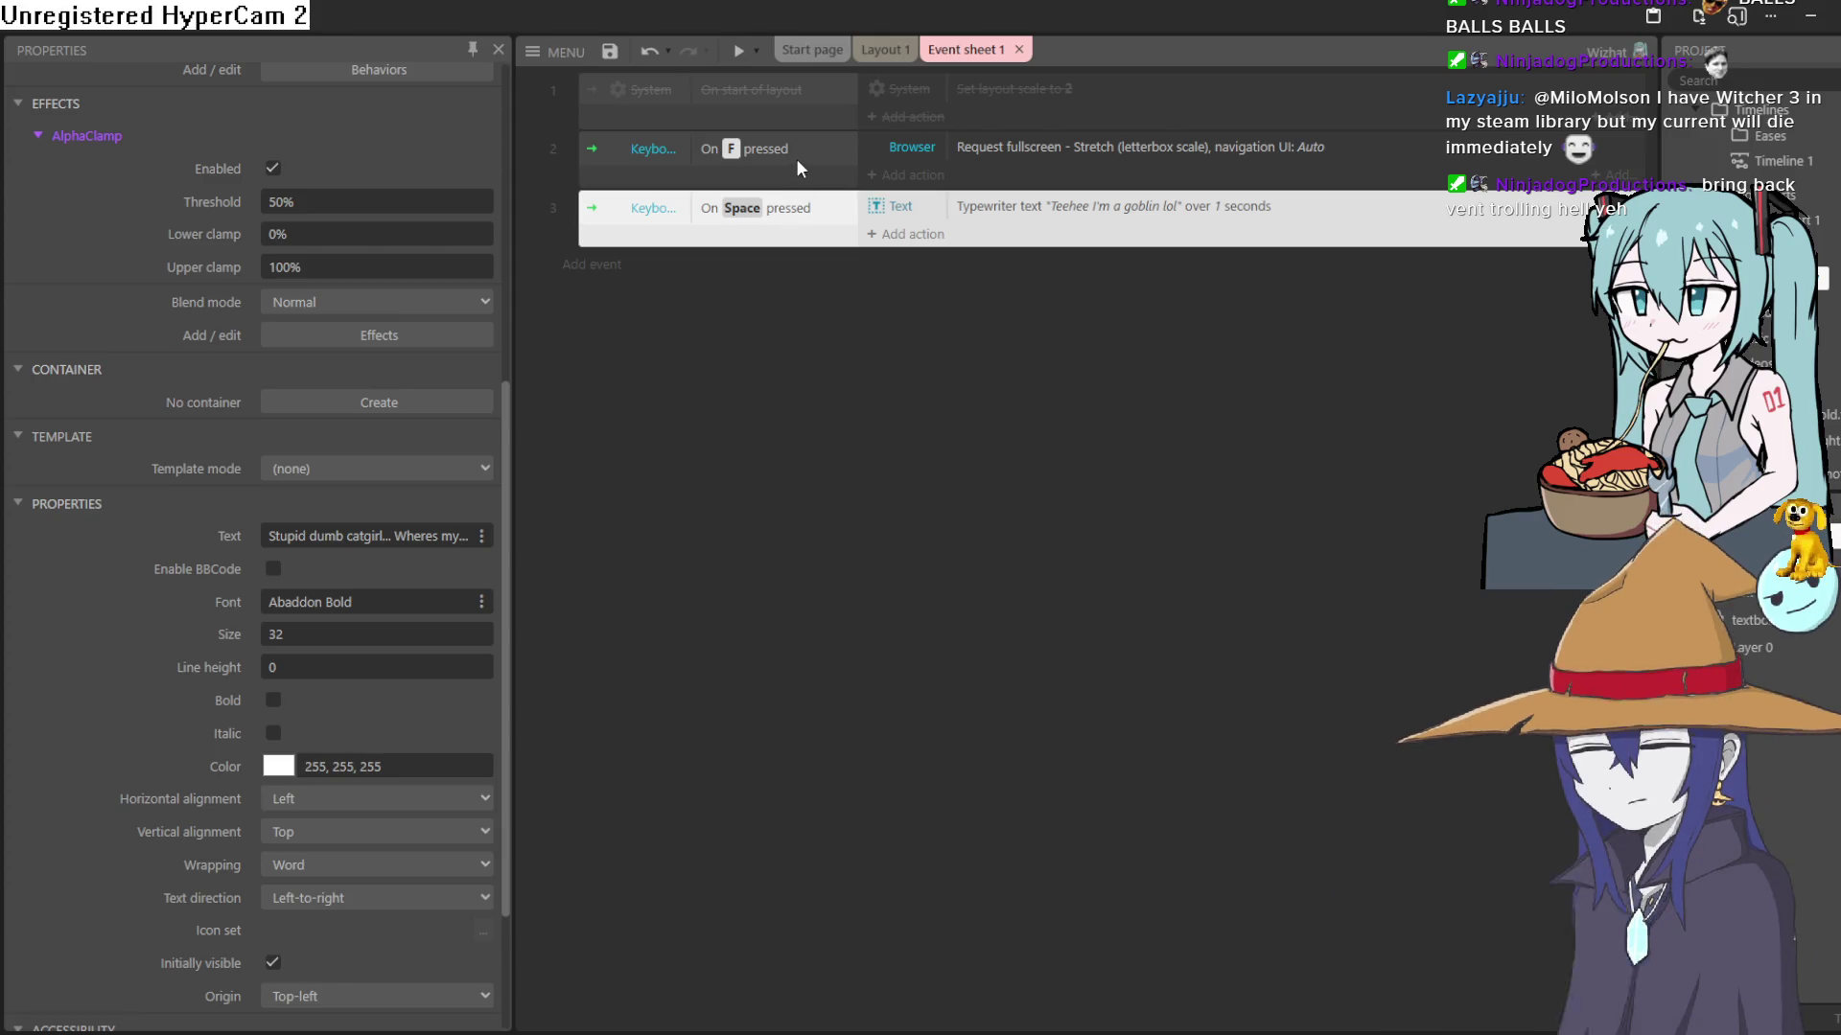
{"action": "left_click", "coordinate": [796, 158]}
{"action": "left_click", "coordinate": [887, 53]}
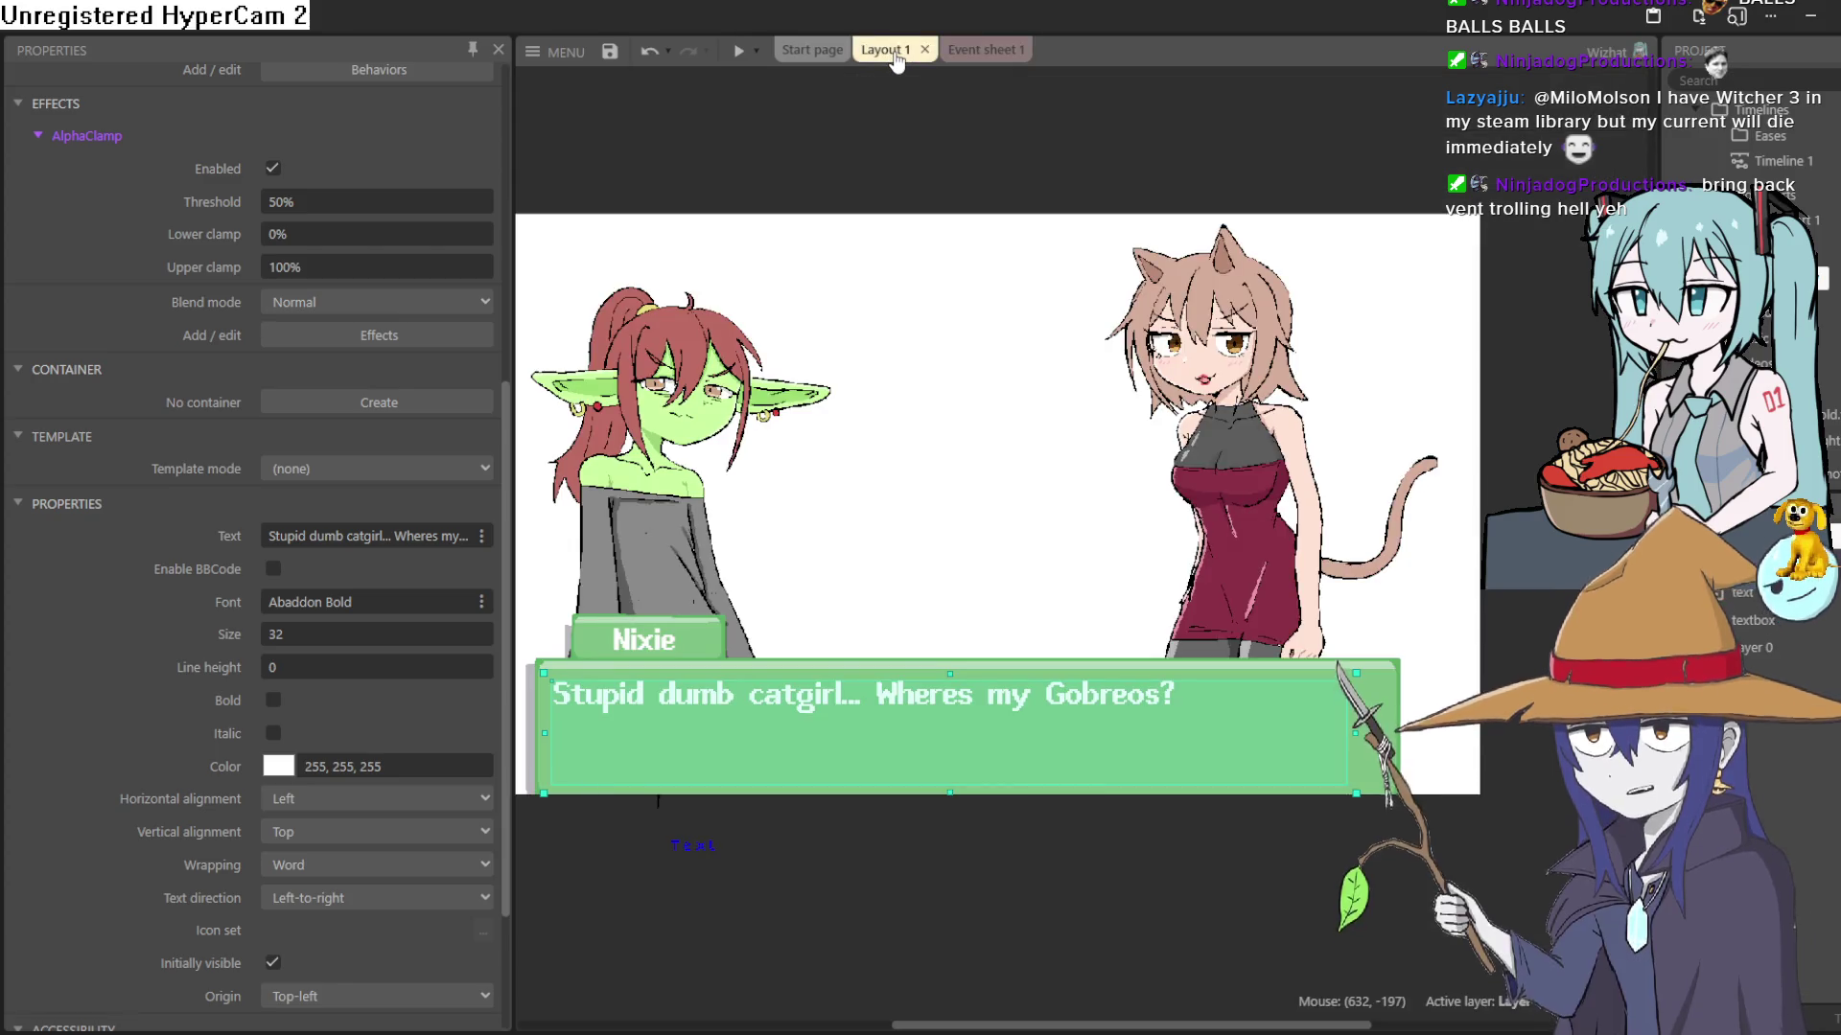
{"action": "mouse_move", "coordinate": [858, 197]}
{"action": "left_mouse_down"}
{"action": "mouse_move", "coordinate": [967, 173]}
{"action": "mouse_move", "coordinate": [969, 211]}
{"action": "left_mouse_up"}
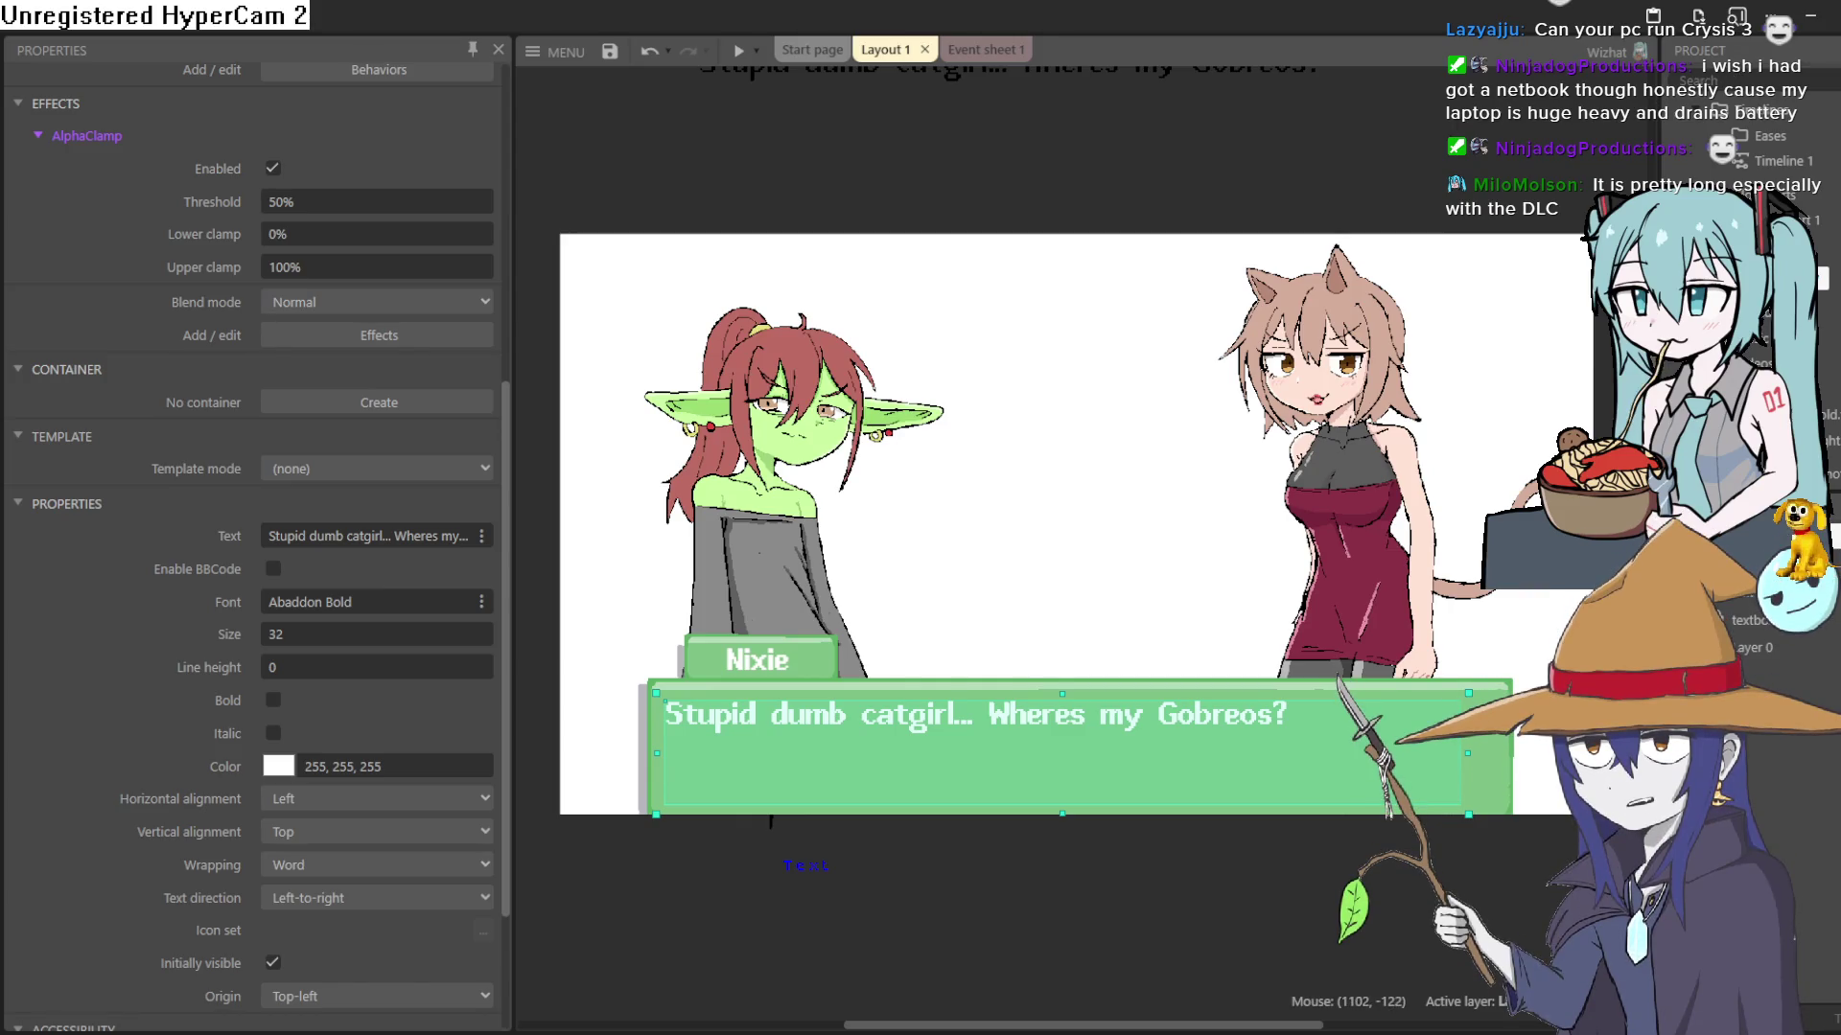
{"action": "scroll", "coordinate": [1445, 198], "scroll_direction": "up", "scroll_amount": 3}
{"action": "left_click_drag", "start_coordinate": [1444, 198], "coordinate": [1445, 144]}
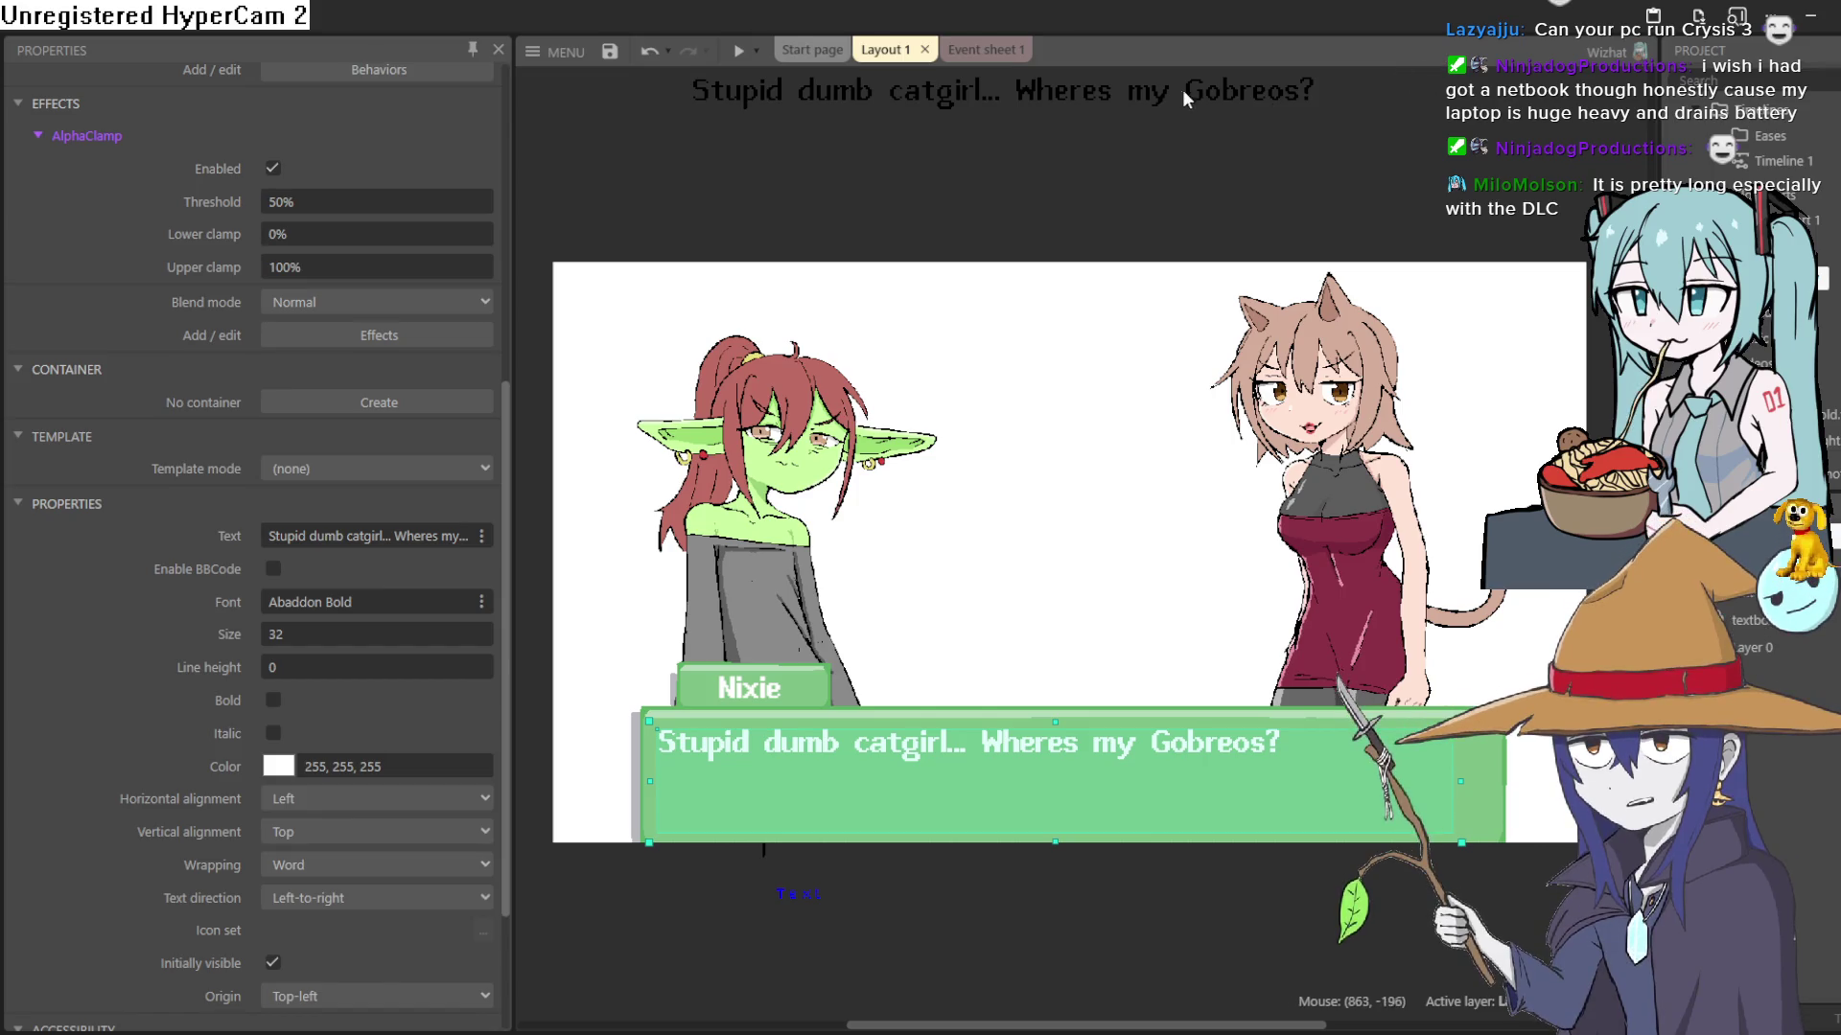
{"action": "left_click", "coordinate": [987, 50]}
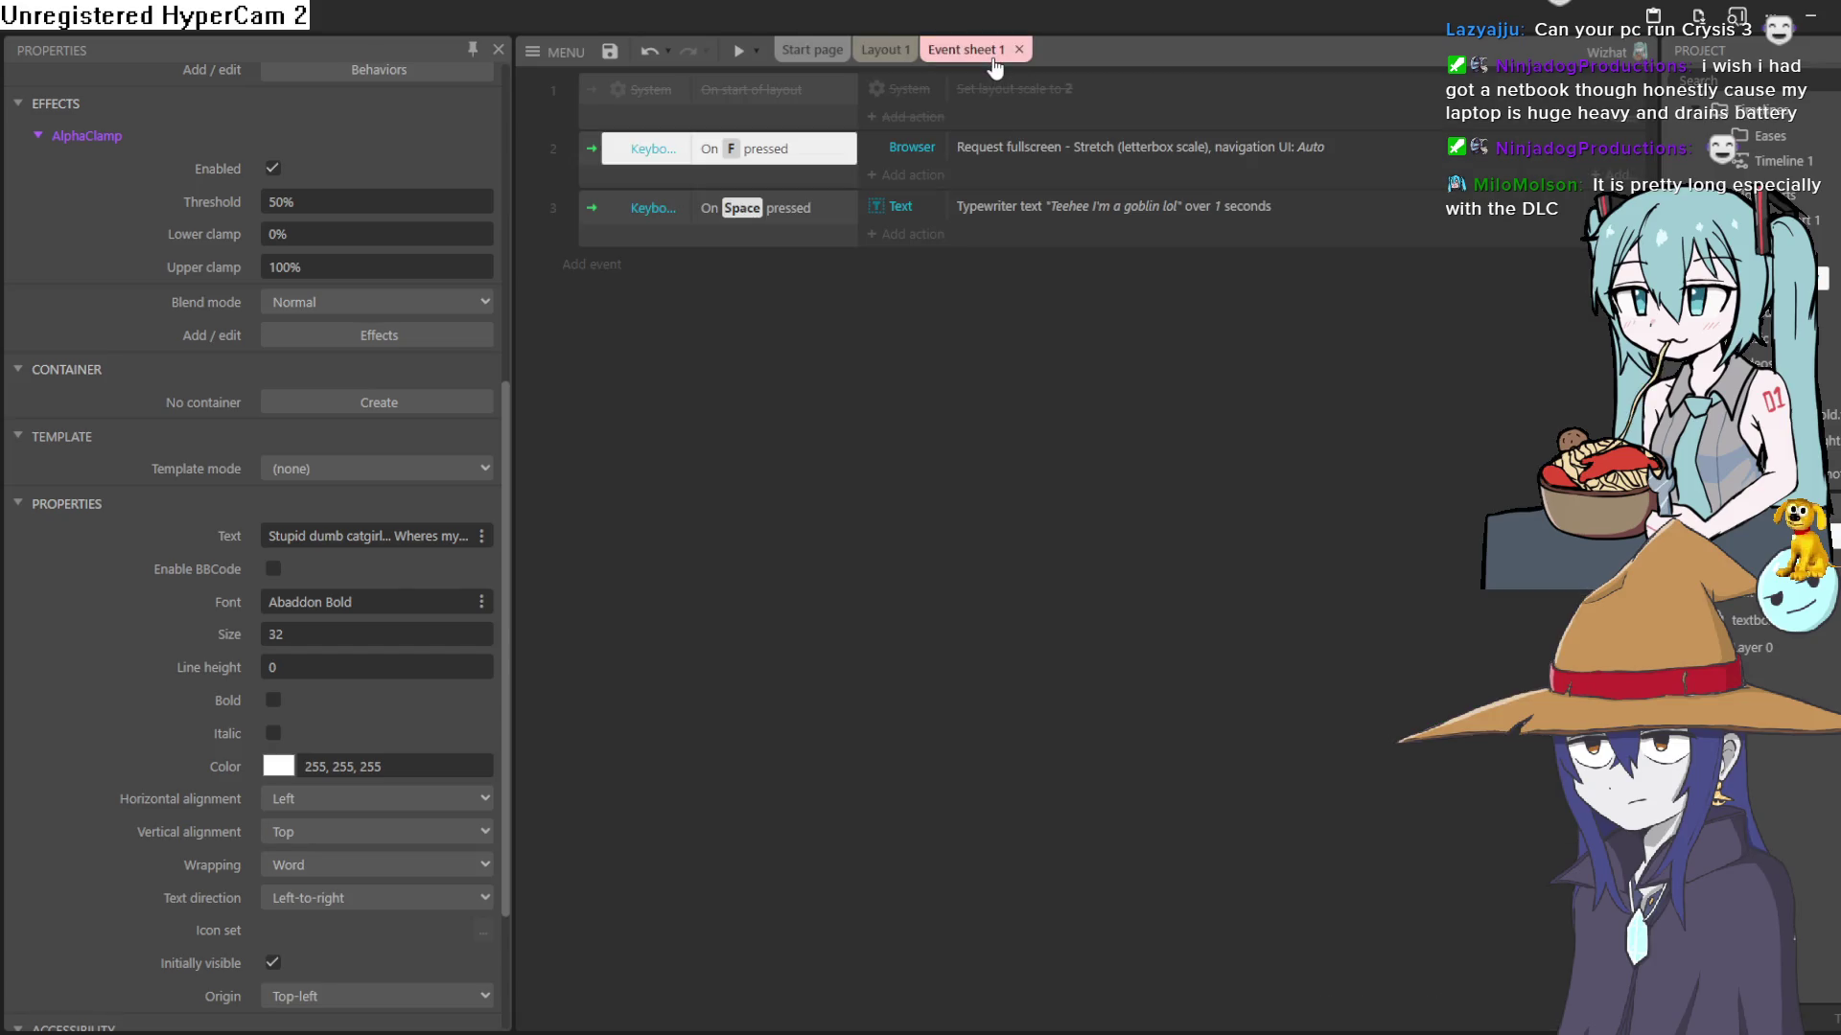
{"action": "left_click", "coordinate": [882, 50]}
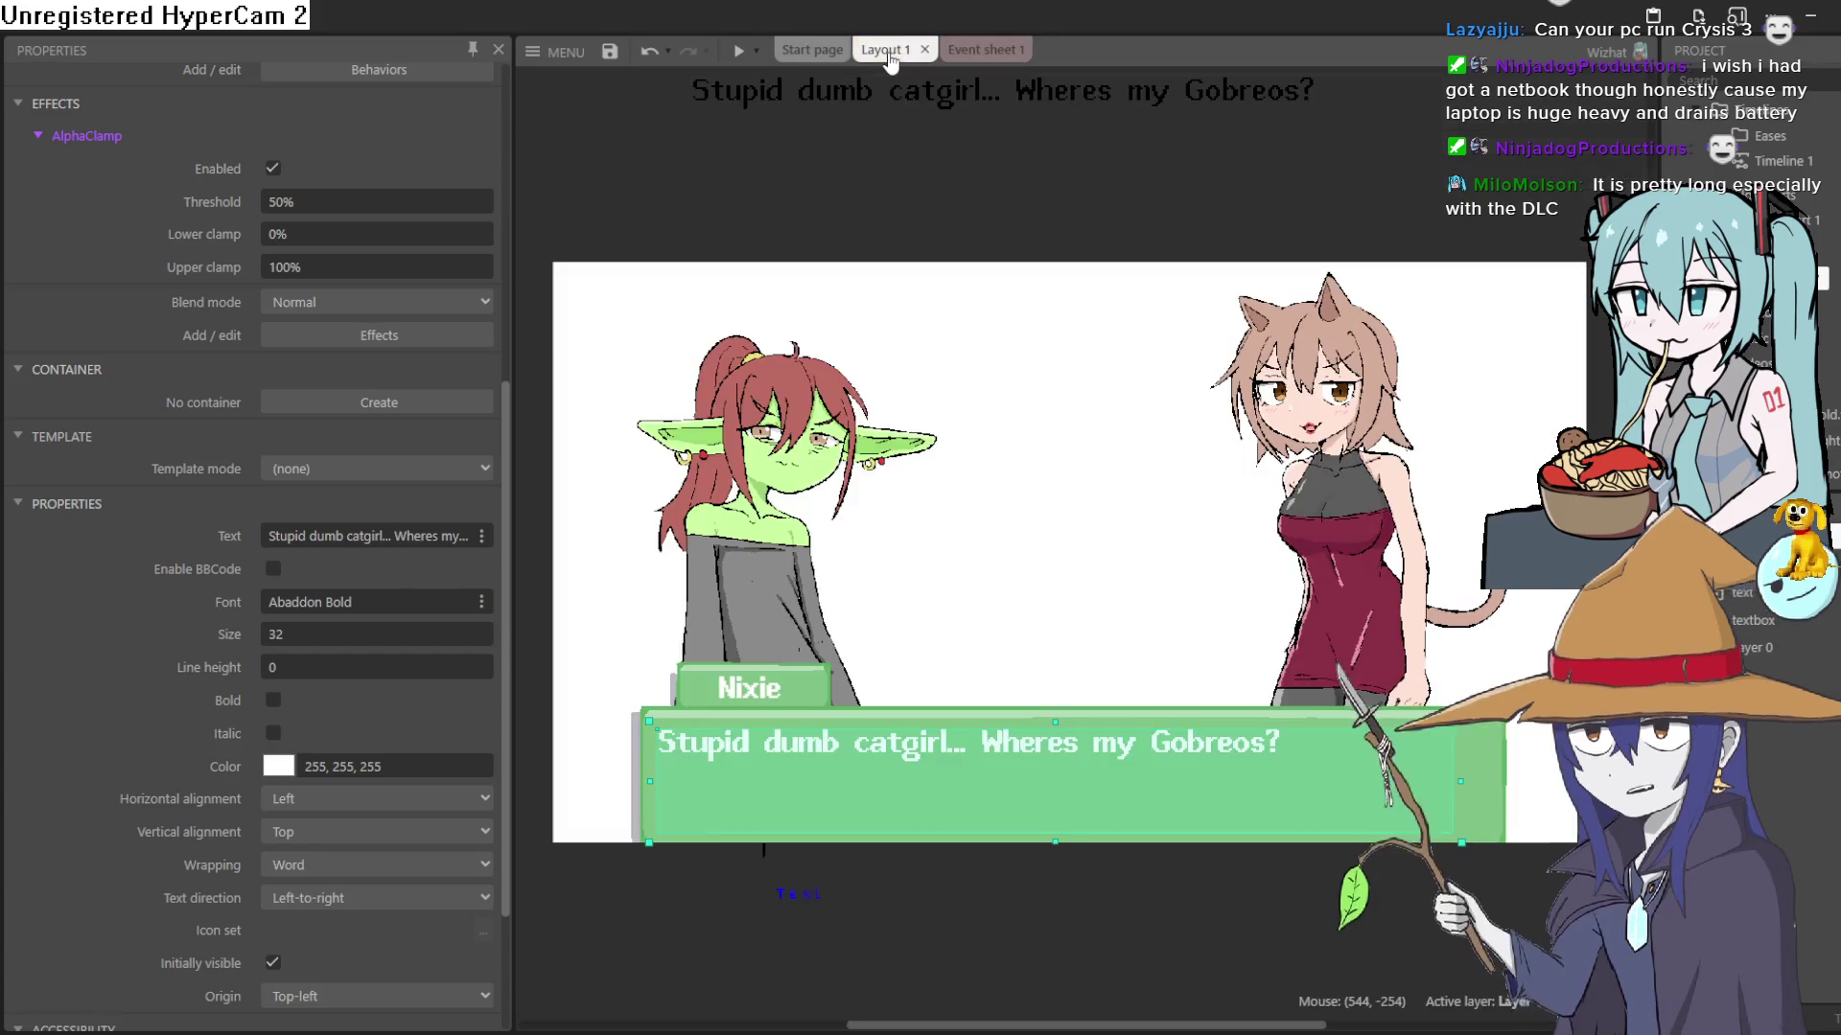
{"action": "left_click", "coordinate": [556, 52]}
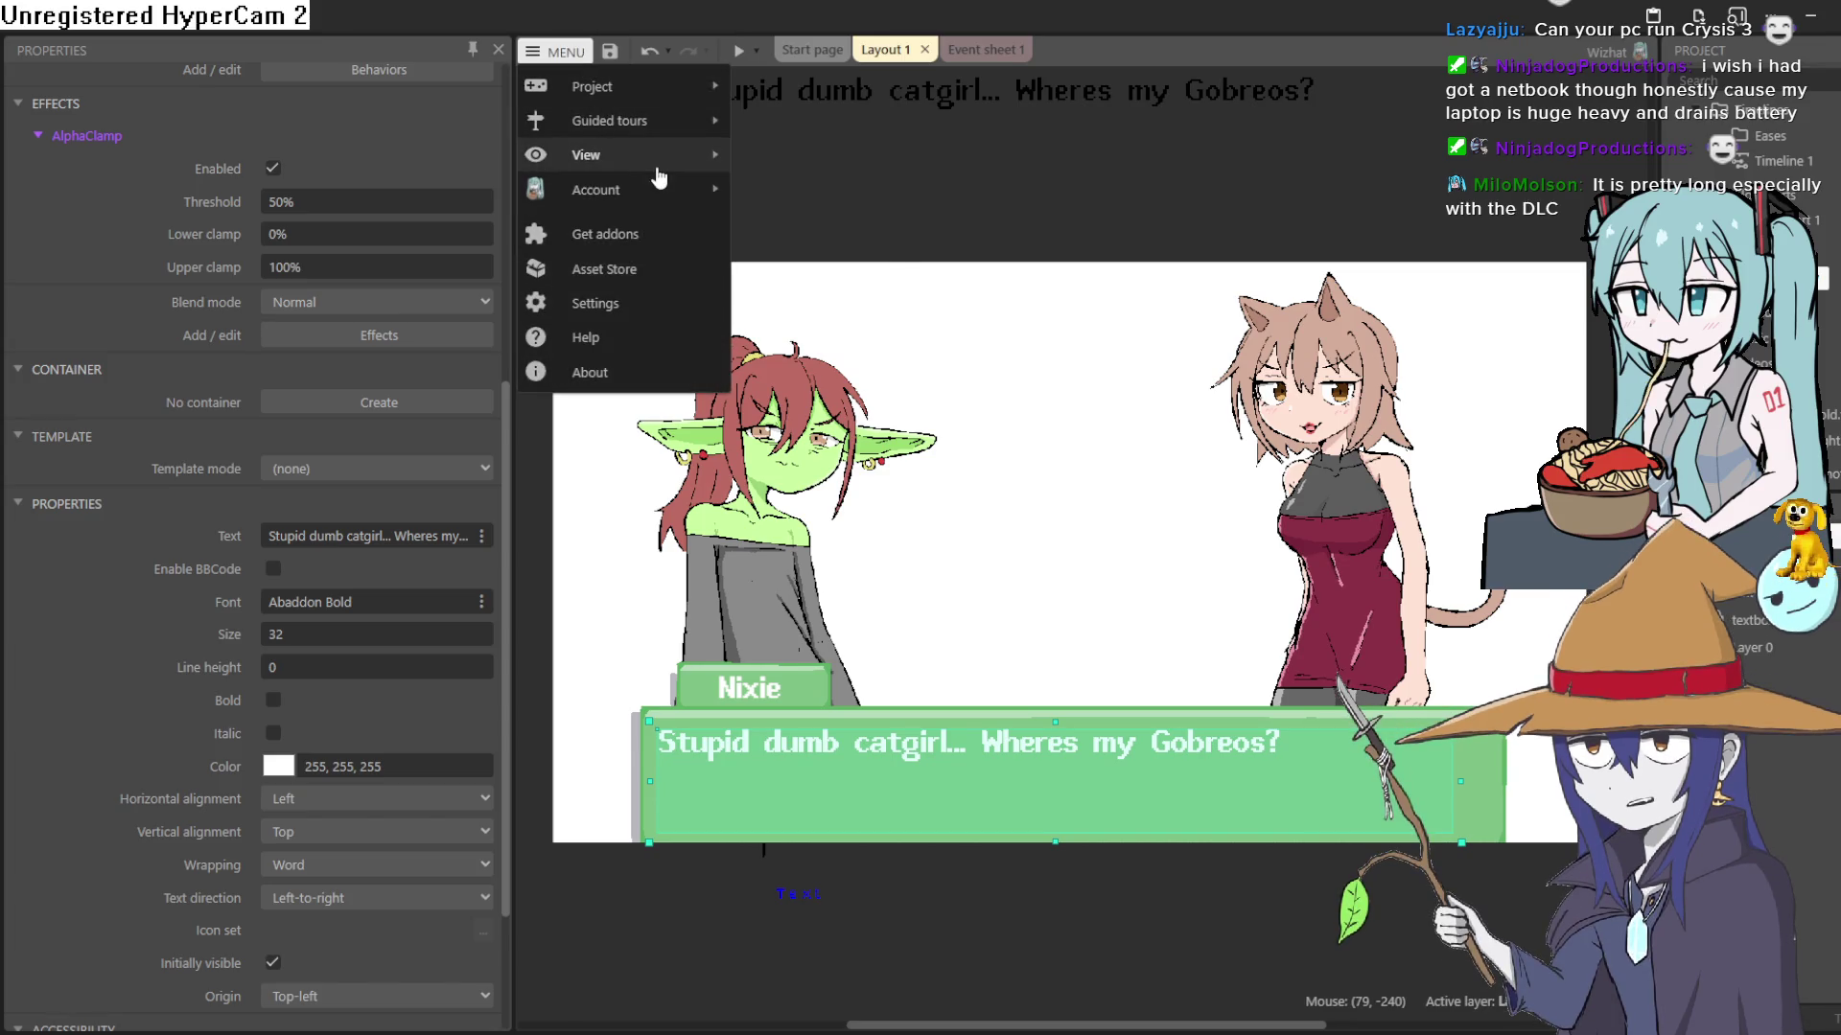
- Open a second local project via Project > Open > Open local file, using Save & close on the current one
{"action": "mouse_move", "coordinate": [671, 120]}
{"action": "mouse_move", "coordinate": [678, 86]}
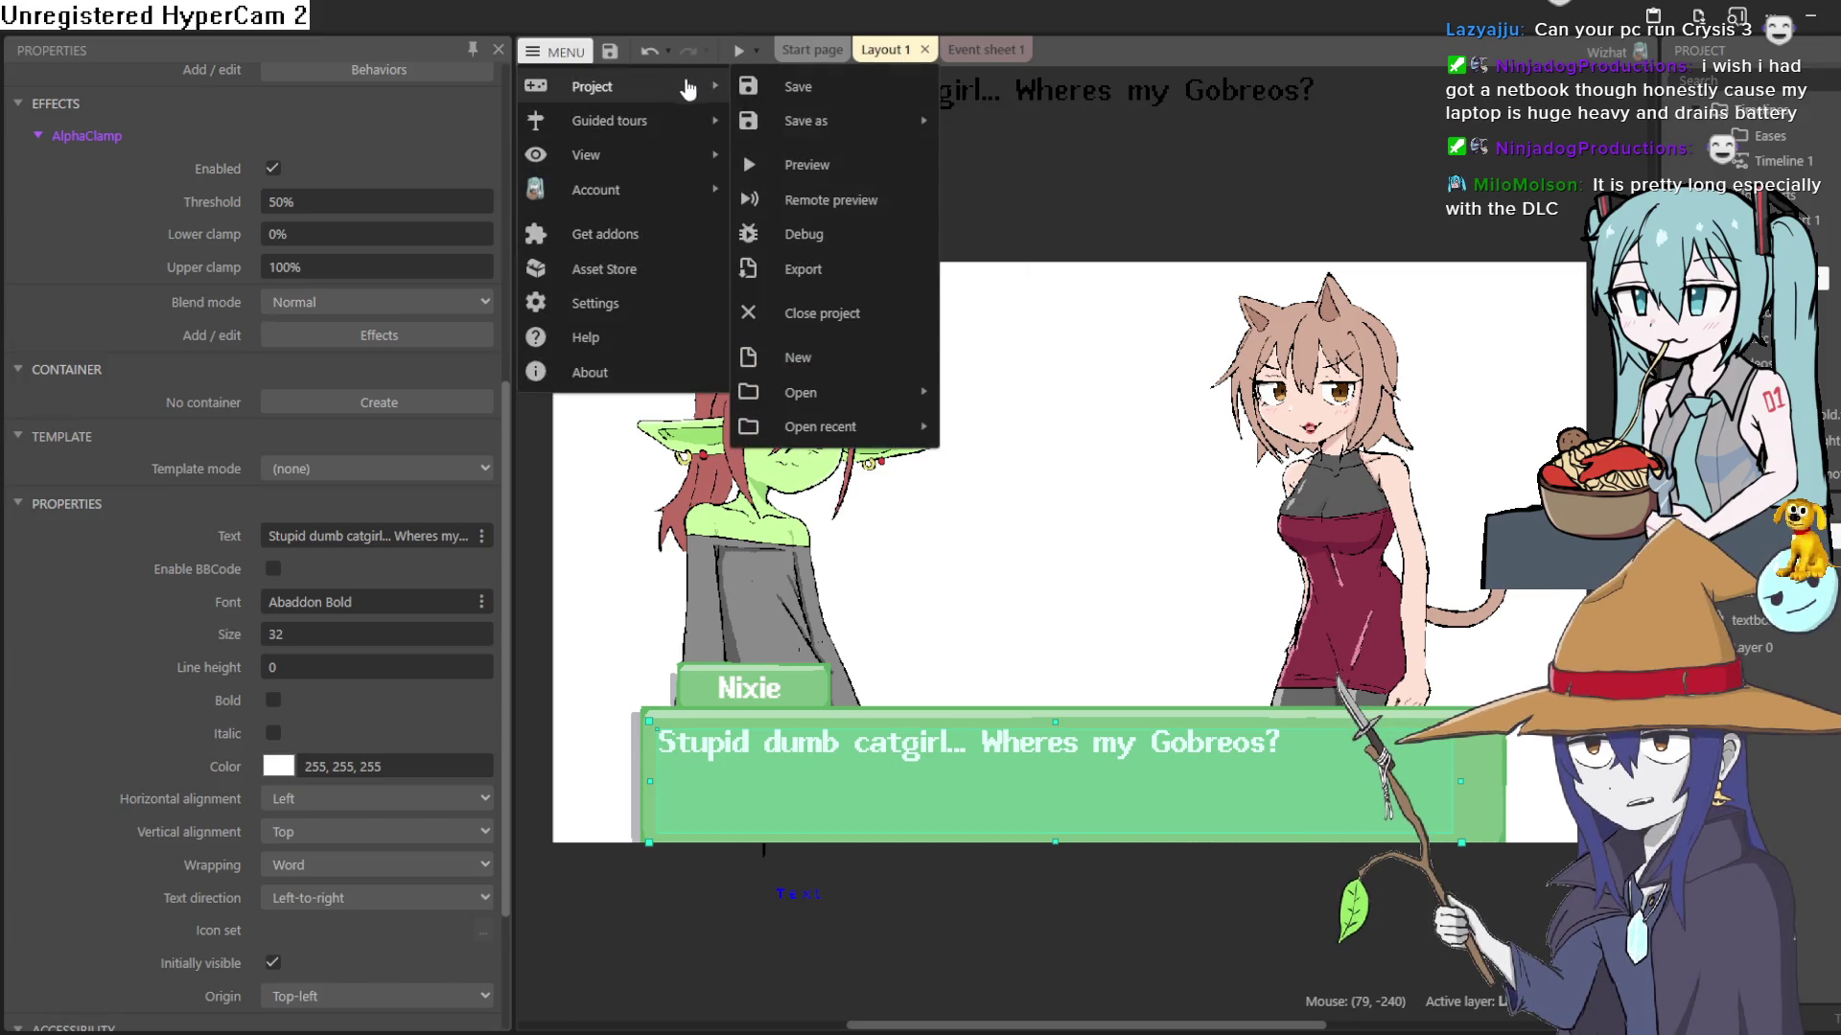
{"action": "mouse_move", "coordinate": [915, 393]}
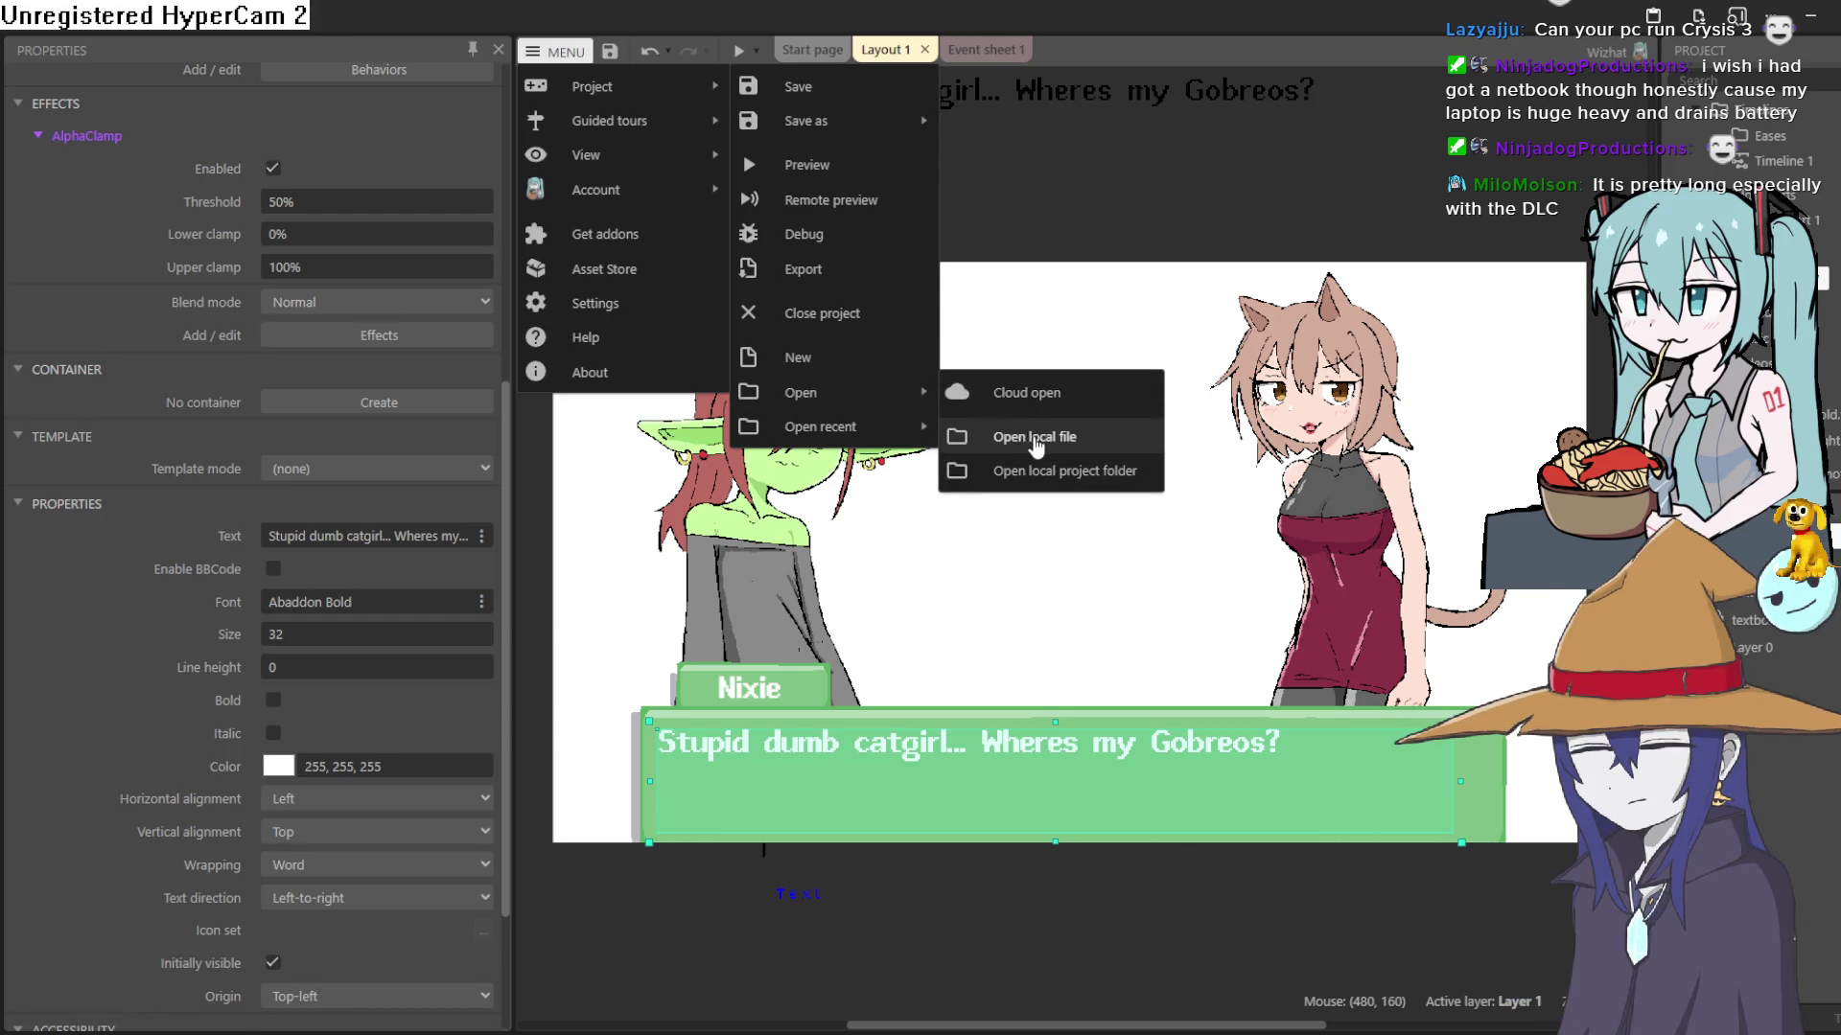
{"action": "left_click", "coordinate": [1034, 441]}
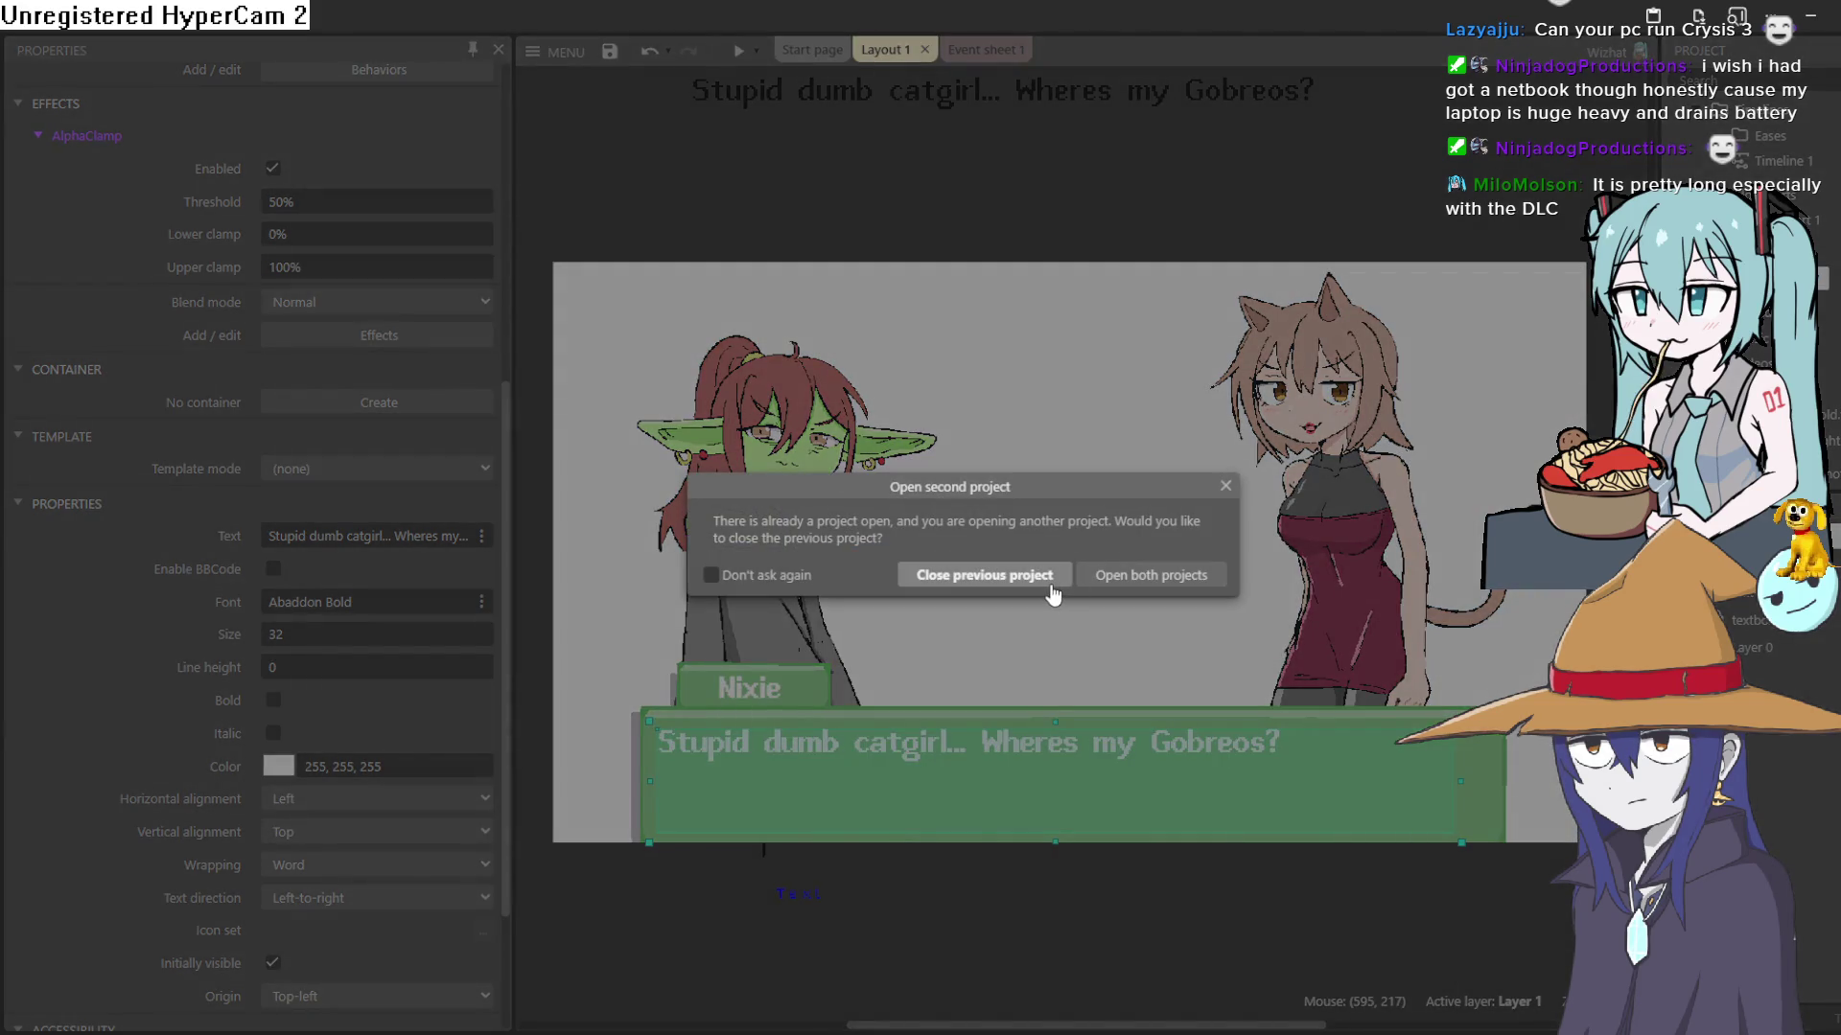
{"action": "left_click", "coordinate": [1040, 578]}
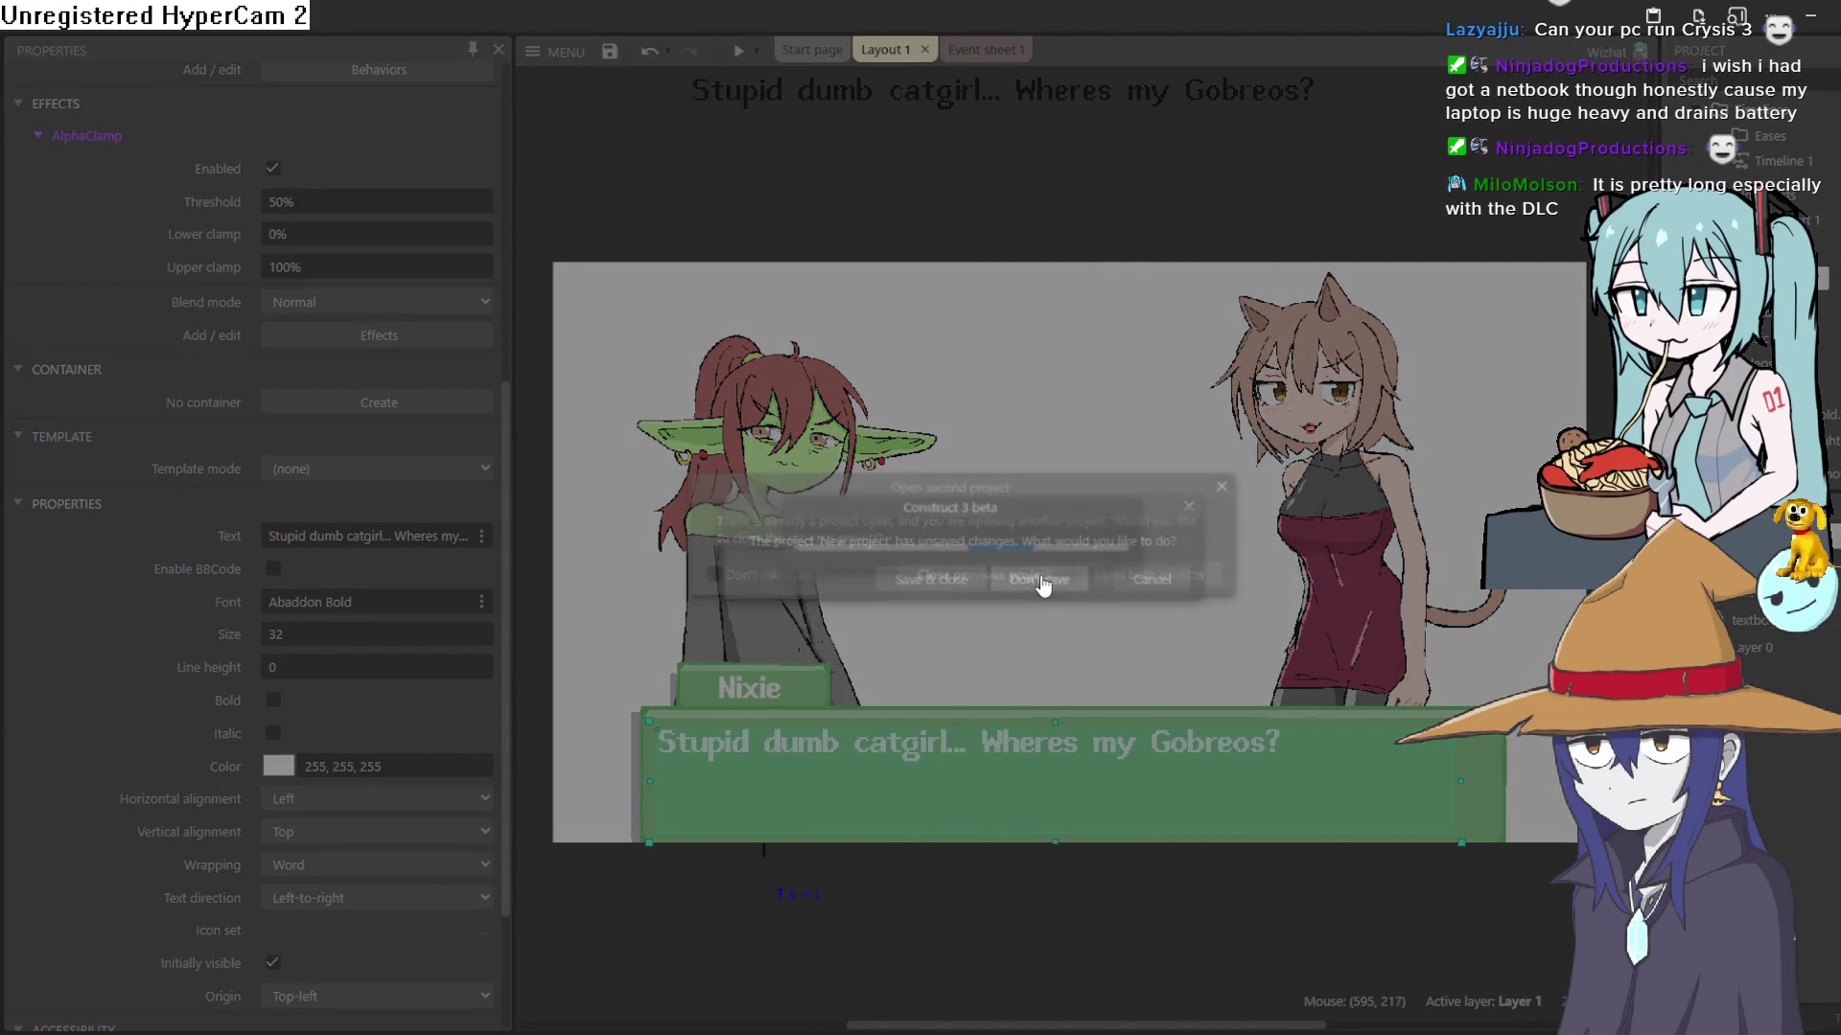
{"action": "left_click", "coordinate": [943, 582]}
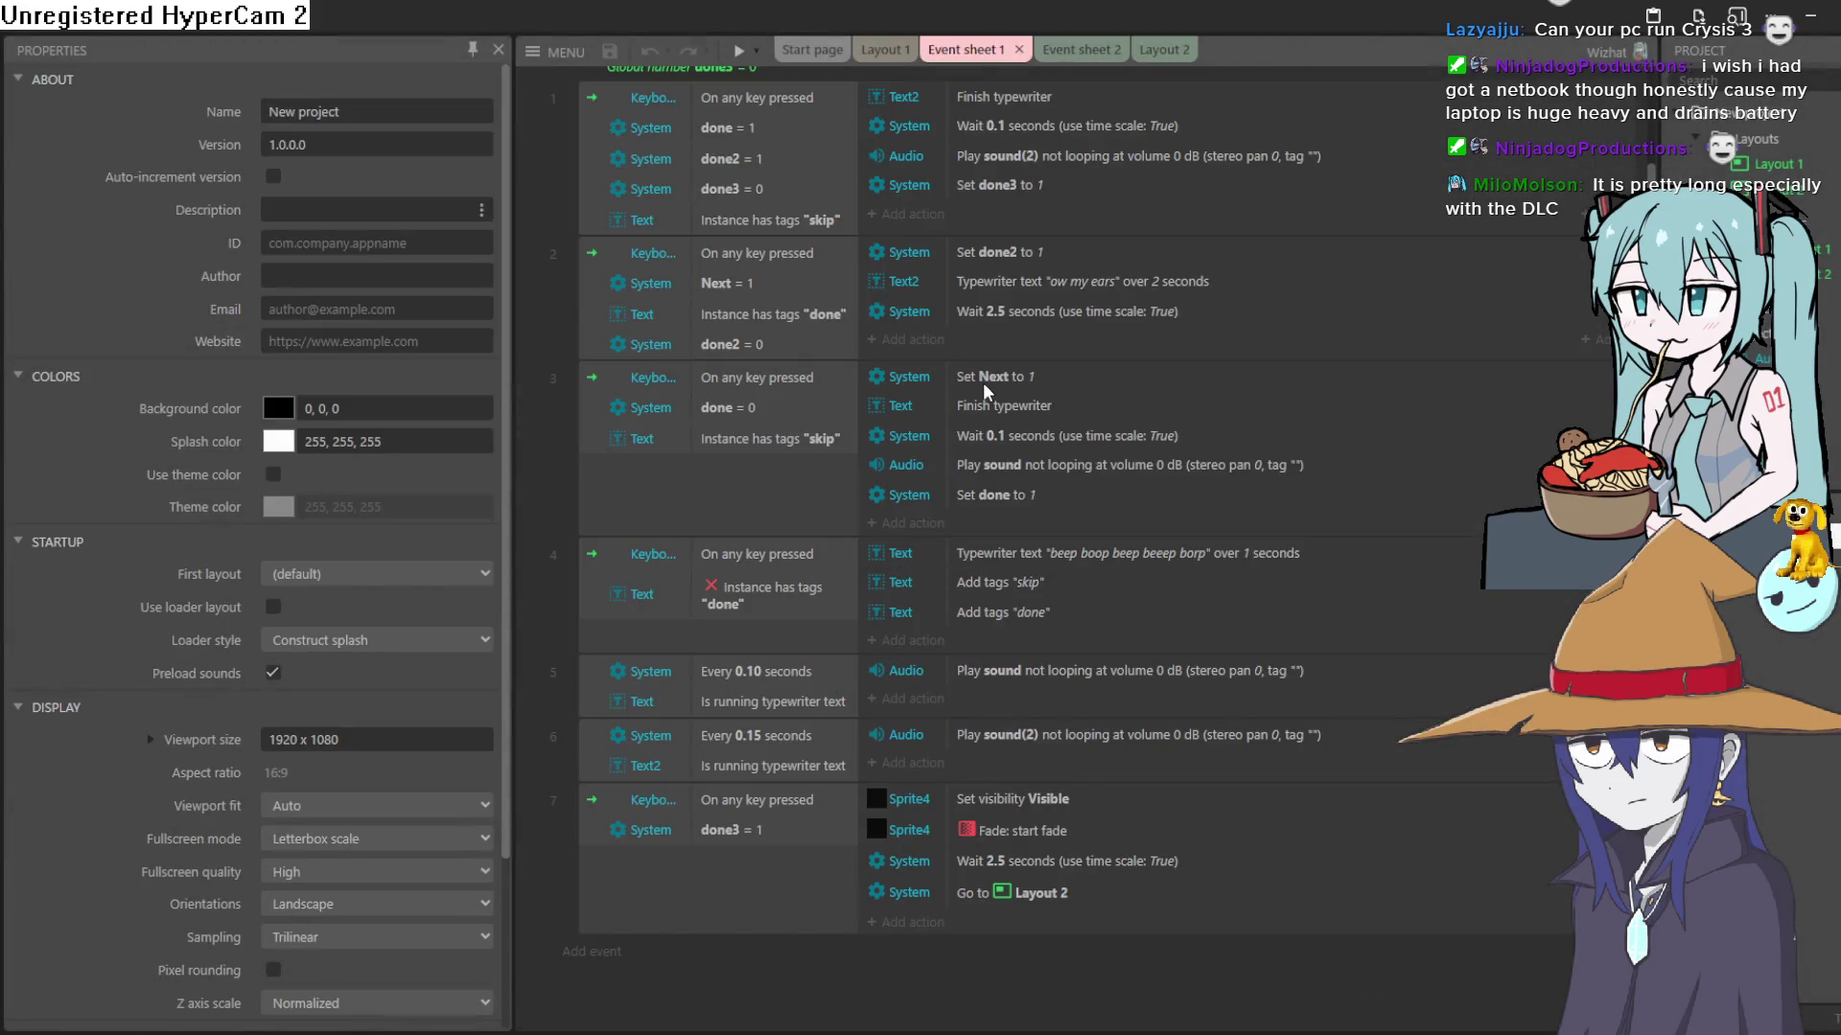
- Inspect event 1's 0.1 second waits and sound(2) playback, then switch to Layout 1
{"action": "scroll", "coordinate": [993, 361], "scroll_direction": "up", "scroll_amount": 2}
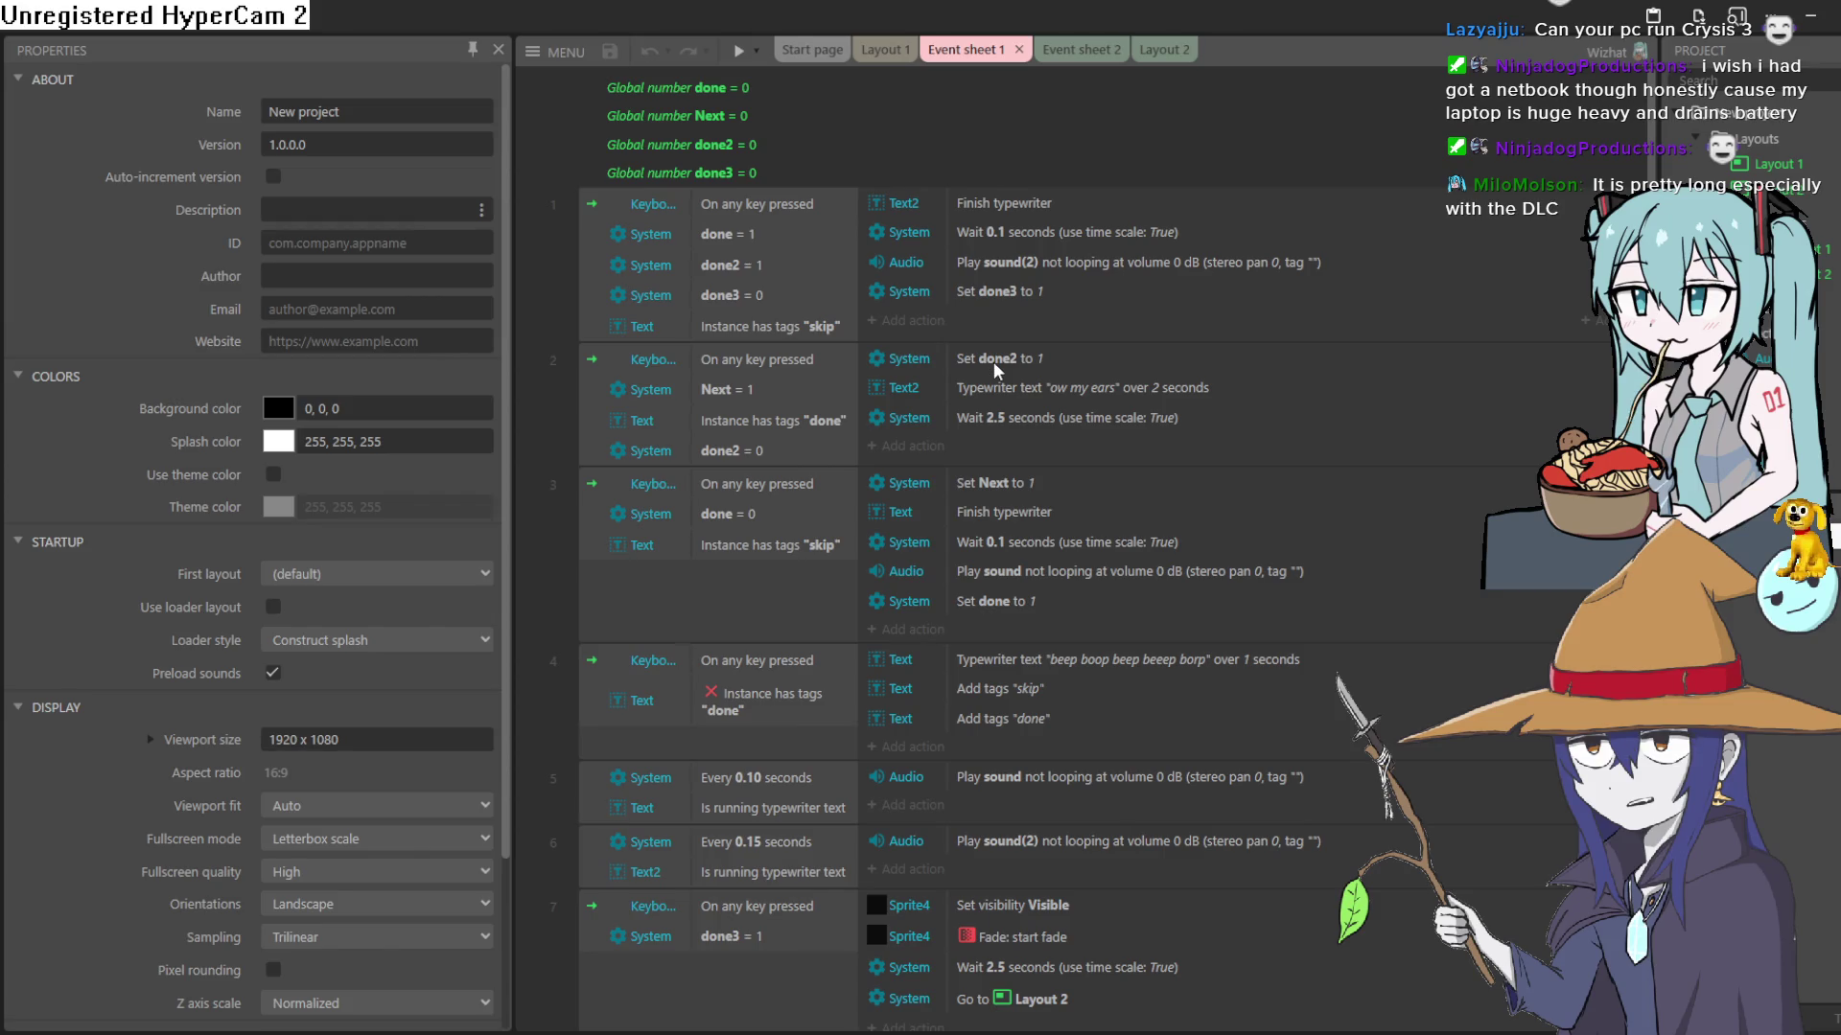
{"action": "left_click", "coordinate": [1030, 200]}
{"action": "left_click", "coordinate": [1027, 233]}
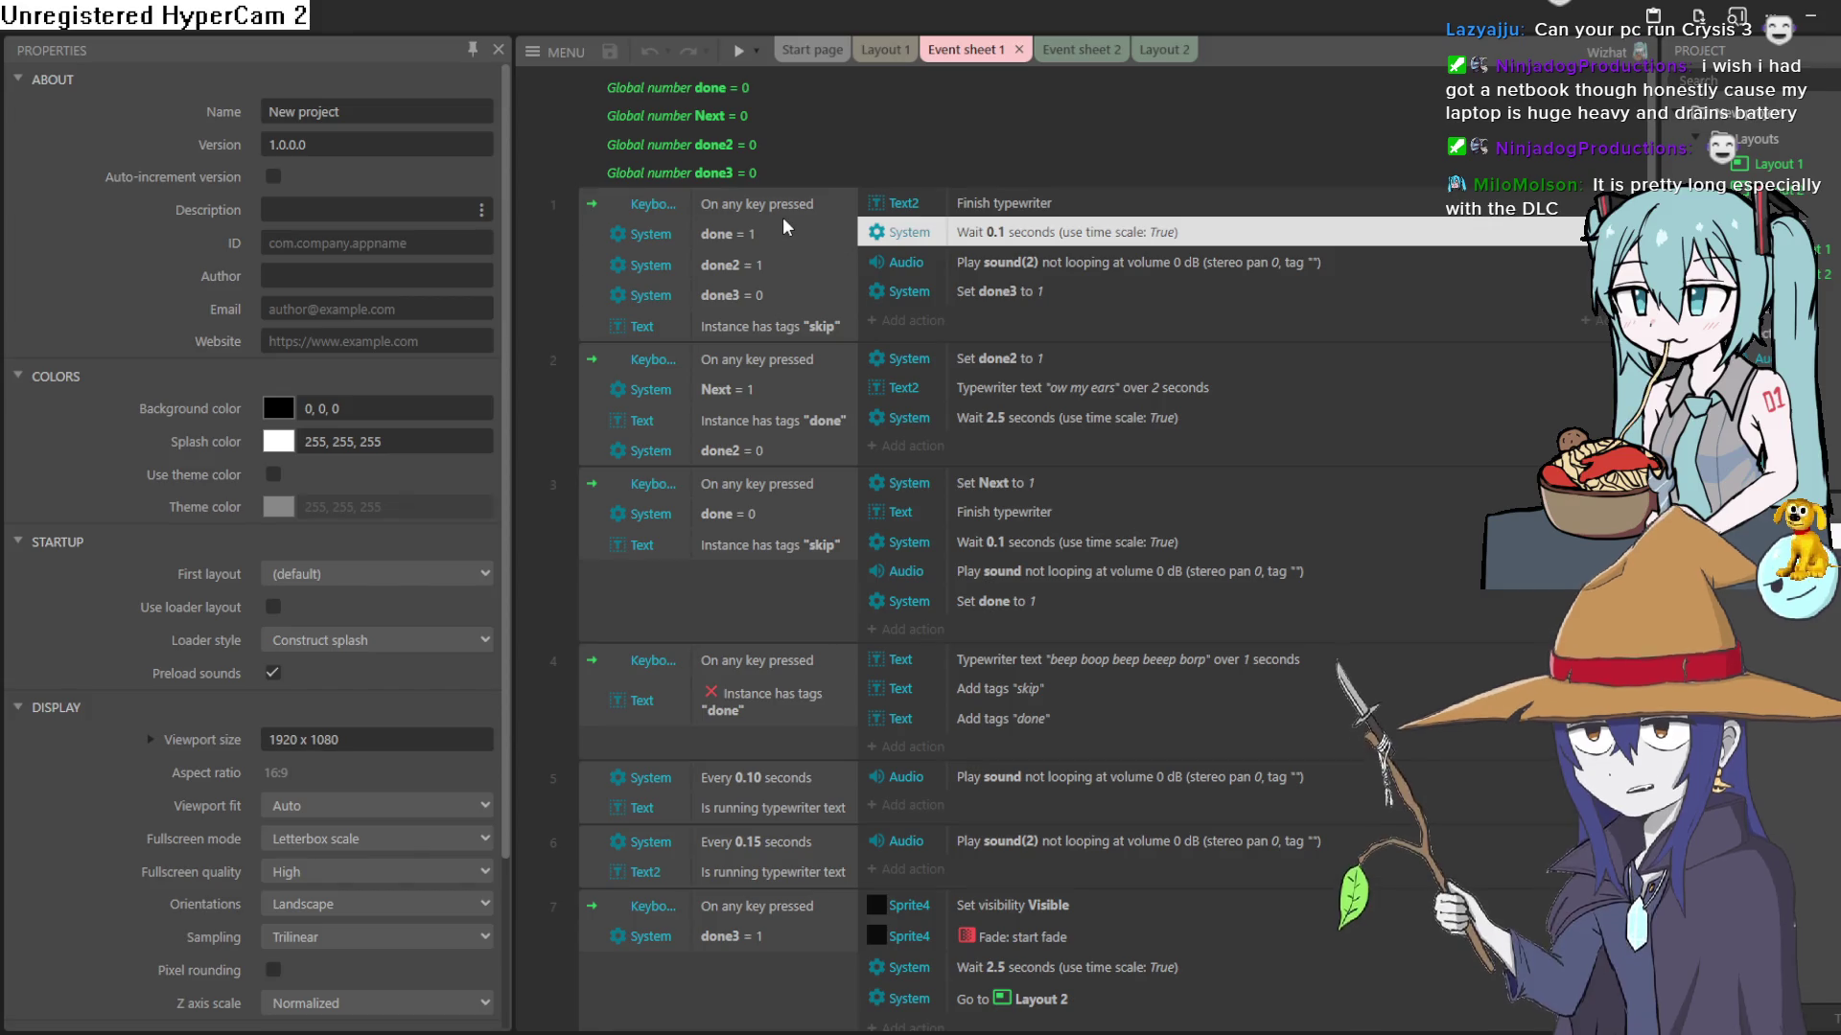
{"action": "left_click", "coordinate": [992, 273]}
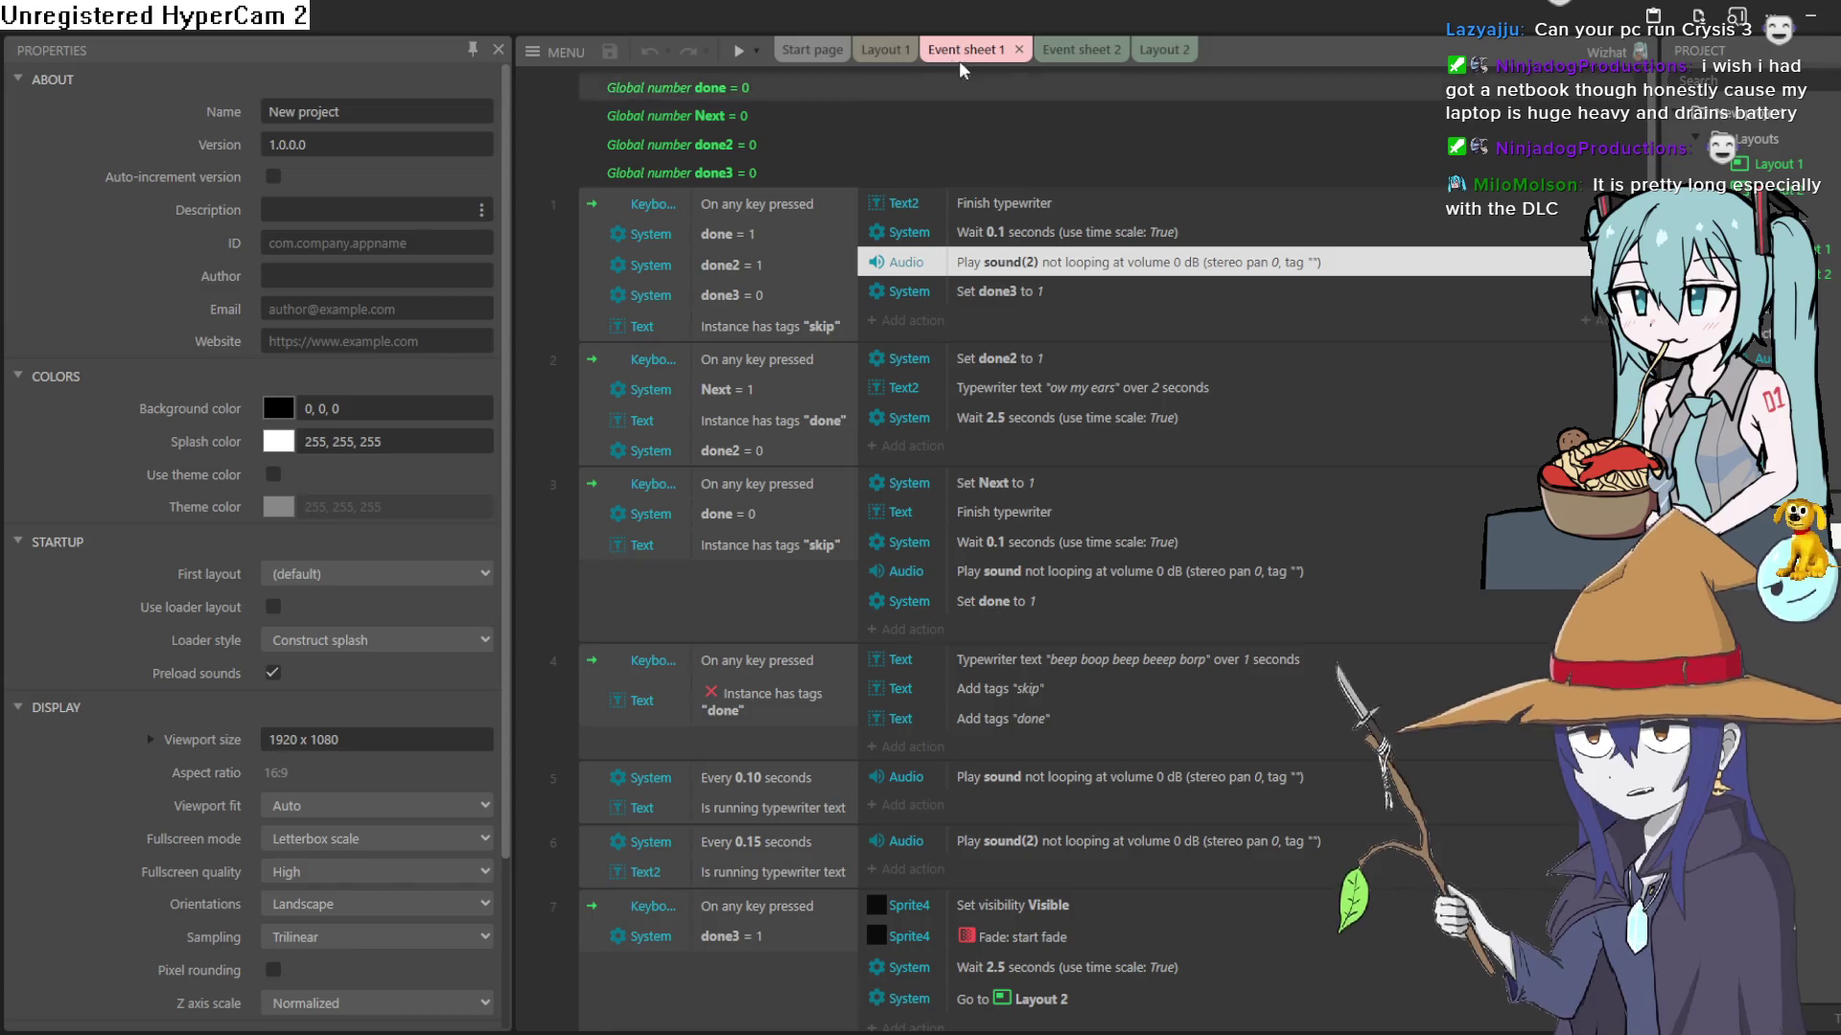
{"action": "left_click", "coordinate": [897, 51]}
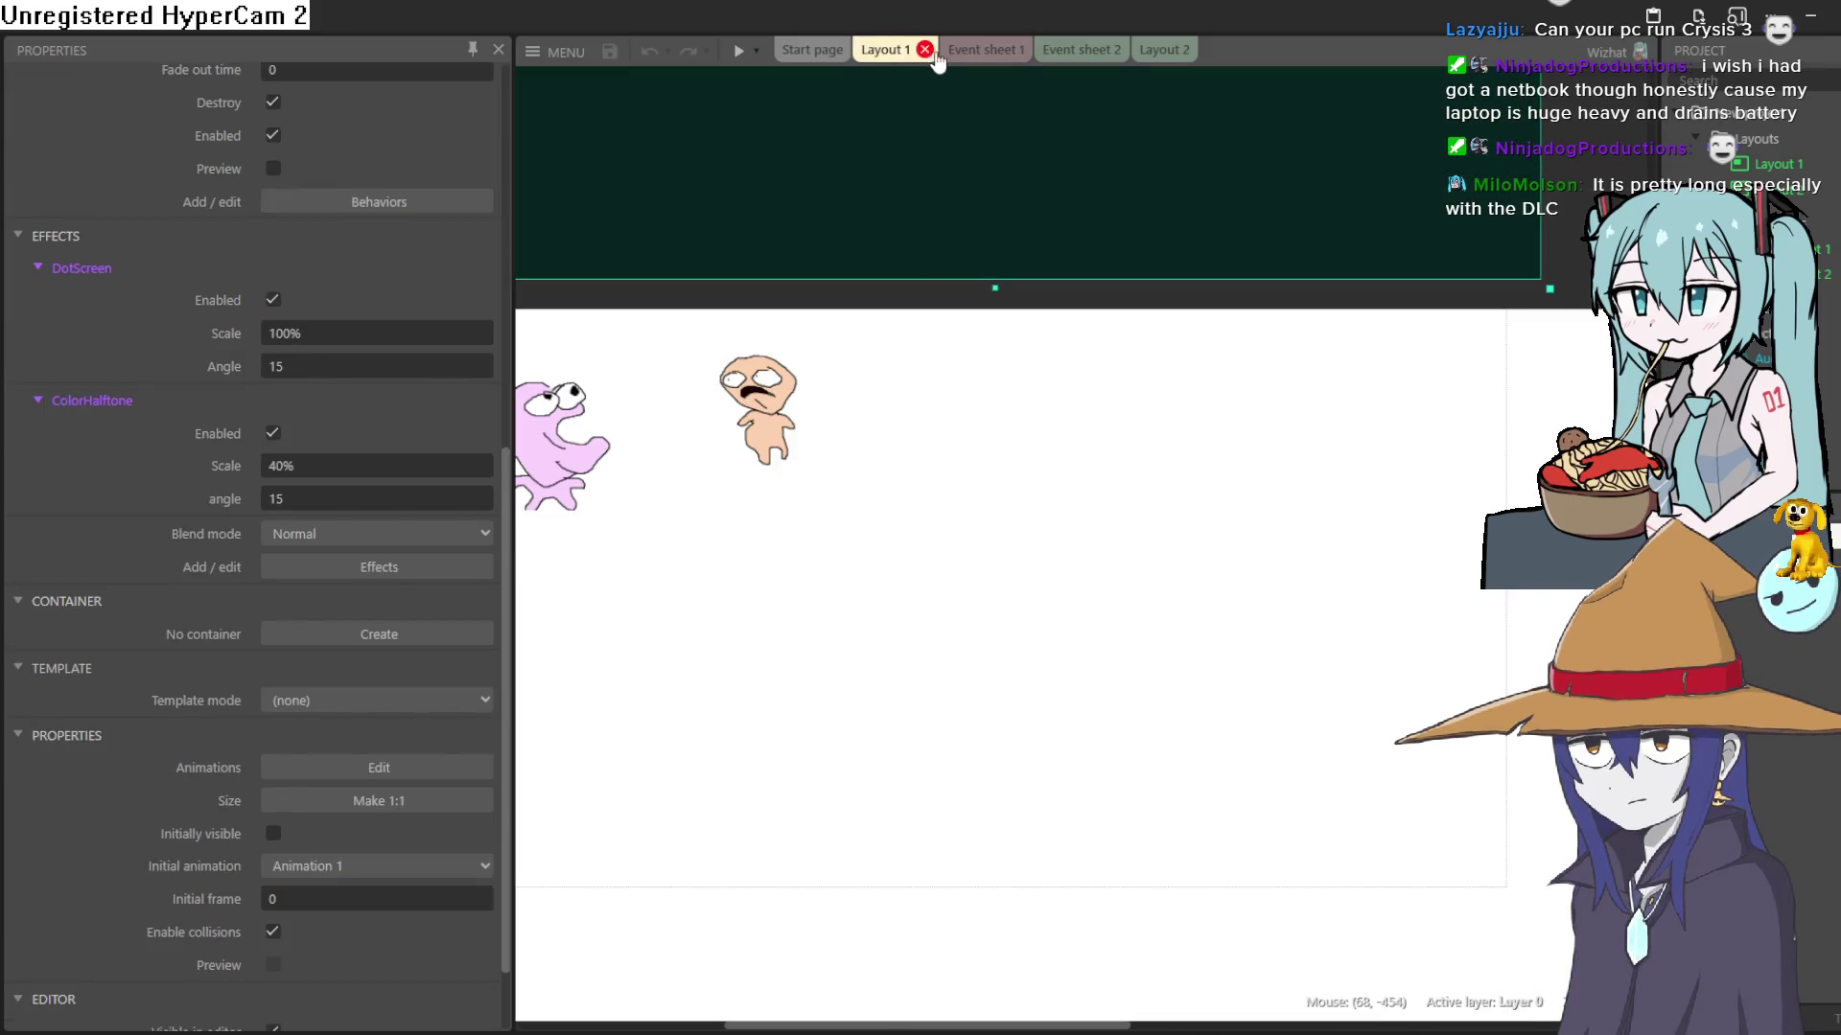
- Pan the Layout 1 canvas, then go through Event sheet 1 to Event sheet 2
{"action": "left_click_drag", "start_coordinate": [786, 406], "coordinate": [1010, 378]}
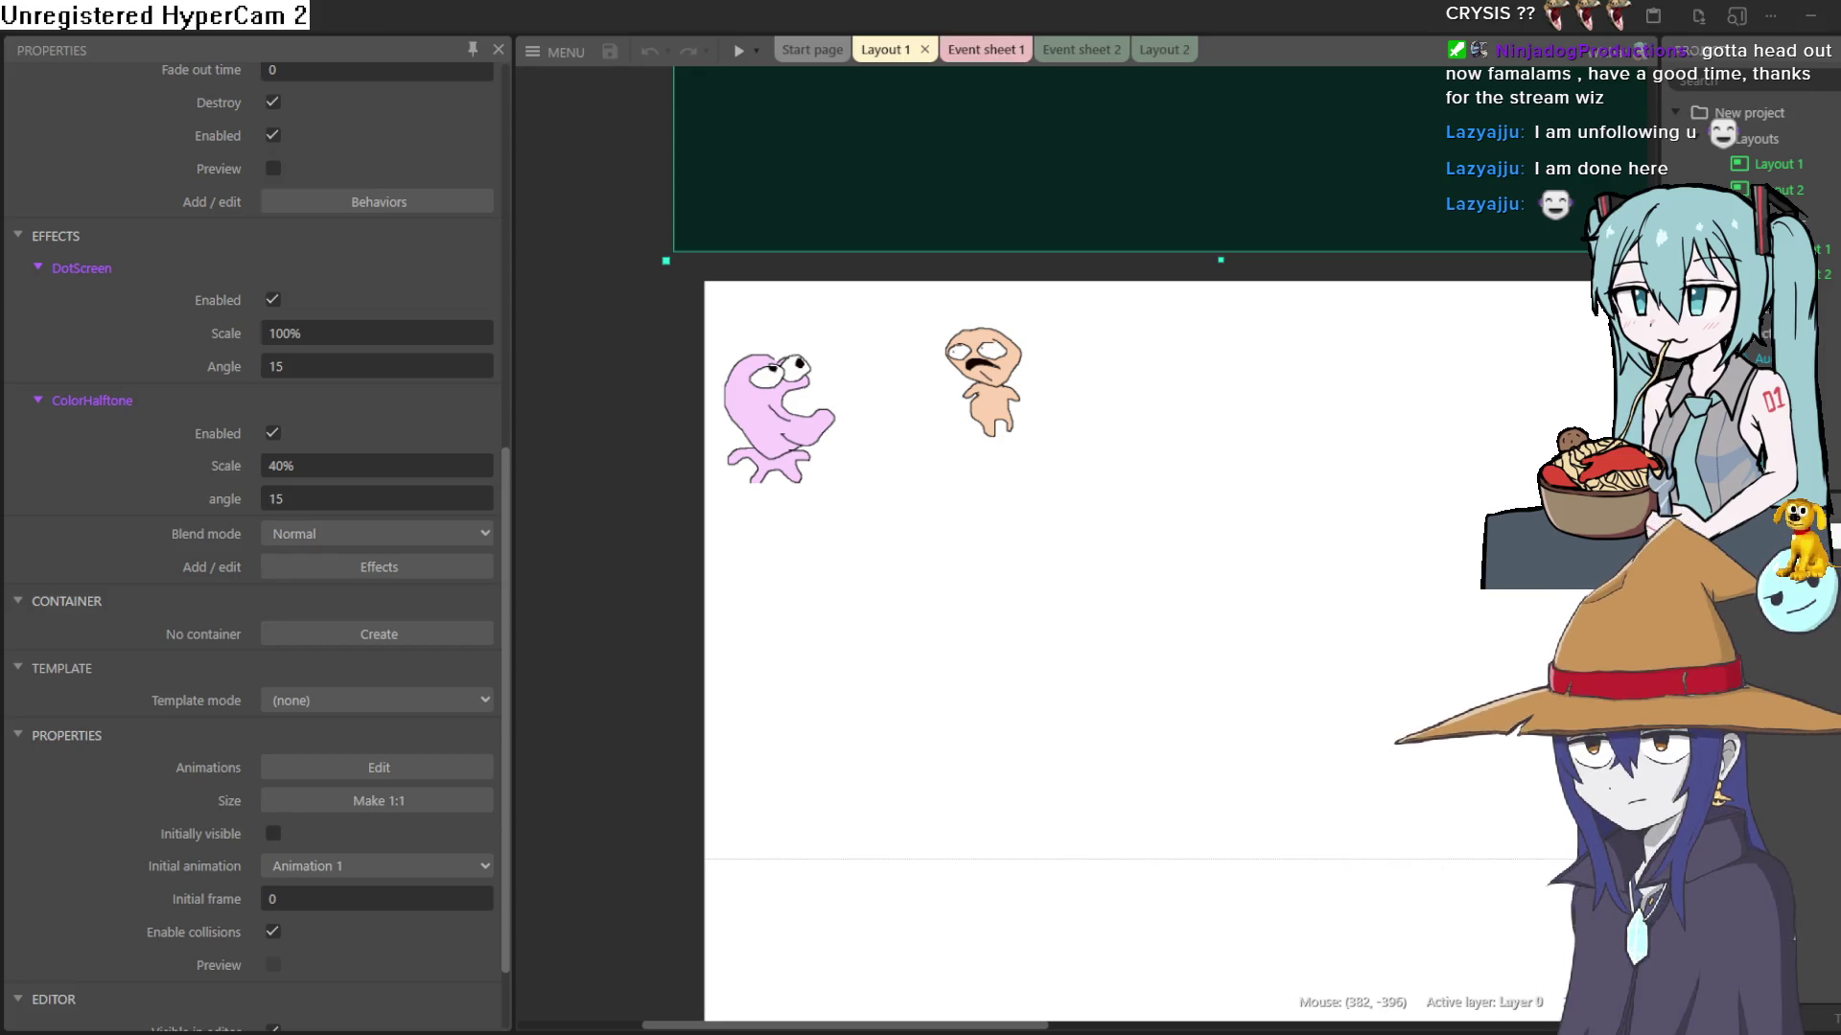
{"action": "left_click", "coordinate": [985, 49]}
{"action": "left_click", "coordinate": [1089, 58]}
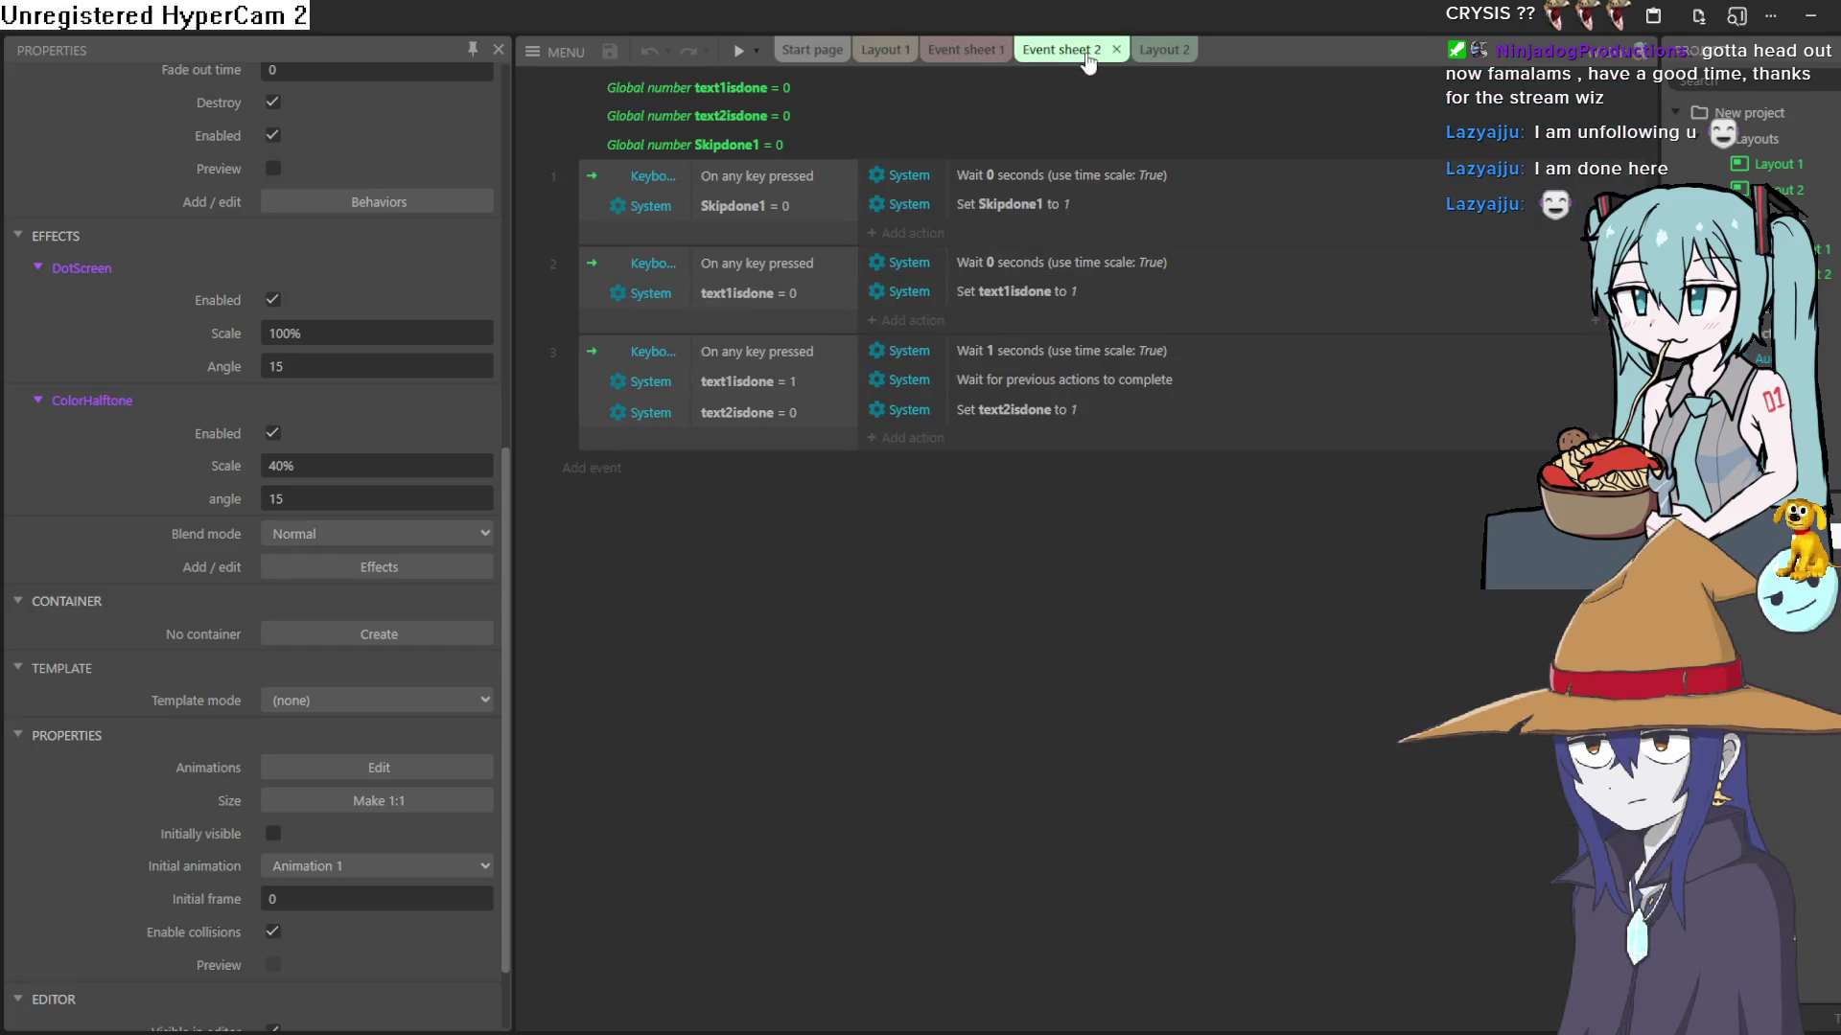
{"action": "left_click", "coordinate": [967, 57]}
{"action": "left_click", "coordinate": [1060, 52]}
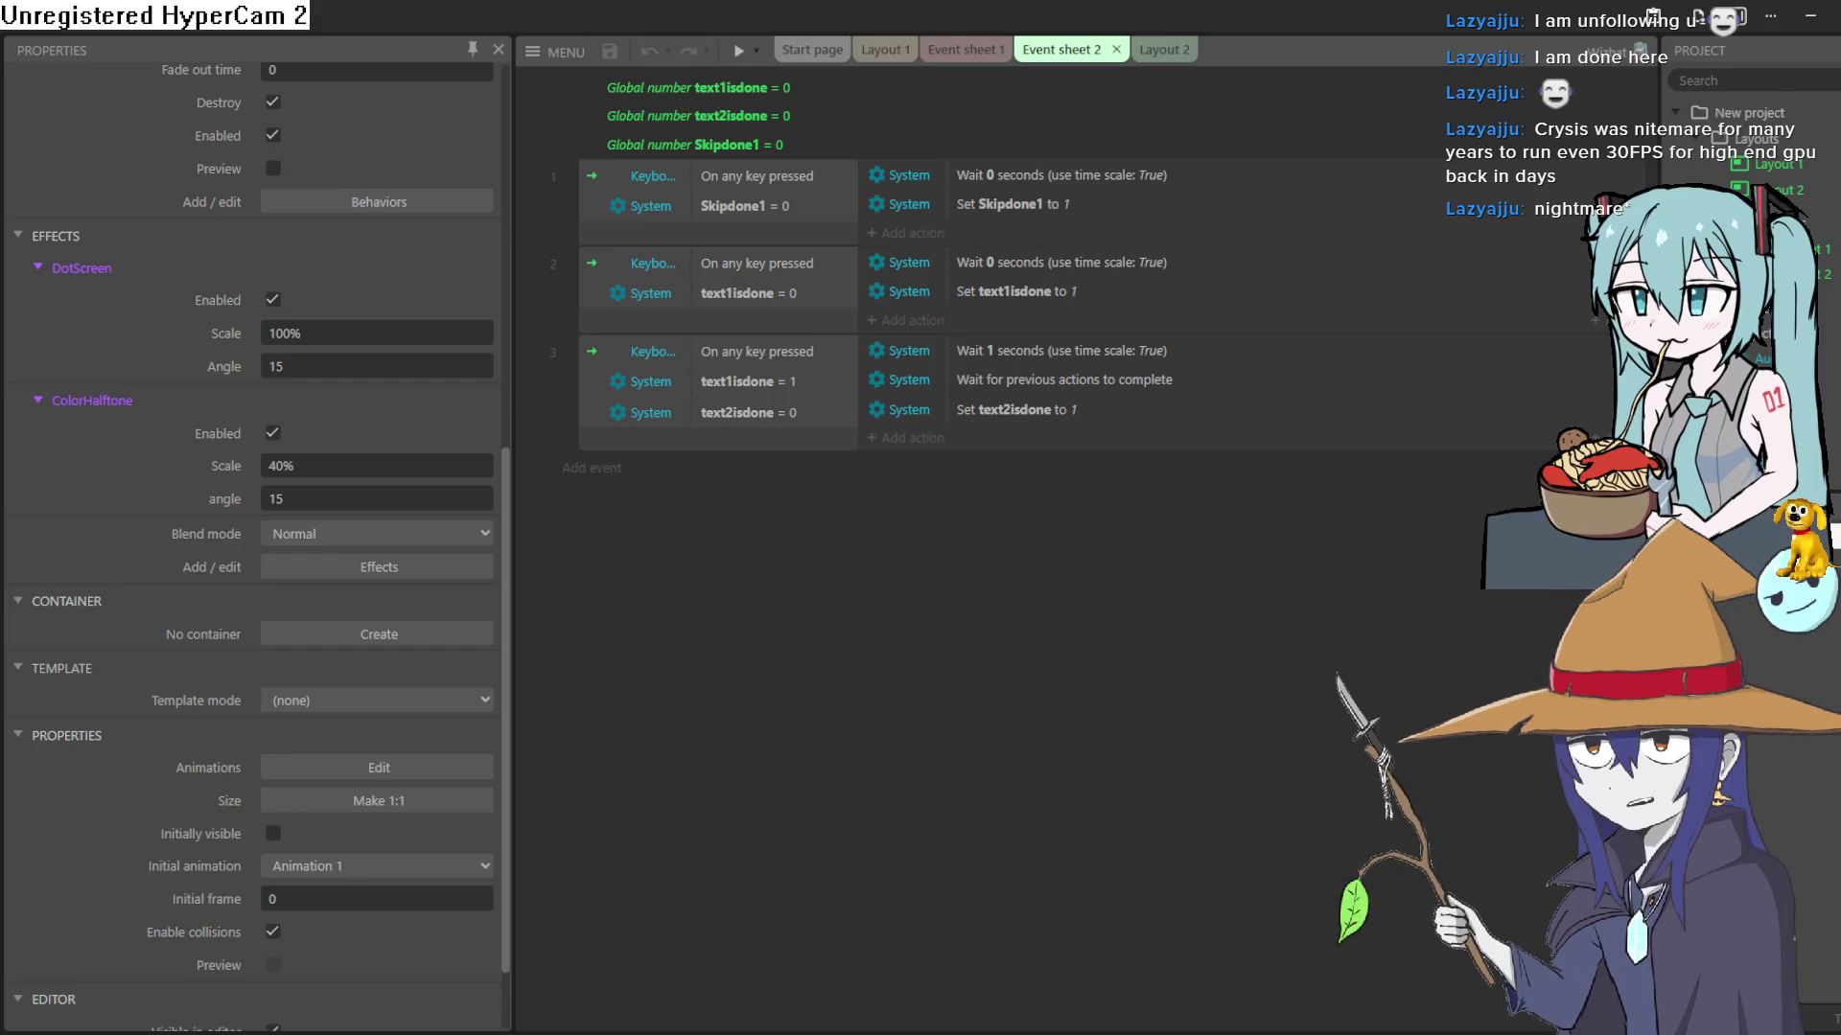
- Inspect Event sheet 2's 0 second waits and the Skipdone1 flag action
{"action": "left_click", "coordinate": [987, 292]}
{"action": "left_click", "coordinate": [988, 261]}
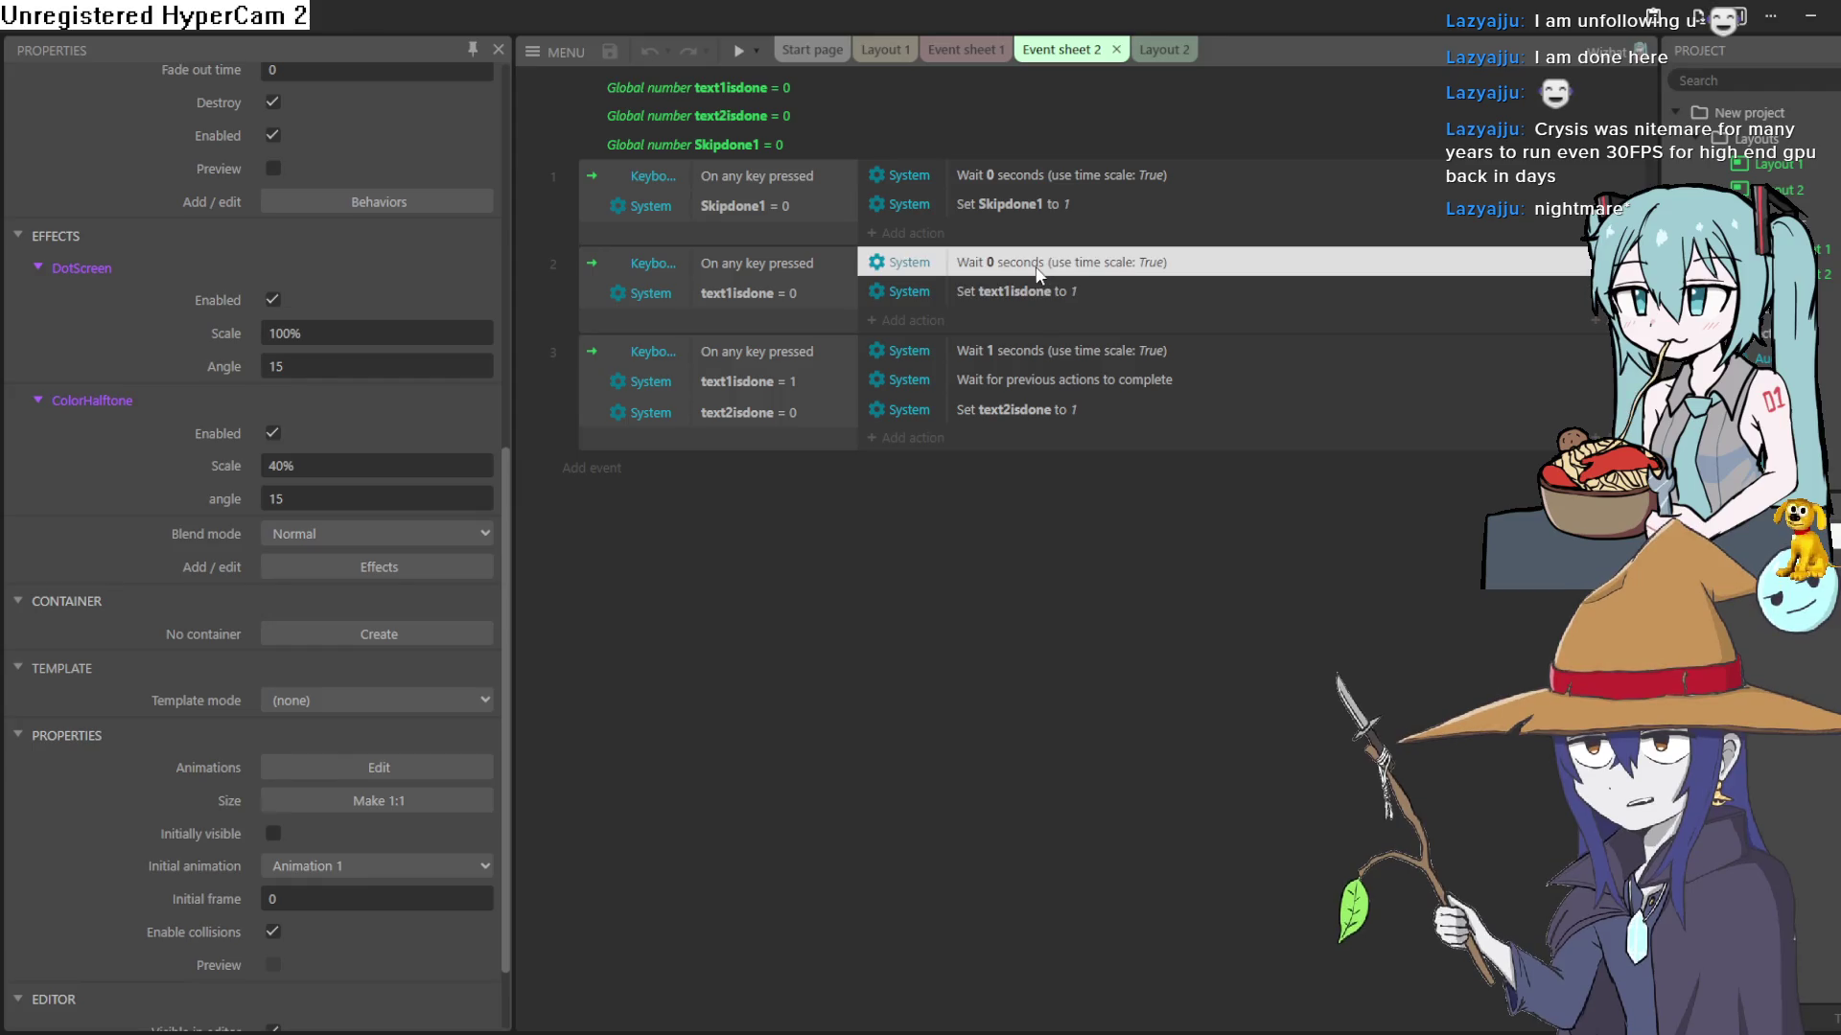
{"action": "left_click", "coordinate": [989, 172]}
{"action": "left_click", "coordinate": [985, 210]}
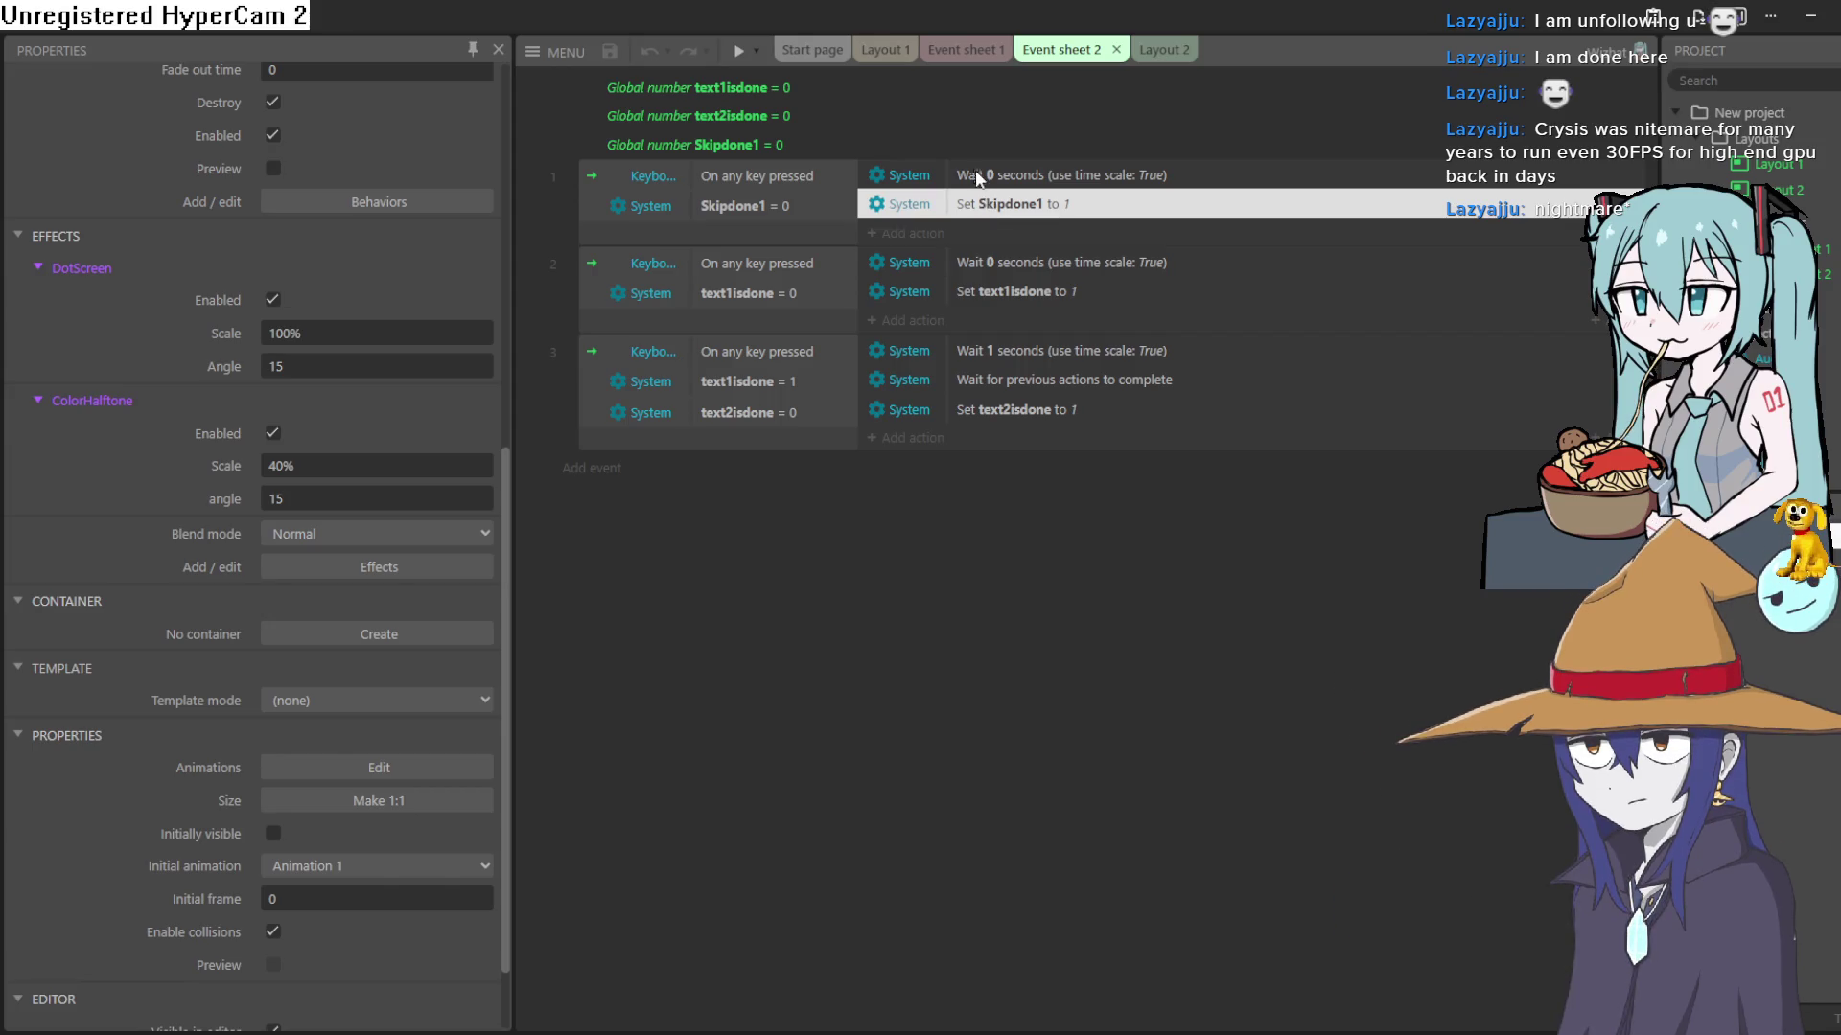
{"action": "left_click", "coordinate": [987, 176]}
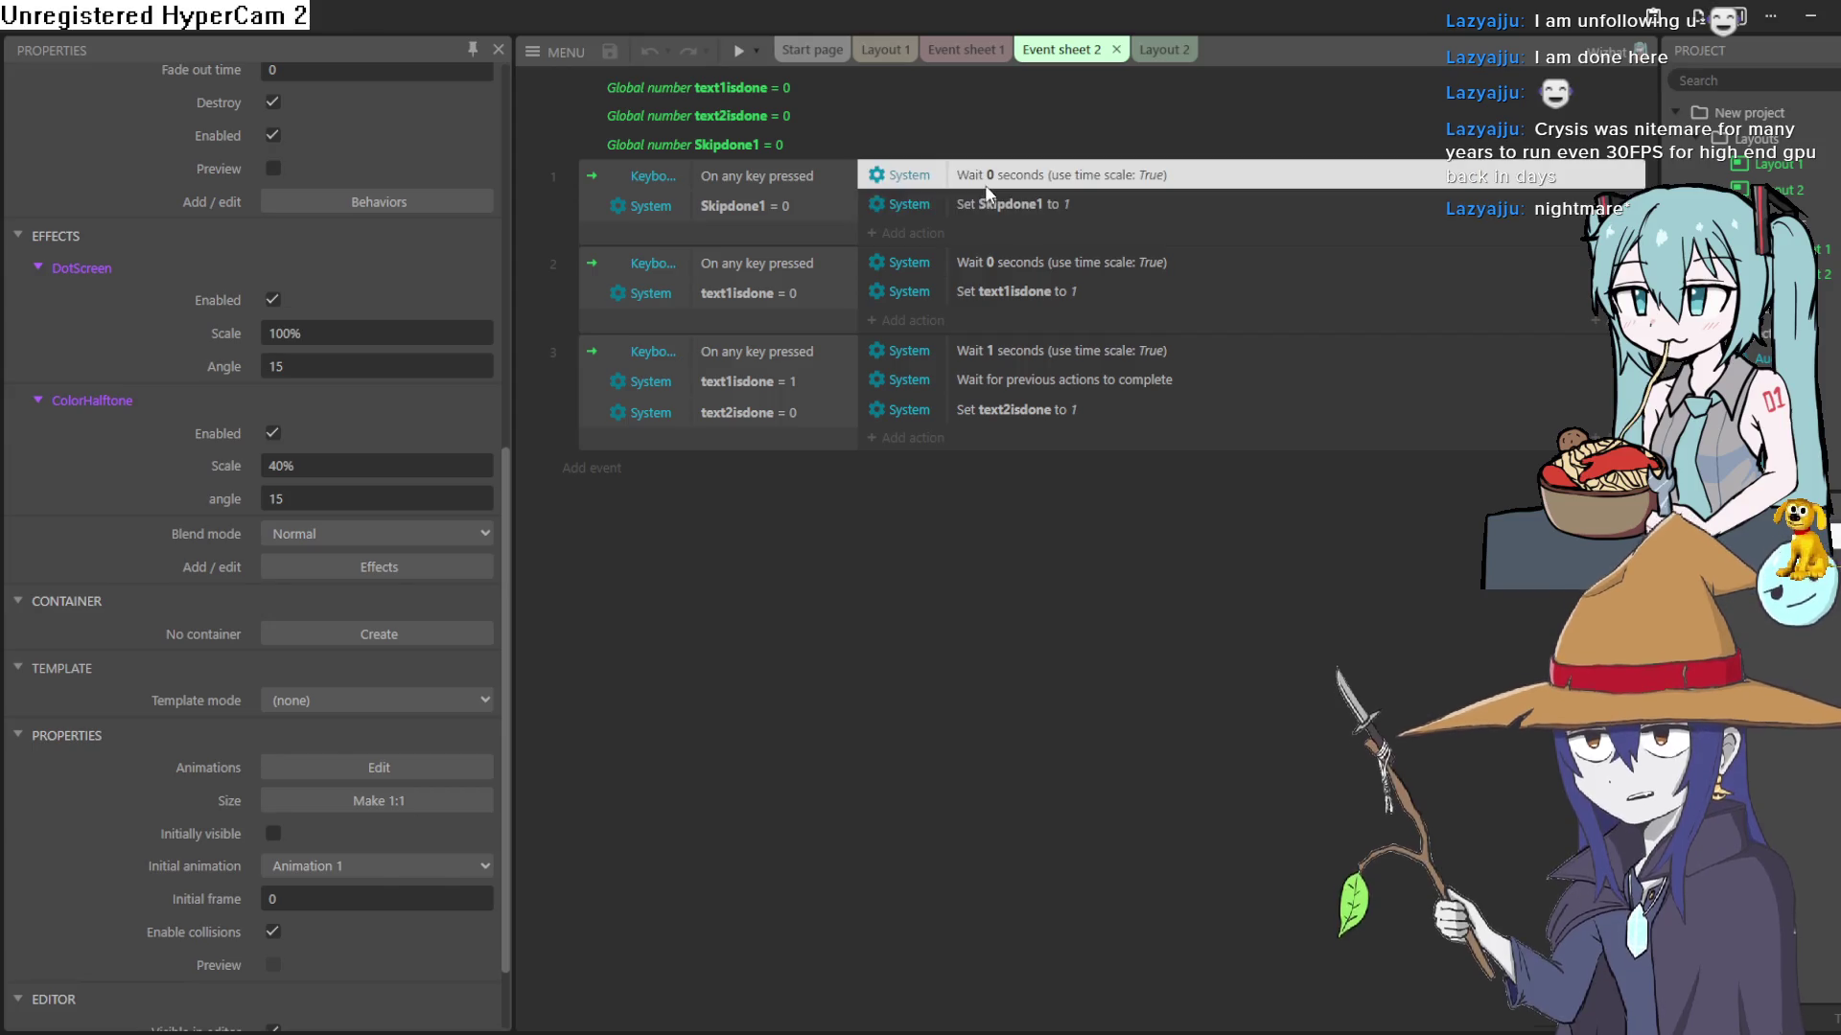
- Back on Event sheet 1, inspect the set done3 to 1 and sound(2) playback actions
{"action": "left_click", "coordinate": [965, 53]}
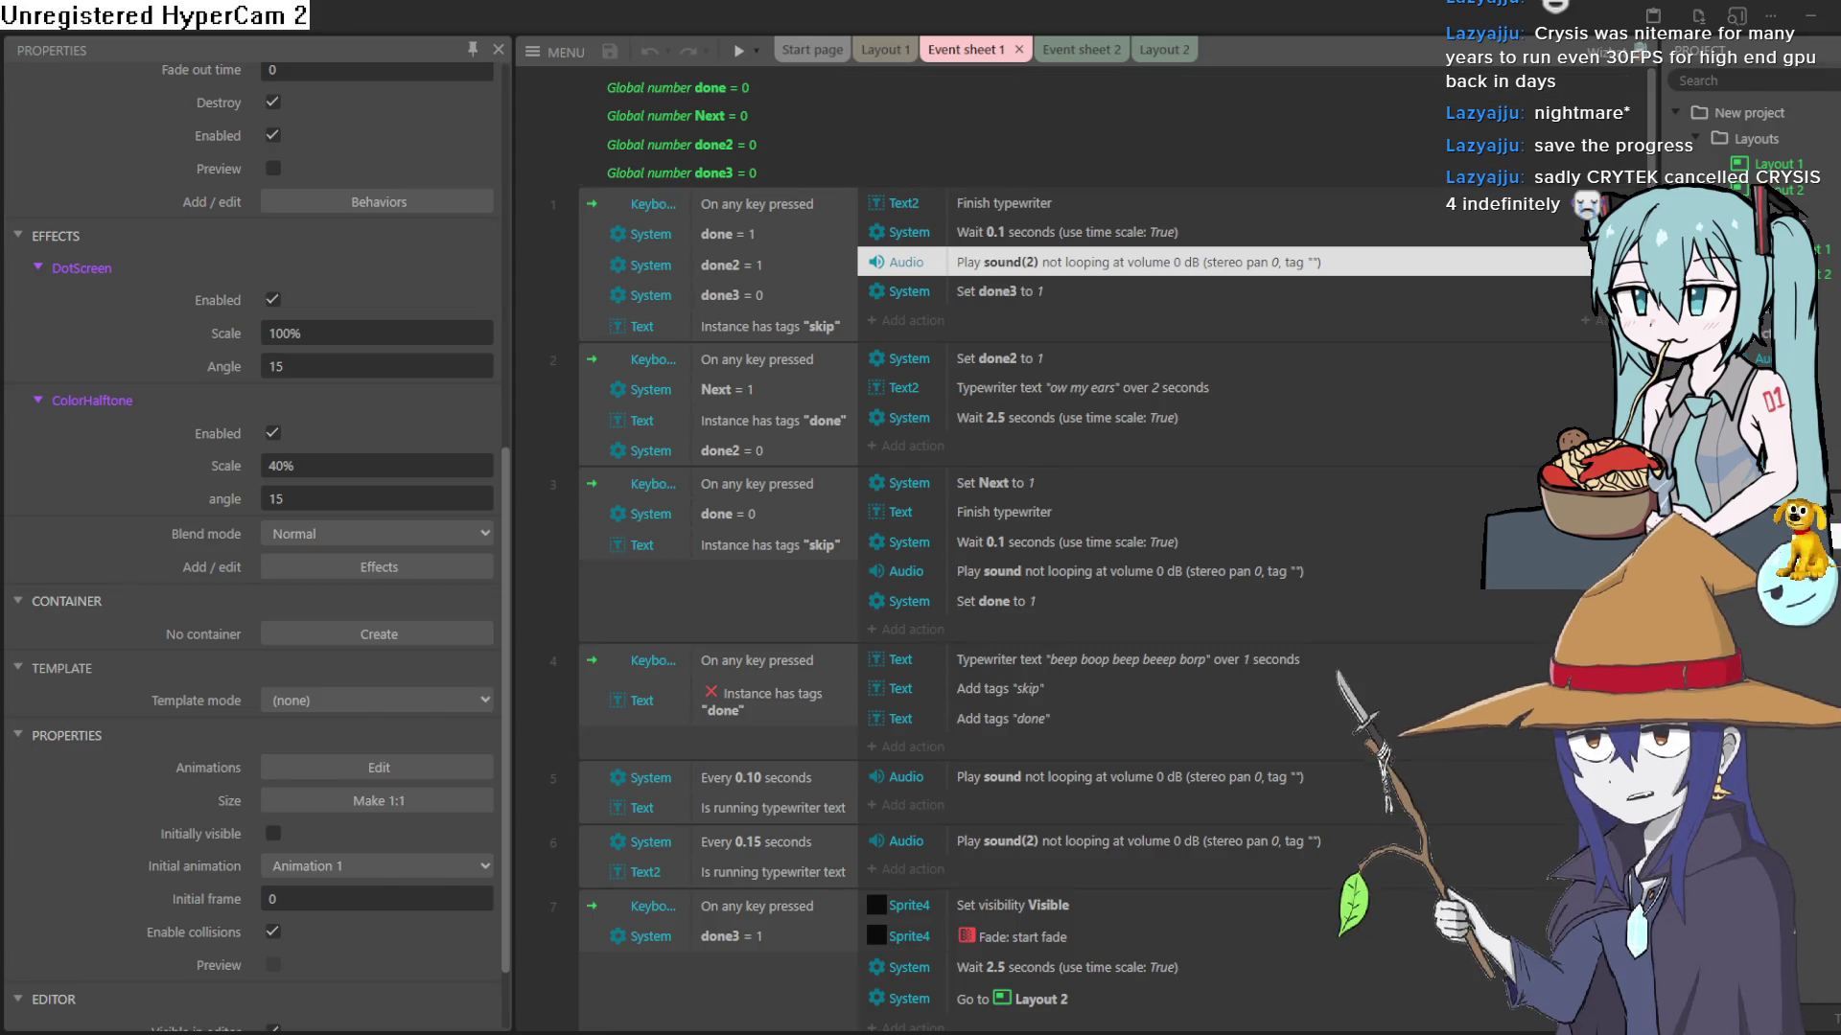
{"action": "left_click", "coordinate": [1003, 299]}
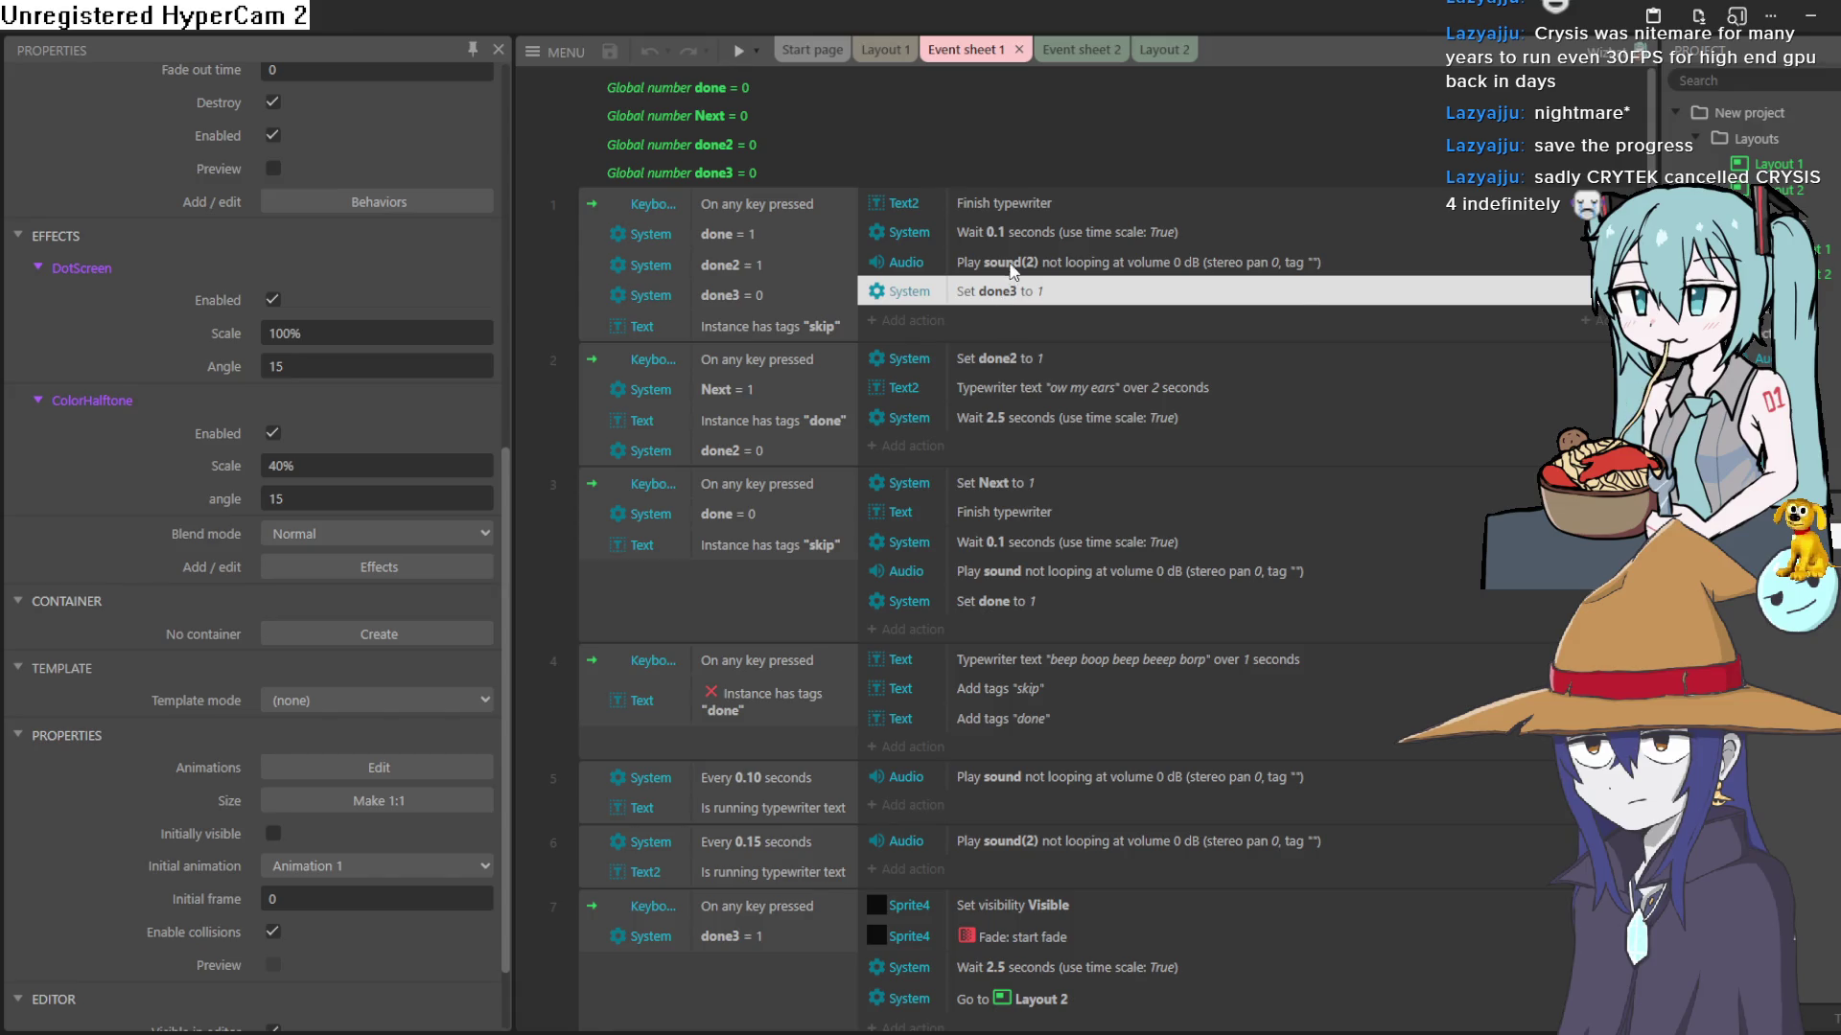
{"action": "left_click", "coordinate": [1010, 268]}
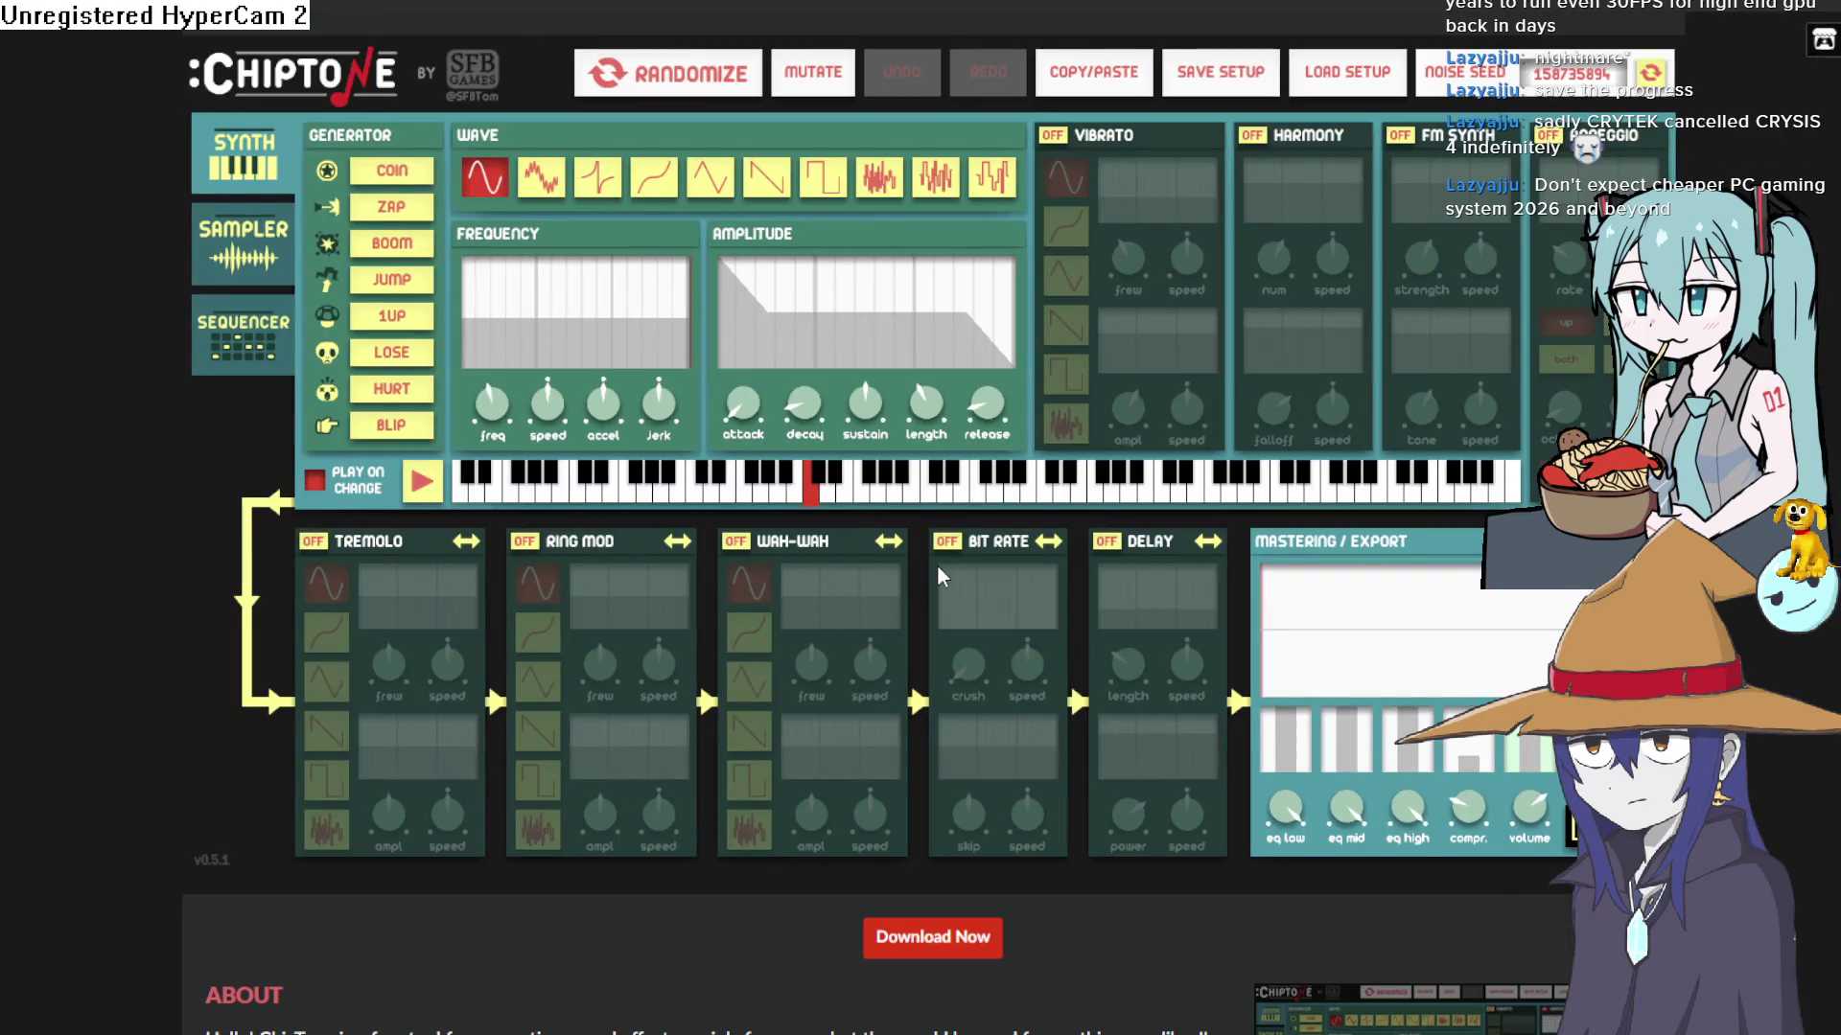
- Generate ChipTone sounds from the random, coin, power-up, blip, hurt and losing presets
{"action": "scroll", "coordinate": [939, 556], "scroll_direction": "down", "scroll_amount": 3}
{"action": "scroll", "coordinate": [959, 561], "scroll_direction": "up", "scroll_amount": 3}
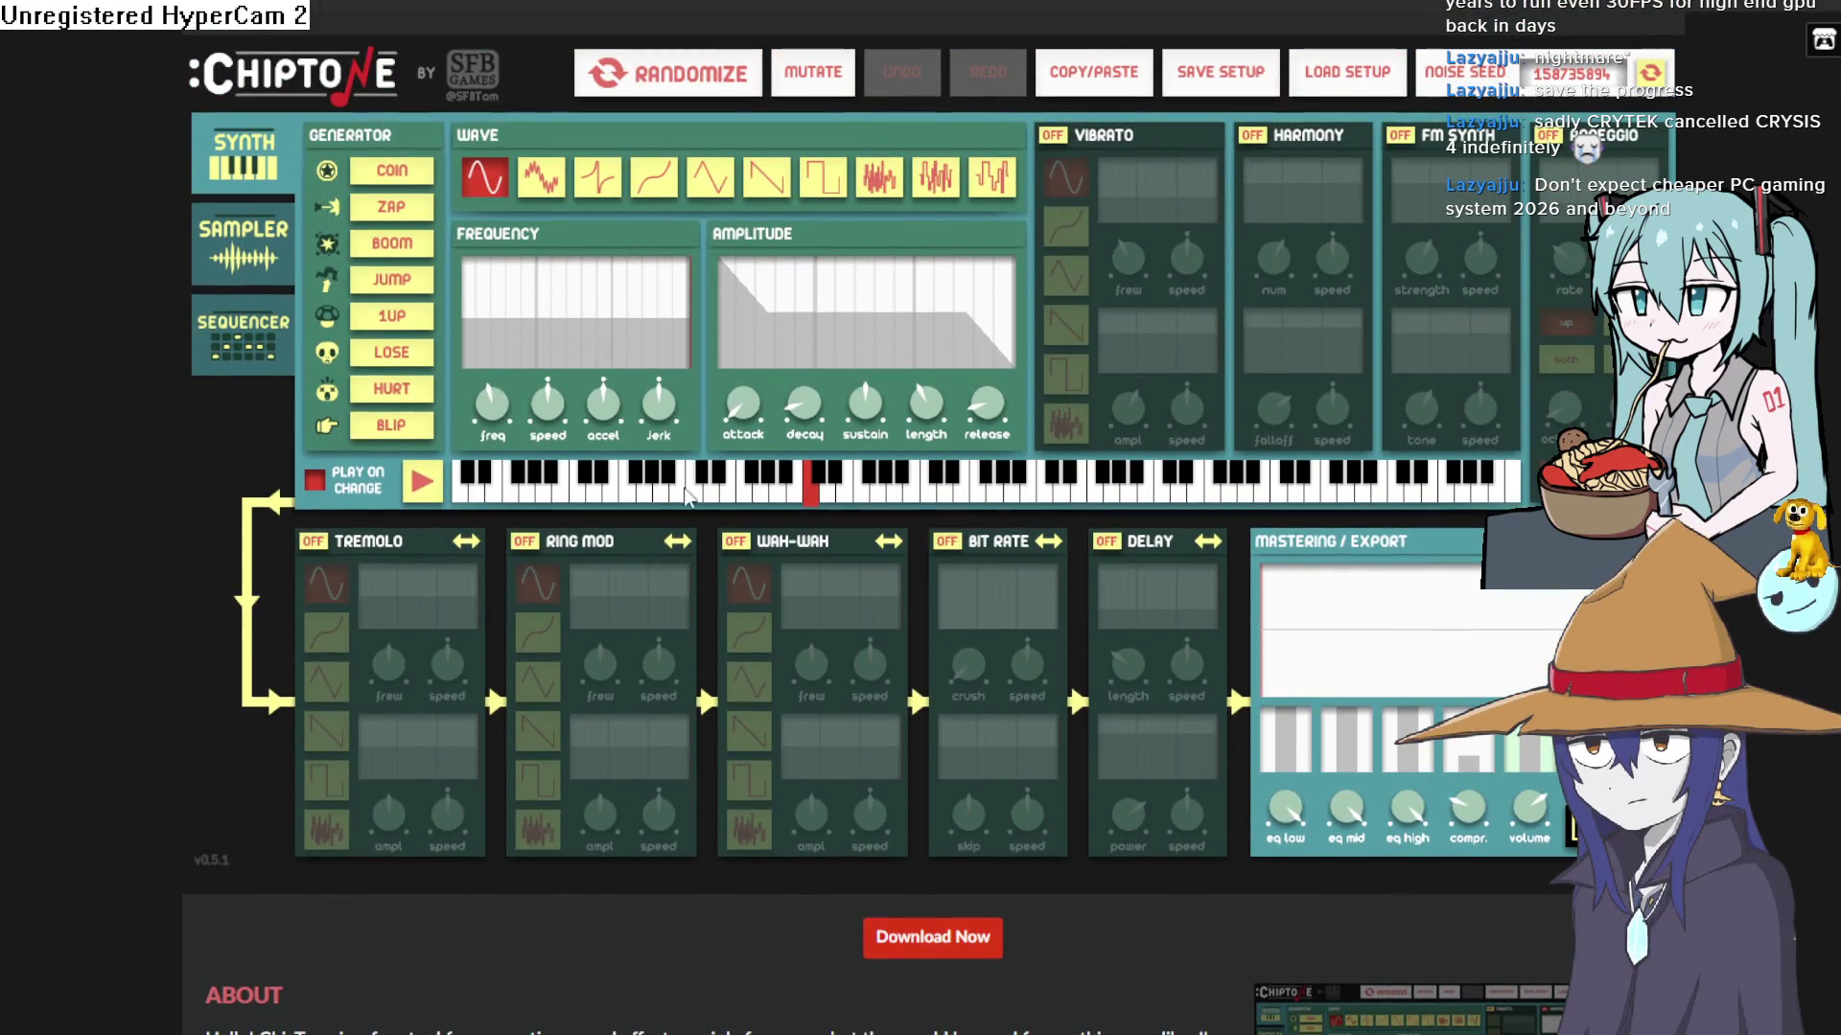
{"action": "mouse_move", "coordinate": [658, 372]}
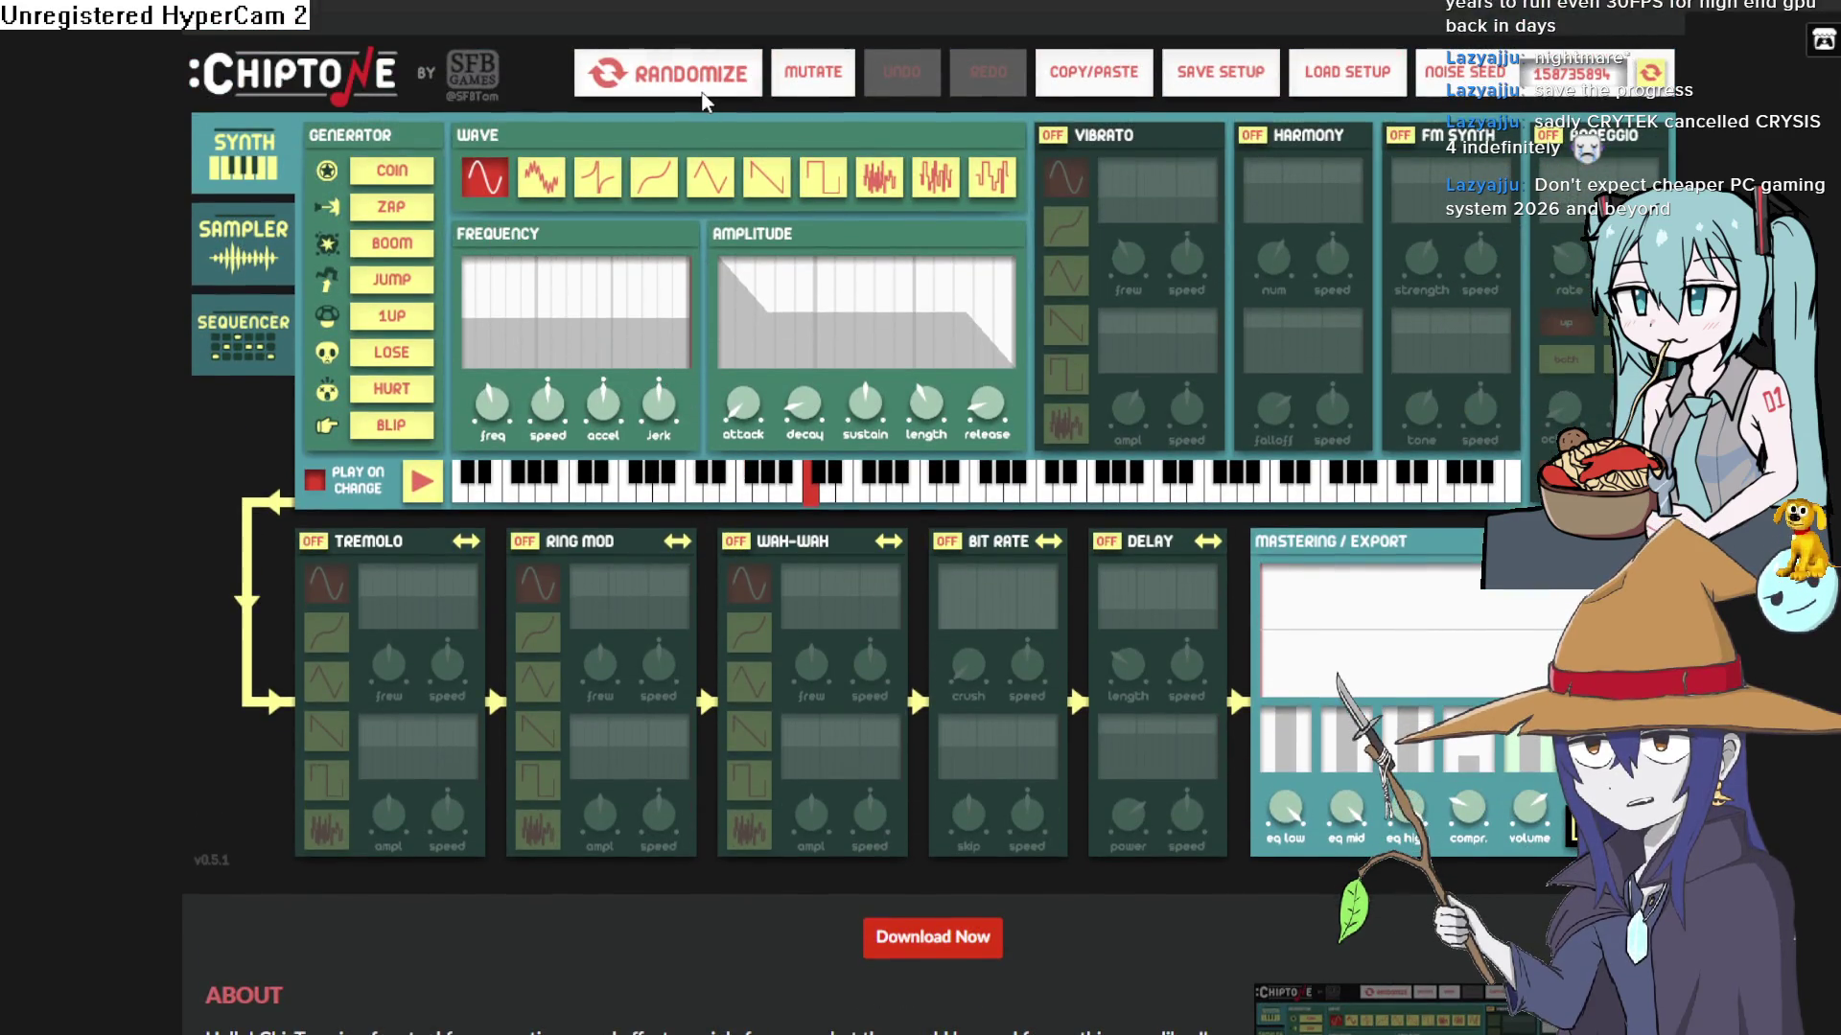
{"action": "left_click", "coordinate": [685, 87]}
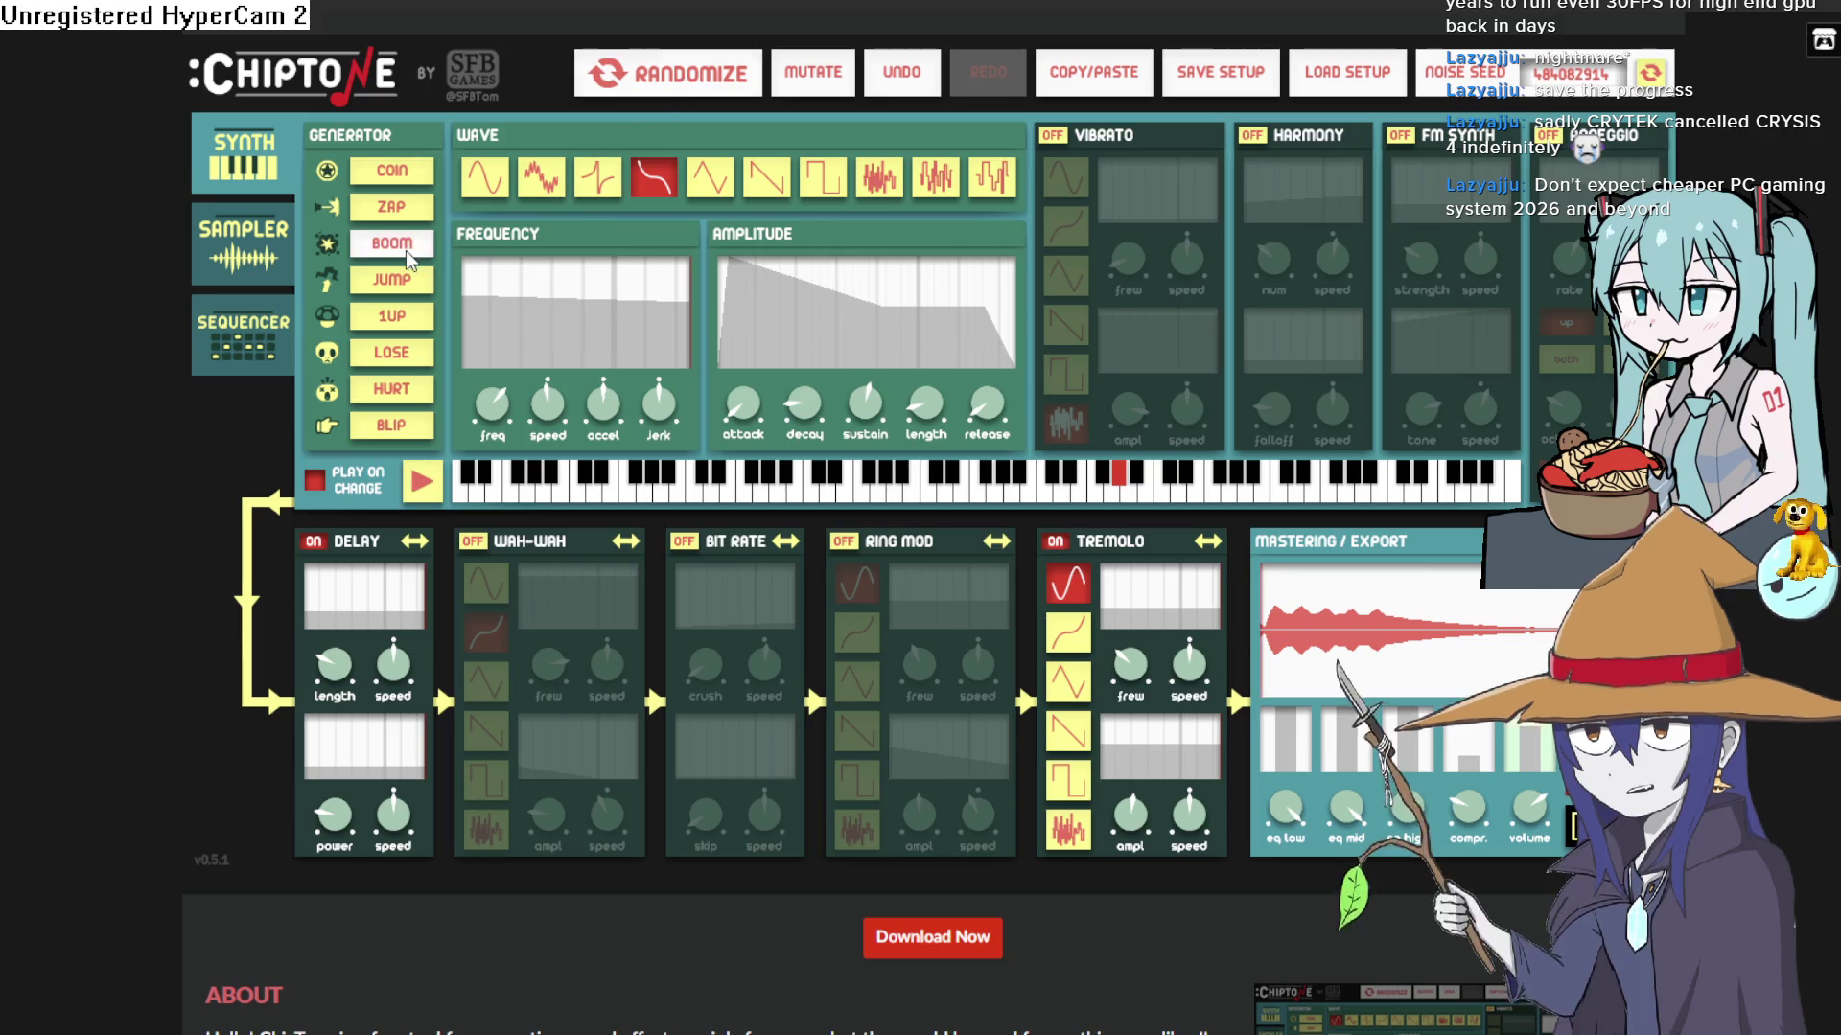
{"action": "left_click", "coordinate": [385, 186]}
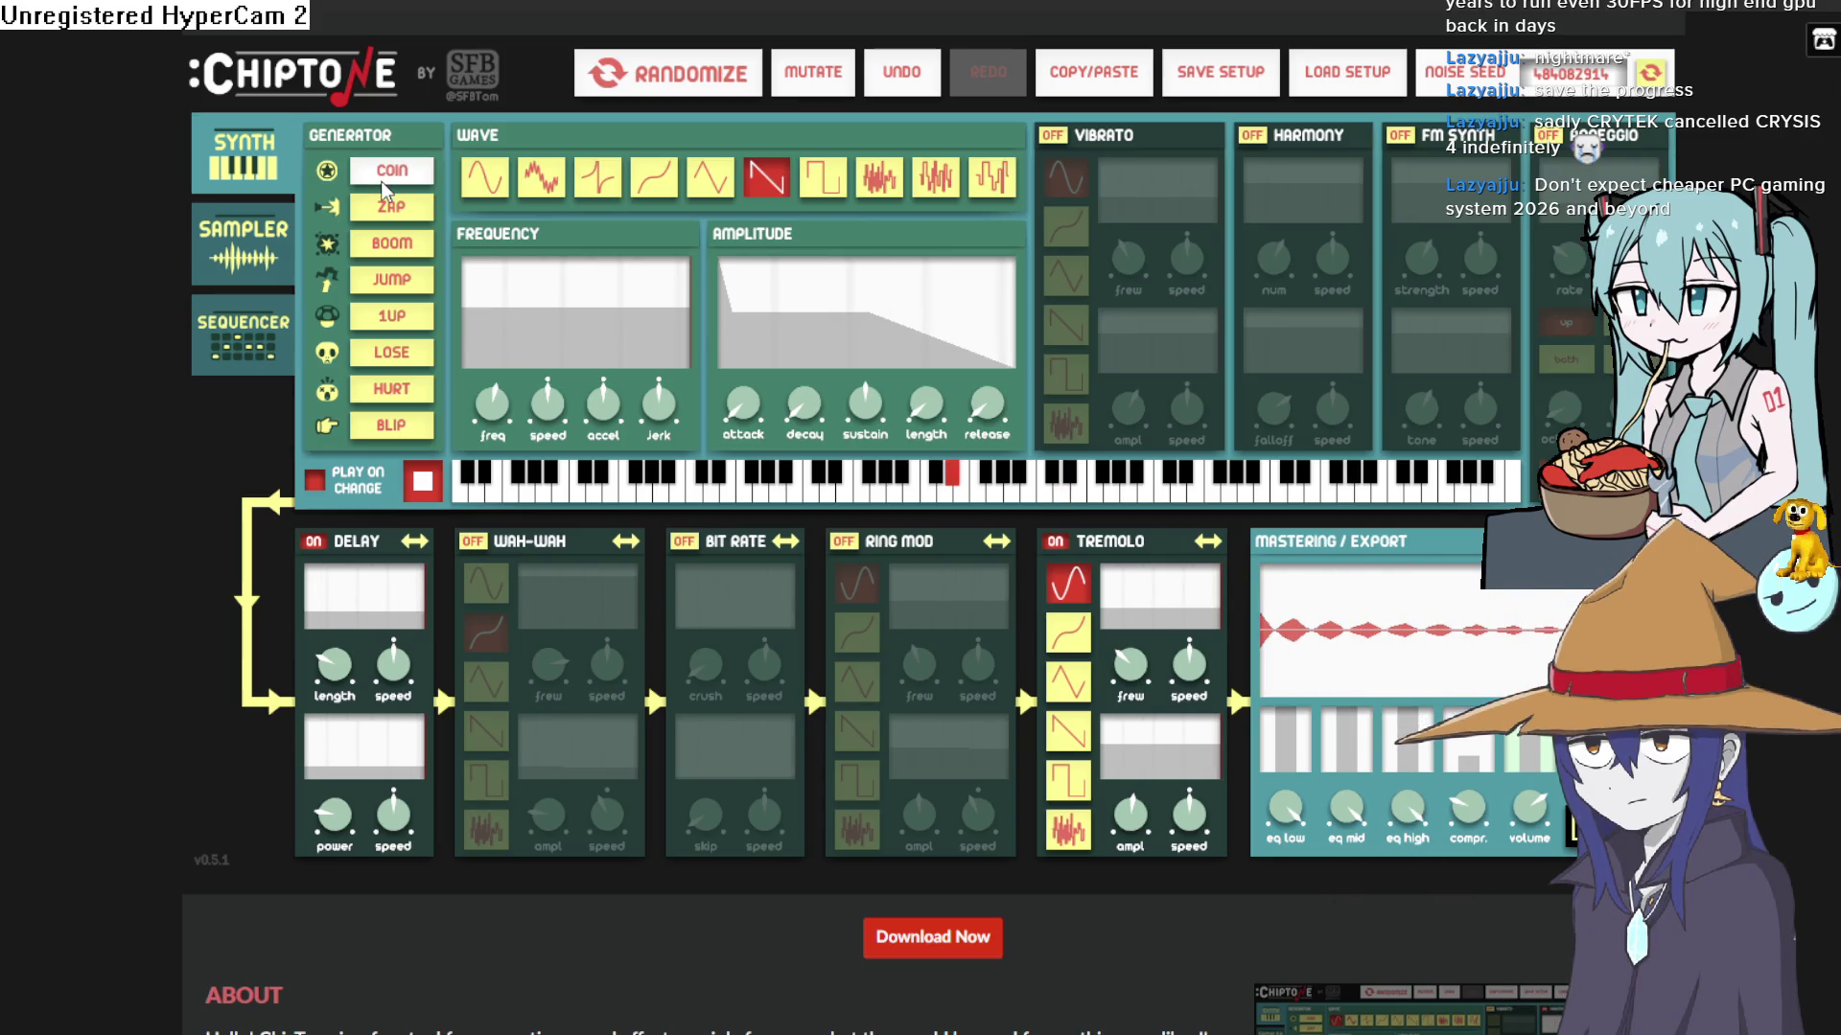
{"action": "left_click", "coordinate": [388, 209]}
{"action": "left_click", "coordinate": [388, 211]}
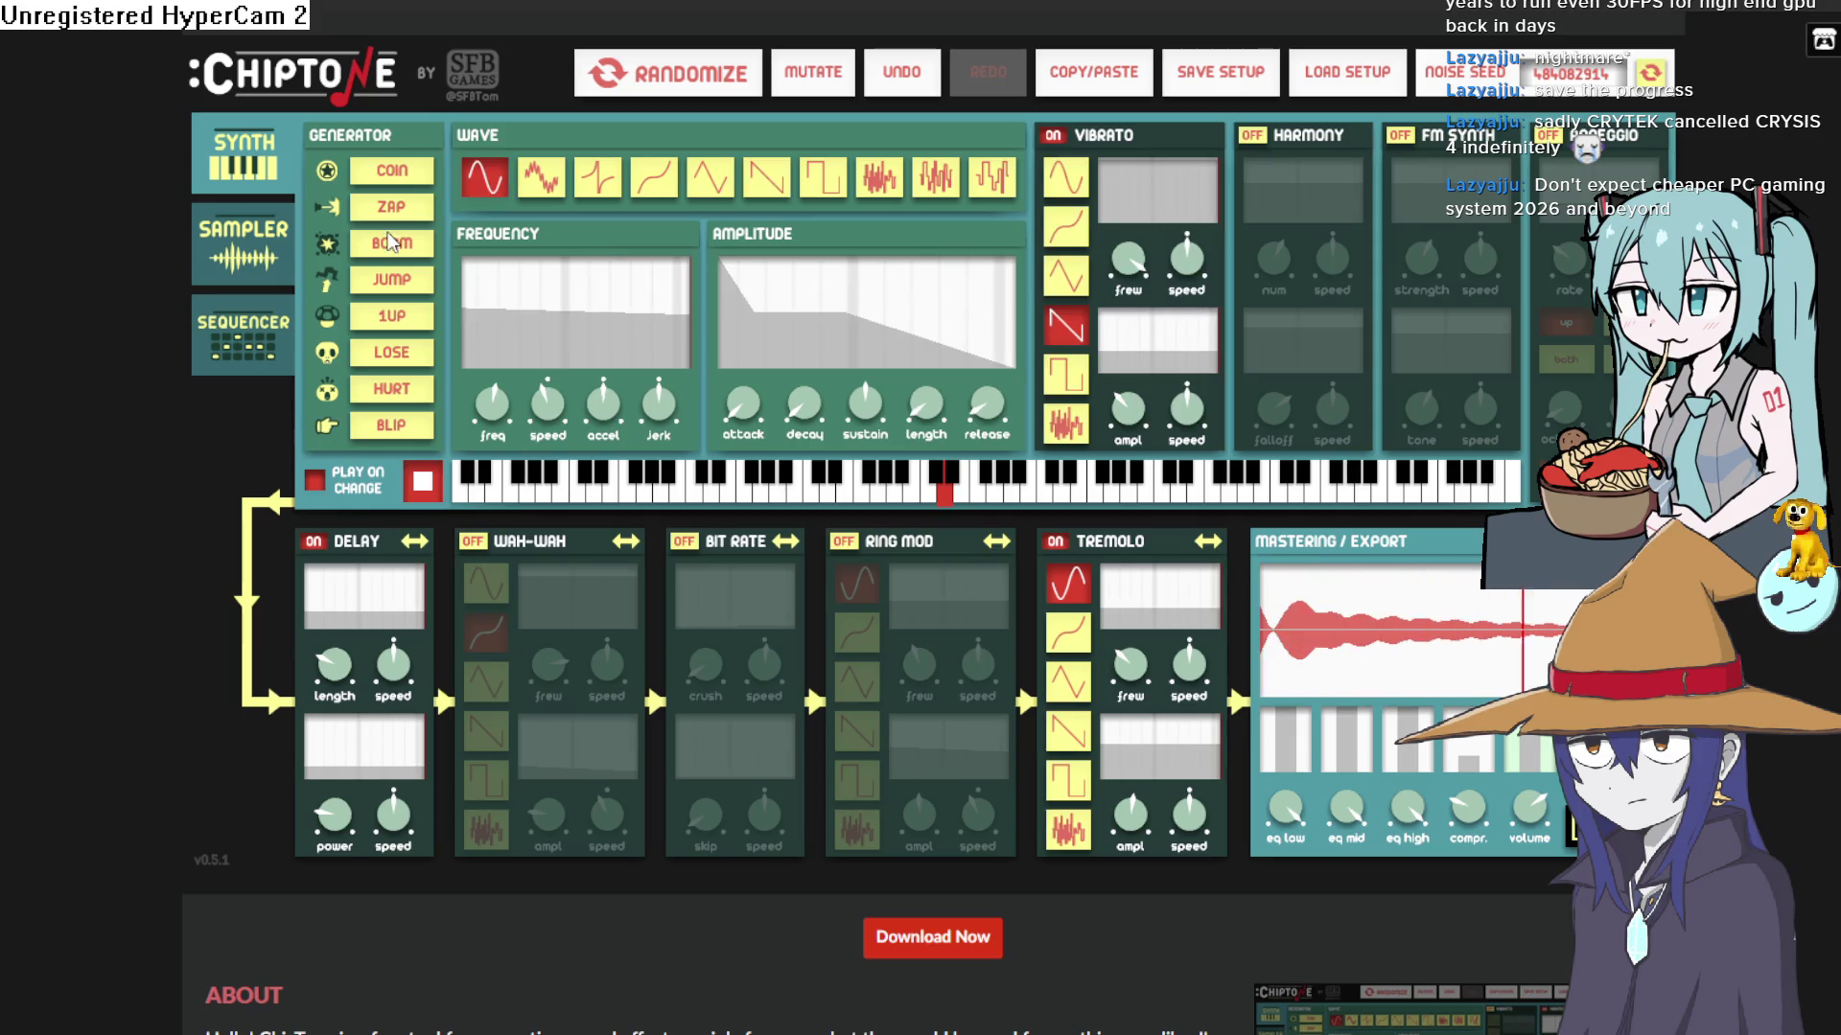
{"action": "left_click", "coordinate": [410, 326]}
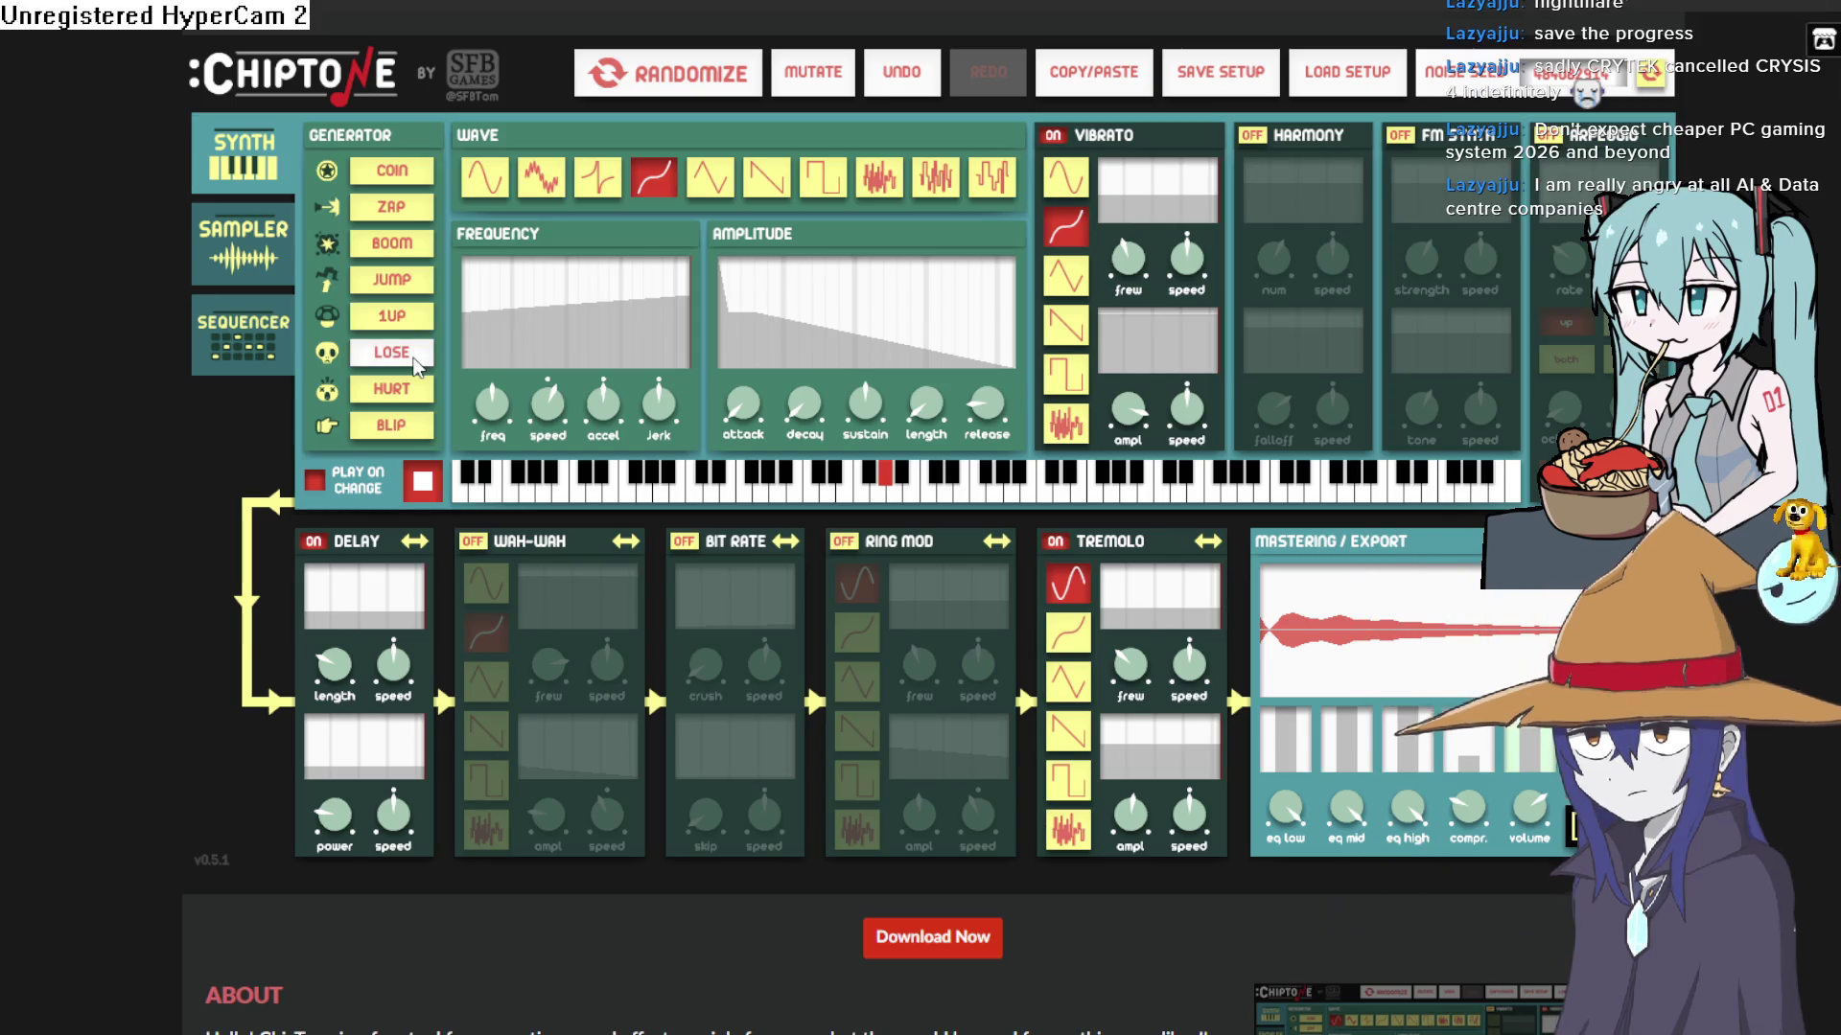
{"action": "left_click", "coordinate": [424, 433]}
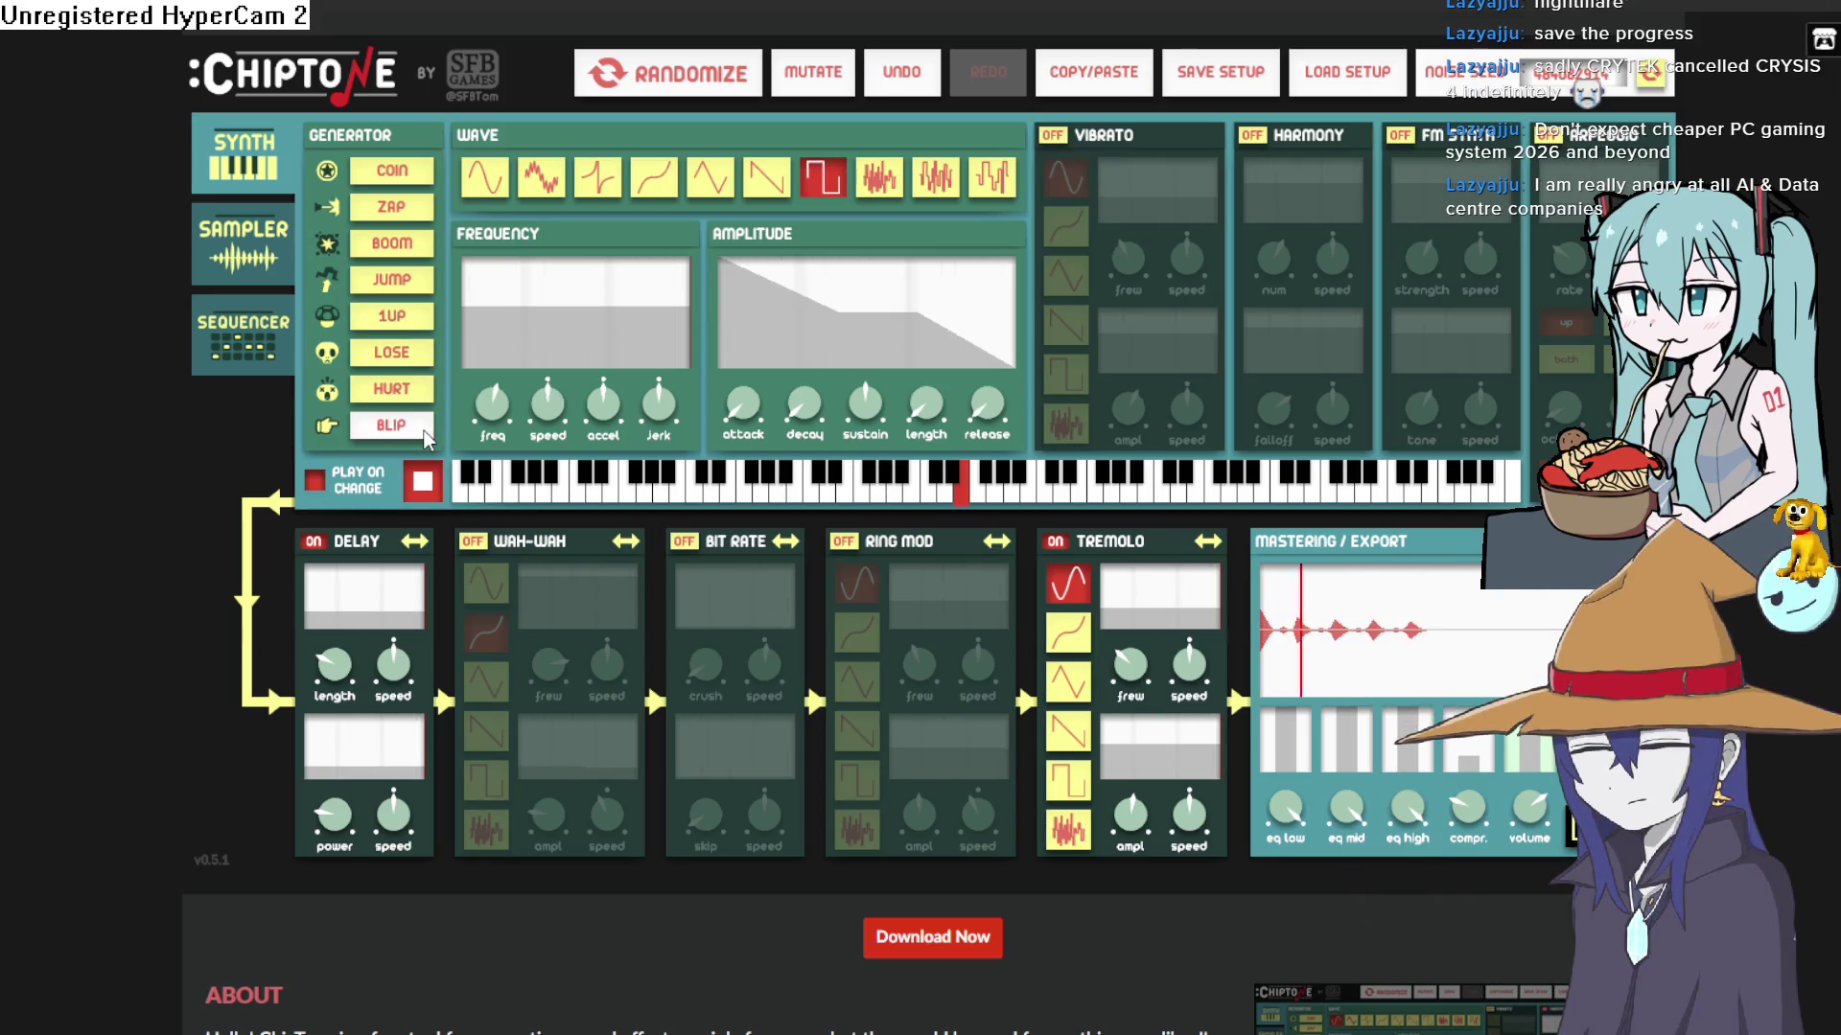
{"action": "left_click", "coordinate": [407, 391]}
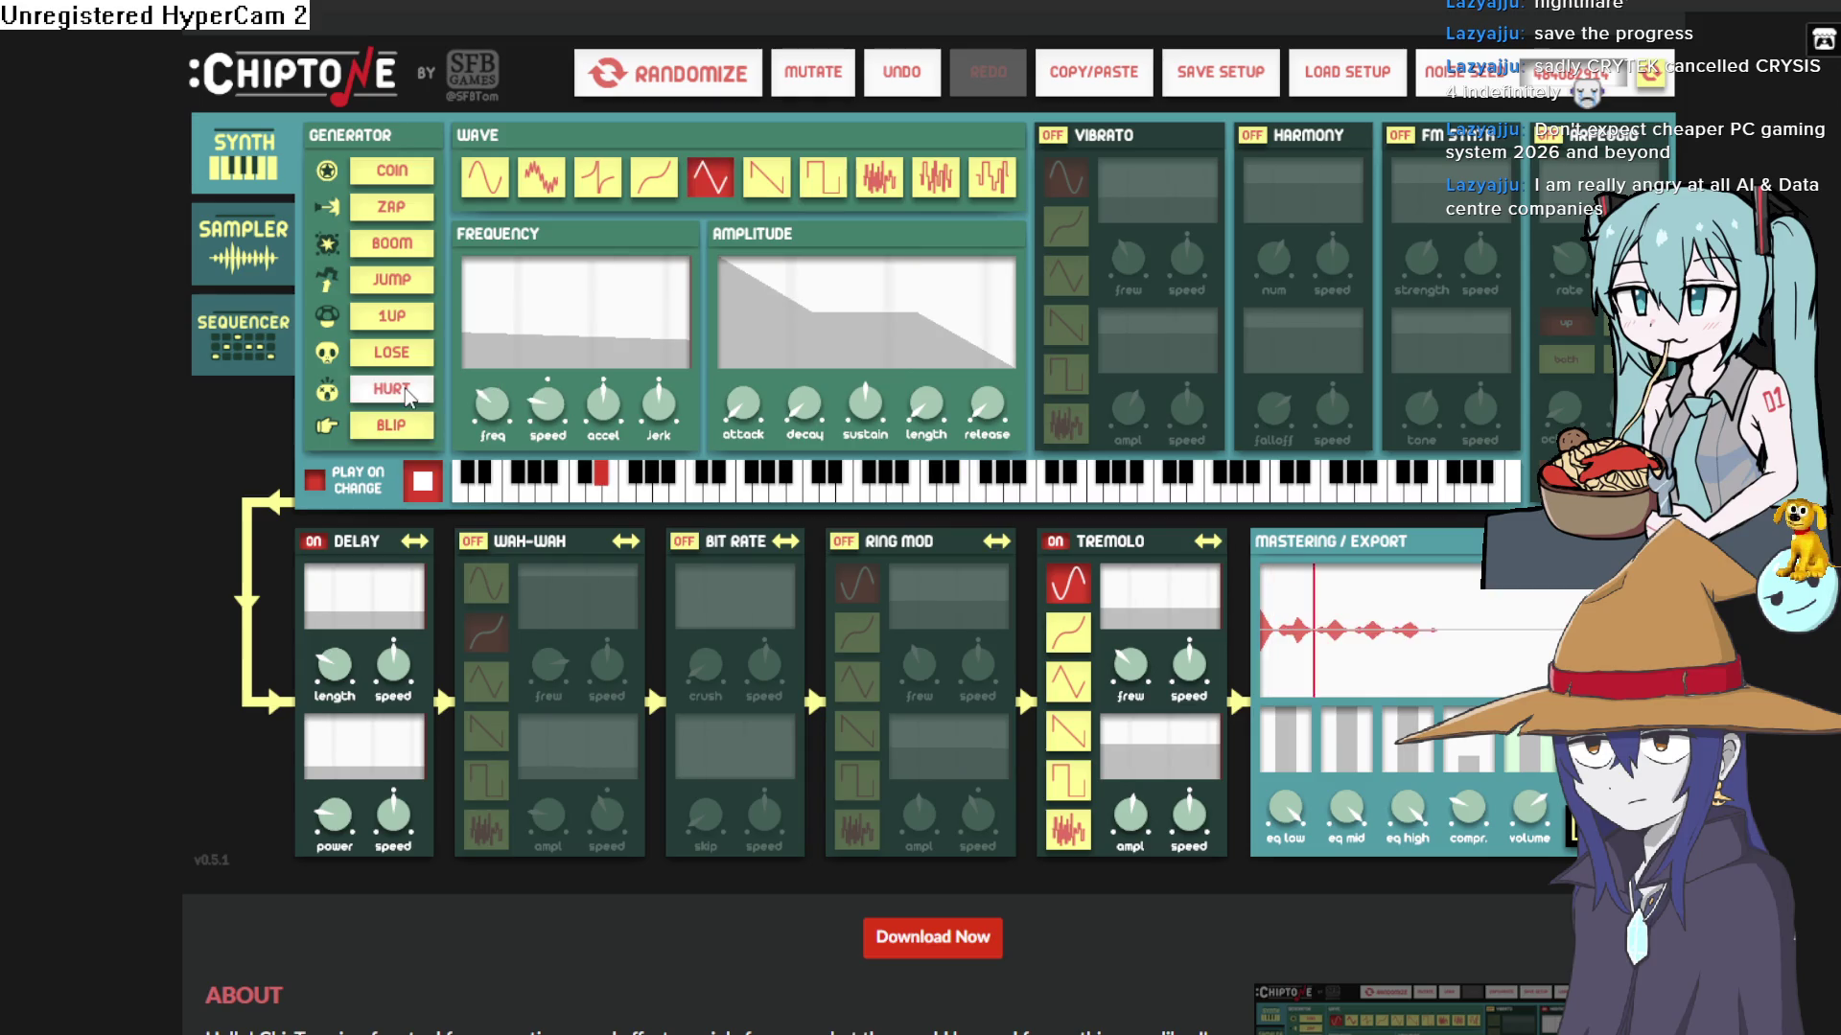
{"action": "left_click", "coordinate": [402, 357]}
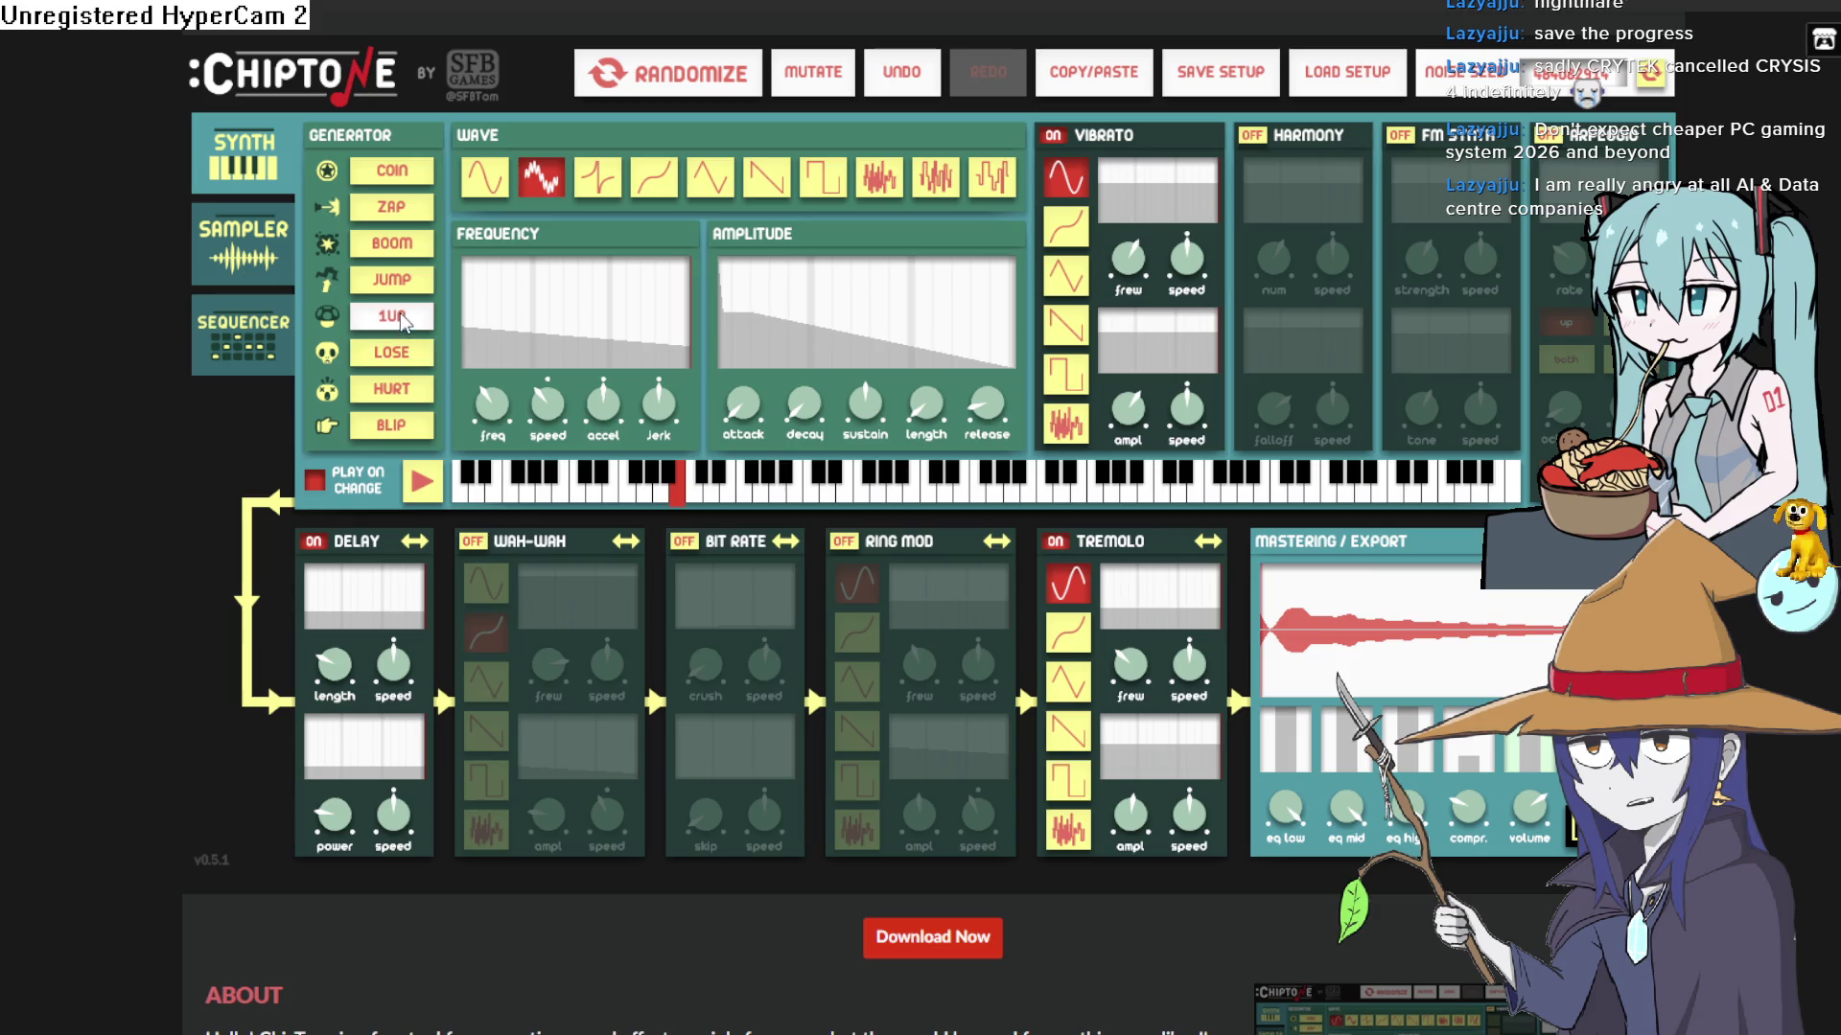
{"action": "left_click", "coordinate": [403, 319]}
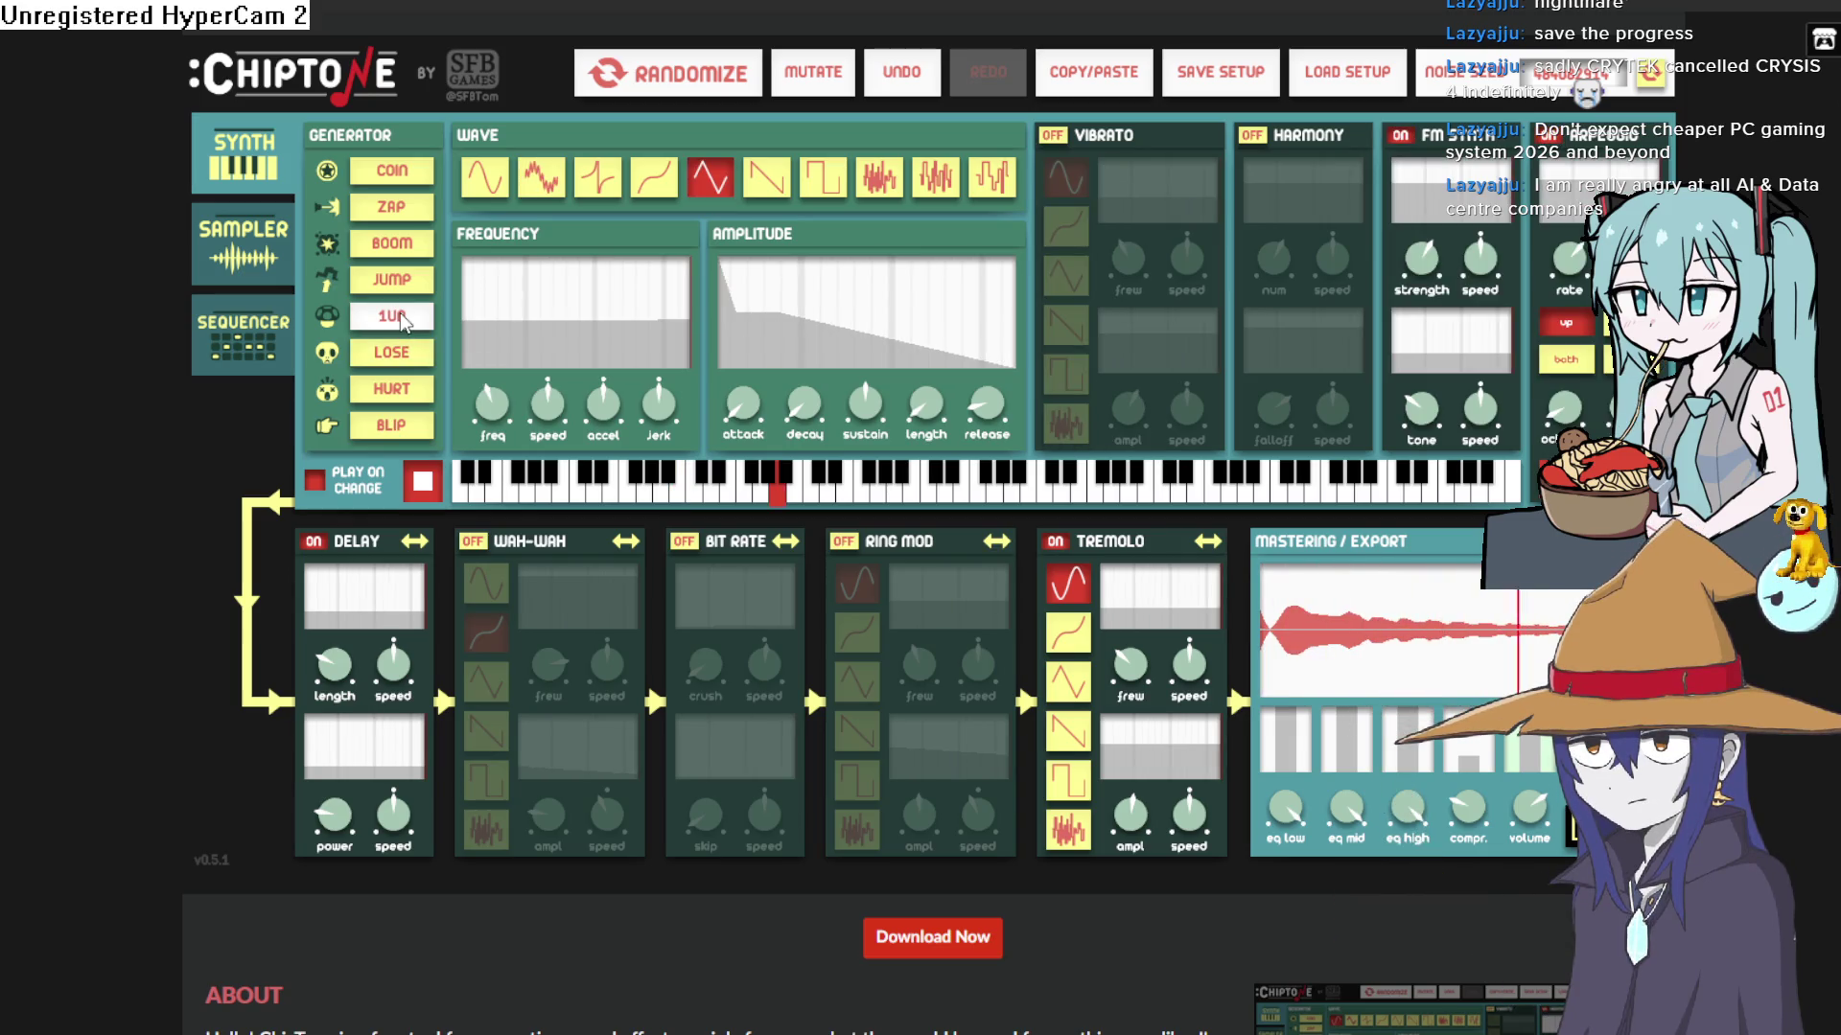
- Preview the final power-up sound twice, then get back to Clip Studio Paint
{"action": "left_click", "coordinate": [441, 487]}
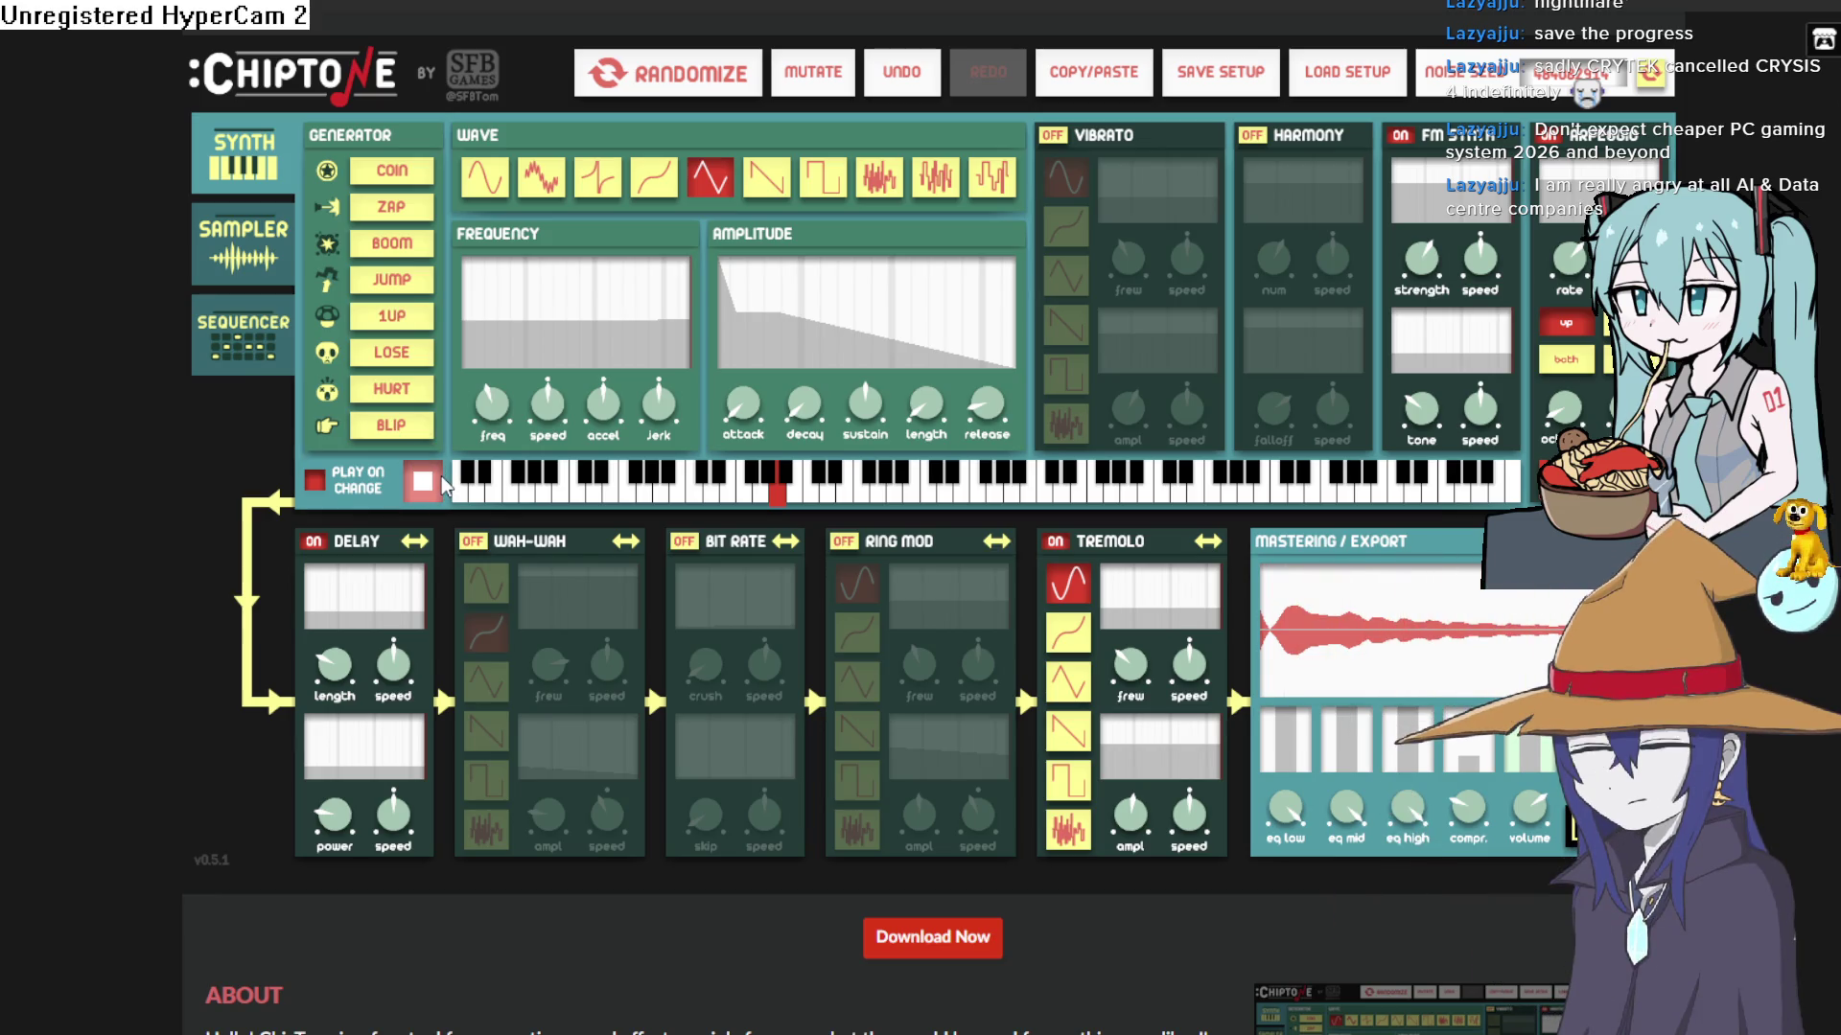
{"action": "left_click", "coordinate": [439, 487]}
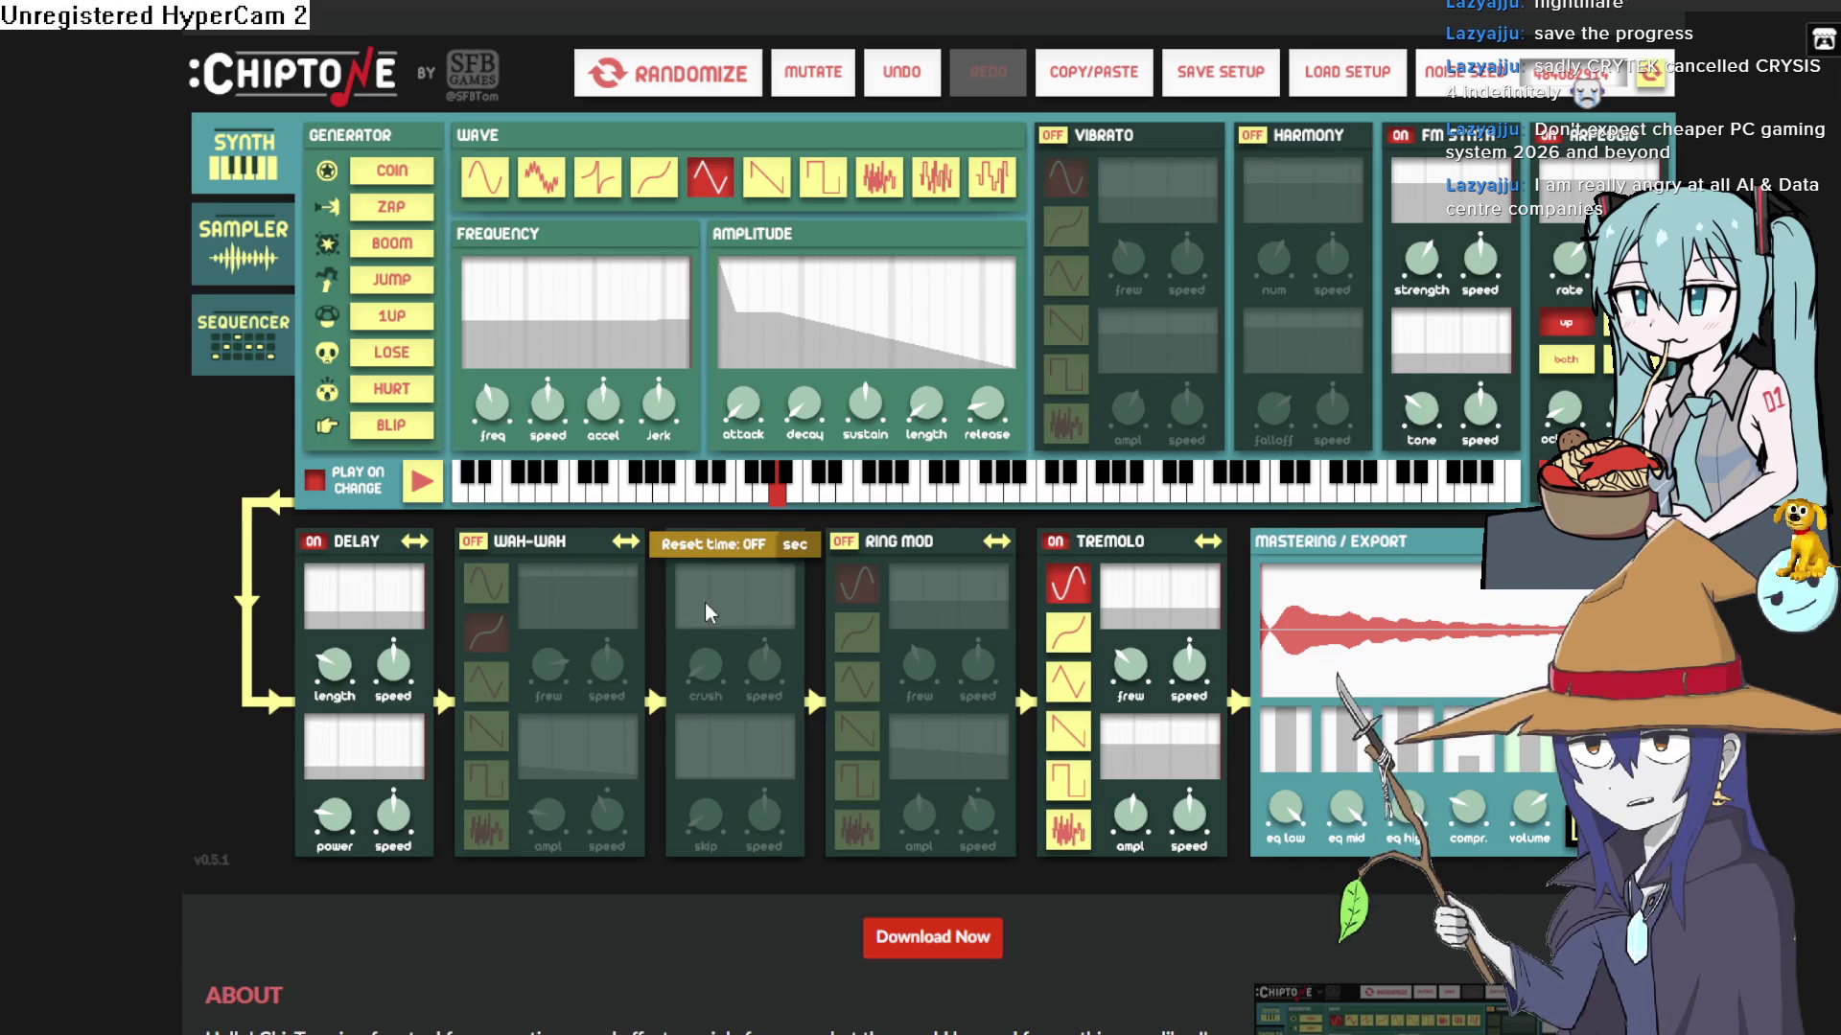
{"action": "key", "text": "alt+Tab"}
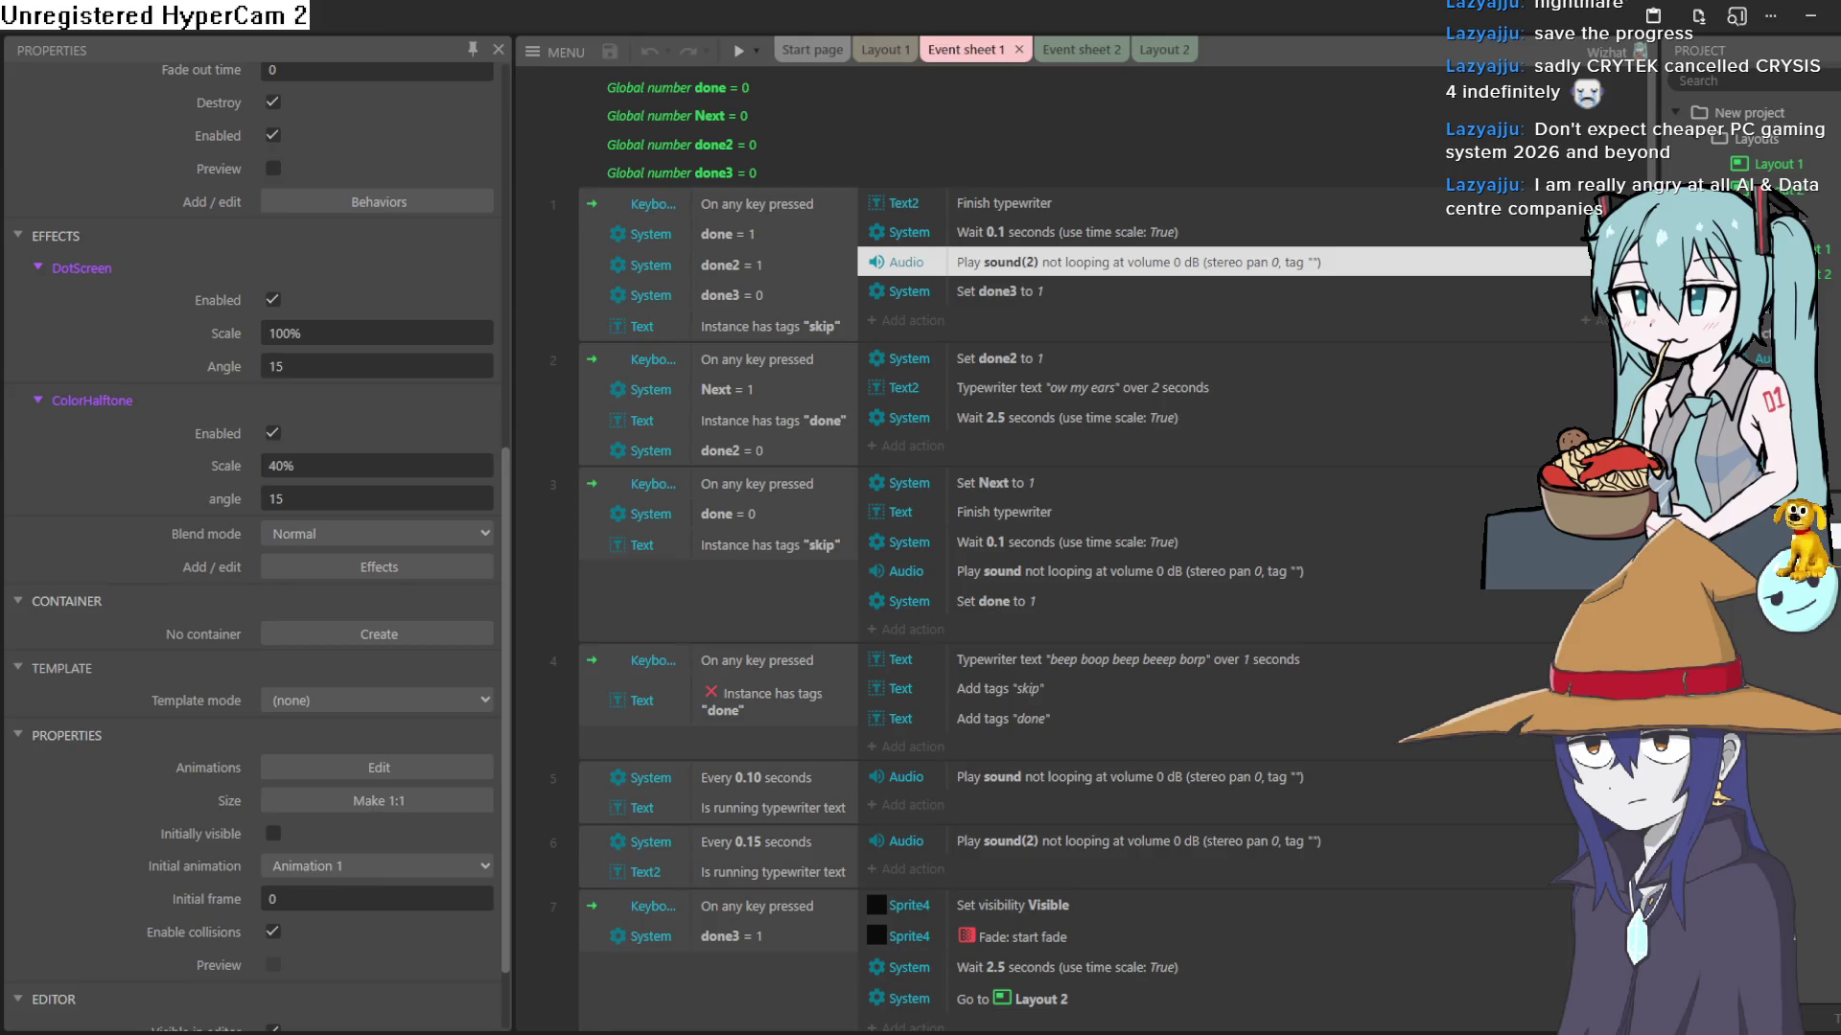
{"action": "left_click", "coordinate": [1812, 15]}
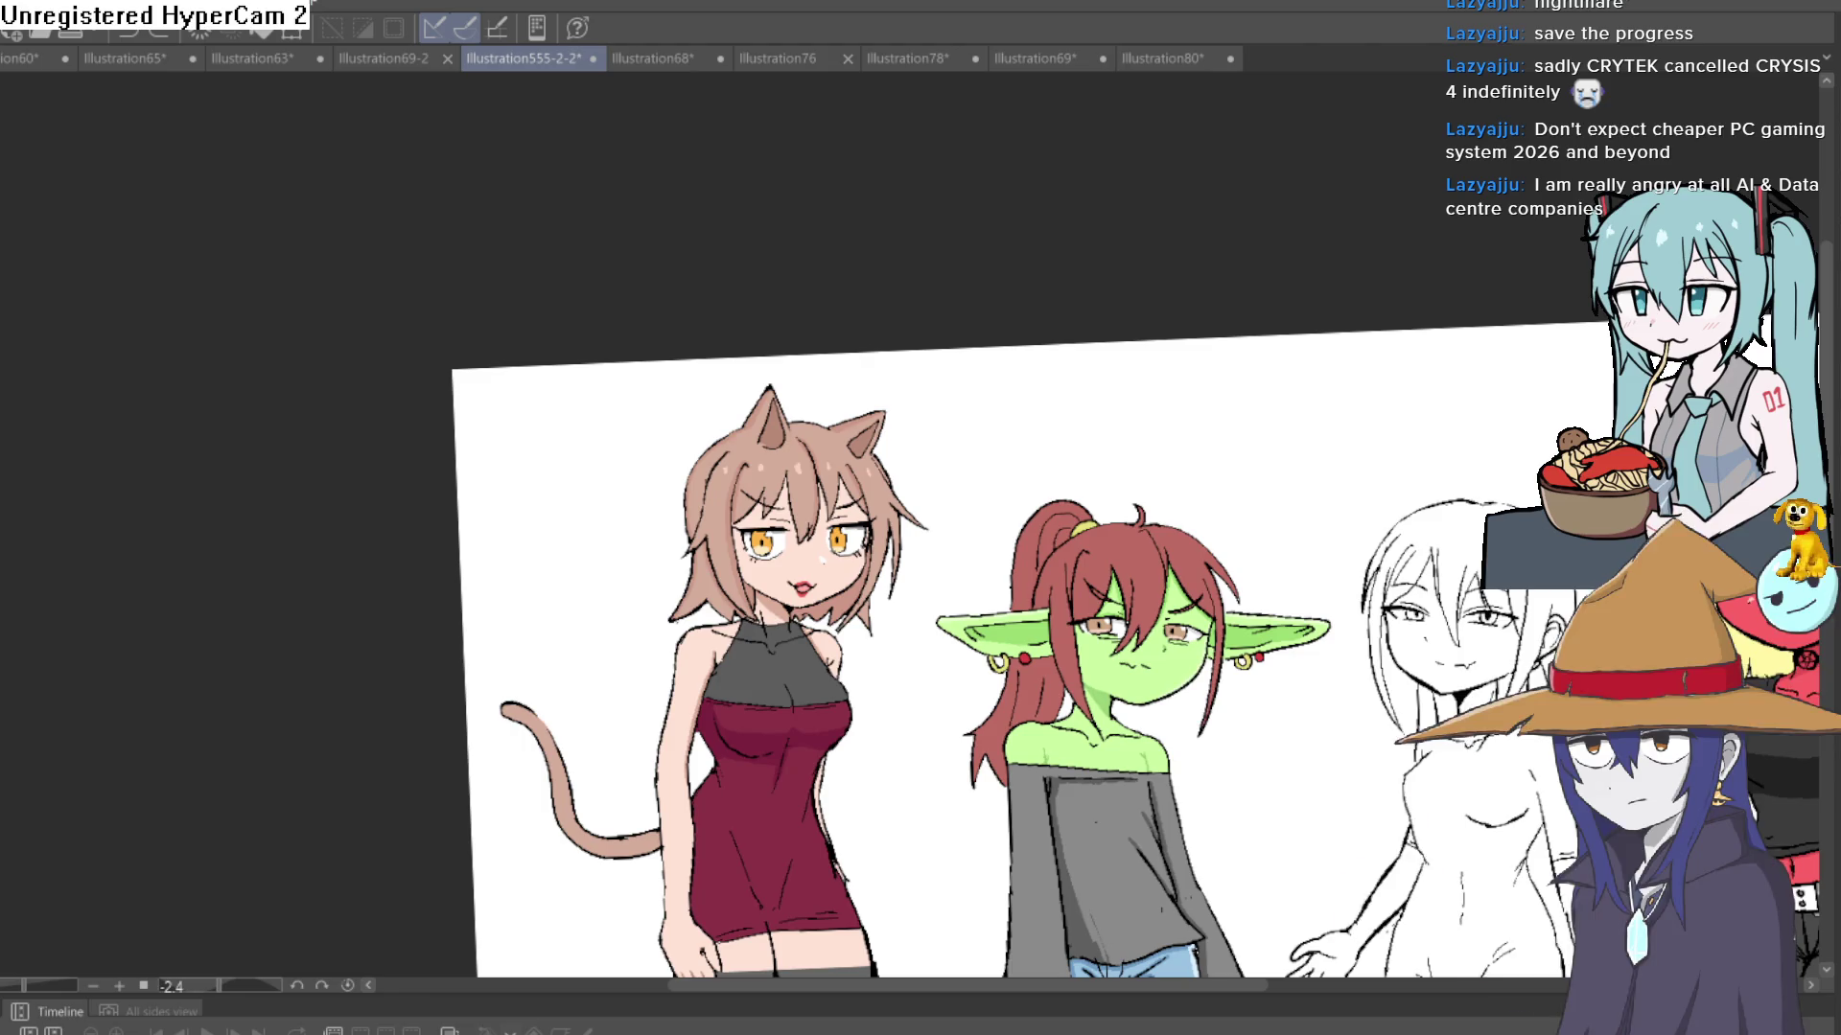
- Save the illustration with Ctrl+S and bring the red demon girl into view
{"action": "key", "text": "ctrl+s"}
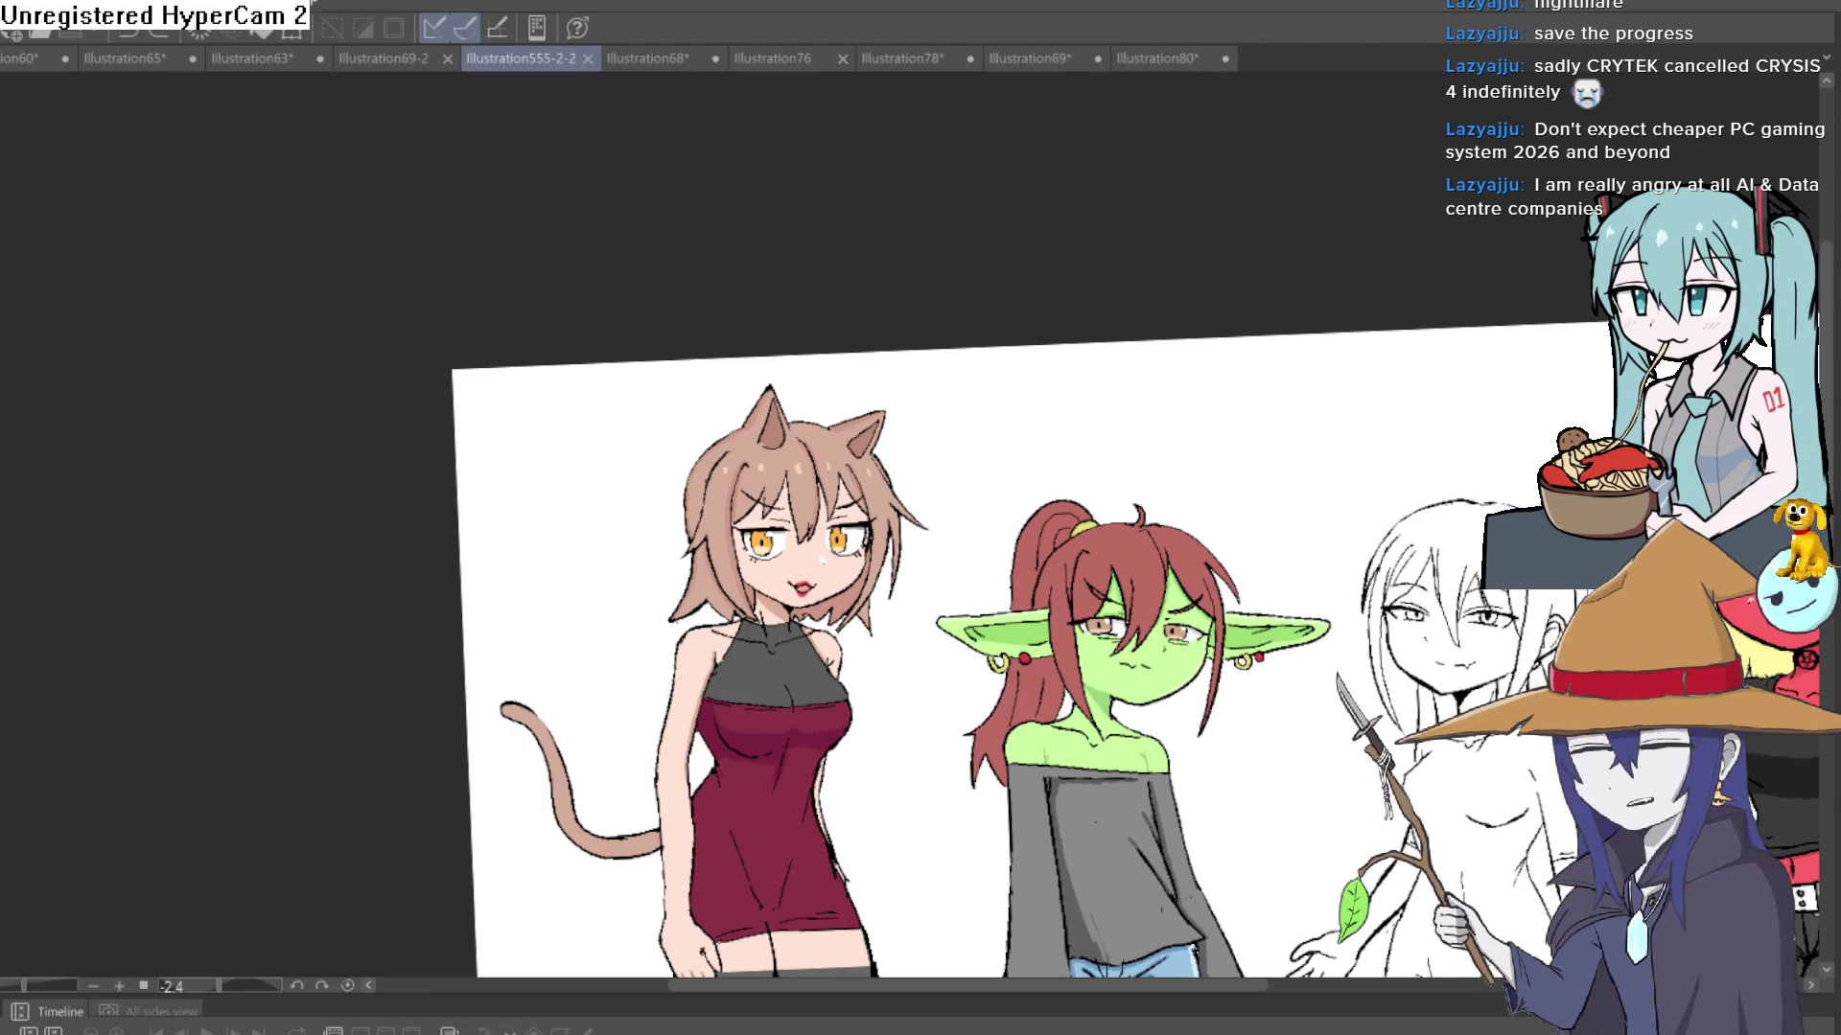
{"action": "scroll", "coordinate": [1467, 371], "scroll_direction": "up", "scroll_amount": 3}
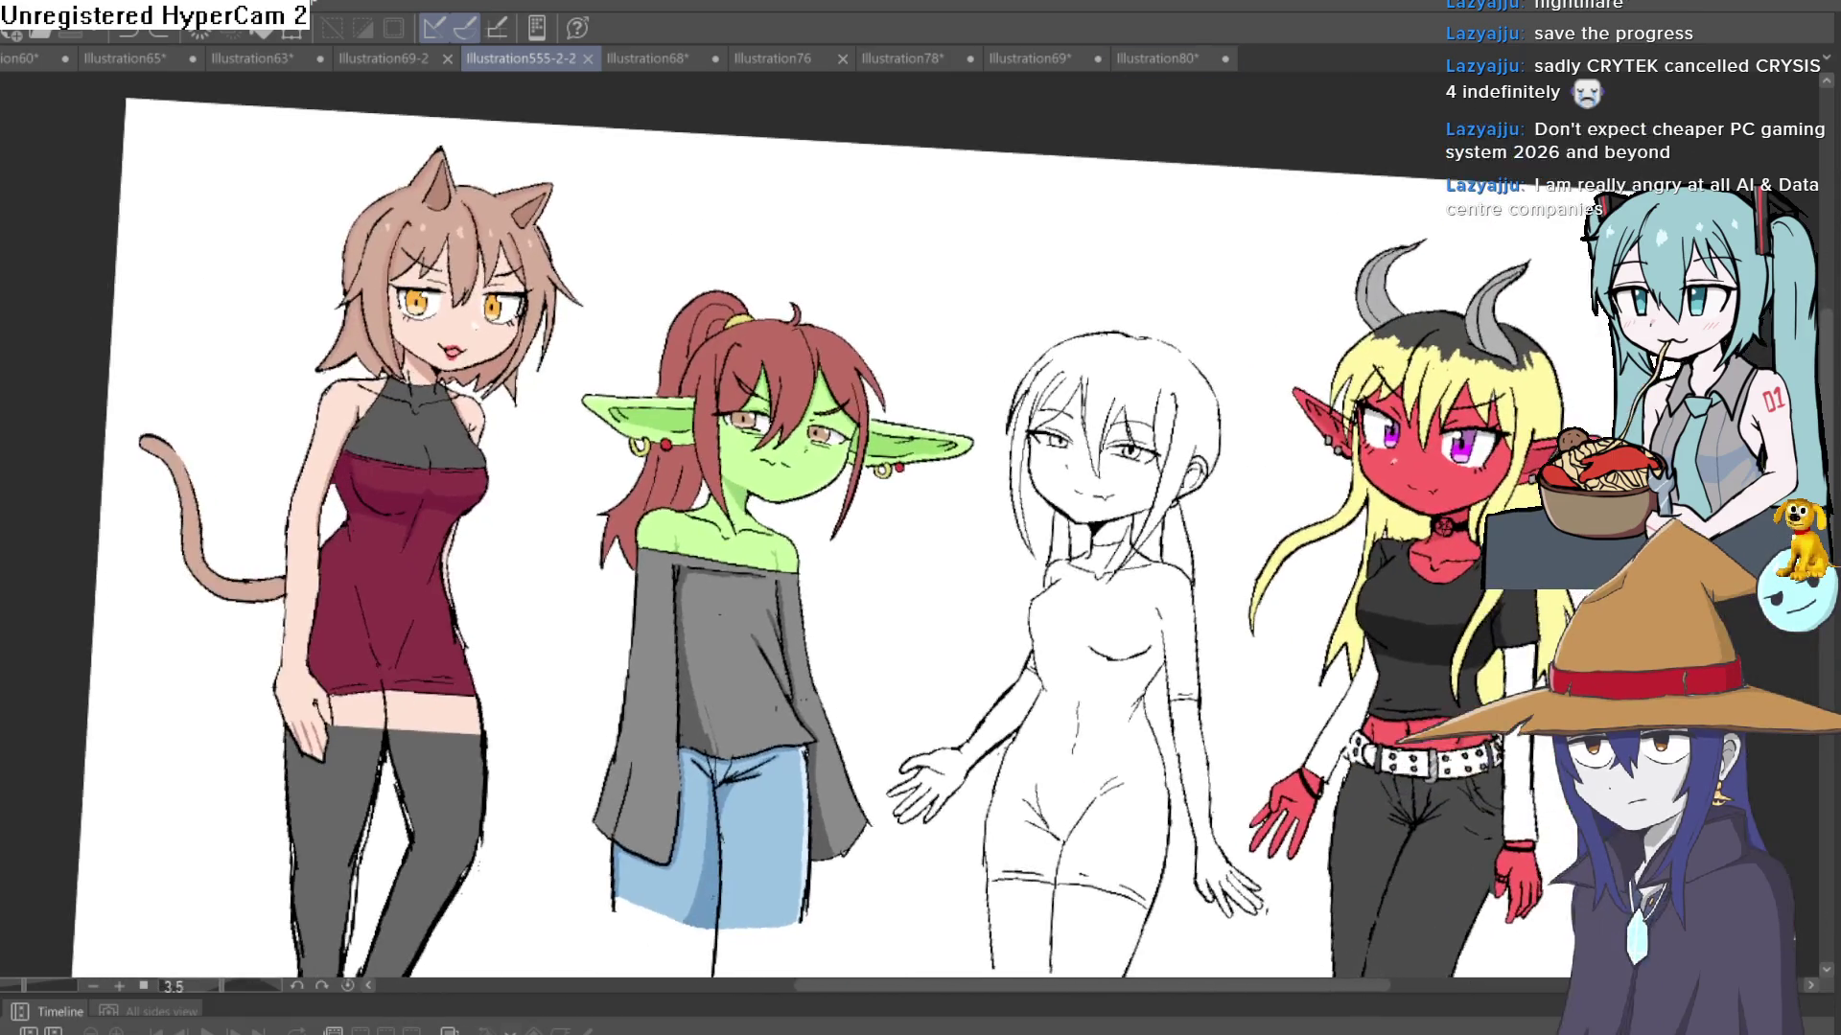
{"action": "scroll", "coordinate": [1314, 378], "scroll_direction": "up", "scroll_amount": 3}
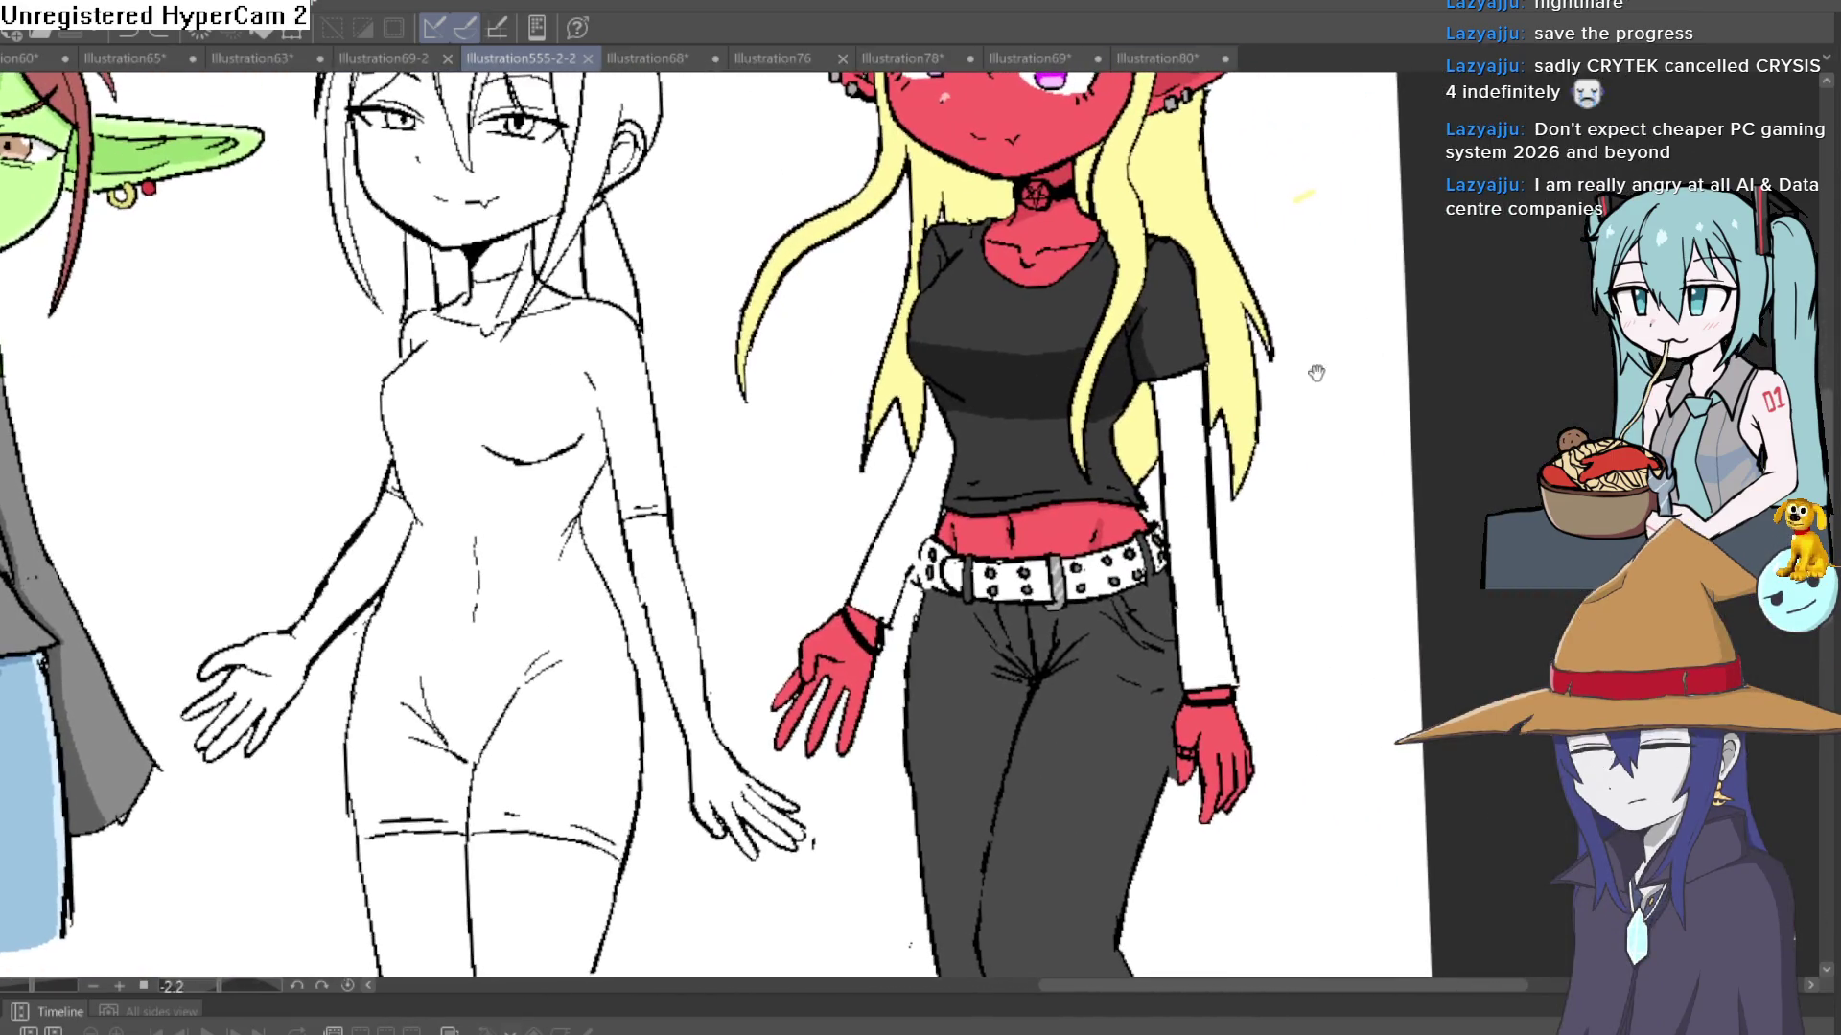
{"action": "mouse_move", "coordinate": [1314, 378]}
{"action": "left_mouse_down"}
{"action": "mouse_move", "coordinate": [1221, 345]}
{"action": "mouse_move", "coordinate": [1180, 292]}
{"action": "left_mouse_up"}
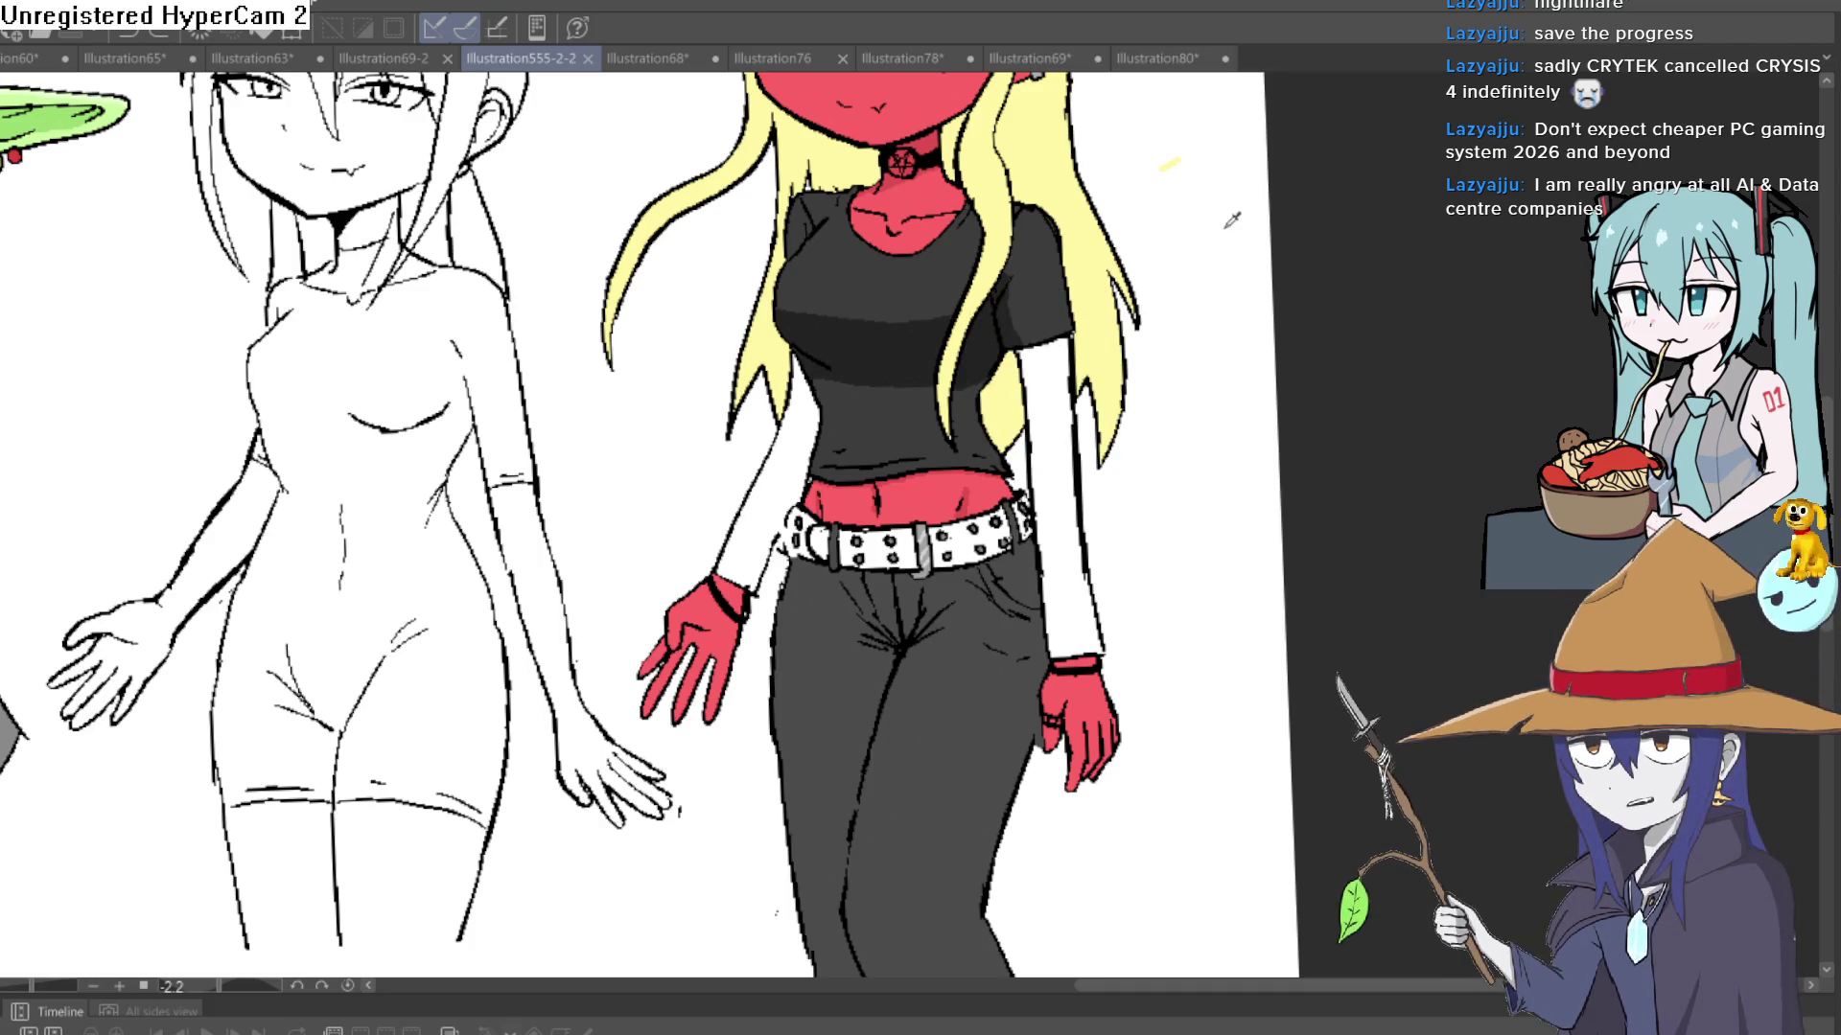
{"action": "mouse_move", "coordinate": [1223, 214]}
{"action": "left_mouse_down"}
{"action": "mouse_move", "coordinate": [1170, 307]}
{"action": "mouse_move", "coordinate": [1154, 267]}
{"action": "mouse_move", "coordinate": [1153, 316]}
{"action": "mouse_move", "coordinate": [1121, 324]}
{"action": "left_mouse_up"}
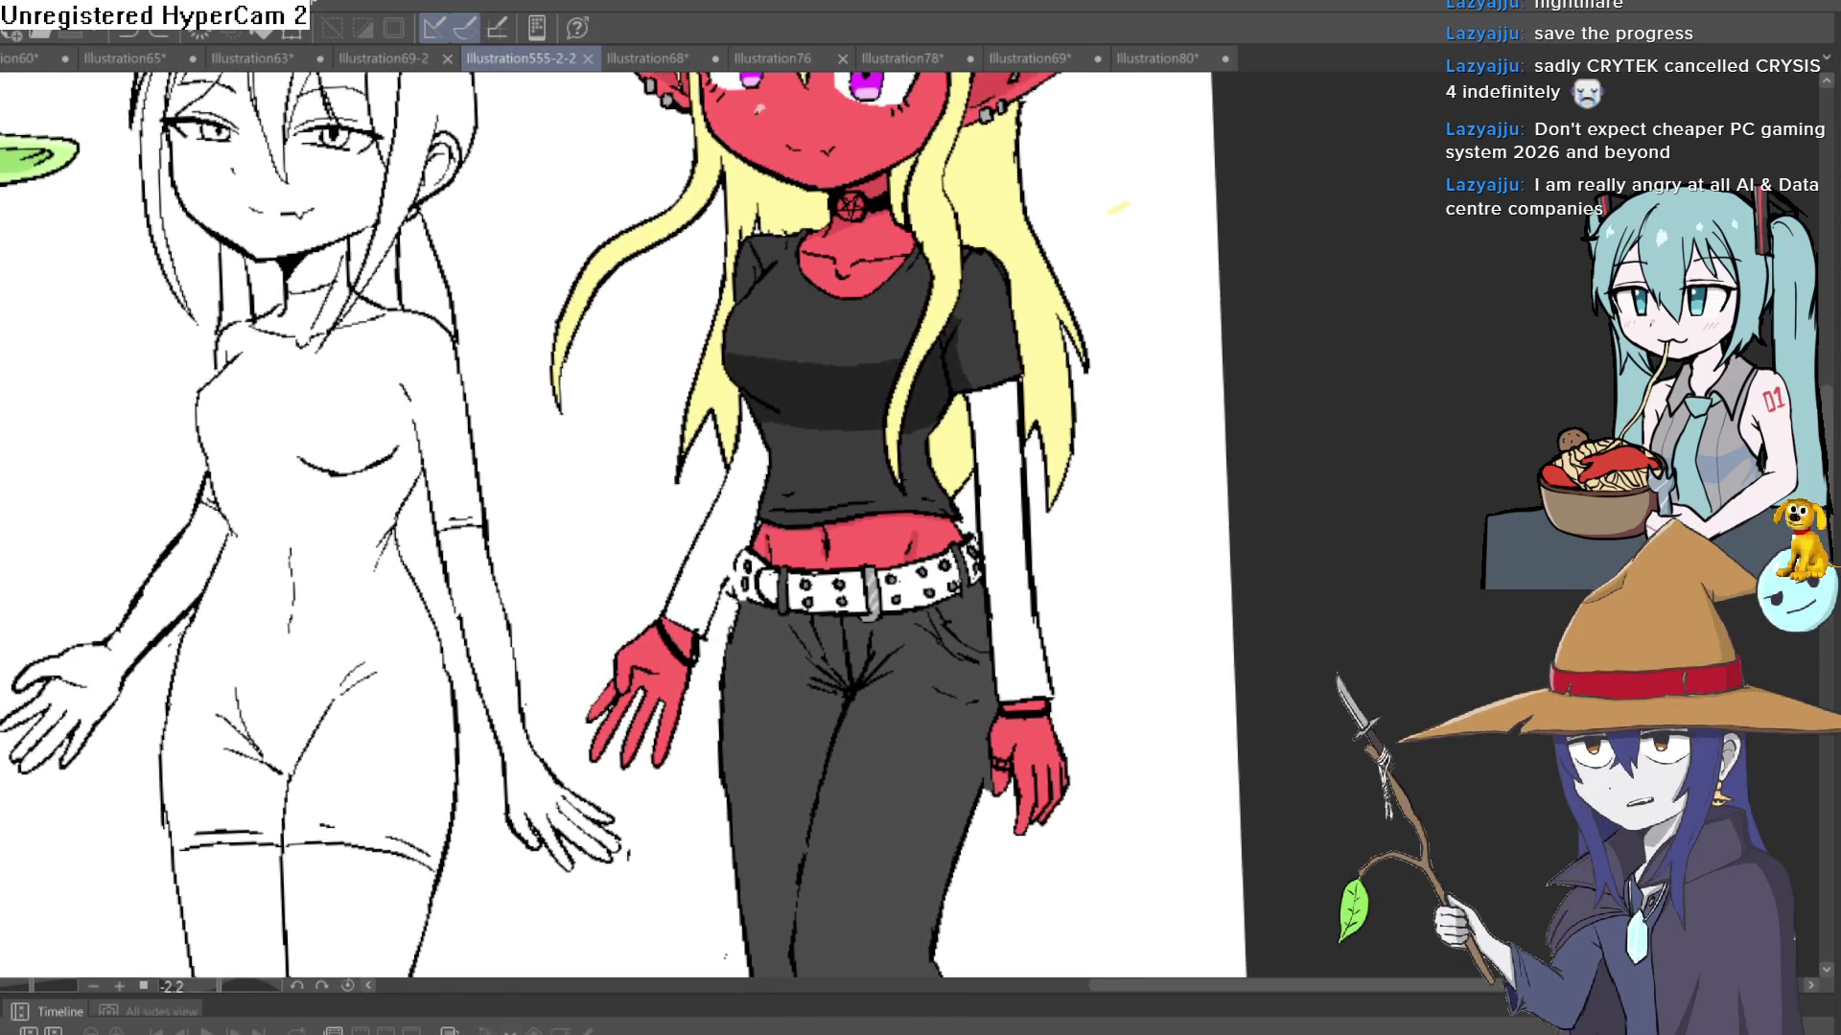
- Zoom in and shade the demon girl's white sleeves grey with a brushed line and fill
{"action": "left_click", "coordinate": [997, 389]}
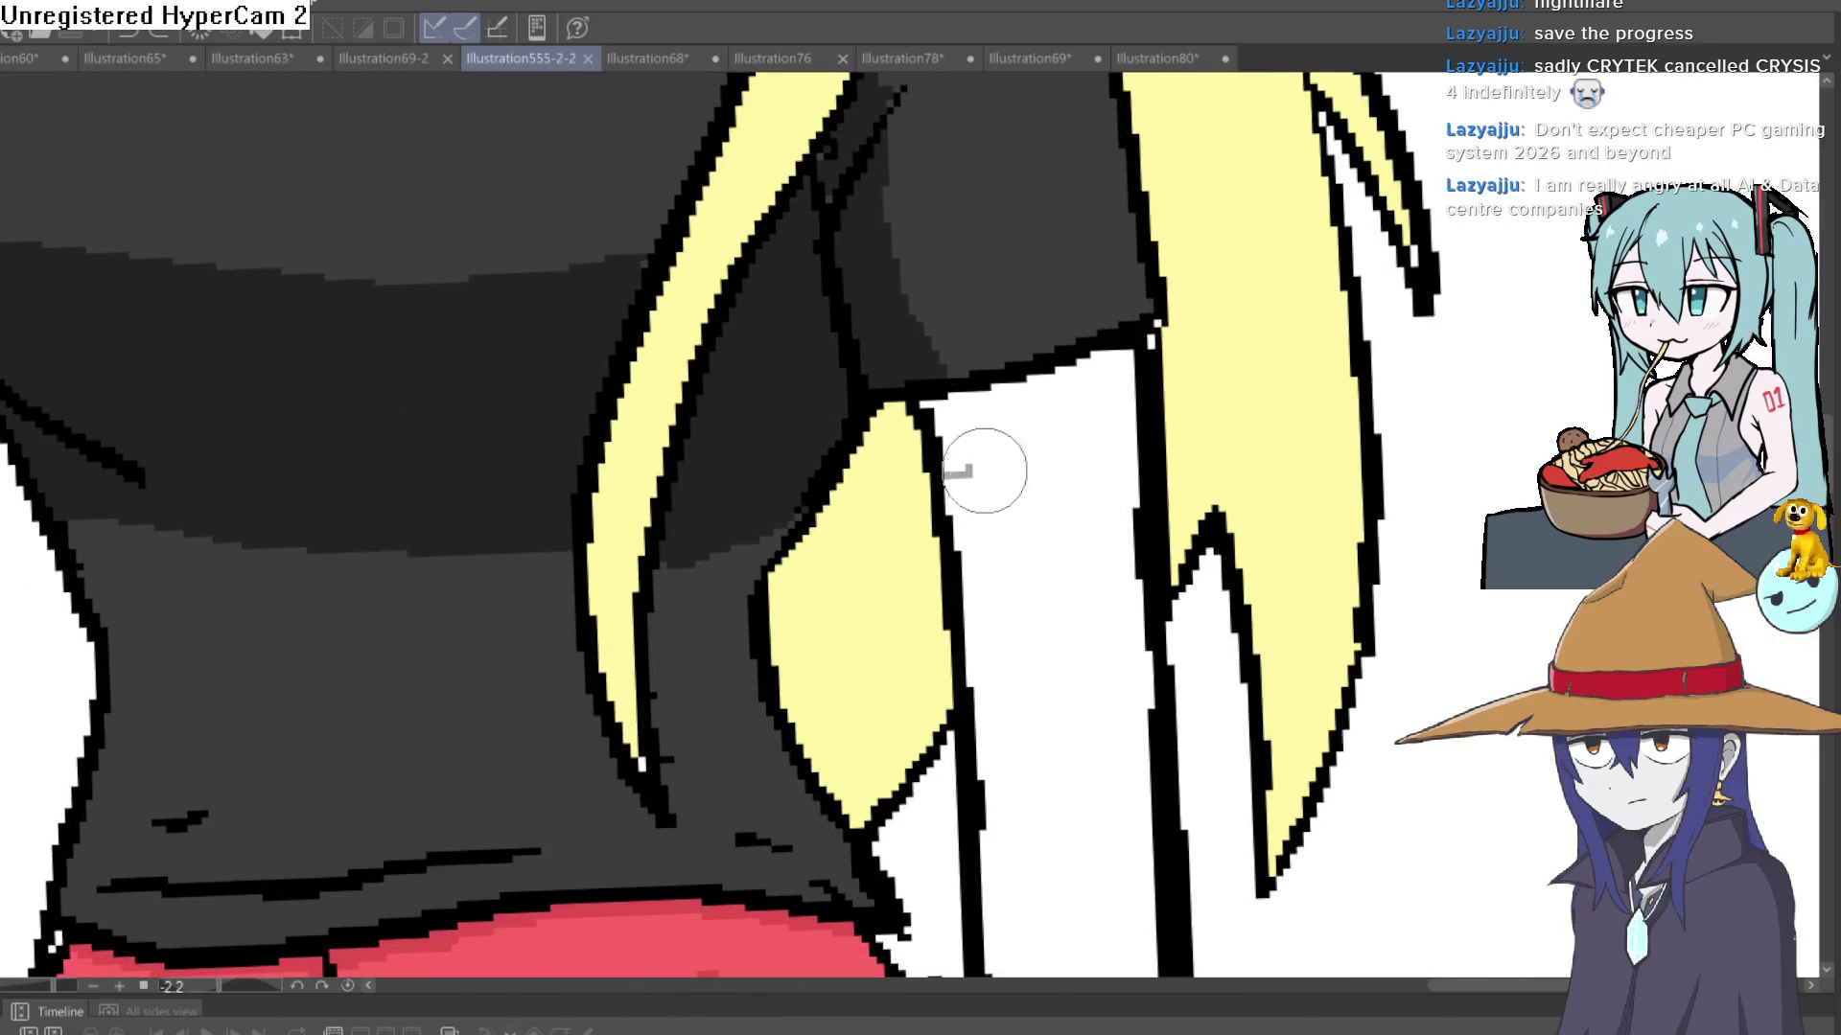
{"action": "left_click_drag", "start_coordinate": [949, 473], "coordinate": [1140, 416]}
{"action": "left_click", "coordinate": [1110, 397]}
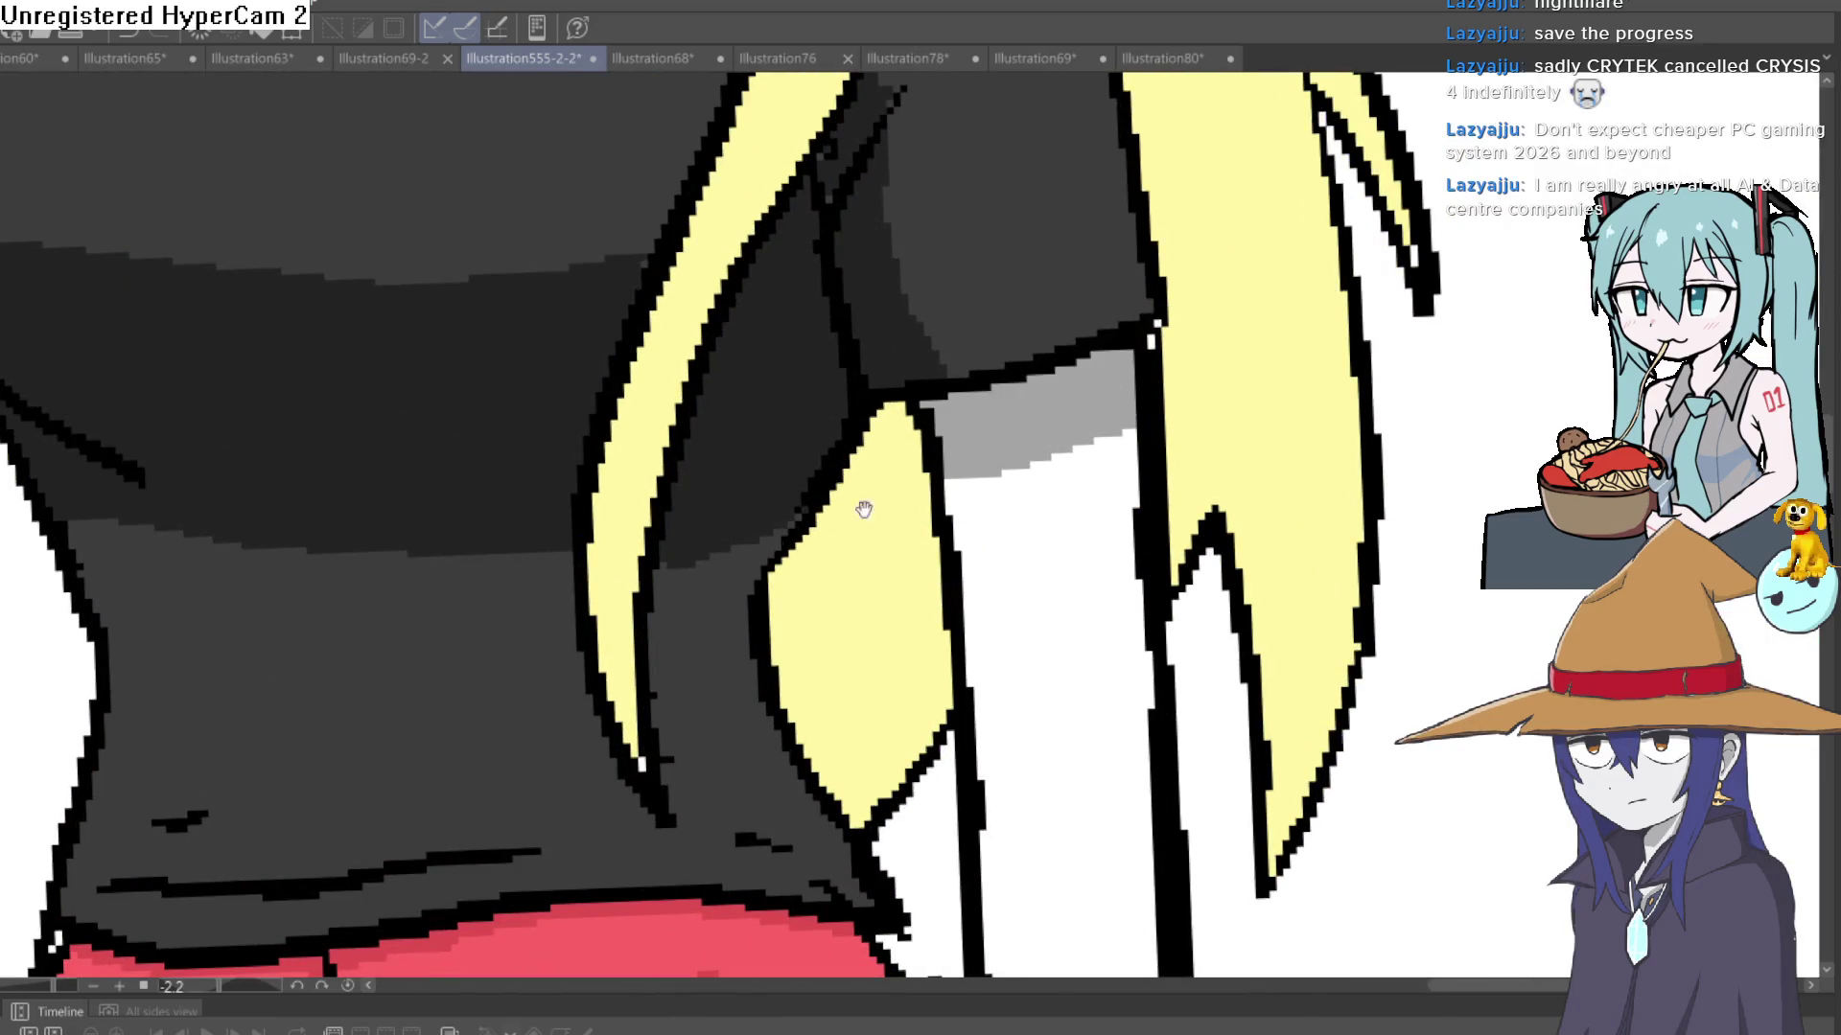
{"action": "left_click_drag", "start_coordinate": [864, 510], "coordinate": [1026, 390]}
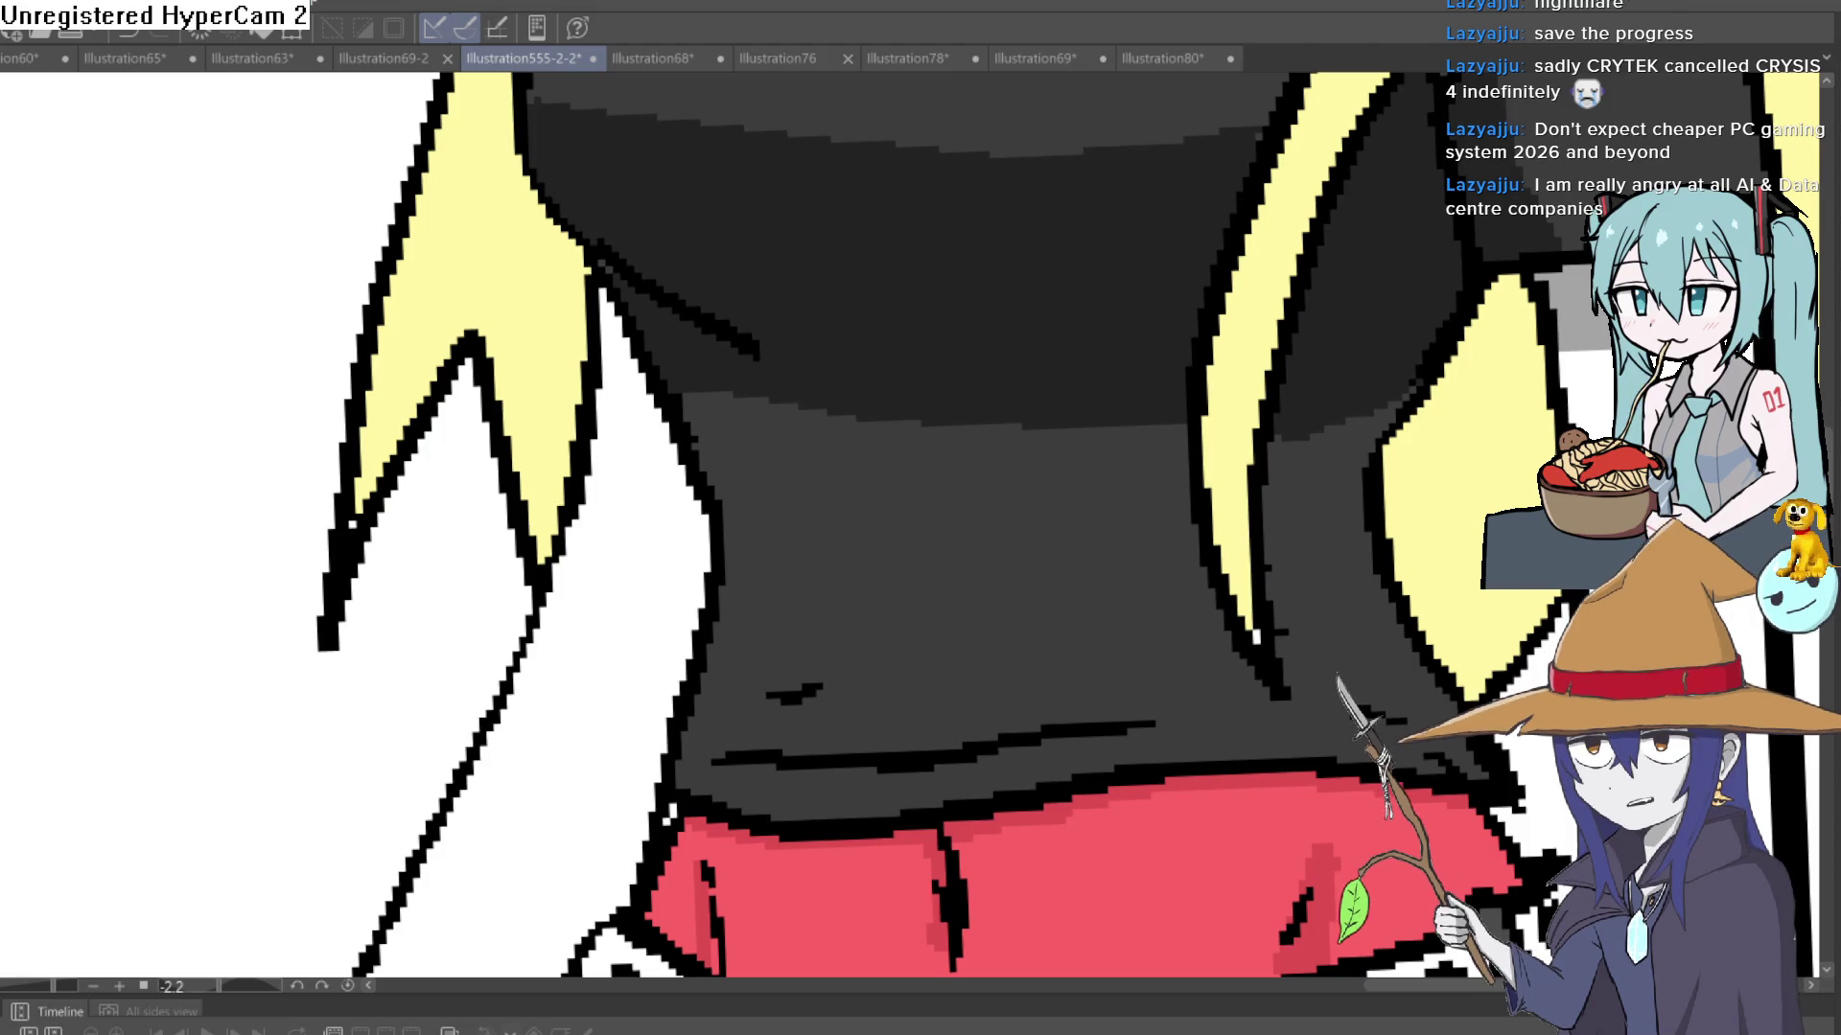
{"action": "left_click_drag", "start_coordinate": [602, 431], "coordinate": [662, 444]}
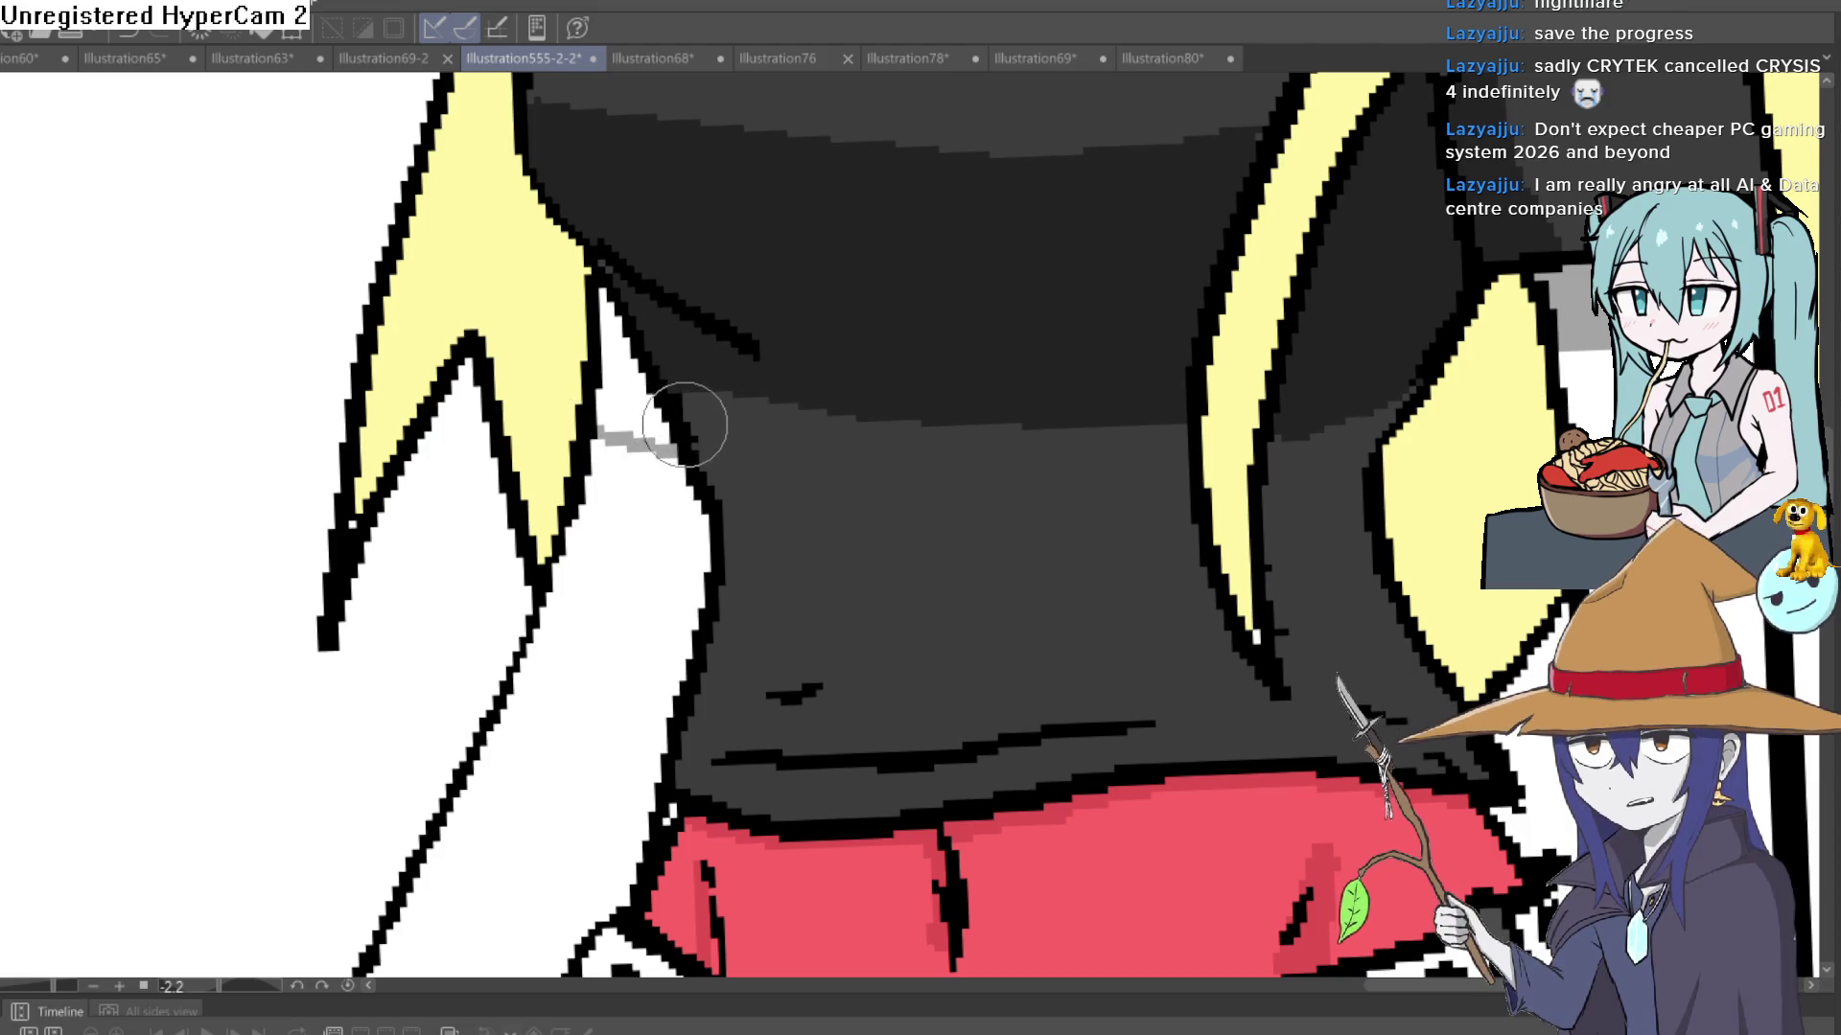
{"action": "scroll", "coordinate": [843, 397], "scroll_direction": "down", "scroll_amount": 5}
{"action": "mouse_move", "coordinate": [1123, 431]}
{"action": "left_mouse_down"}
{"action": "mouse_move", "coordinate": [1057, 436]}
{"action": "mouse_move", "coordinate": [1017, 519]}
{"action": "left_mouse_up"}
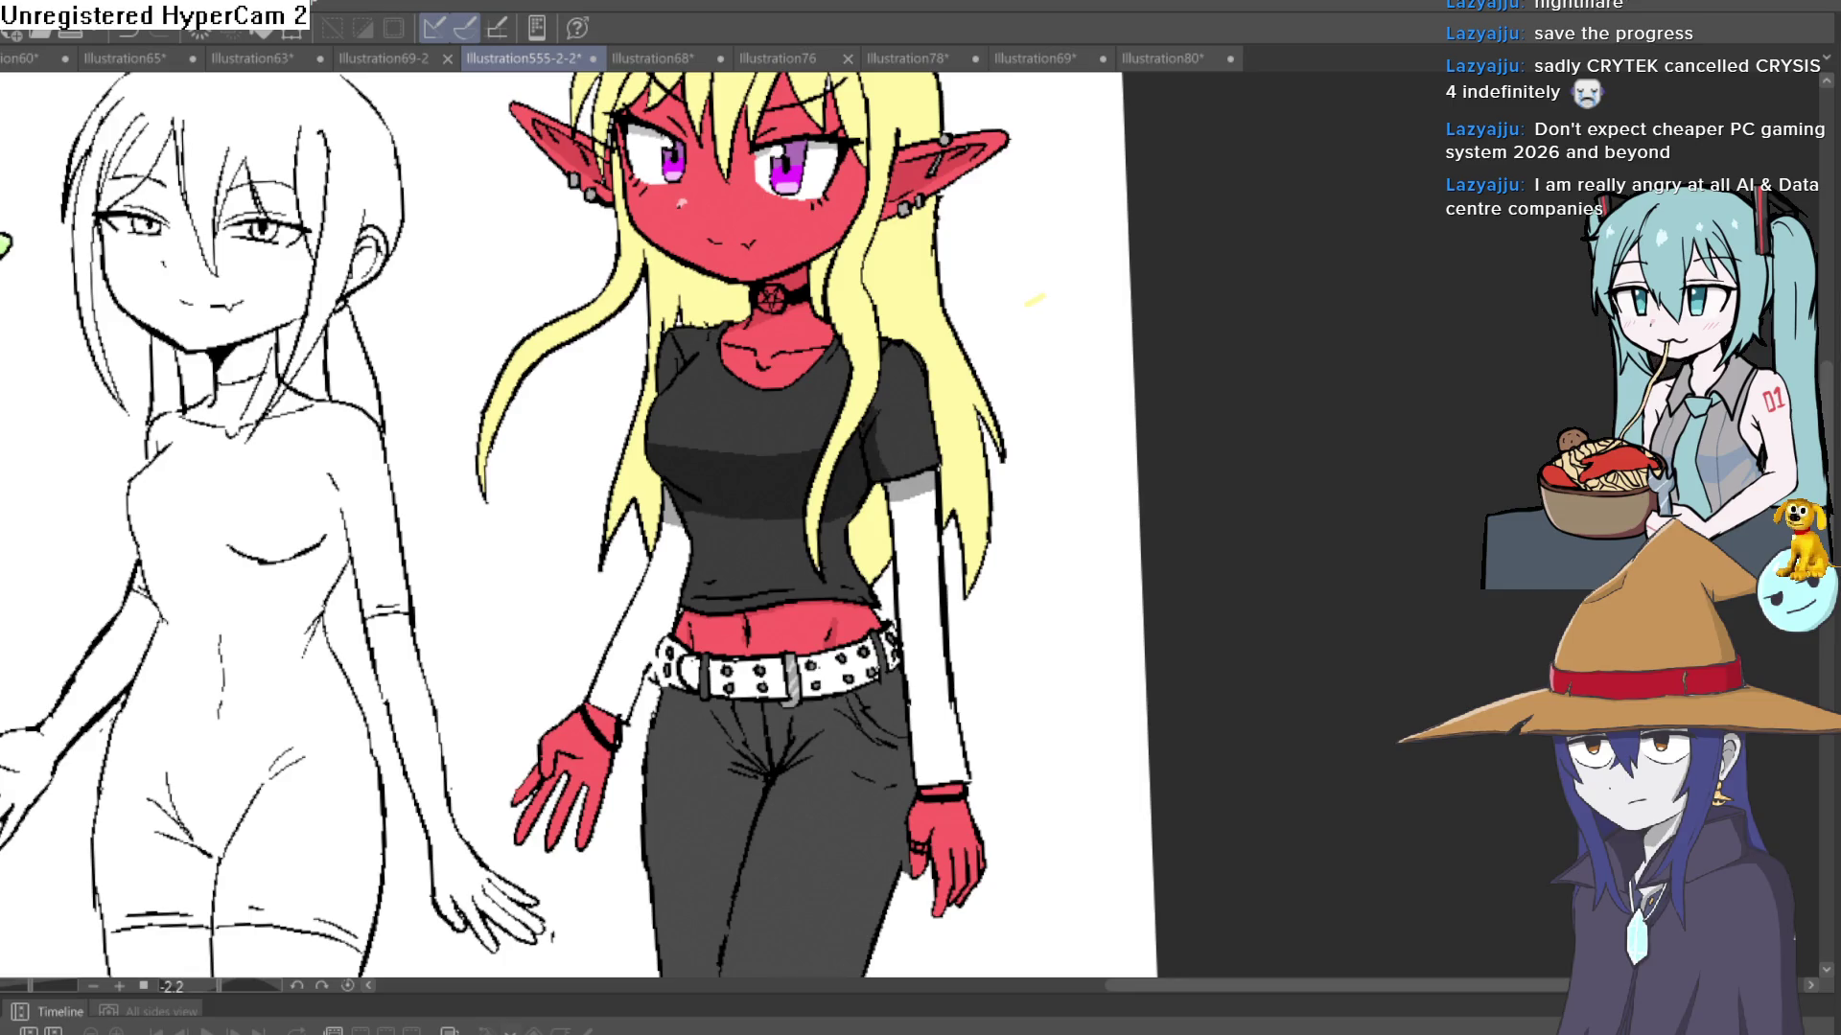
- Shade the left edge of the demon girl's shirt grey, undoing a stray thin line
{"action": "scroll", "coordinate": [637, 594], "scroll_direction": "up", "scroll_amount": 3}
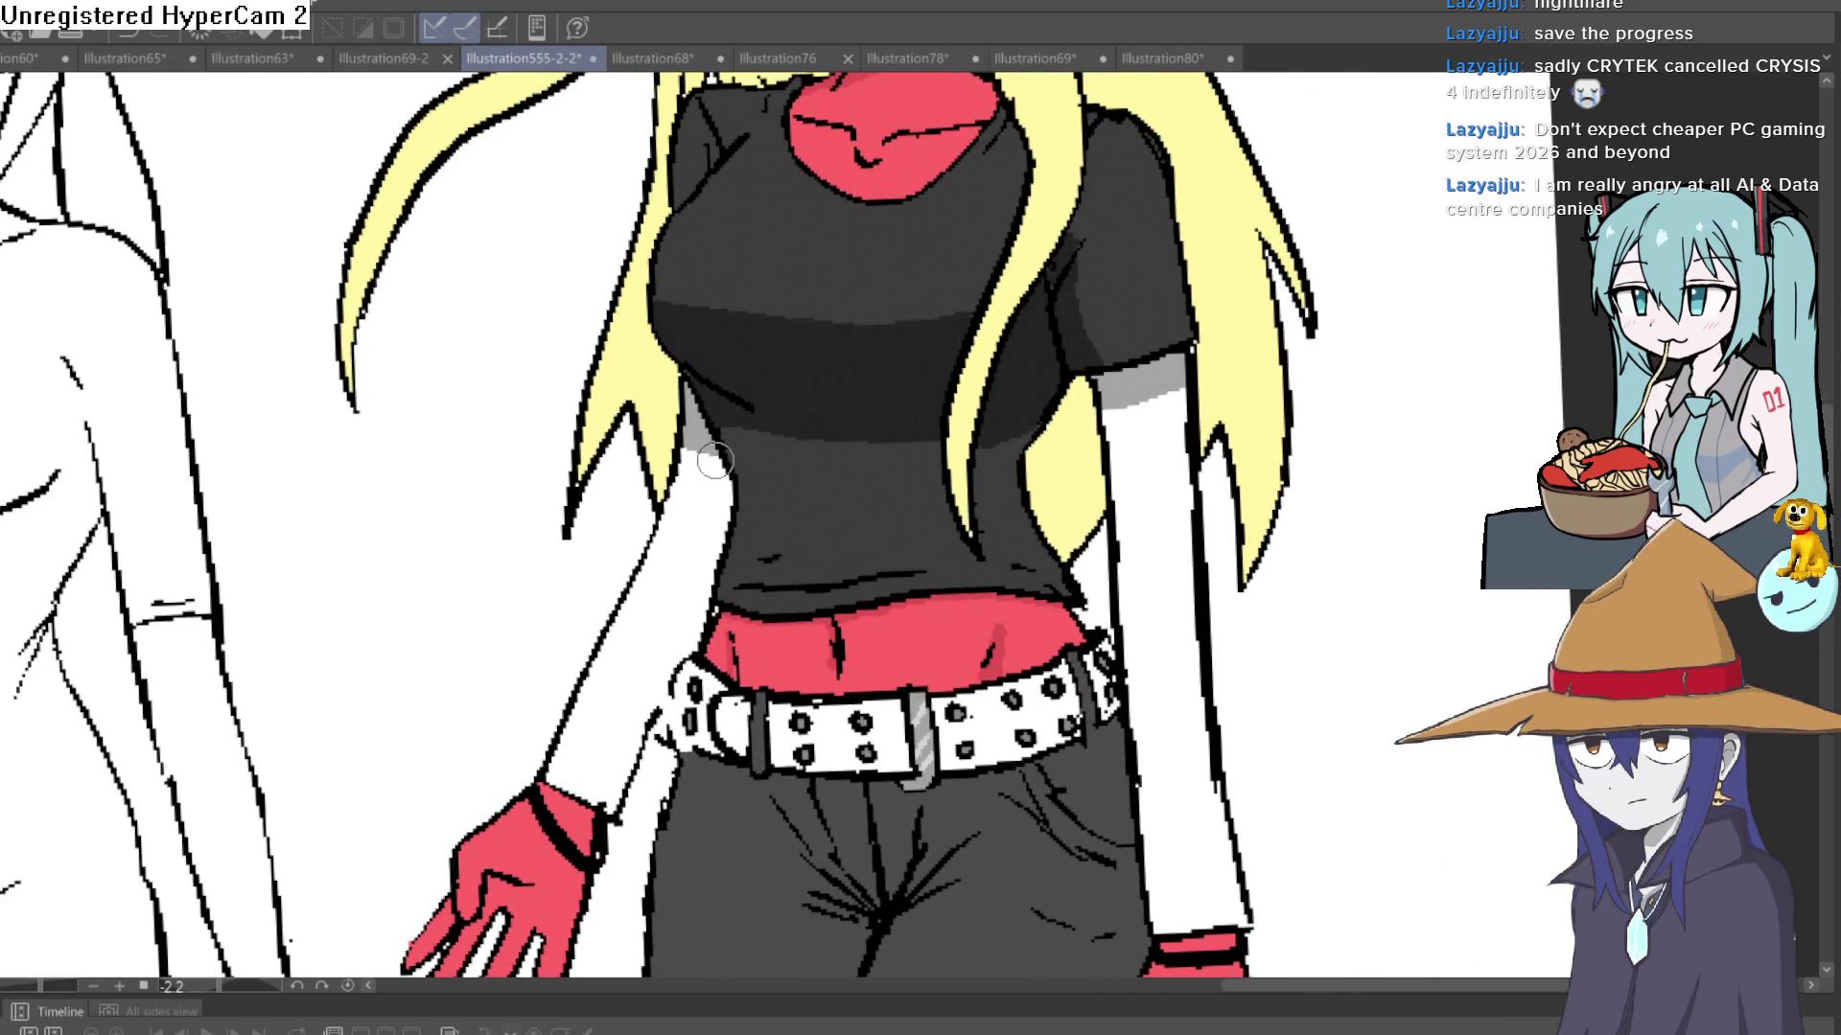
{"action": "scroll", "coordinate": [749, 476], "scroll_direction": "up", "scroll_amount": 2}
{"action": "left_click_drag", "start_coordinate": [734, 422], "coordinate": [677, 726]}
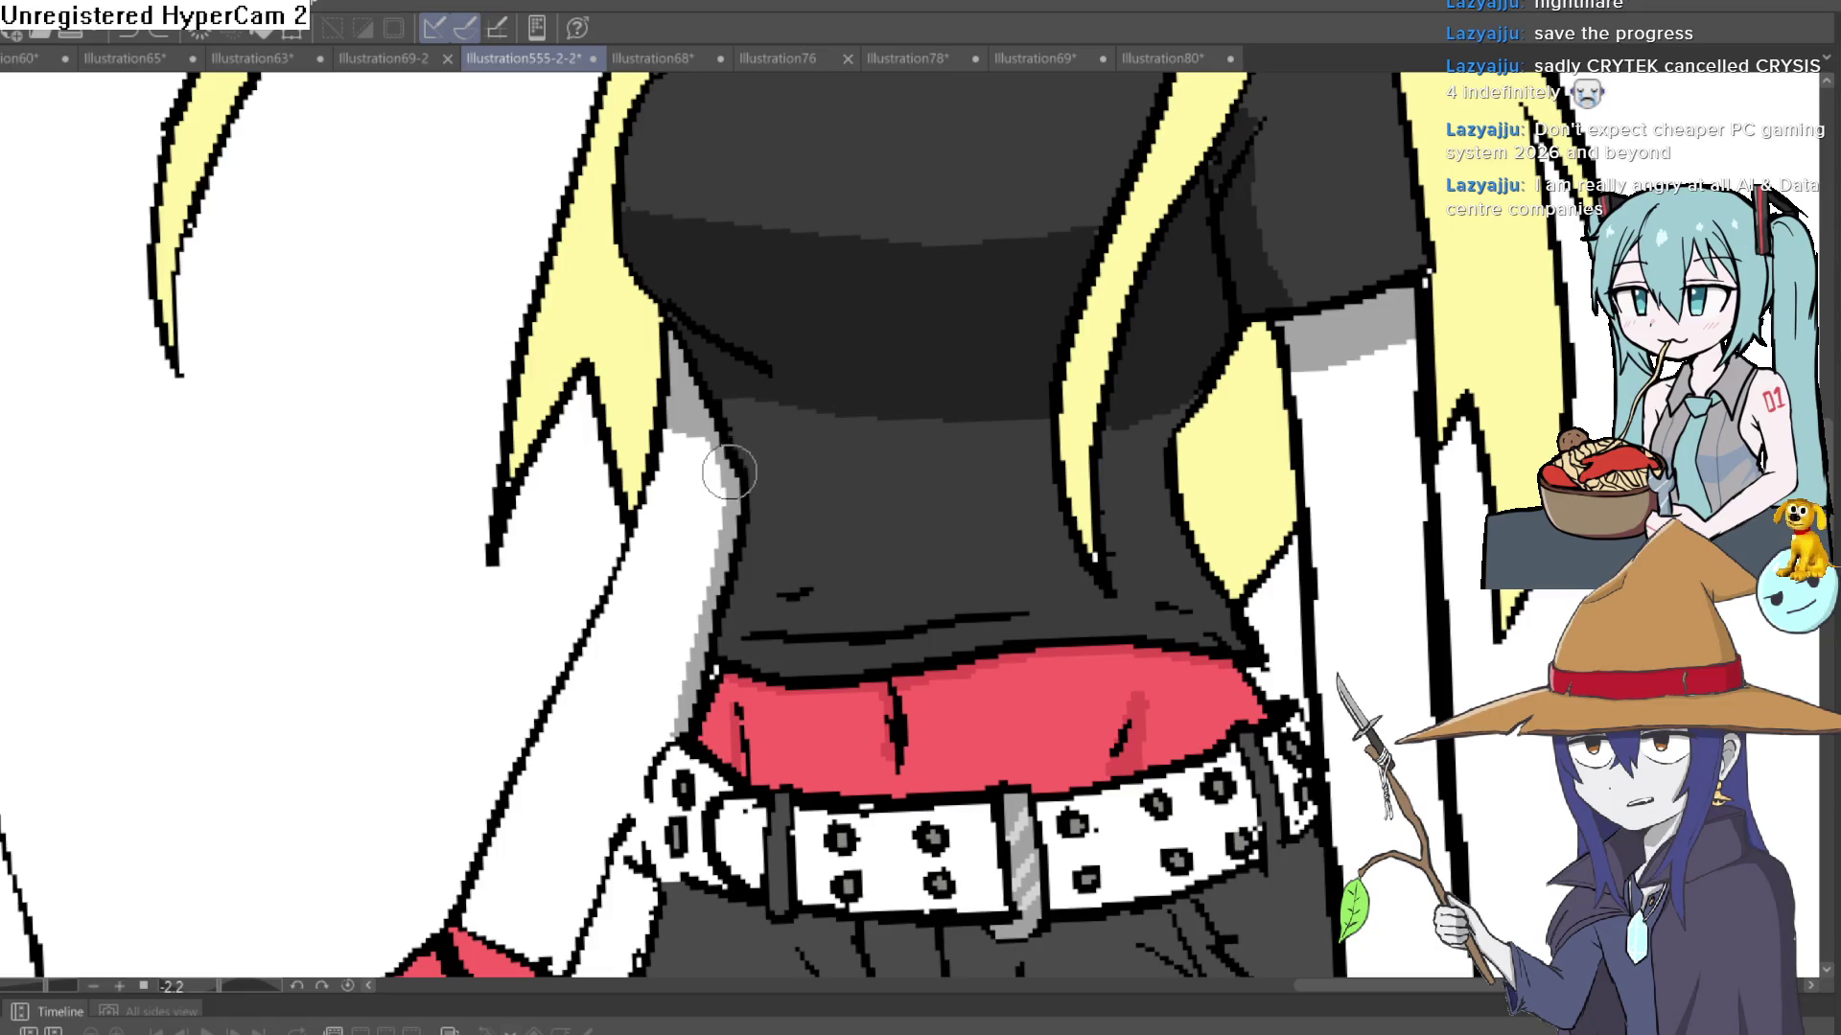
{"action": "mouse_move", "coordinate": [764, 530]}
{"action": "left_mouse_down"}
{"action": "mouse_move", "coordinate": [792, 410]}
{"action": "mouse_move", "coordinate": [660, 692]}
{"action": "left_mouse_up"}
{"action": "key", "text": "ctrl+z"}
- Add grey shading along the white sleeve's outline beside the belt
{"action": "scroll", "coordinate": [781, 426], "scroll_direction": "down", "scroll_amount": 5}
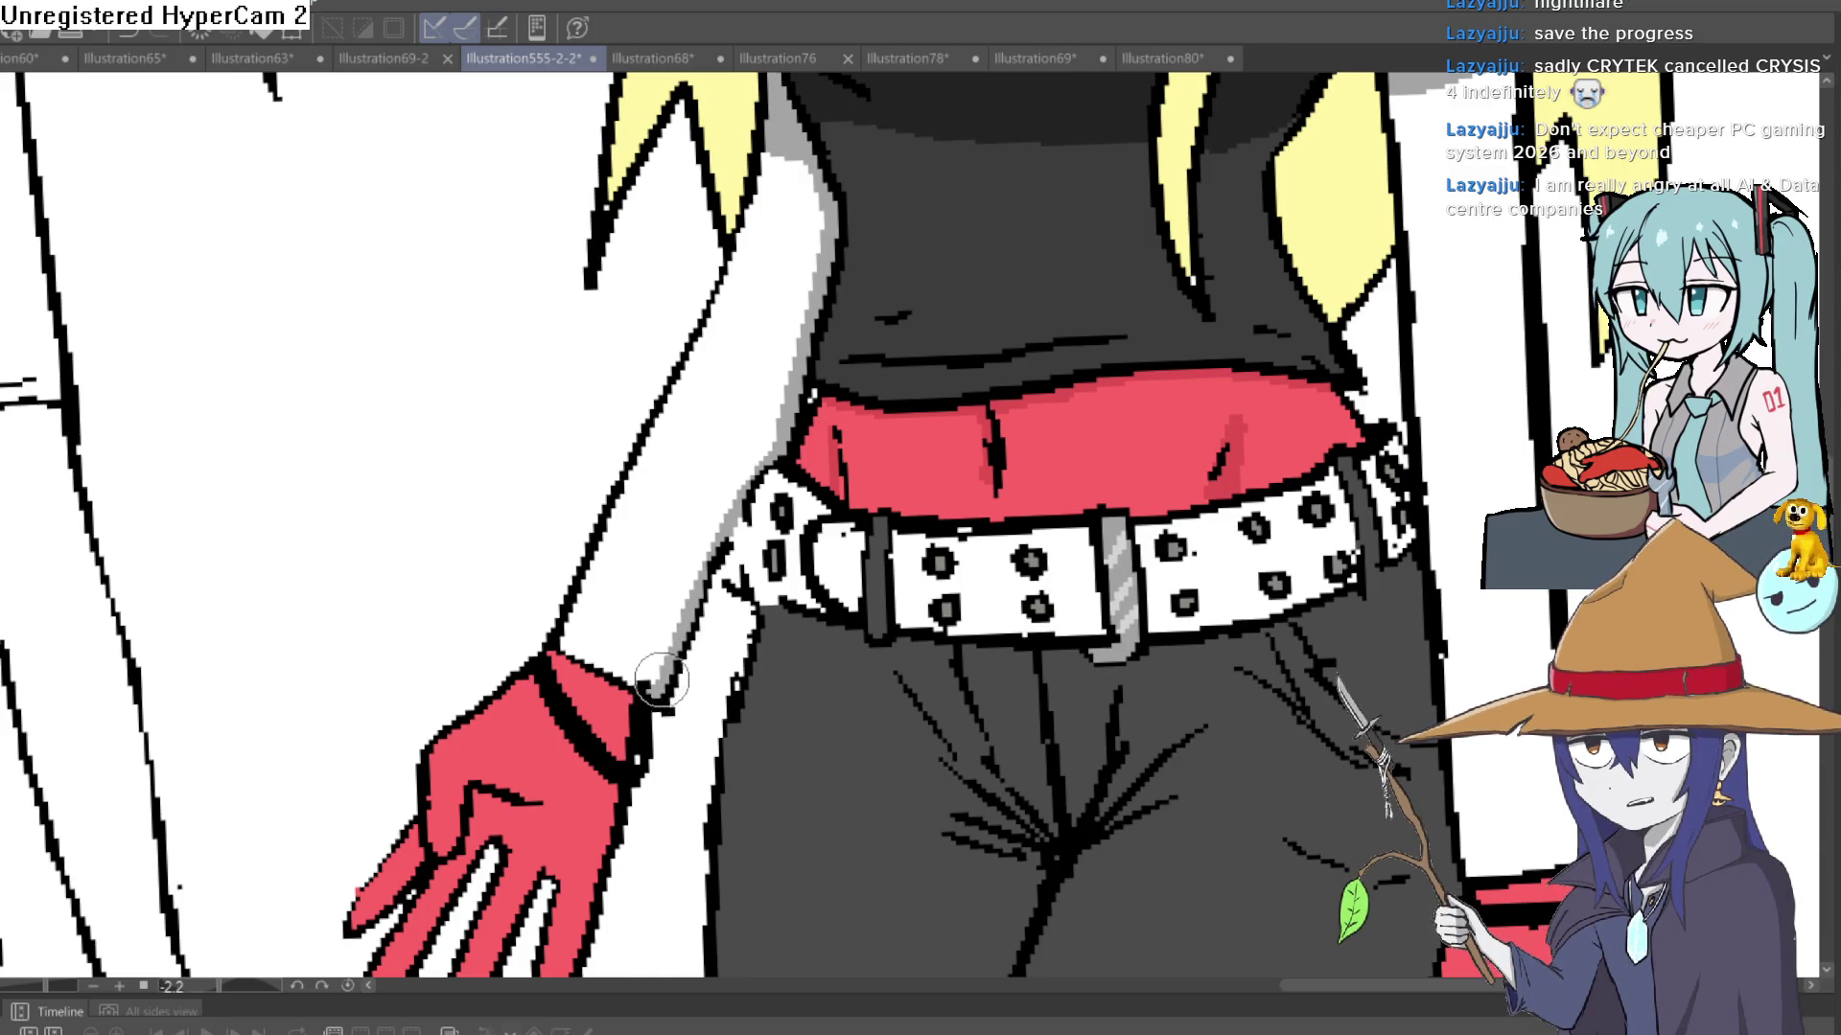
{"action": "mouse_move", "coordinate": [885, 570]}
{"action": "left_mouse_down"}
{"action": "mouse_move", "coordinate": [674, 473]}
{"action": "mouse_move", "coordinate": [366, 517]}
{"action": "mouse_move", "coordinate": [312, 594]}
{"action": "left_mouse_up"}
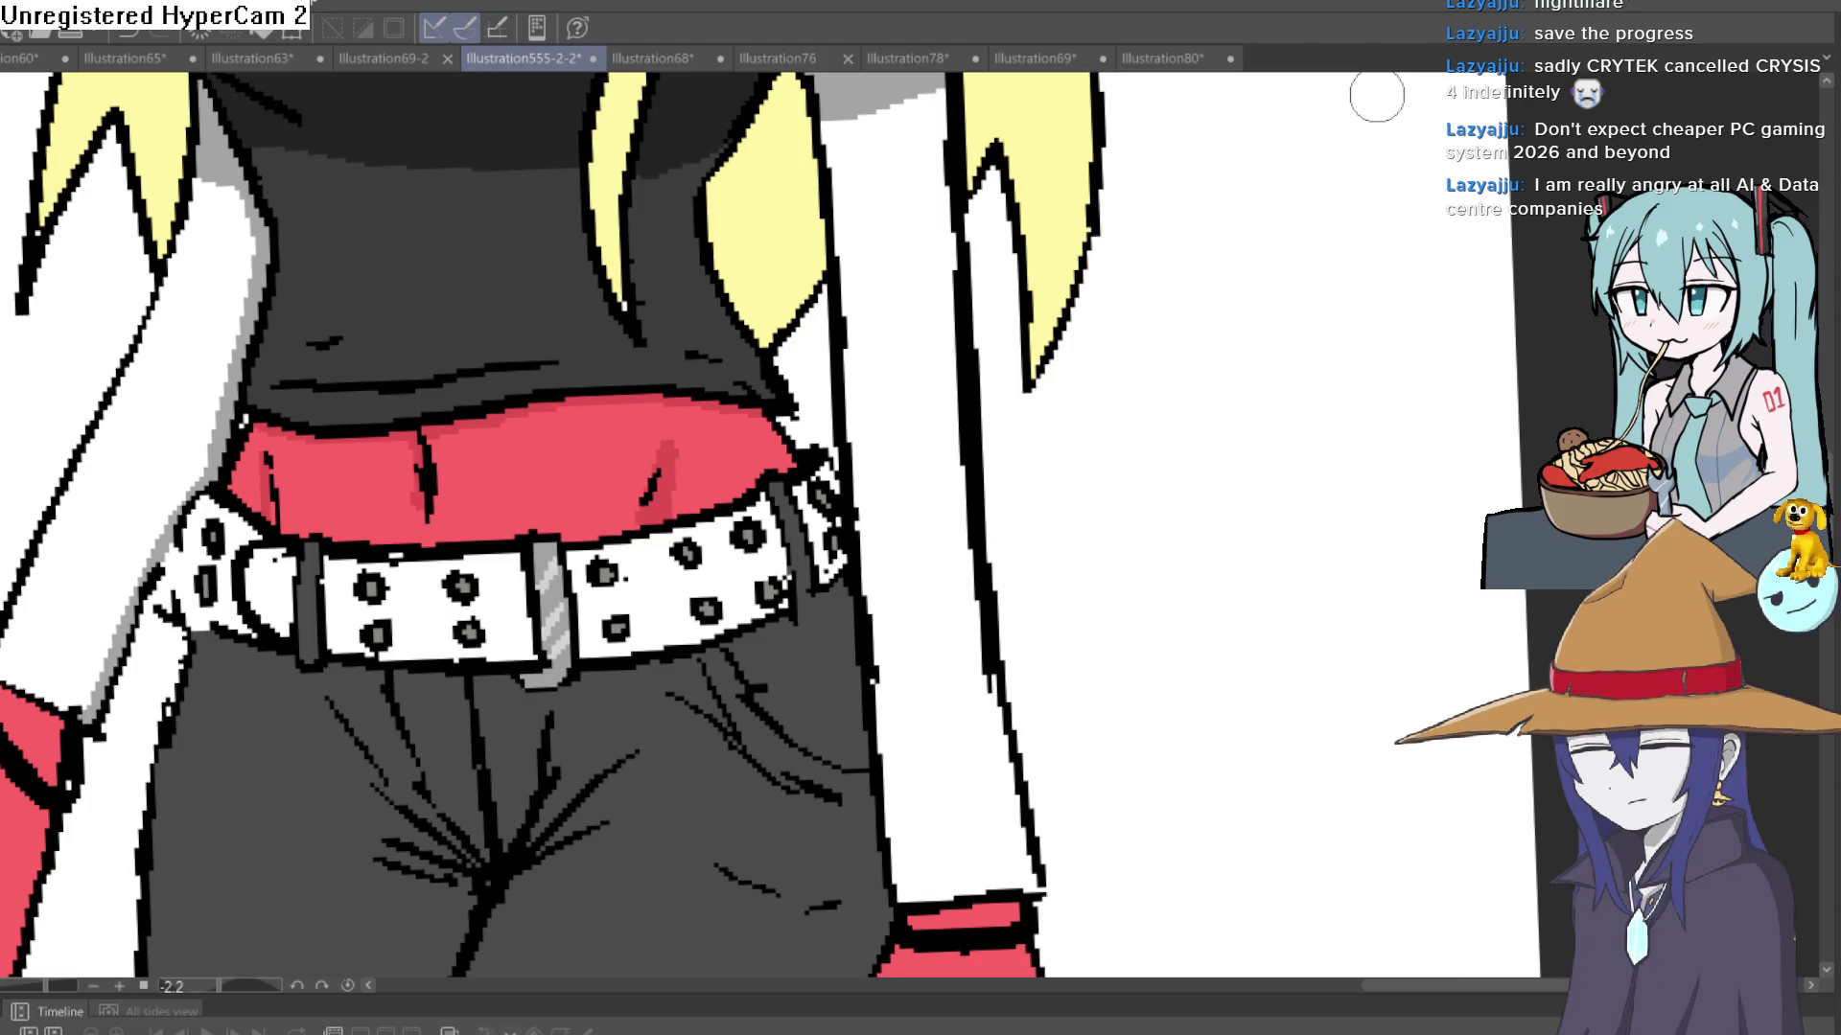
{"action": "scroll", "coordinate": [865, 160], "scroll_direction": "down", "scroll_amount": 4}
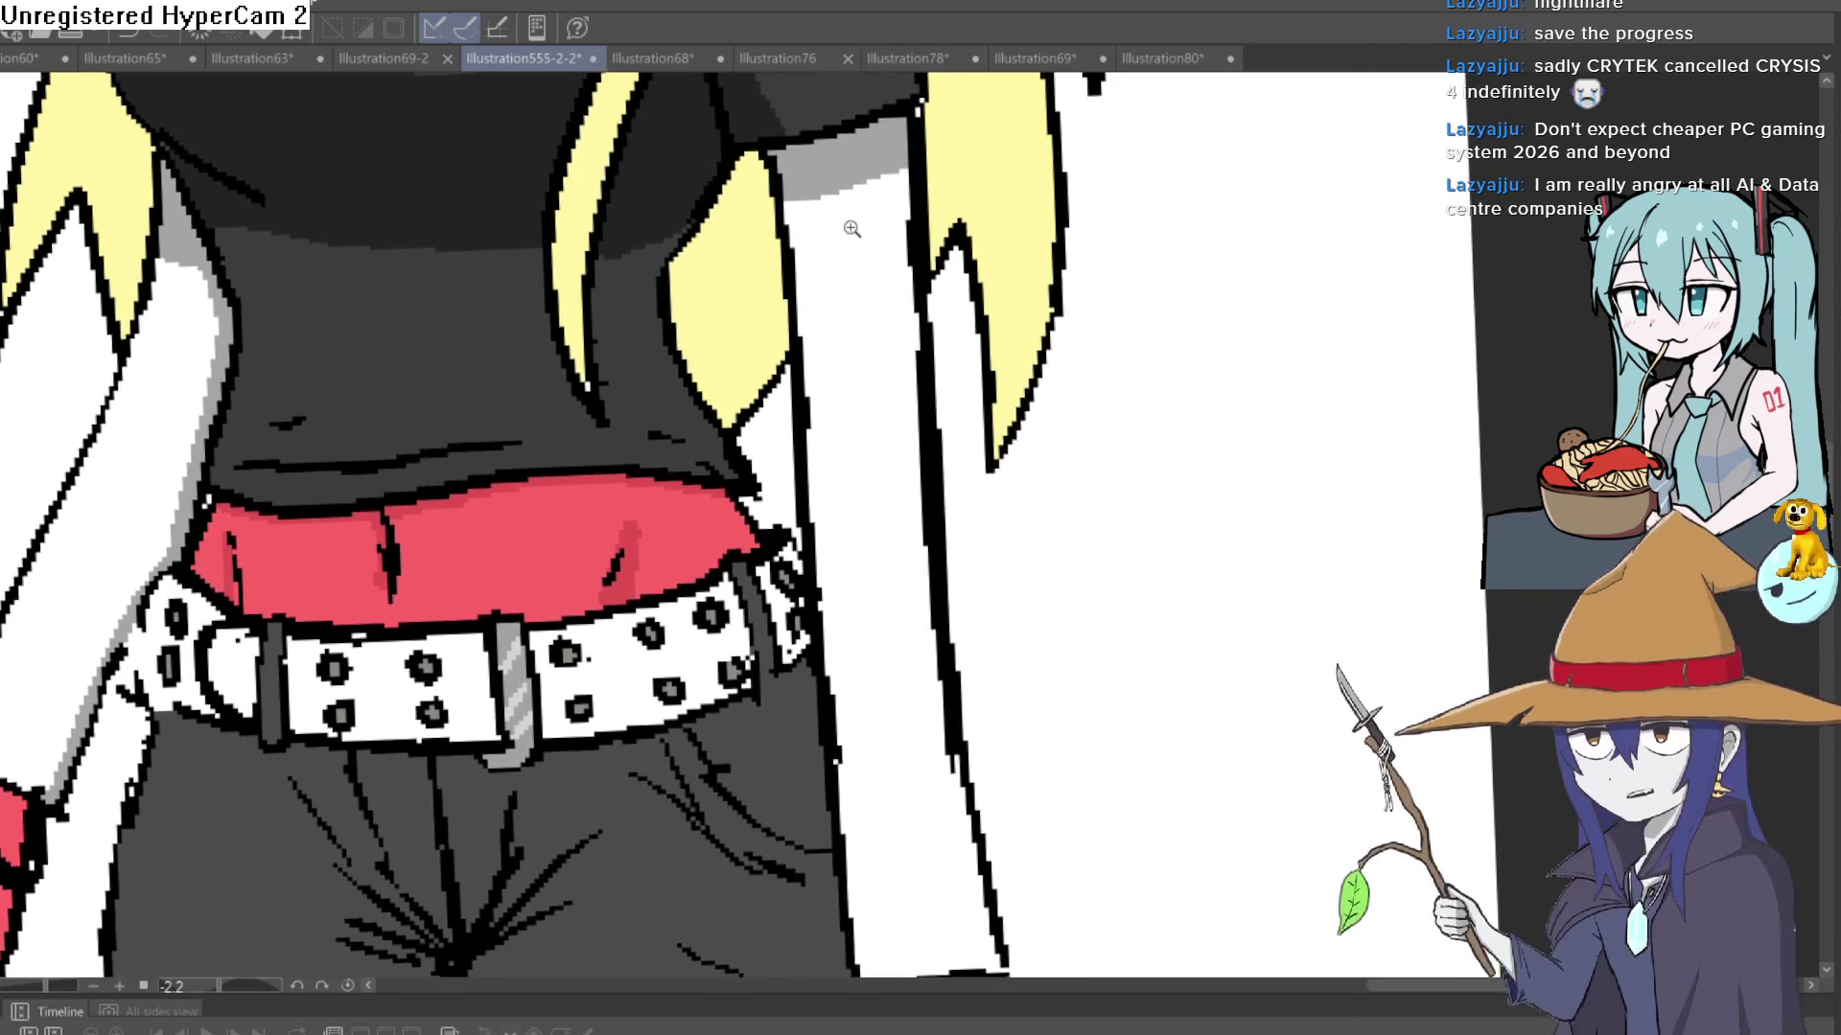
{"action": "scroll", "coordinate": [874, 170], "scroll_direction": "up", "scroll_amount": 4}
{"action": "left_click_drag", "start_coordinate": [803, 209], "coordinate": [805, 279]}
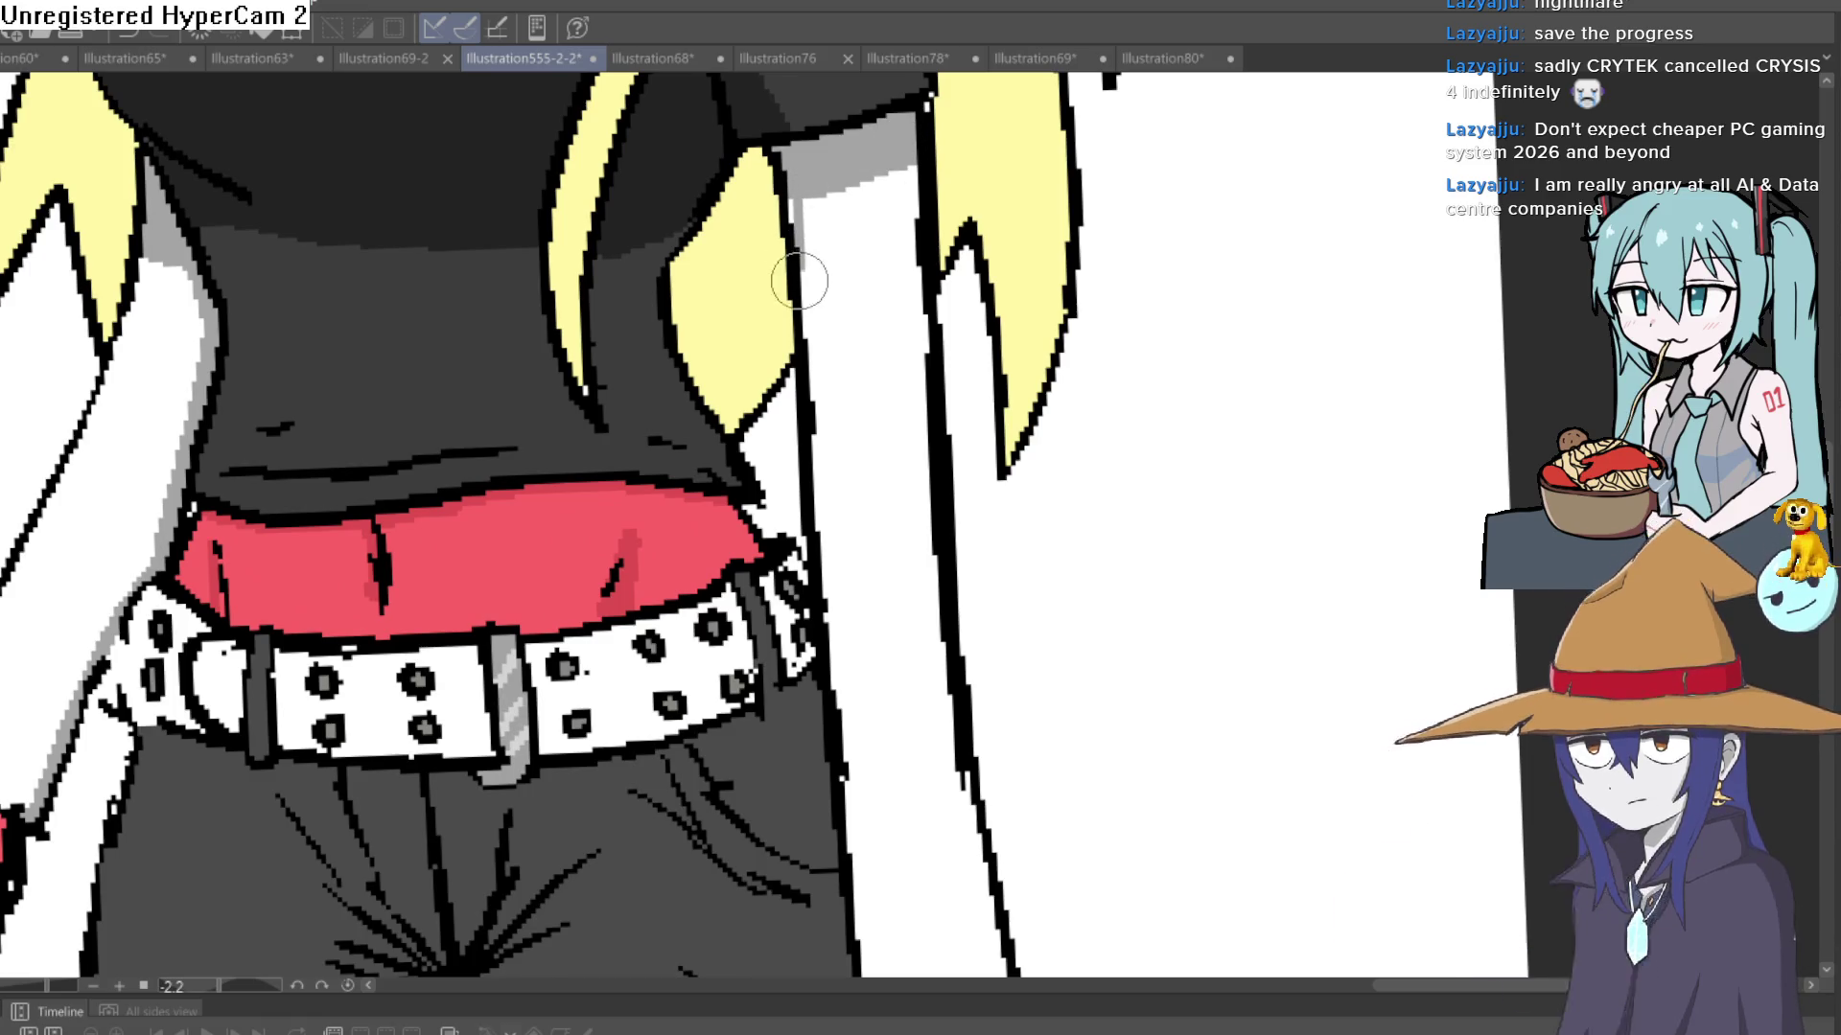
- Pan across the characters and center the view on the cat girl's face
{"action": "scroll", "coordinate": [841, 449], "scroll_direction": "down", "scroll_amount": 4}
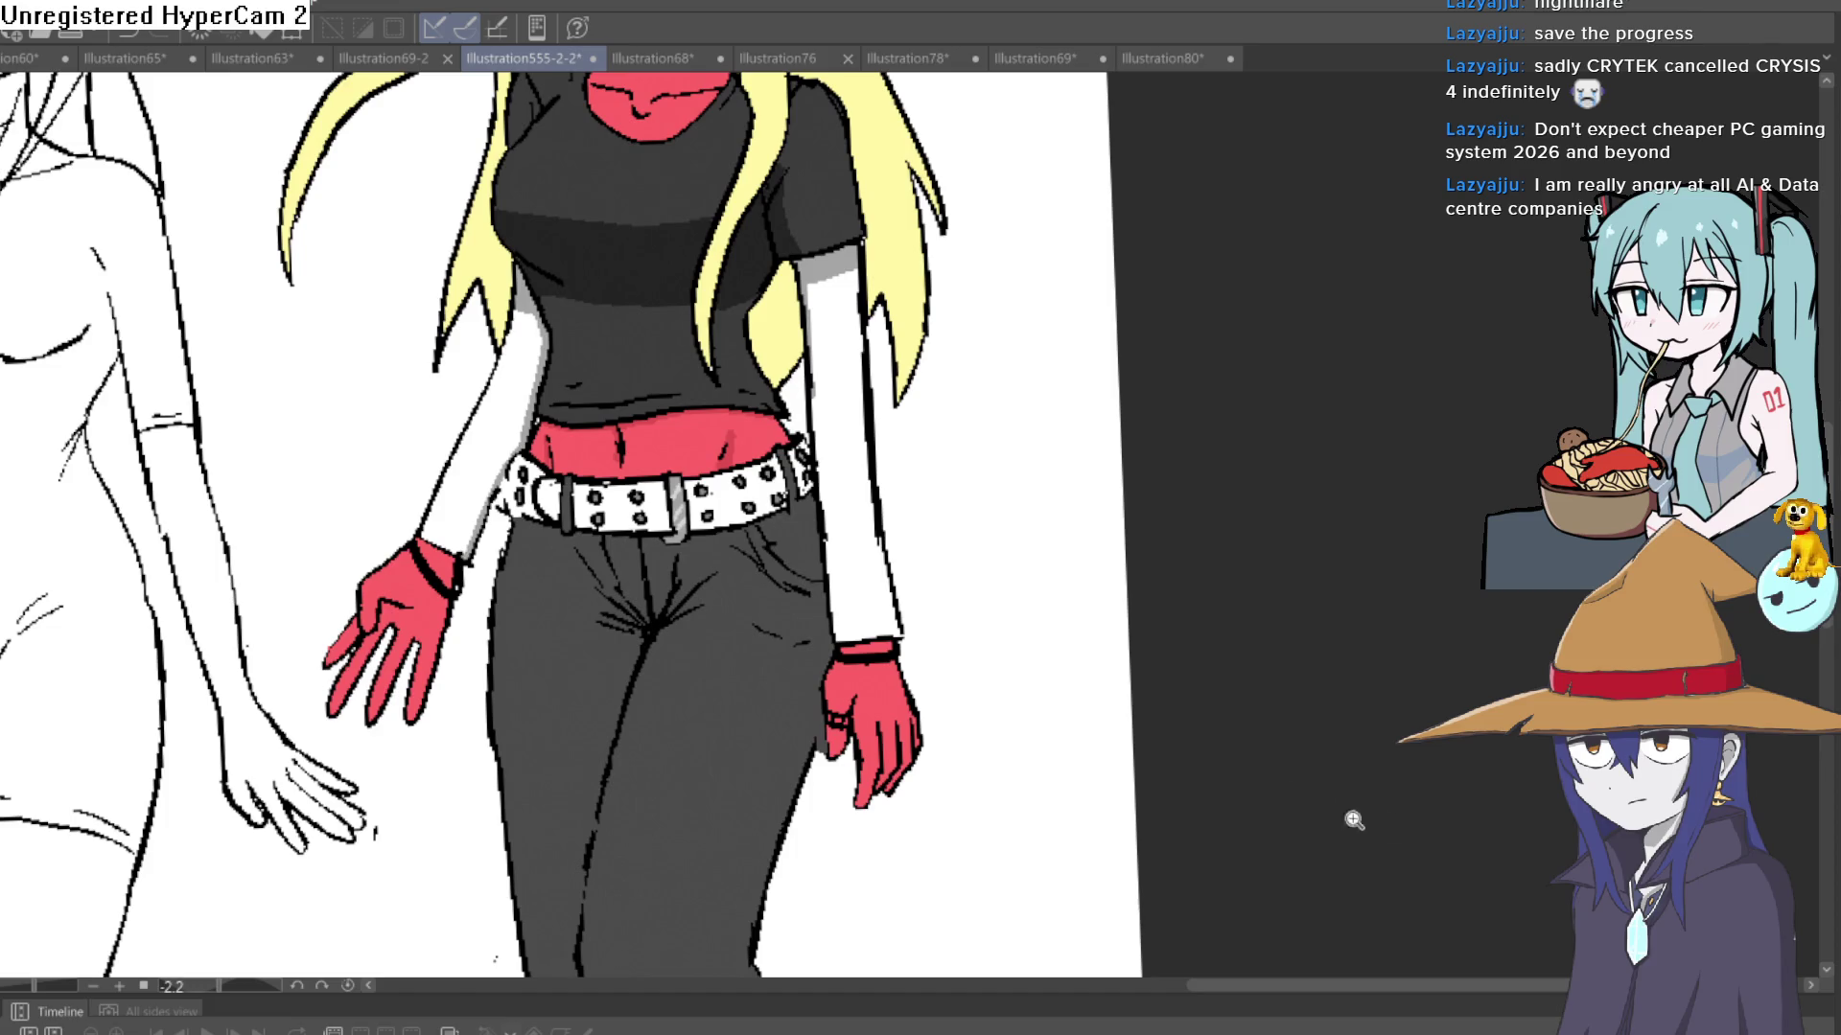
{"action": "scroll", "coordinate": [1131, 739], "scroll_direction": "down", "scroll_amount": 3}
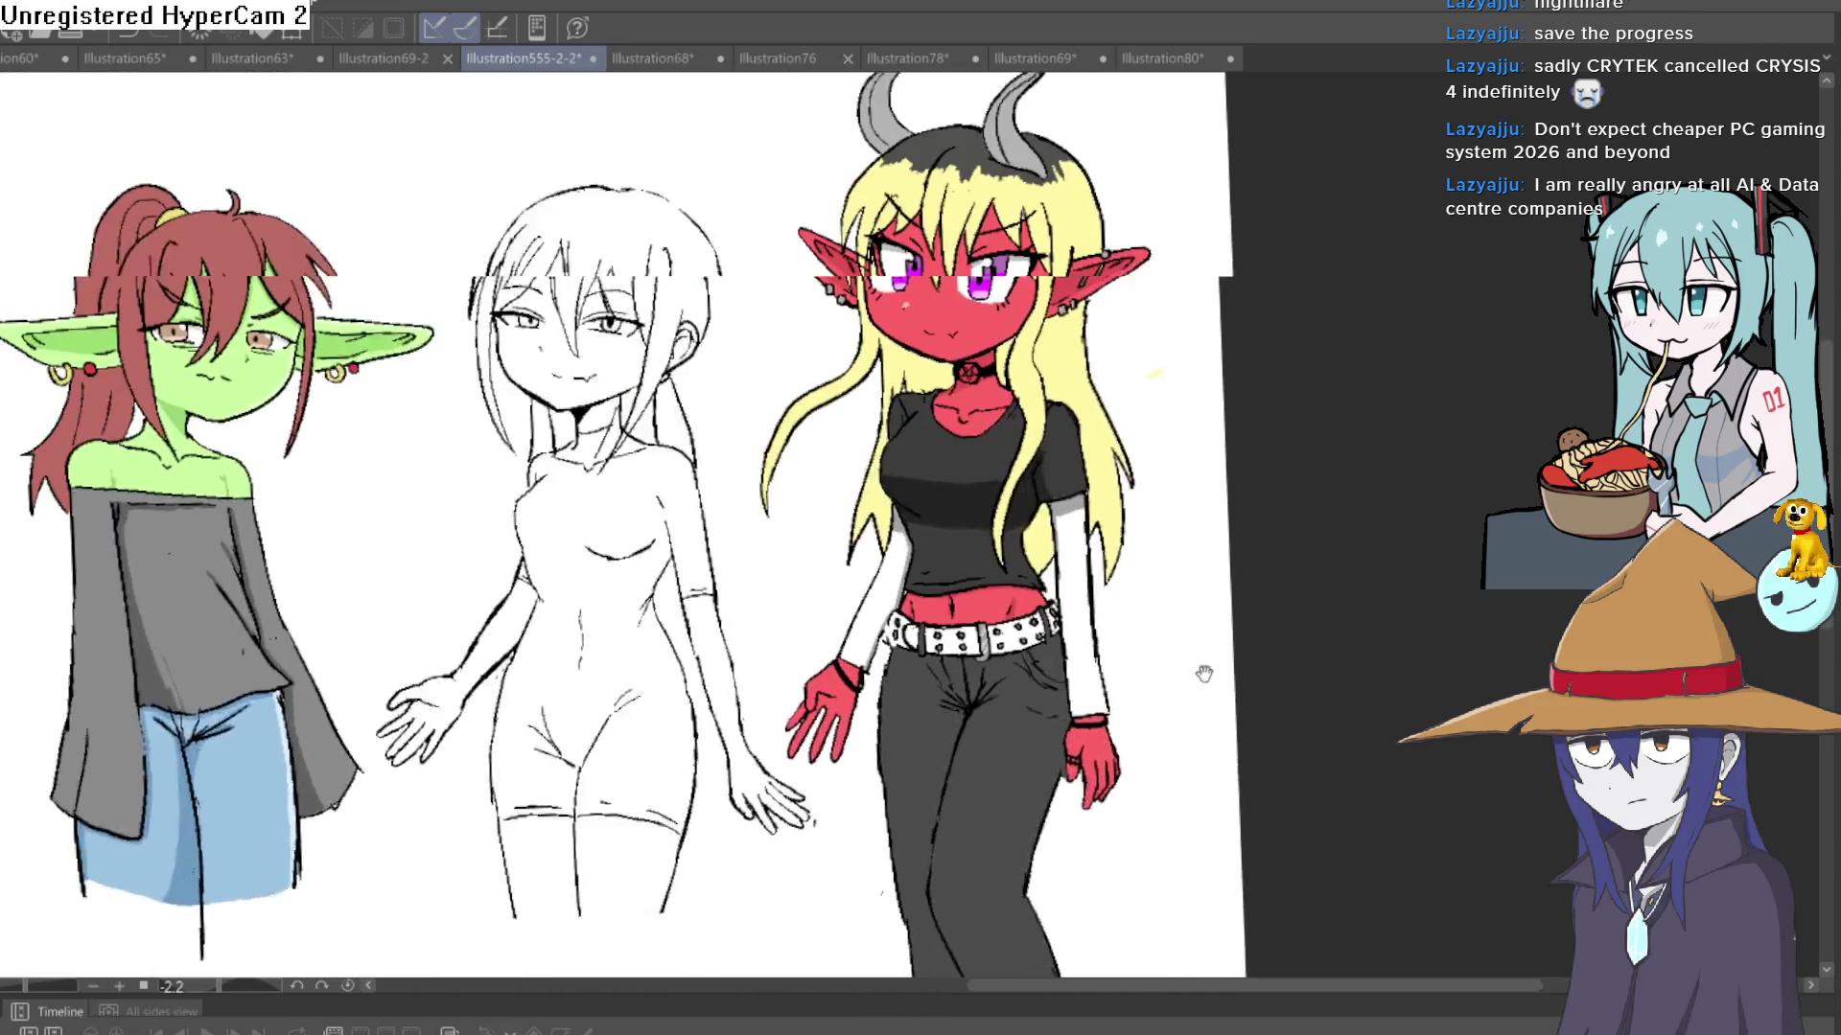
{"action": "left_click_drag", "start_coordinate": [1054, 800], "coordinate": [1386, 630]}
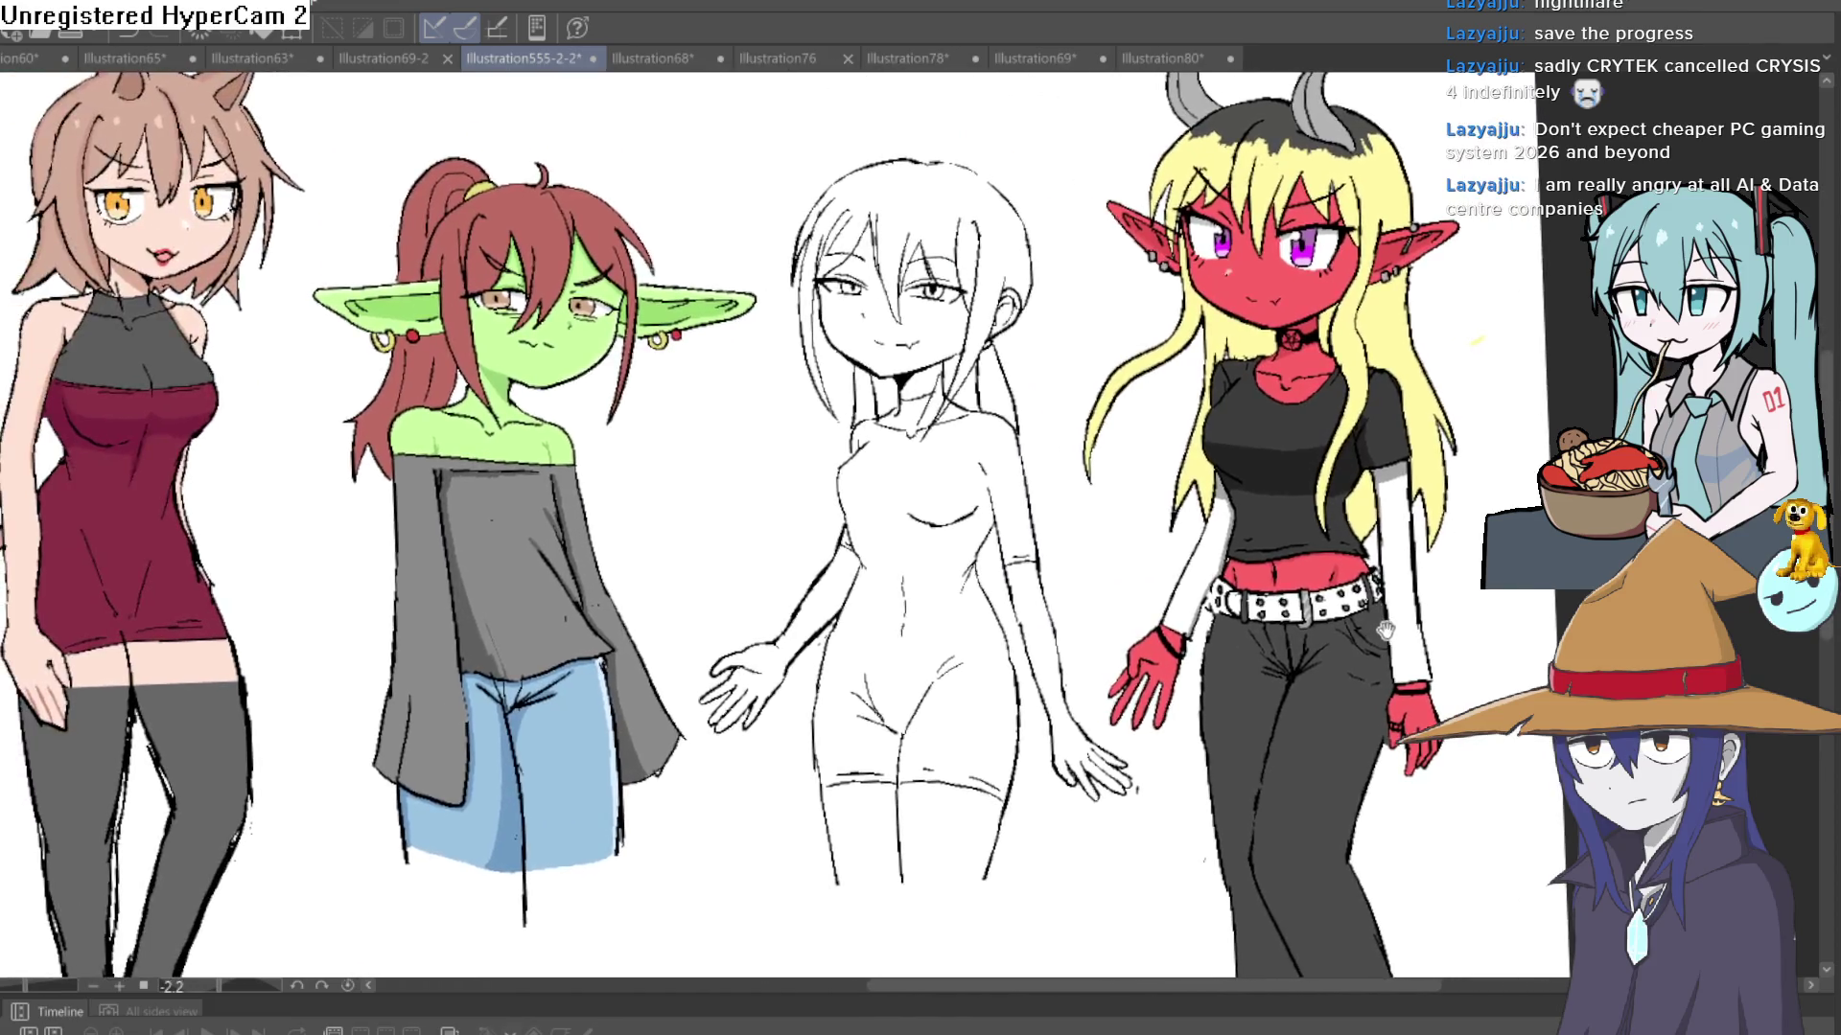
{"action": "left_click_drag", "start_coordinate": [1151, 585], "coordinate": [1344, 665]}
{"action": "left_click_drag", "start_coordinate": [958, 625], "coordinate": [1059, 637]}
{"action": "left_click_drag", "start_coordinate": [857, 581], "coordinate": [1068, 608]}
{"action": "left_click_drag", "start_coordinate": [671, 537], "coordinate": [876, 560]}
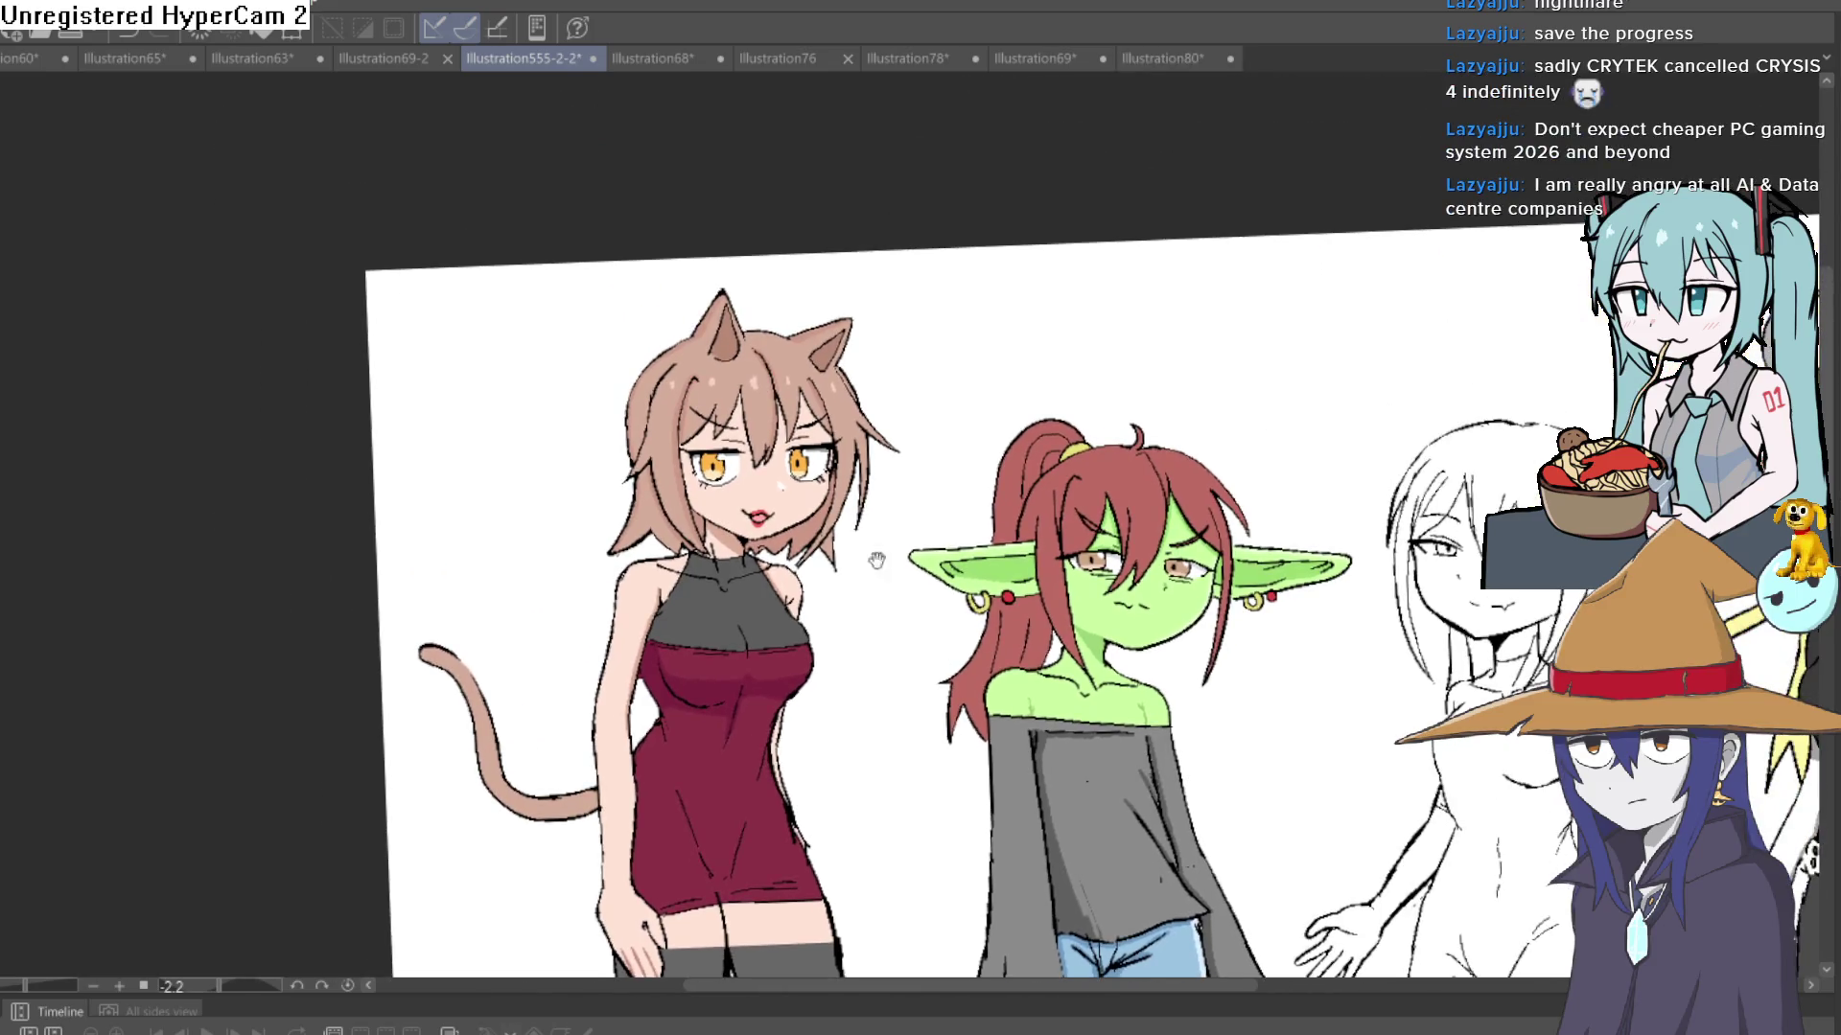
{"action": "scroll", "coordinate": [761, 582], "scroll_direction": "up", "scroll_amount": 5}
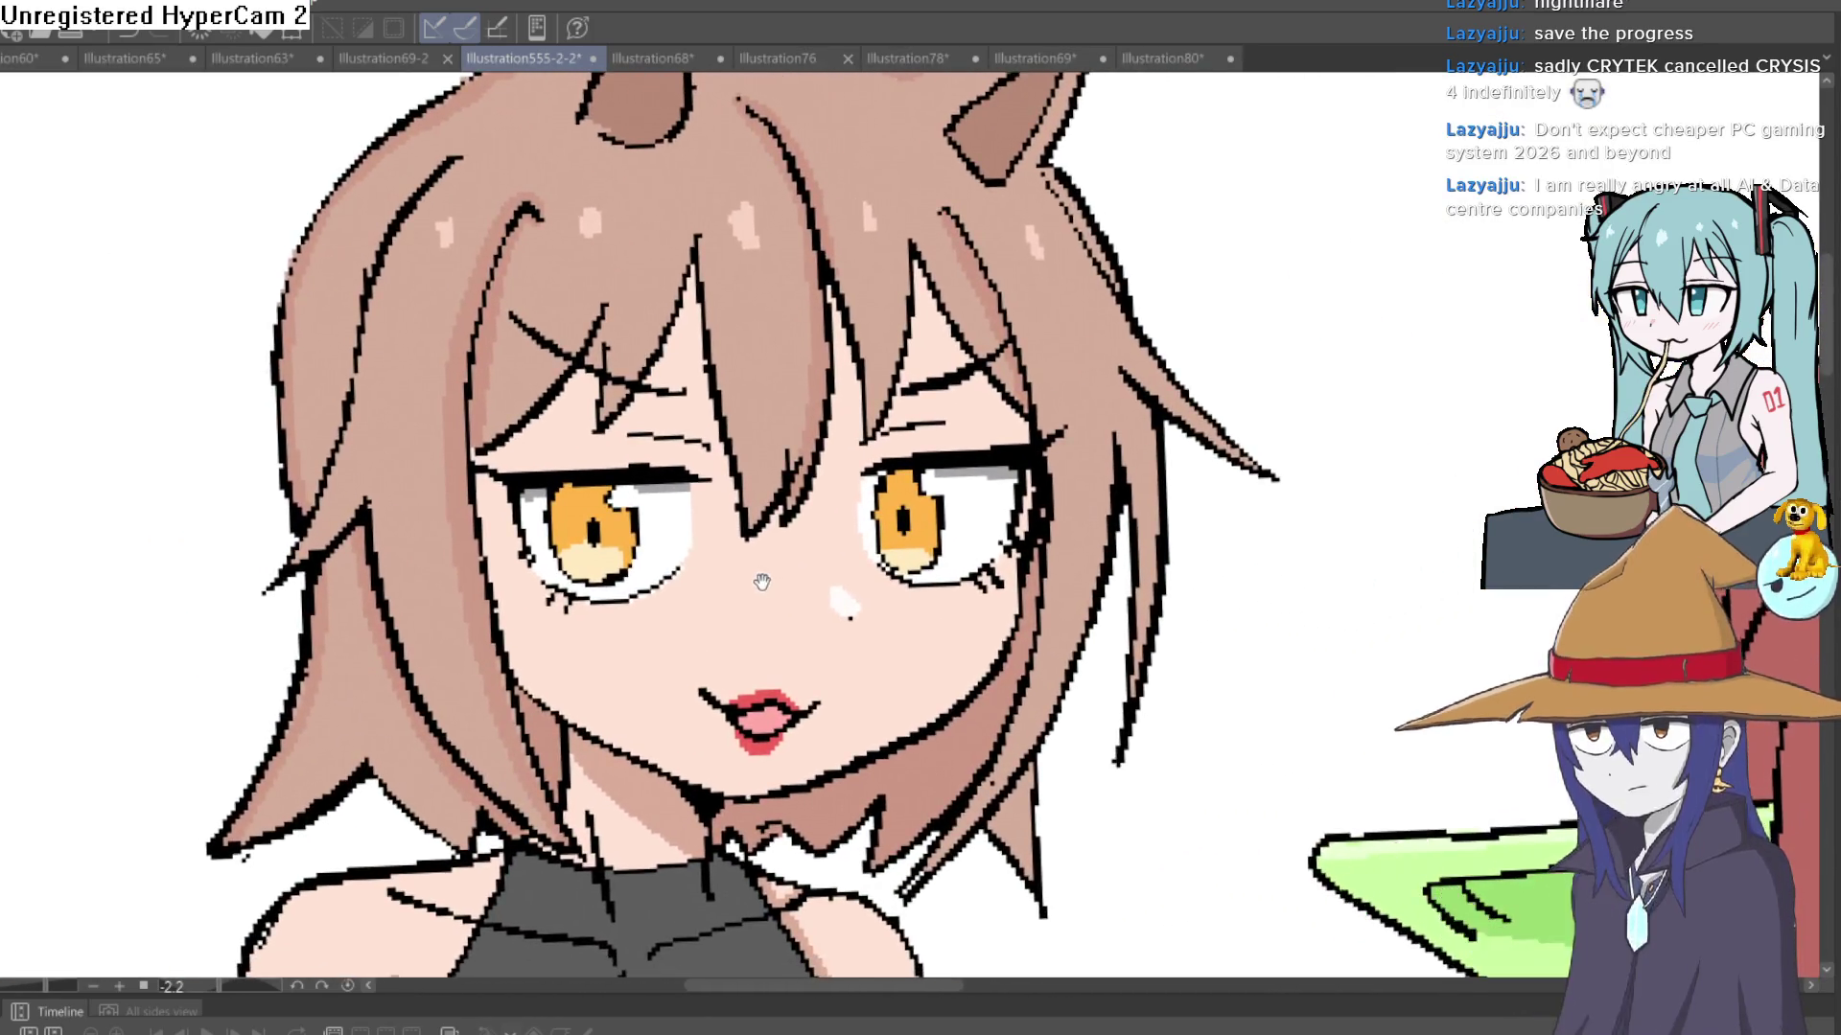
{"action": "left_click_drag", "start_coordinate": [761, 581], "coordinate": [740, 529]}
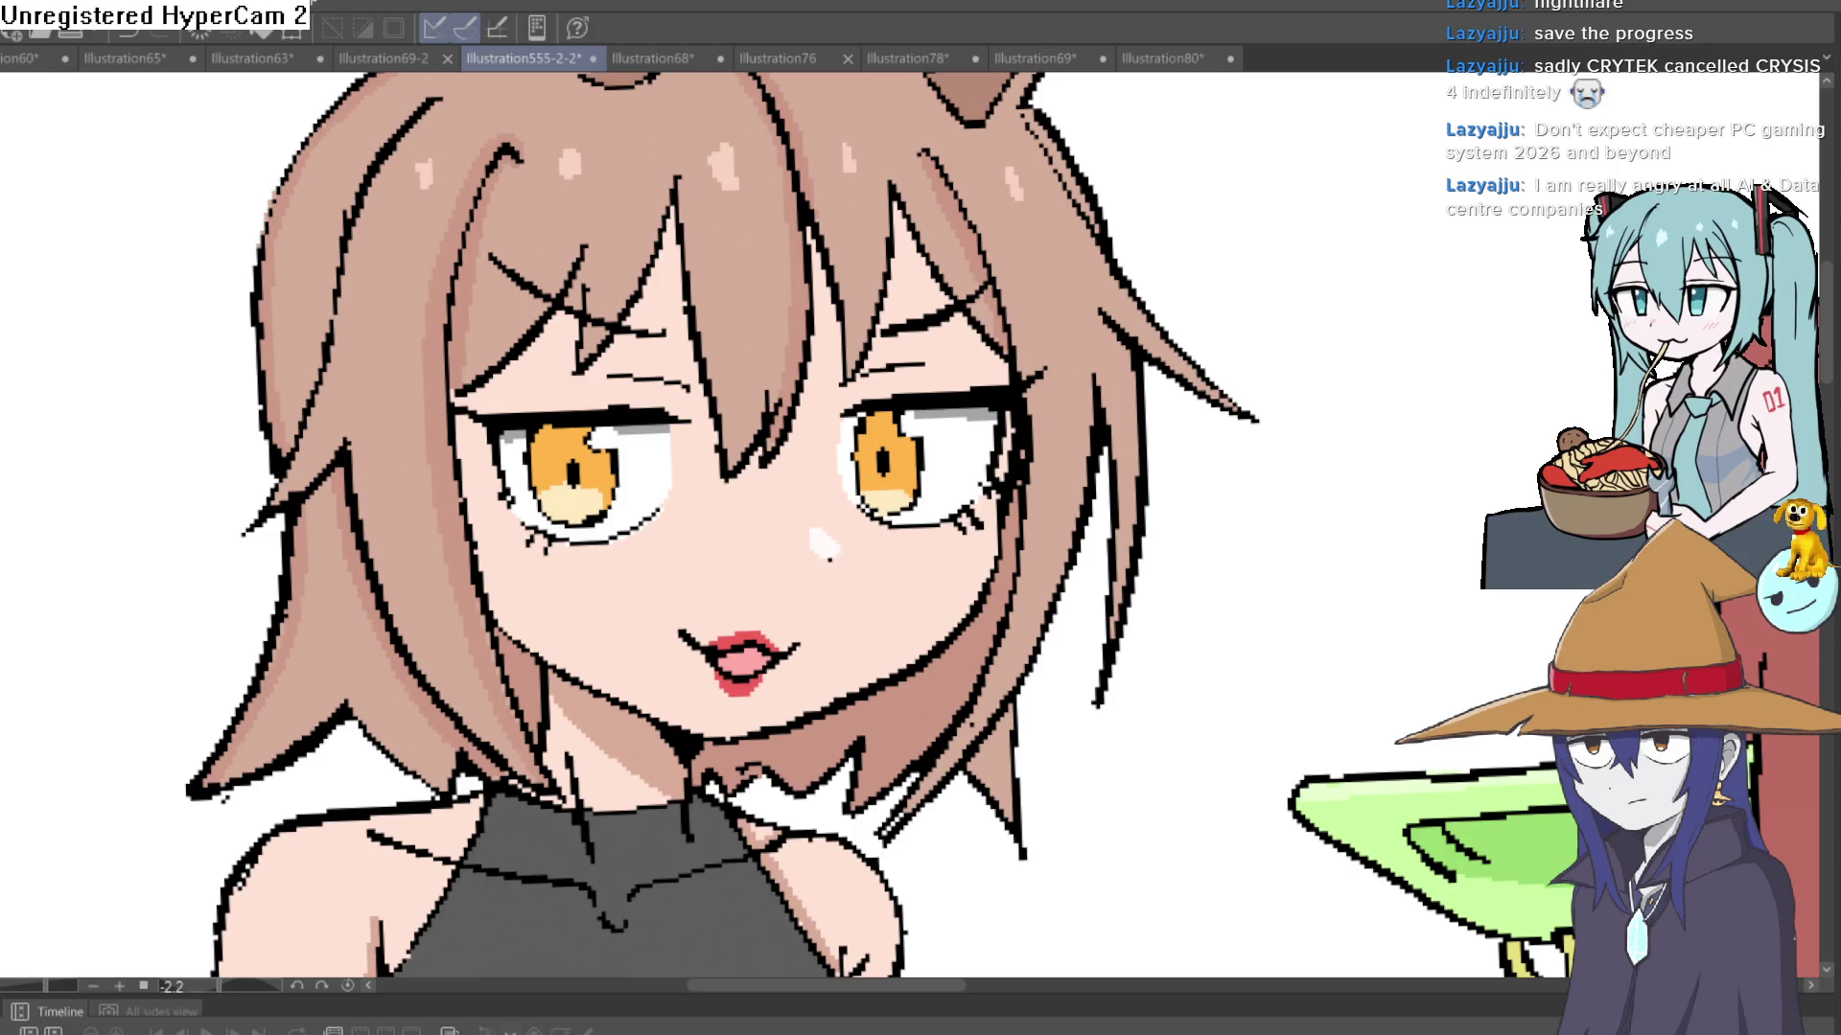
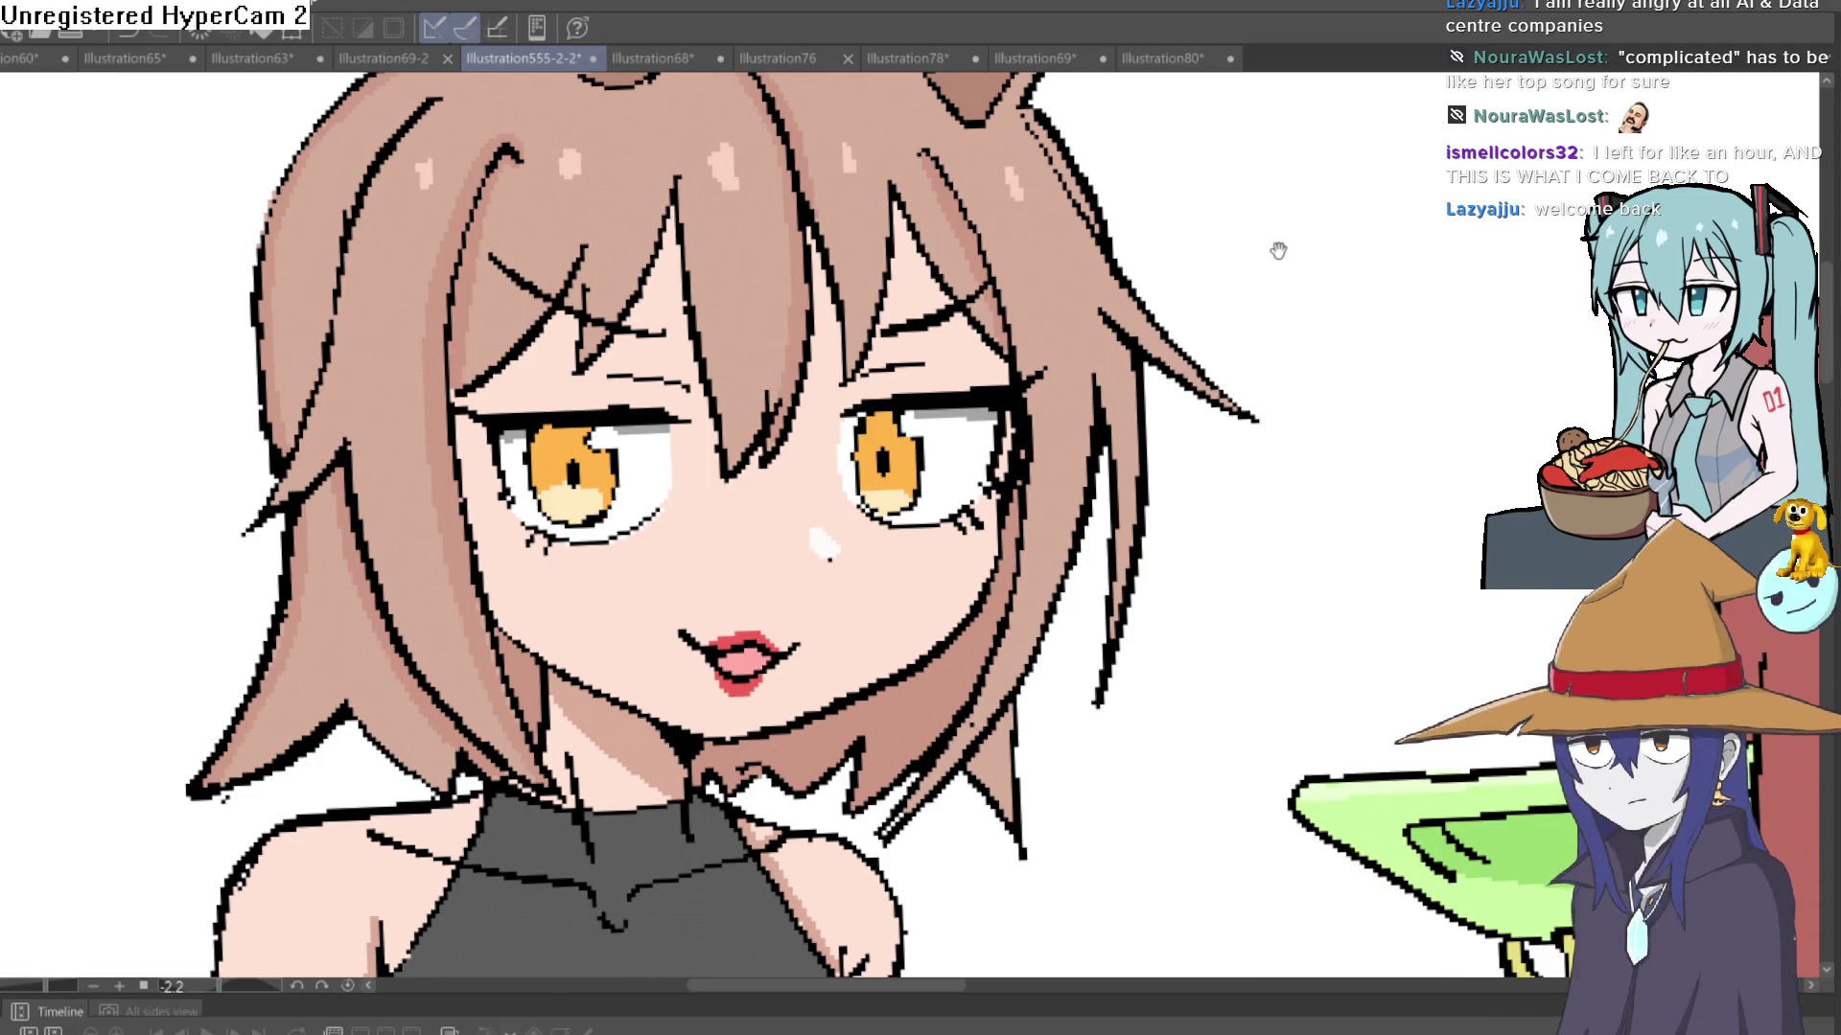
- Darken the black outline along the lower edge of the cat girl's orange iris
{"action": "scroll", "coordinate": [1278, 251], "scroll_direction": "down", "scroll_amount": 5}
{"action": "scroll", "coordinate": [1138, 246], "scroll_direction": "up", "scroll_amount": 8}
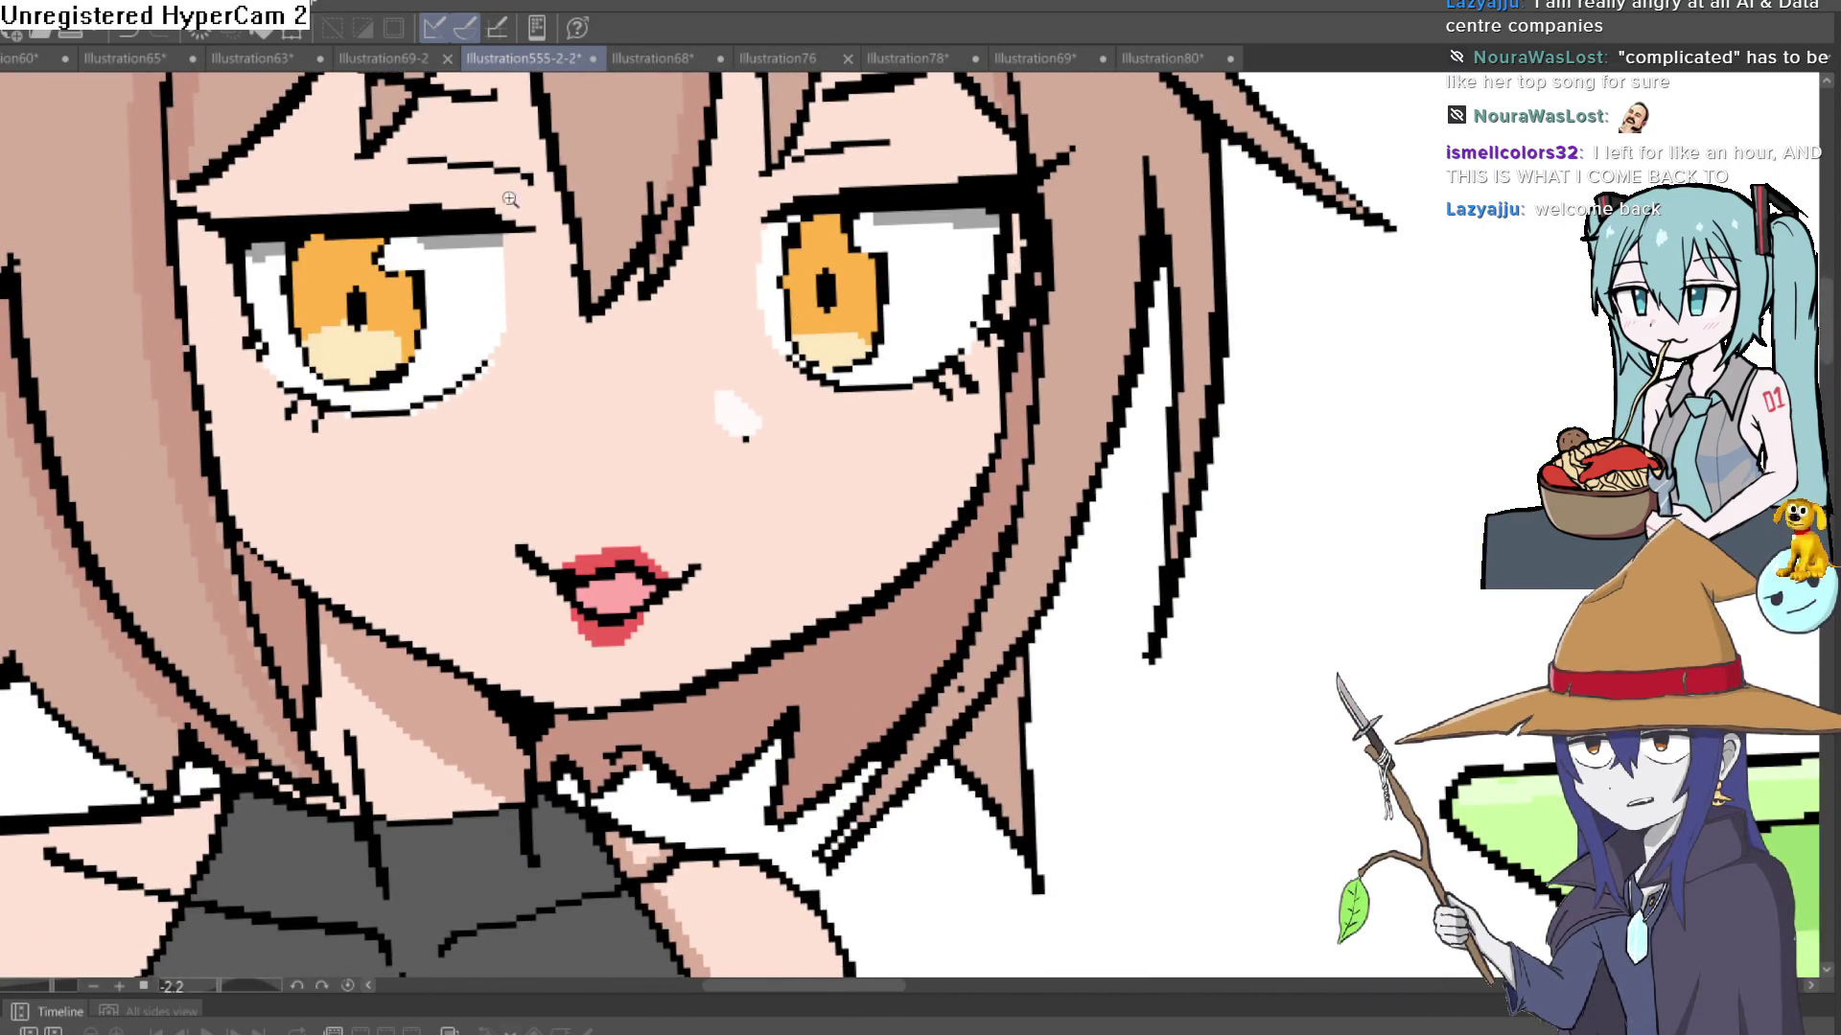
{"action": "scroll", "coordinate": [820, 349], "scroll_direction": "up", "scroll_amount": 2}
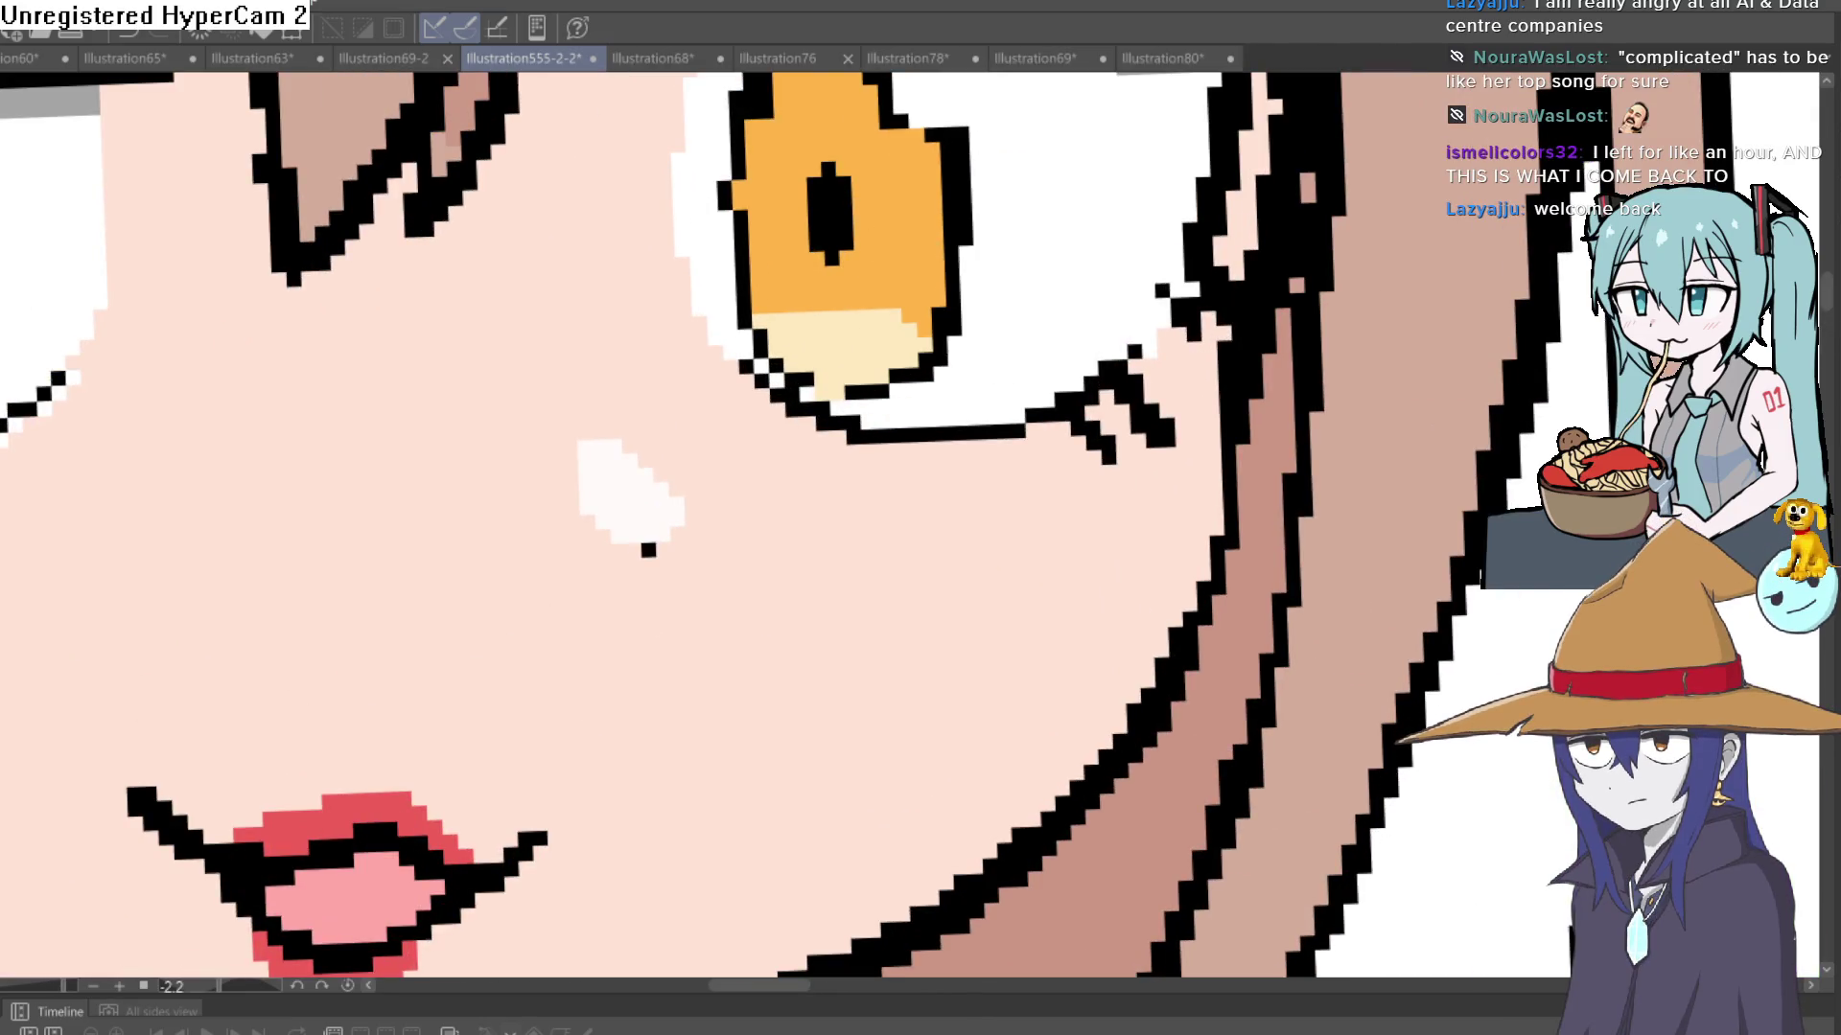
{"action": "scroll", "coordinate": [676, 100], "scroll_direction": "down", "scroll_amount": 2}
{"action": "scroll", "coordinate": [676, 100], "scroll_direction": "up", "scroll_amount": 2}
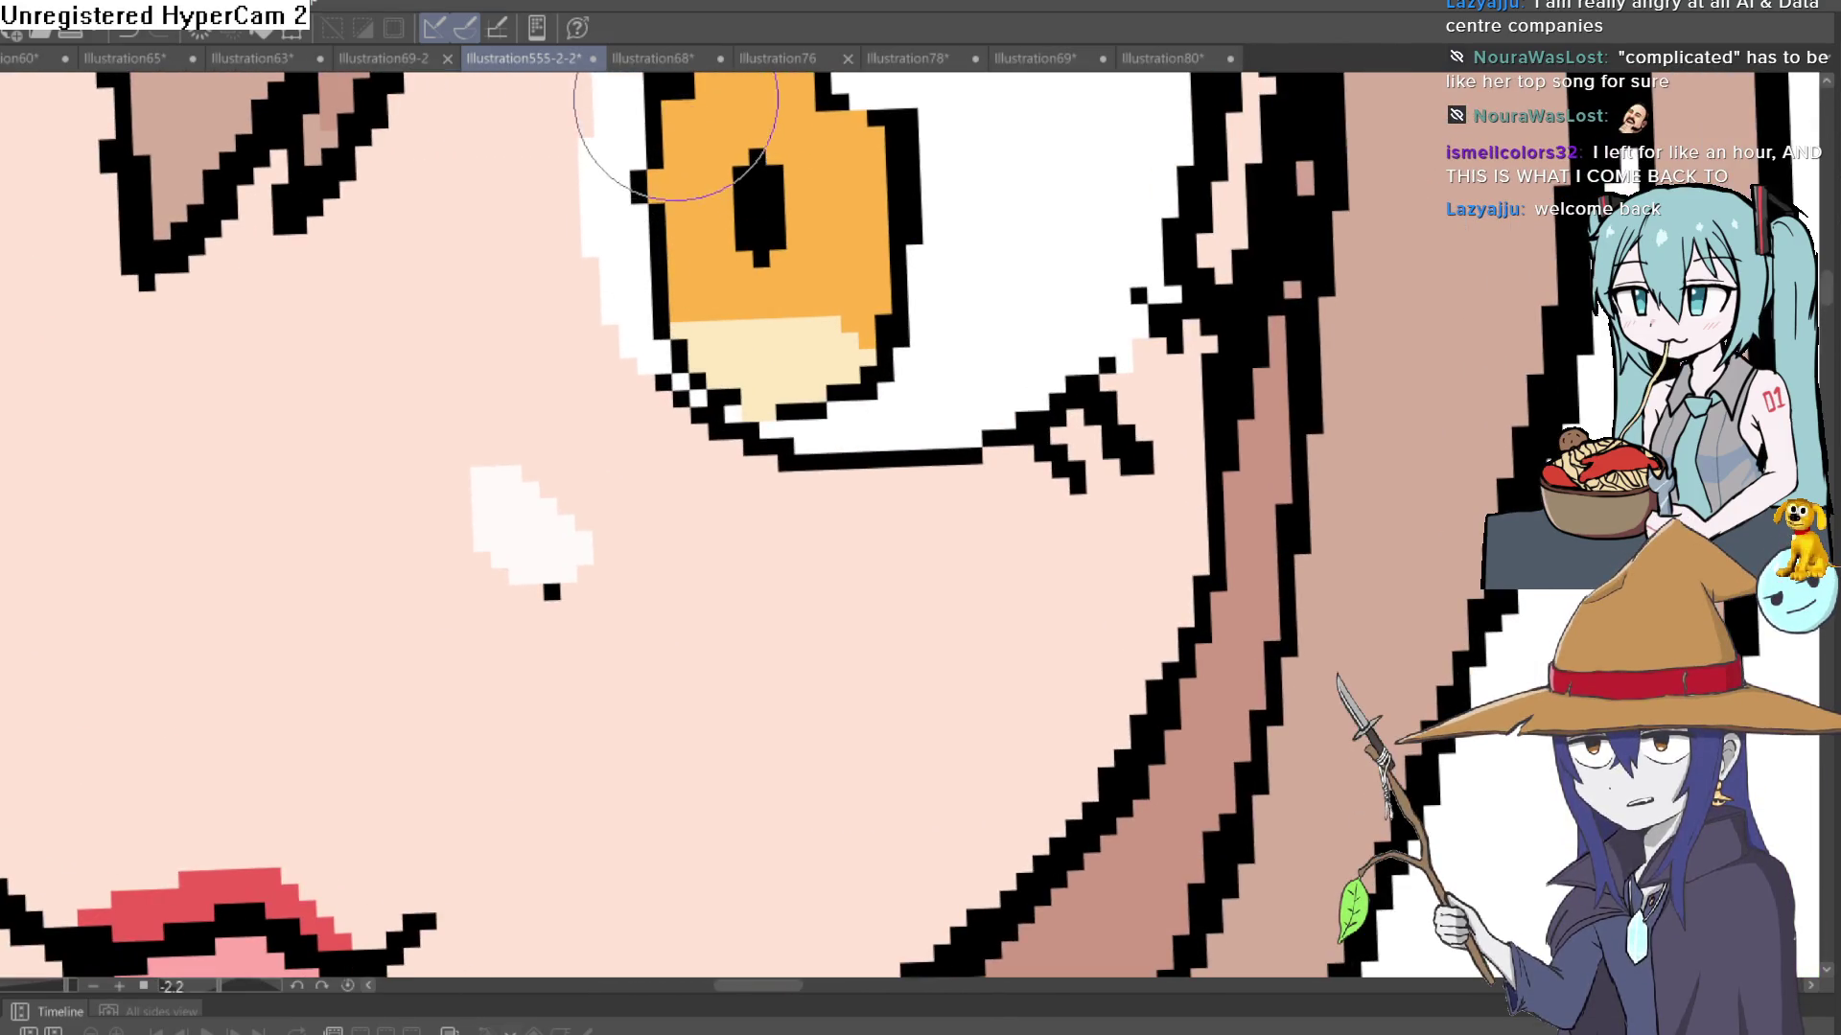
{"action": "mouse_move", "coordinate": [658, 144]}
{"action": "left_mouse_down"}
{"action": "mouse_move", "coordinate": [670, 287]}
{"action": "mouse_move", "coordinate": [761, 411]}
{"action": "mouse_move", "coordinate": [807, 405]}
{"action": "left_mouse_up"}
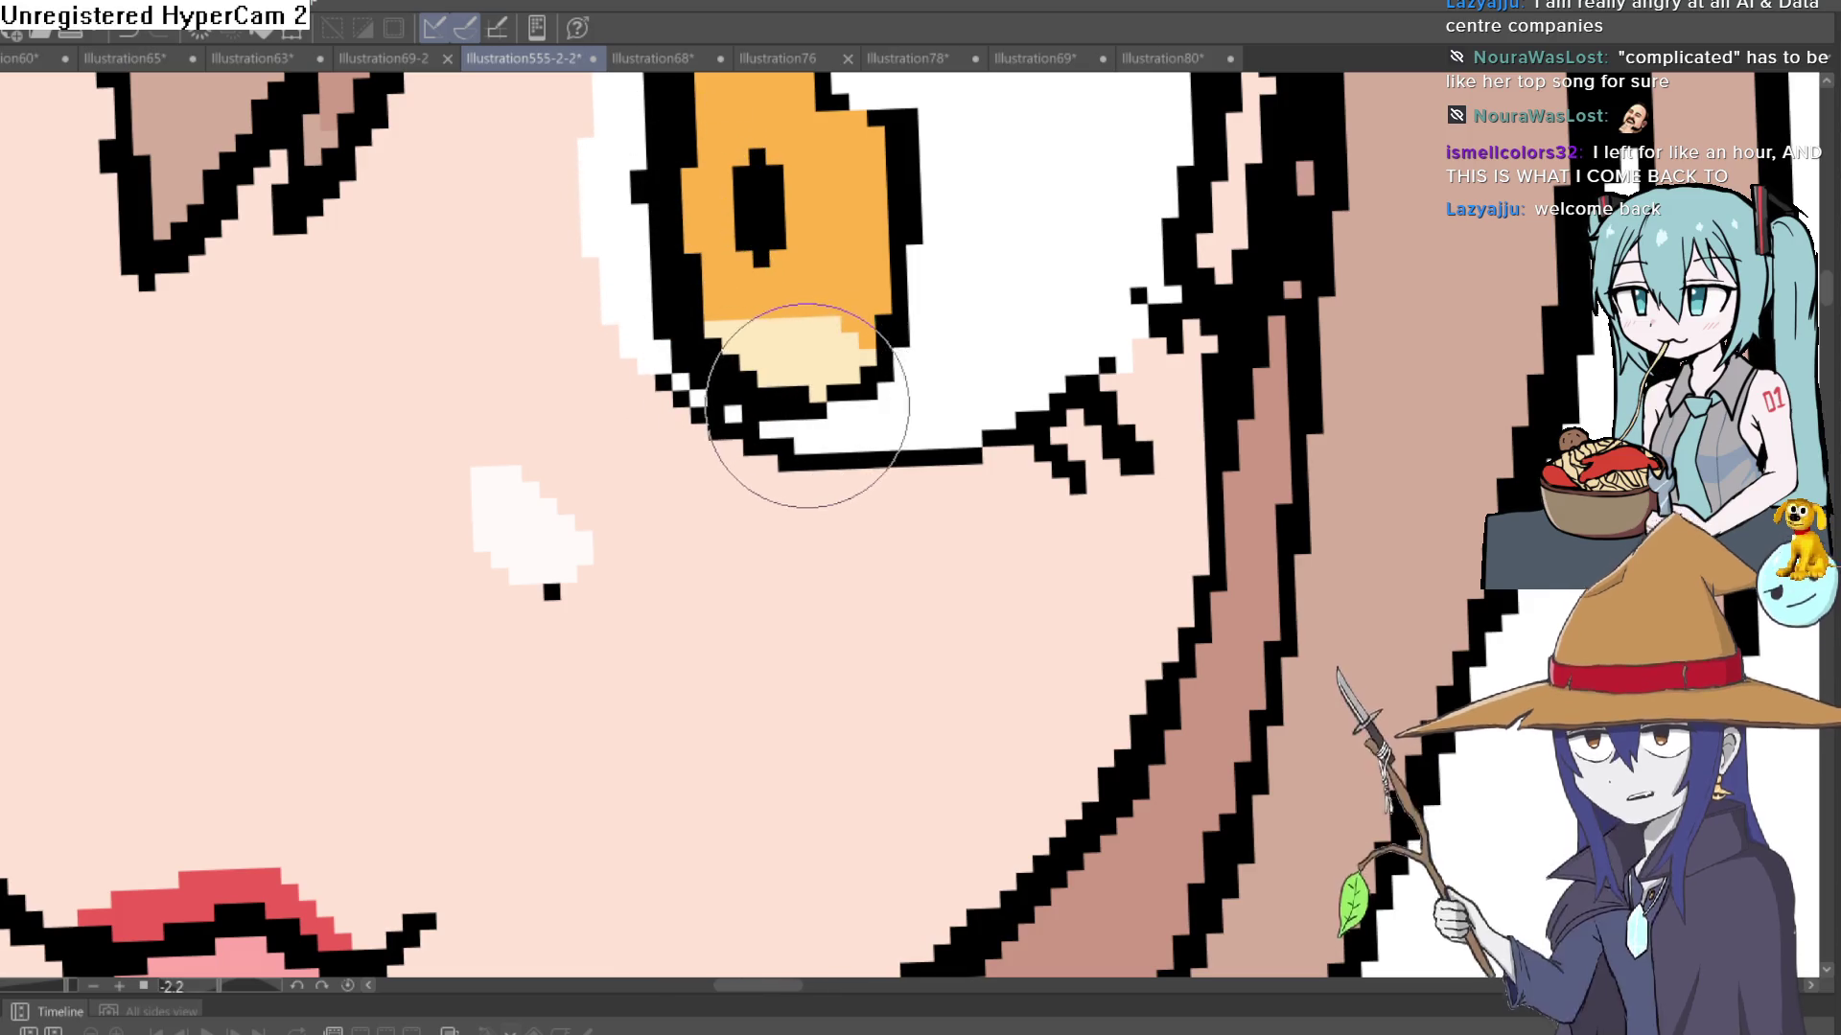
{"action": "scroll", "coordinate": [924, 402], "scroll_direction": "down", "scroll_amount": 1}
{"action": "scroll", "coordinate": [924, 403], "scroll_direction": "up", "scroll_amount": 1}
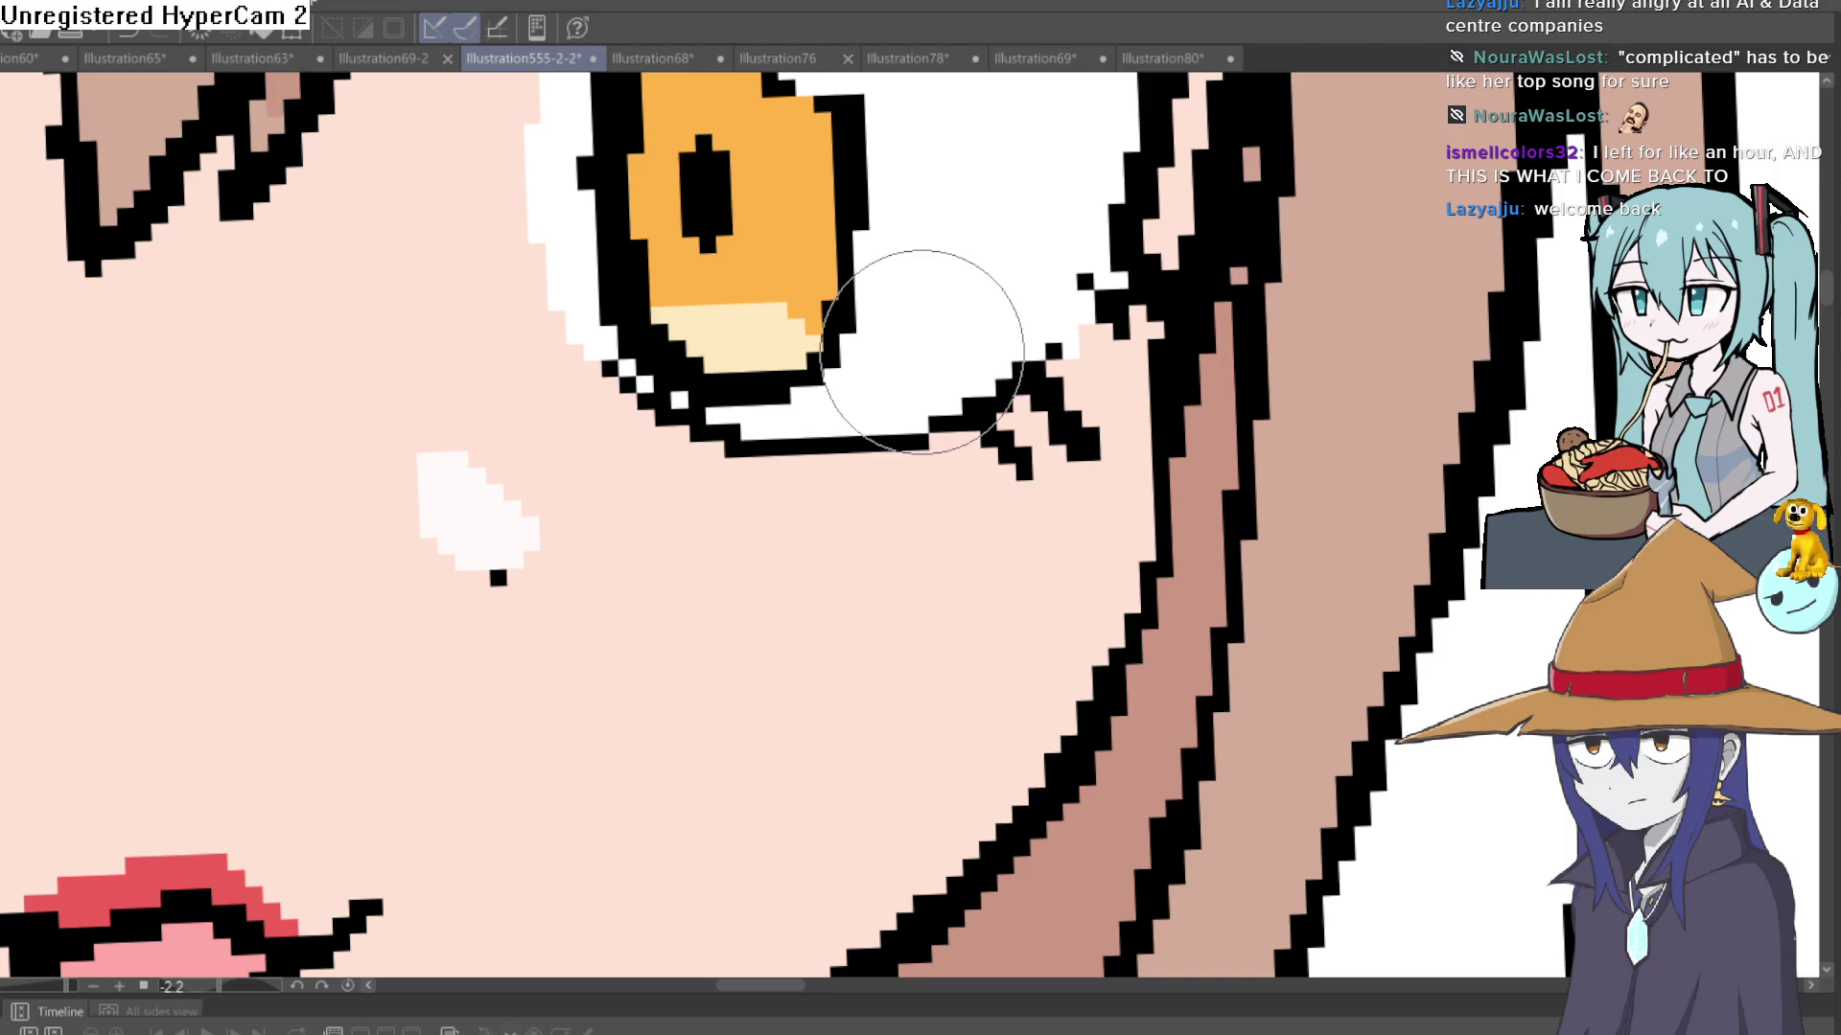
- Zoom in on the orange eyes and paint small white glints inside both pupils
{"action": "mouse_move", "coordinate": [780, 197]}
{"action": "left_mouse_down"}
{"action": "mouse_move", "coordinate": [809, 271]}
{"action": "mouse_move", "coordinate": [881, 236]}
{"action": "mouse_move", "coordinate": [922, 265]}
{"action": "left_mouse_up"}
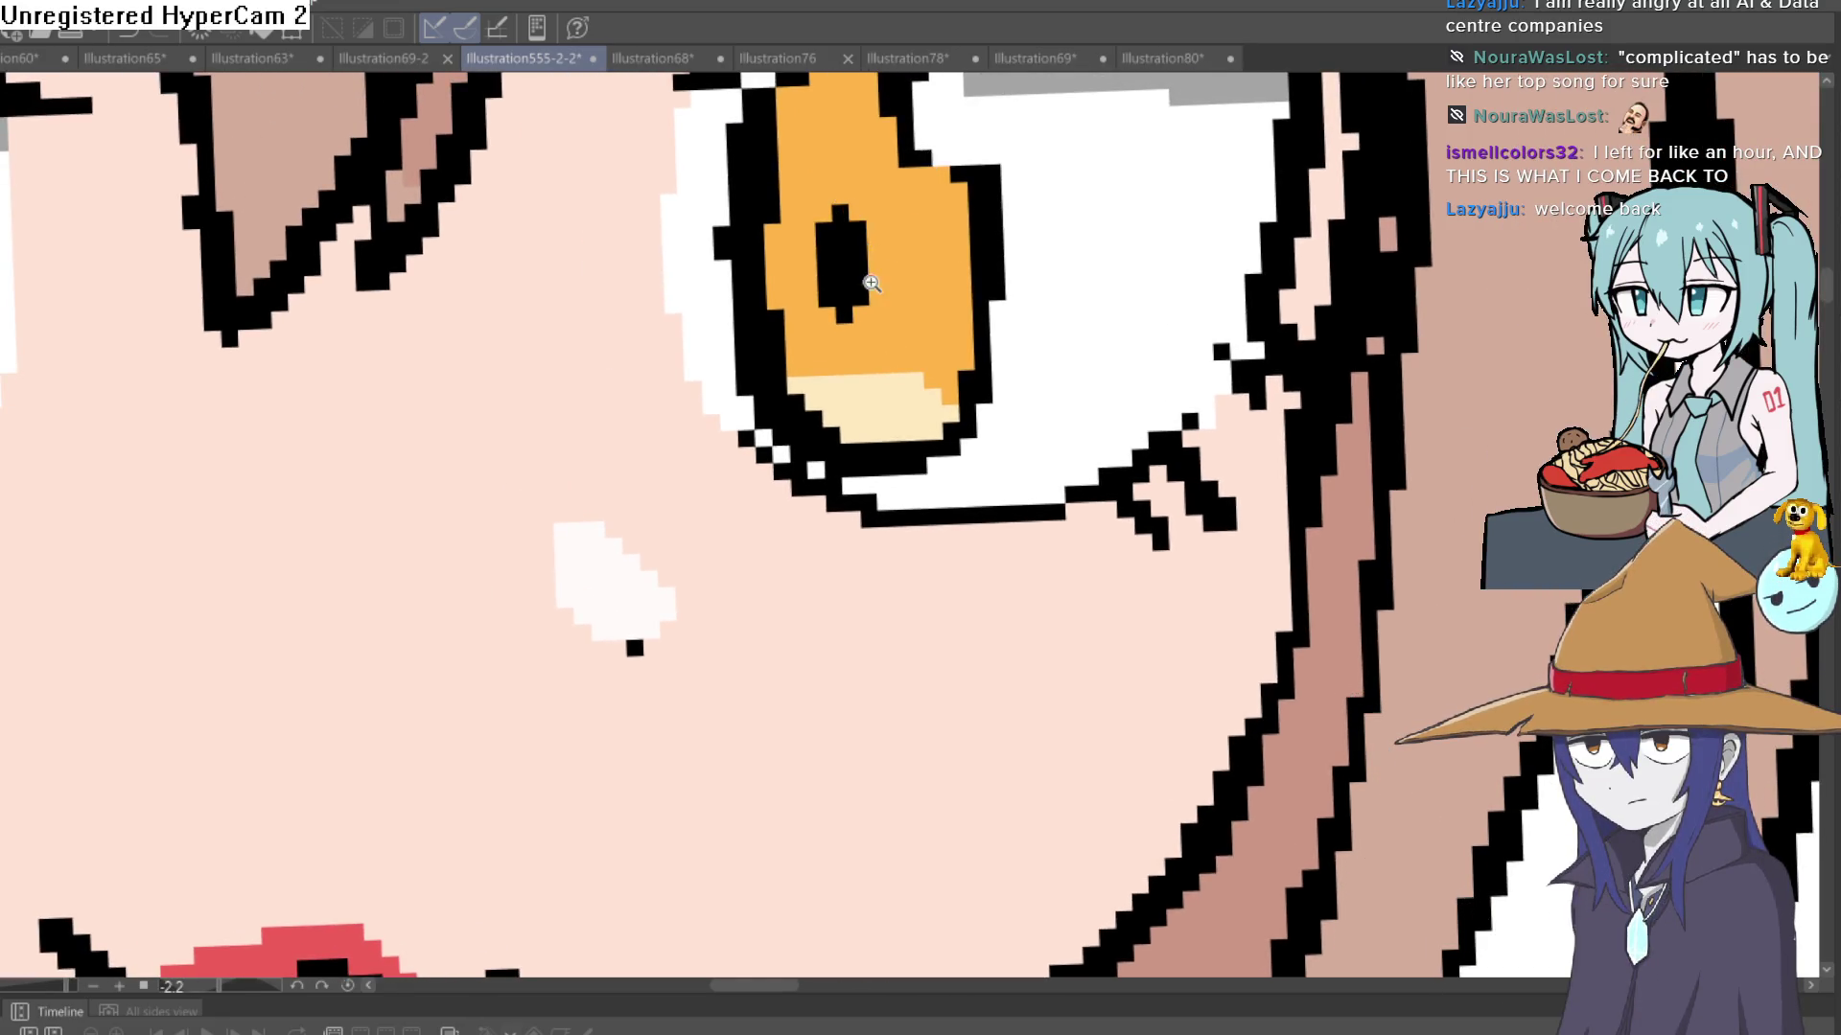
{"action": "left_click", "coordinate": [870, 282]}
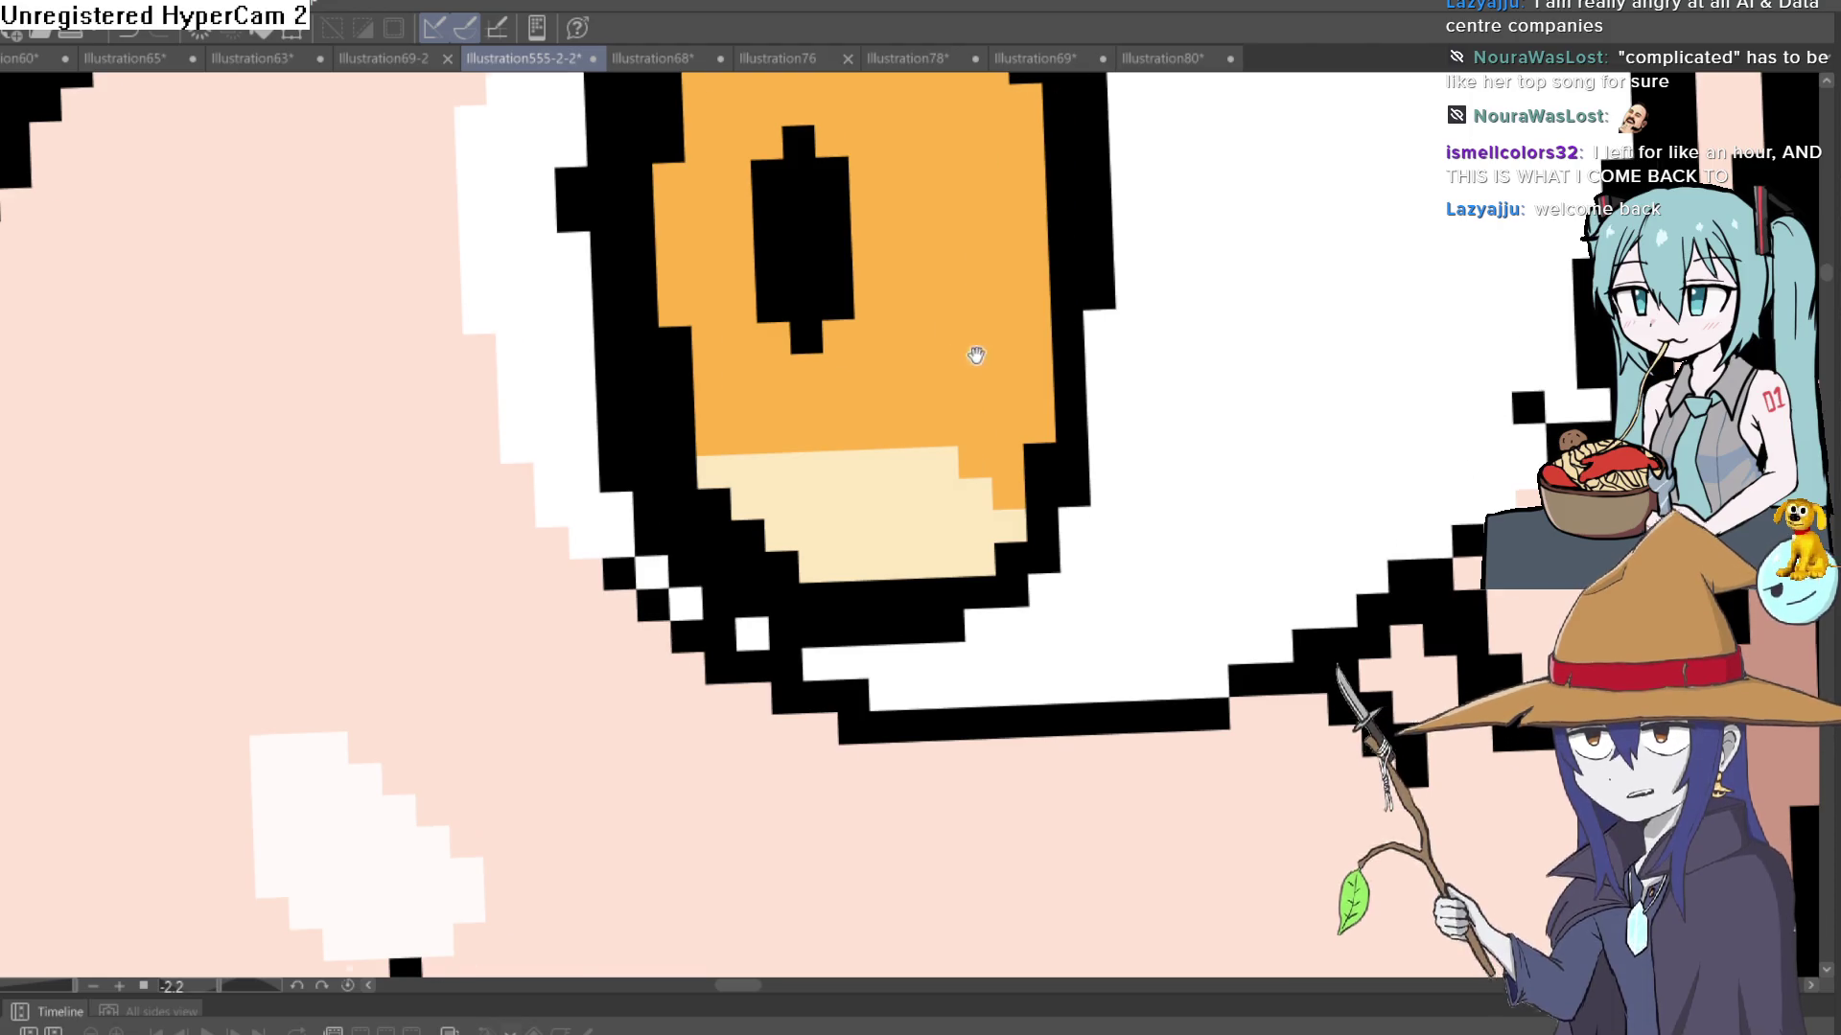
{"action": "scroll", "coordinate": [1275, 432], "scroll_direction": "down", "scroll_amount": 2}
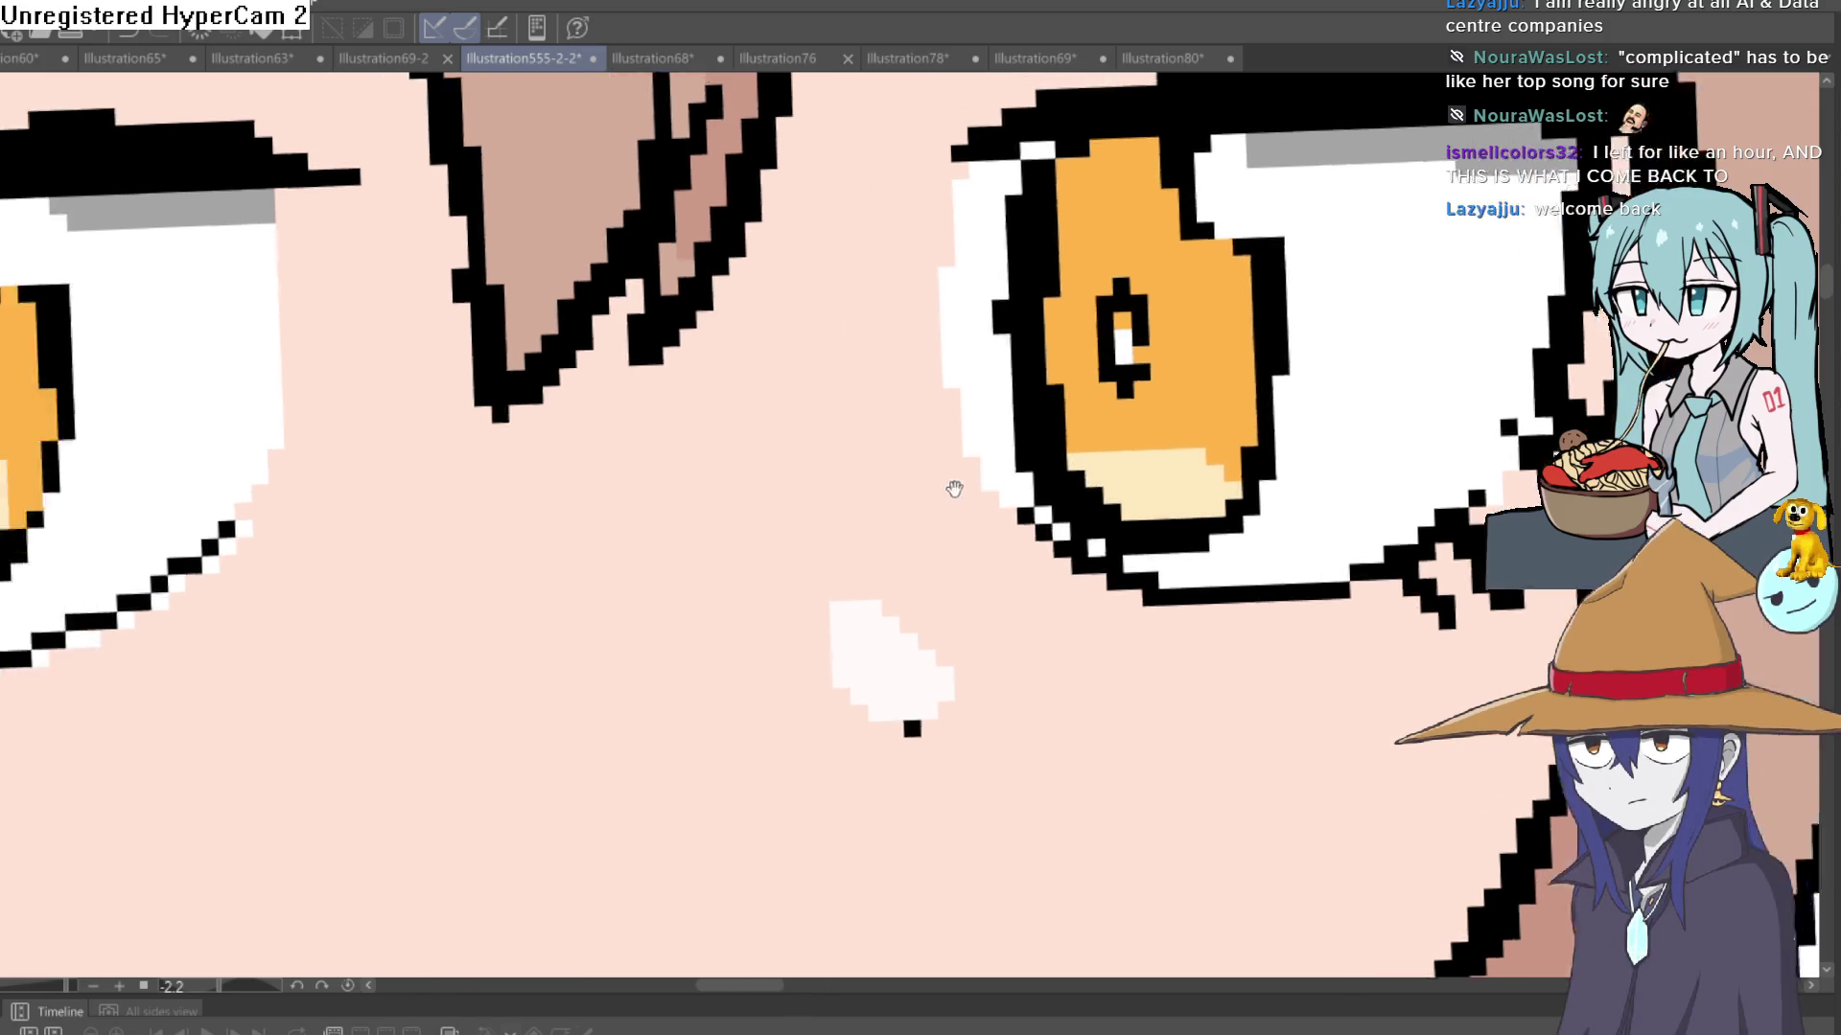
{"action": "scroll", "coordinate": [953, 489], "scroll_direction": "left", "scroll_amount": 6}
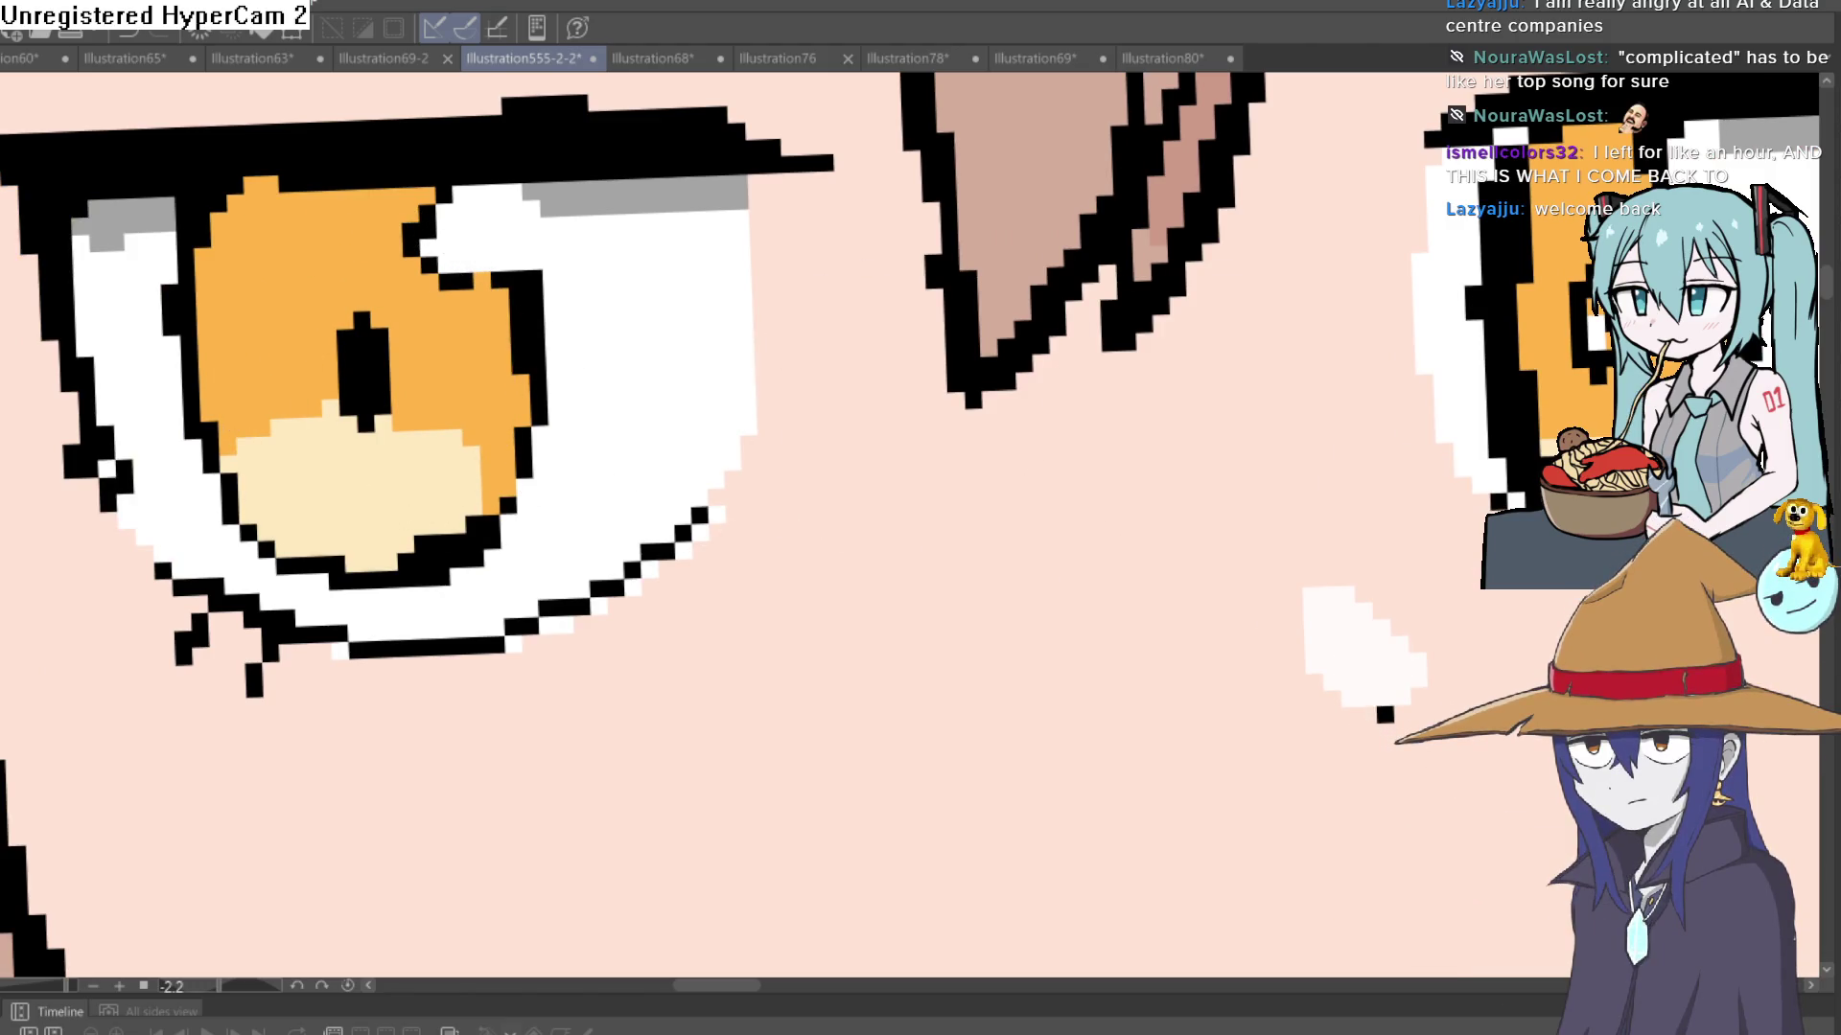
{"action": "scroll", "coordinate": [633, 460], "scroll_direction": "up", "scroll_amount": 3}
{"action": "scroll", "coordinate": [633, 460], "scroll_direction": "right", "scroll_amount": 1}
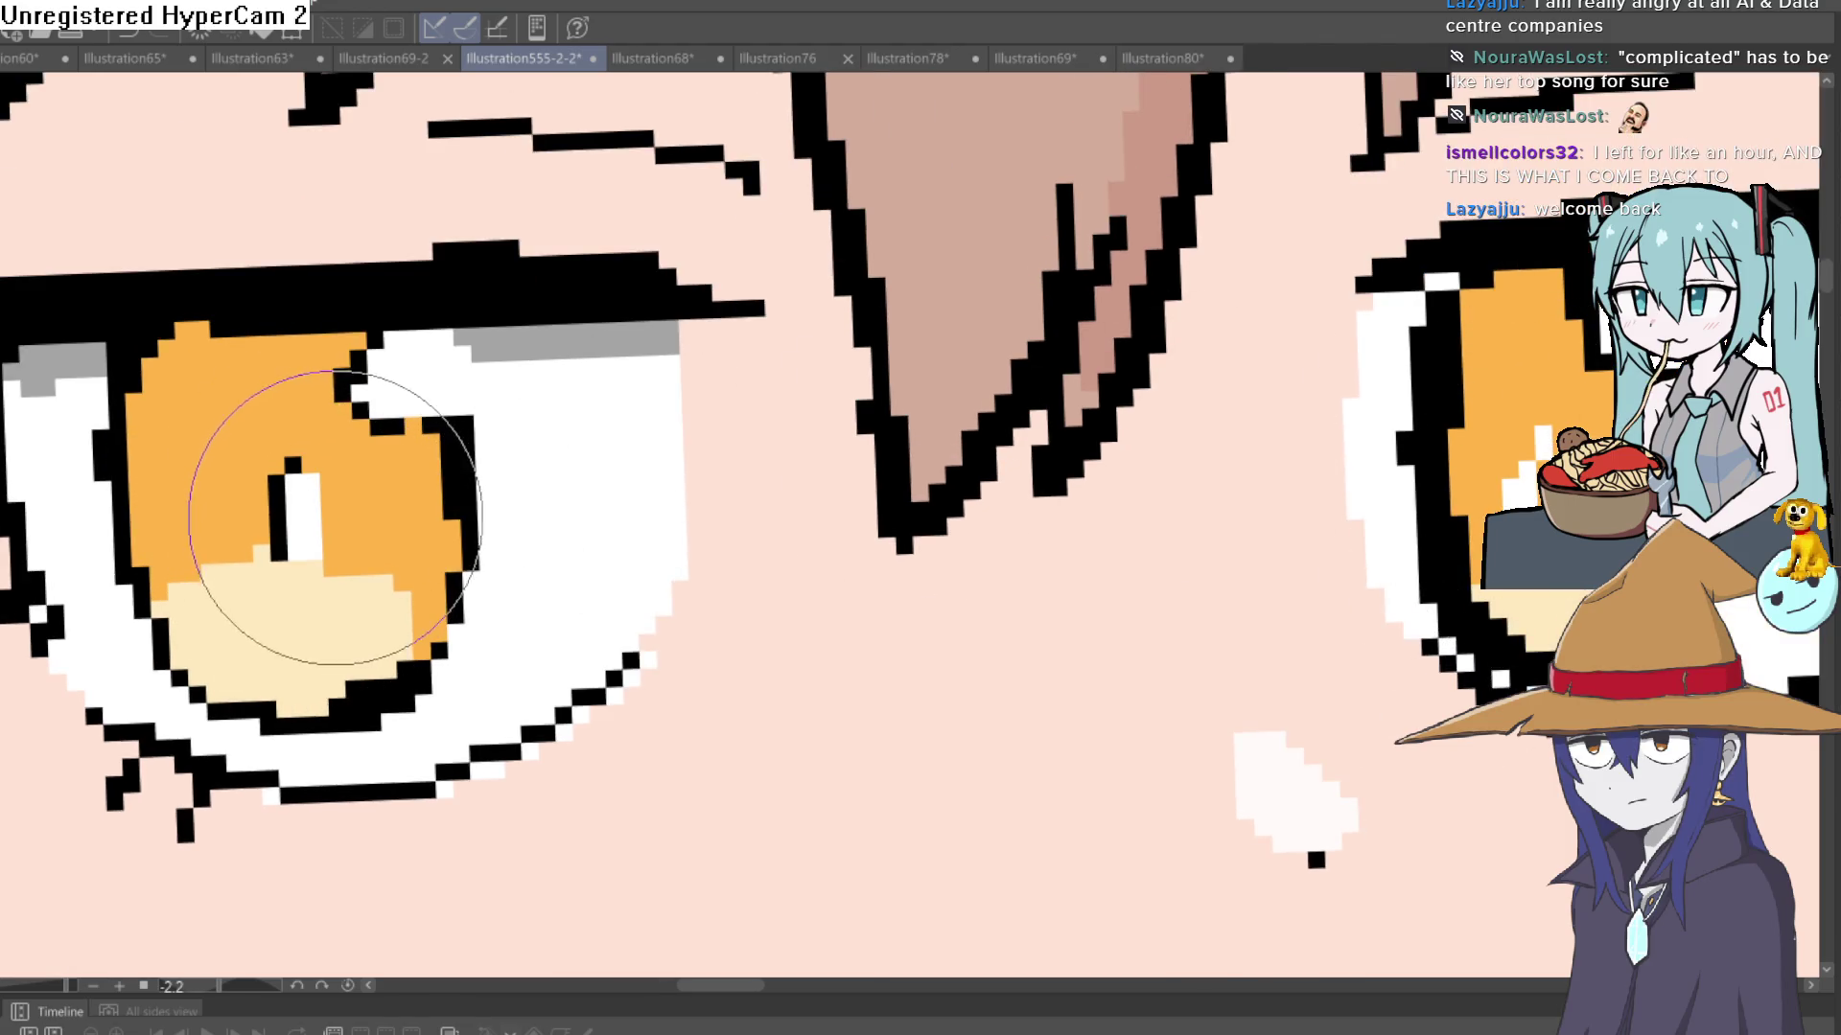
{"action": "scroll", "coordinate": [761, 504], "scroll_direction": "down", "scroll_amount": 5}
{"action": "mouse_move", "coordinate": [1212, 616]}
{"action": "left_mouse_down"}
{"action": "mouse_move", "coordinate": [1150, 583]}
{"action": "mouse_move", "coordinate": [1109, 514]}
{"action": "left_mouse_up"}
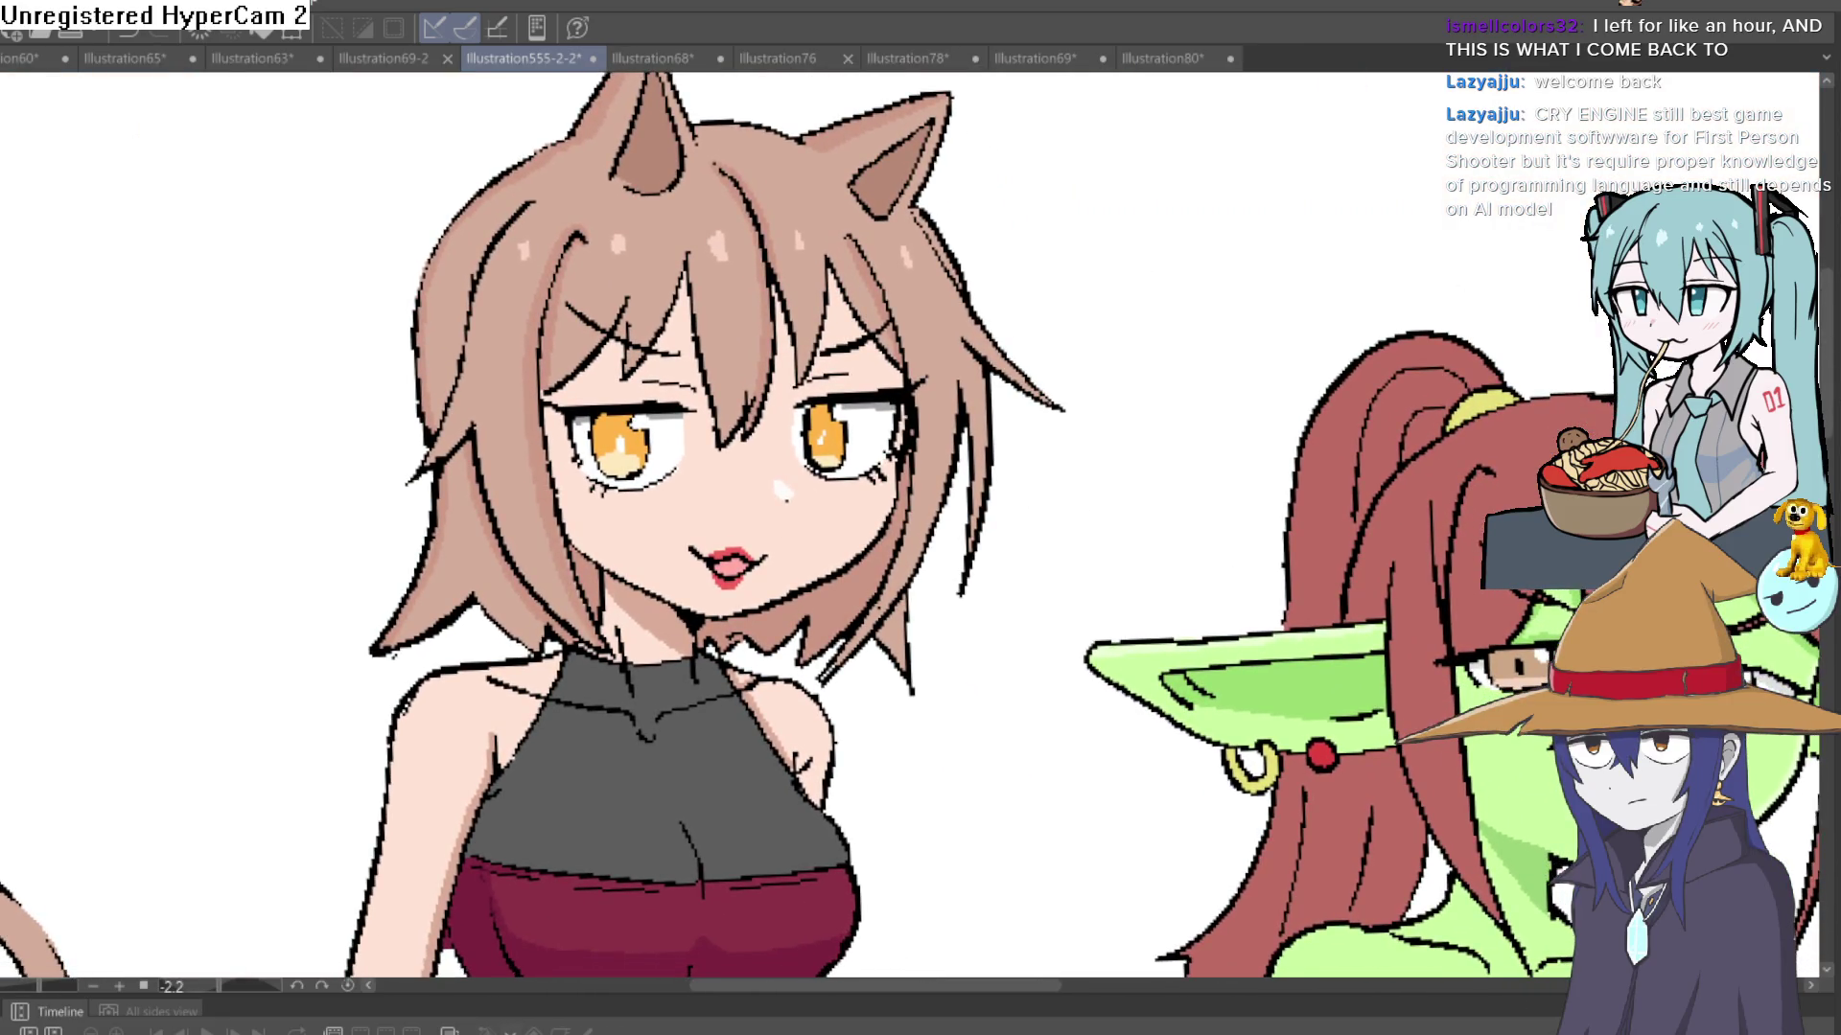
{"action": "scroll", "coordinate": [654, 443], "scroll_direction": "up", "scroll_amount": 5}
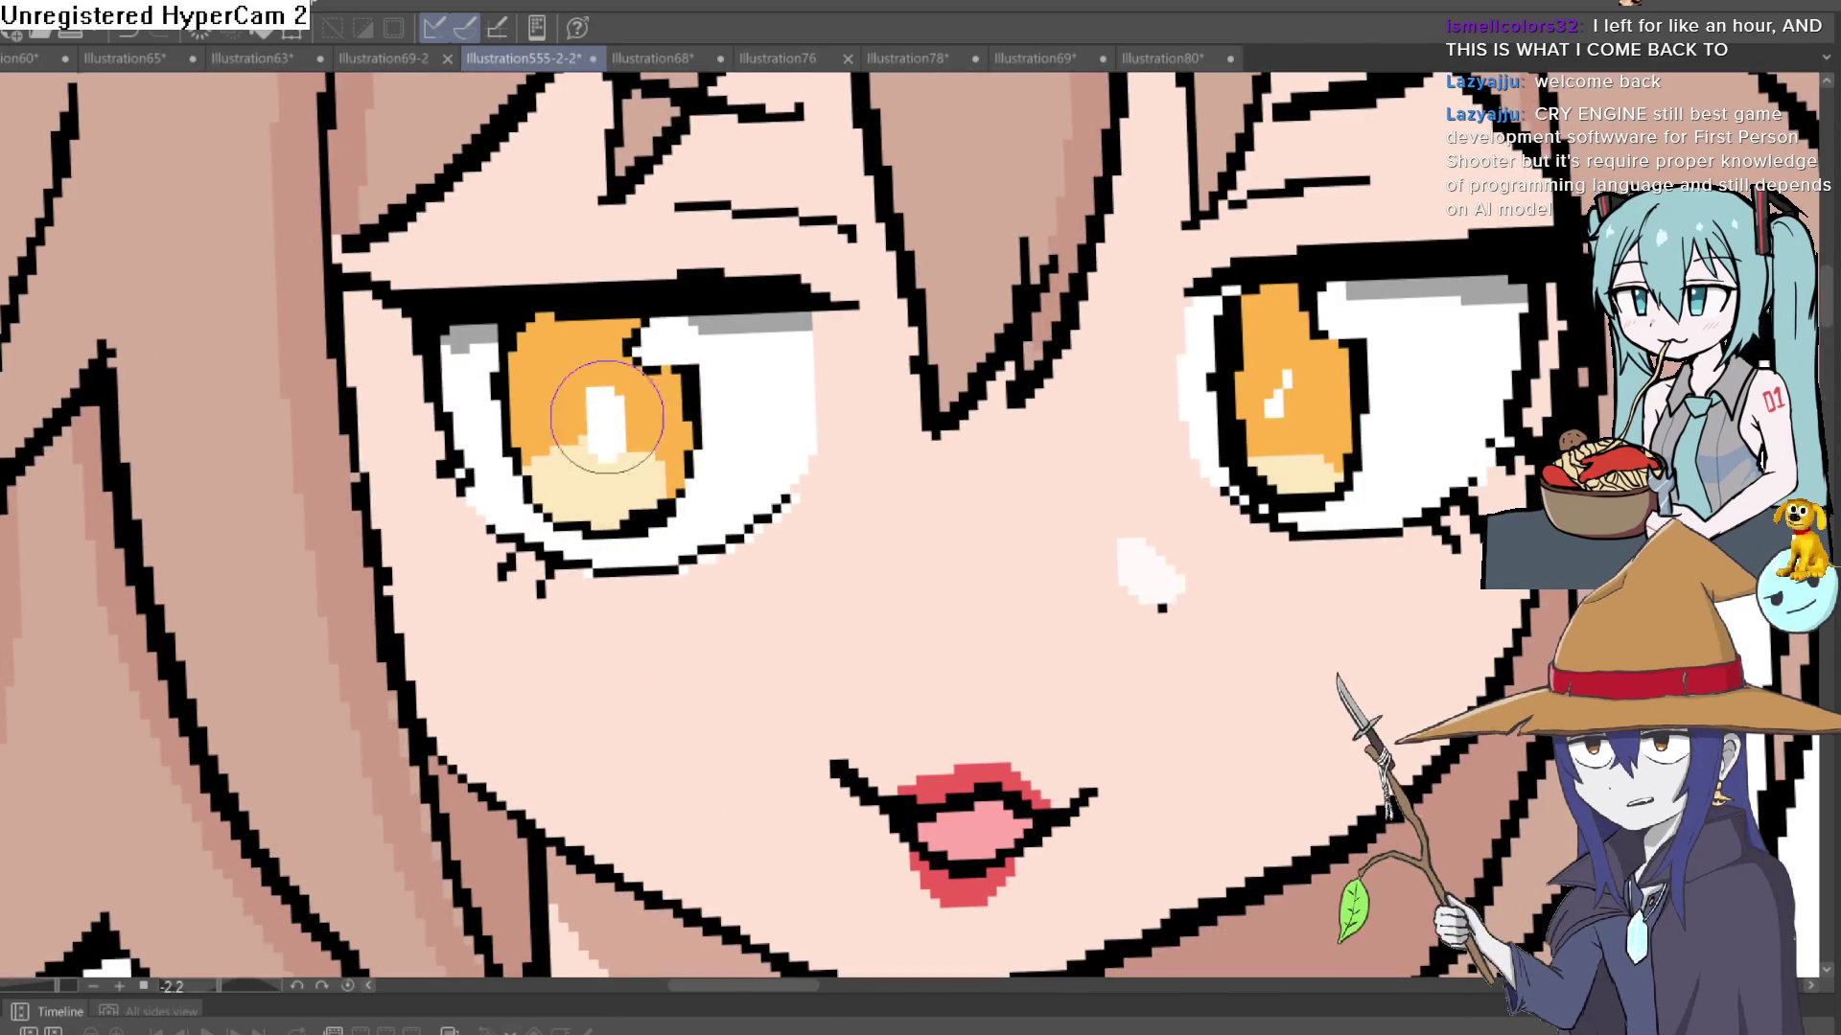
- Zoom onto the eyes and undo the oversized highlight in the right pupil
{"action": "mouse_move", "coordinate": [1235, 479]}
{"action": "left_mouse_down"}
{"action": "mouse_move", "coordinate": [1182, 422]}
{"action": "mouse_move", "coordinate": [1021, 412]}
{"action": "left_mouse_up"}
{"action": "left_click_drag", "start_coordinate": [1028, 350], "coordinate": [1031, 379]}
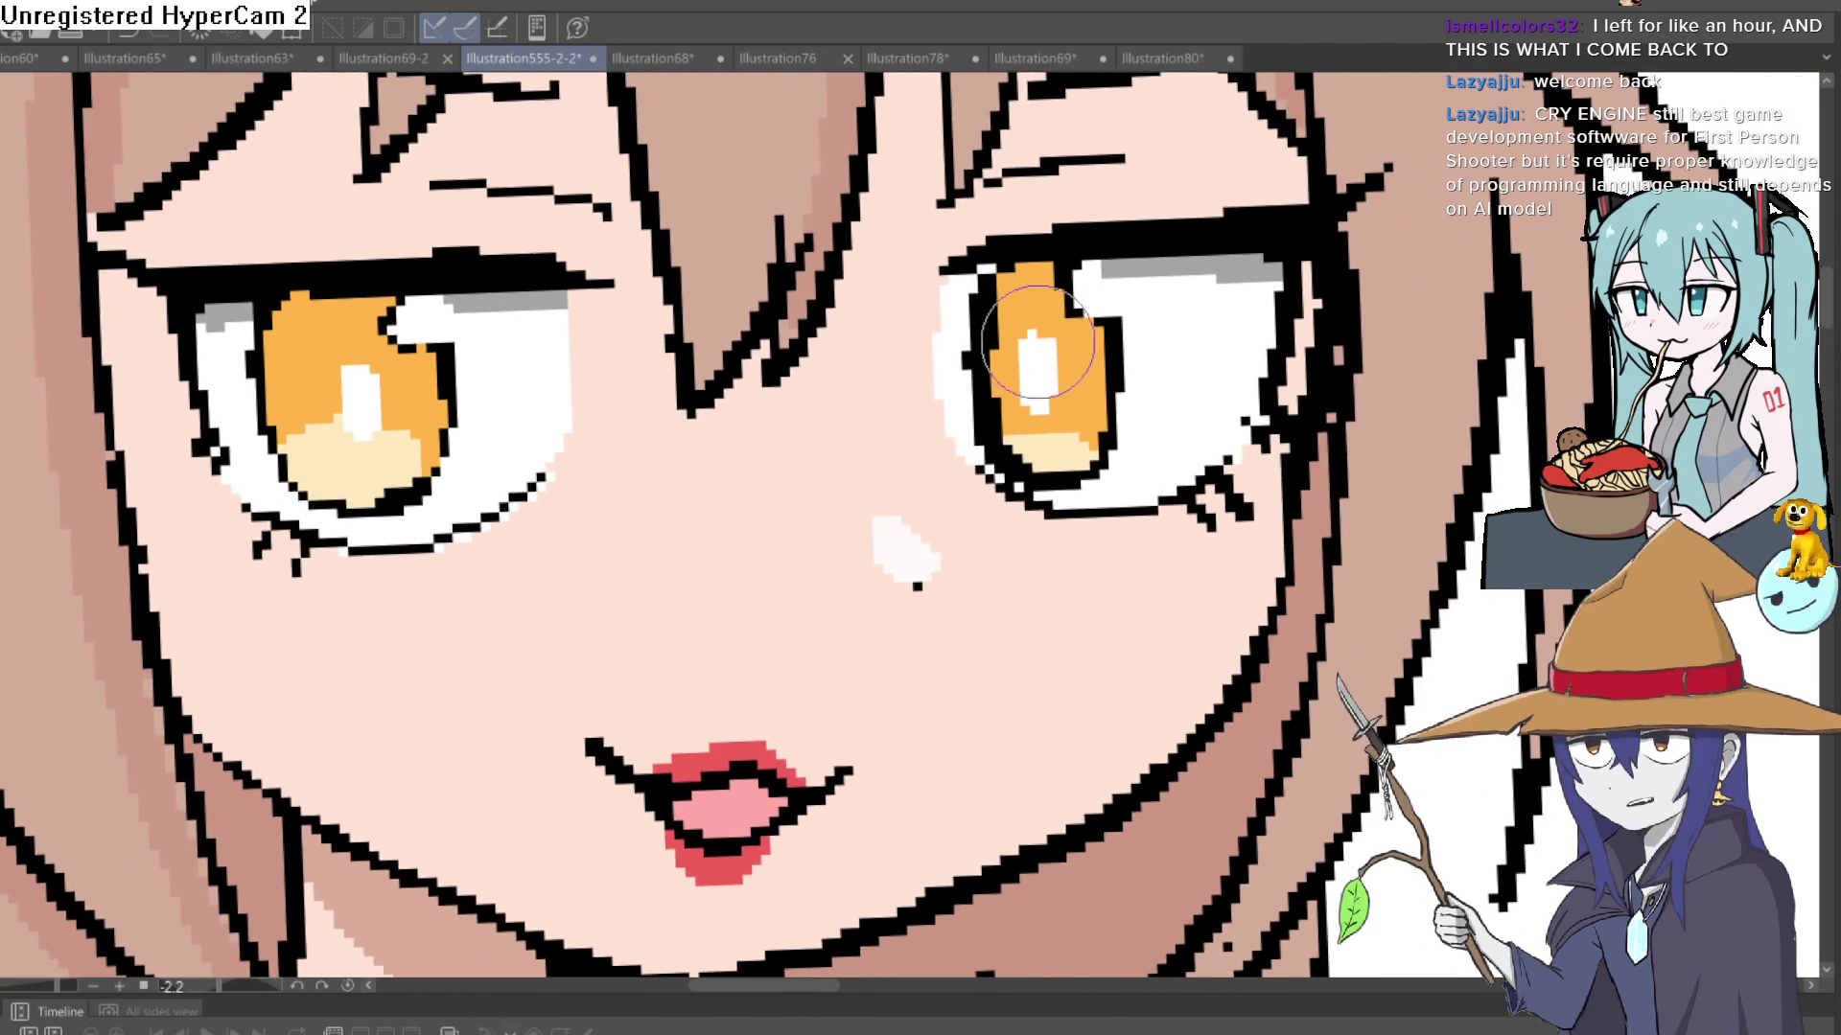
{"action": "scroll", "coordinate": [1069, 337], "scroll_direction": "down", "scroll_amount": 10}
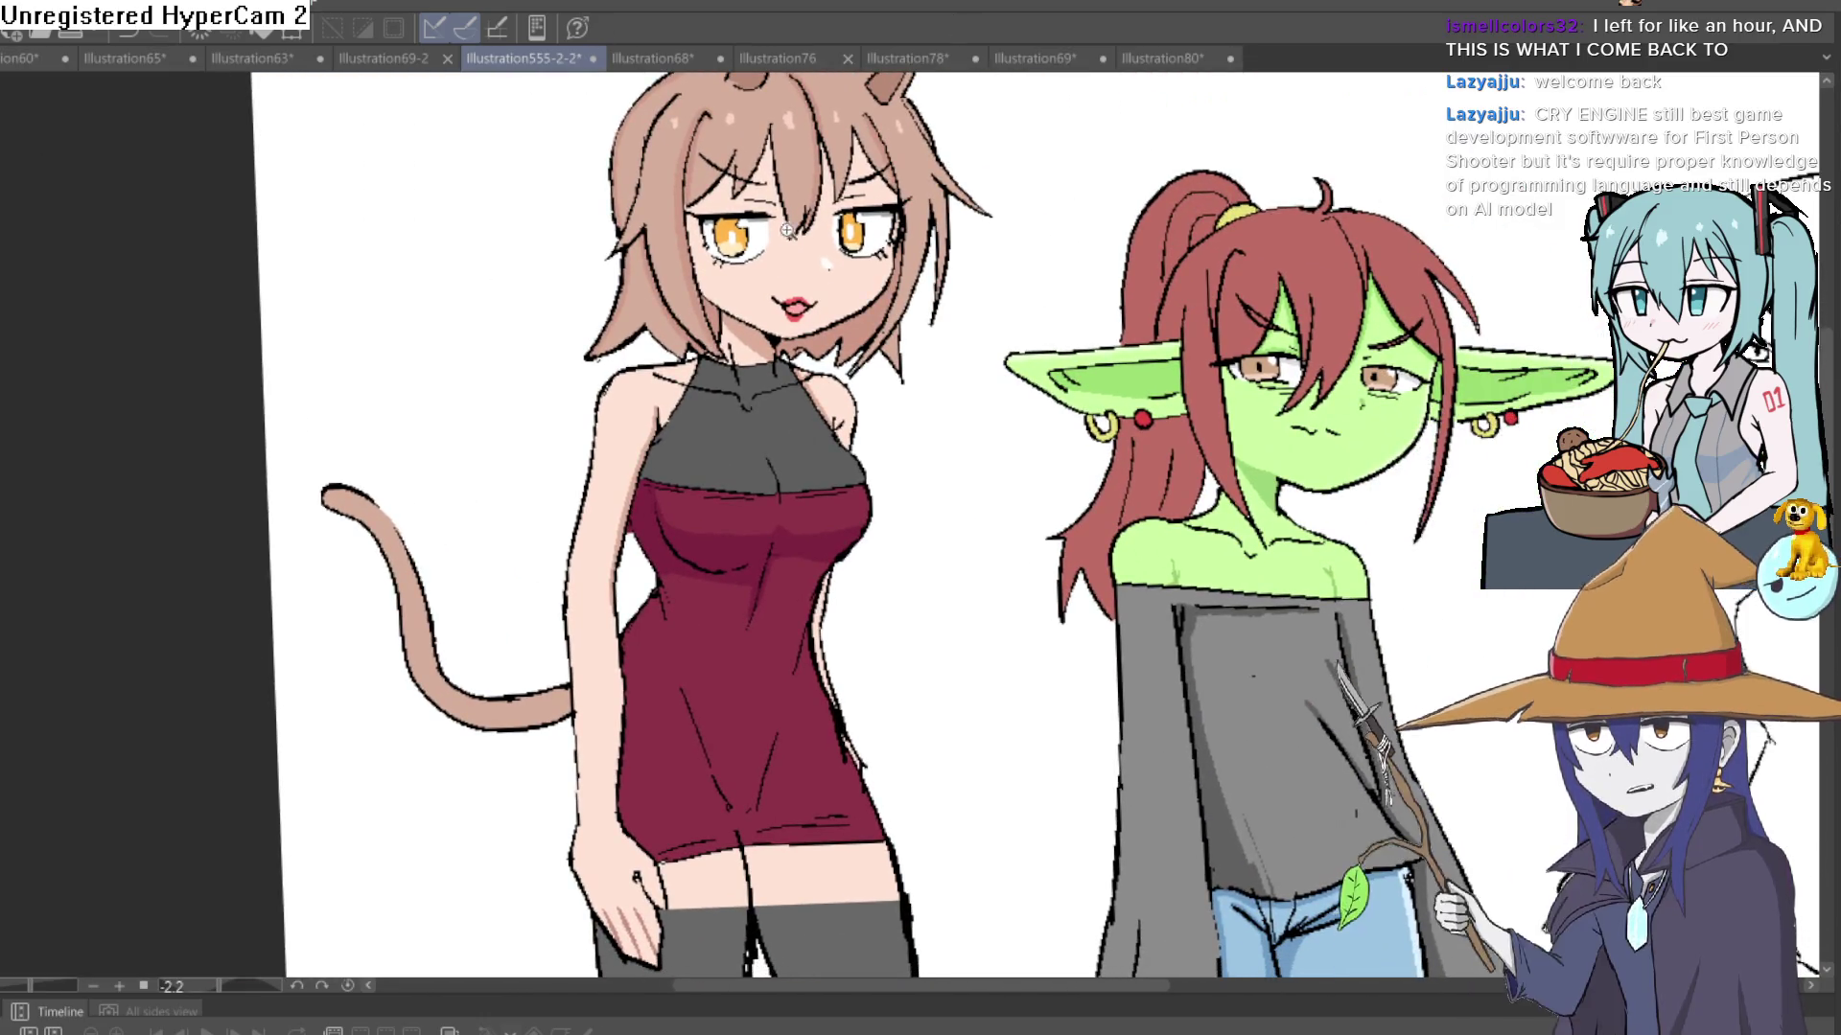
{"action": "scroll", "coordinate": [776, 268], "scroll_direction": "up", "scroll_amount": 7}
{"action": "scroll", "coordinate": [671, 220], "scroll_direction": "down", "scroll_amount": 2}
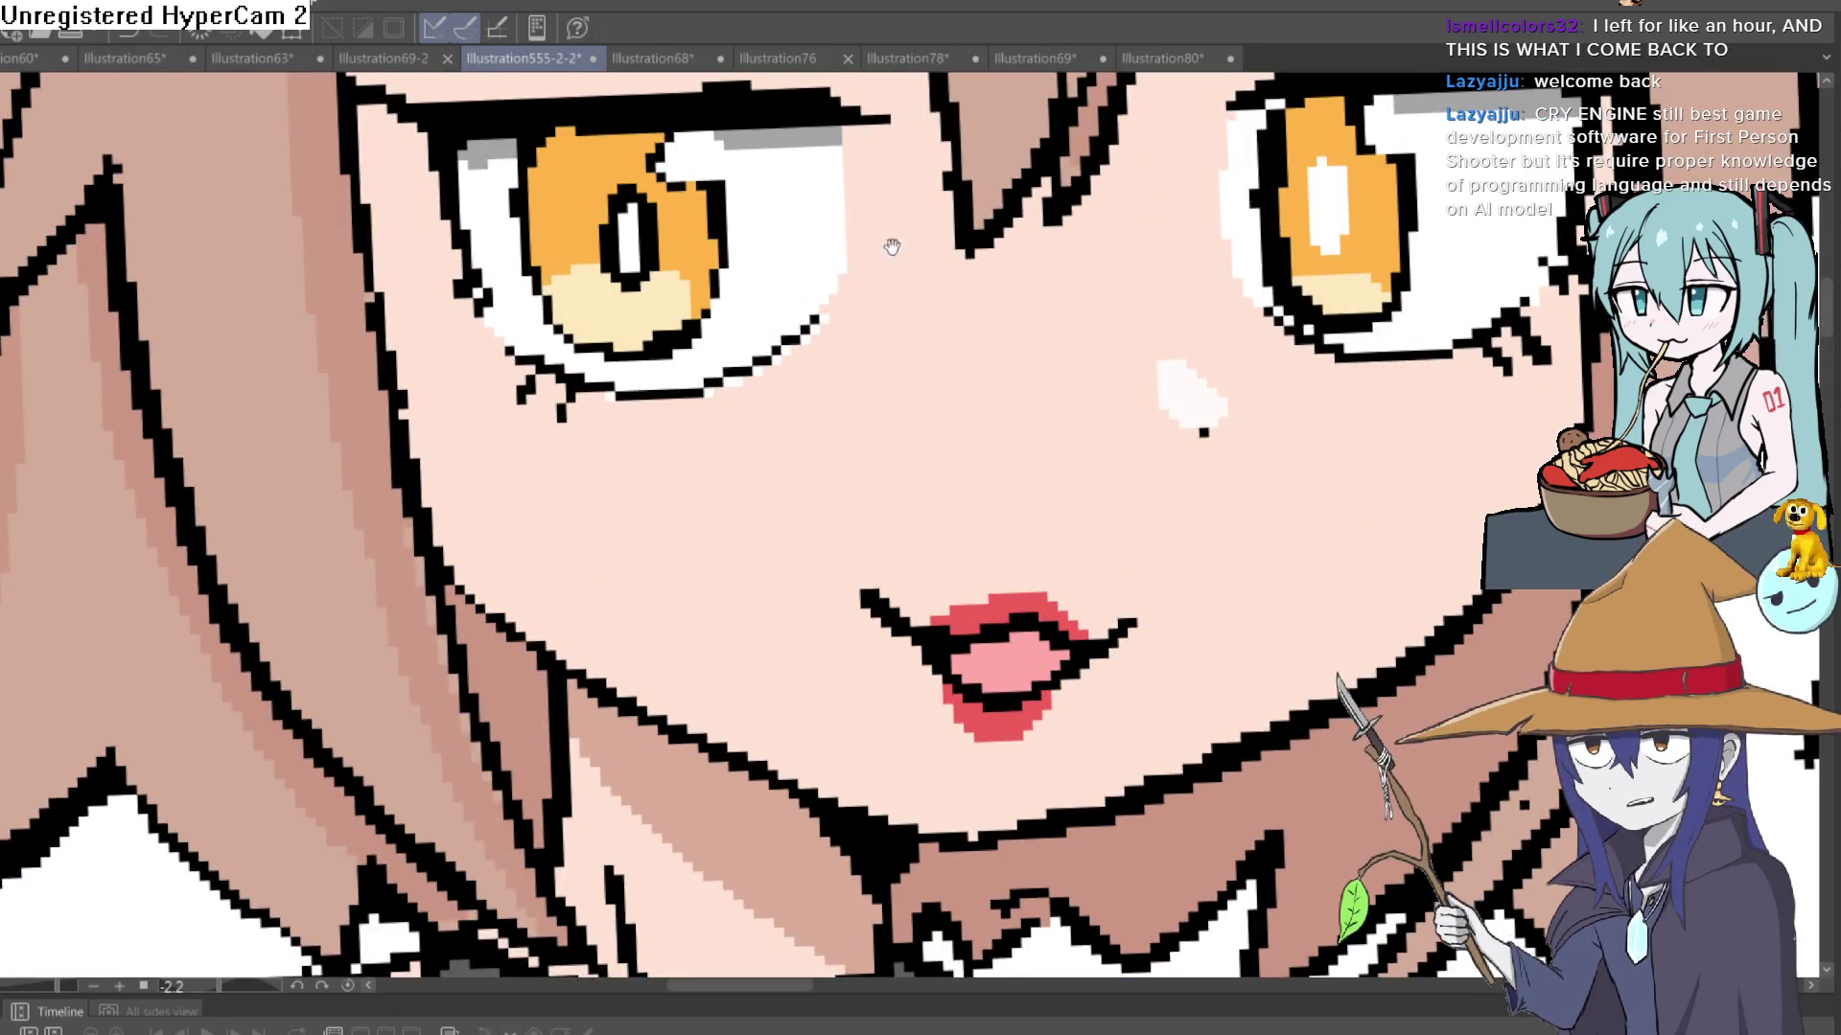
{"action": "scroll", "coordinate": [891, 246], "scroll_direction": "up", "scroll_amount": 2}
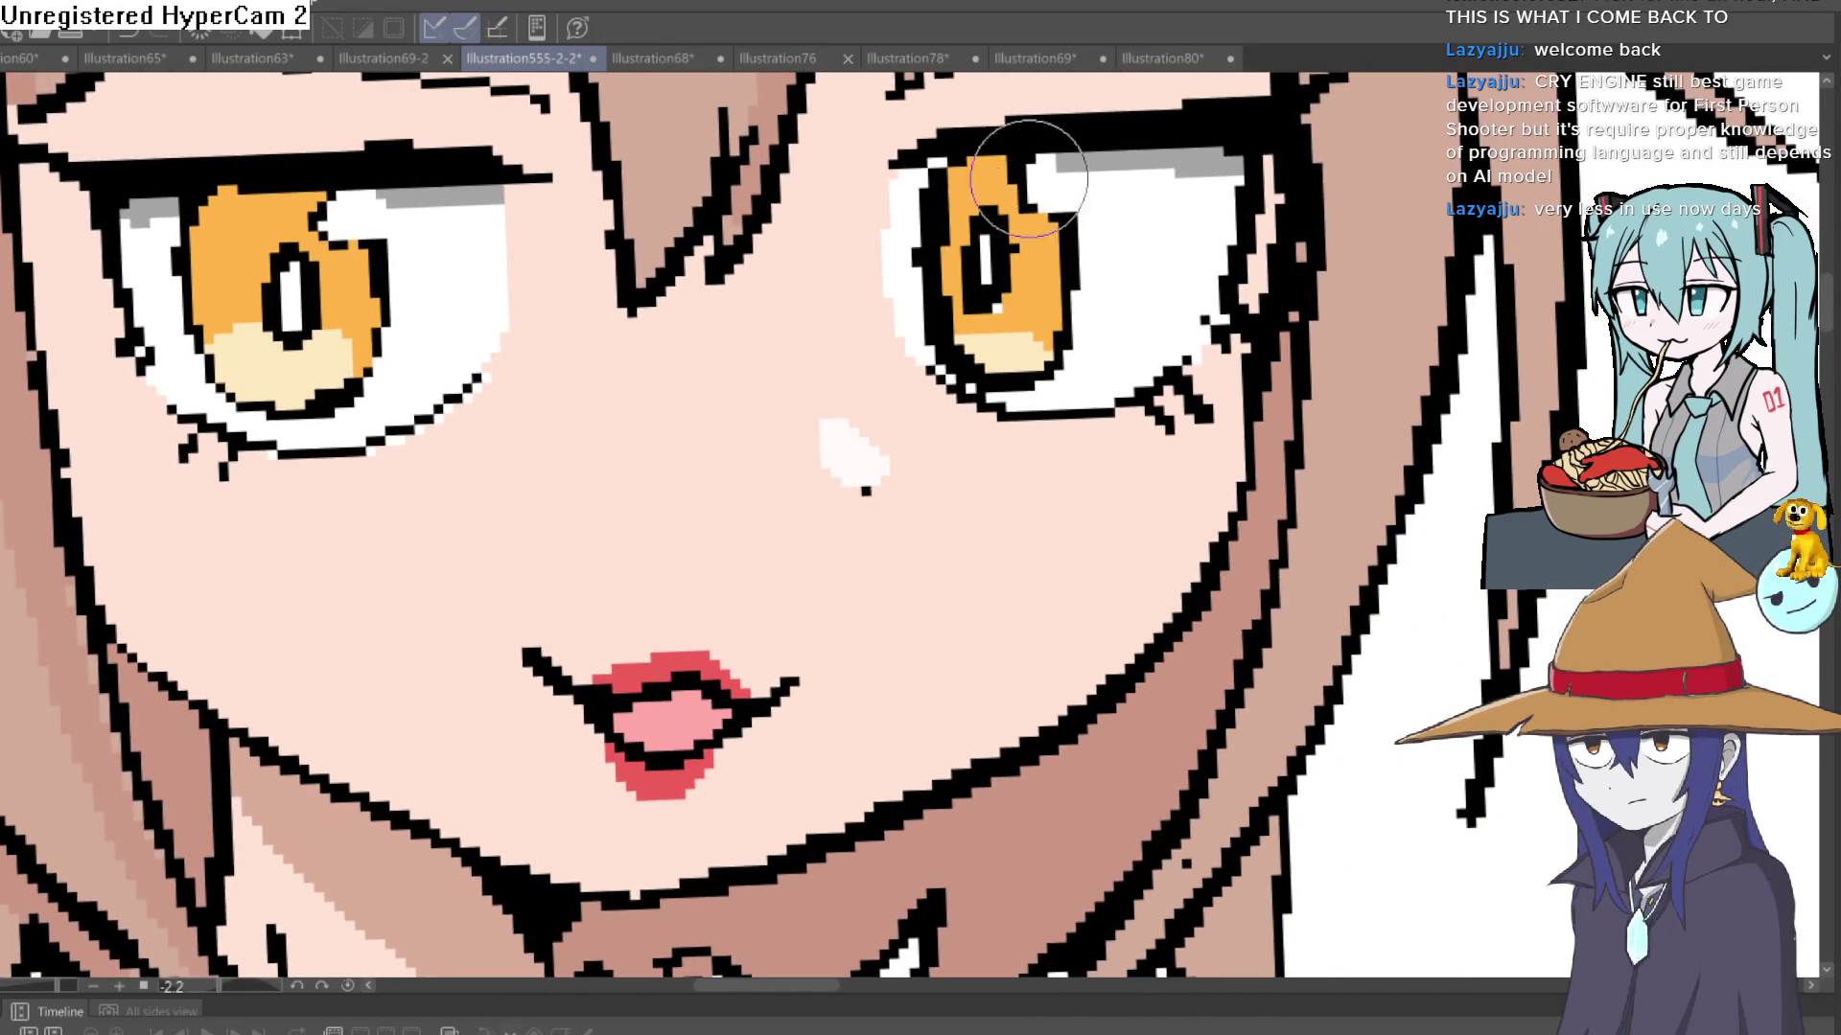
{"action": "key", "text": "ctrl+z"}
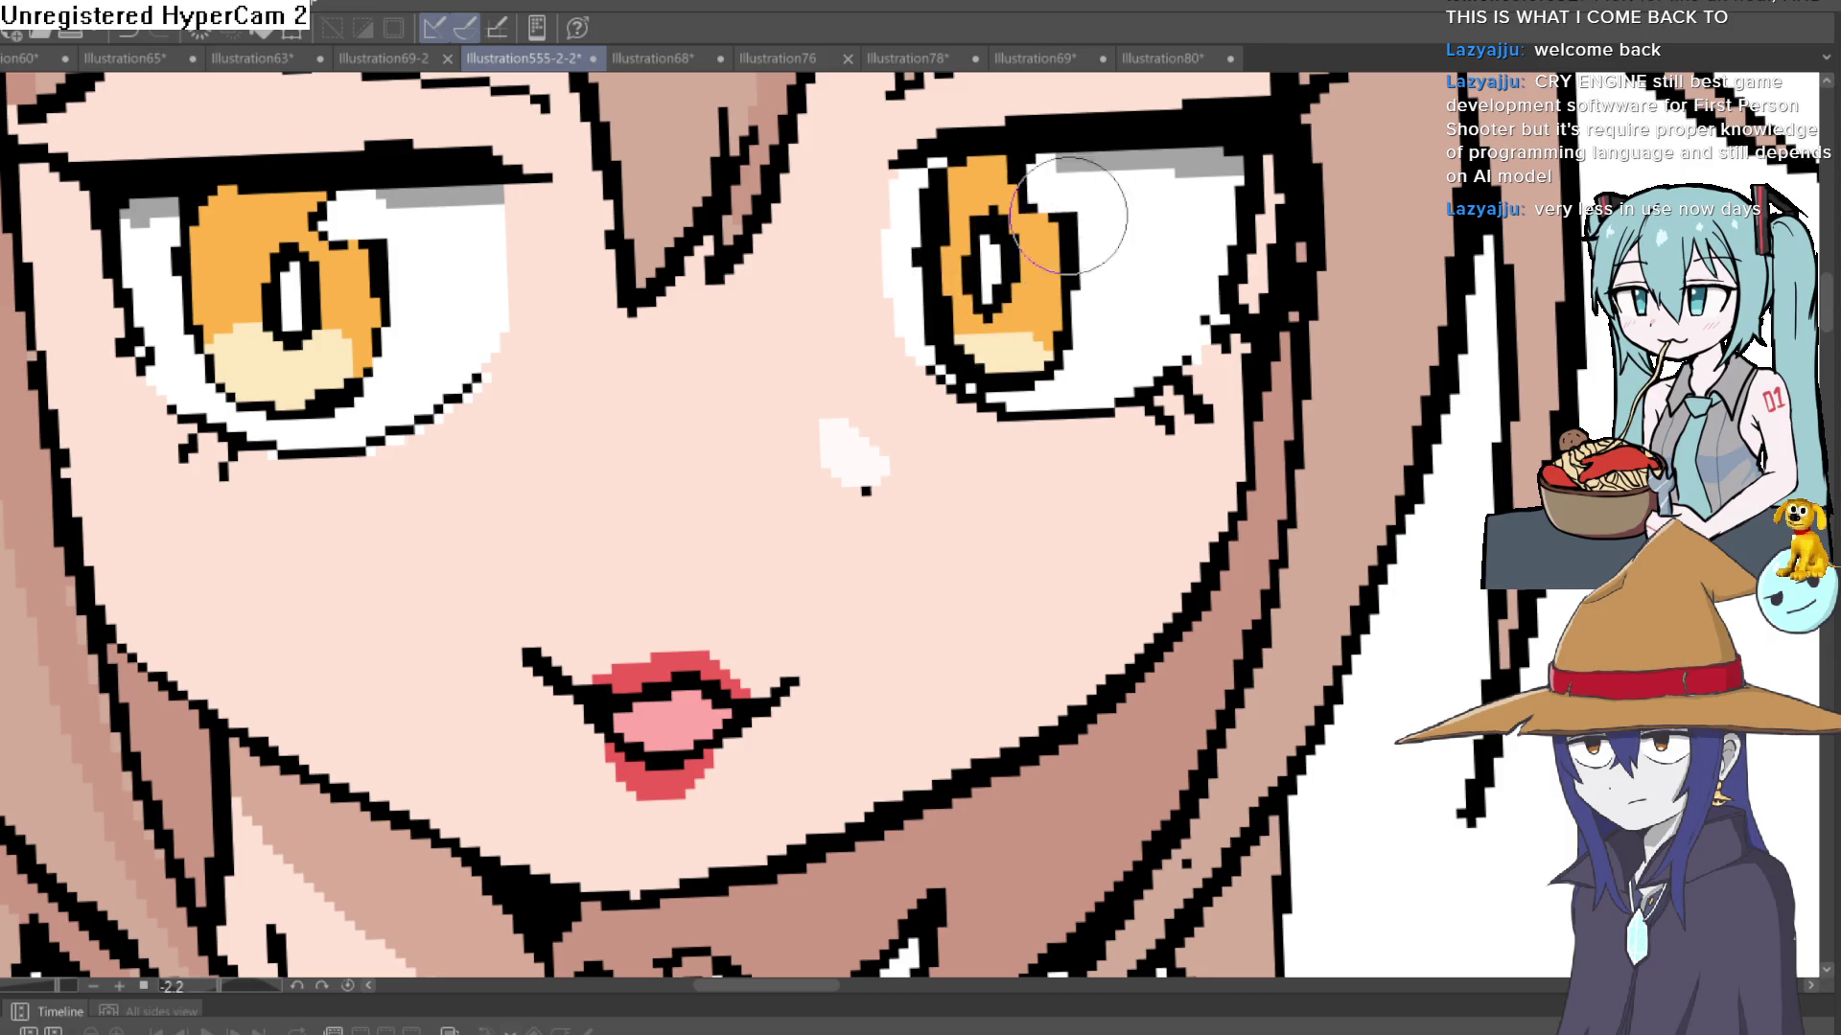
- Sample the eye-white colour and extend the white at the left eye's outer corner
{"action": "scroll", "coordinate": [1089, 205], "scroll_direction": "down", "scroll_amount": 5}
{"action": "left_click_drag", "start_coordinate": [1211, 268], "coordinate": [1294, 436]}
{"action": "scroll", "coordinate": [894, 364], "scroll_direction": "up", "scroll_amount": 5}
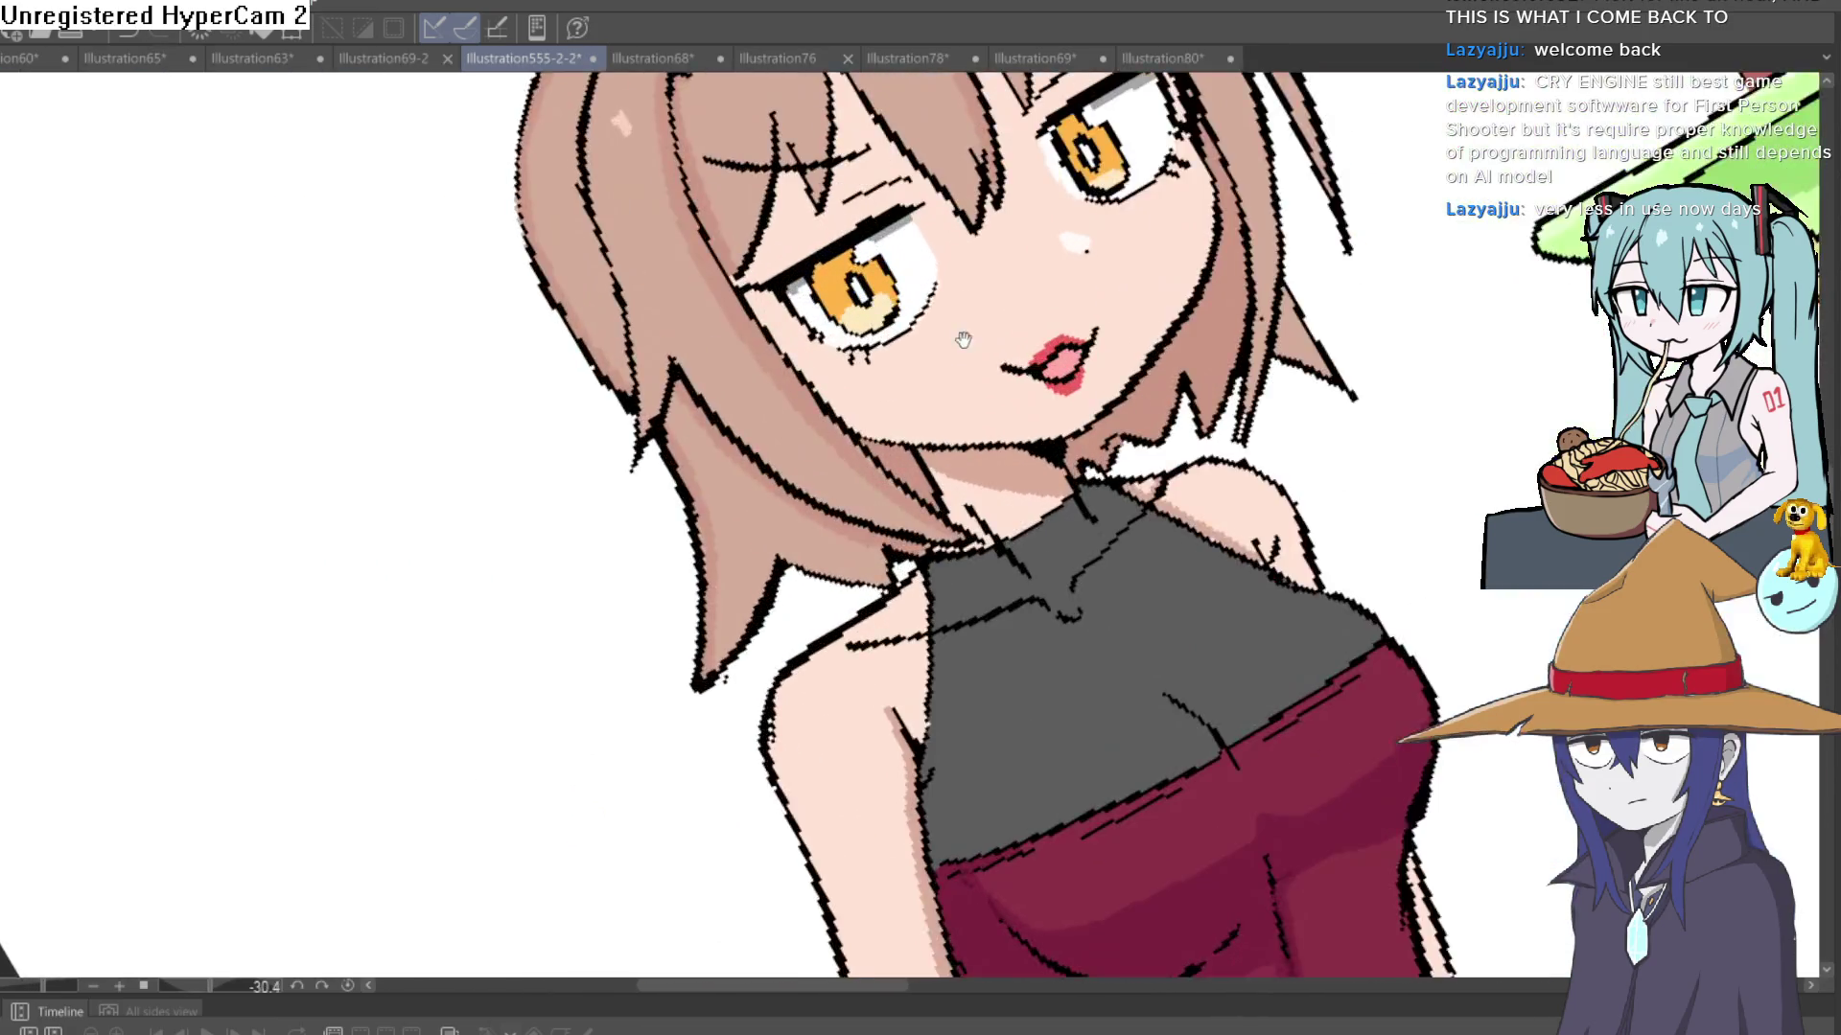
{"action": "scroll", "coordinate": [894, 364], "scroll_direction": "up", "scroll_amount": 3}
{"action": "left_click_drag", "start_coordinate": [894, 364], "coordinate": [1160, 527]}
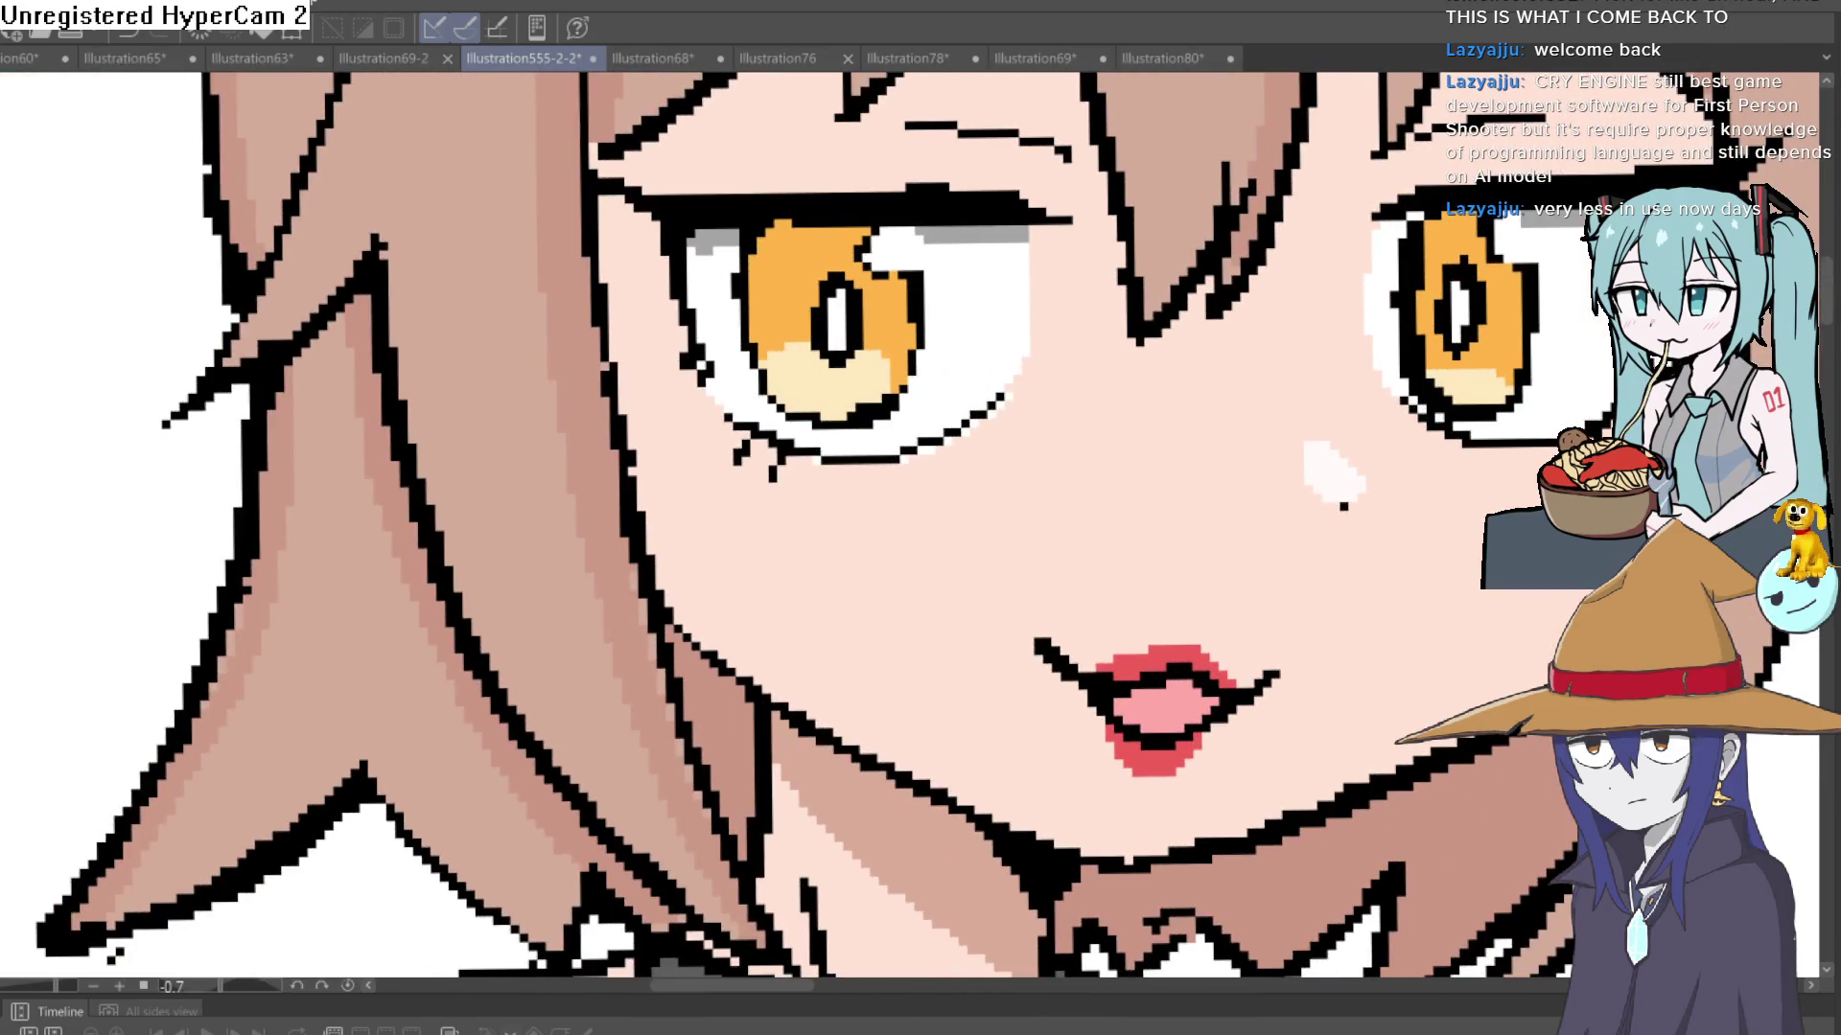
{"action": "left_click", "coordinate": [975, 329]}
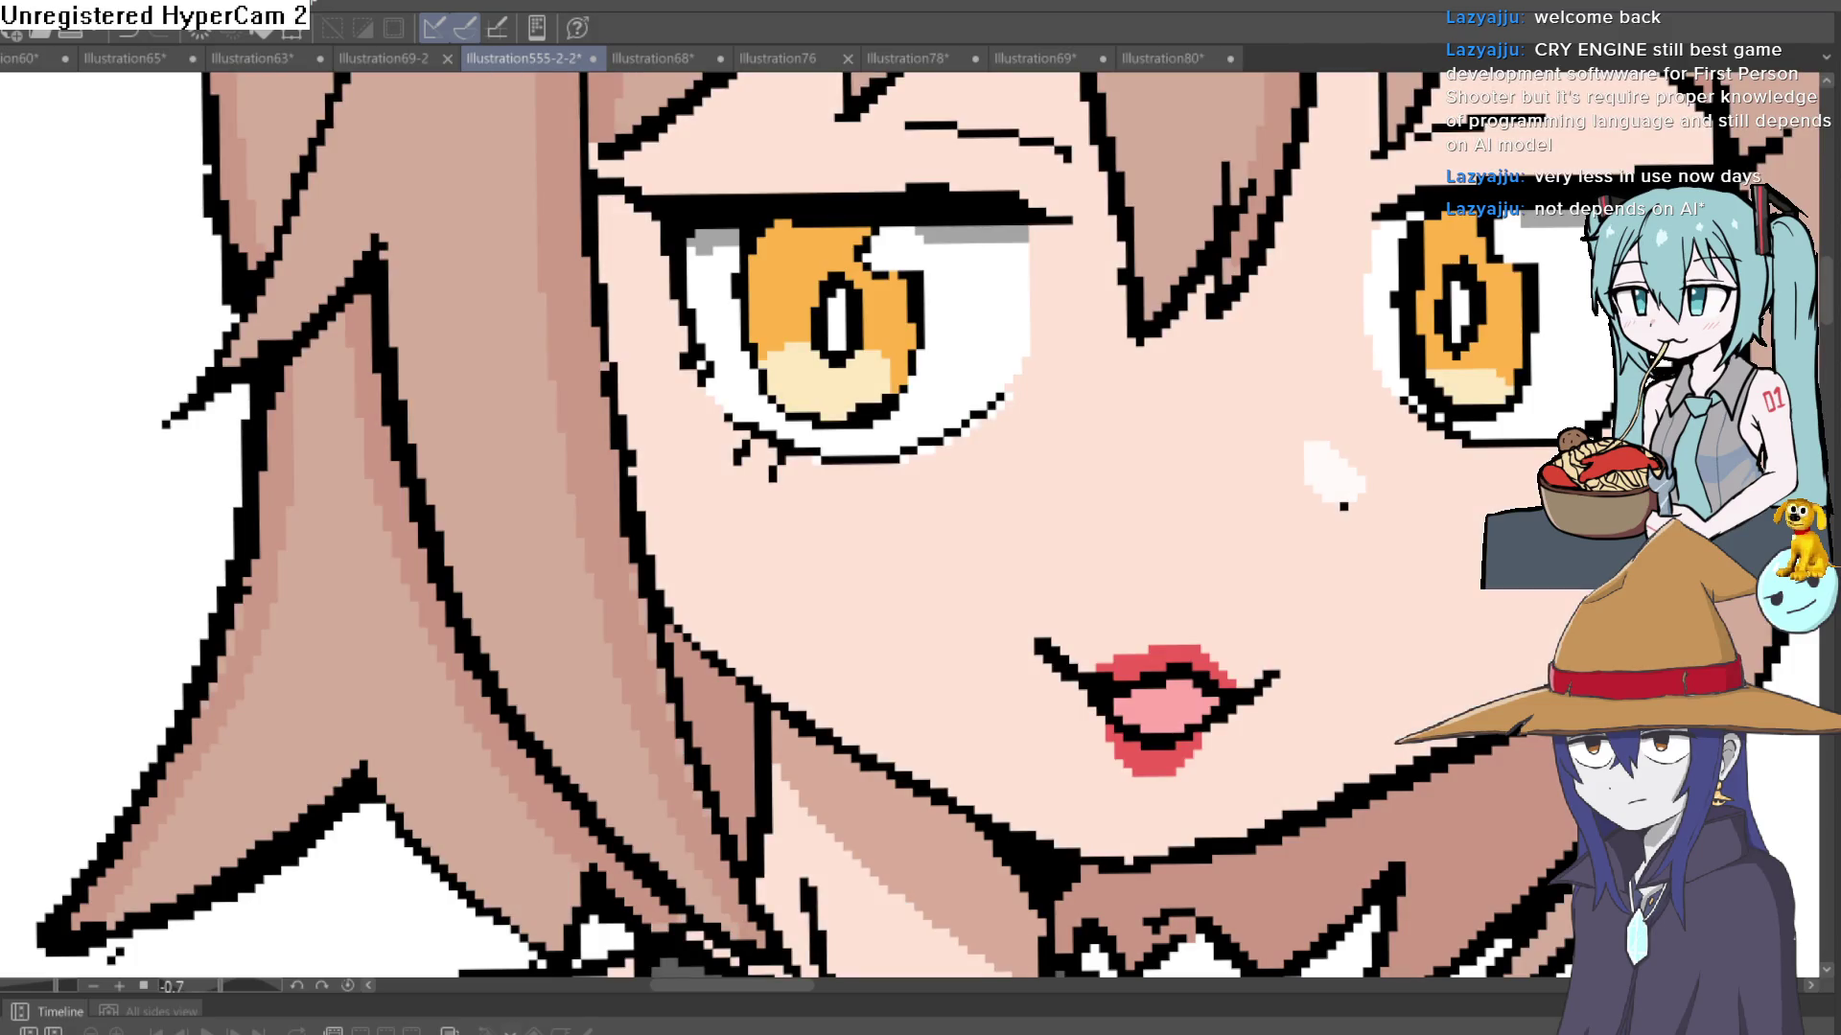
{"action": "mouse_move", "coordinate": [1037, 240]}
{"action": "left_mouse_down"}
{"action": "mouse_move", "coordinate": [1035, 337]}
{"action": "mouse_move", "coordinate": [1007, 378]}
{"action": "mouse_move", "coordinate": [1044, 244]}
{"action": "left_mouse_up"}
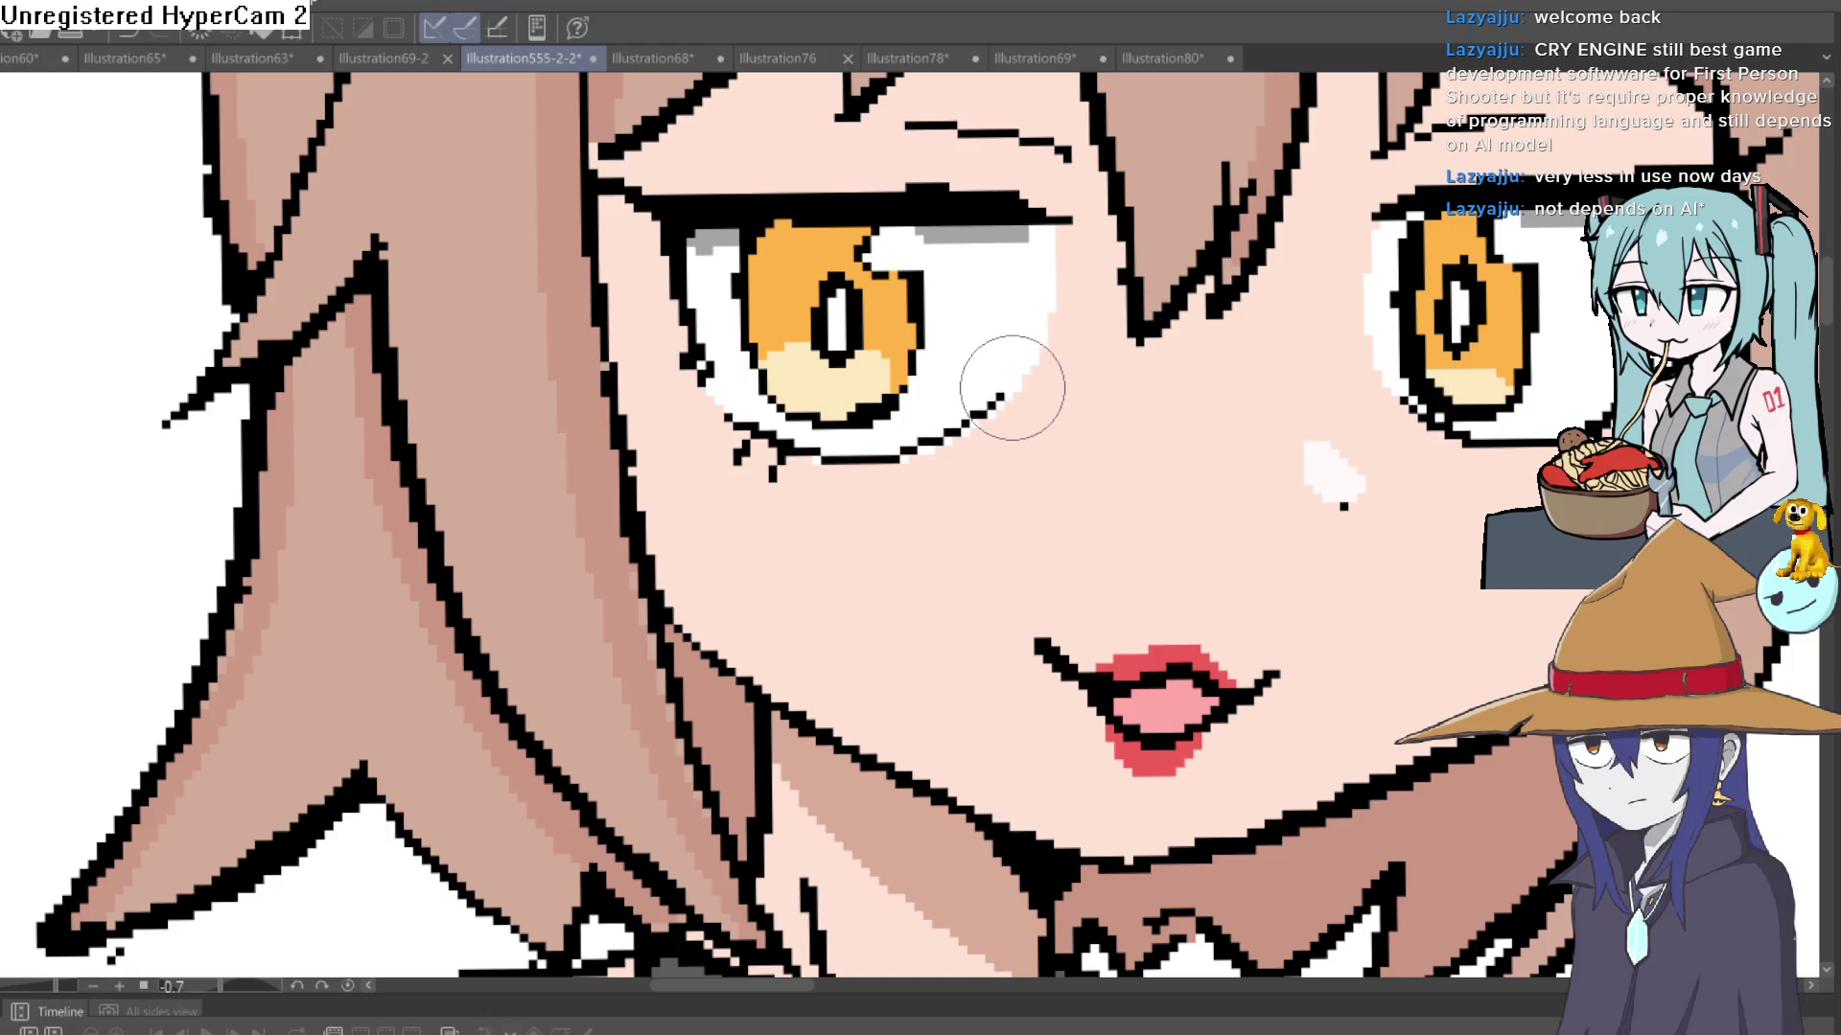
{"action": "scroll", "coordinate": [1326, 300], "scroll_direction": "down", "scroll_amount": 5}
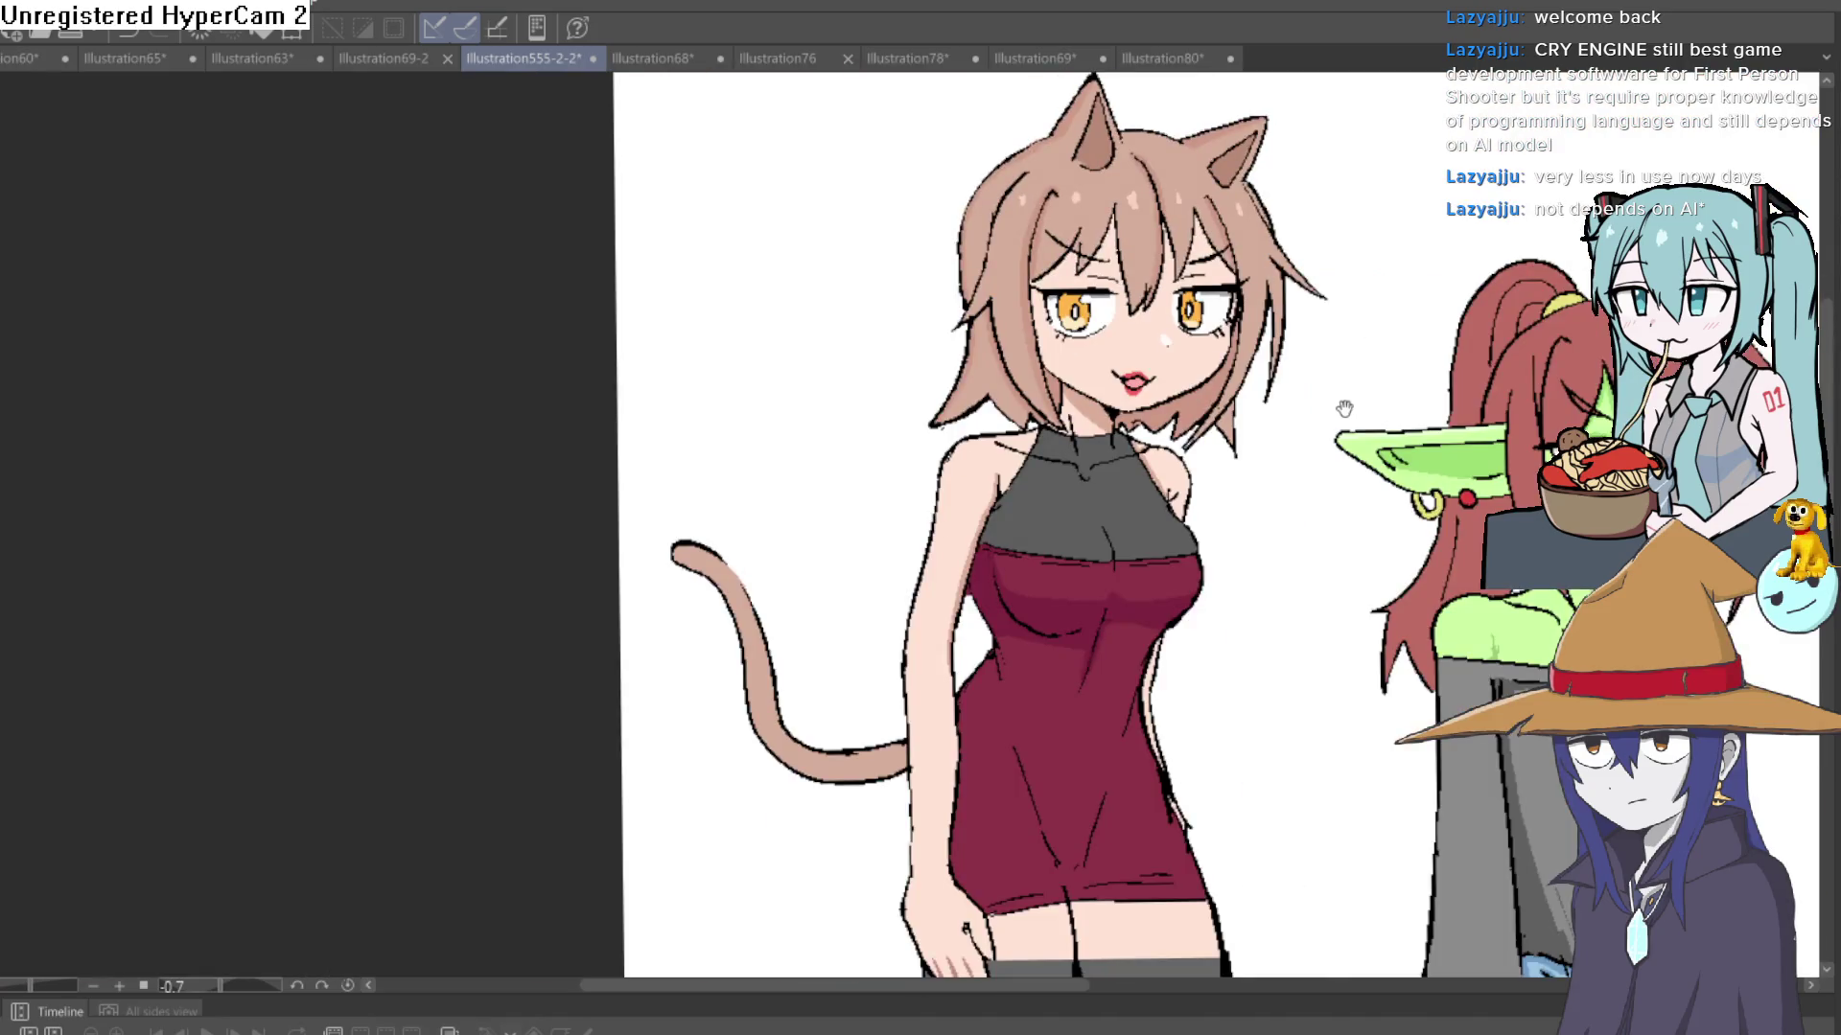
- Rotate the canvas back near upright and zoom out to see the whole illustration
{"action": "mouse_move", "coordinate": [1344, 409]}
{"action": "left_mouse_down"}
{"action": "mouse_move", "coordinate": [1265, 451]}
{"action": "mouse_move", "coordinate": [1151, 193]}
{"action": "mouse_move", "coordinate": [1253, 361]}
{"action": "mouse_move", "coordinate": [1240, 372]}
{"action": "mouse_move", "coordinate": [1150, 196]}
{"action": "left_mouse_up"}
{"action": "scroll", "coordinate": [1240, 372], "scroll_direction": "up", "scroll_amount": 5}
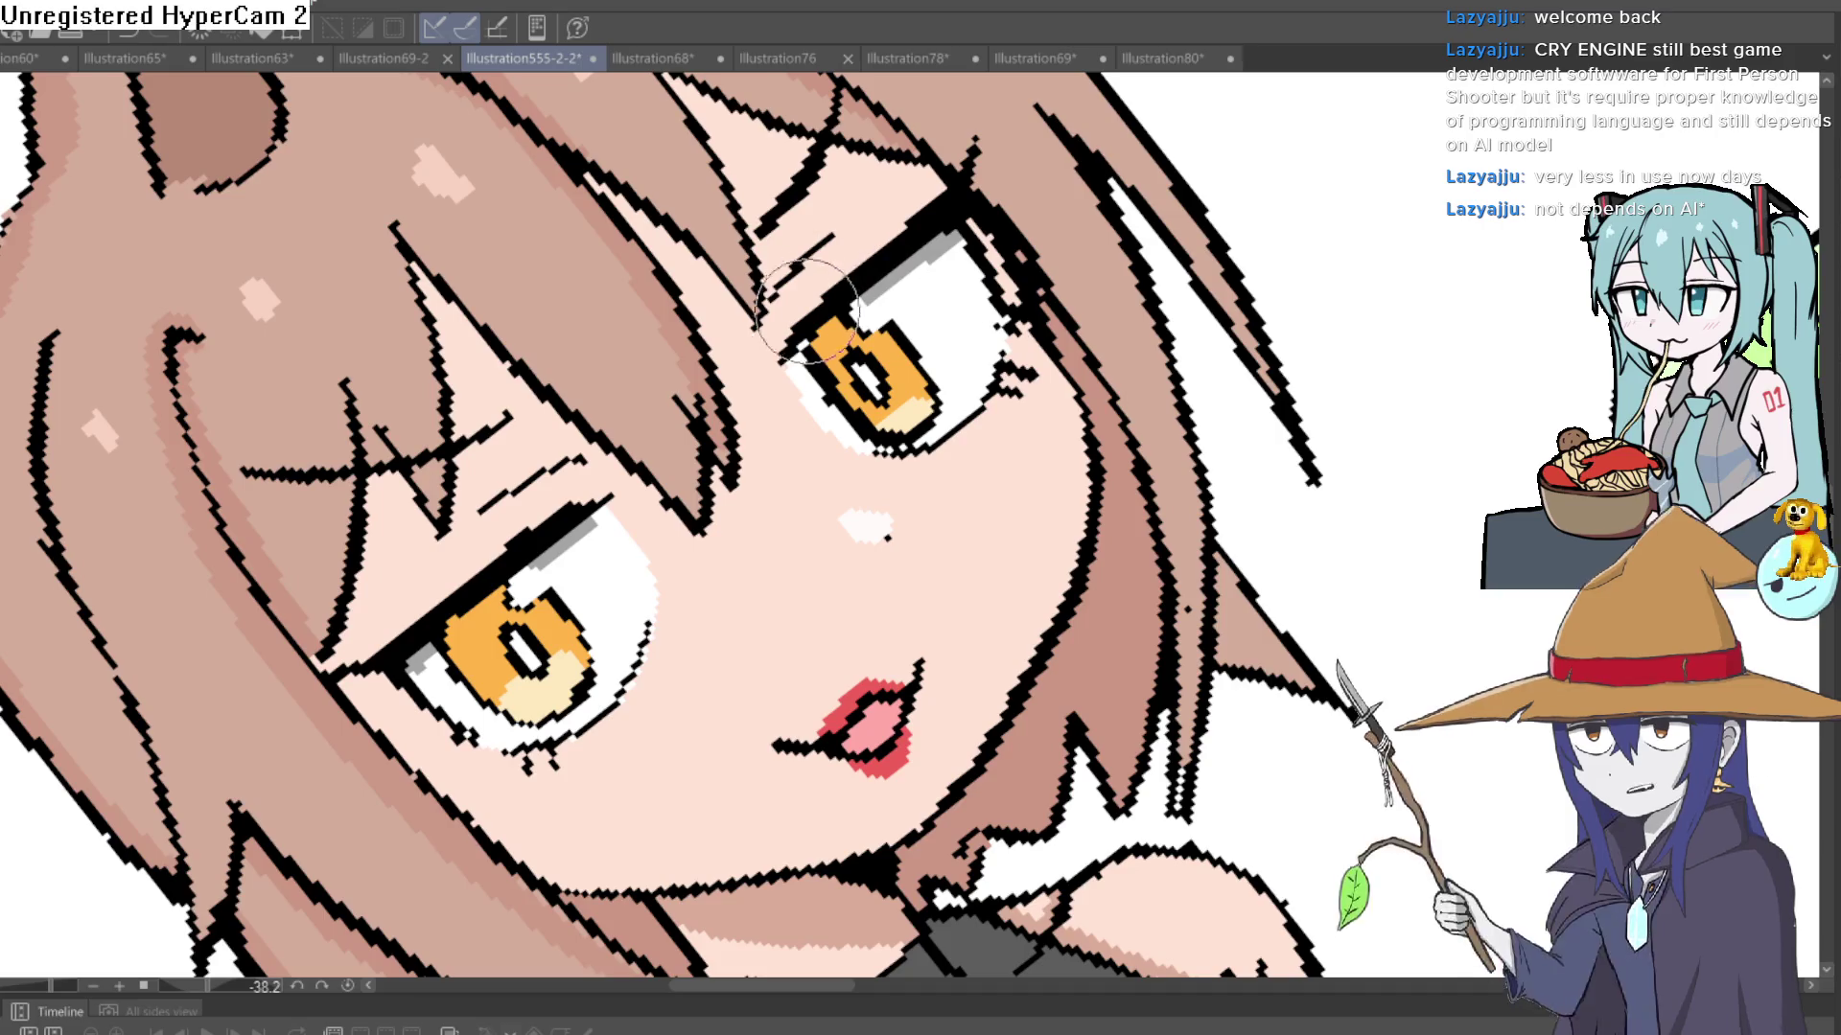
{"action": "mouse_move", "coordinate": [937, 197]}
{"action": "left_mouse_down"}
{"action": "mouse_move", "coordinate": [906, 402]}
{"action": "mouse_move", "coordinate": [959, 517]}
{"action": "mouse_move", "coordinate": [1010, 495]}
{"action": "left_mouse_up"}
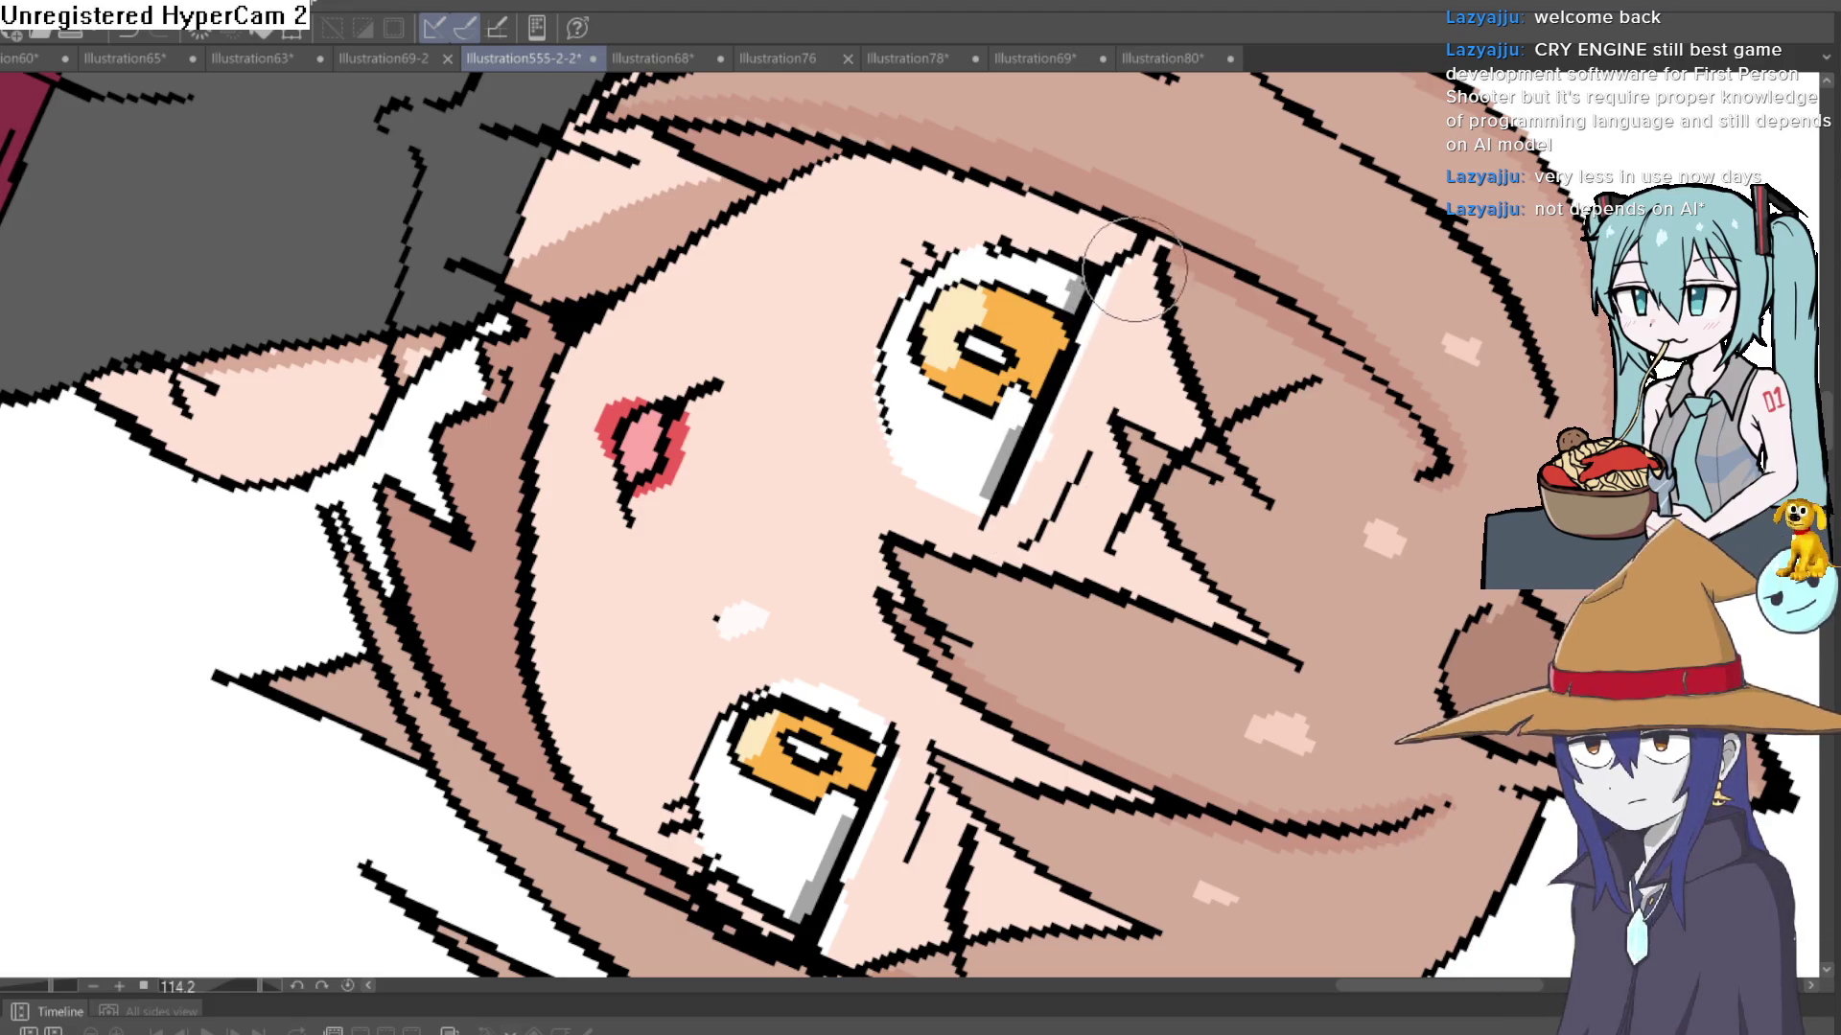
{"action": "left_click_drag", "start_coordinate": [1139, 247], "coordinate": [1266, 411]}
{"action": "scroll", "coordinate": [1362, 488], "scroll_direction": "down", "scroll_amount": 5}
{"action": "left_click_drag", "start_coordinate": [1418, 522], "coordinate": [1409, 641]}
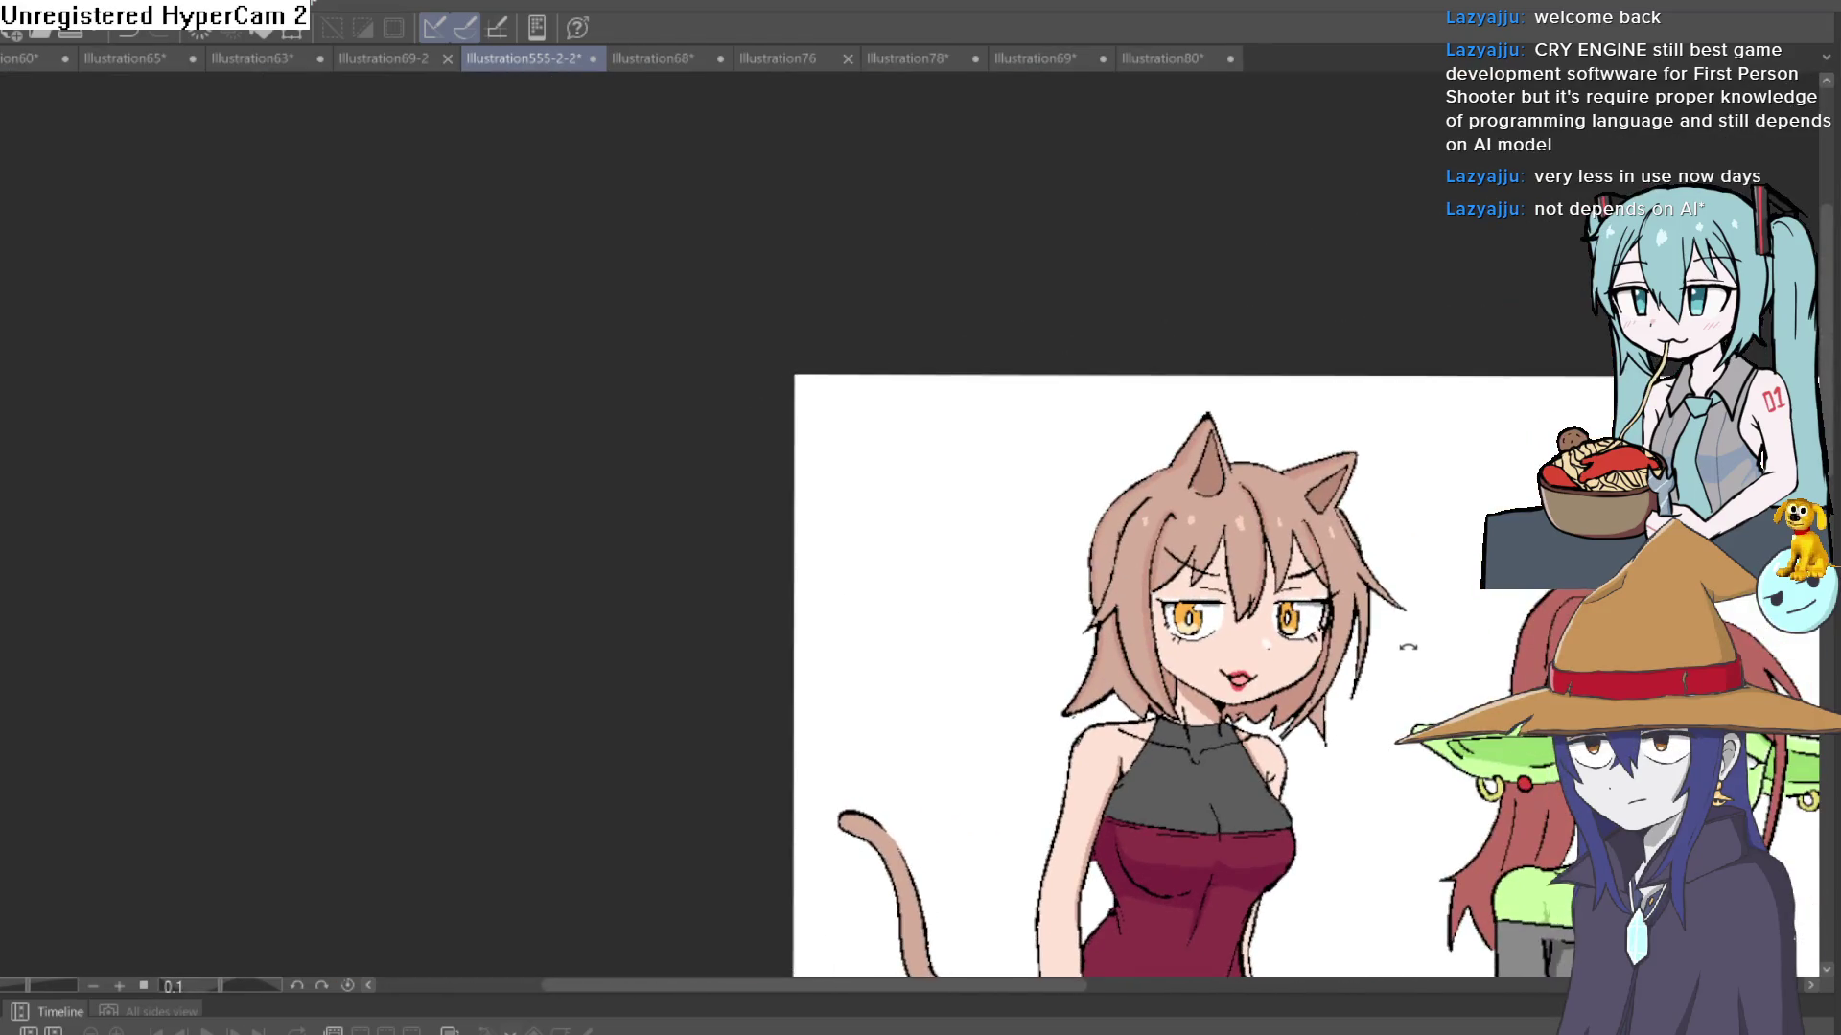
{"action": "scroll", "coordinate": [1218, 492], "scroll_direction": "up", "scroll_amount": 1}
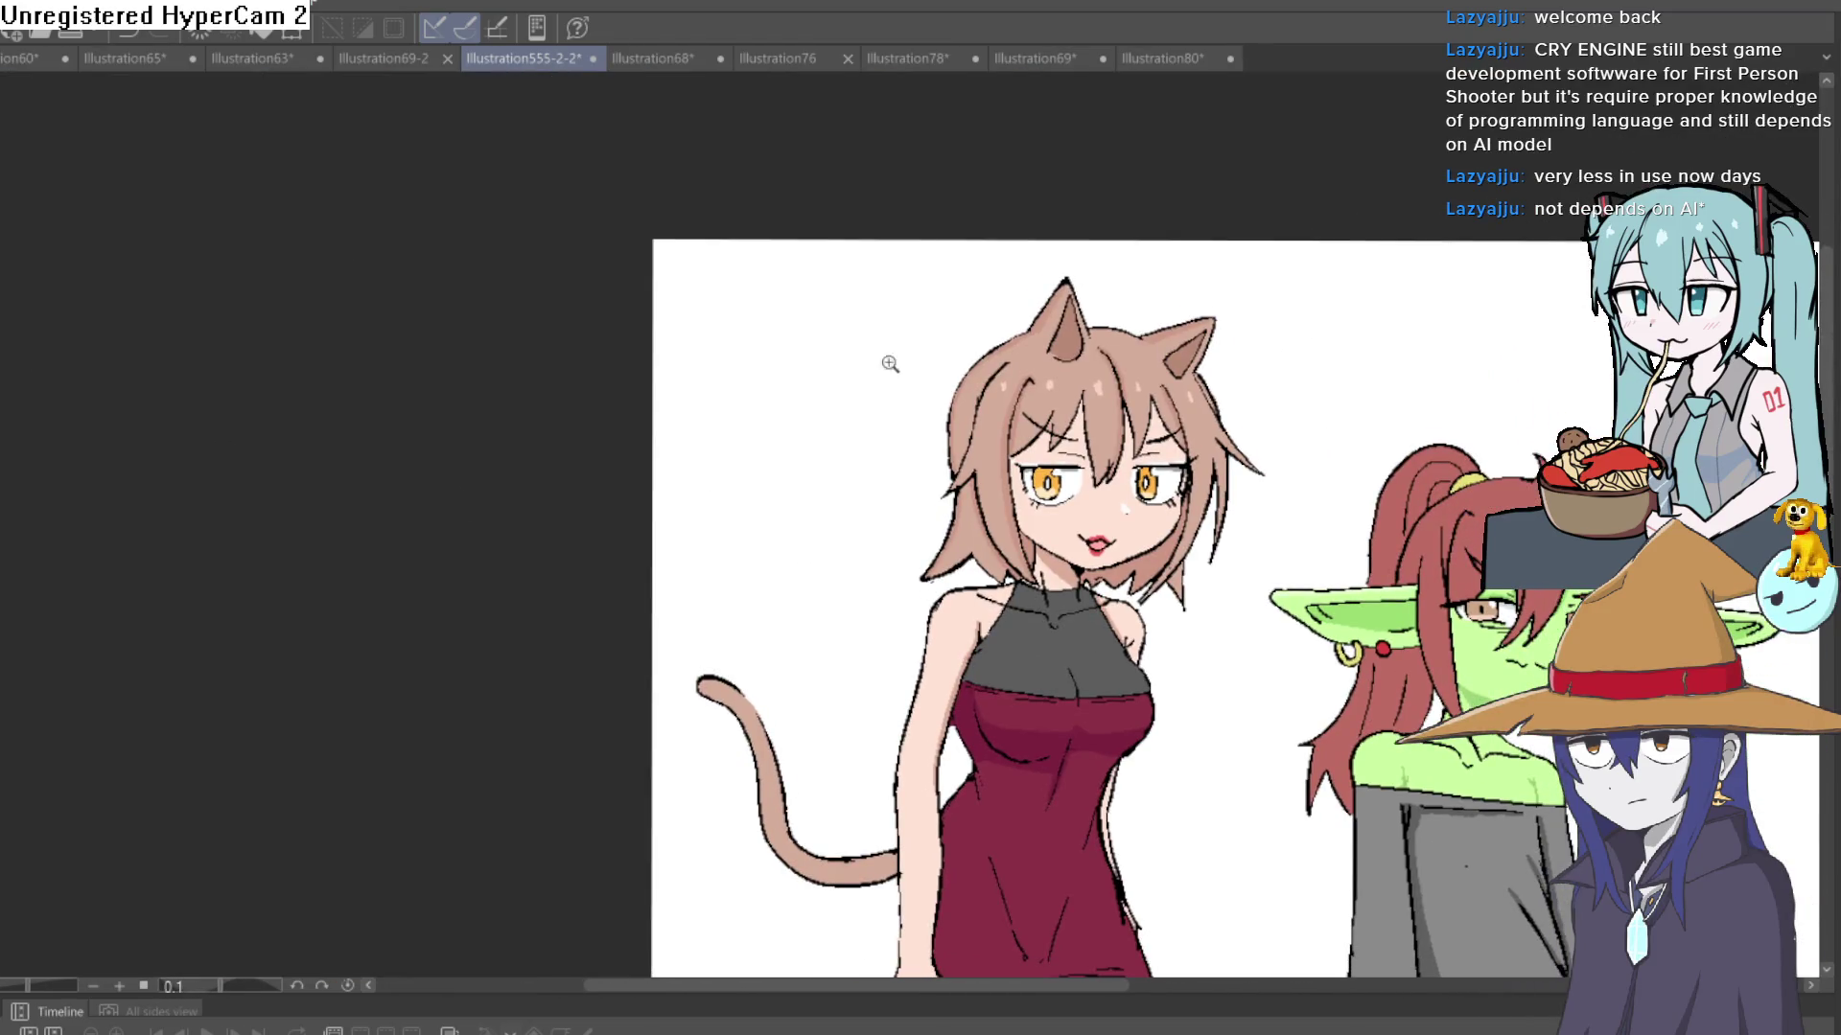
{"action": "scroll", "coordinate": [890, 363], "scroll_direction": "up", "scroll_amount": 5}
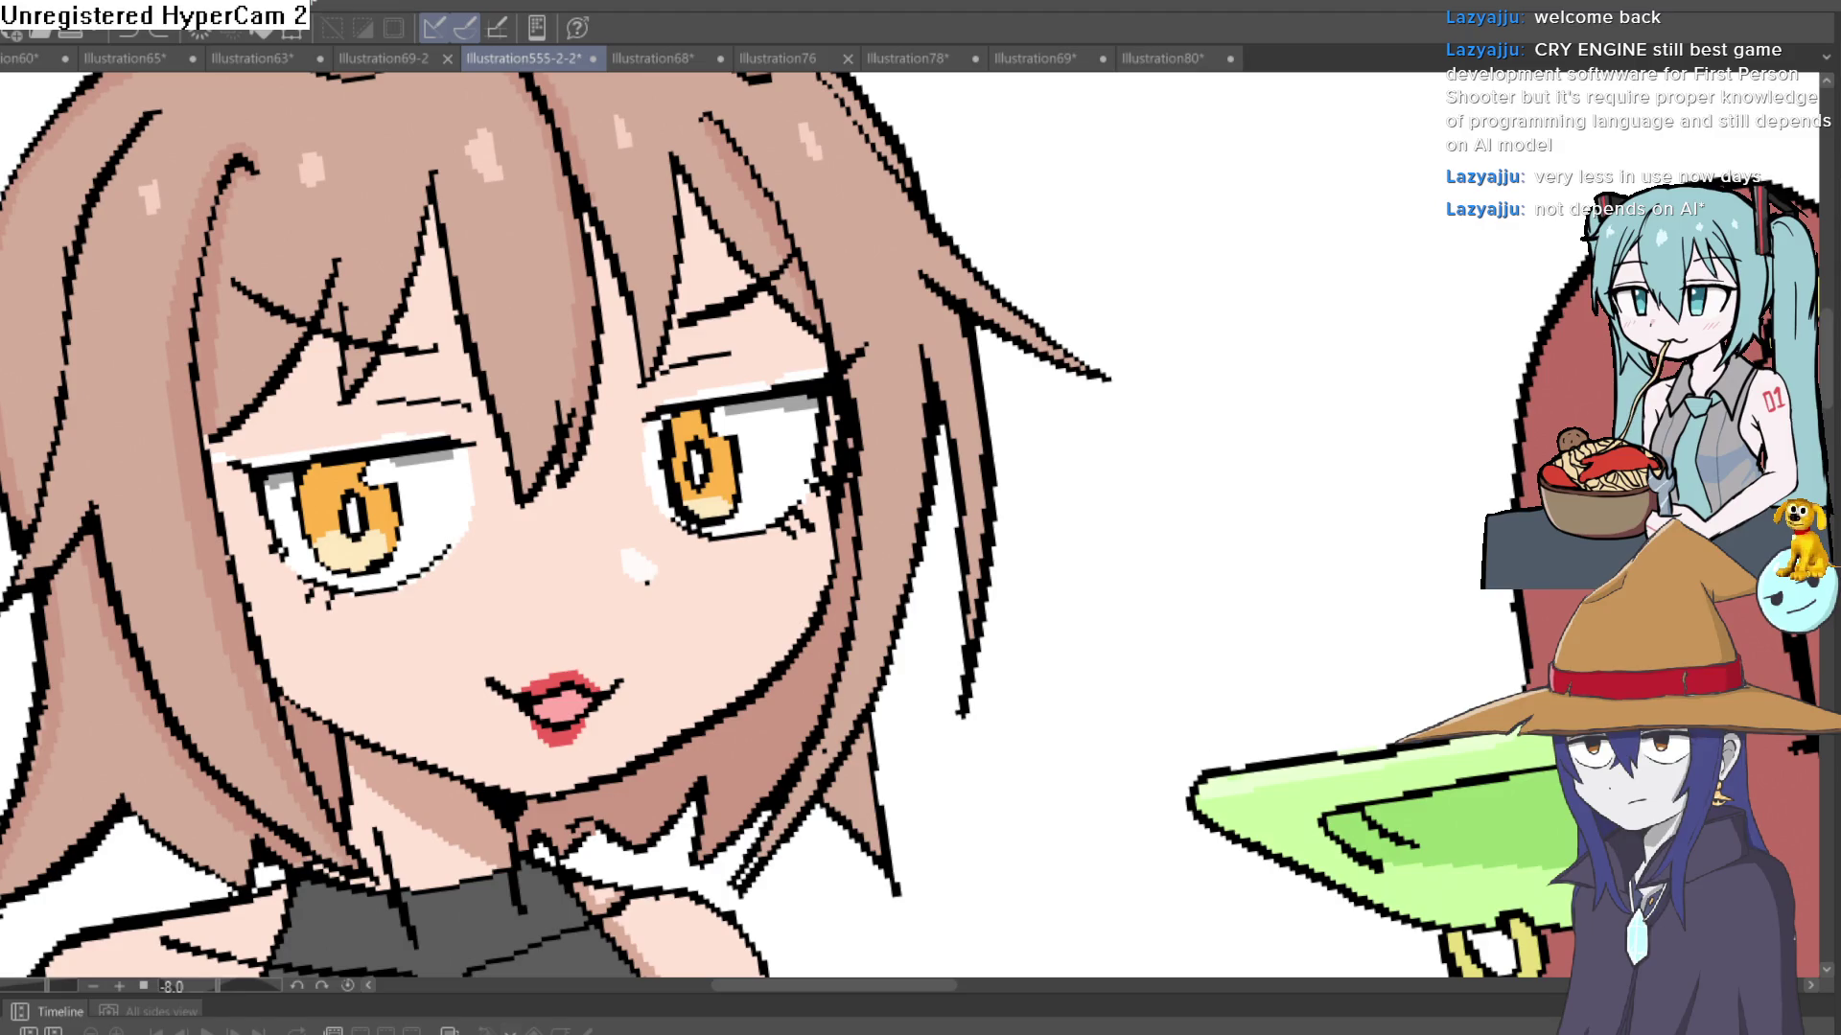
{"action": "scroll", "coordinate": [763, 267], "scroll_direction": "up", "scroll_amount": 3}
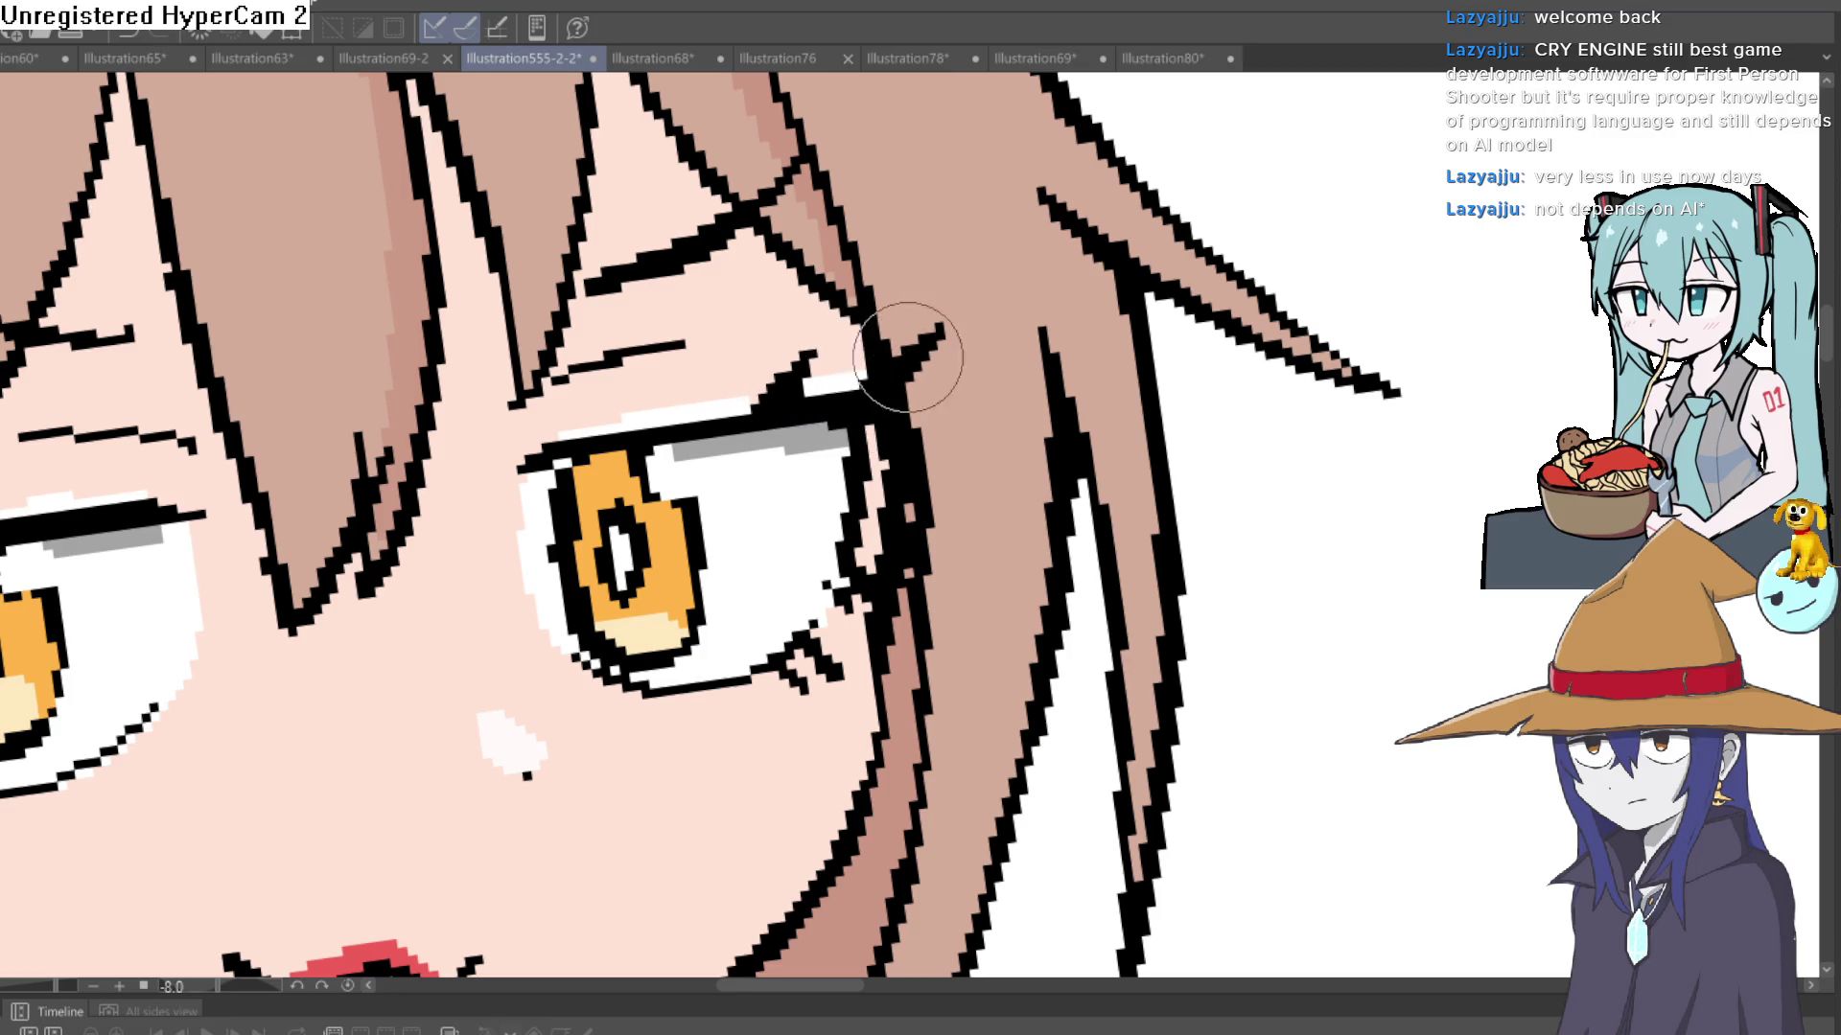
- Darken the upper eyelid line above the eye, then zoom back out to both girls
{"action": "mouse_move", "coordinate": [923, 349]}
{"action": "left_mouse_down"}
{"action": "mouse_move", "coordinate": [801, 798]}
{"action": "mouse_move", "coordinate": [954, 822]}
{"action": "left_mouse_up"}
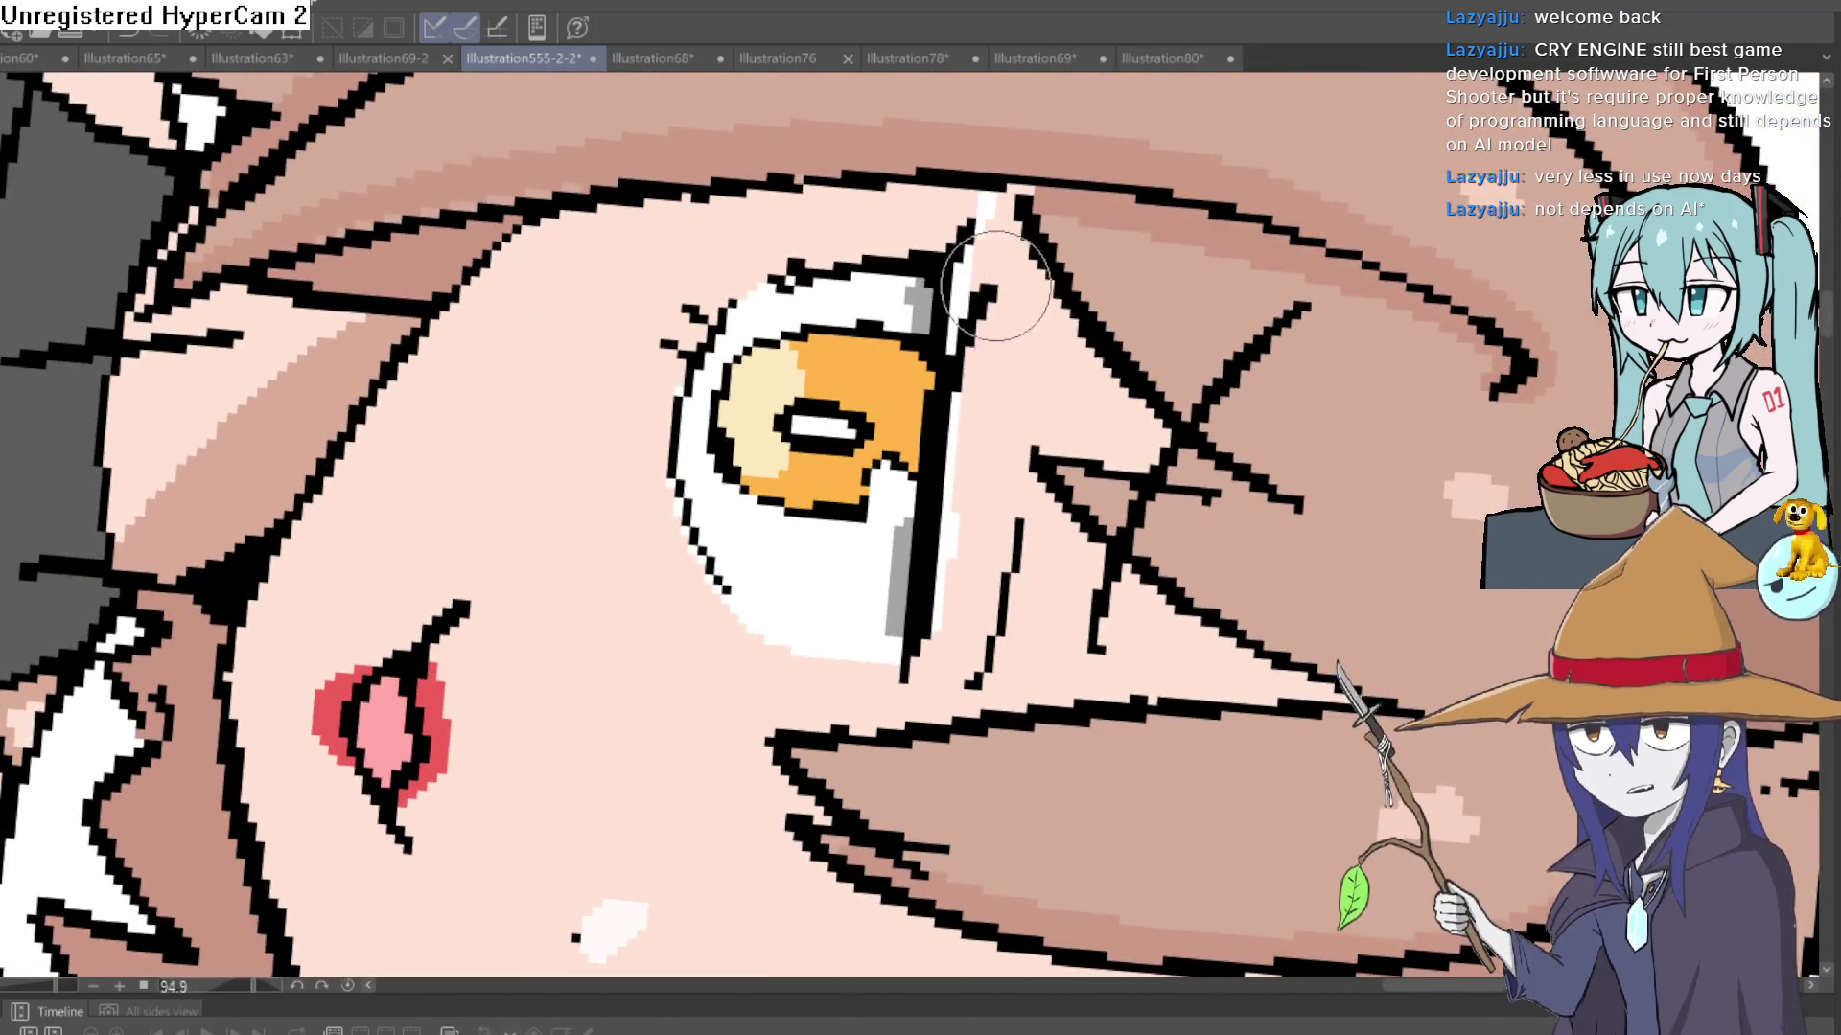
{"action": "mouse_move", "coordinate": [954, 348]}
{"action": "left_mouse_down"}
{"action": "mouse_move", "coordinate": [968, 239]}
{"action": "mouse_move", "coordinate": [939, 221]}
{"action": "mouse_move", "coordinate": [884, 257]}
{"action": "mouse_move", "coordinate": [752, 252]}
{"action": "mouse_move", "coordinate": [773, 275]}
{"action": "mouse_move", "coordinate": [910, 307]}
{"action": "mouse_move", "coordinate": [1173, 342]}
{"action": "mouse_move", "coordinate": [1188, 374]}
{"action": "mouse_move", "coordinate": [1121, 403]}
{"action": "mouse_move", "coordinate": [1083, 369]}
{"action": "mouse_move", "coordinate": [805, 623]}
{"action": "mouse_move", "coordinate": [802, 575]}
{"action": "left_mouse_up"}
{"action": "scroll", "coordinate": [1208, 365], "scroll_direction": "down", "scroll_amount": 5}
{"action": "scroll", "coordinate": [1083, 369], "scroll_direction": "up", "scroll_amount": 5}
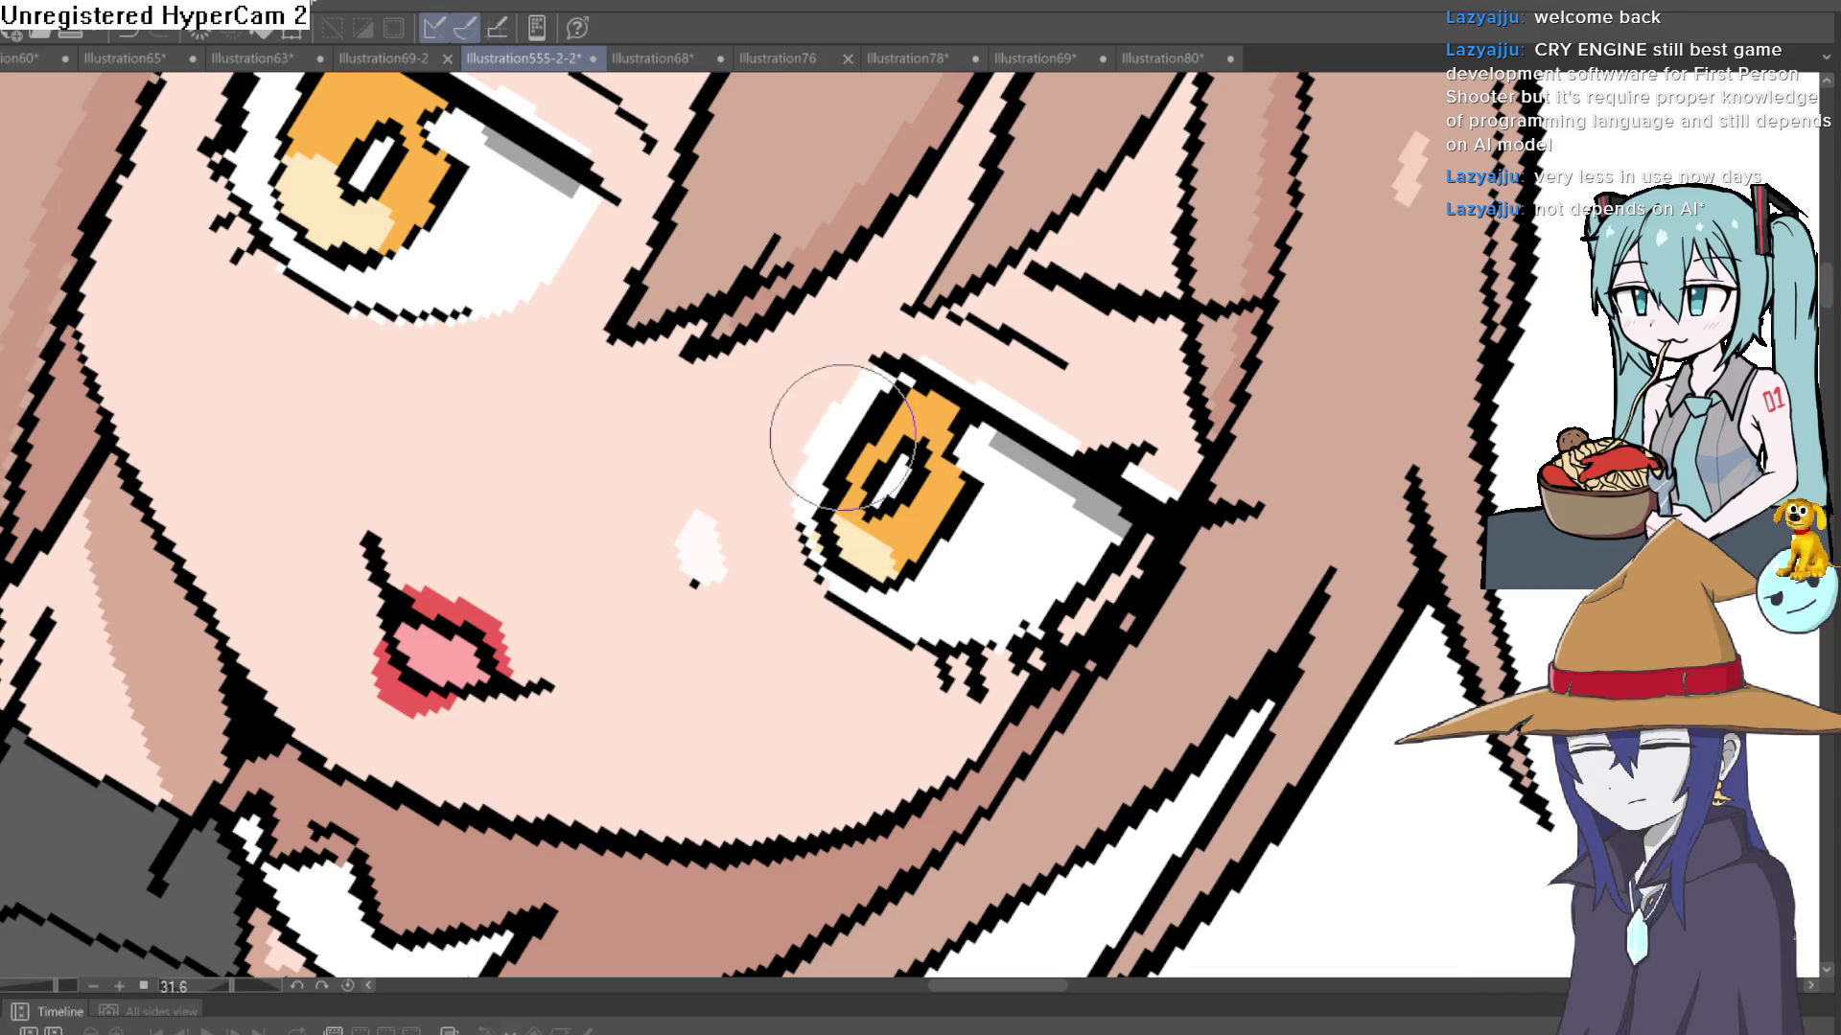
{"action": "scroll", "coordinate": [875, 383], "scroll_direction": "down", "scroll_amount": 5}
{"action": "mouse_move", "coordinate": [875, 382]}
{"action": "left_mouse_down"}
{"action": "mouse_move", "coordinate": [829, 287]}
{"action": "mouse_move", "coordinate": [1101, 413]}
{"action": "mouse_move", "coordinate": [1078, 369]}
{"action": "mouse_move", "coordinate": [1131, 219]}
{"action": "left_mouse_up"}
{"action": "scroll", "coordinate": [920, 336], "scroll_direction": "down", "scroll_amount": 5}
{"action": "scroll", "coordinate": [1103, 410], "scroll_direction": "down", "scroll_amount": 3}
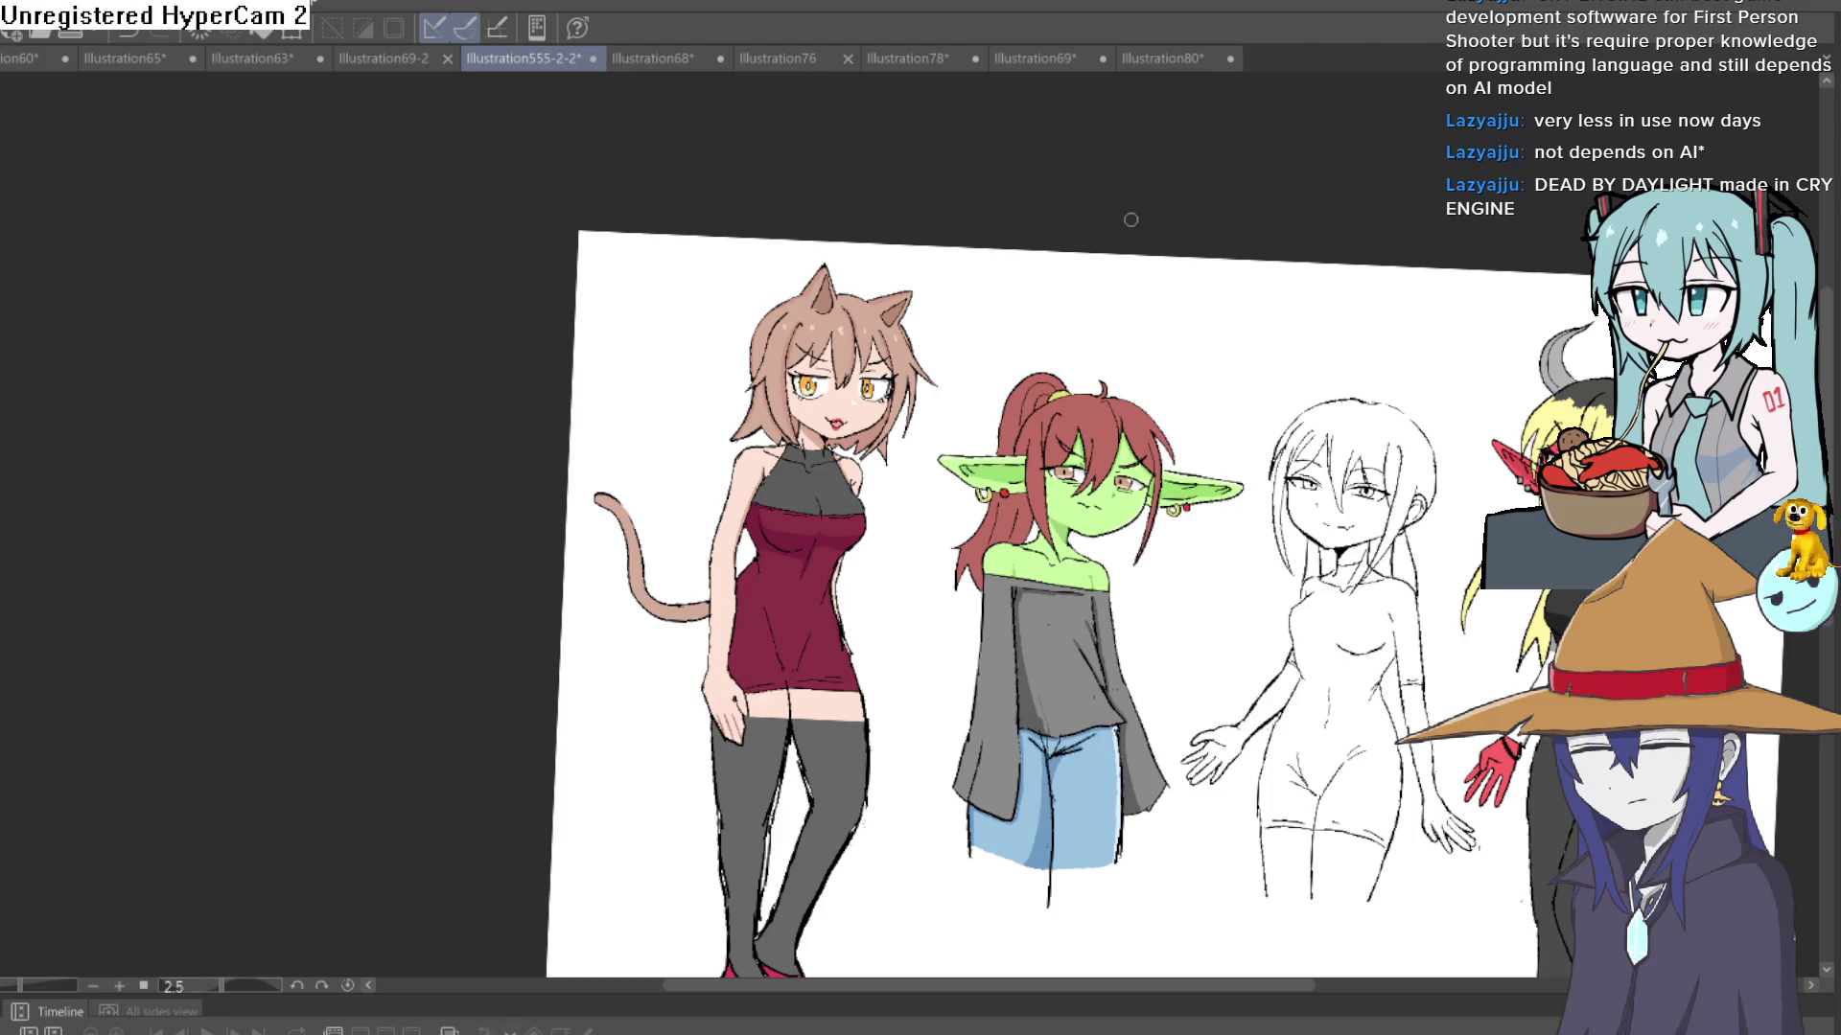
- Pan left to reveal the red demon girl beside the cat, goblin and sketch girls
{"action": "mouse_move", "coordinate": [1554, 231]}
{"action": "left_mouse_down"}
{"action": "mouse_move", "coordinate": [1294, 349]}
{"action": "mouse_move", "coordinate": [1326, 307]}
{"action": "left_mouse_up"}
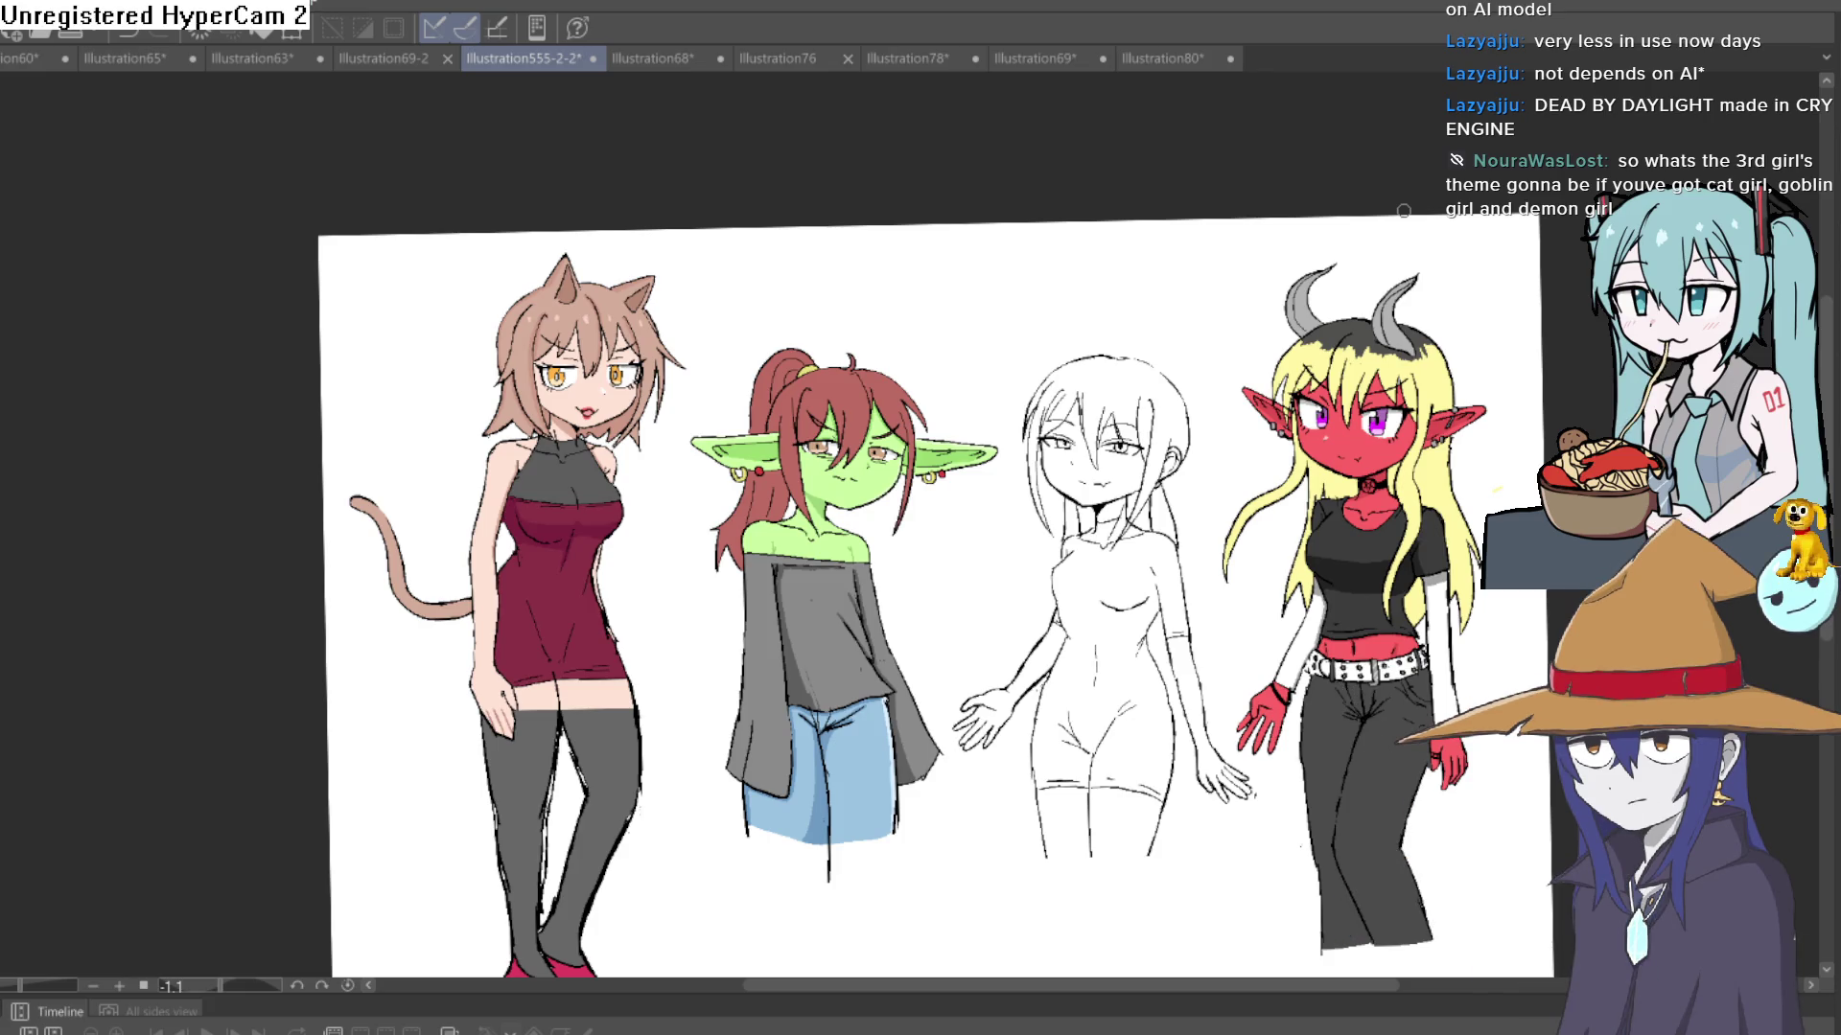
- Zoom in and out around the goblin, the uncoloured sketch girl and the red demon girl
{"action": "scroll", "coordinate": [1212, 369], "scroll_direction": "up", "scroll_amount": 5}
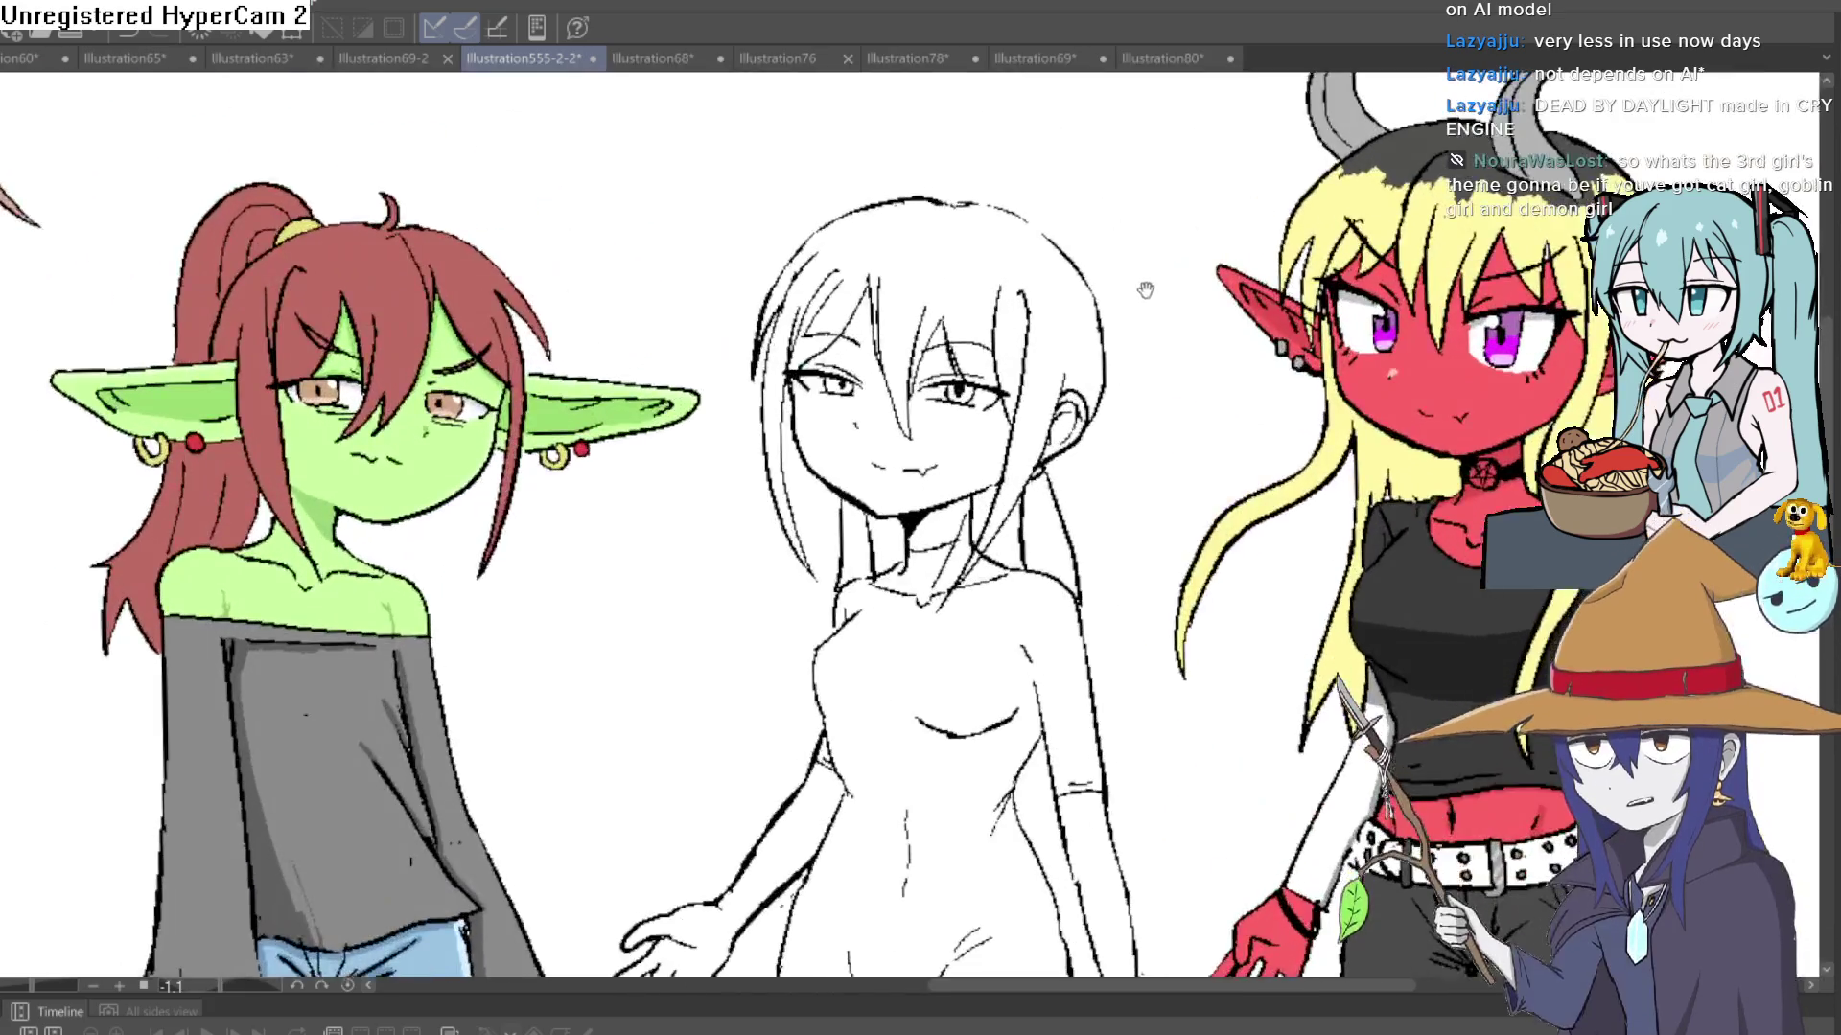
{"action": "scroll", "coordinate": [1072, 147], "scroll_direction": "down", "scroll_amount": 2}
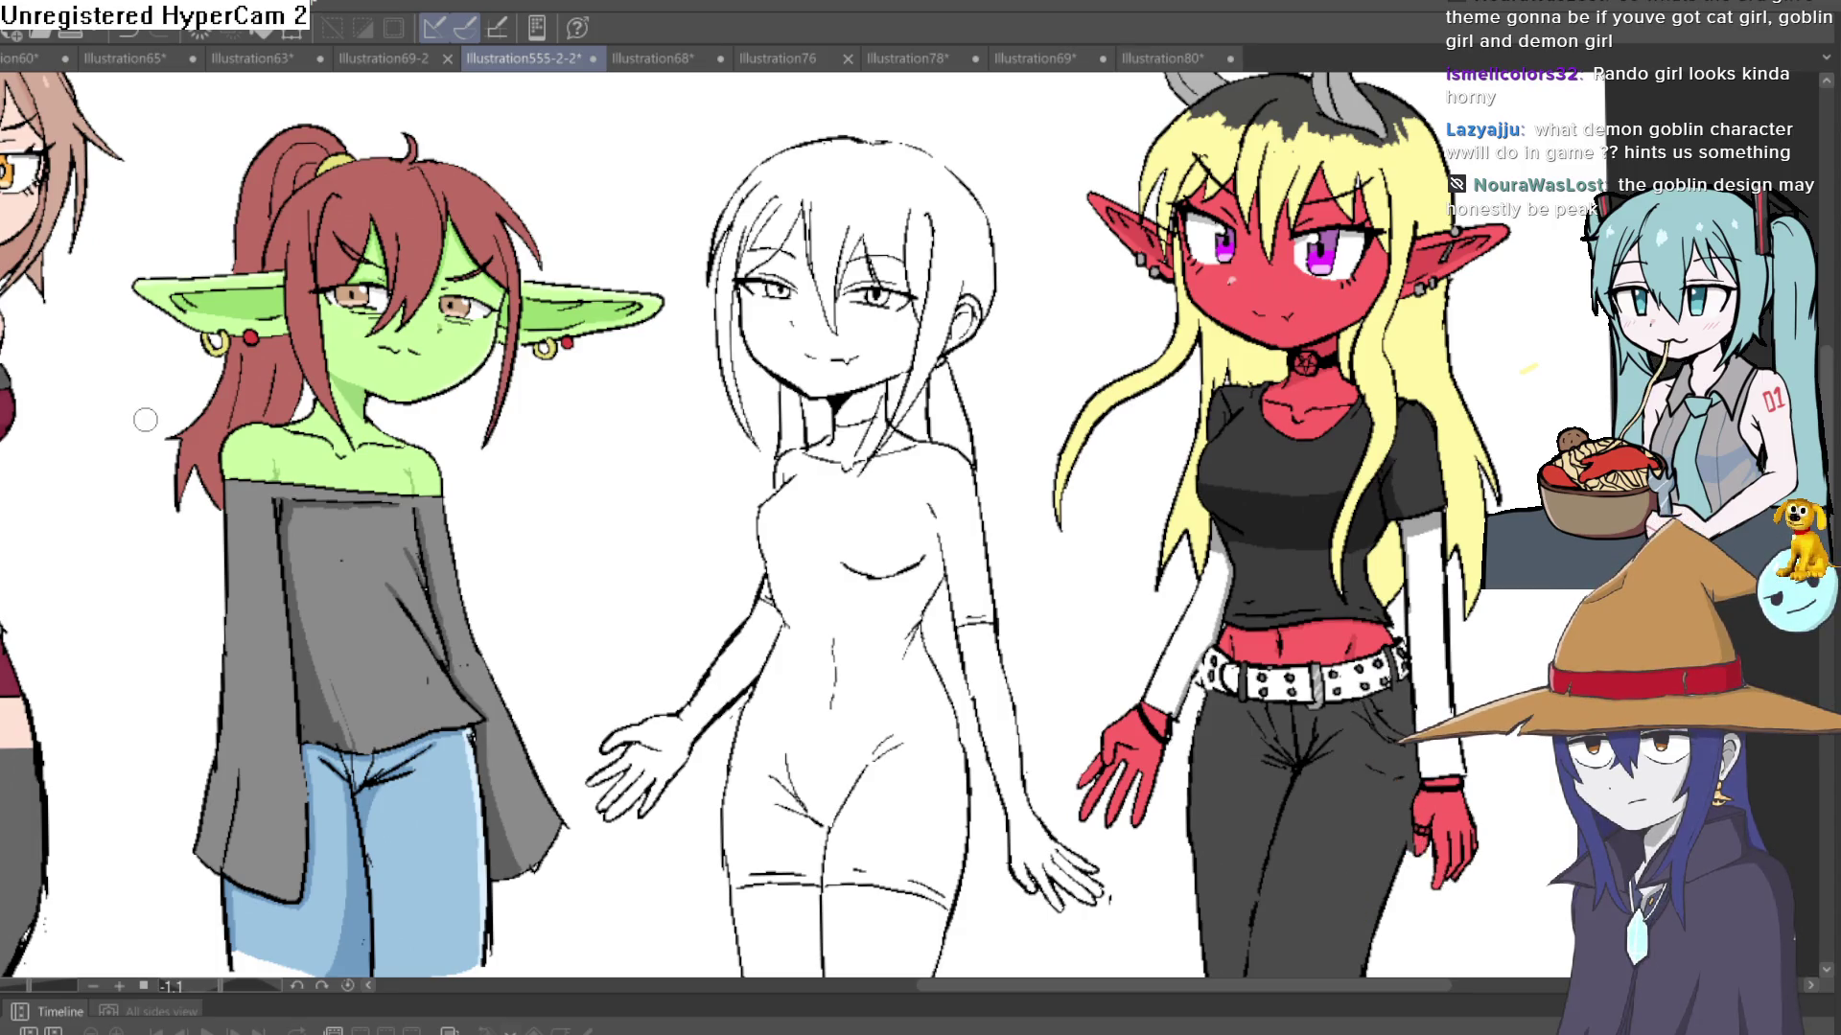
{"action": "scroll", "coordinate": [608, 485], "scroll_direction": "down", "scroll_amount": 3}
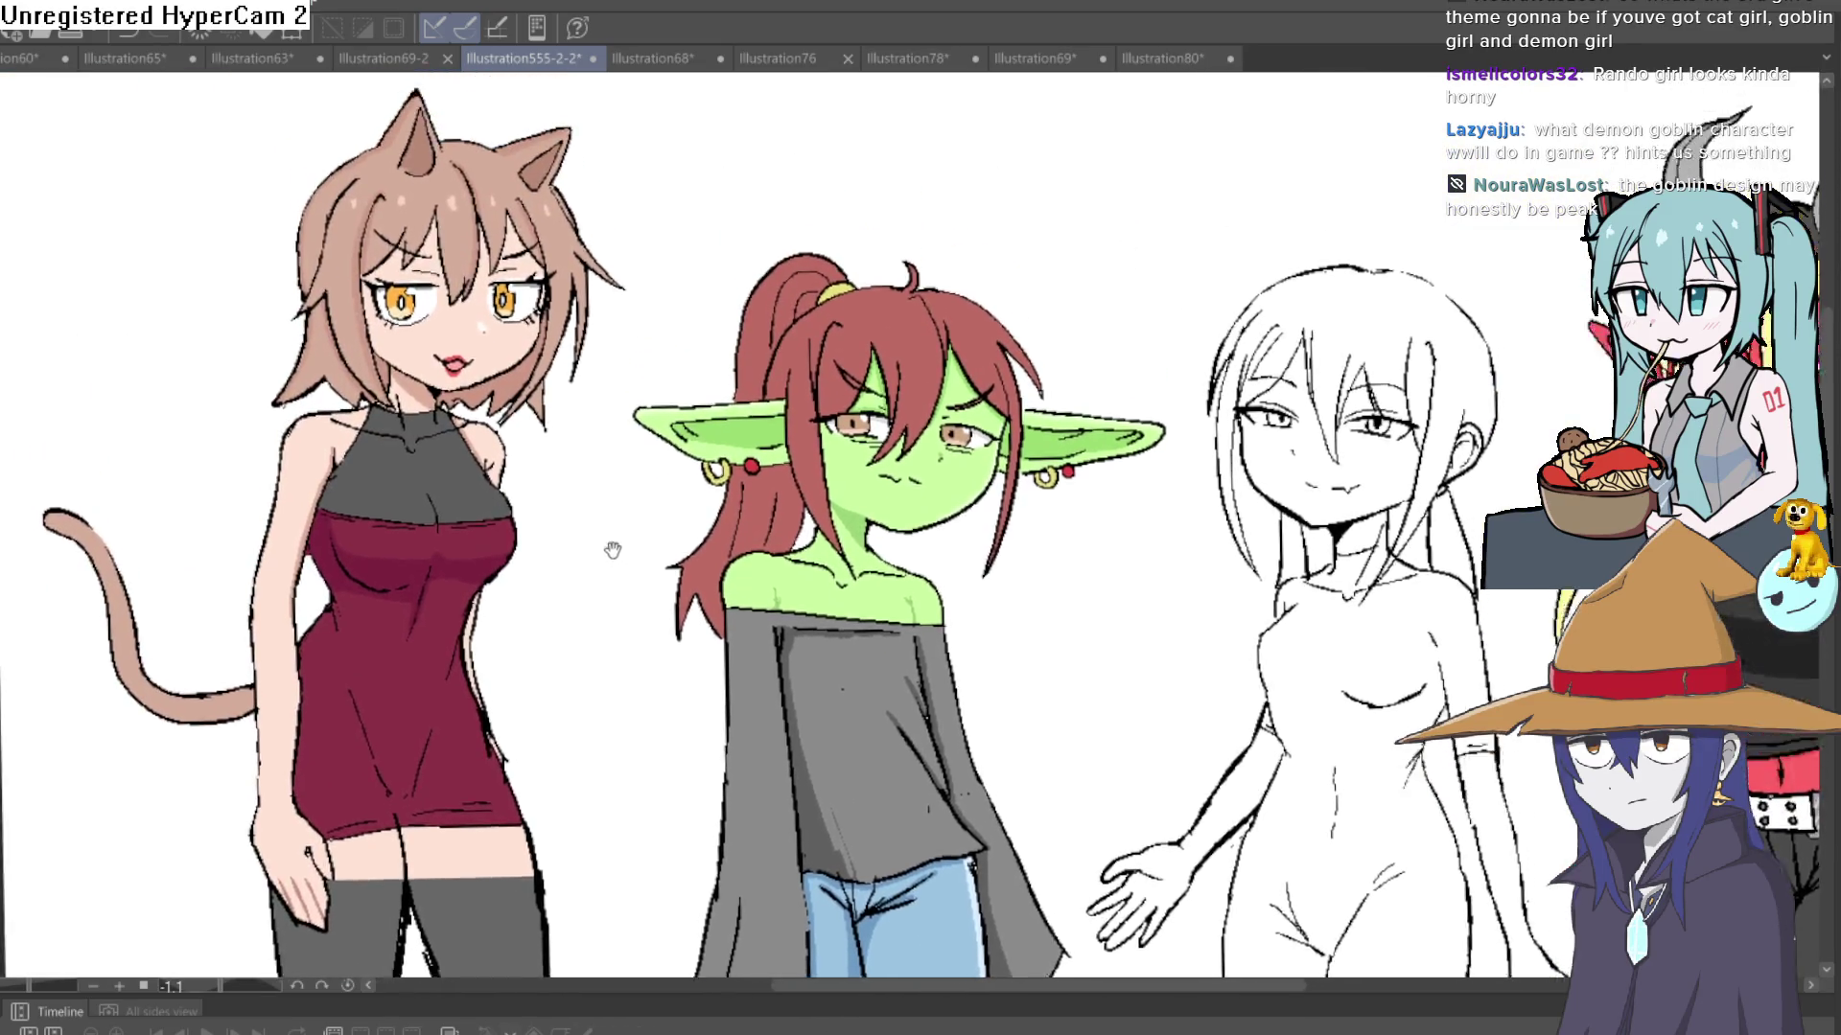
- Pan across the character lineup and zoom in on the sketch girl's face
{"action": "scroll", "coordinate": [628, 552], "scroll_direction": "up", "scroll_amount": 2}
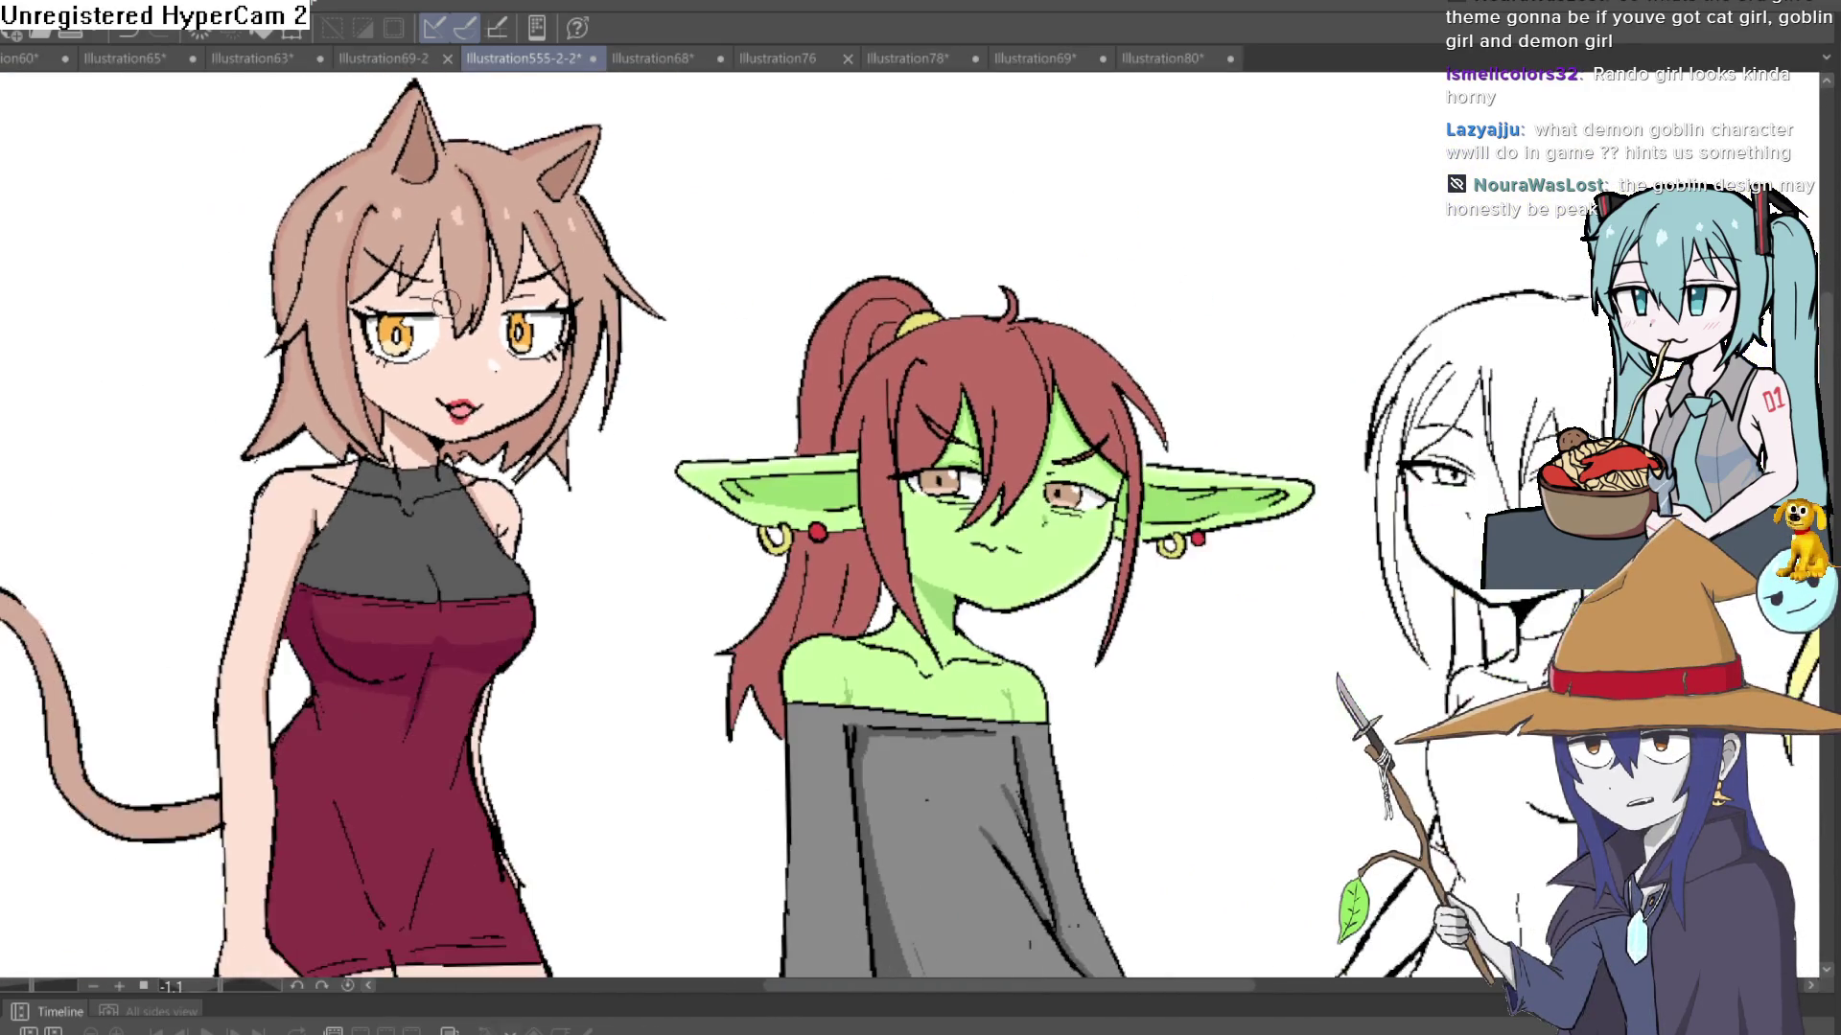
{"action": "scroll", "coordinate": [443, 299], "scroll_direction": "up", "scroll_amount": 1}
{"action": "scroll", "coordinate": [443, 299], "scroll_direction": "down", "scroll_amount": 2}
{"action": "scroll", "coordinate": [443, 300], "scroll_direction": "up", "scroll_amount": 3}
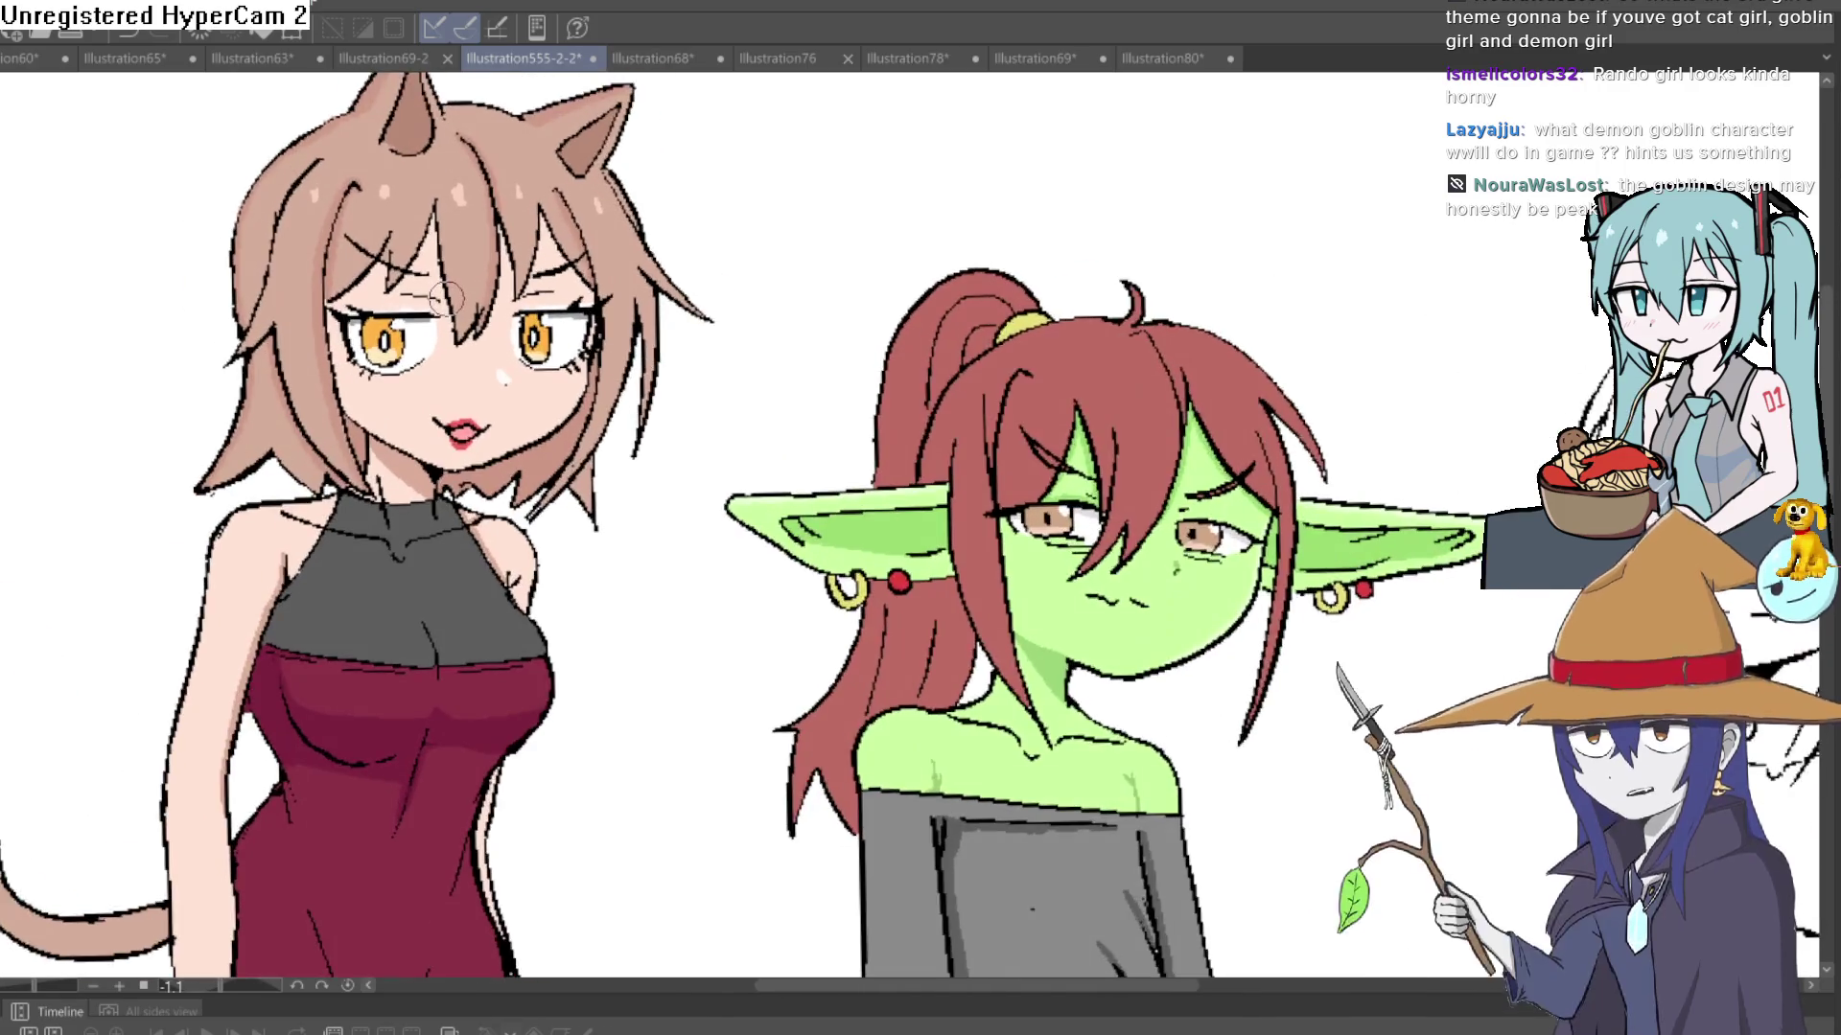
{"action": "scroll", "coordinate": [446, 299], "scroll_direction": "down", "scroll_amount": 3}
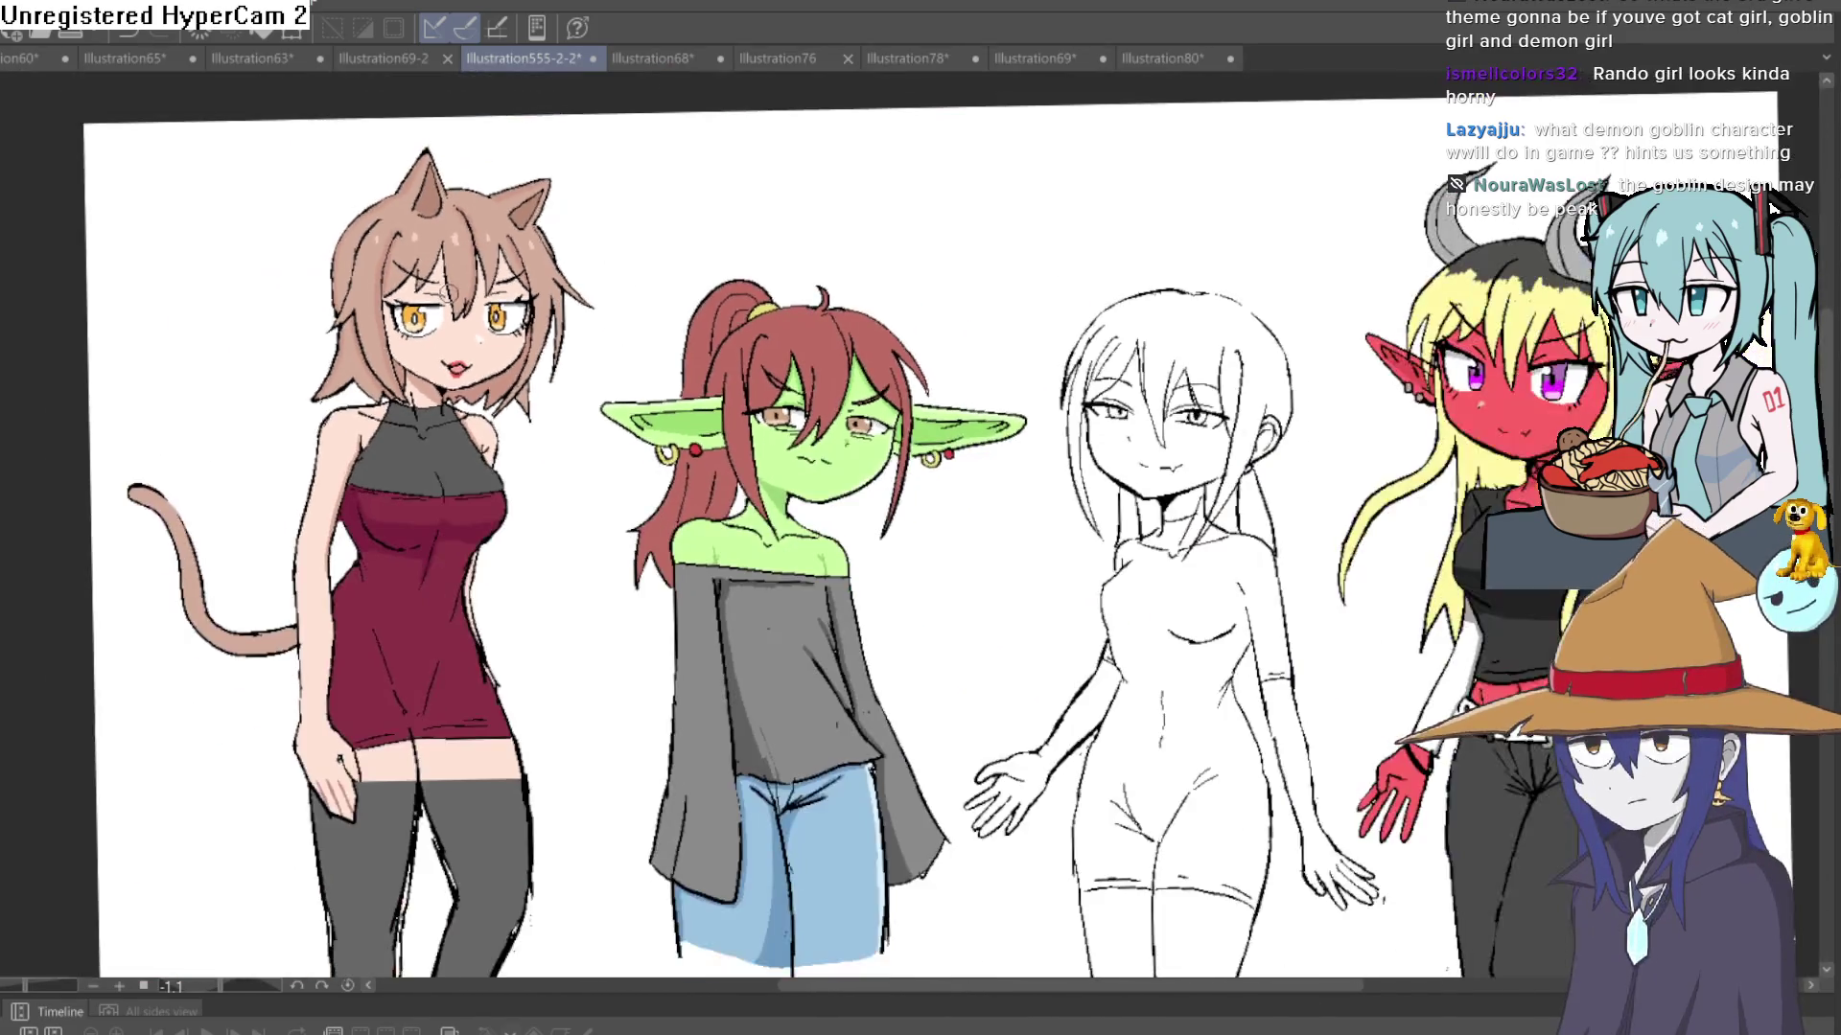
{"action": "mouse_move", "coordinate": [775, 401]}
{"action": "left_mouse_down"}
{"action": "mouse_move", "coordinate": [489, 347]}
{"action": "mouse_move", "coordinate": [617, 370]}
{"action": "left_mouse_up"}
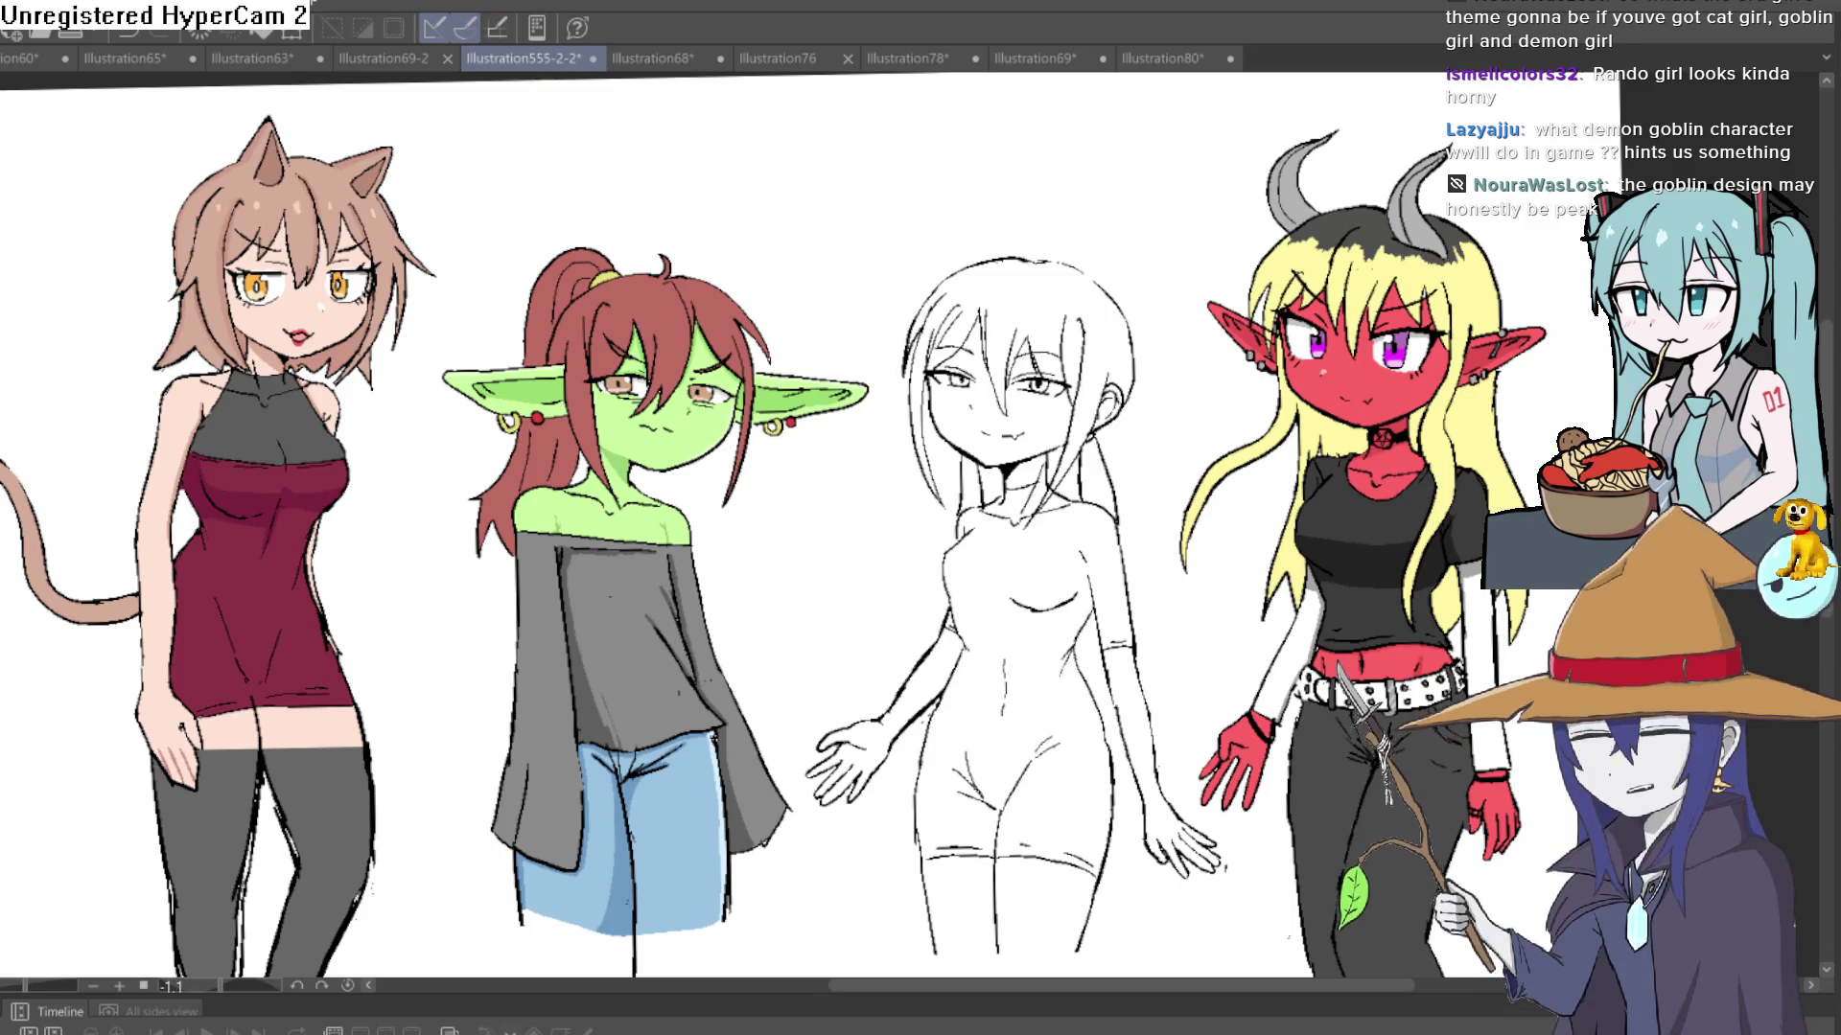
{"action": "scroll", "coordinate": [1134, 466], "scroll_direction": "up", "scroll_amount": 3}
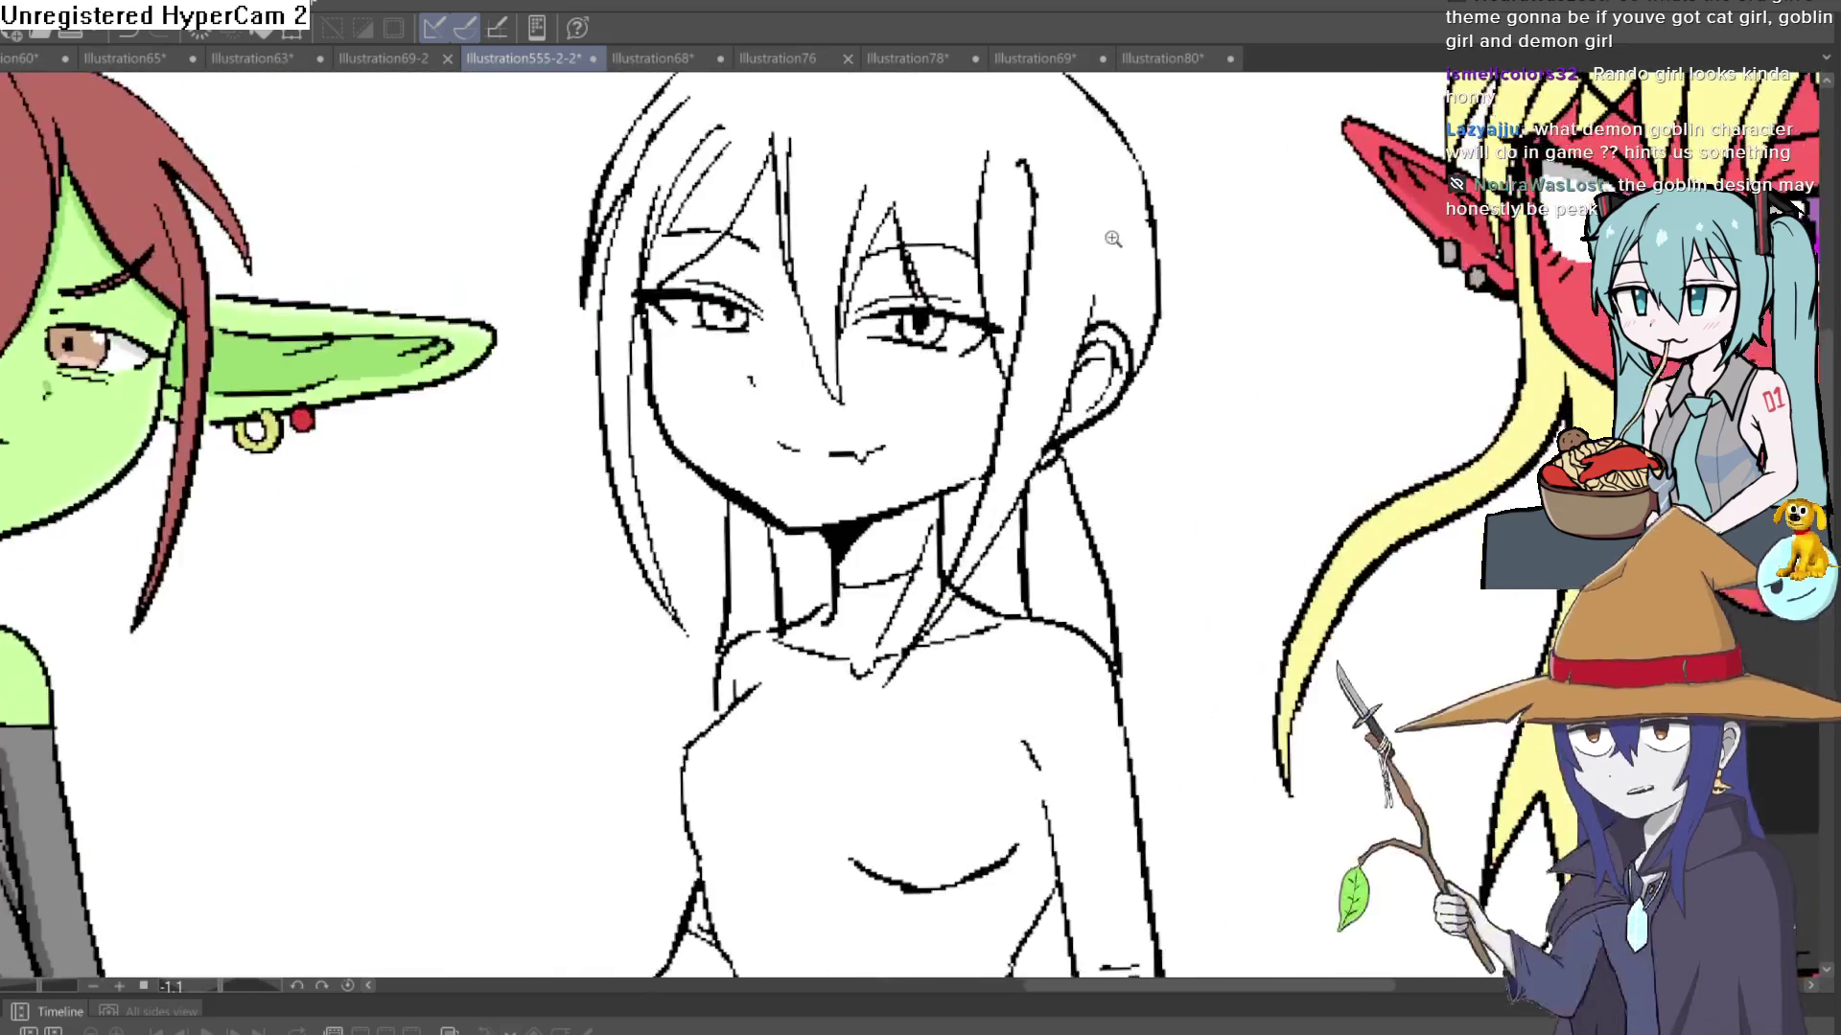
- Check the sketch girl's face up close, then zoom out to show all four characters
{"action": "left_click_drag", "start_coordinate": [1134, 467], "coordinate": [1120, 516]}
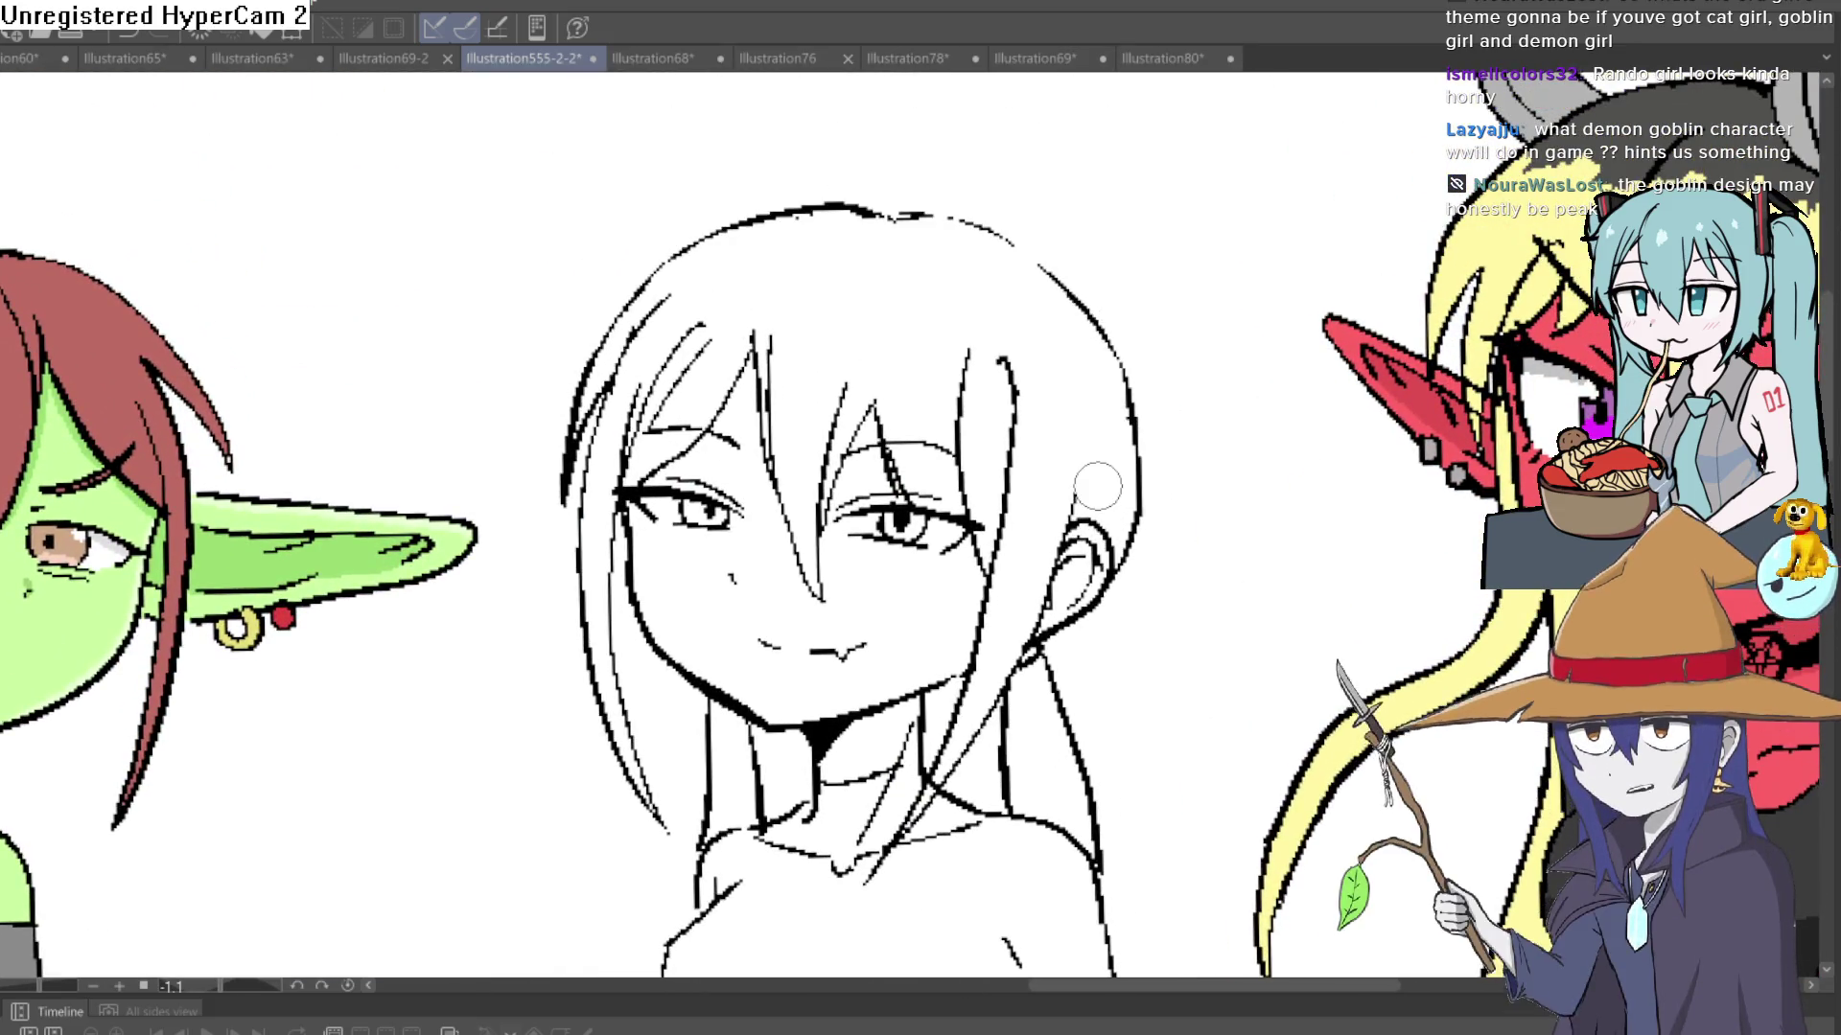
{"action": "scroll", "coordinate": [973, 378], "scroll_direction": "up", "scroll_amount": 2}
{"action": "mouse_move", "coordinate": [1006, 423]}
{"action": "left_mouse_down"}
{"action": "mouse_move", "coordinate": [1004, 383]}
{"action": "mouse_move", "coordinate": [962, 441]}
{"action": "left_mouse_up"}
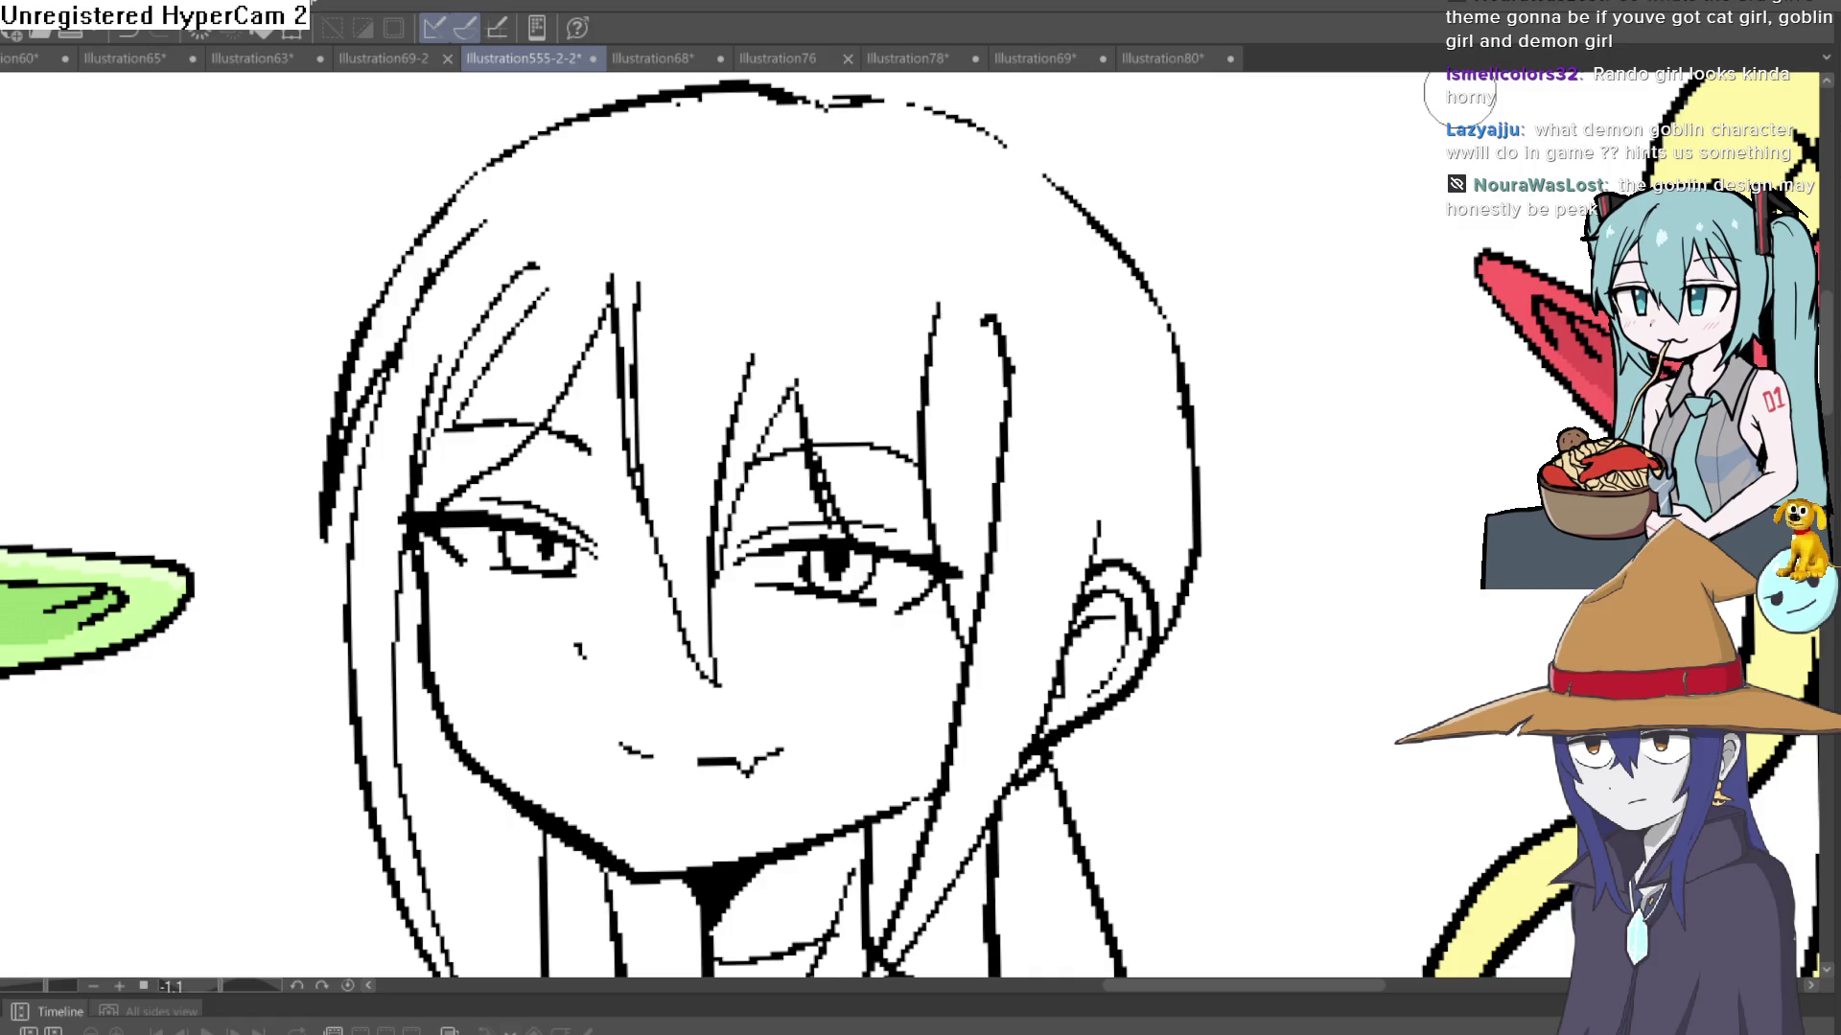
{"action": "mouse_move", "coordinate": [1288, 436]}
{"action": "left_mouse_down"}
{"action": "mouse_move", "coordinate": [1274, 464]}
{"action": "mouse_move", "coordinate": [1246, 382]}
{"action": "mouse_move", "coordinate": [1217, 395]}
{"action": "left_mouse_up"}
{"action": "mouse_move", "coordinate": [1077, 419]}
{"action": "left_mouse_down"}
{"action": "mouse_move", "coordinate": [1171, 410]}
{"action": "mouse_move", "coordinate": [1215, 530]}
{"action": "mouse_move", "coordinate": [1189, 402]}
{"action": "left_mouse_up"}
{"action": "scroll", "coordinate": [1186, 398], "scroll_direction": "down", "scroll_amount": 5}
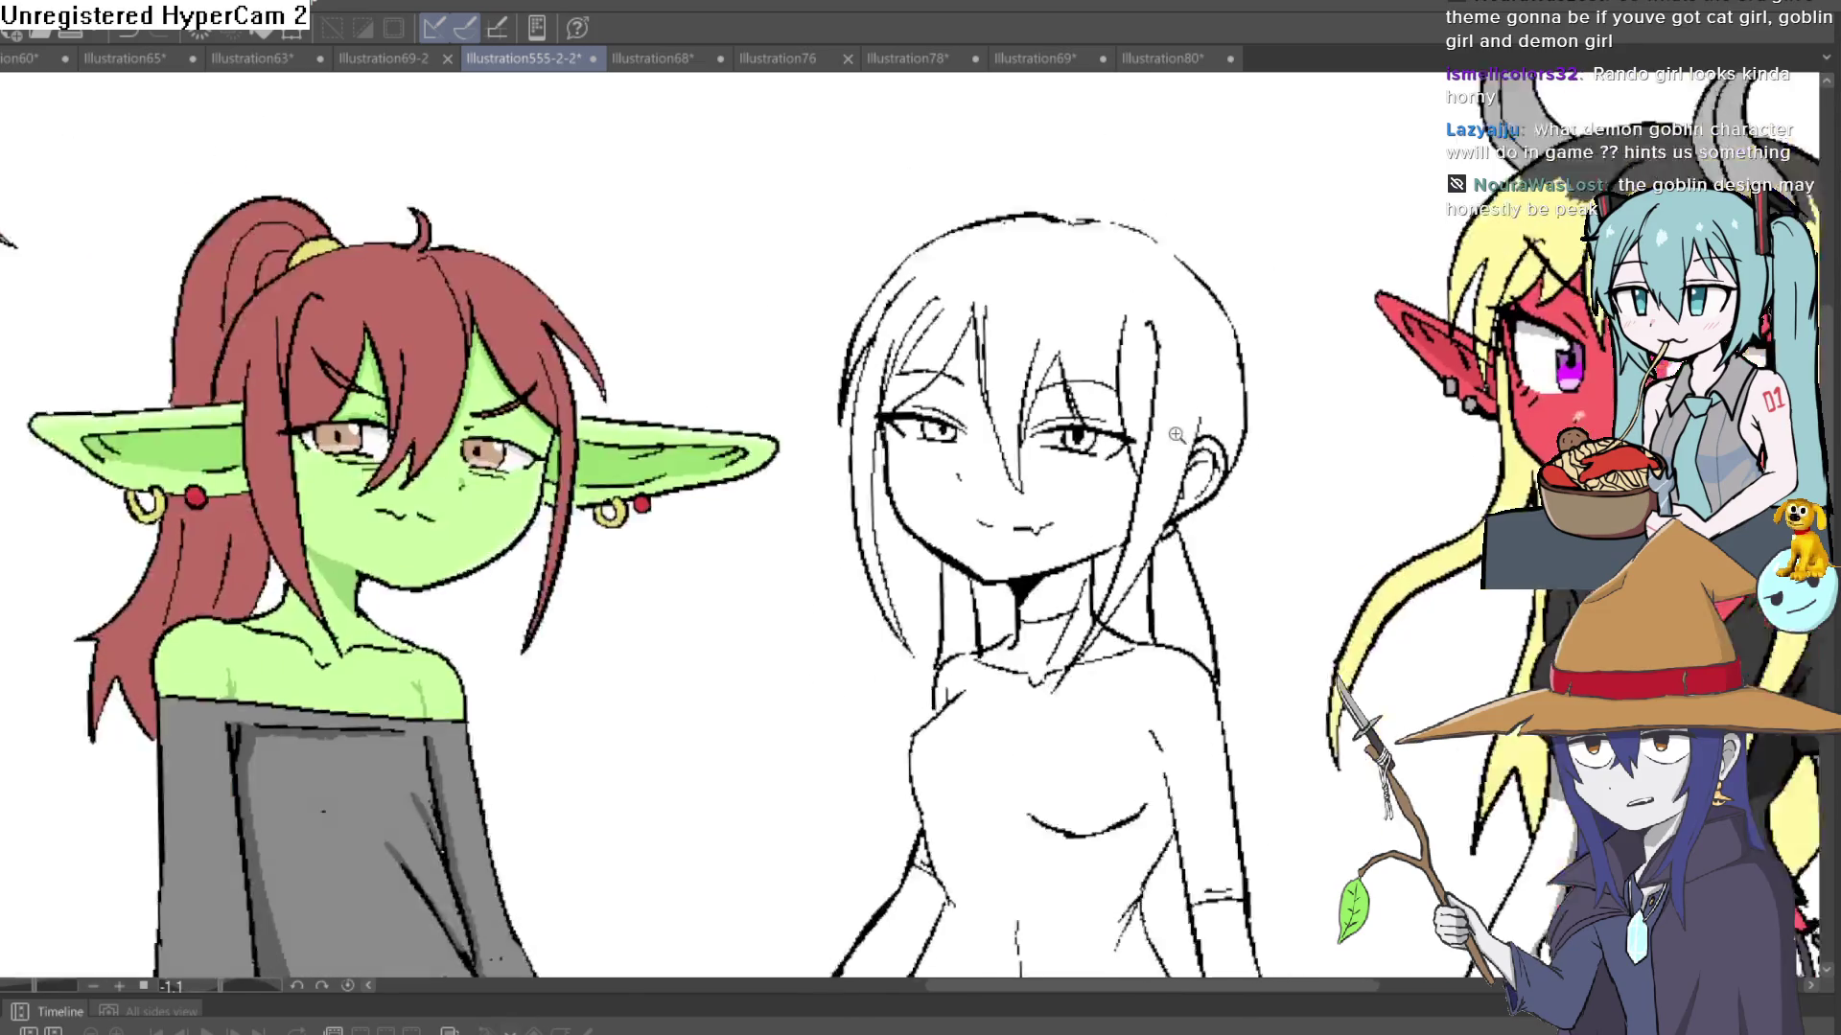
{"action": "scroll", "coordinate": [1232, 427], "scroll_direction": "down", "scroll_amount": 3}
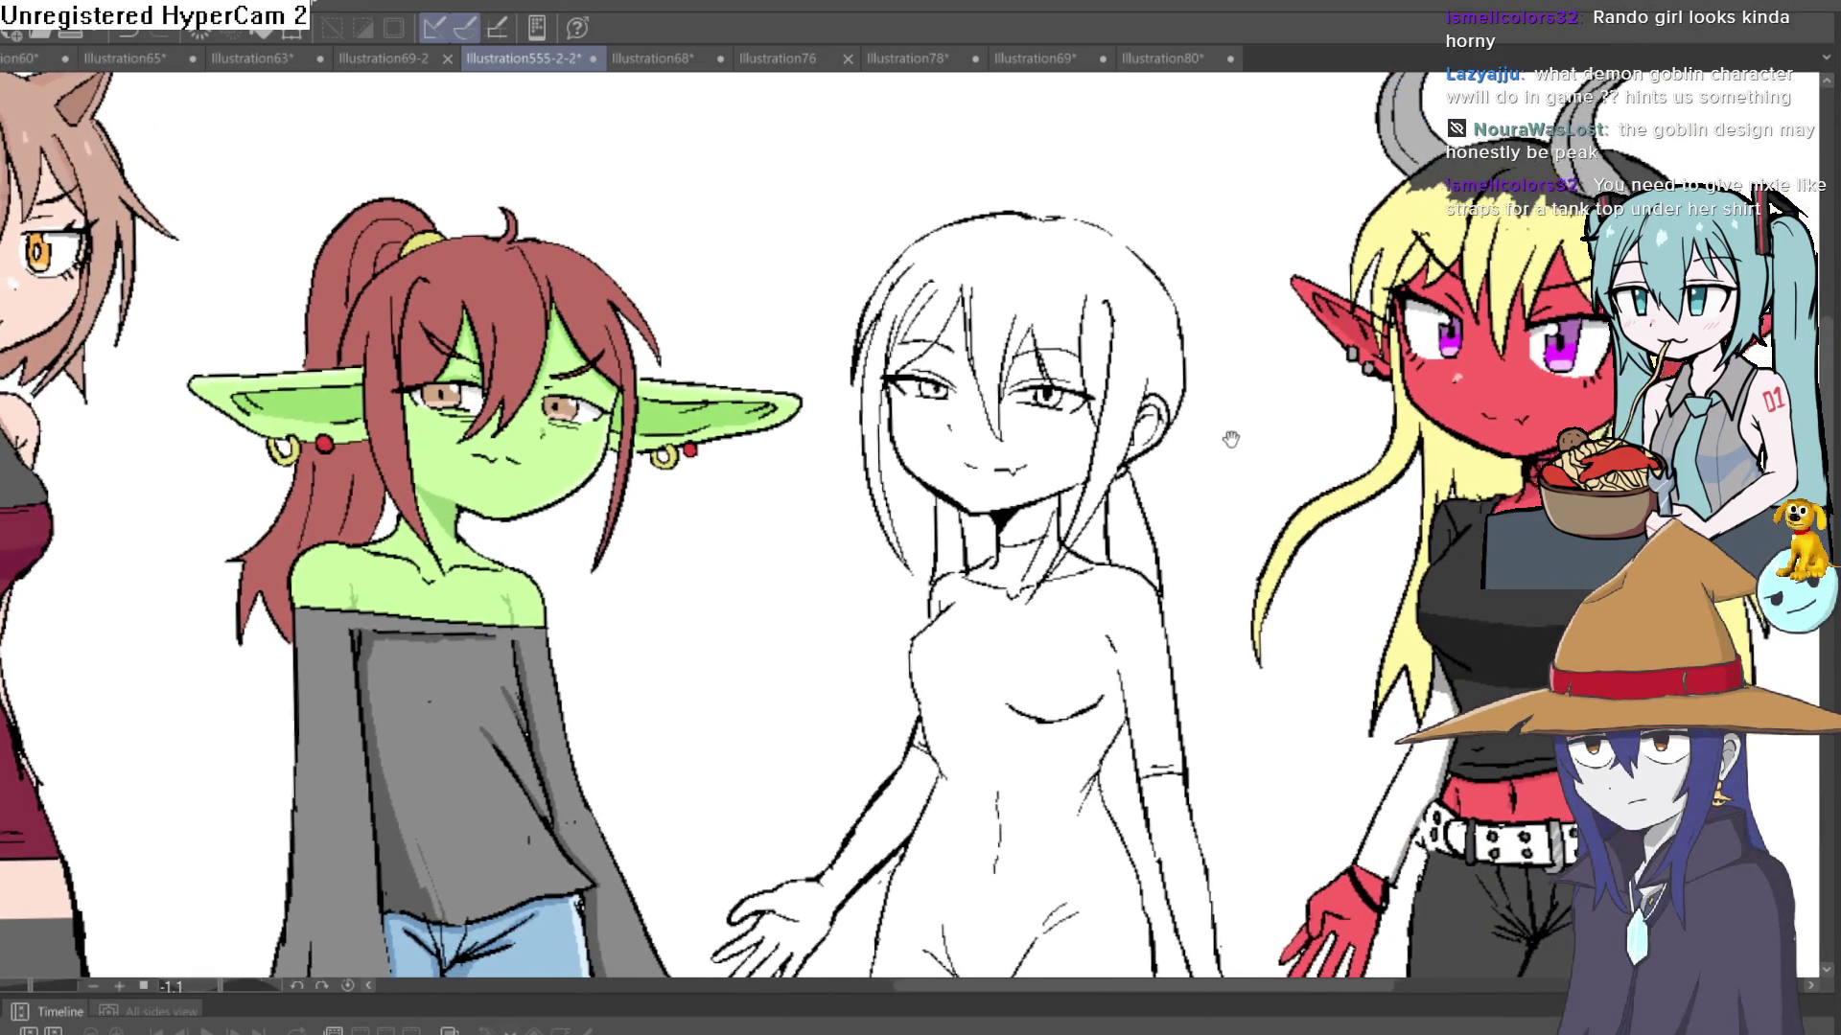
{"action": "scroll", "coordinate": [1208, 423], "scroll_direction": "down", "scroll_amount": 2}
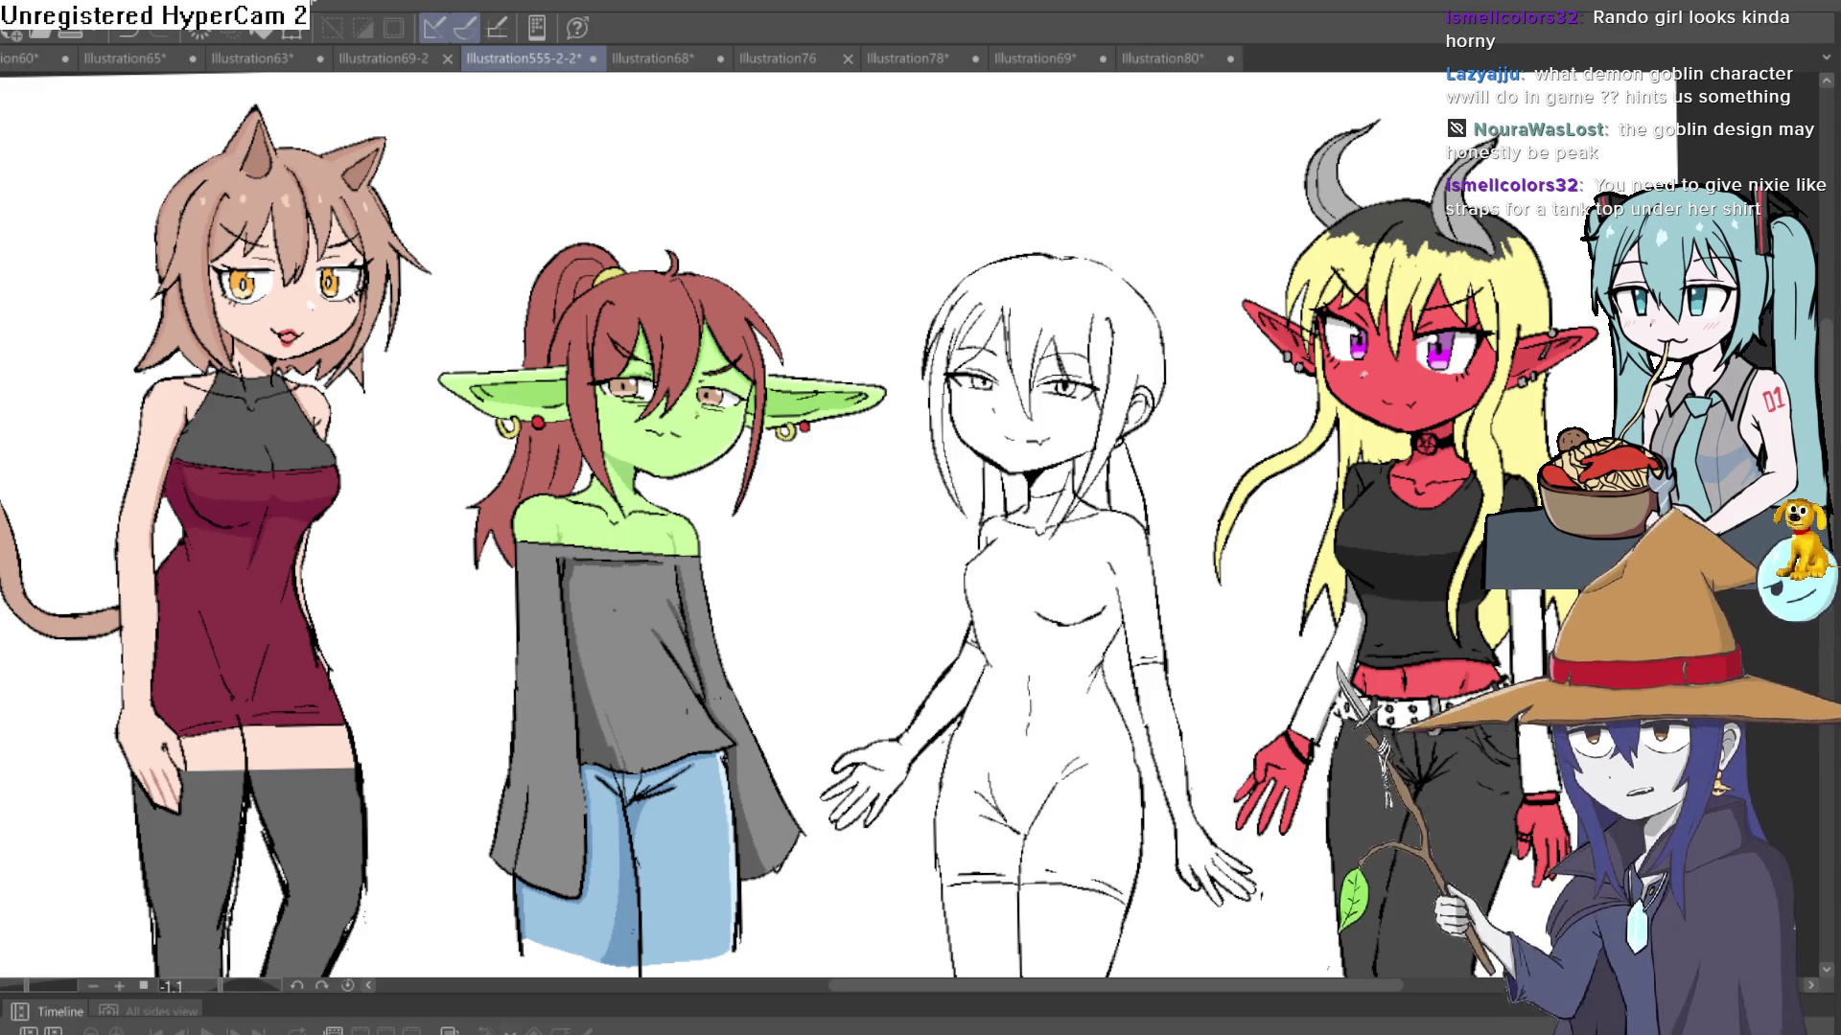
- Reset the canvas rotation to level, then inspect the red demon girl and green goblin up close
{"action": "scroll", "coordinate": [868, 436], "scroll_direction": "up", "scroll_amount": 4}
{"action": "scroll", "coordinate": [868, 436], "scroll_direction": "down", "scroll_amount": 3}
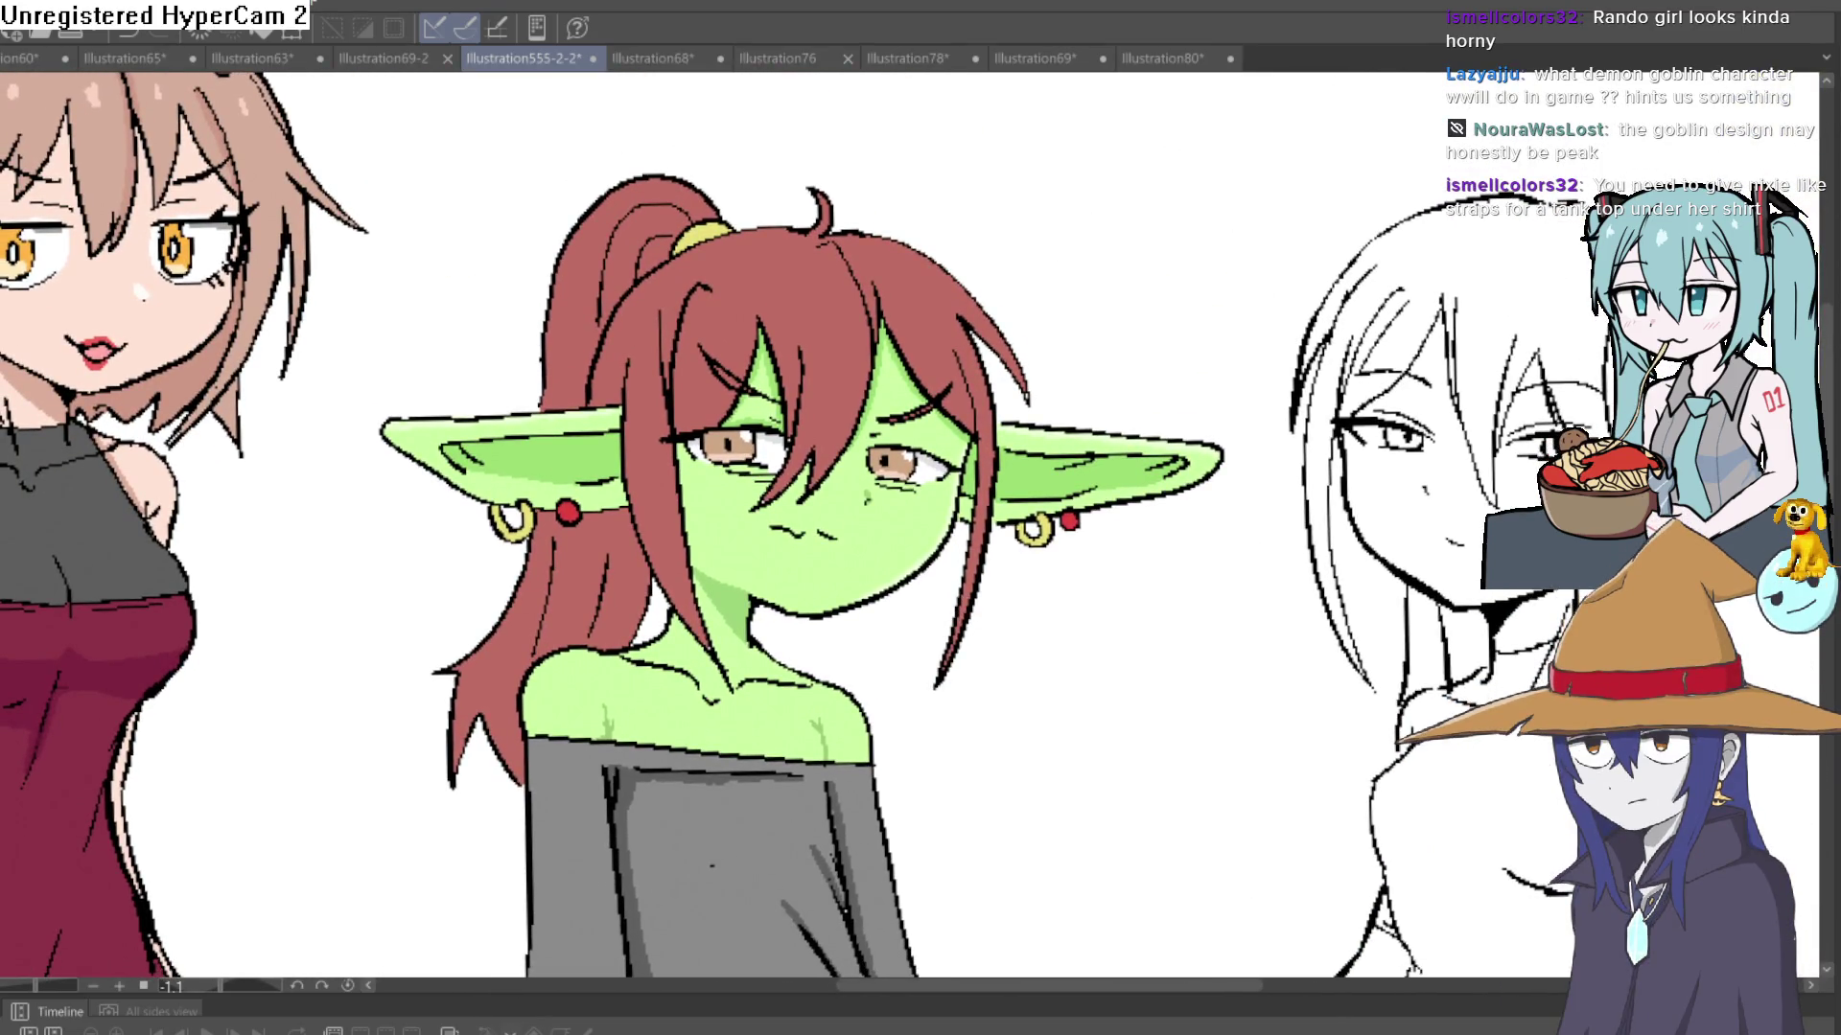
{"action": "key", "text": "h"}
{"action": "key", "text": "h"}
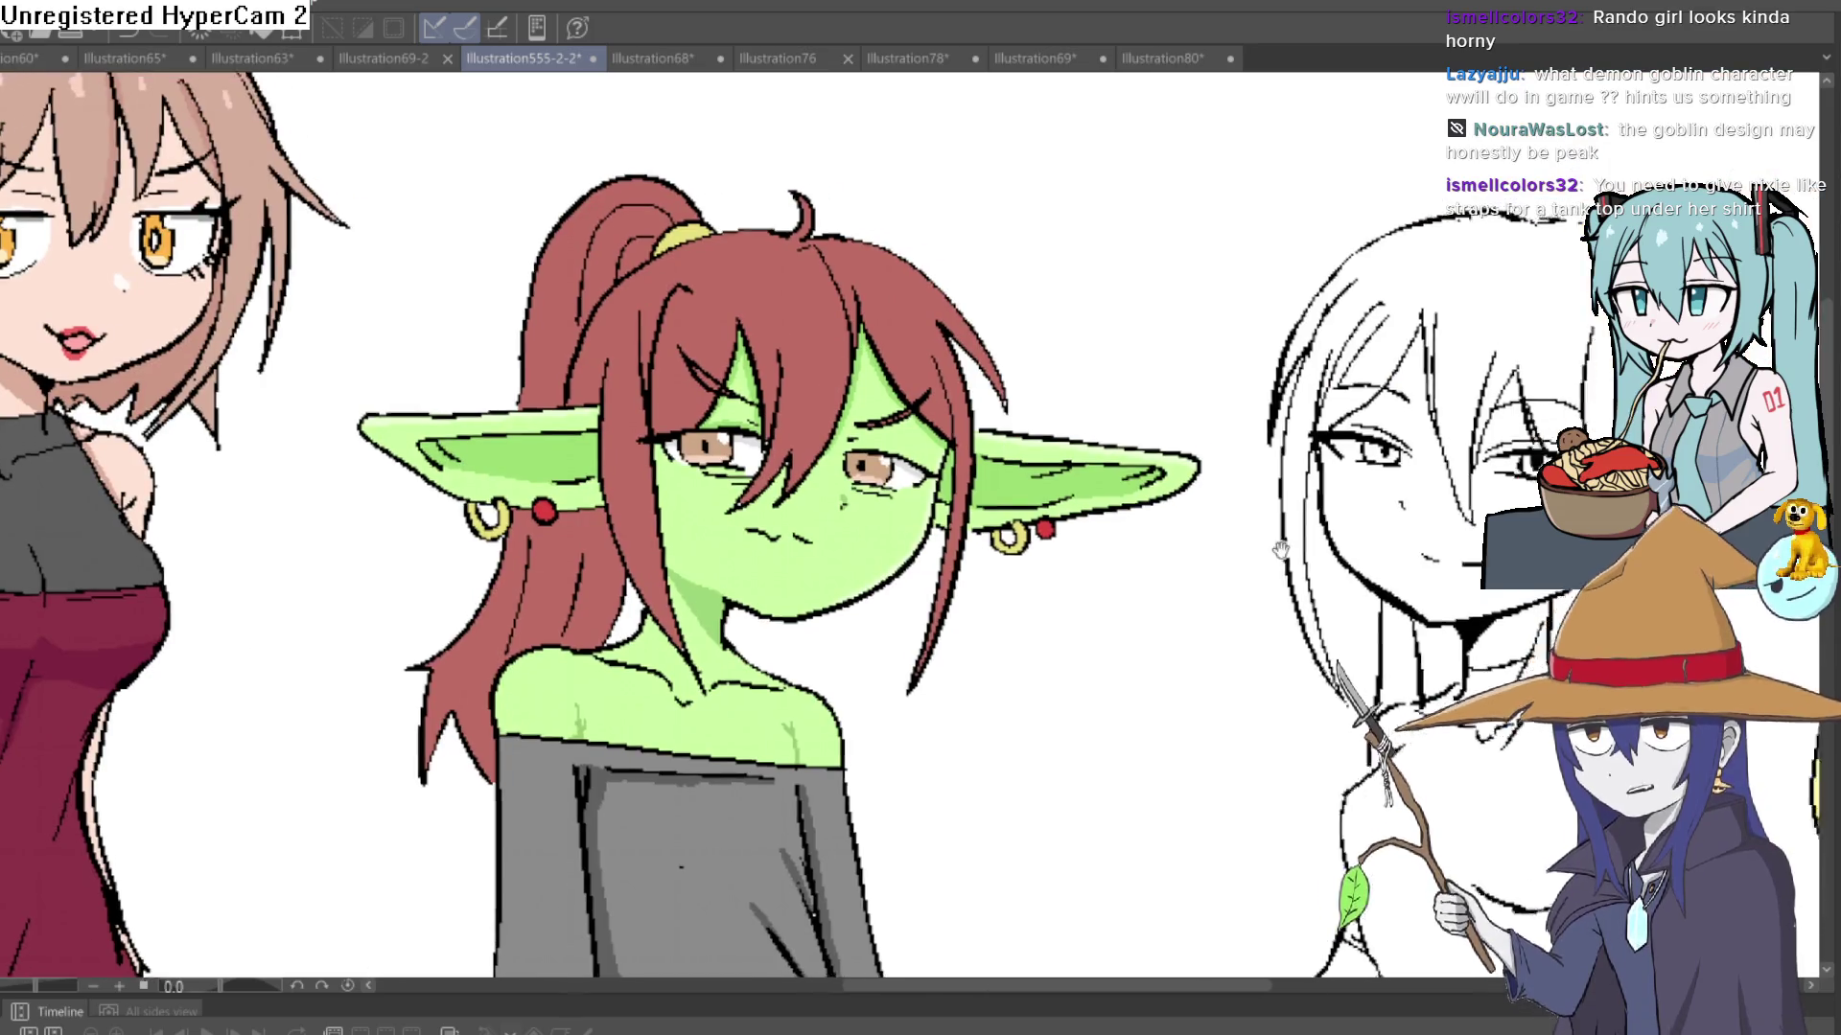
{"action": "mouse_move", "coordinate": [1677, 402]}
{"action": "left_mouse_down"}
{"action": "mouse_move", "coordinate": [1399, 316]}
{"action": "mouse_move", "coordinate": [1275, 315]}
{"action": "mouse_move", "coordinate": [1014, 554]}
{"action": "mouse_move", "coordinate": [1038, 508]}
{"action": "mouse_move", "coordinate": [1061, 537]}
{"action": "mouse_move", "coordinate": [1095, 515]}
{"action": "mouse_move", "coordinate": [1099, 530]}
{"action": "left_mouse_up"}
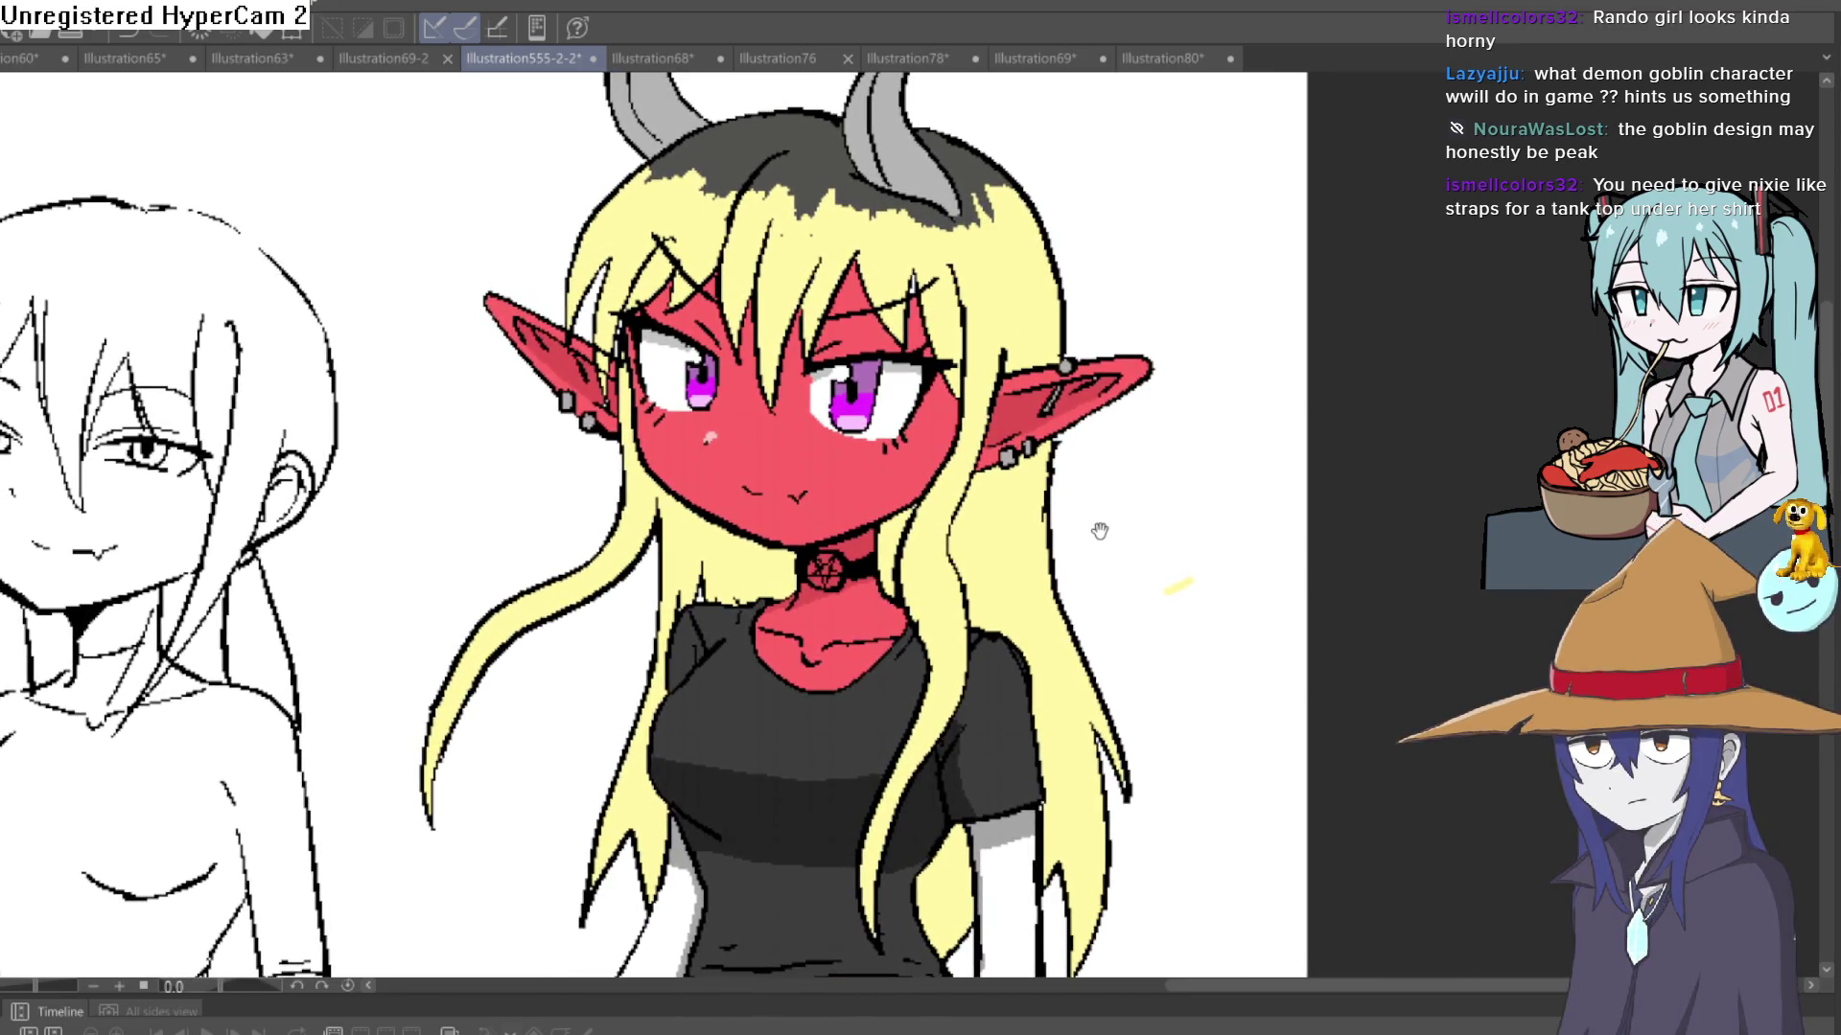
{"action": "scroll", "coordinate": [1079, 542], "scroll_direction": "down", "scroll_amount": 5}
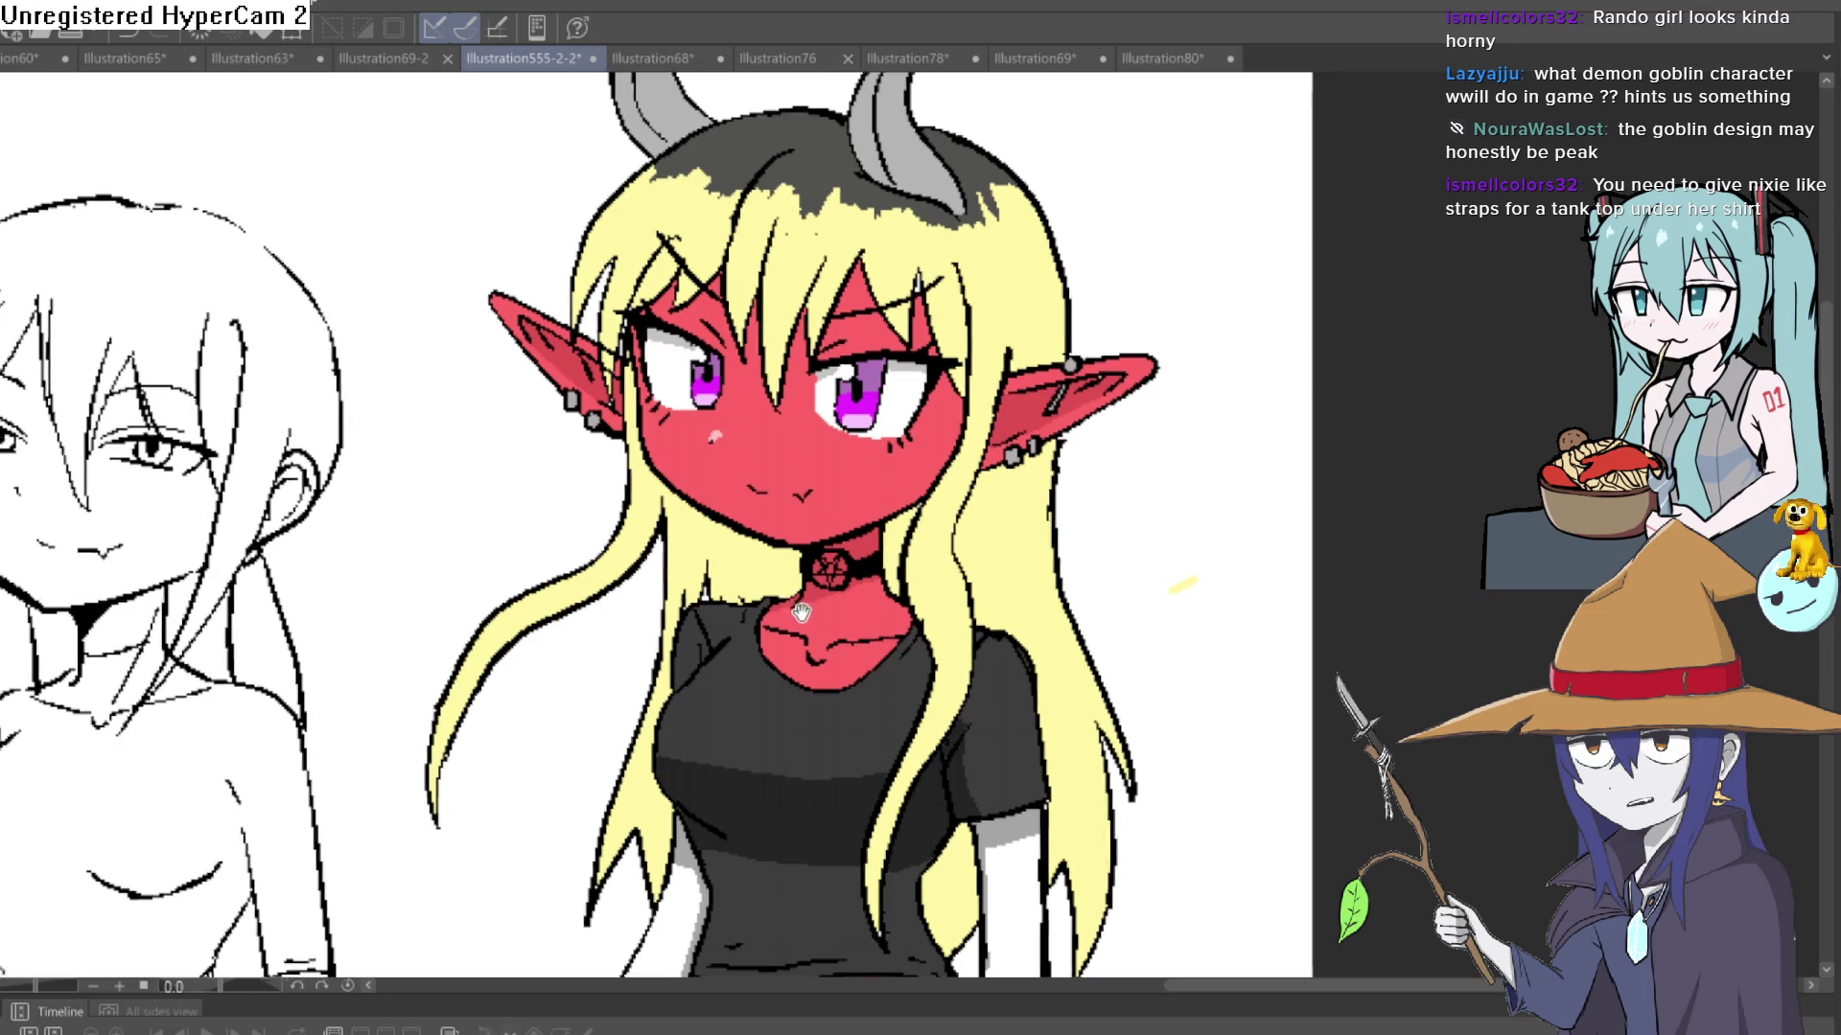
{"action": "scroll", "coordinate": [1148, 502], "scroll_direction": "up", "scroll_amount": 5}
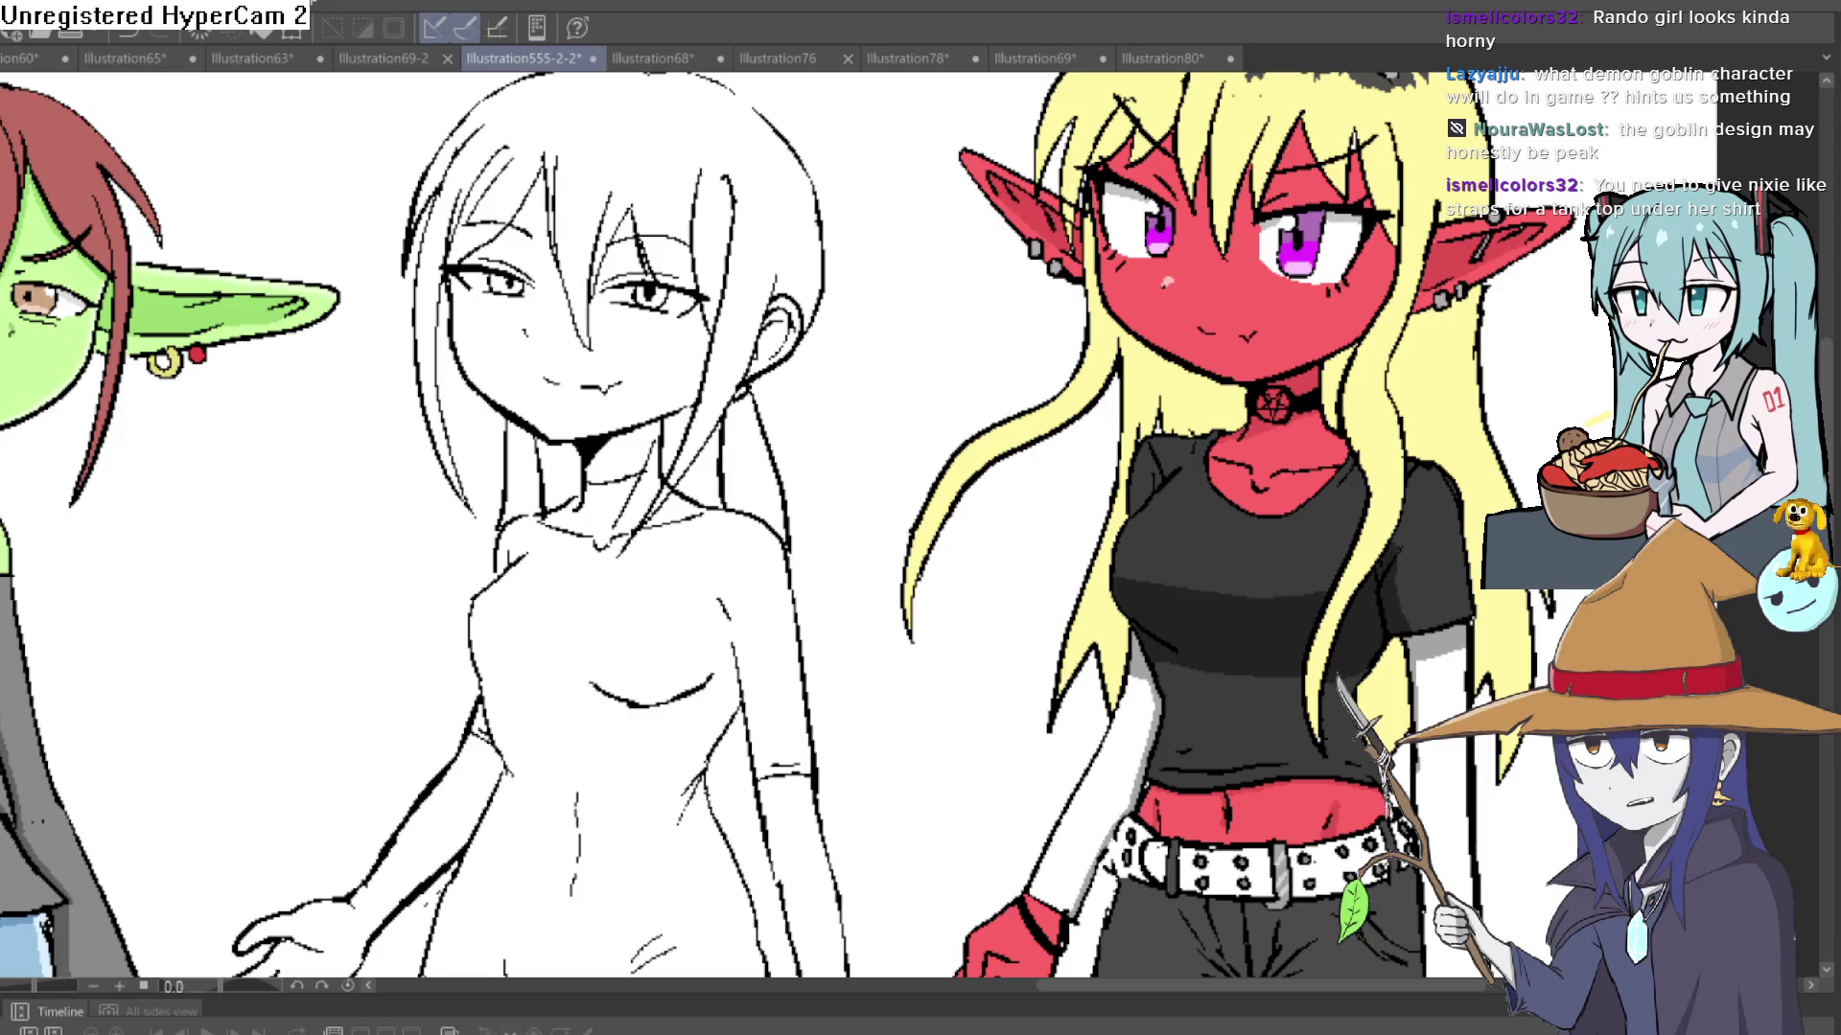
{"action": "left_click_drag", "start_coordinate": [869, 625], "coordinate": [1134, 526]}
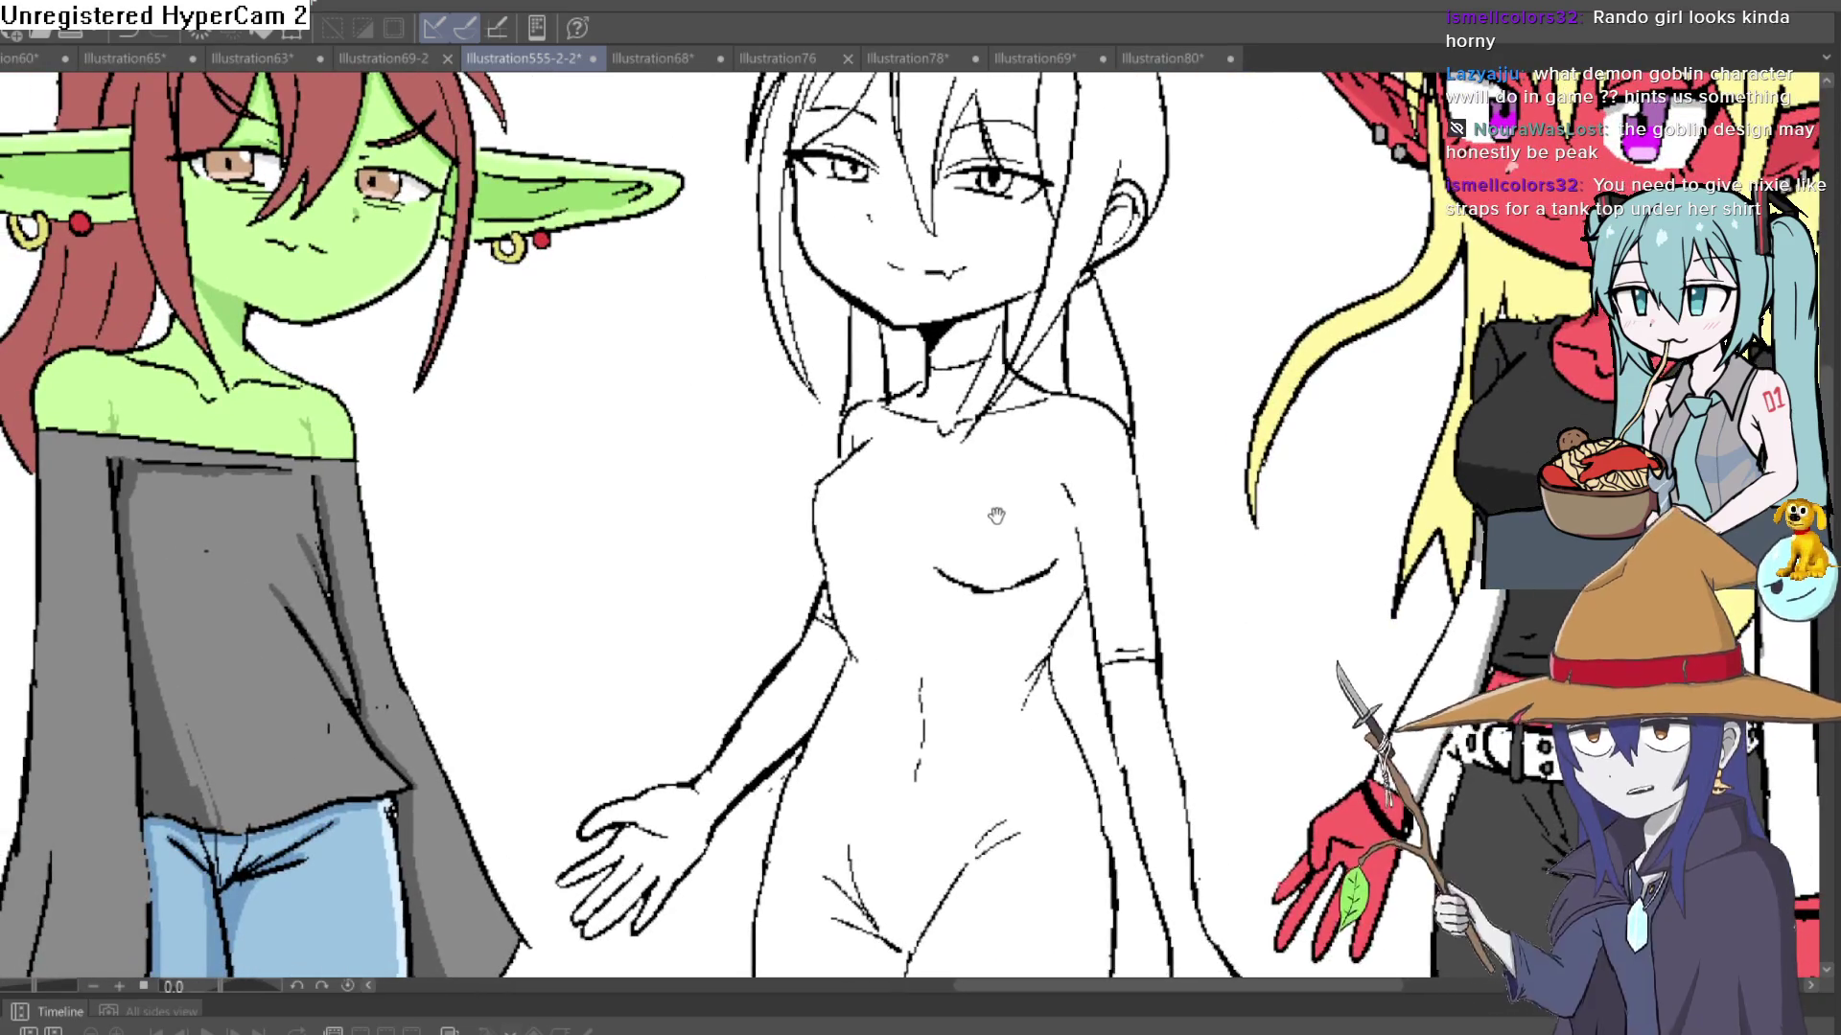
{"action": "mouse_move", "coordinate": [813, 560]}
{"action": "left_mouse_down"}
{"action": "mouse_move", "coordinate": [815, 518]}
{"action": "mouse_move", "coordinate": [979, 564]}
{"action": "mouse_move", "coordinate": [942, 616]}
{"action": "mouse_move", "coordinate": [954, 638]}
{"action": "left_mouse_up"}
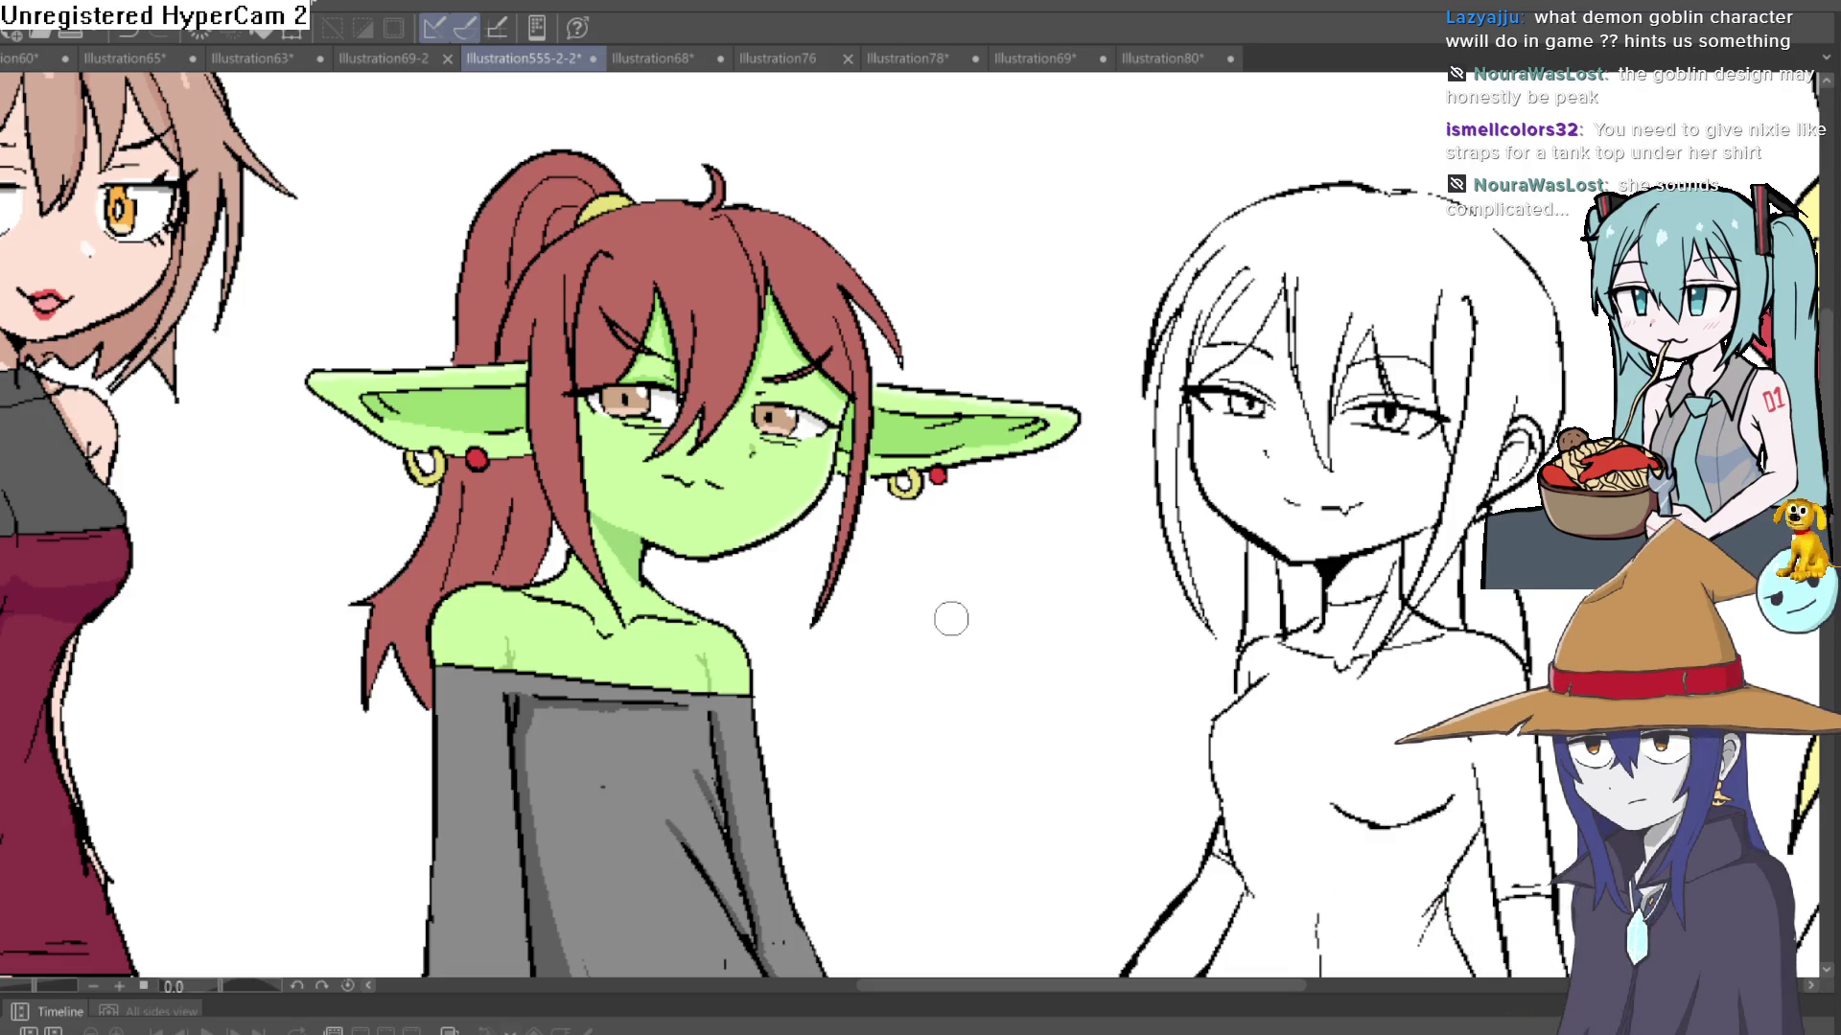
{"action": "mouse_move", "coordinate": [1253, 586]}
{"action": "left_mouse_down"}
{"action": "mouse_move", "coordinate": [582, 394]}
{"action": "mouse_move", "coordinate": [867, 509]}
{"action": "mouse_move", "coordinate": [895, 621]}
{"action": "mouse_move", "coordinate": [902, 584]}
{"action": "mouse_move", "coordinate": [917, 600]}
{"action": "left_mouse_up"}
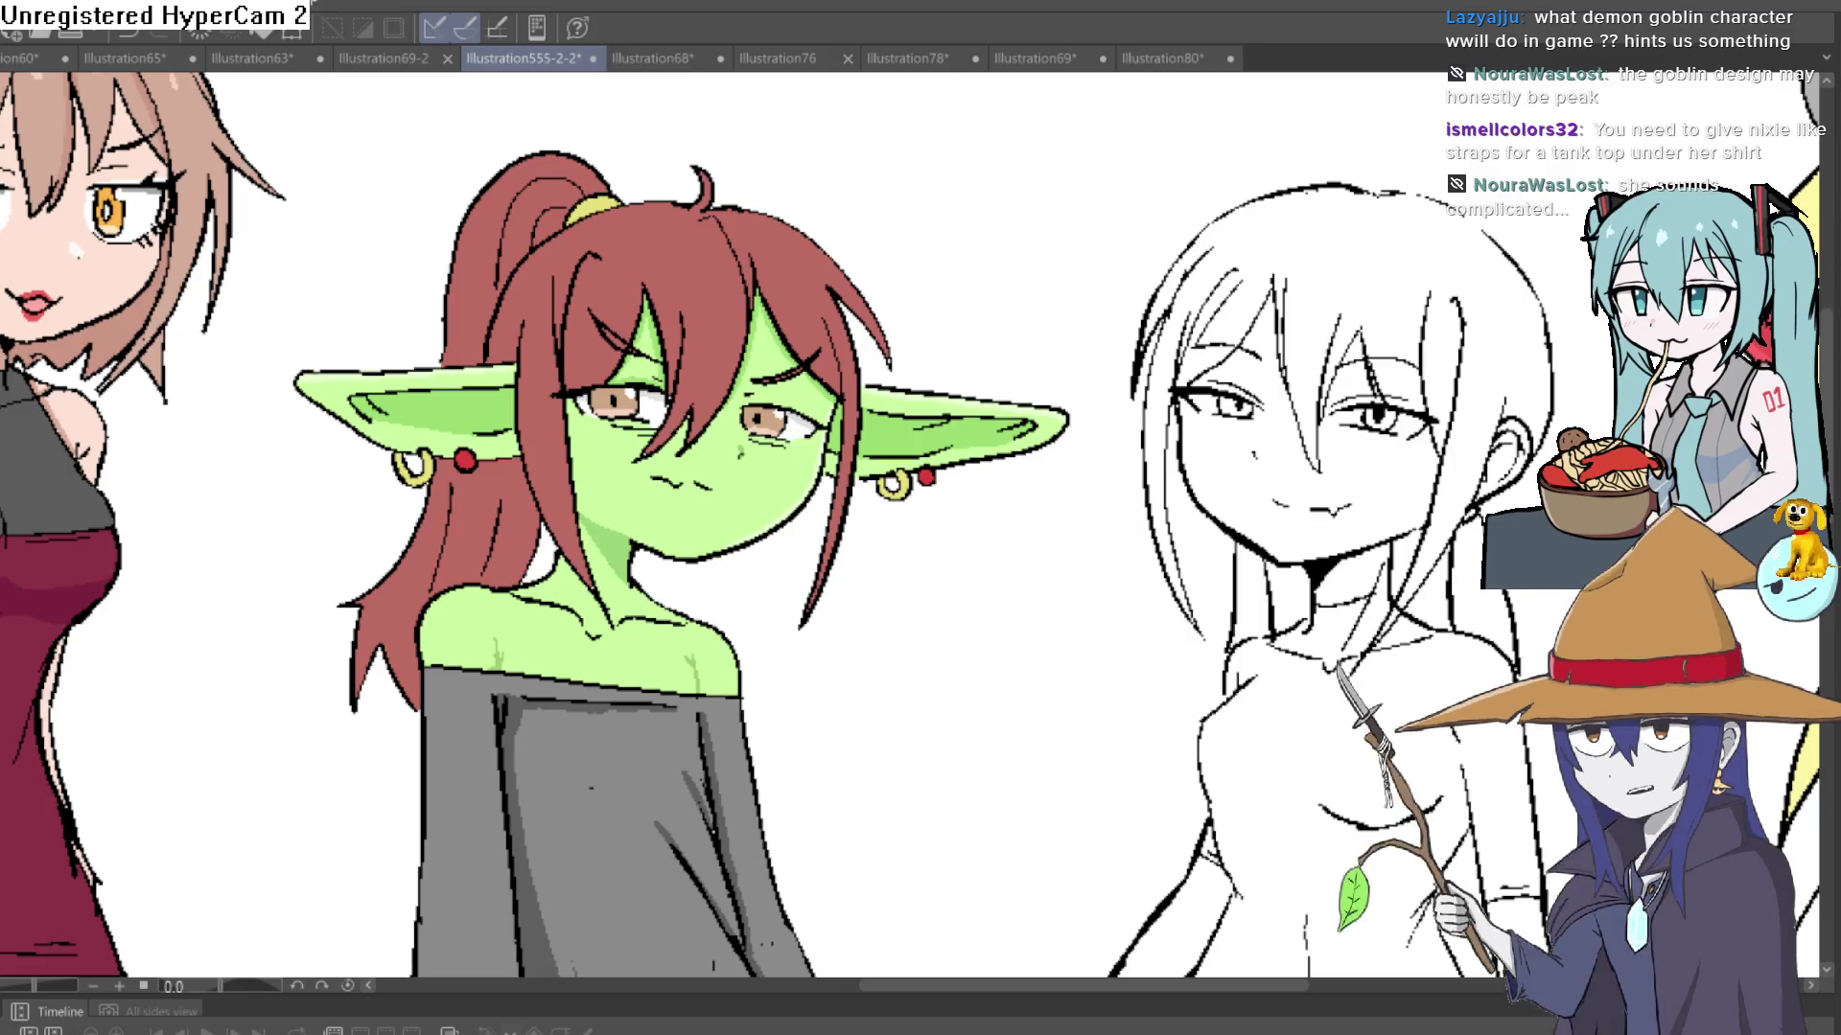
{"action": "left_click", "coordinate": [977, 287], "text": "ctrl"}
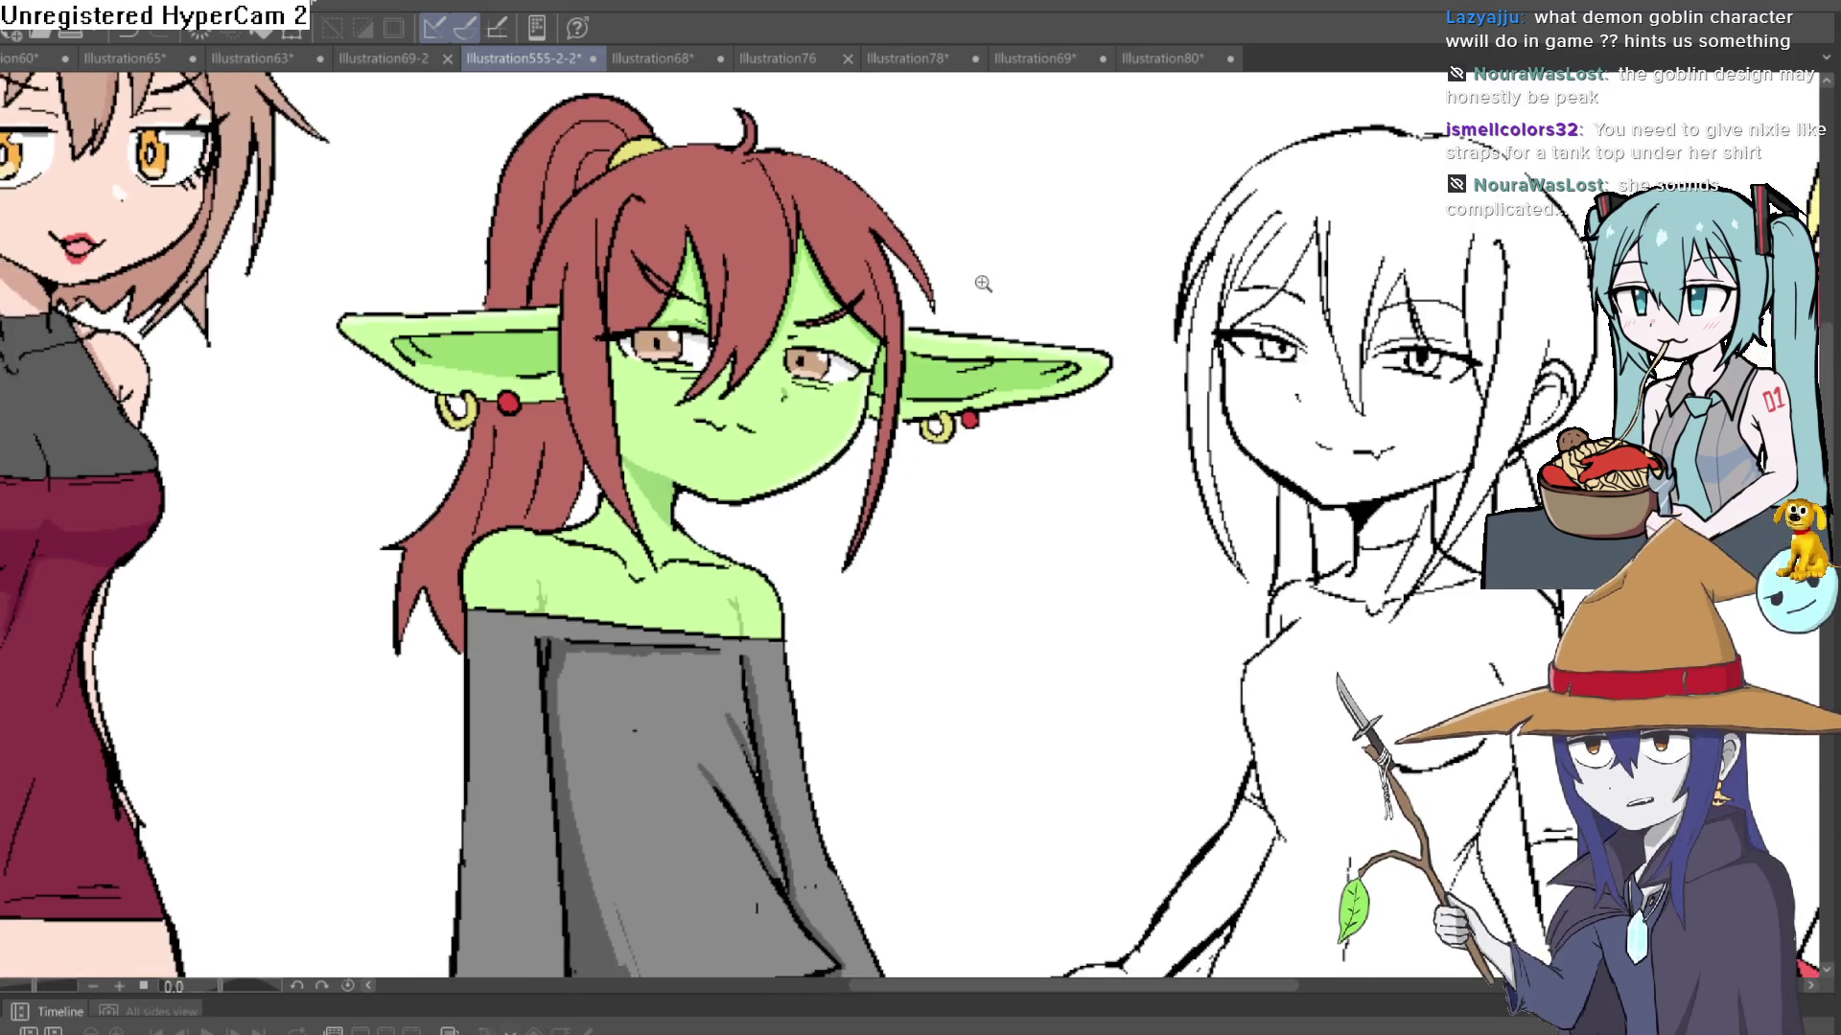
{"action": "left_click", "coordinate": [873, 374], "text": "ctrl"}
{"action": "left_click_drag", "start_coordinate": [873, 373], "coordinate": [907, 518]}
{"action": "left_click_drag", "start_coordinate": [954, 427], "coordinate": [1115, 365]}
{"action": "scroll", "coordinate": [1163, 448], "scroll_direction": "down", "scroll_amount": 3}
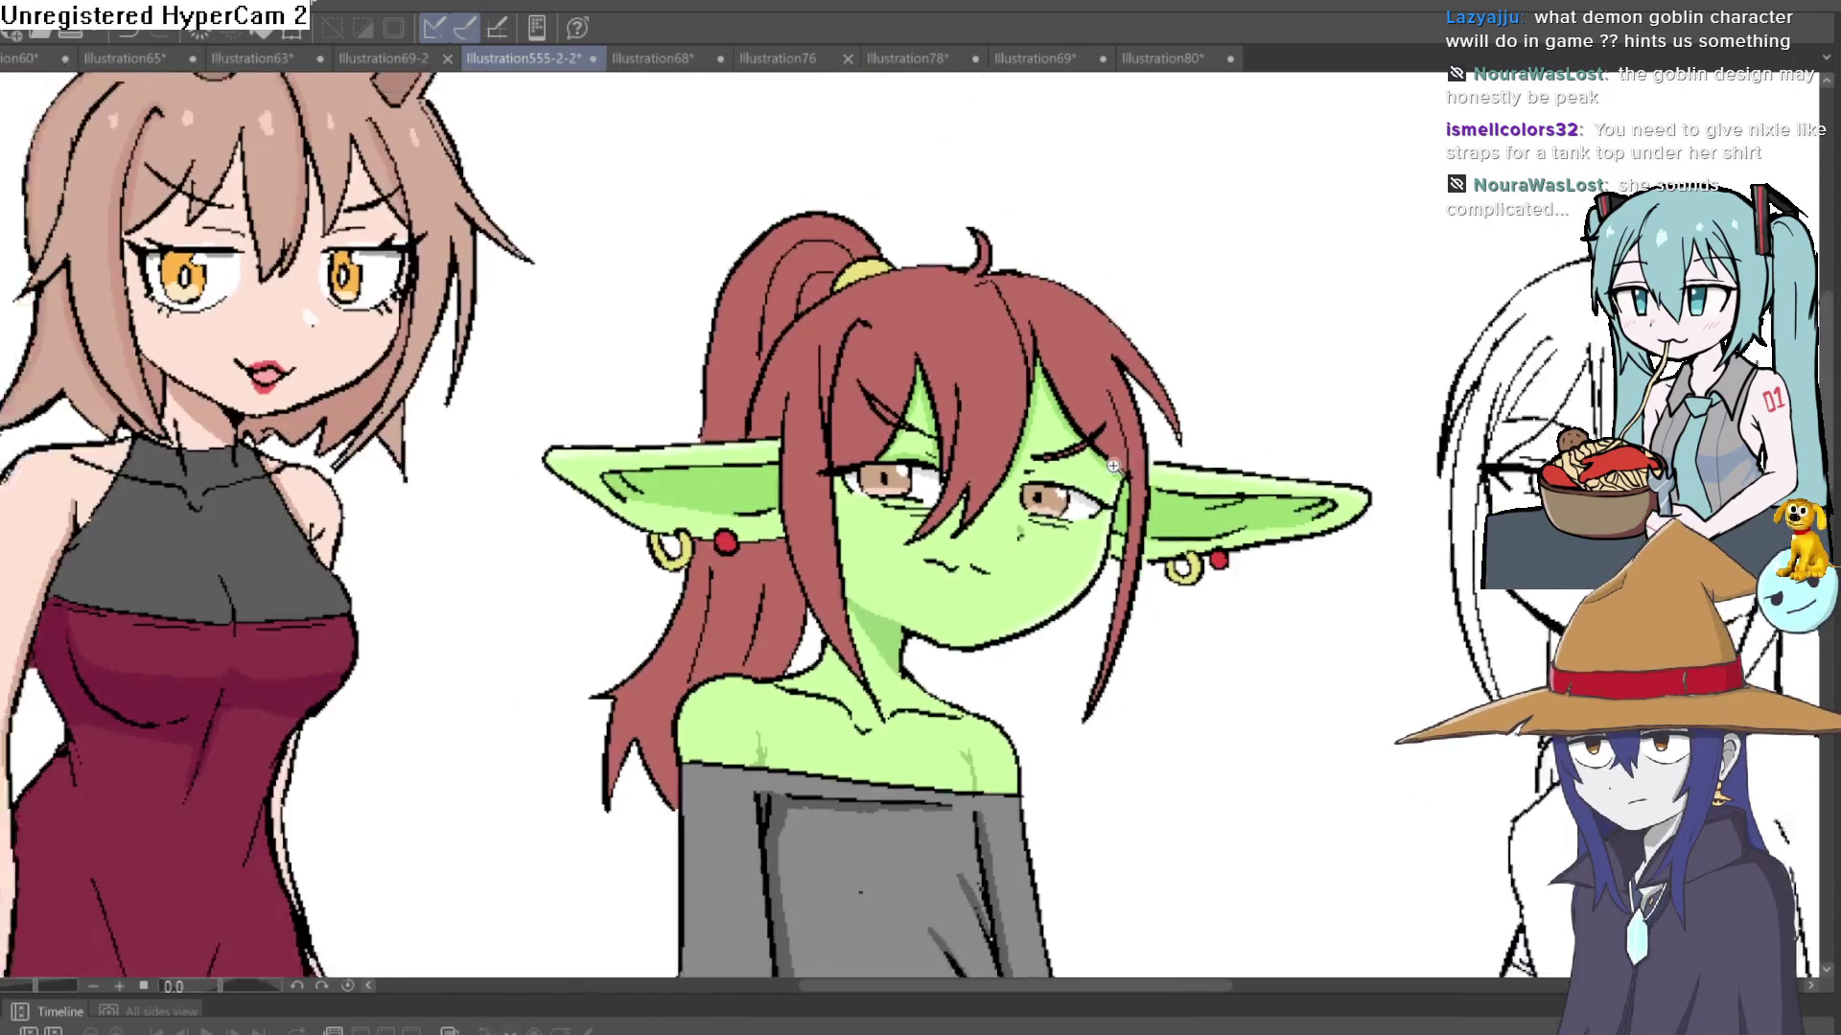
{"action": "scroll", "coordinate": [1093, 463], "scroll_direction": "up", "scroll_amount": 1}
{"action": "left_click_drag", "start_coordinate": [1093, 463], "coordinate": [1088, 478]}
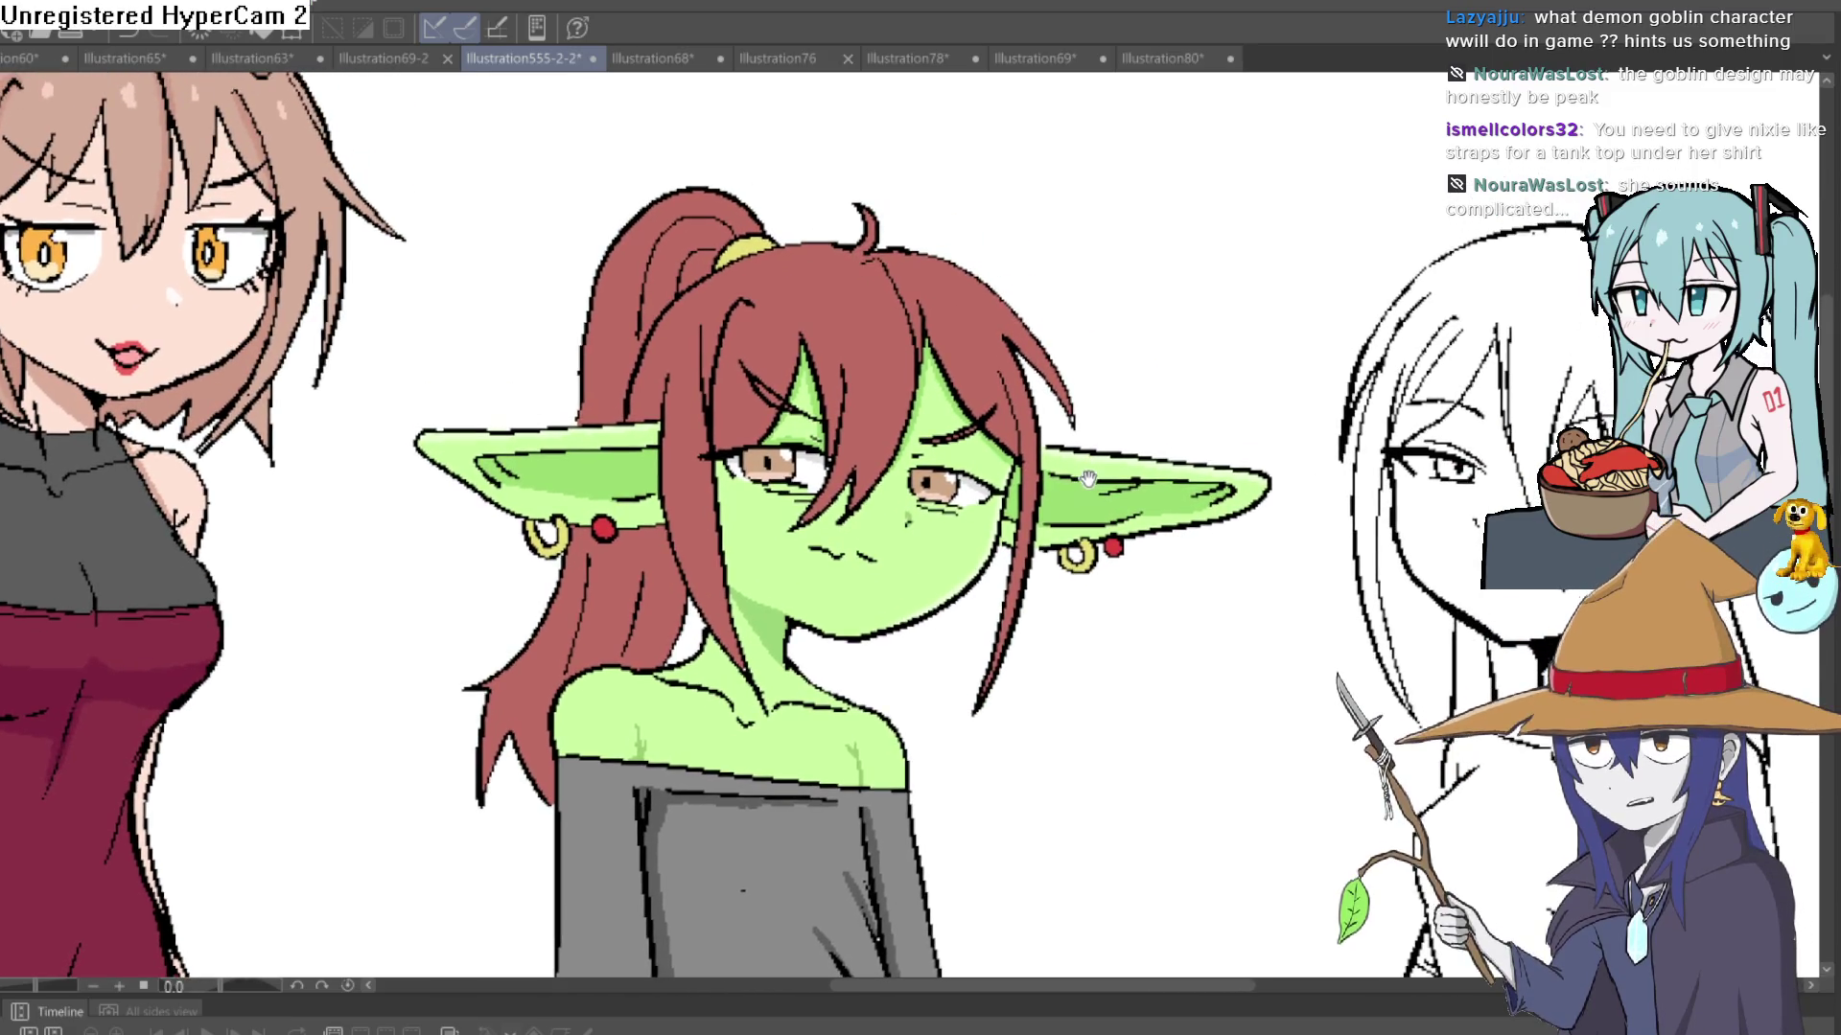
{"action": "scroll", "coordinate": [1088, 488], "scroll_direction": "down", "scroll_amount": 3}
{"action": "mouse_move", "coordinate": [1395, 500]}
{"action": "left_mouse_down"}
{"action": "mouse_move", "coordinate": [1271, 459]}
{"action": "mouse_move", "coordinate": [1067, 437]}
{"action": "left_mouse_up"}
{"action": "scroll", "coordinate": [1067, 436], "scroll_direction": "down", "scroll_amount": 1}
{"action": "scroll", "coordinate": [1342, 422], "scroll_direction": "up", "scroll_amount": 1}
{"action": "left_click_drag", "start_coordinate": [1342, 422], "coordinate": [1001, 384]}
{"action": "scroll", "coordinate": [1065, 652], "scroll_direction": "up", "scroll_amount": 3}
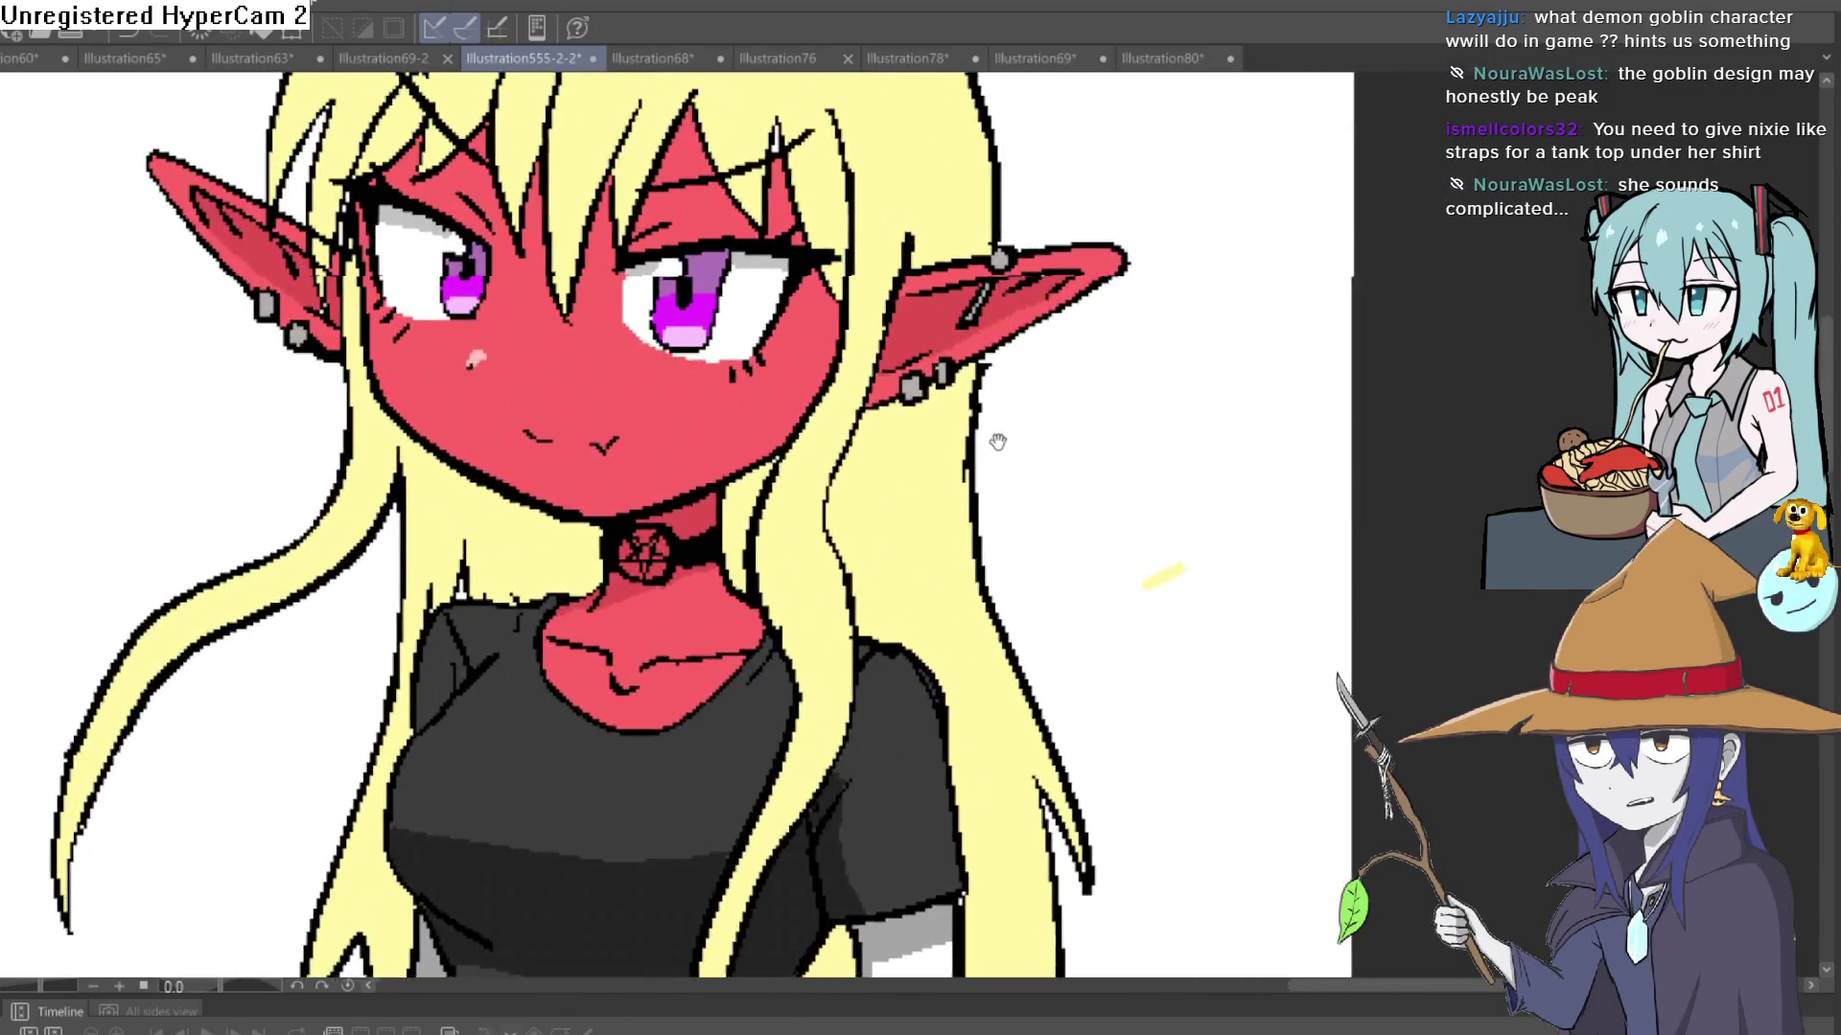
{"action": "scroll", "coordinate": [1054, 612], "scroll_direction": "down", "scroll_amount": 1}
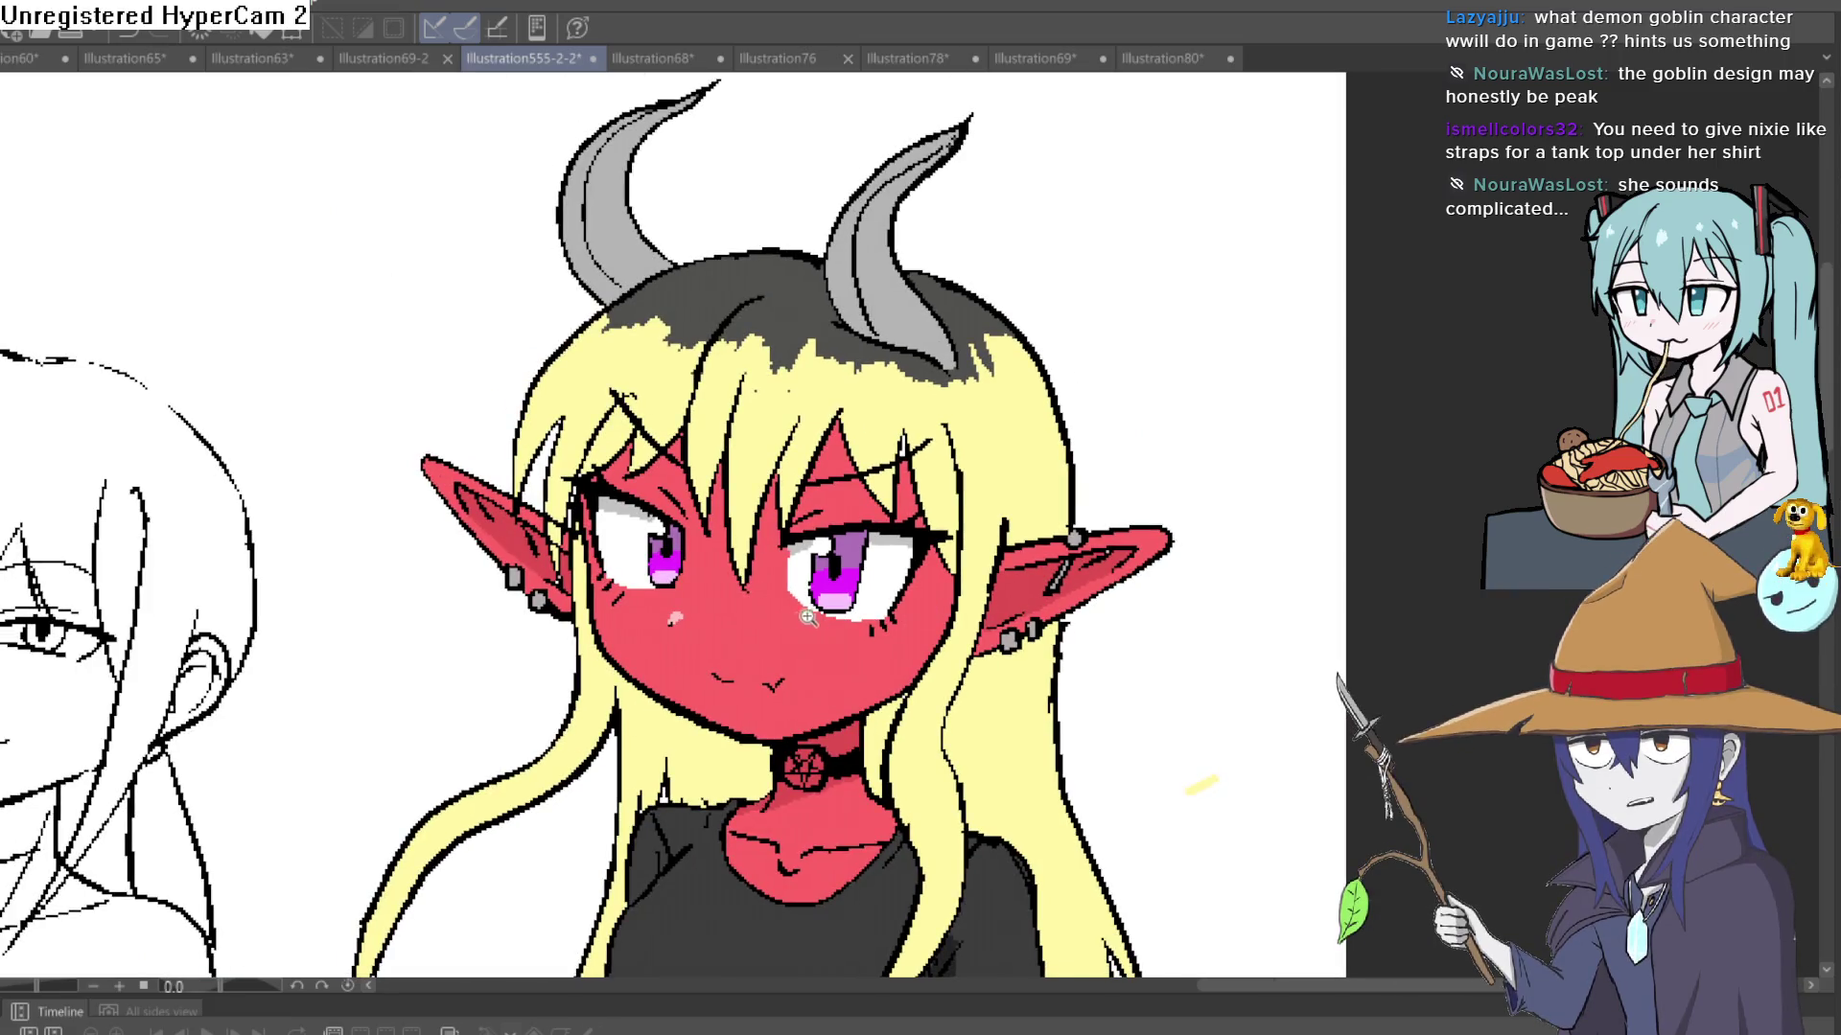
{"action": "scroll", "coordinate": [808, 617], "scroll_direction": "down", "scroll_amount": 3}
{"action": "scroll", "coordinate": [1150, 412], "scroll_direction": "up", "scroll_amount": 2}
{"action": "mouse_move", "coordinate": [1151, 412]}
{"action": "left_mouse_down"}
{"action": "mouse_move", "coordinate": [1282, 400]}
{"action": "mouse_move", "coordinate": [1311, 274]}
{"action": "mouse_move", "coordinate": [1335, 321]}
{"action": "left_mouse_up"}
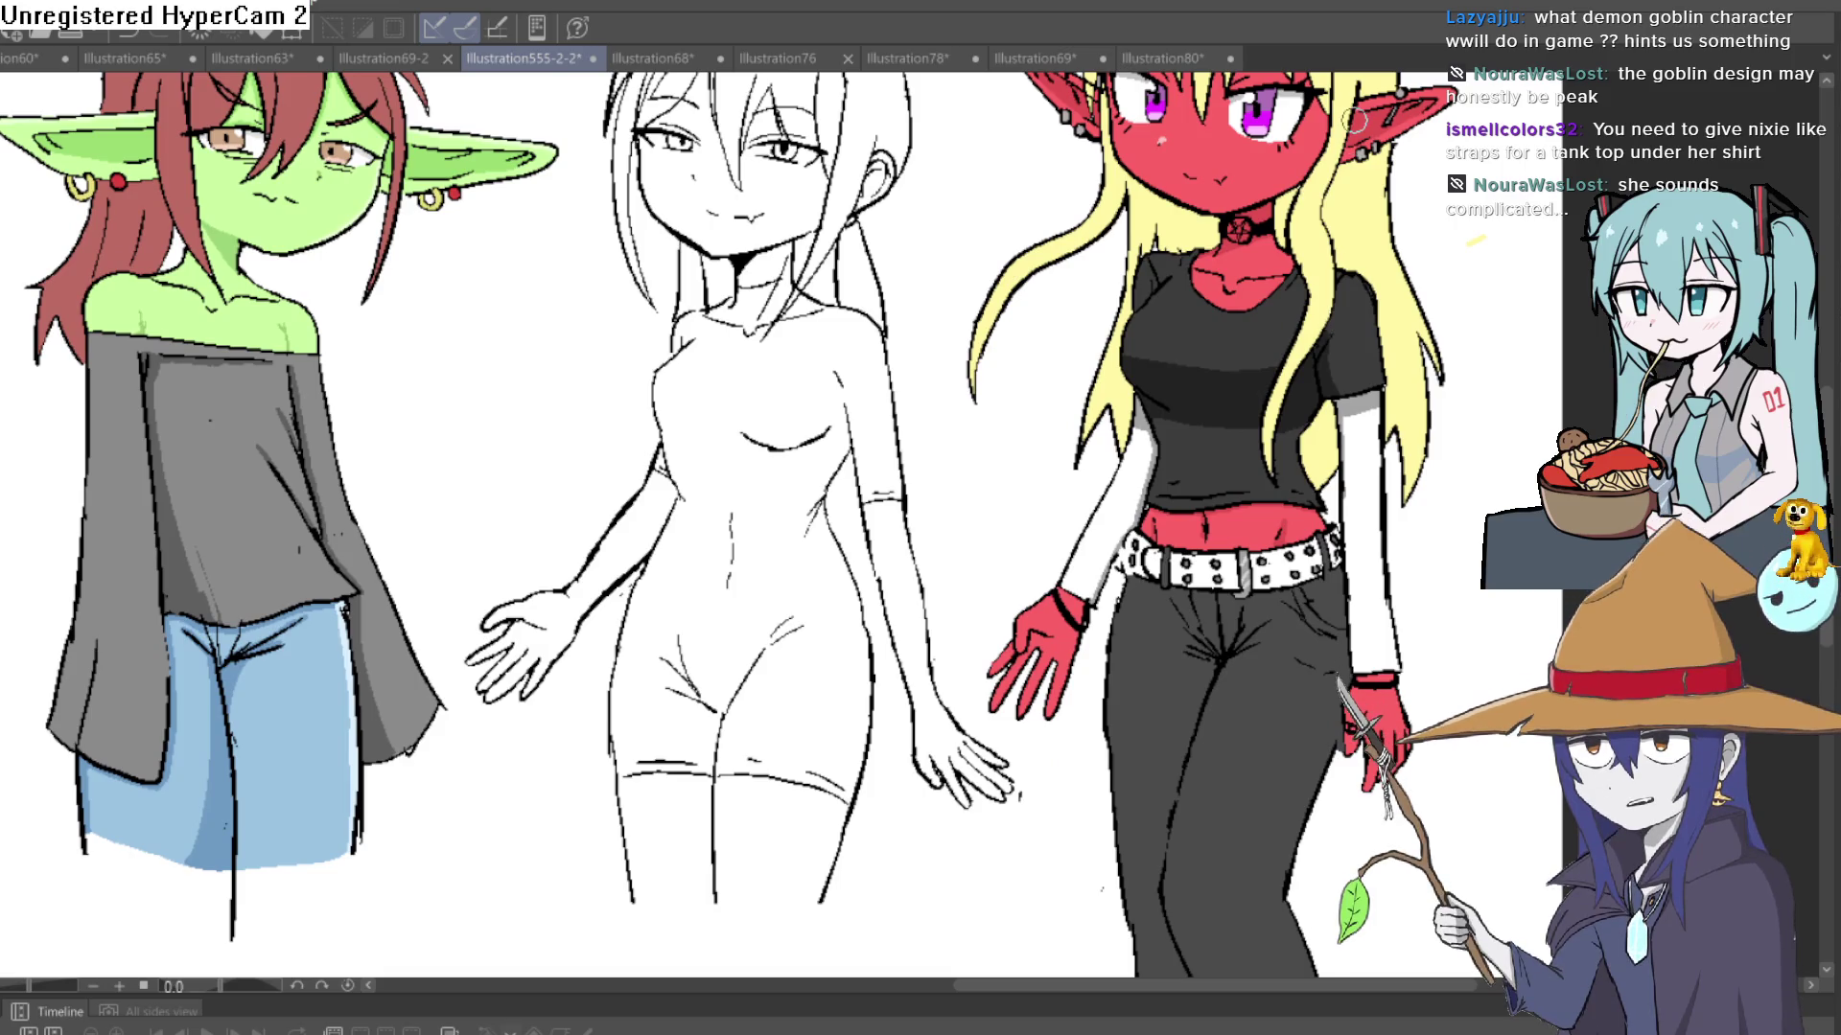
{"action": "mouse_move", "coordinate": [885, 463]}
{"action": "left_mouse_down"}
{"action": "mouse_move", "coordinate": [1039, 481]}
{"action": "mouse_move", "coordinate": [950, 428]}
{"action": "mouse_move", "coordinate": [1032, 408]}
{"action": "left_mouse_up"}
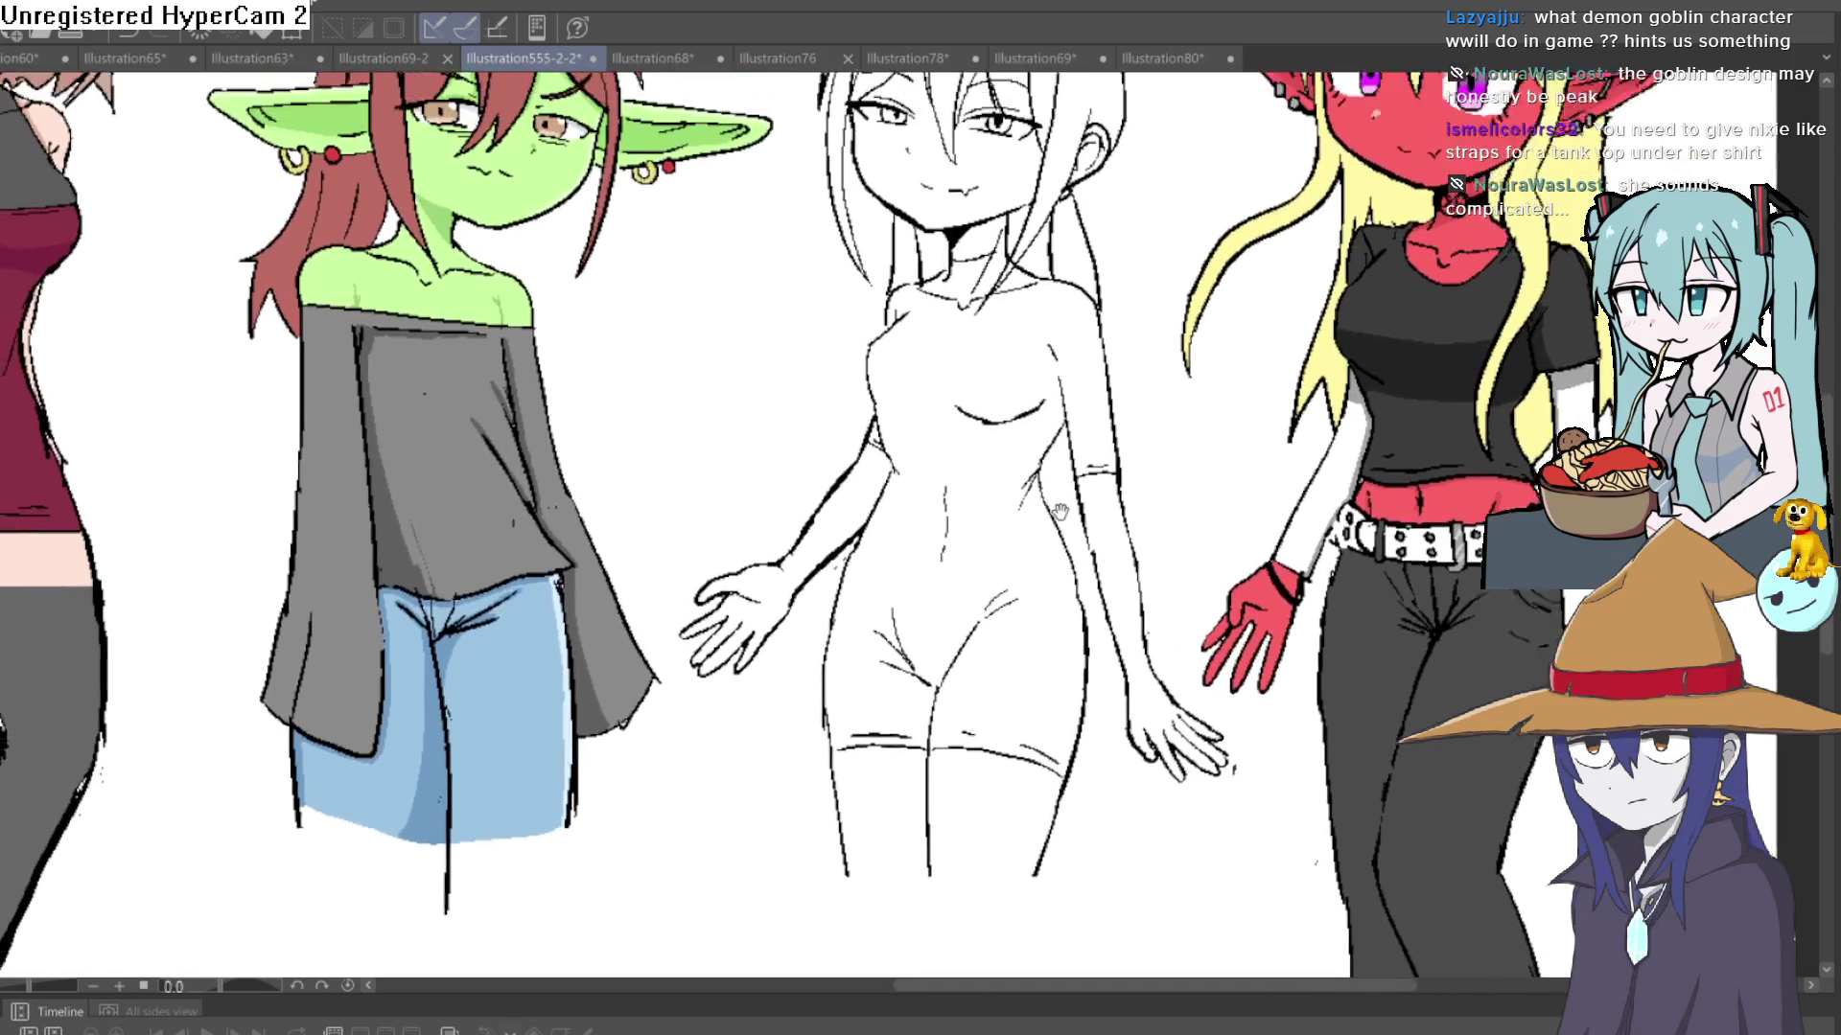
{"action": "mouse_move", "coordinate": [506, 395]}
{"action": "left_mouse_down"}
{"action": "mouse_move", "coordinate": [731, 430]}
{"action": "mouse_move", "coordinate": [939, 595]}
{"action": "left_mouse_up"}
{"action": "scroll", "coordinate": [694, 472], "scroll_direction": "down", "scroll_amount": 3}
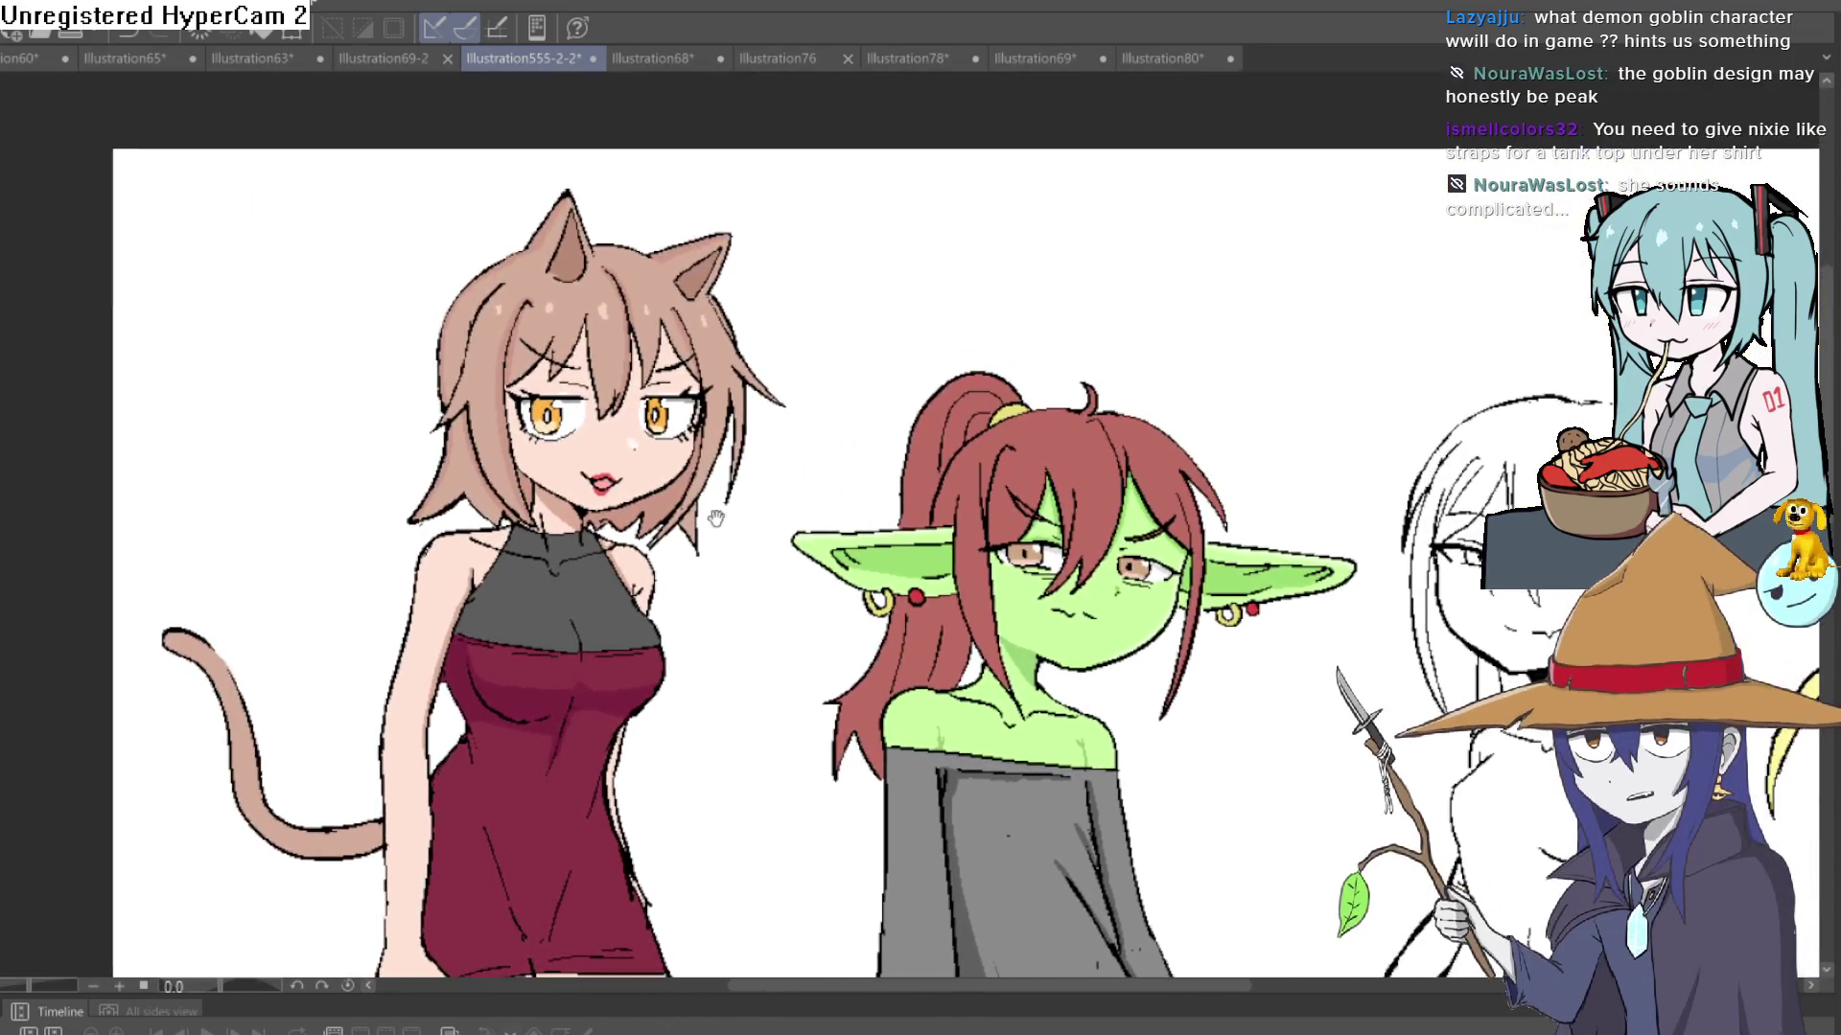
{"action": "scroll", "coordinate": [694, 472], "scroll_direction": "up", "scroll_amount": 5}
{"action": "scroll", "coordinate": [694, 472], "scroll_direction": "down", "scroll_amount": 3}
{"action": "scroll", "coordinate": [694, 471], "scroll_direction": "up", "scroll_amount": 3}
{"action": "mouse_move", "coordinate": [694, 471]}
{"action": "left_mouse_down"}
{"action": "mouse_move", "coordinate": [822, 561]}
{"action": "mouse_move", "coordinate": [820, 537]}
{"action": "mouse_move", "coordinate": [820, 563]}
{"action": "left_mouse_up"}
{"action": "scroll", "coordinate": [819, 535], "scroll_direction": "down", "scroll_amount": 1}
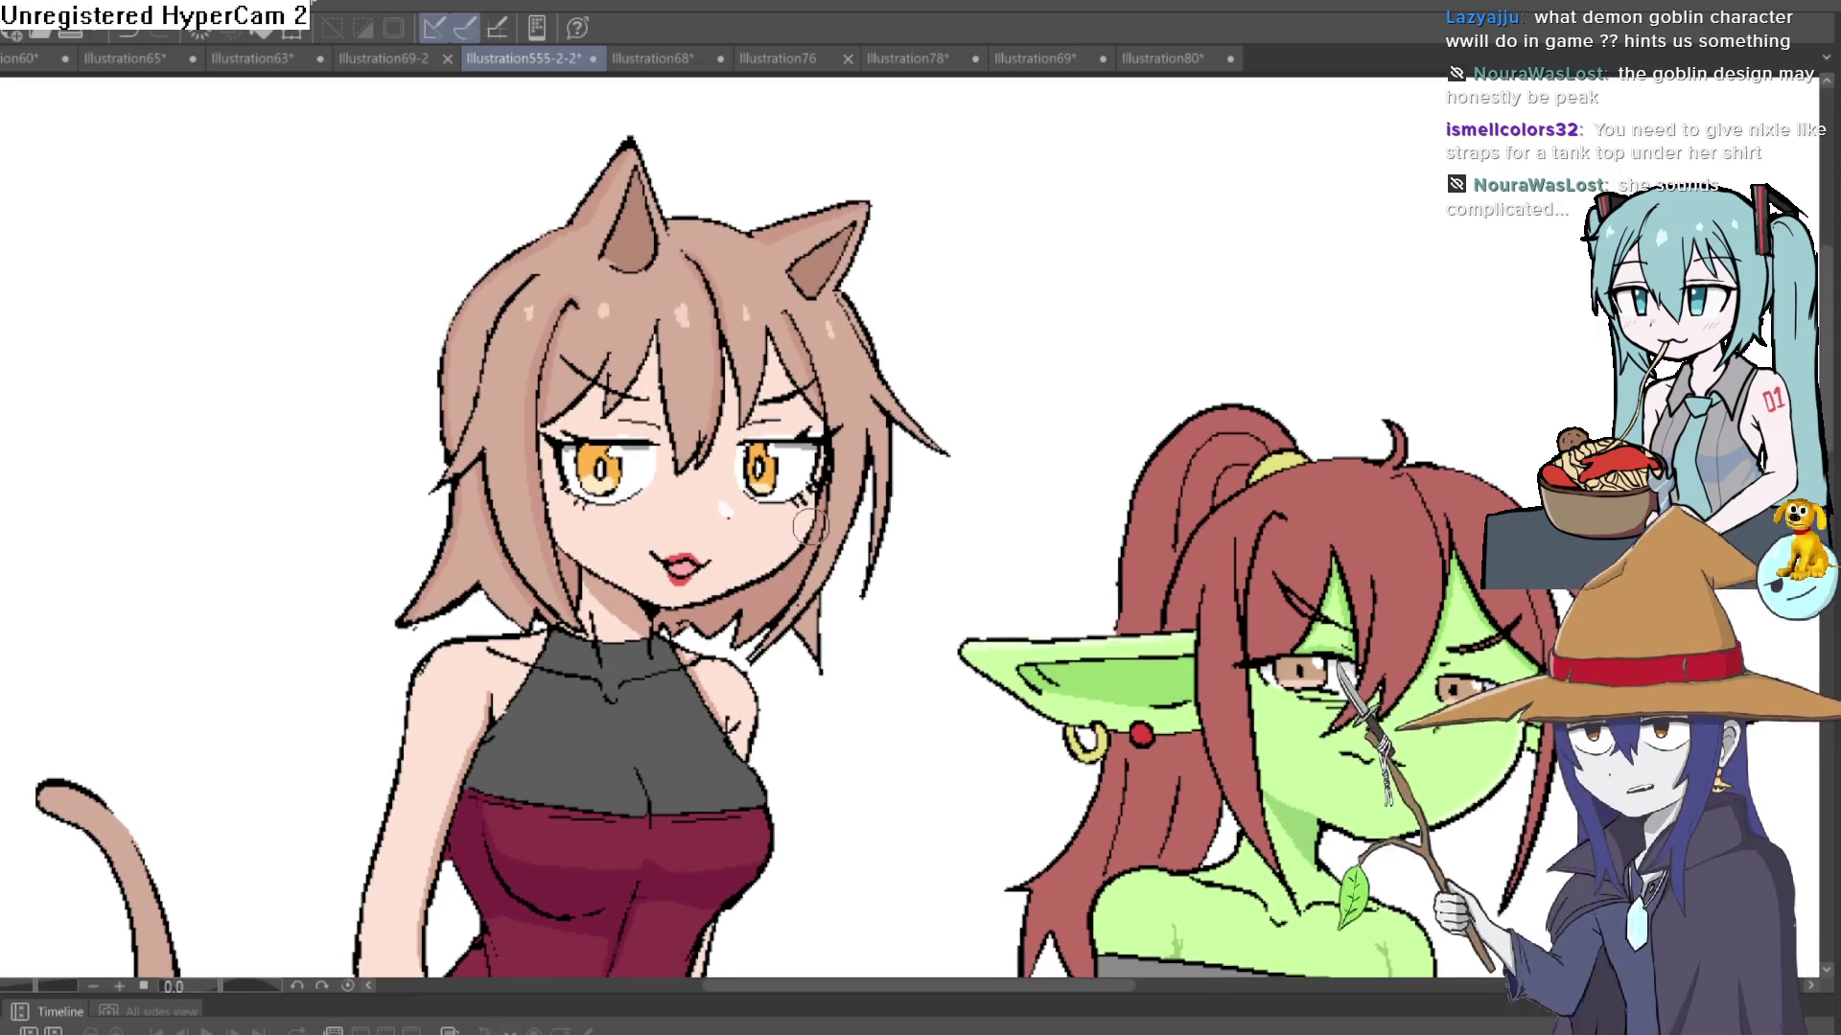
{"action": "scroll", "coordinate": [736, 433], "scroll_direction": "up", "scroll_amount": 3}
{"action": "scroll", "coordinate": [736, 433], "scroll_direction": "down", "scroll_amount": 5}
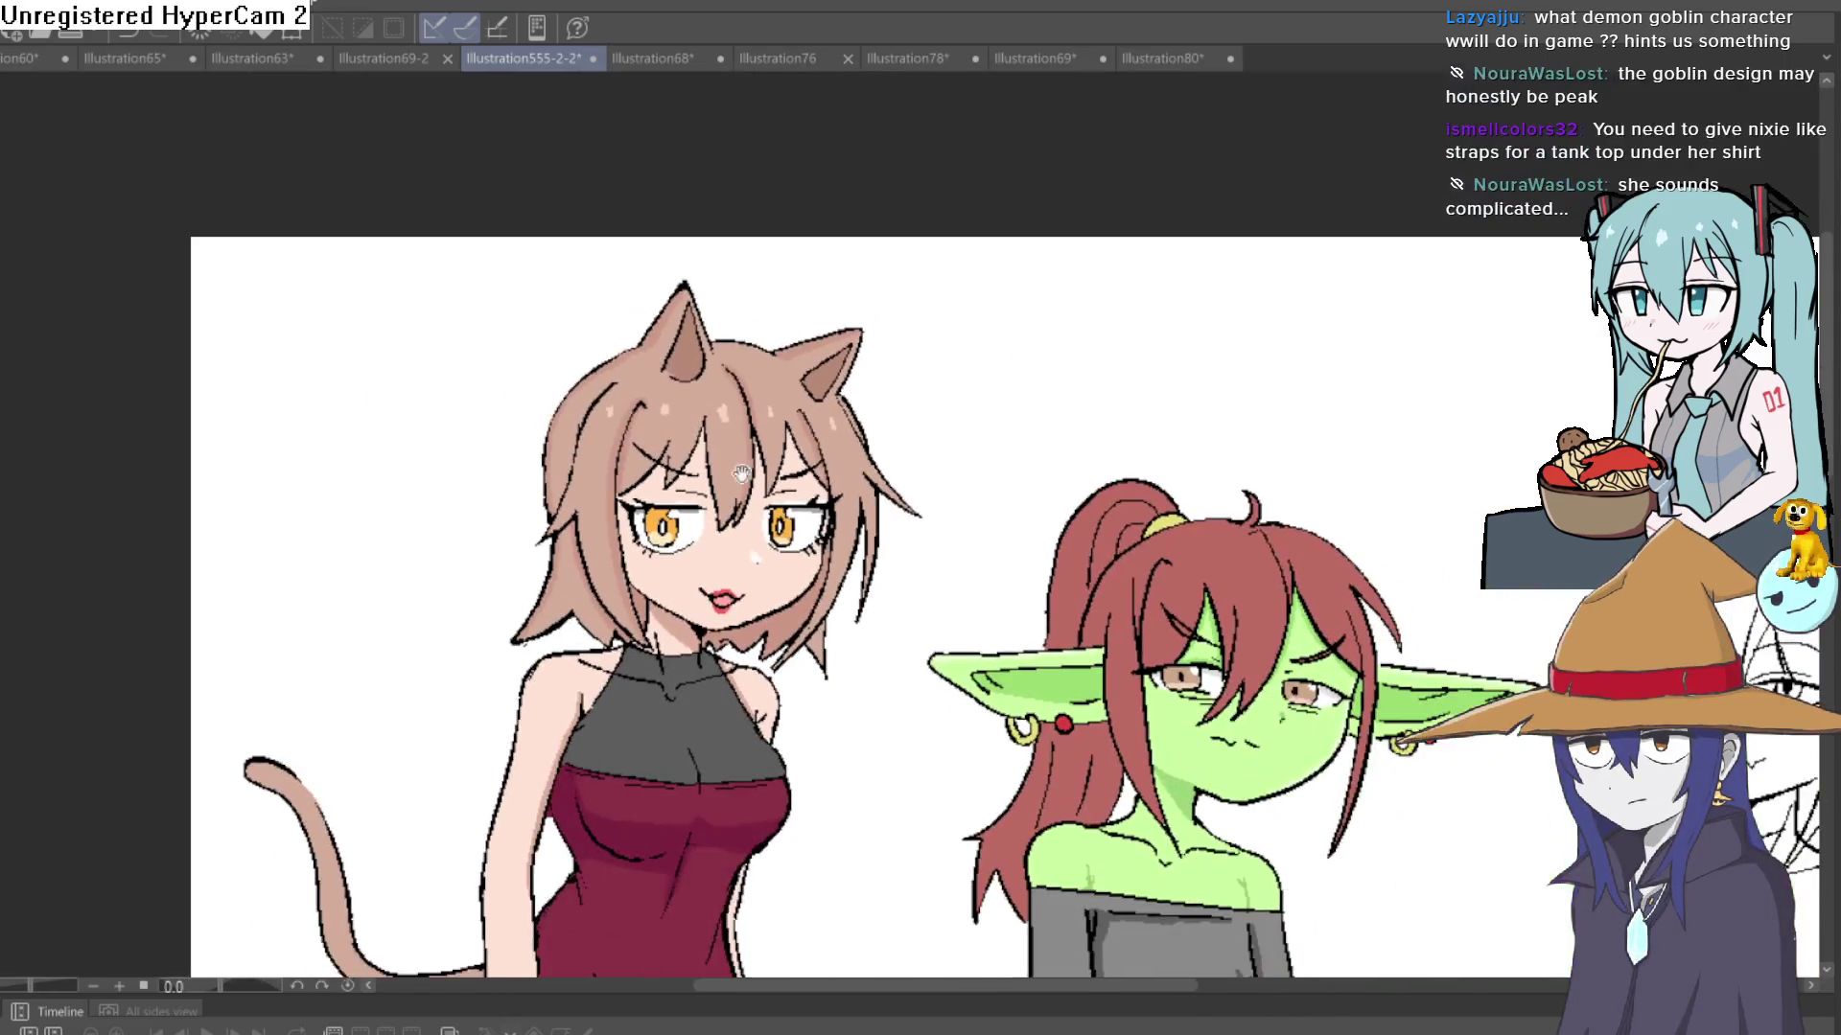
{"action": "scroll", "coordinate": [850, 383], "scroll_direction": "up", "scroll_amount": 1}
{"action": "scroll", "coordinate": [851, 383], "scroll_direction": "down", "scroll_amount": 2}
{"action": "scroll", "coordinate": [845, 414], "scroll_direction": "up", "scroll_amount": 1}
{"action": "left_click_drag", "start_coordinate": [845, 414], "coordinate": [677, 363]}
{"action": "left_click_drag", "start_coordinate": [875, 464], "coordinate": [870, 472]}
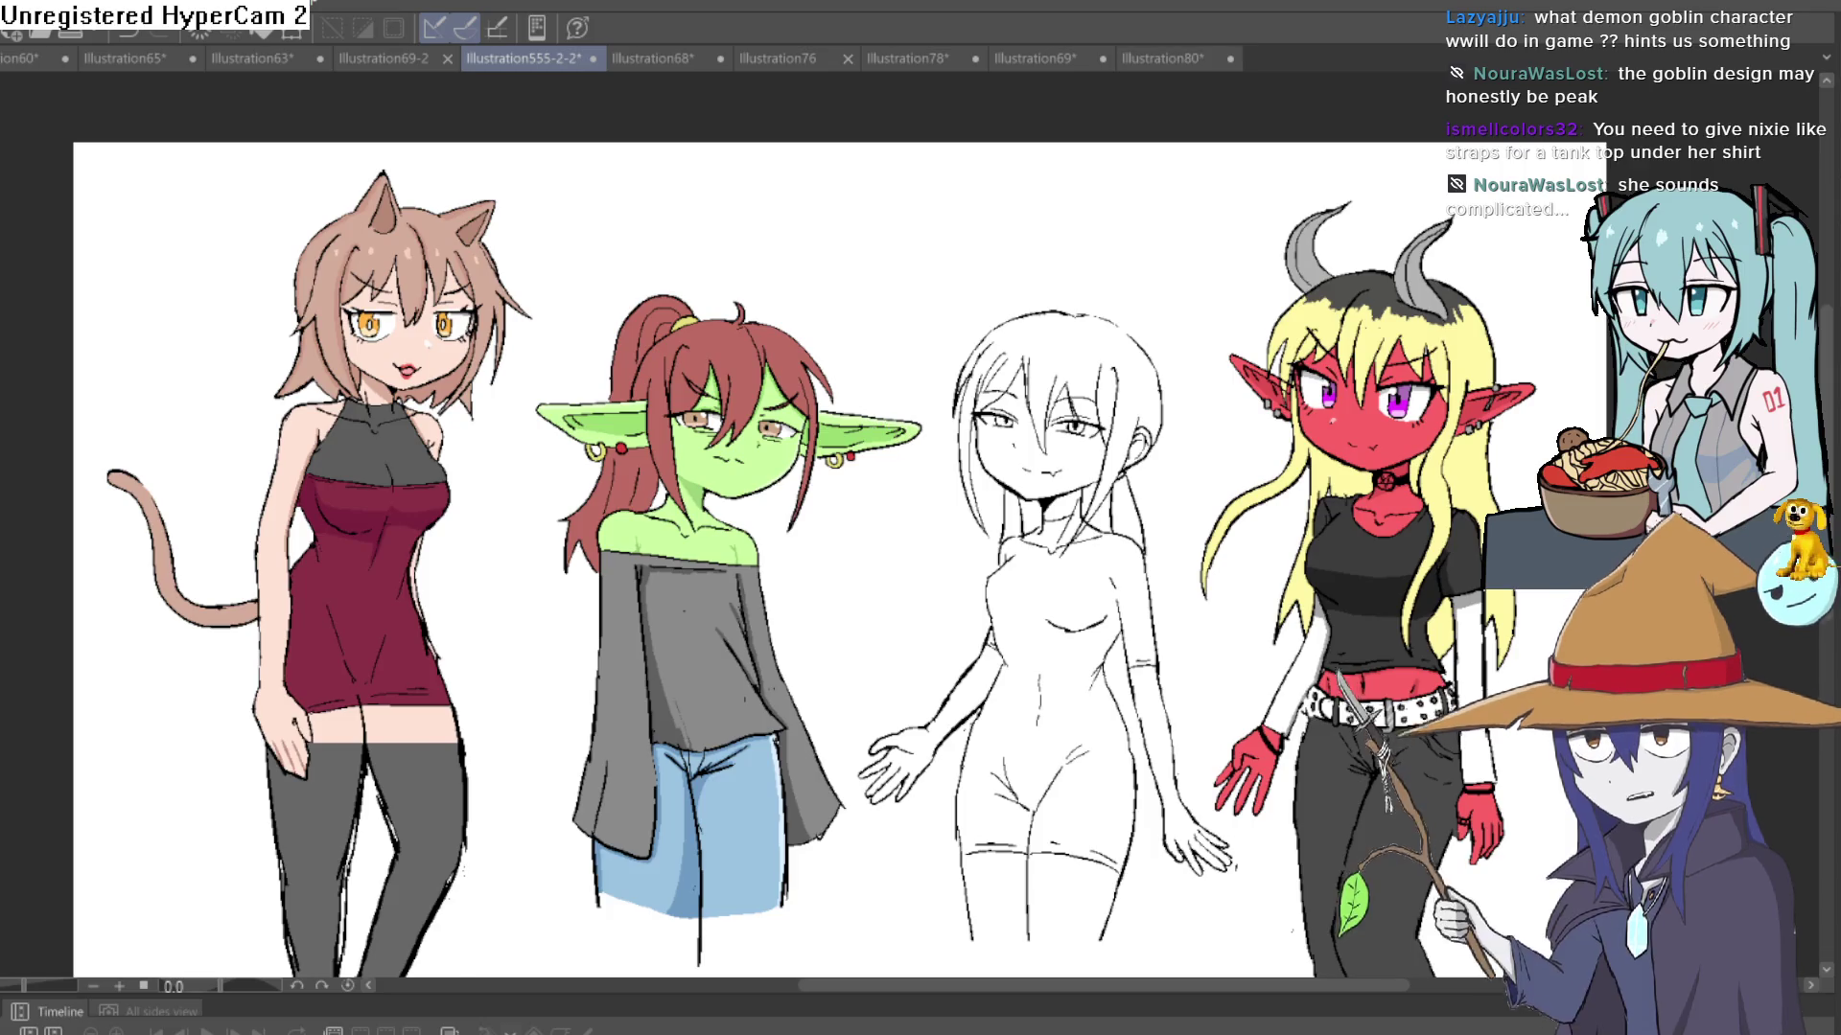
- Mirror the canvas view horizontally and frame the goblin's face and shoulders
{"action": "key", "text": "h"}
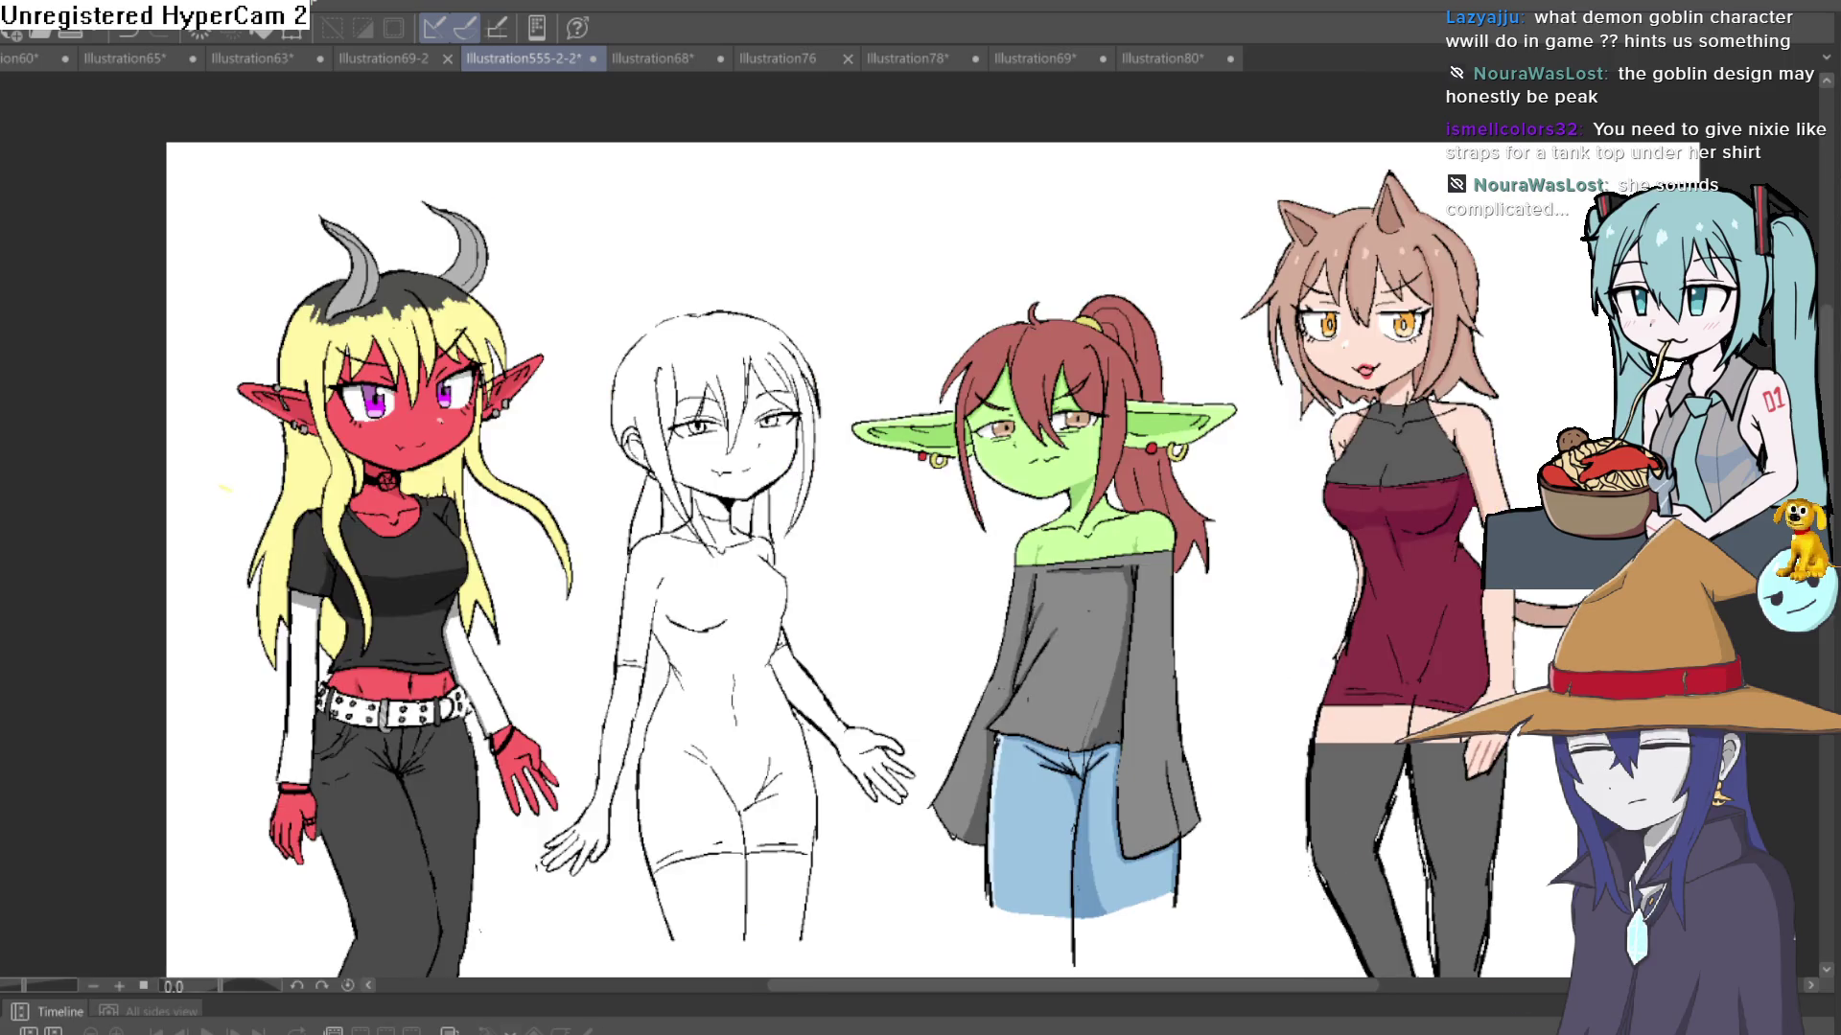
{"action": "scroll", "coordinate": [1004, 548], "scroll_direction": "up", "scroll_amount": 5}
{"action": "scroll", "coordinate": [1004, 548], "scroll_direction": "down", "scroll_amount": 2}
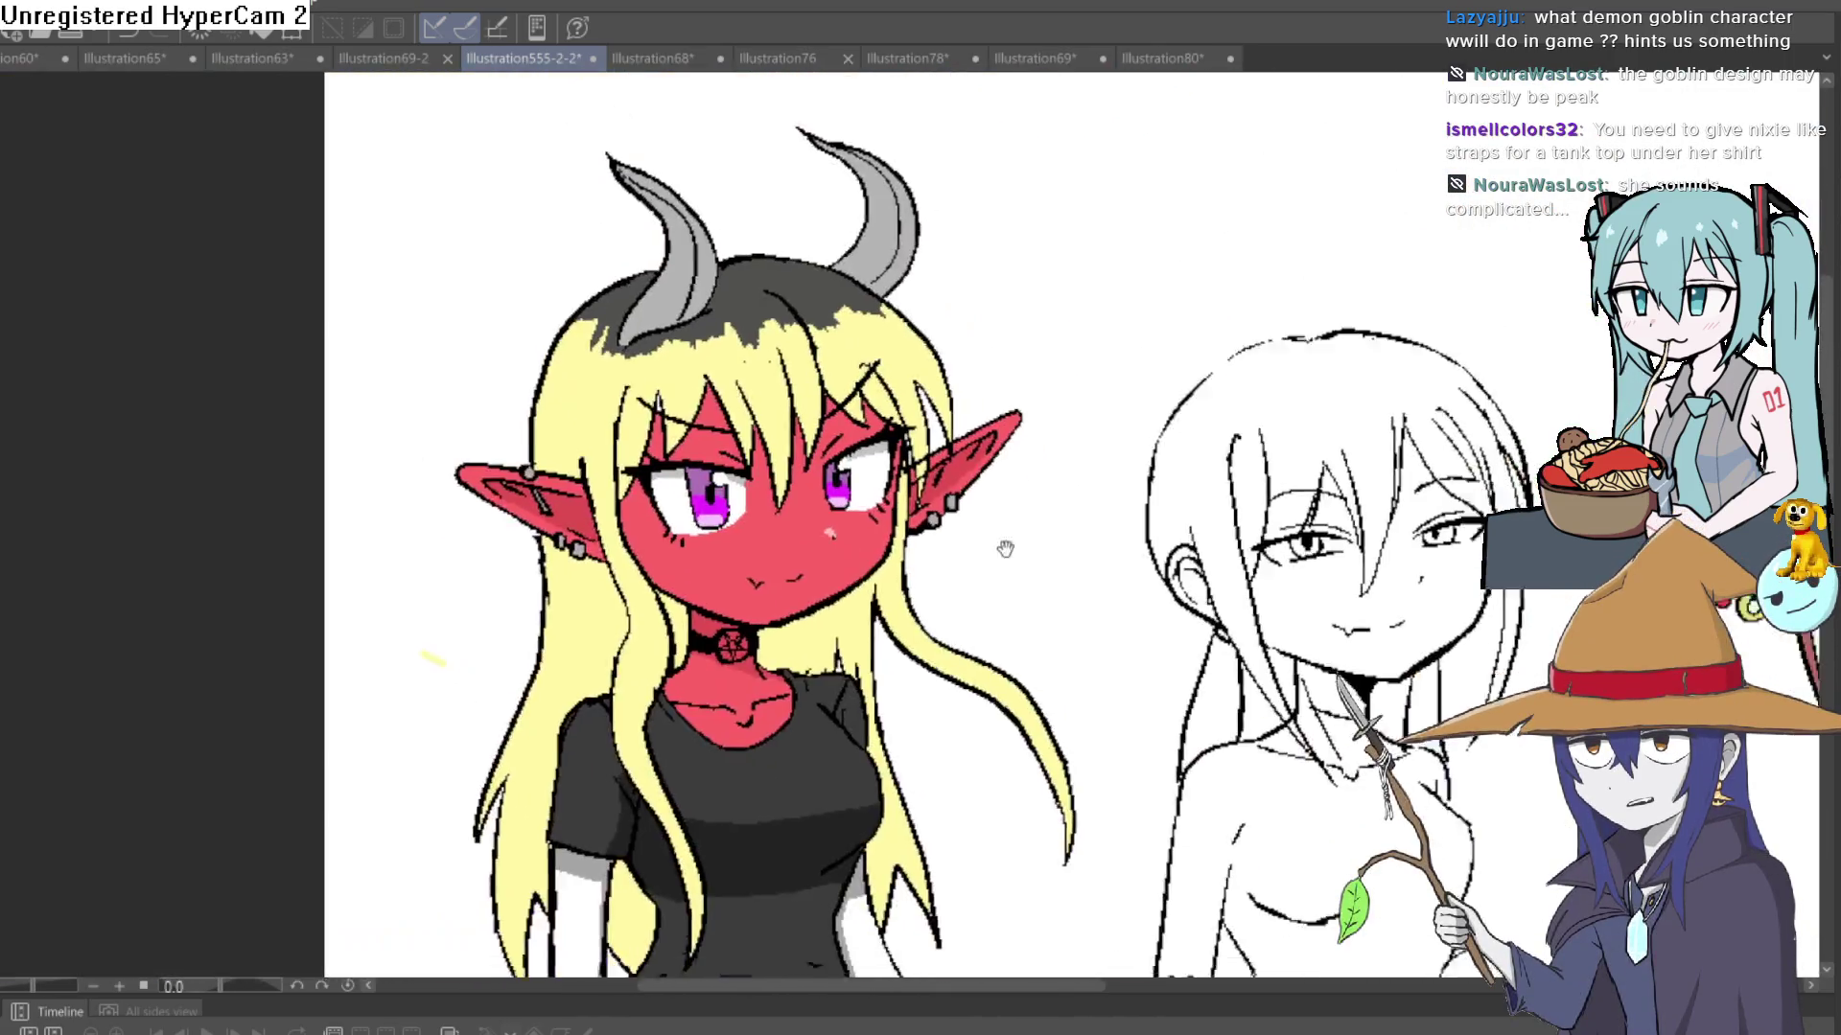
{"action": "scroll", "coordinate": [1005, 548], "scroll_direction": "down", "scroll_amount": 4}
{"action": "scroll", "coordinate": [1004, 548], "scroll_direction": "up", "scroll_amount": 1}
{"action": "mouse_move", "coordinate": [805, 375]}
{"action": "left_mouse_down"}
{"action": "mouse_move", "coordinate": [816, 425]}
{"action": "mouse_move", "coordinate": [589, 352]}
{"action": "left_mouse_up"}
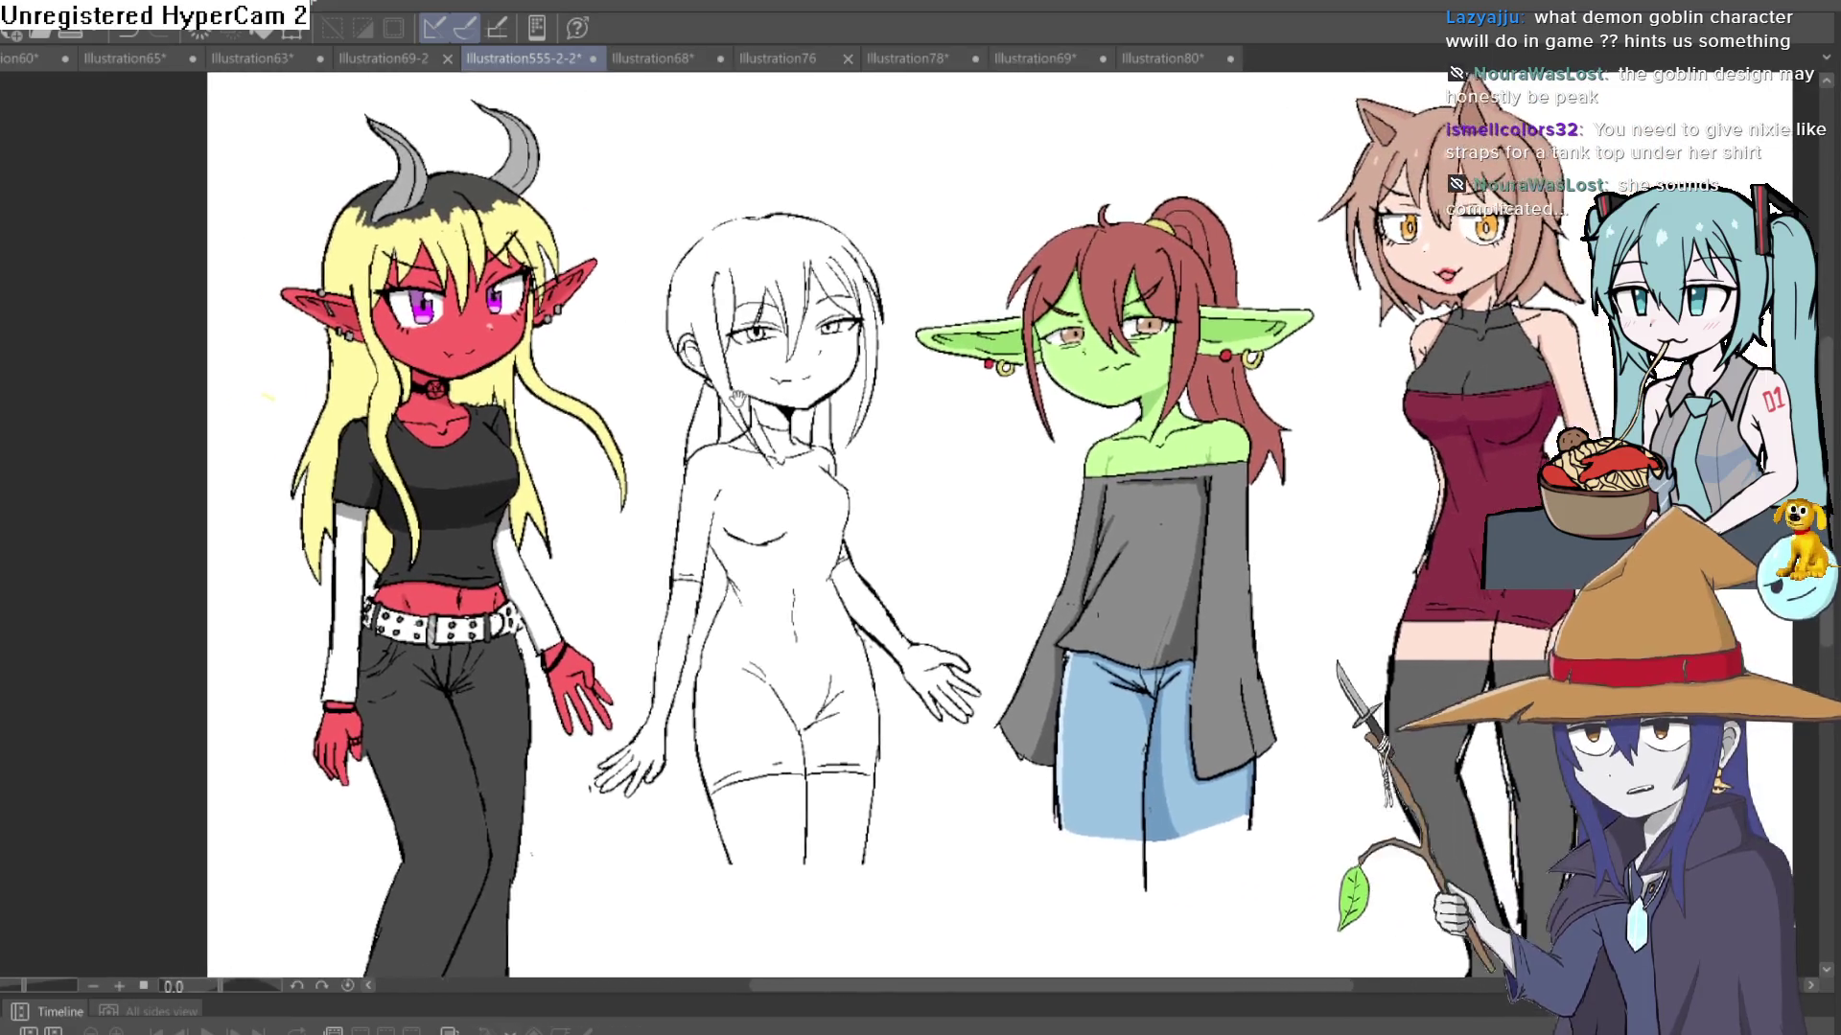
{"action": "left_click_drag", "start_coordinate": [736, 397], "coordinate": [844, 378]}
{"action": "mouse_move", "coordinate": [1278, 346]}
{"action": "left_mouse_down"}
{"action": "mouse_move", "coordinate": [1236, 366]}
{"action": "mouse_move", "coordinate": [997, 347]}
{"action": "mouse_move", "coordinate": [925, 412]}
{"action": "left_mouse_up"}
{"action": "scroll", "coordinate": [1104, 343], "scroll_direction": "down", "scroll_amount": 1}
{"action": "scroll", "coordinate": [961, 349], "scroll_direction": "up", "scroll_amount": 4}
{"action": "mouse_move", "coordinate": [1047, 366]}
{"action": "left_mouse_down"}
{"action": "mouse_move", "coordinate": [1056, 407]}
{"action": "mouse_move", "coordinate": [1056, 378]}
{"action": "left_mouse_up"}
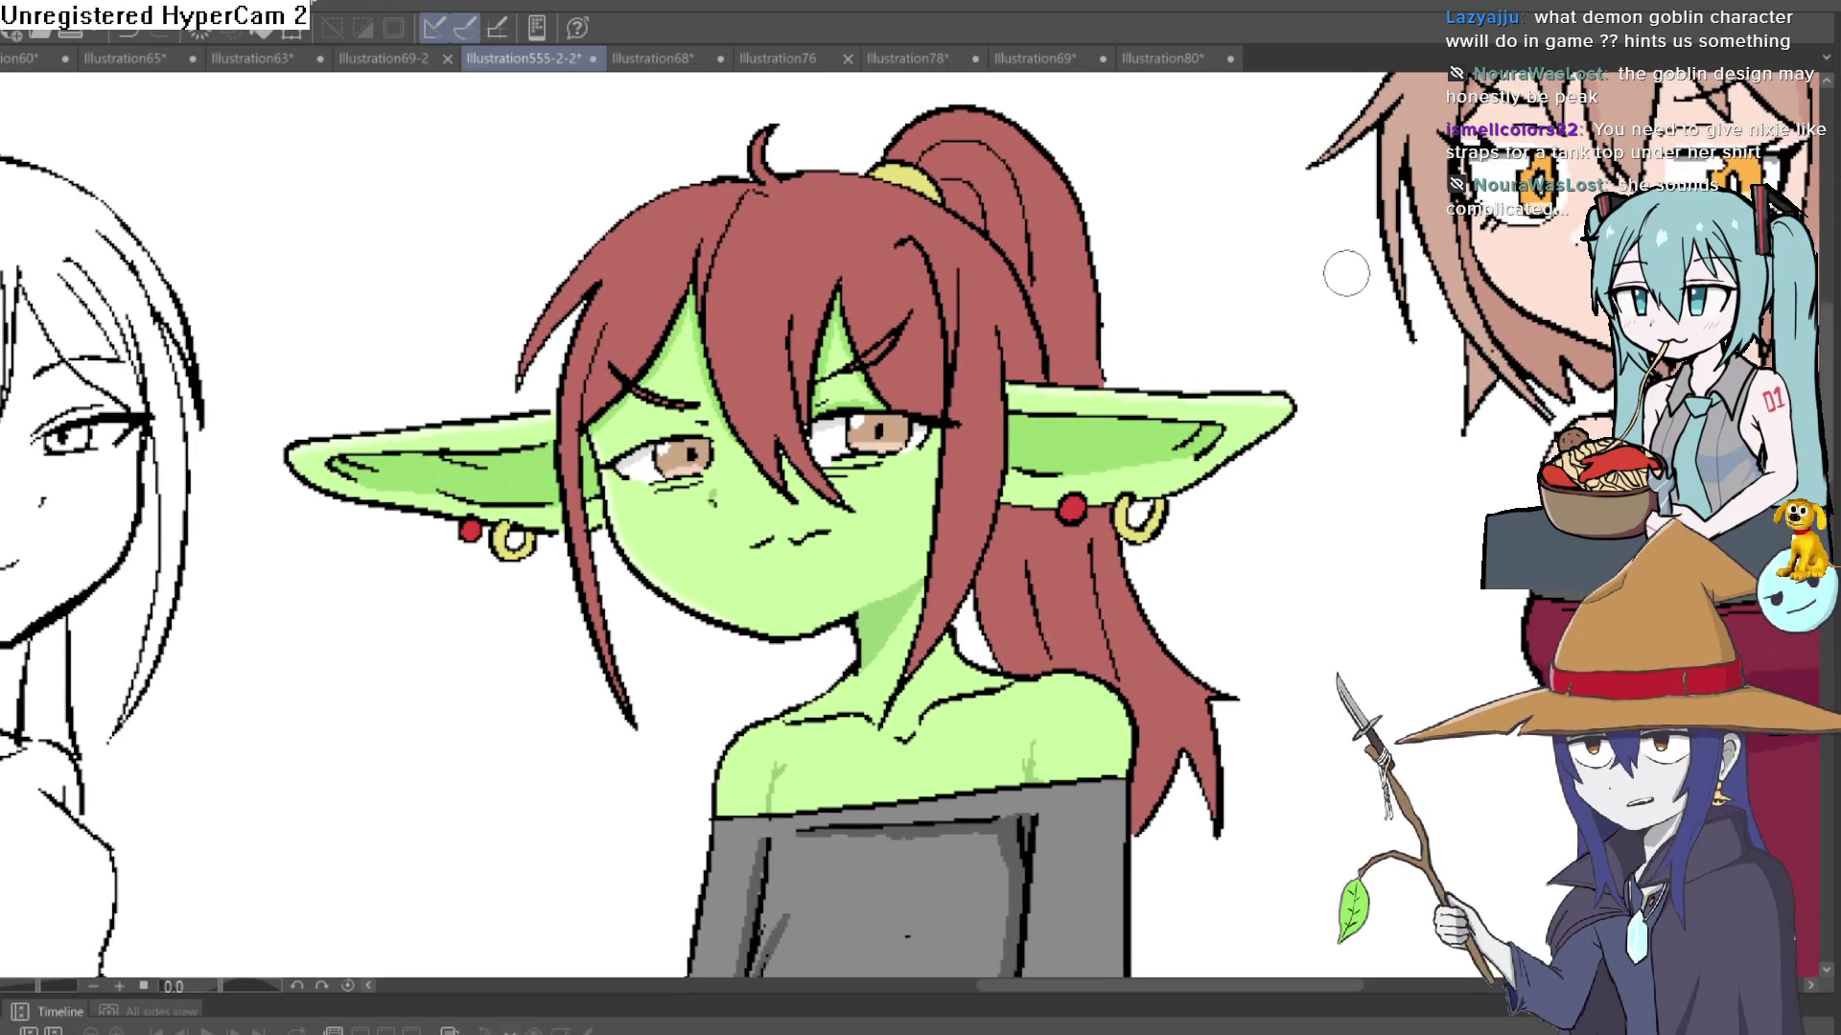
{"action": "mouse_move", "coordinate": [1046, 494]}
{"action": "left_mouse_down"}
{"action": "mouse_move", "coordinate": [1046, 362]}
{"action": "mouse_move", "coordinate": [1001, 252]}
{"action": "left_mouse_up"}
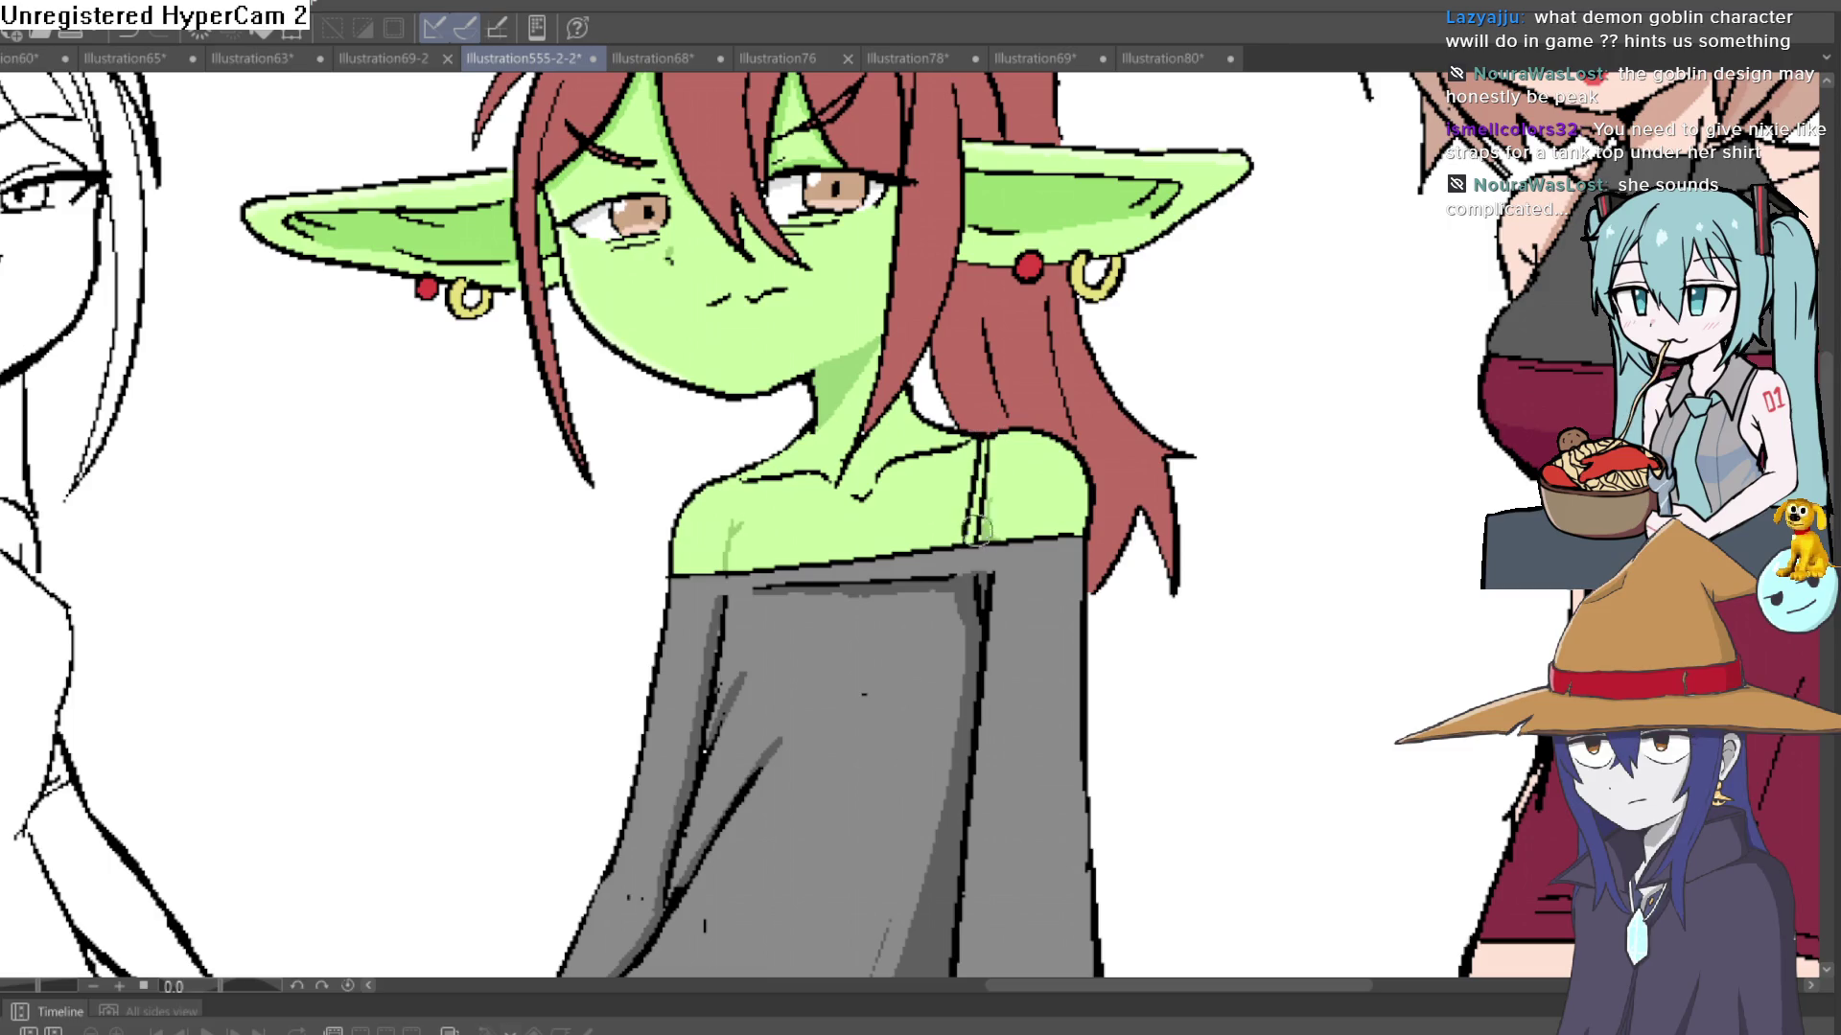
- Draw tank-top strap lines on the goblin's shoulders, then undo them
{"action": "left_click_drag", "start_coordinate": [731, 578], "coordinate": [752, 455]}
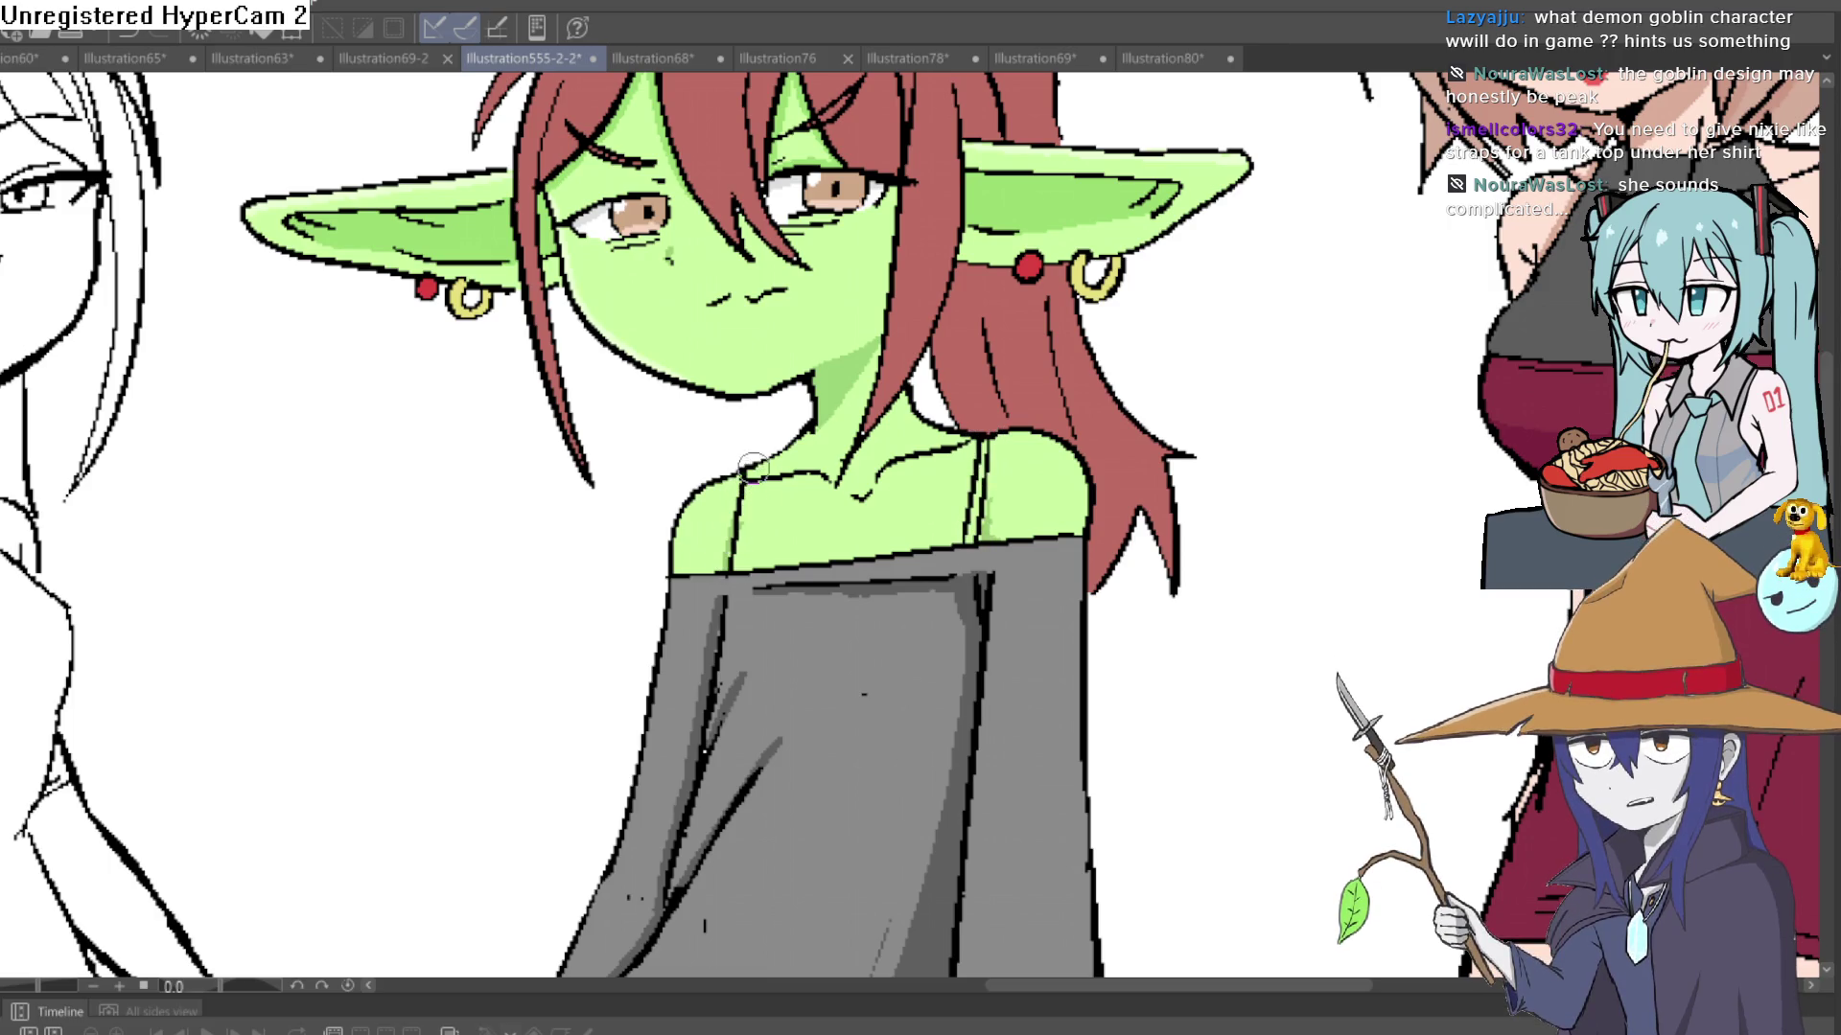
{"action": "scroll", "coordinate": [1022, 420], "scroll_direction": "down", "scroll_amount": 5}
{"action": "scroll", "coordinate": [1253, 449], "scroll_direction": "up", "scroll_amount": 6}
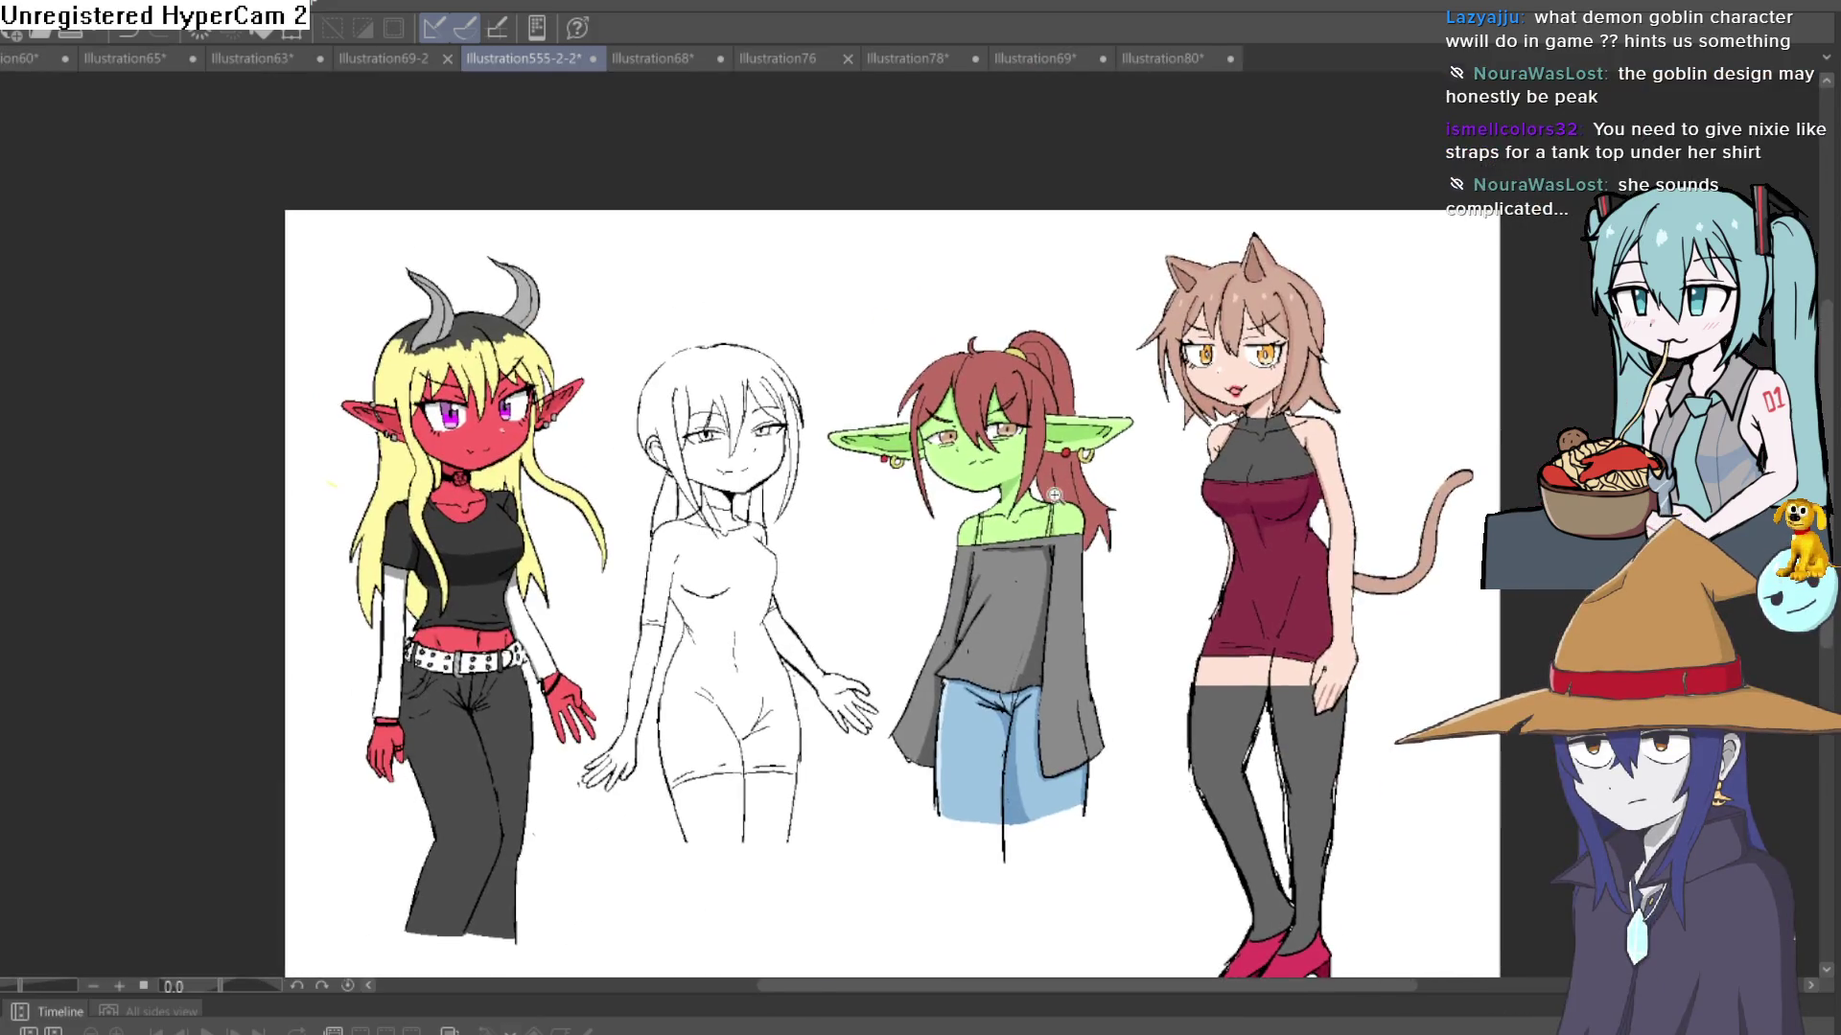
{"action": "scroll", "coordinate": [1261, 453], "scroll_direction": "down", "scroll_amount": 2}
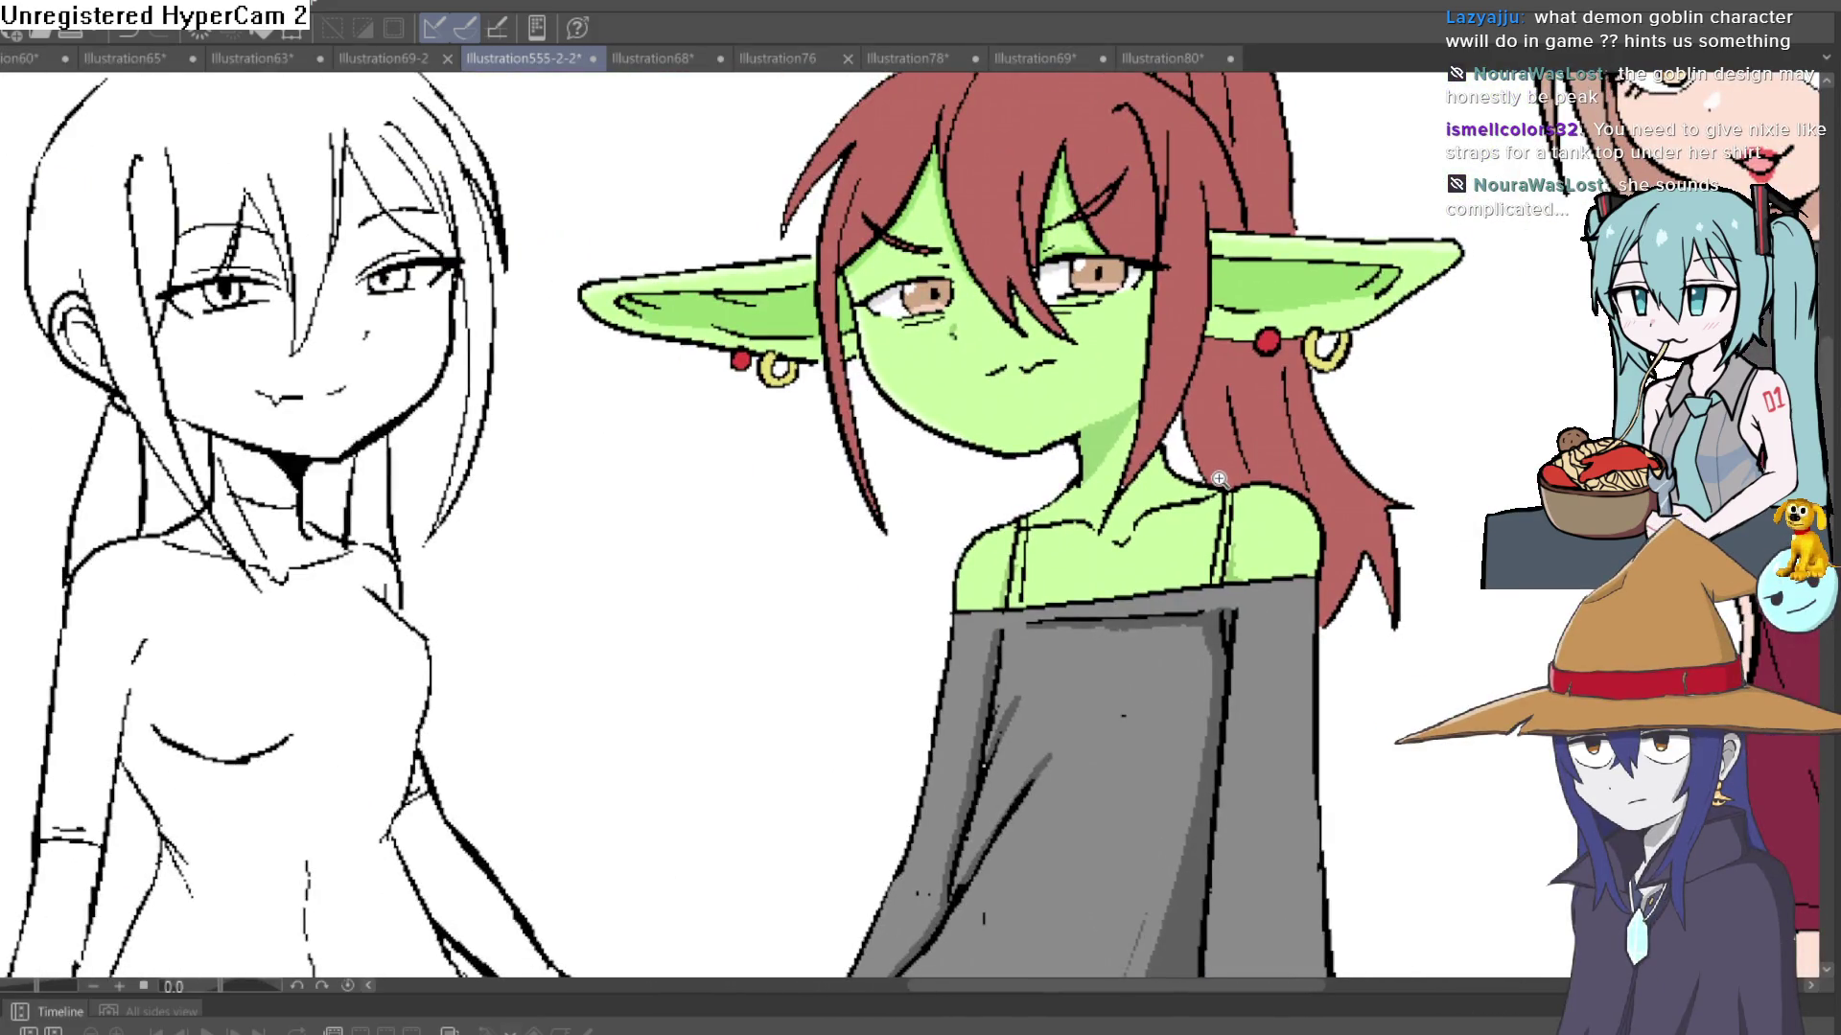
{"action": "scroll", "coordinate": [1216, 489], "scroll_direction": "up", "scroll_amount": 2}
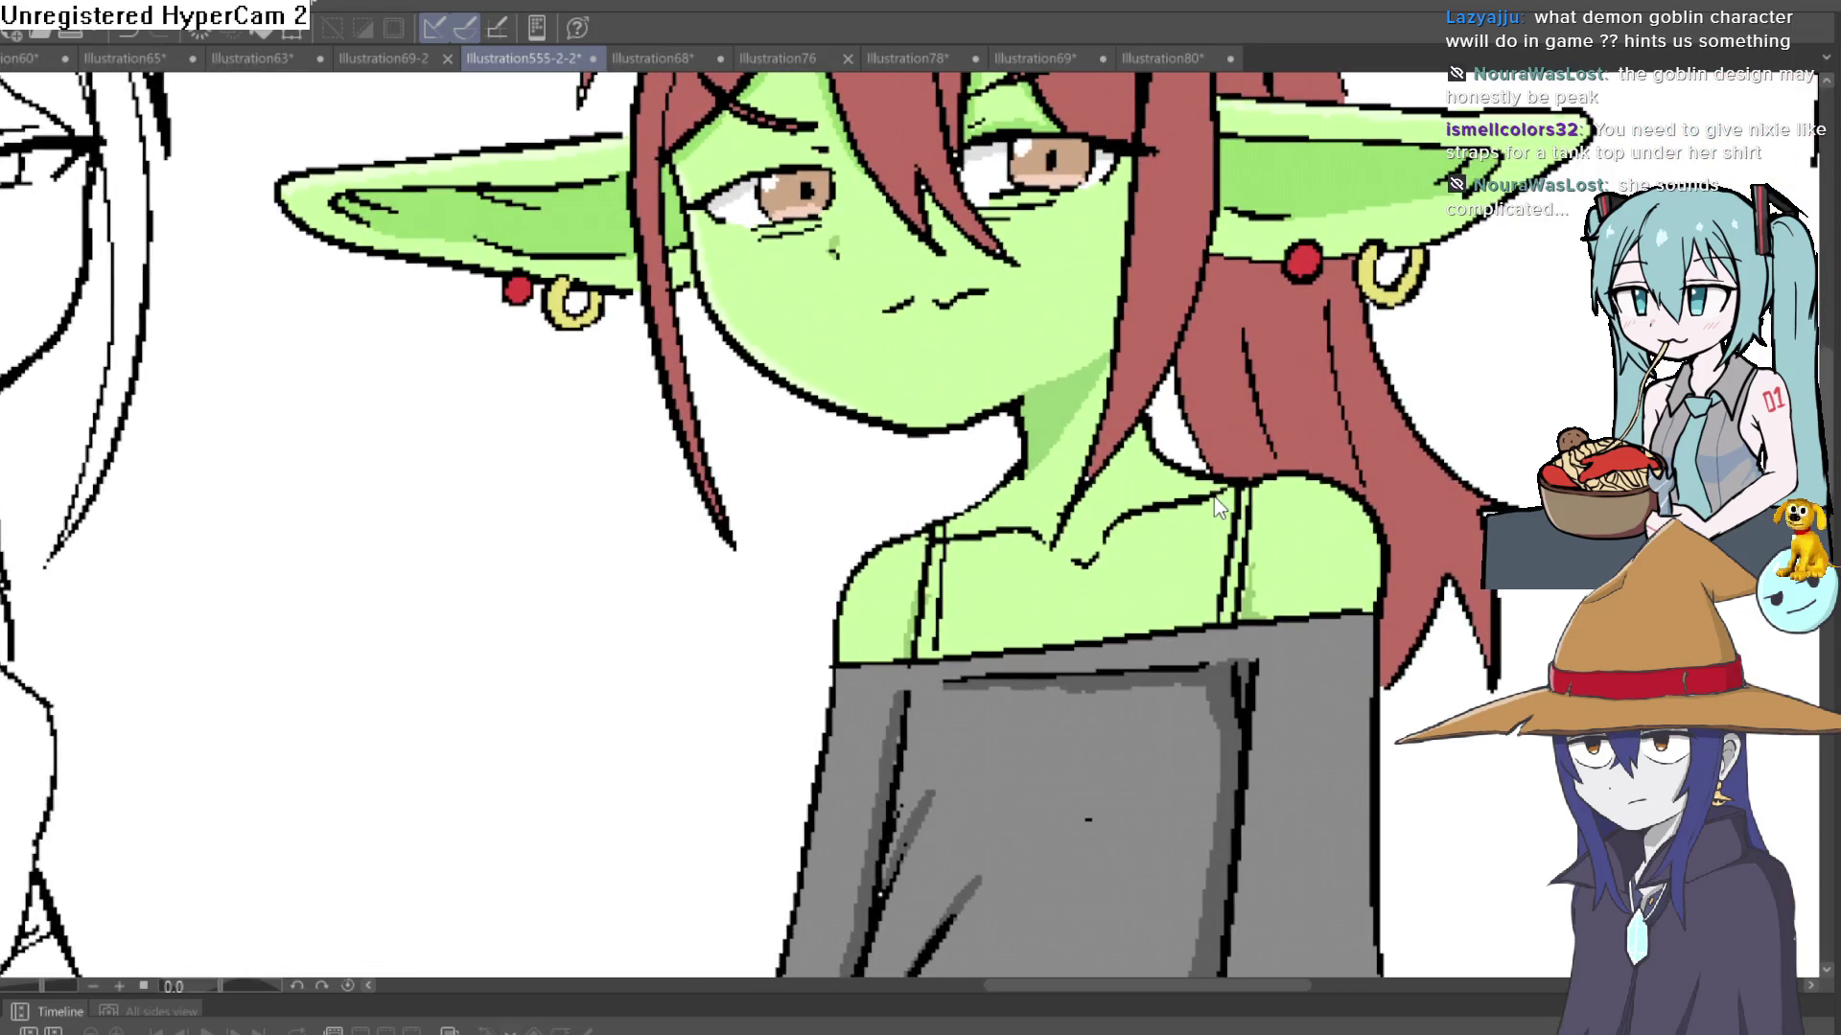
{"action": "key", "text": "ctrl+z"}
{"action": "key", "text": "ctrl+z"}
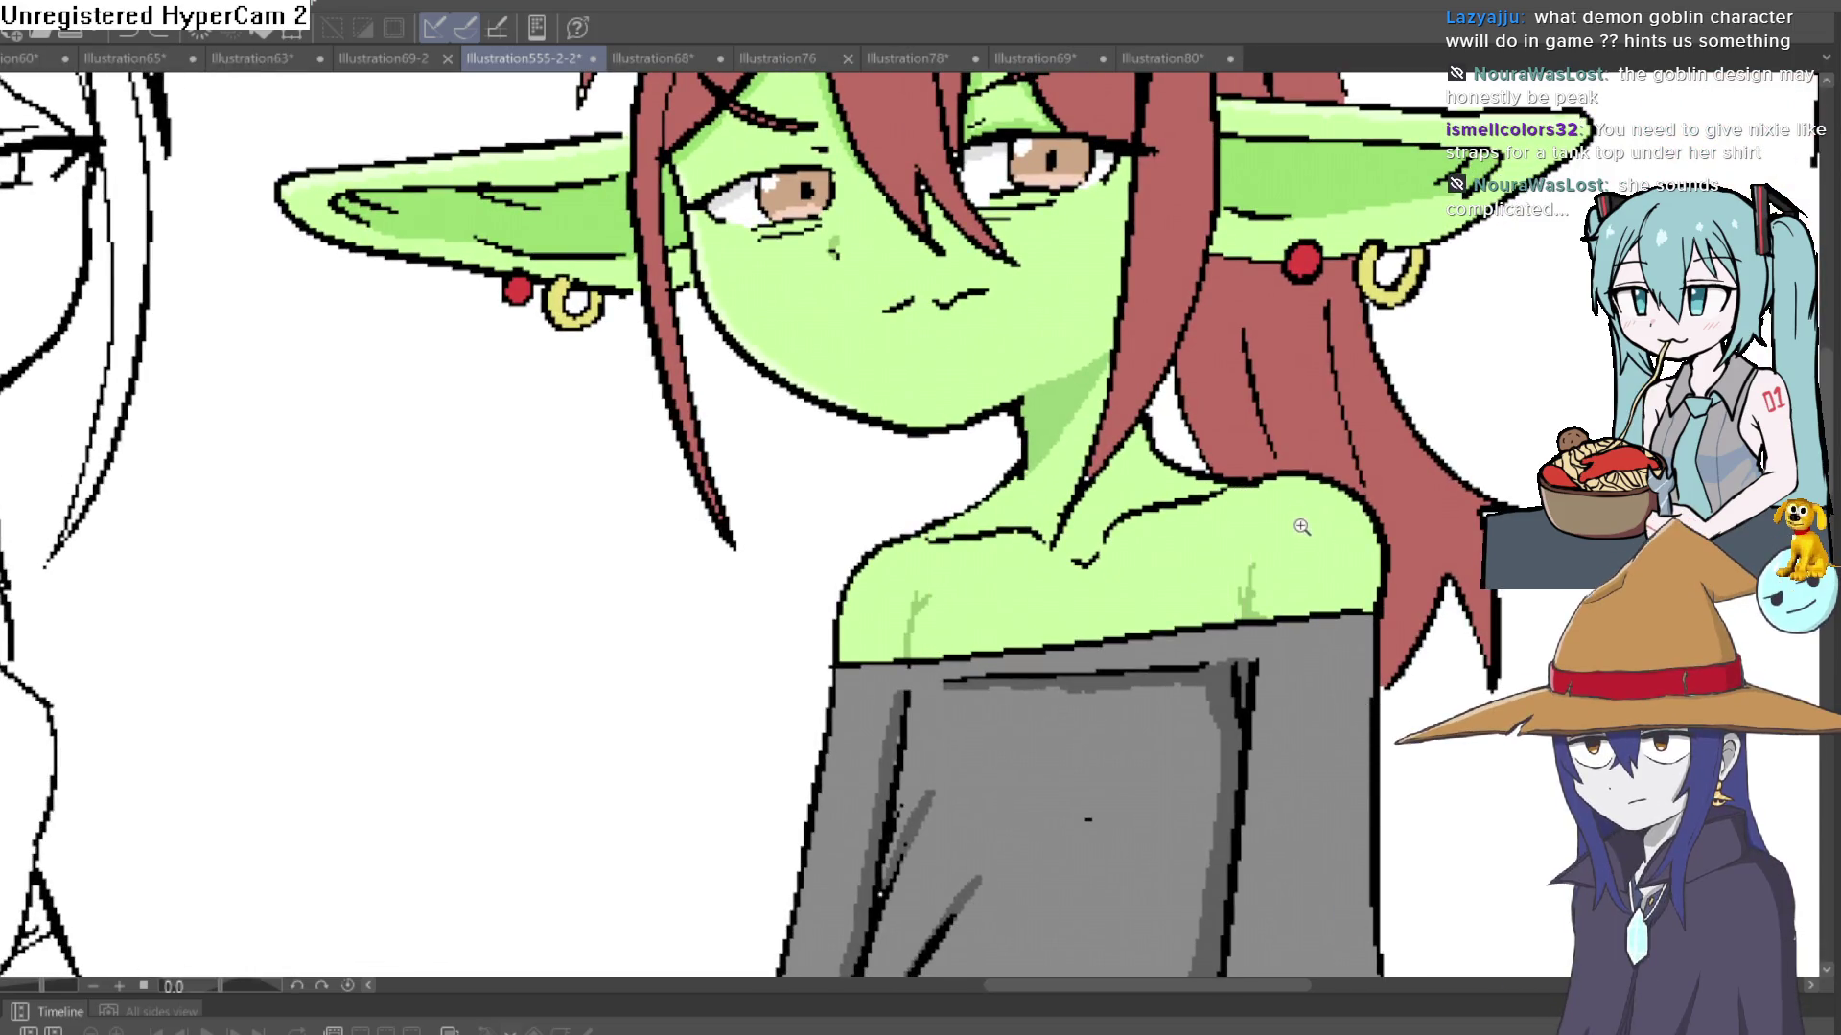
{"action": "scroll", "coordinate": [1301, 526], "scroll_direction": "down", "scroll_amount": 2}
{"action": "scroll", "coordinate": [1294, 526], "scroll_direction": "up", "scroll_amount": 2}
{"action": "scroll", "coordinate": [1443, 458], "scroll_direction": "down", "scroll_amount": 3}
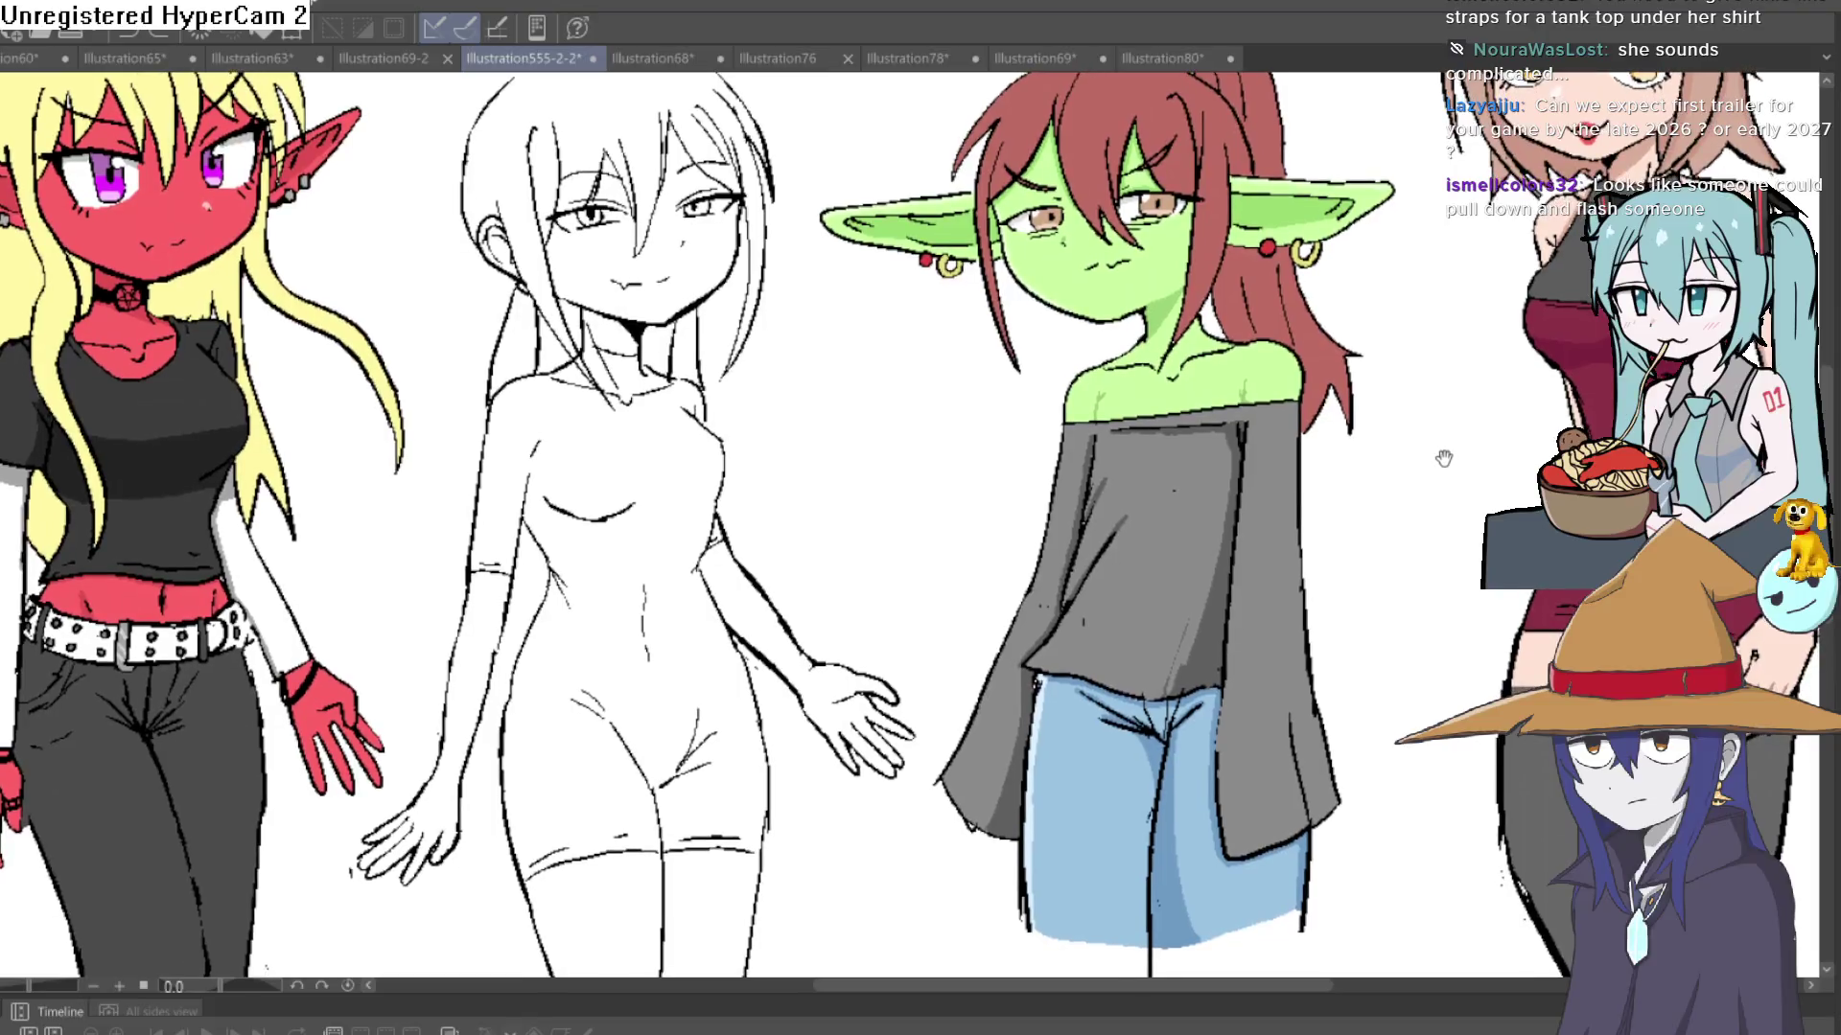
{"action": "left_click_drag", "start_coordinate": [831, 415], "coordinate": [863, 612]}
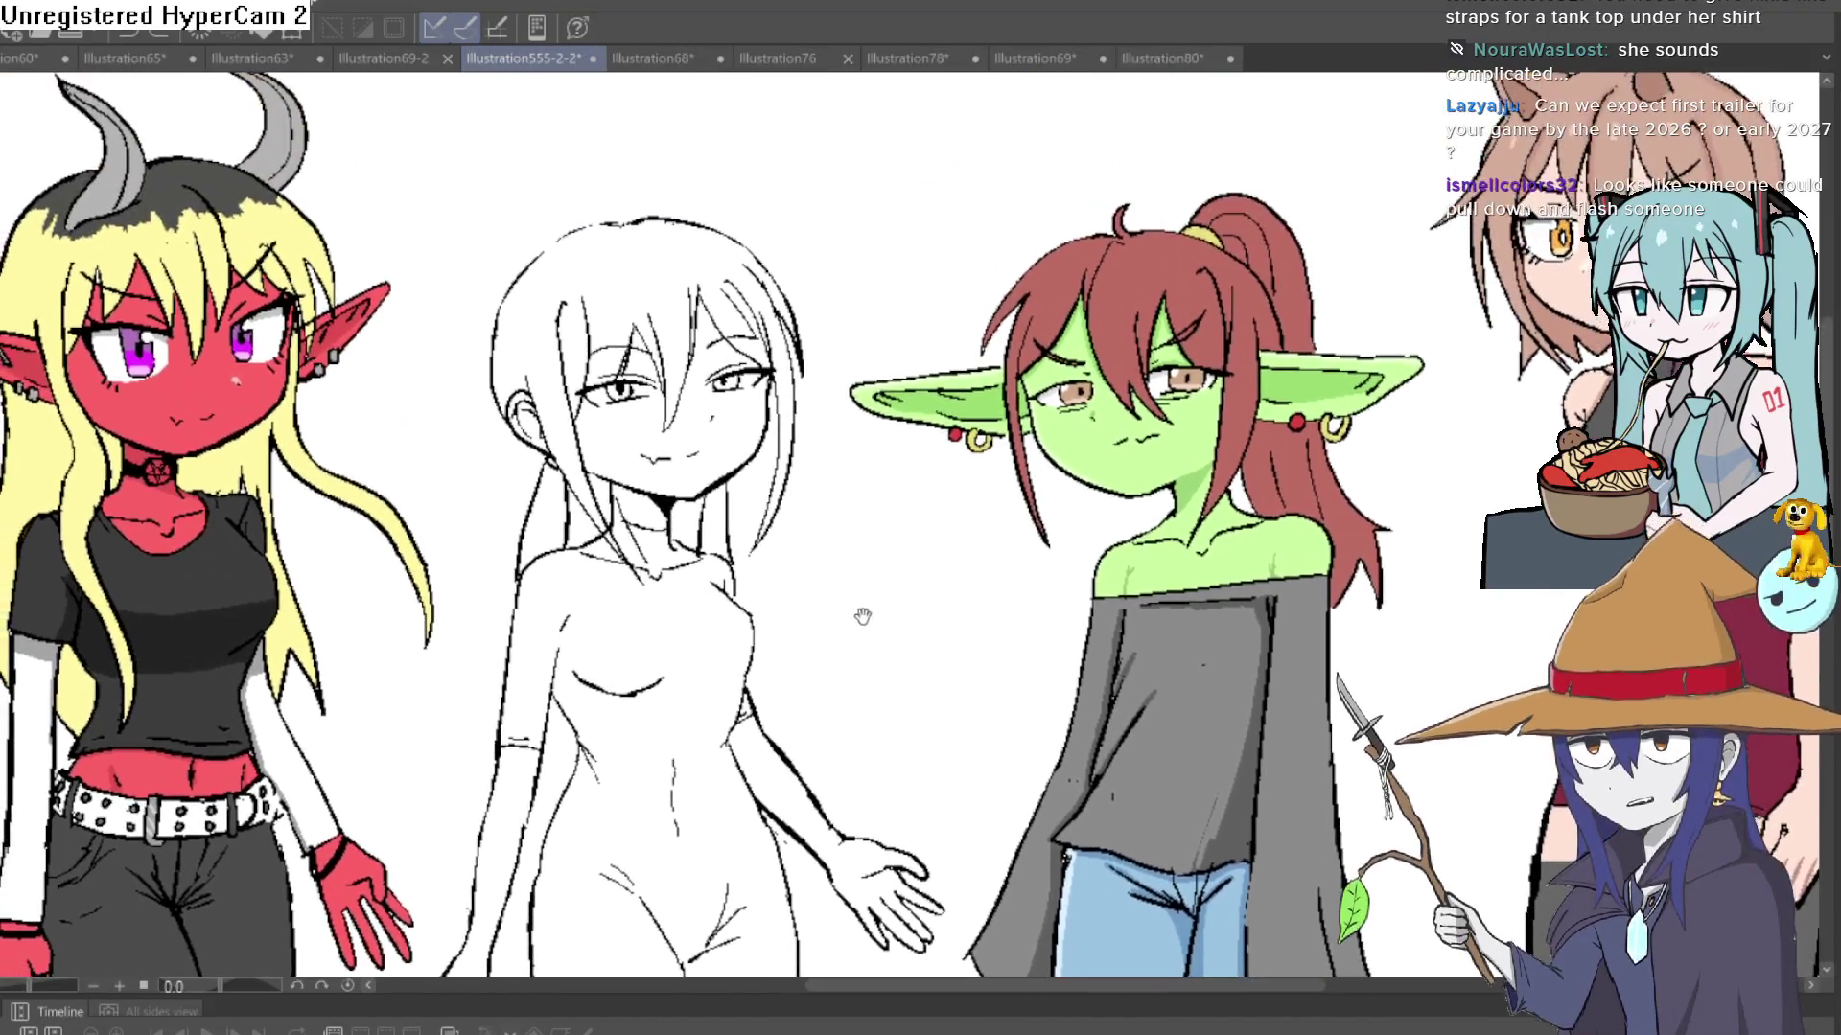
- Redraw the sketch girl's head top with a fuller rounded hair outline and upturned ahoge strand
{"action": "scroll", "coordinate": [629, 347], "scroll_direction": "up", "scroll_amount": 2}
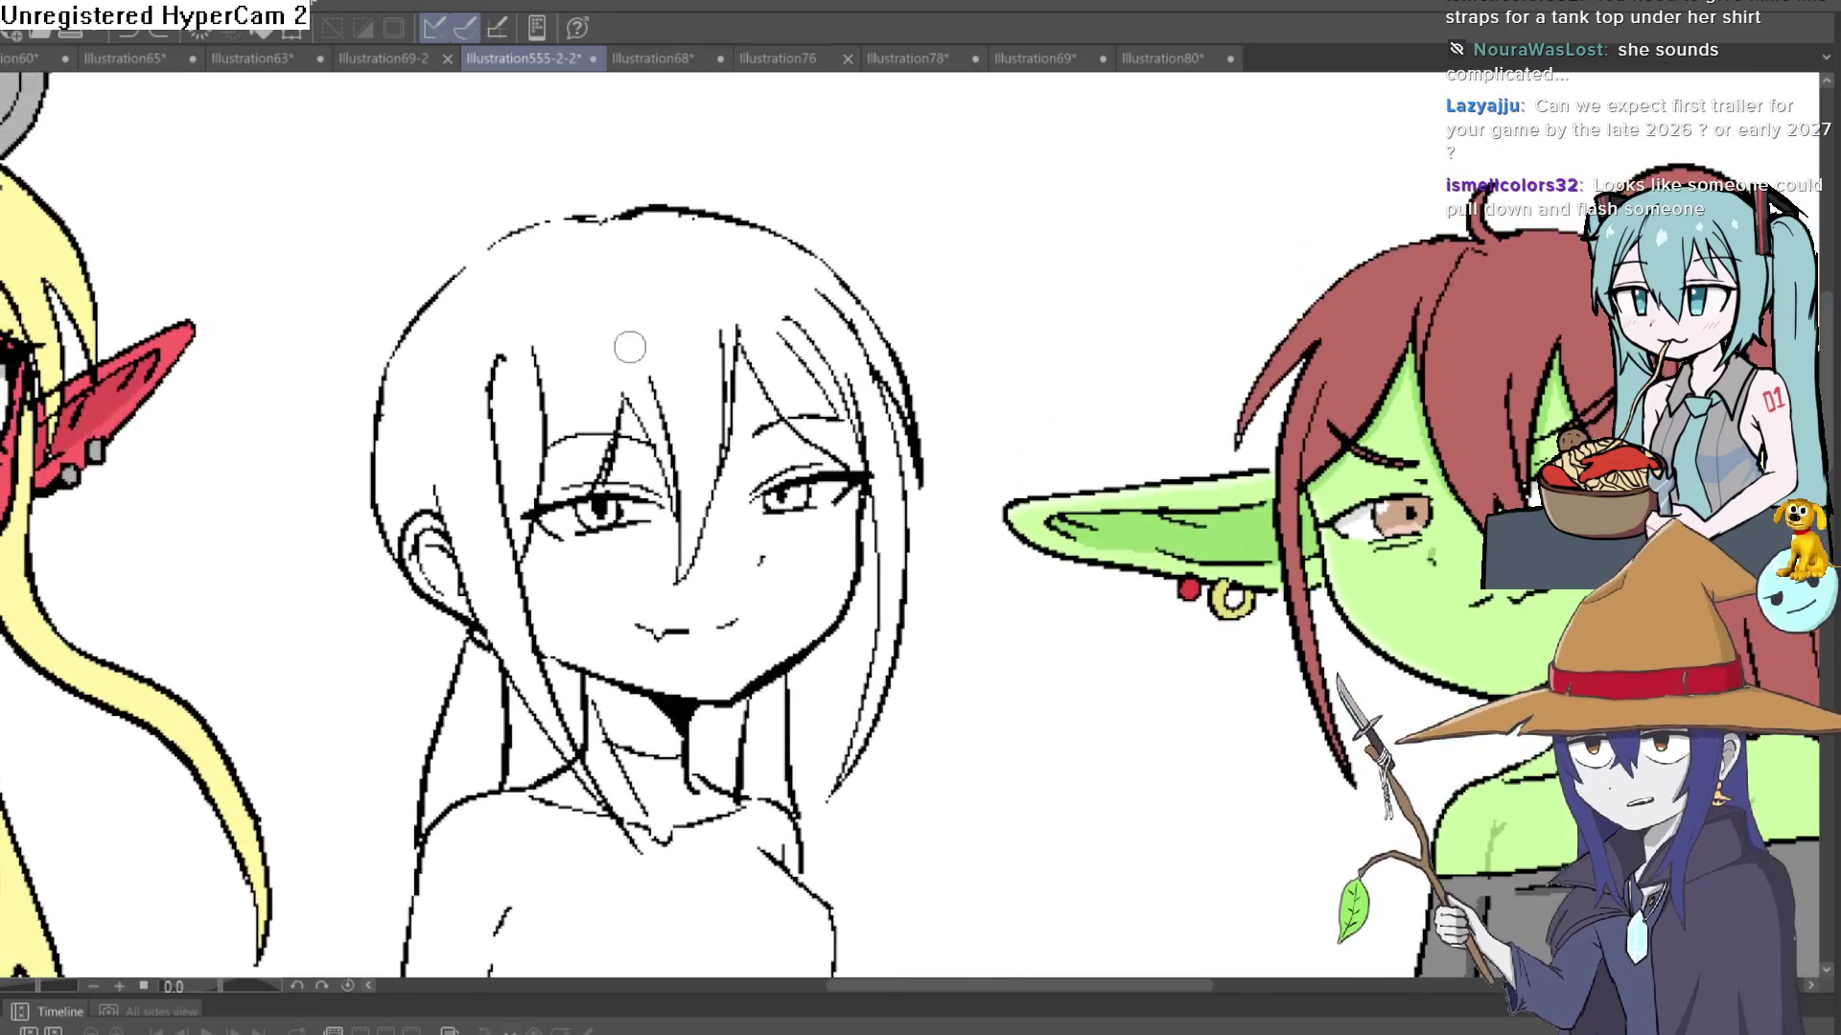
{"action": "mouse_move", "coordinate": [398, 363]}
{"action": "left_mouse_down"}
{"action": "mouse_move", "coordinate": [485, 308]}
{"action": "mouse_move", "coordinate": [831, 286]}
{"action": "mouse_move", "coordinate": [740, 178]}
{"action": "mouse_move", "coordinate": [464, 209]}
{"action": "left_mouse_up"}
{"action": "key", "text": "ctrl+z"}
{"action": "key", "text": "ctrl+z"}
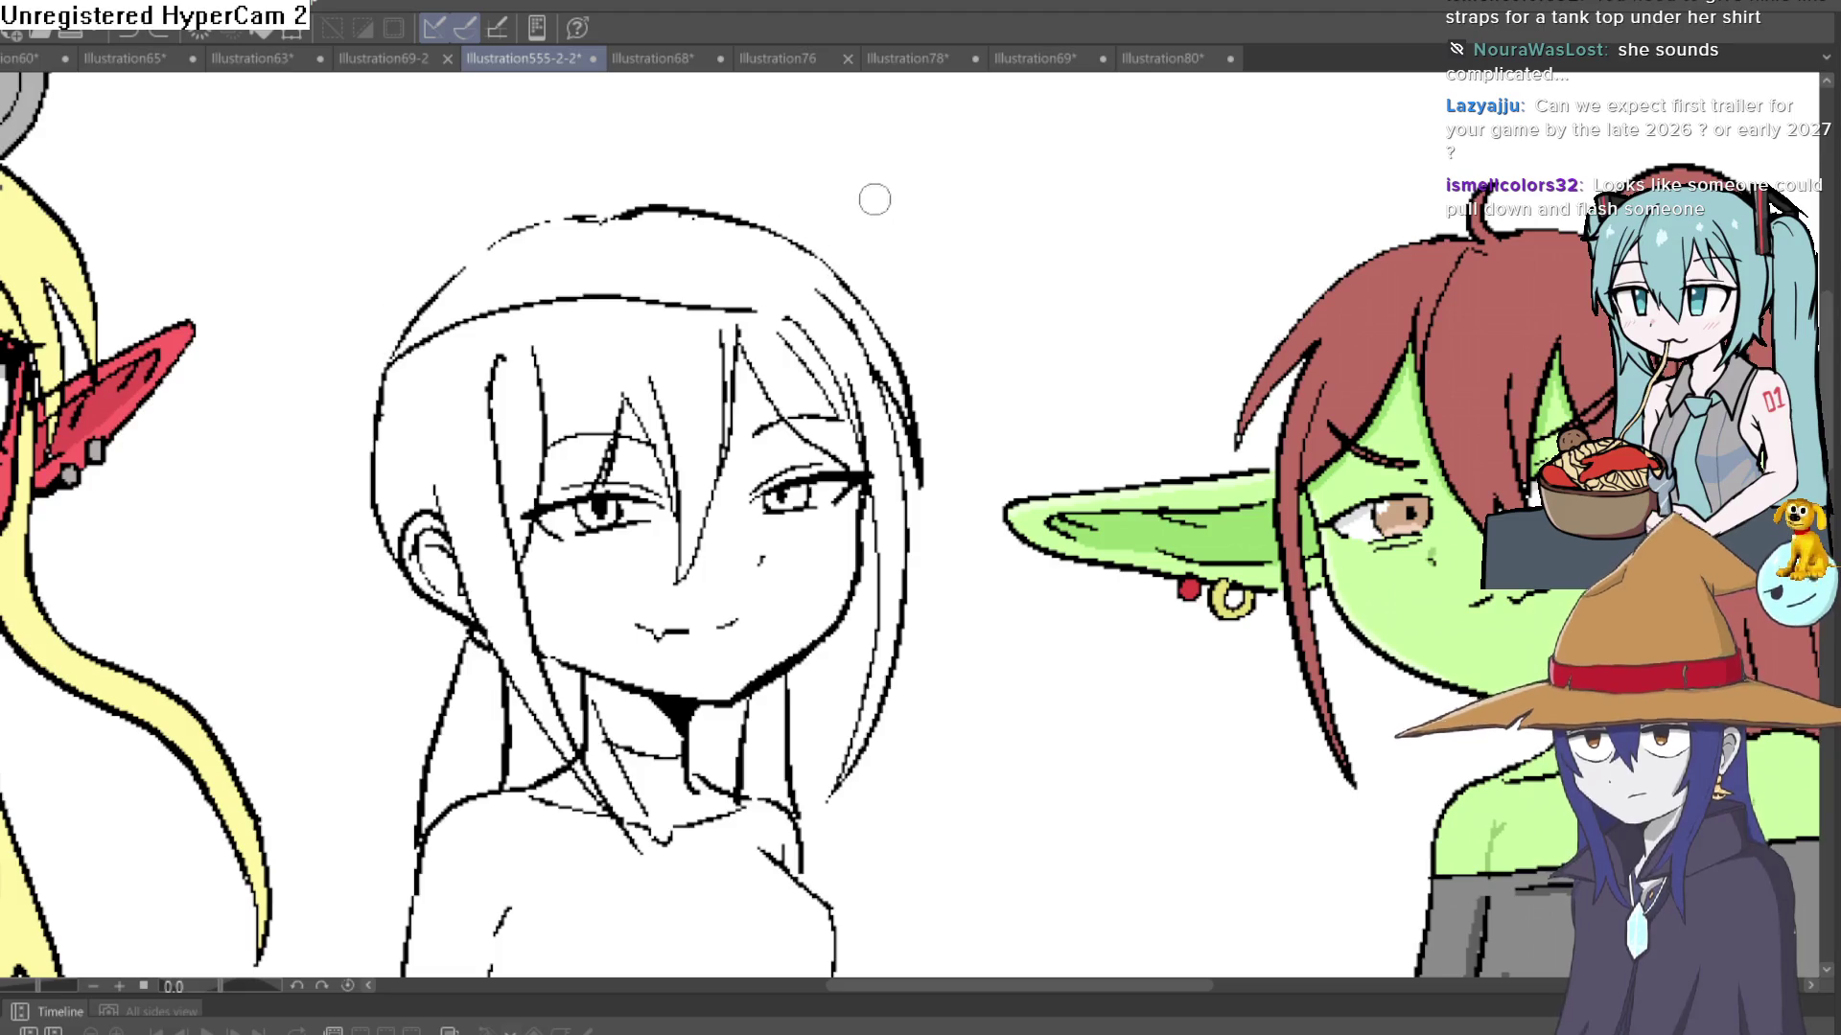
{"action": "left_click_drag", "start_coordinate": [389, 340], "coordinate": [710, 328]}
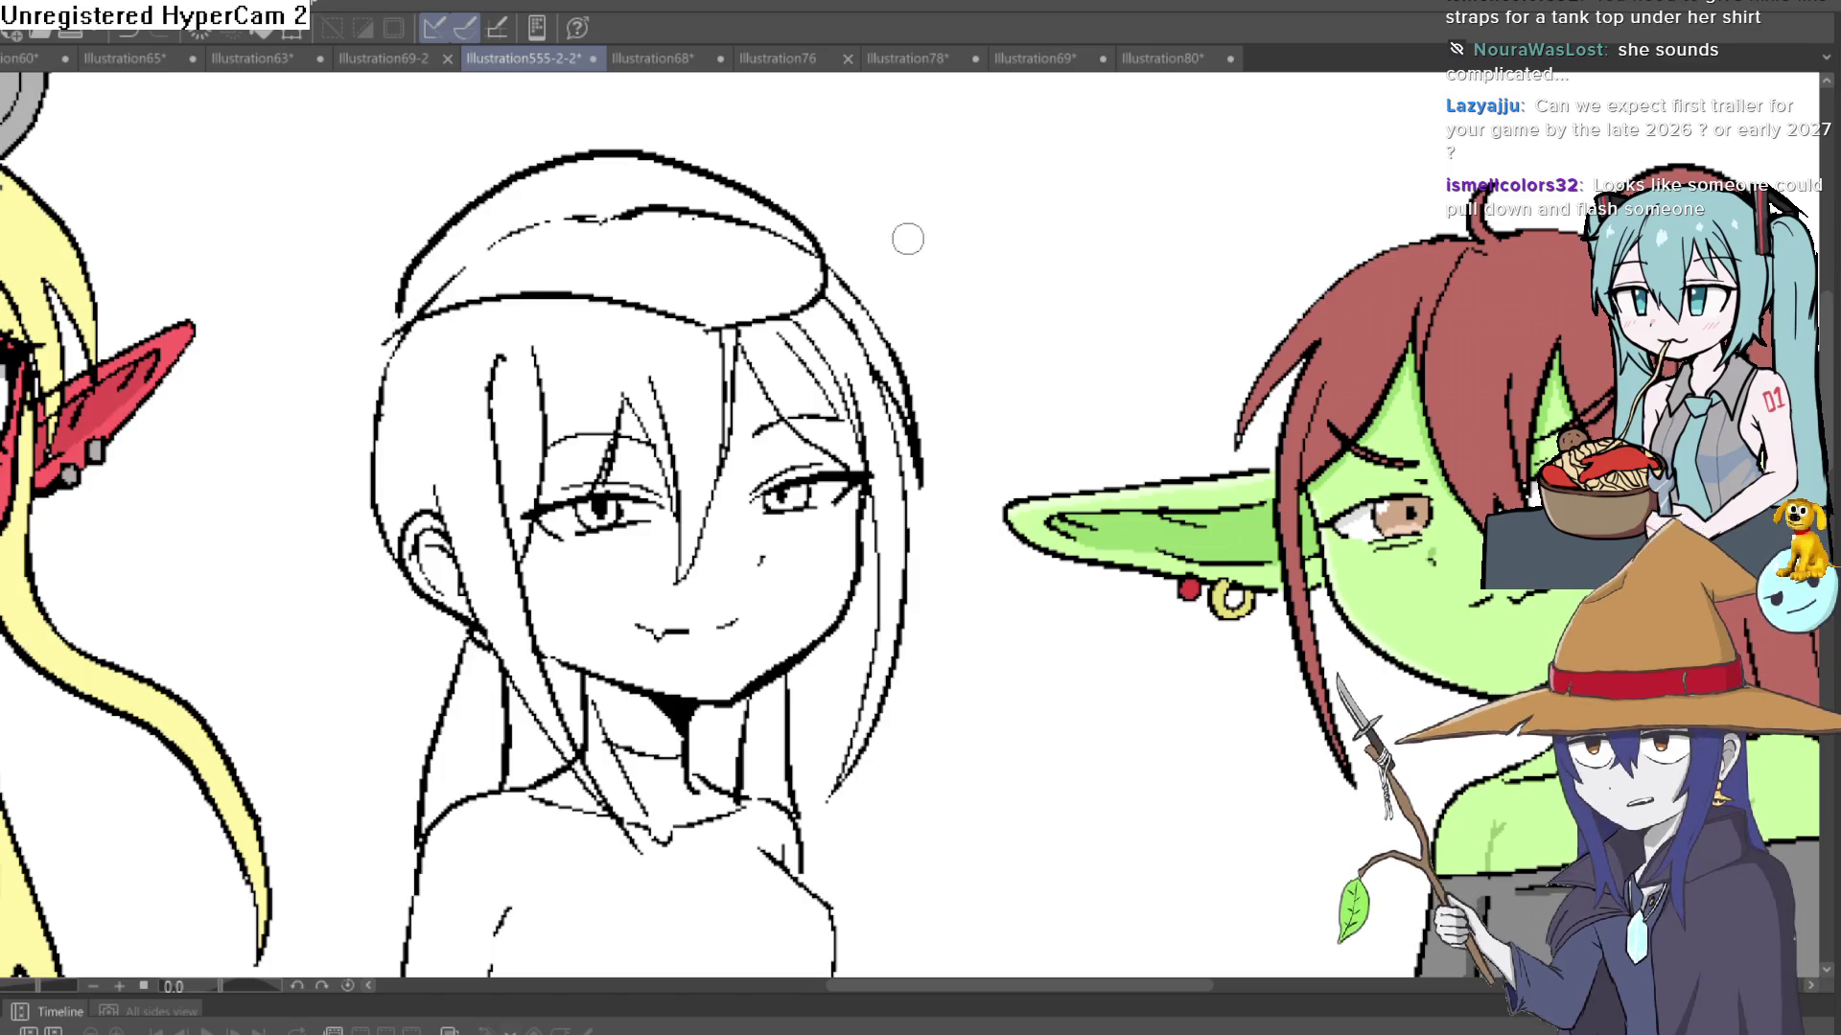
{"action": "scroll", "coordinate": [908, 234], "scroll_direction": "down", "scroll_amount": 5}
{"action": "scroll", "coordinate": [839, 254], "scroll_direction": "up", "scroll_amount": 5}
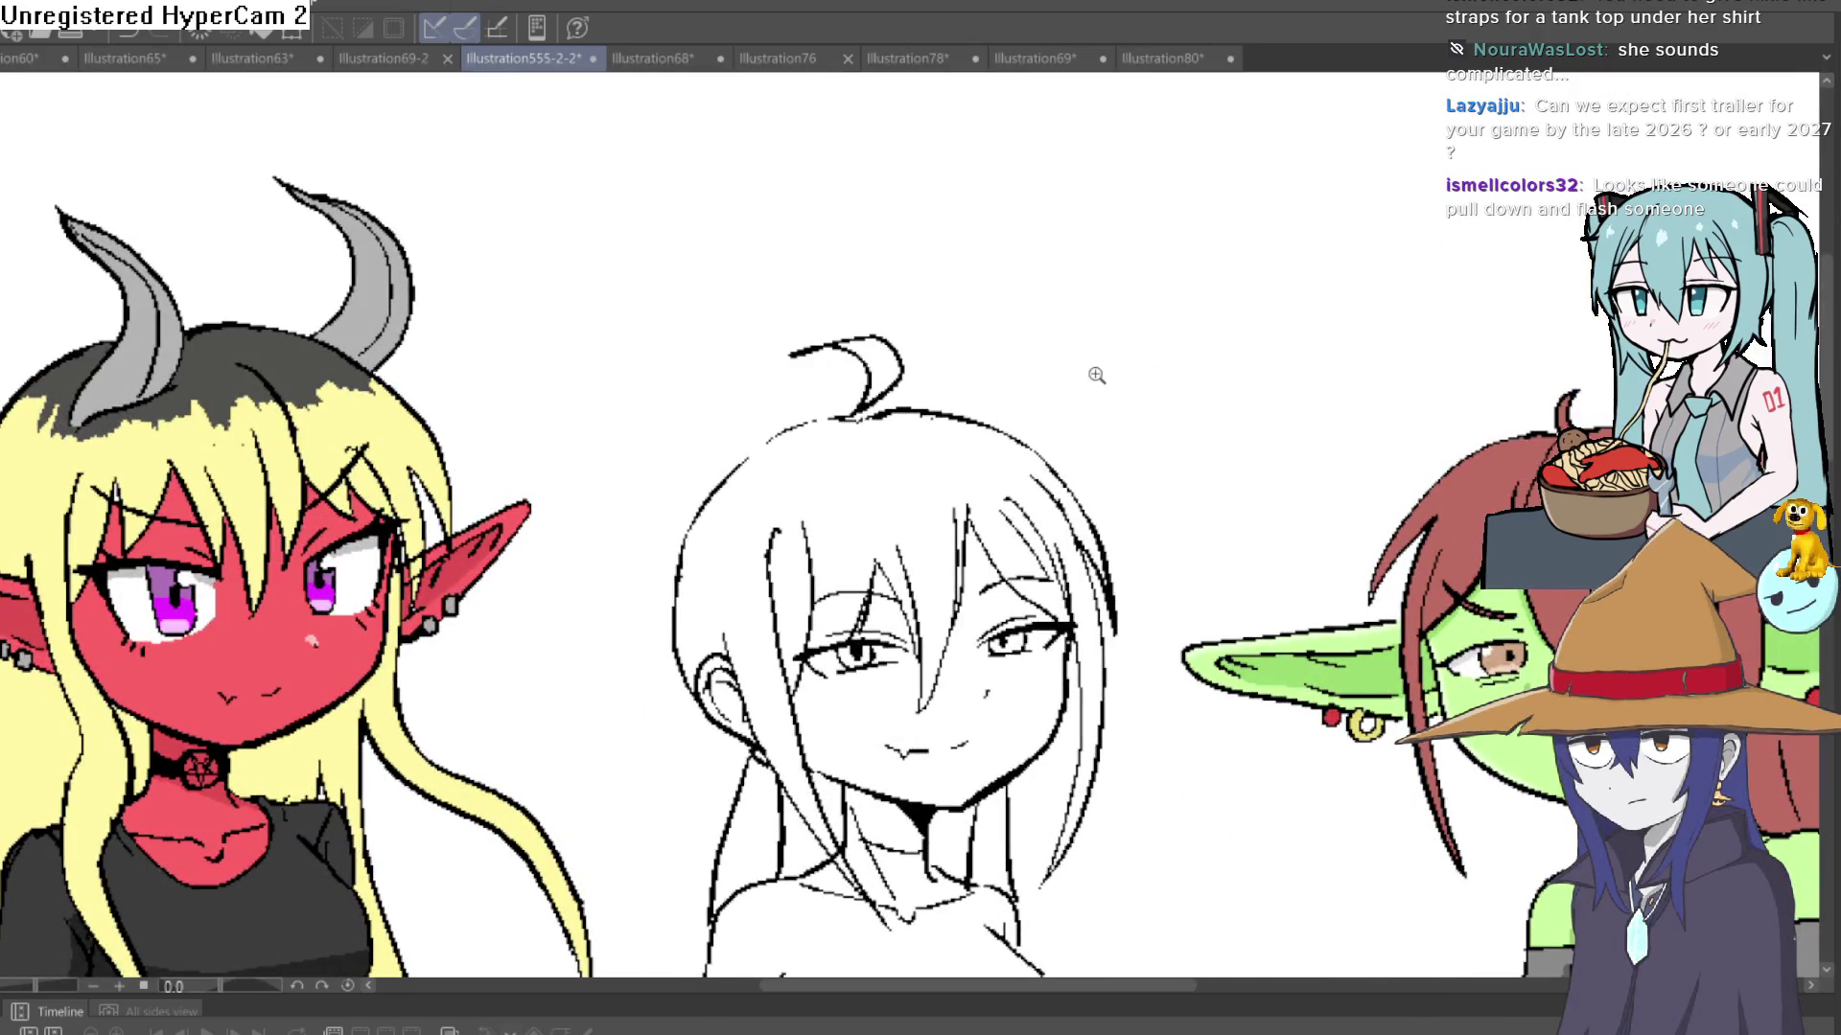
{"action": "scroll", "coordinate": [1096, 375], "scroll_direction": "down", "scroll_amount": 5}
{"action": "scroll", "coordinate": [958, 383], "scroll_direction": "up", "scroll_amount": 1}
{"action": "scroll", "coordinate": [768, 388], "scroll_direction": "up", "scroll_amount": 5}
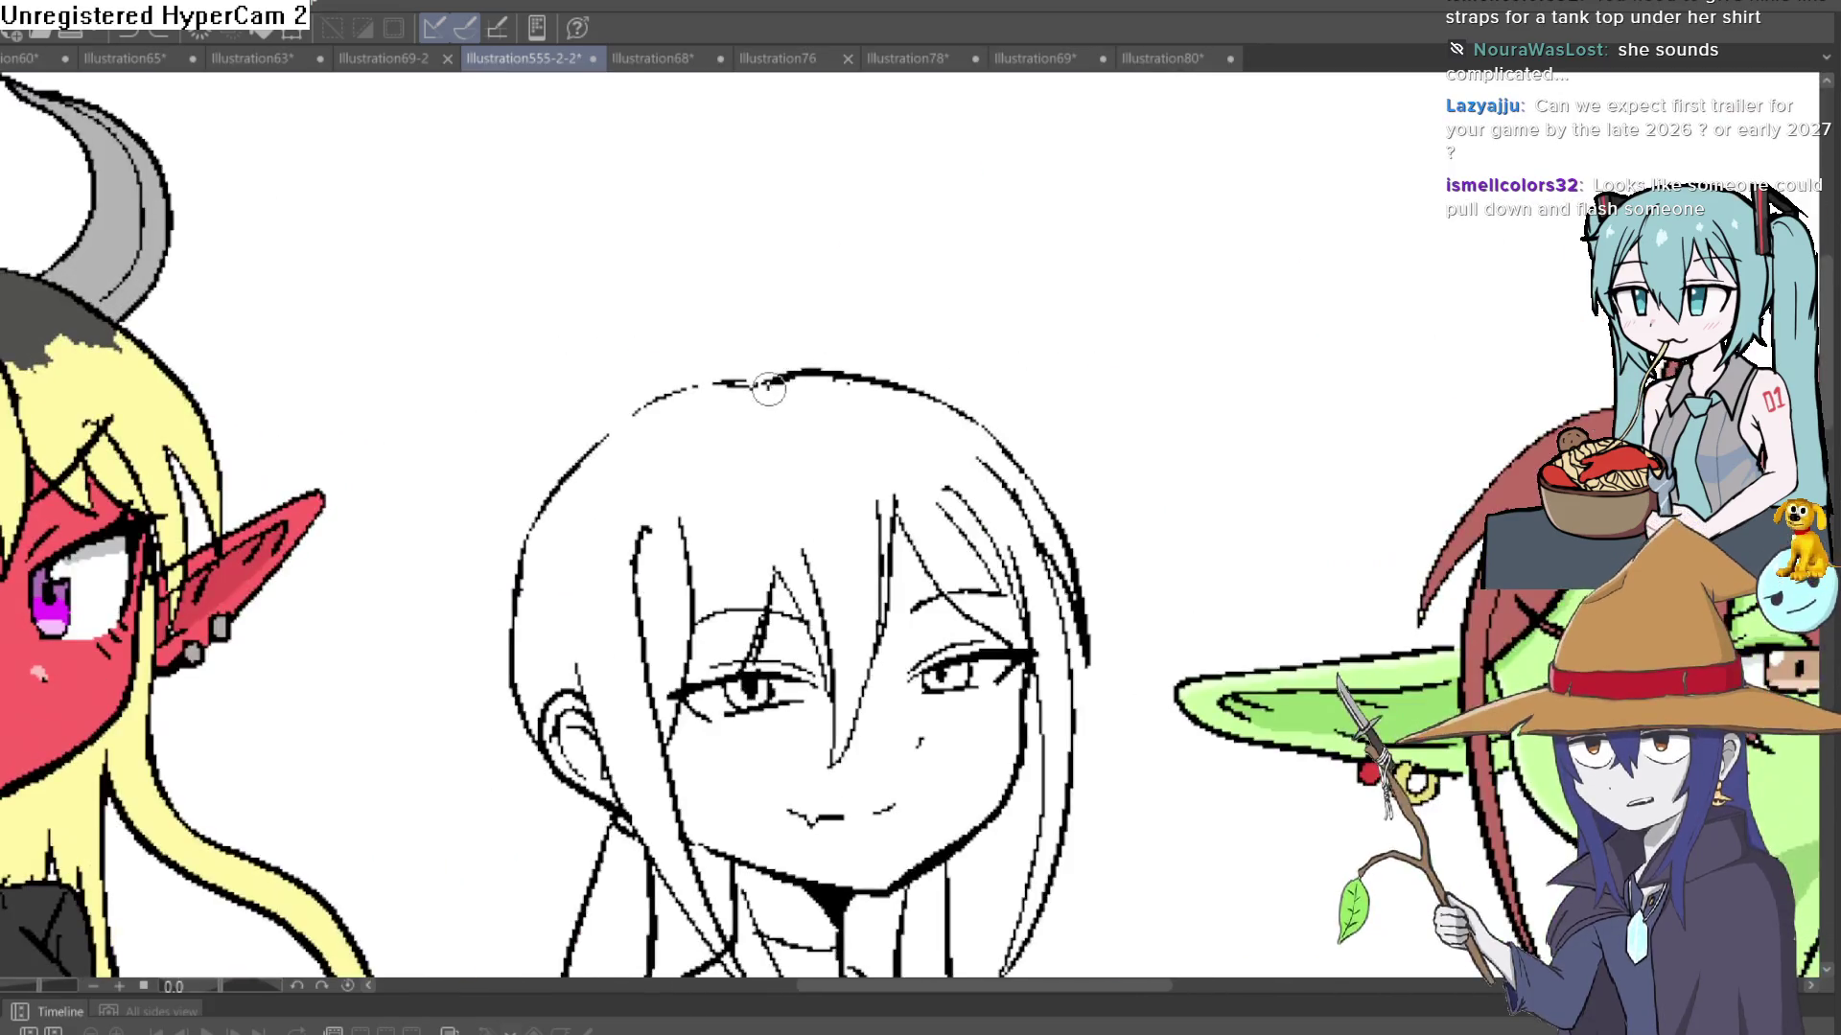
{"action": "scroll", "coordinate": [768, 388], "scroll_direction": "down", "scroll_amount": 3}
{"action": "scroll", "coordinate": [1109, 362], "scroll_direction": "down", "scroll_amount": 3}
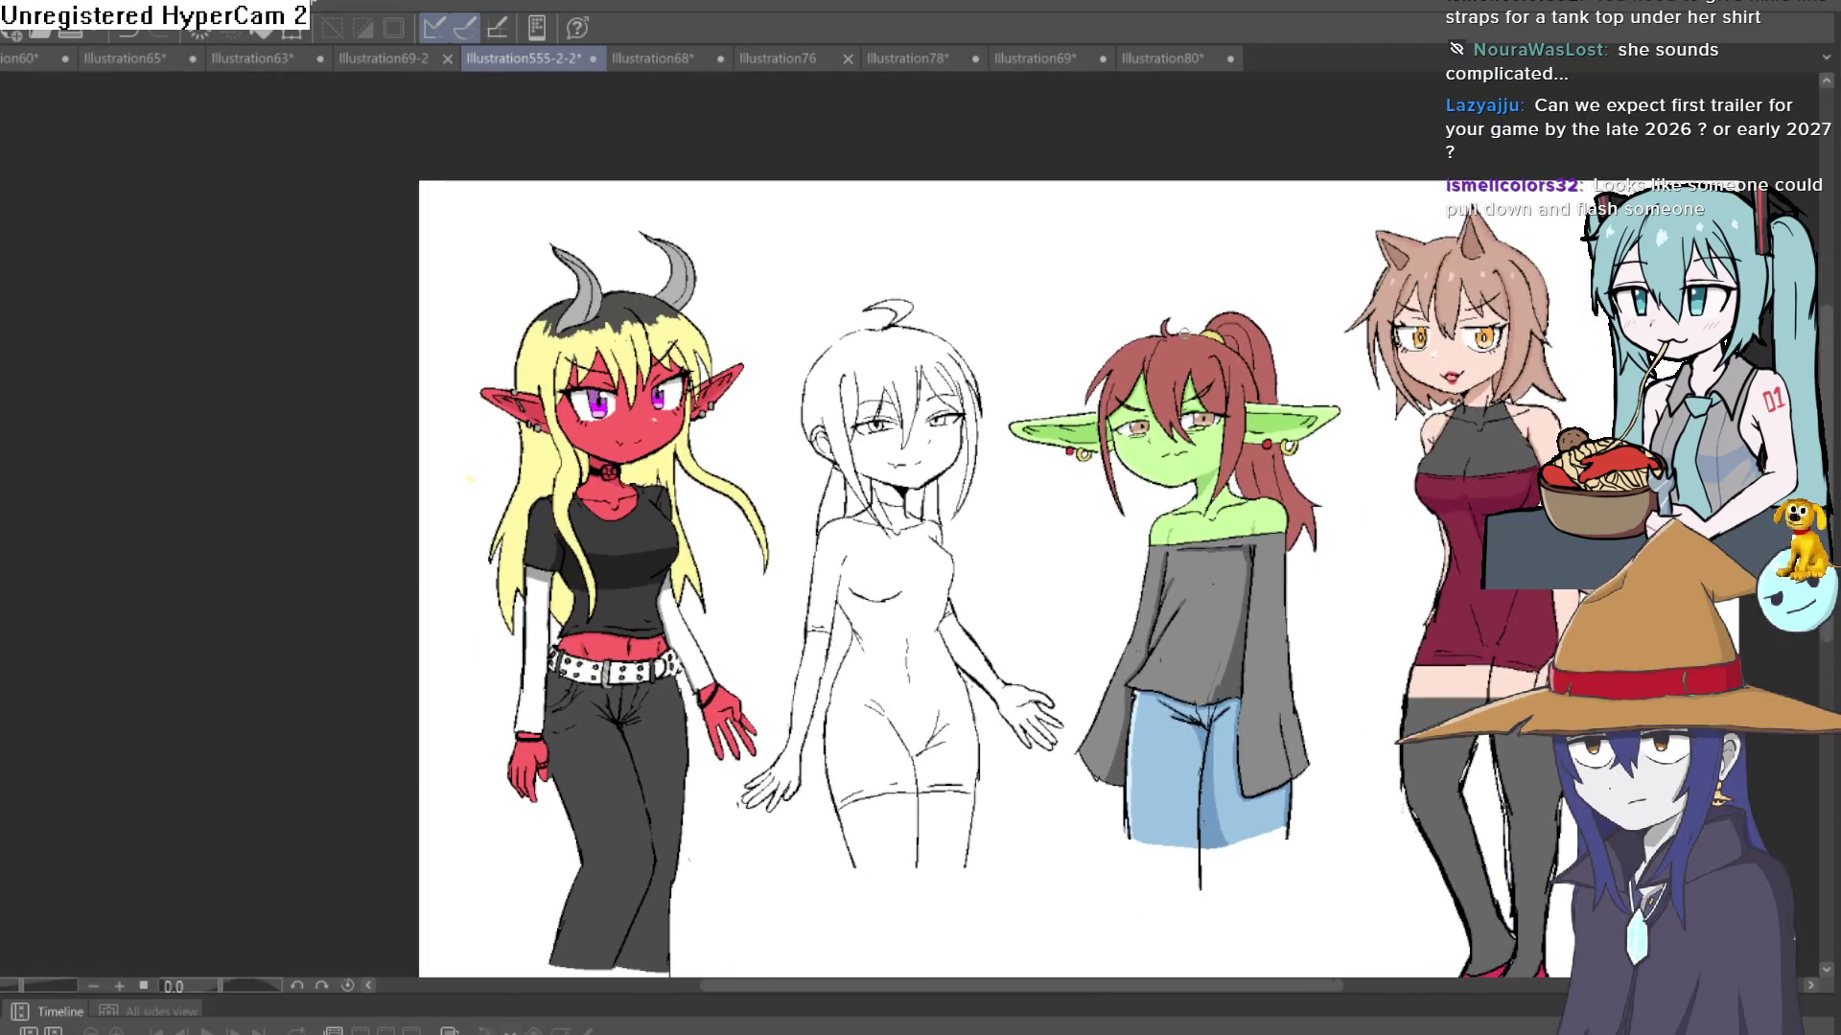
{"action": "scroll", "coordinate": [1185, 333], "scroll_direction": "up", "scroll_amount": 1}
{"action": "scroll", "coordinate": [1313, 165], "scroll_direction": "down", "scroll_amount": 1}
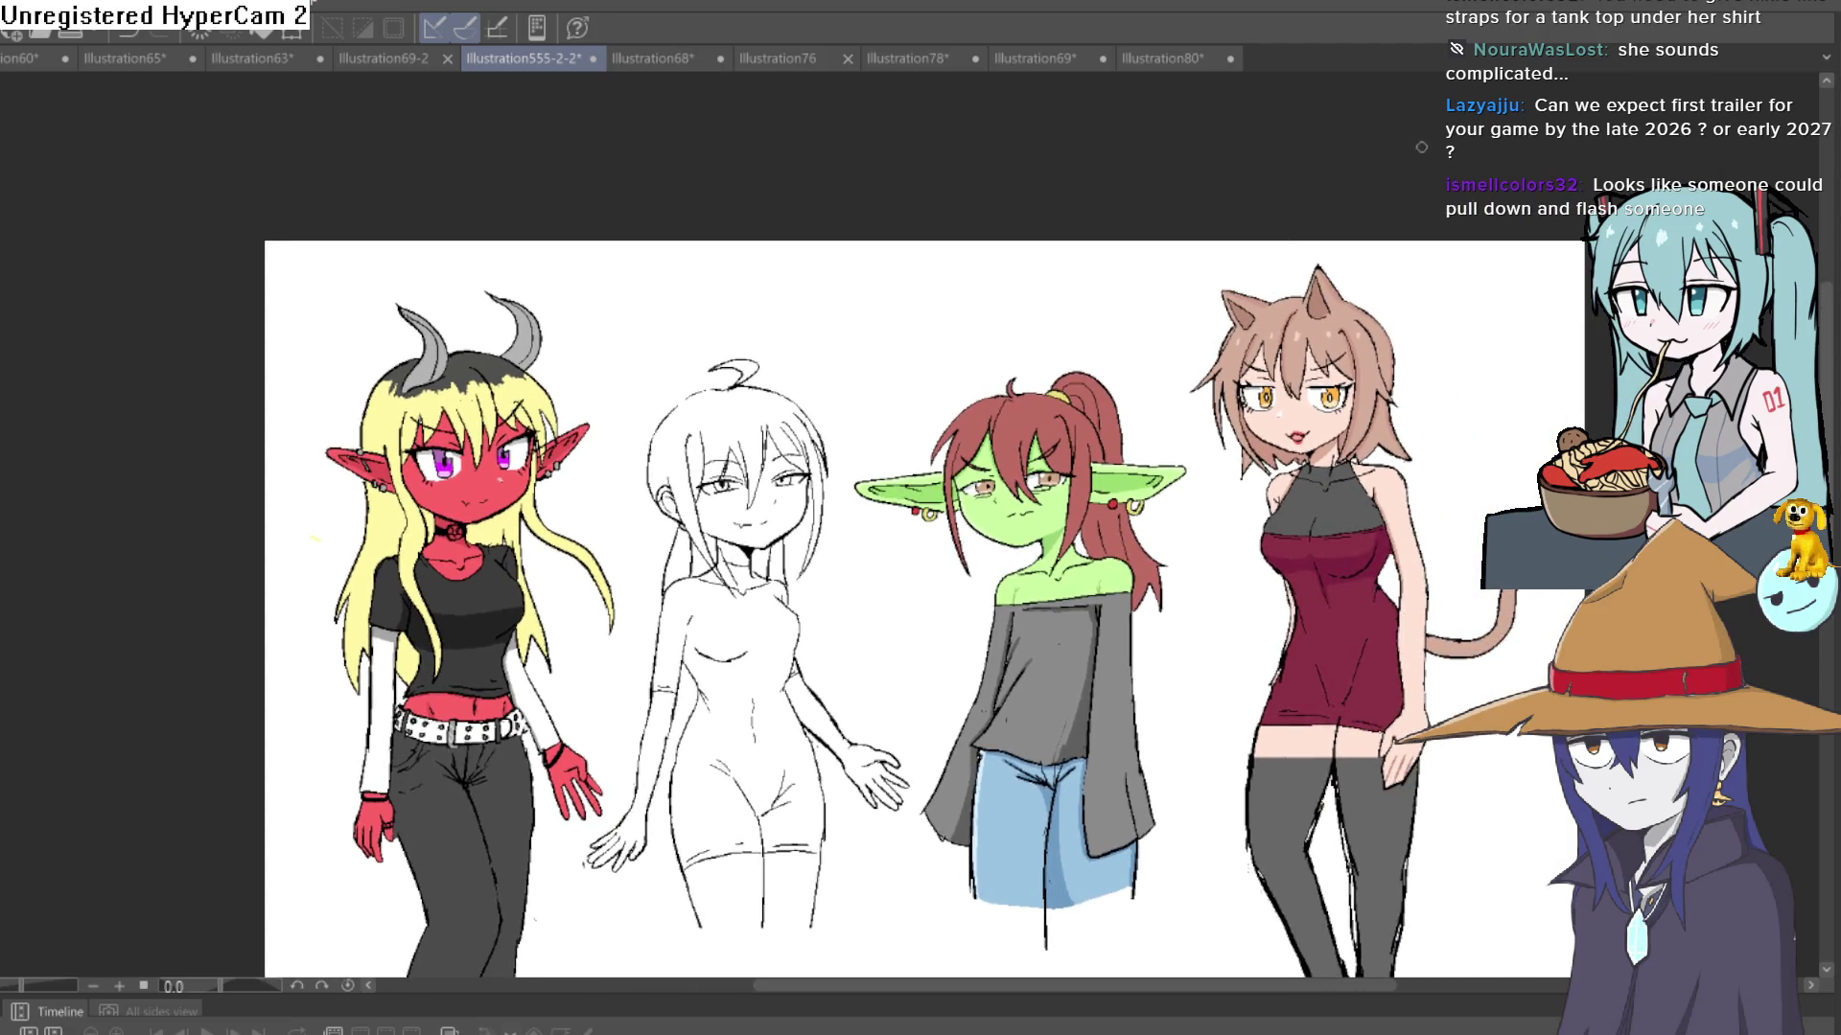
{"action": "mouse_move", "coordinate": [1150, 511]}
{"action": "left_mouse_down"}
{"action": "mouse_move", "coordinate": [1183, 329]}
{"action": "mouse_move", "coordinate": [905, 372]}
{"action": "mouse_move", "coordinate": [948, 496]}
{"action": "mouse_move", "coordinate": [1127, 369]}
{"action": "mouse_move", "coordinate": [1122, 480]}
{"action": "mouse_move", "coordinate": [1078, 479]}
{"action": "left_mouse_up"}
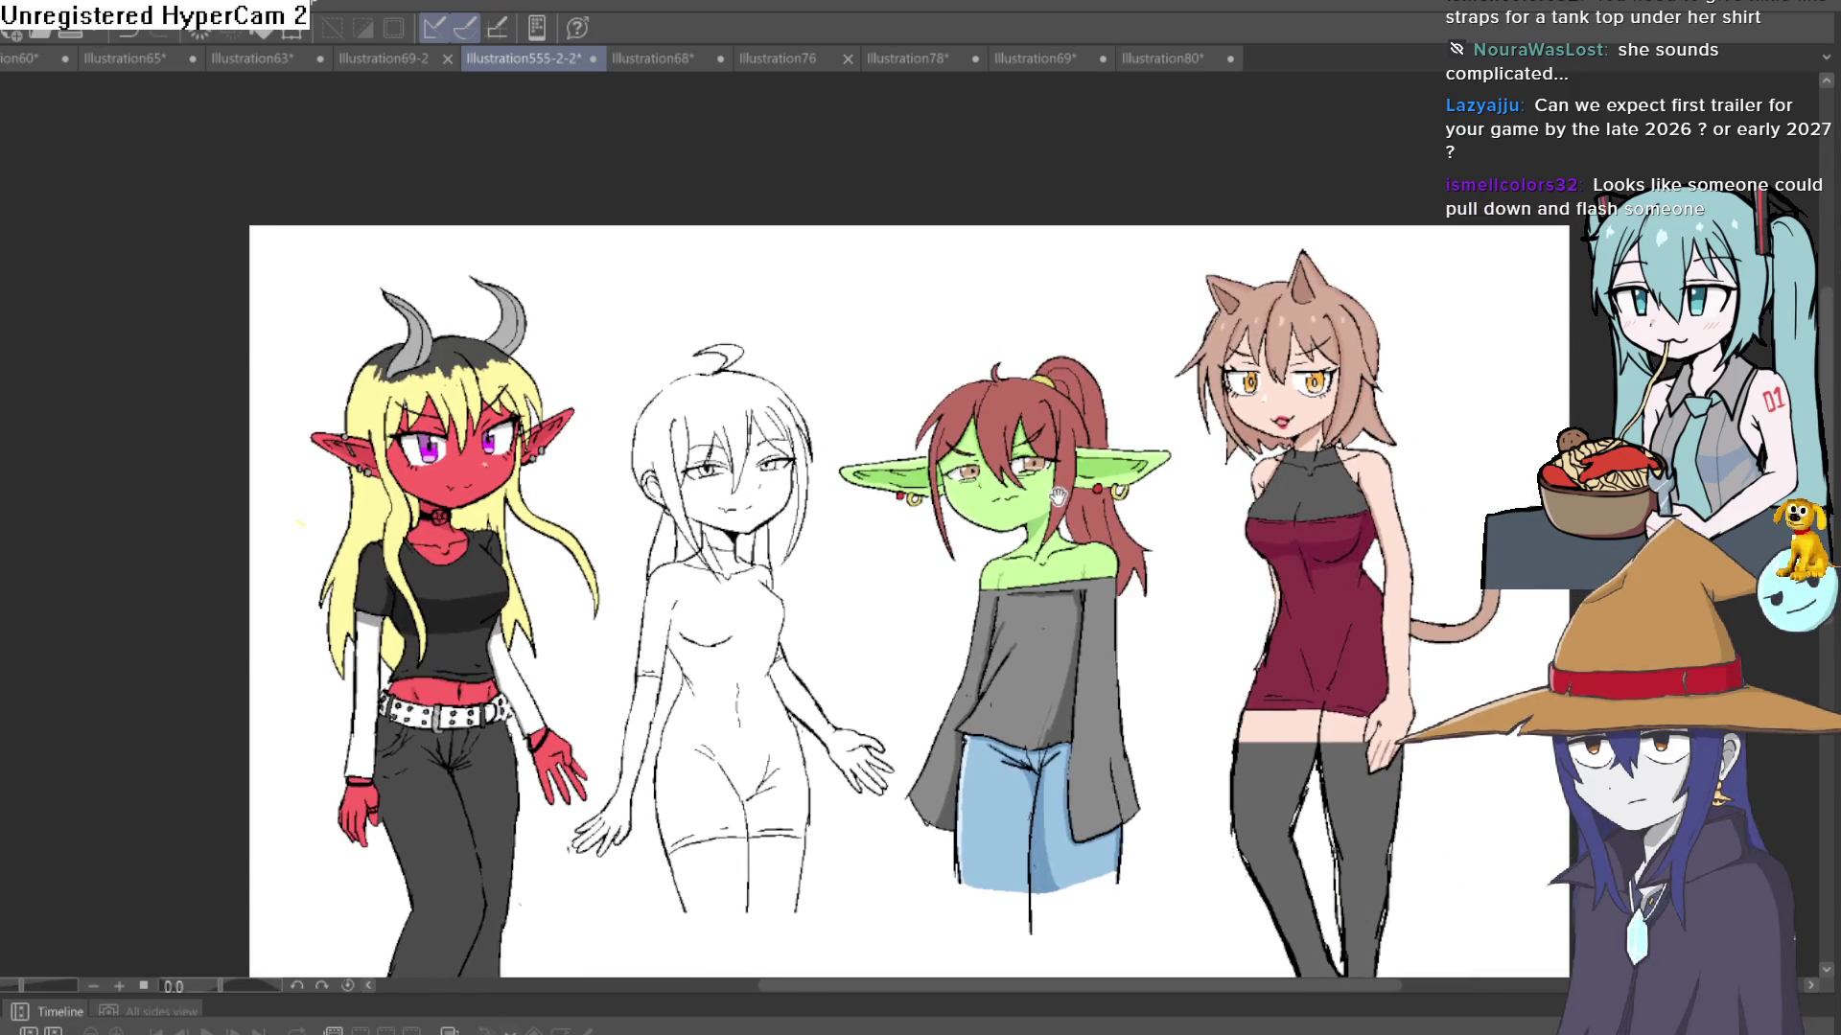
{"action": "left_click_drag", "start_coordinate": [581, 725], "coordinate": [945, 495]}
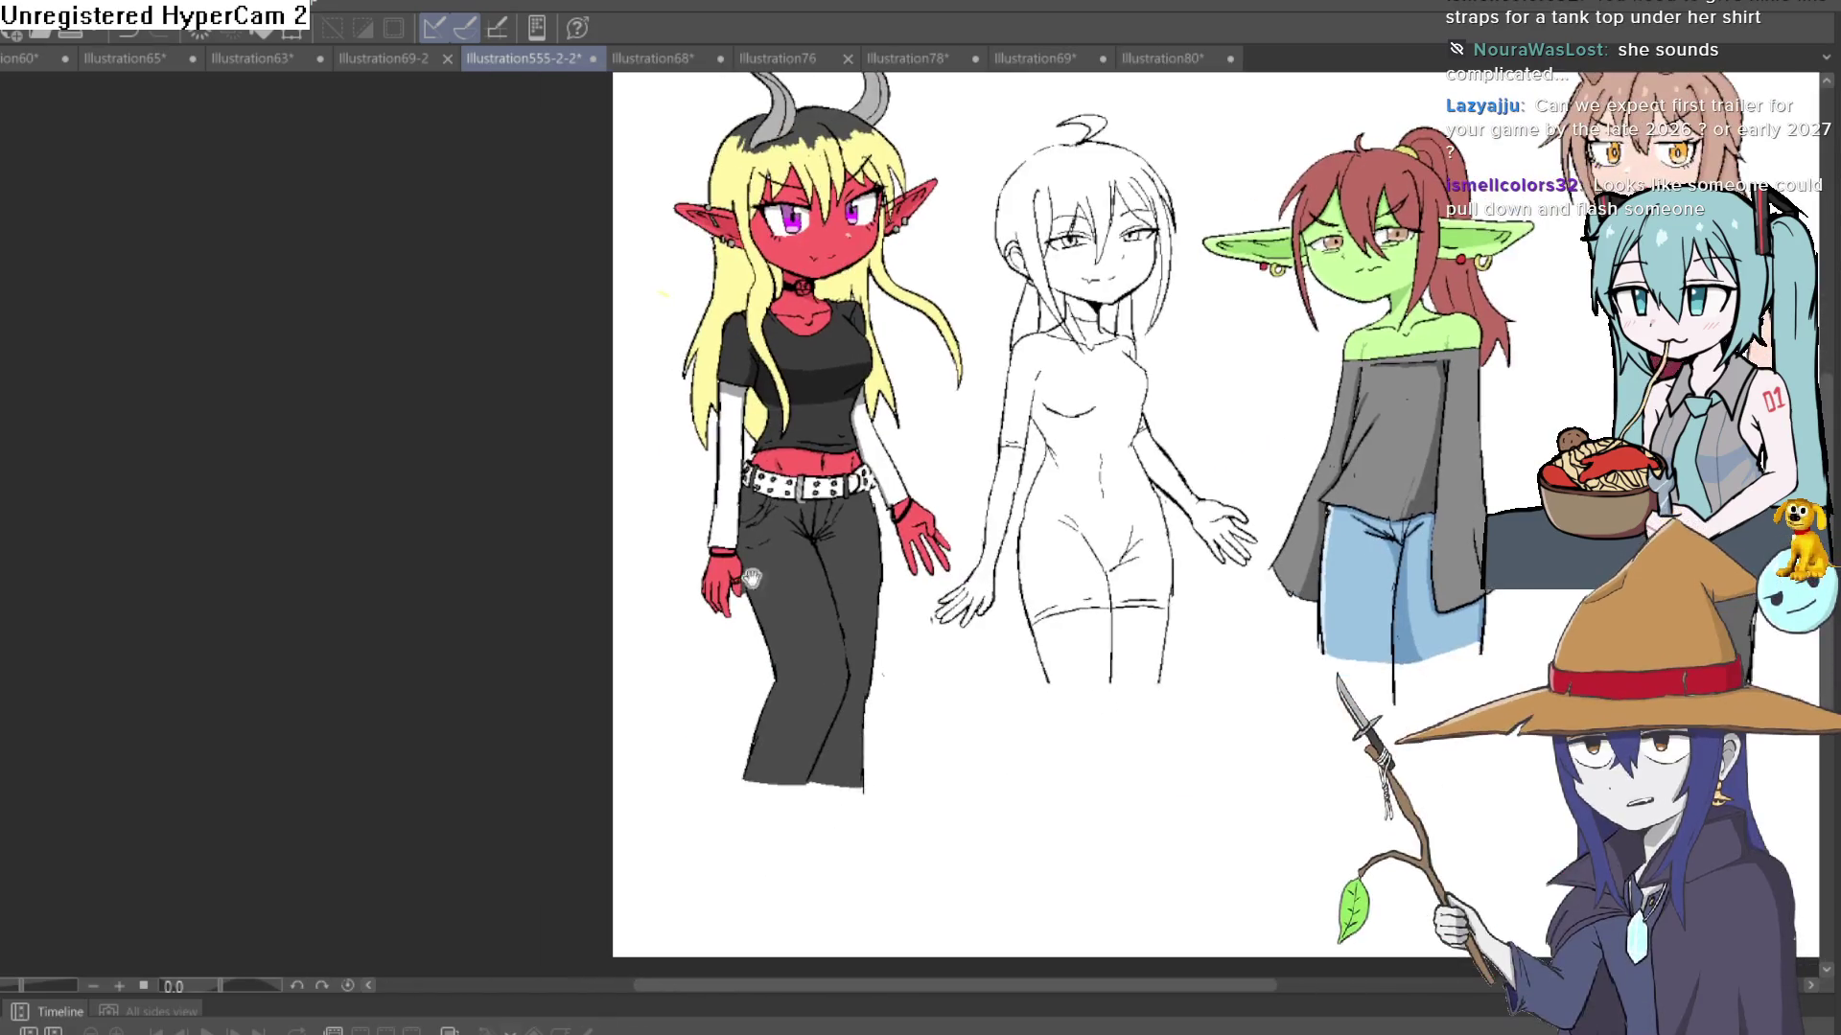
{"action": "left_click_drag", "start_coordinate": [808, 537], "coordinate": [739, 534]}
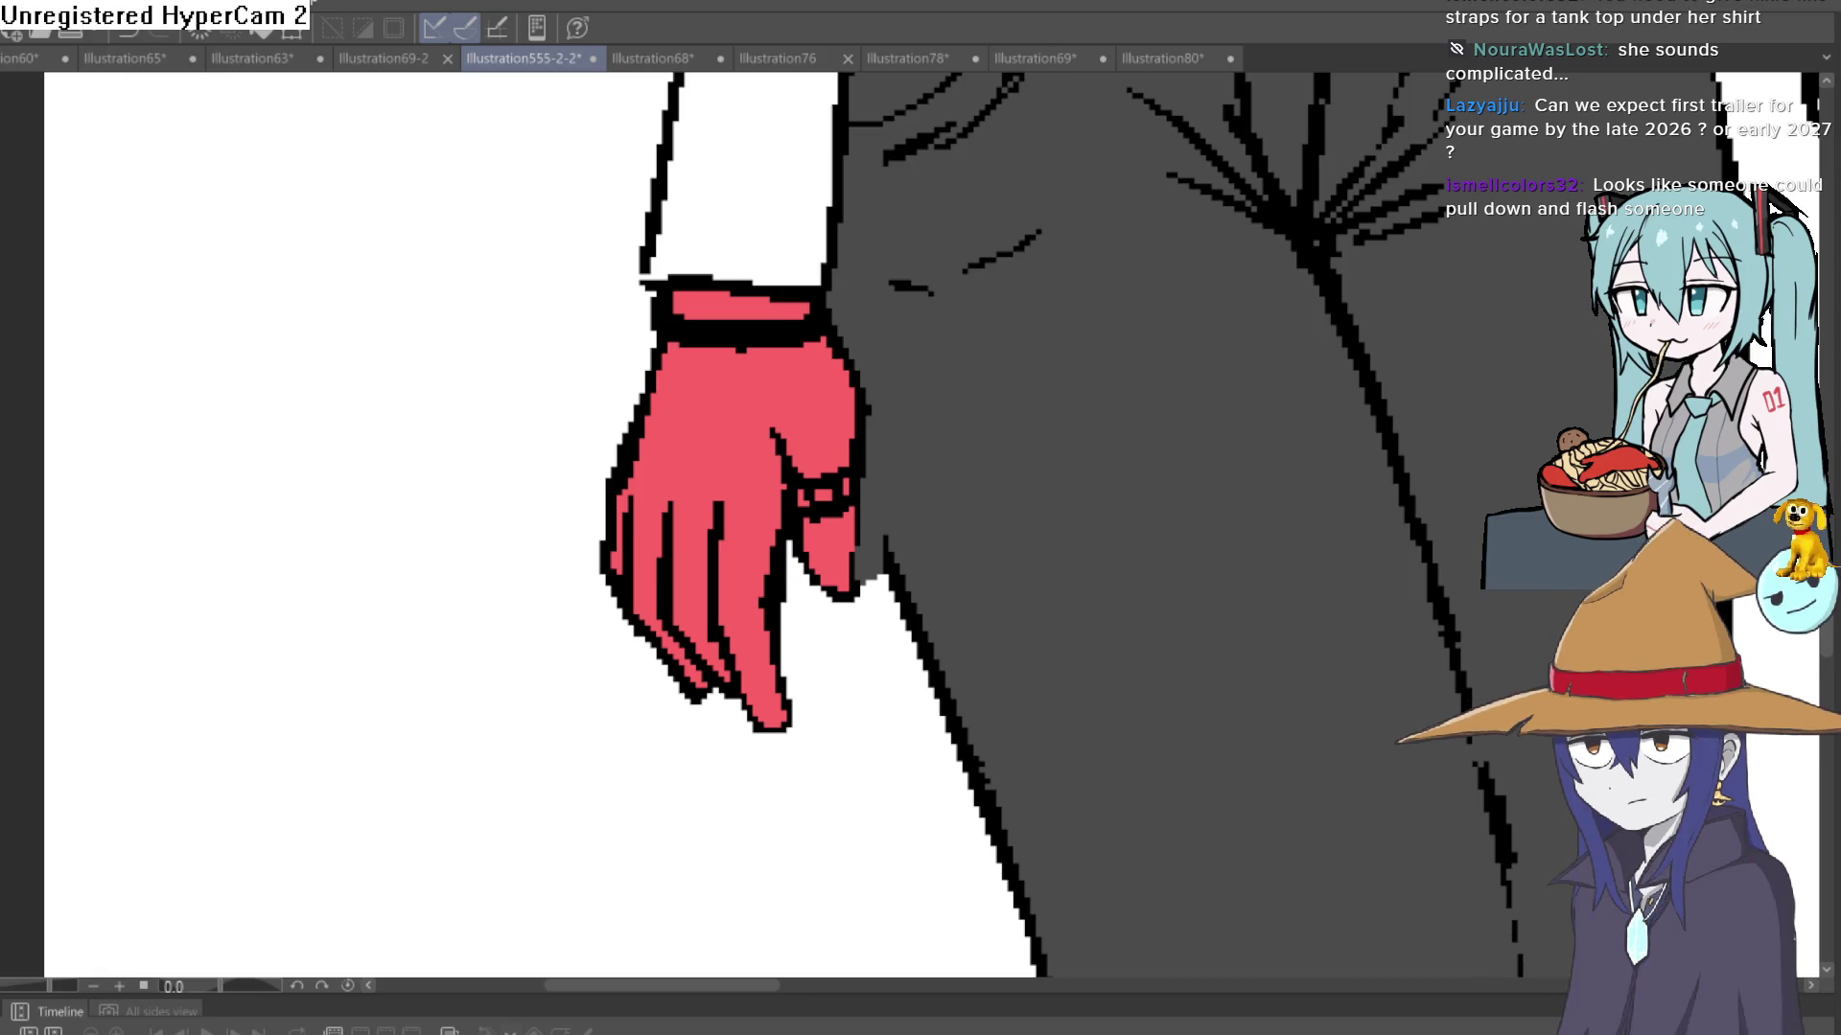
{"action": "left_click", "coordinate": [784, 732]}
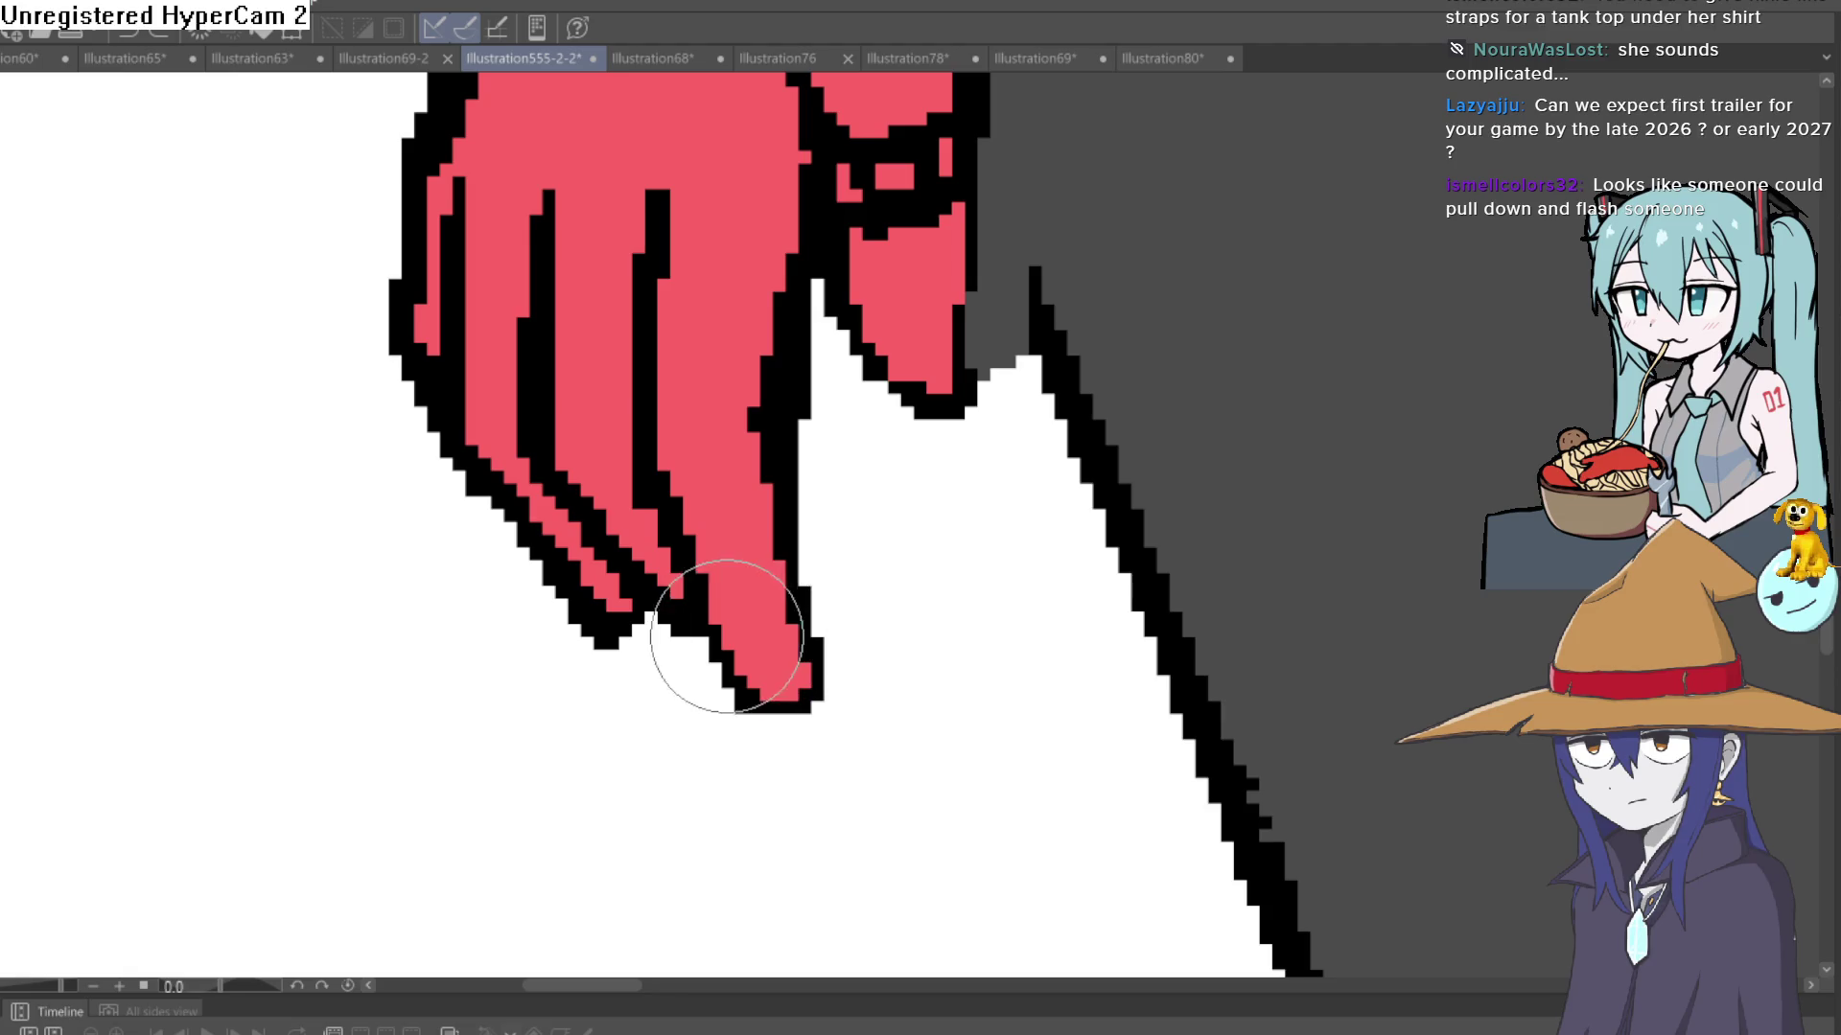
{"action": "mouse_move", "coordinate": [748, 671]}
{"action": "left_mouse_down"}
{"action": "mouse_move", "coordinate": [744, 620]}
{"action": "mouse_move", "coordinate": [719, 634]}
{"action": "mouse_move", "coordinate": [661, 613]}
{"action": "mouse_move", "coordinate": [646, 556]}
{"action": "mouse_move", "coordinate": [595, 595]}
{"action": "left_mouse_up"}
{"action": "scroll", "coordinate": [728, 623], "scroll_direction": "up", "scroll_amount": 5}
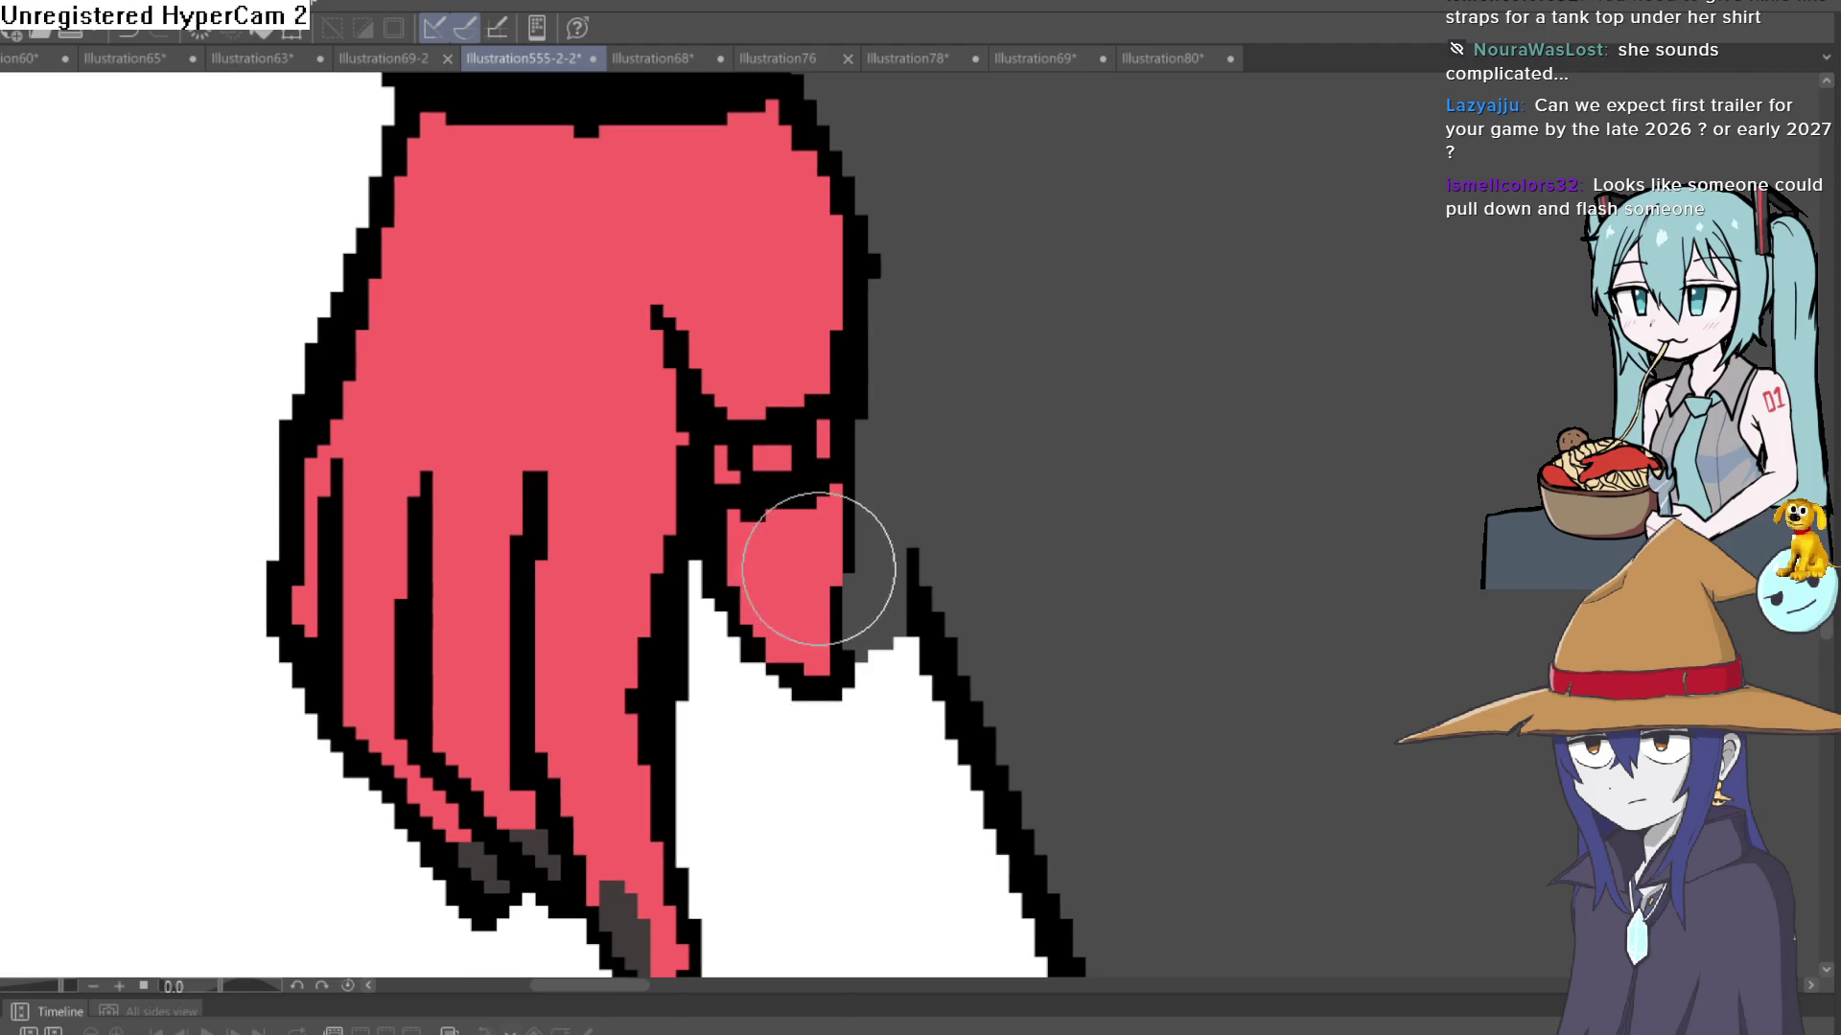
{"action": "left_click_drag", "start_coordinate": [818, 569], "coordinate": [843, 576]}
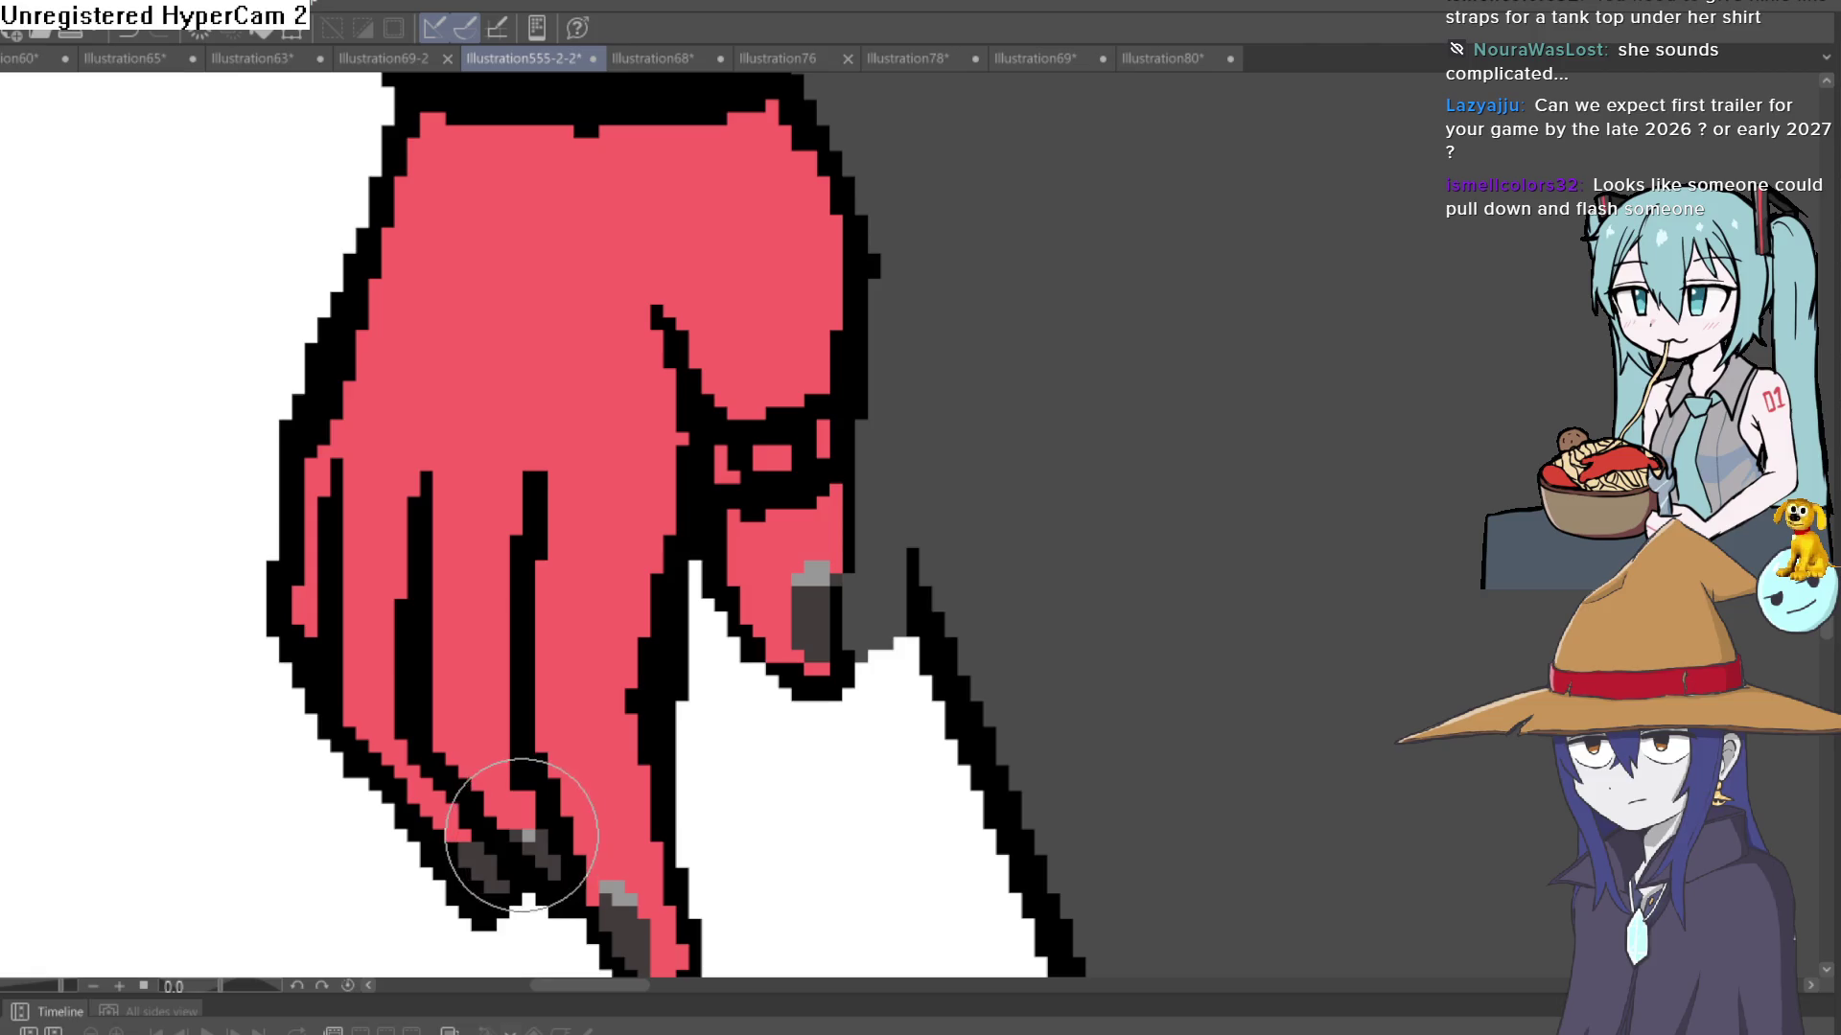
{"action": "scroll", "coordinate": [838, 739], "scroll_direction": "down", "scroll_amount": 6}
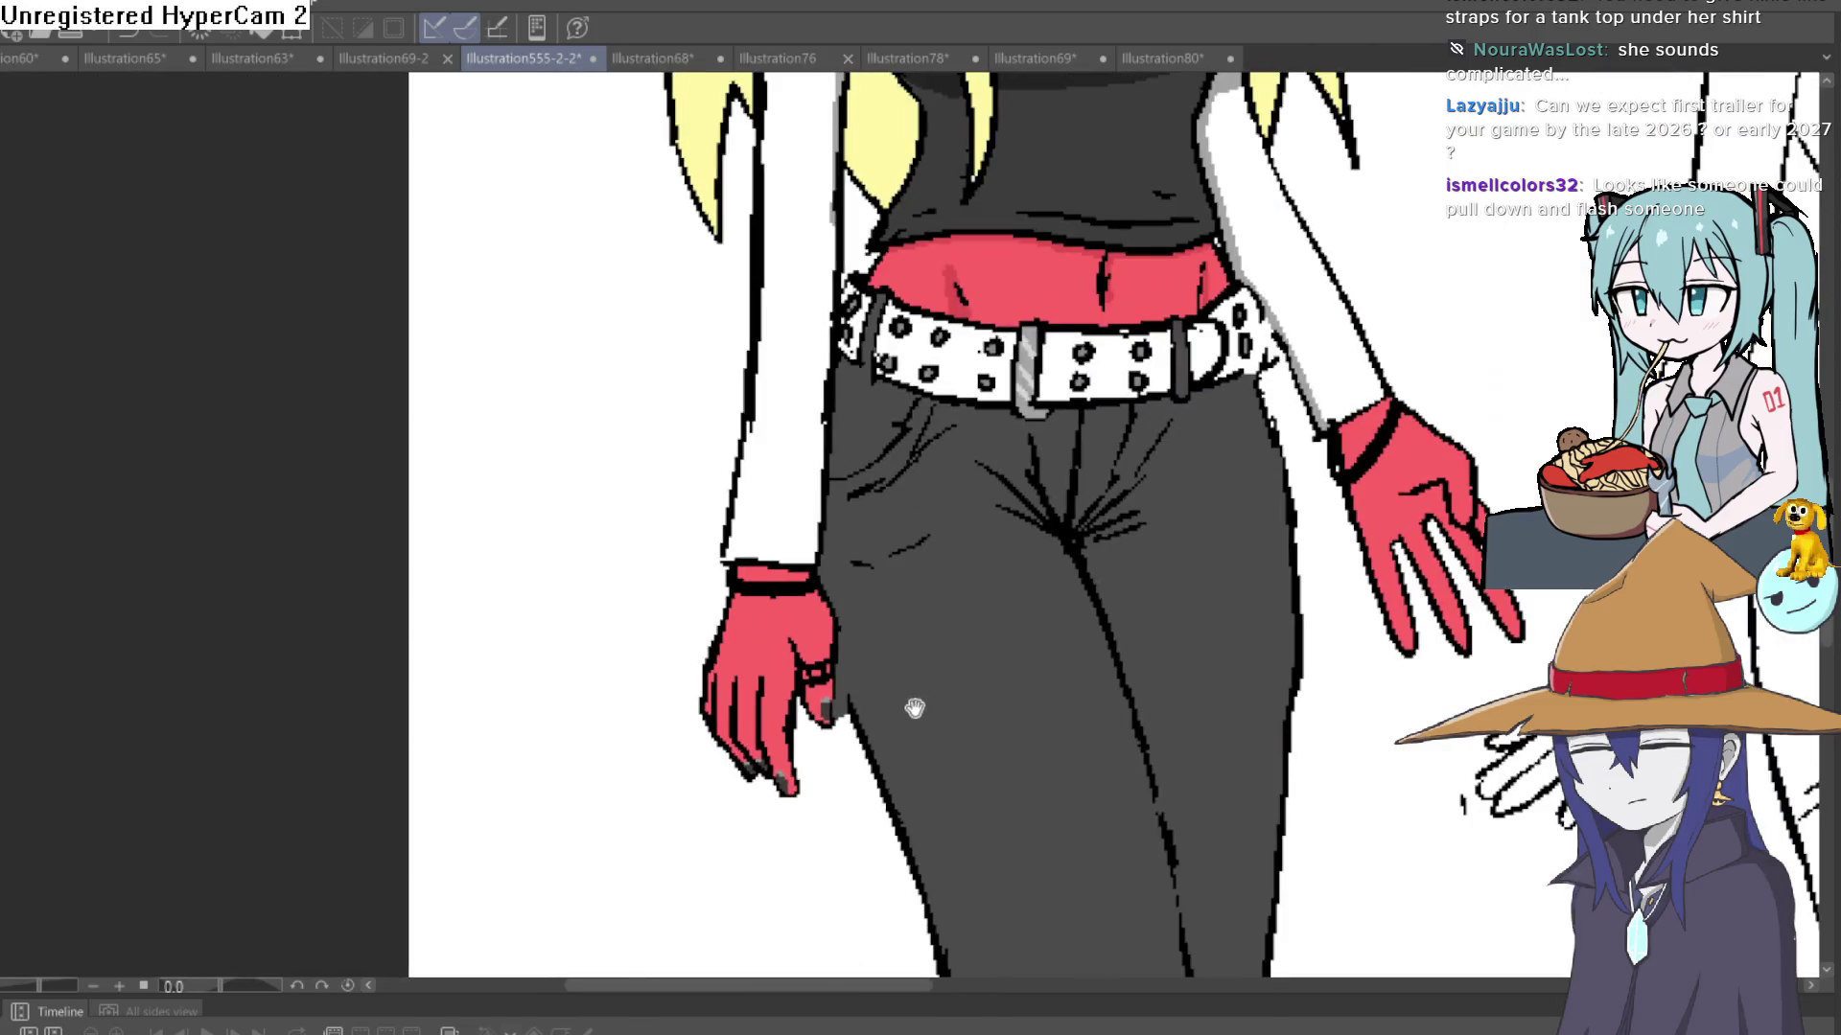
{"action": "scroll", "coordinate": [1022, 651], "scroll_direction": "up", "scroll_amount": 6}
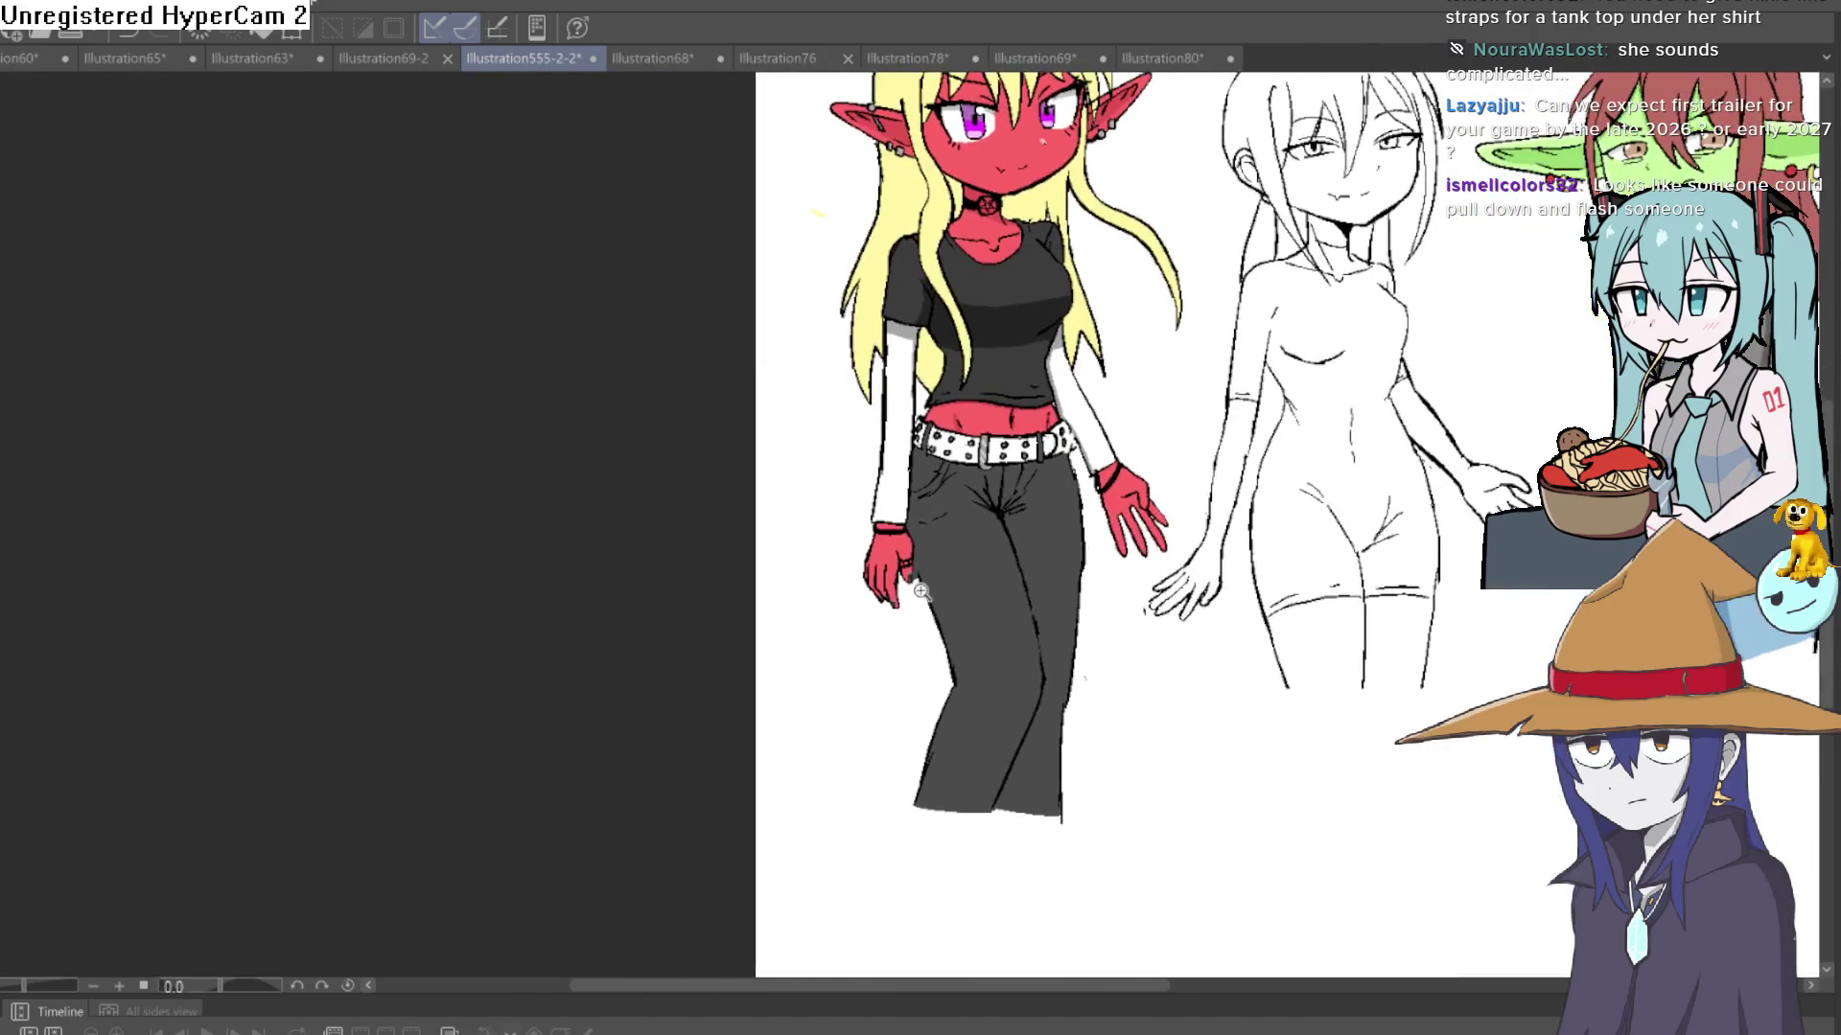
{"action": "scroll", "coordinate": [943, 638], "scroll_direction": "down", "scroll_amount": 5}
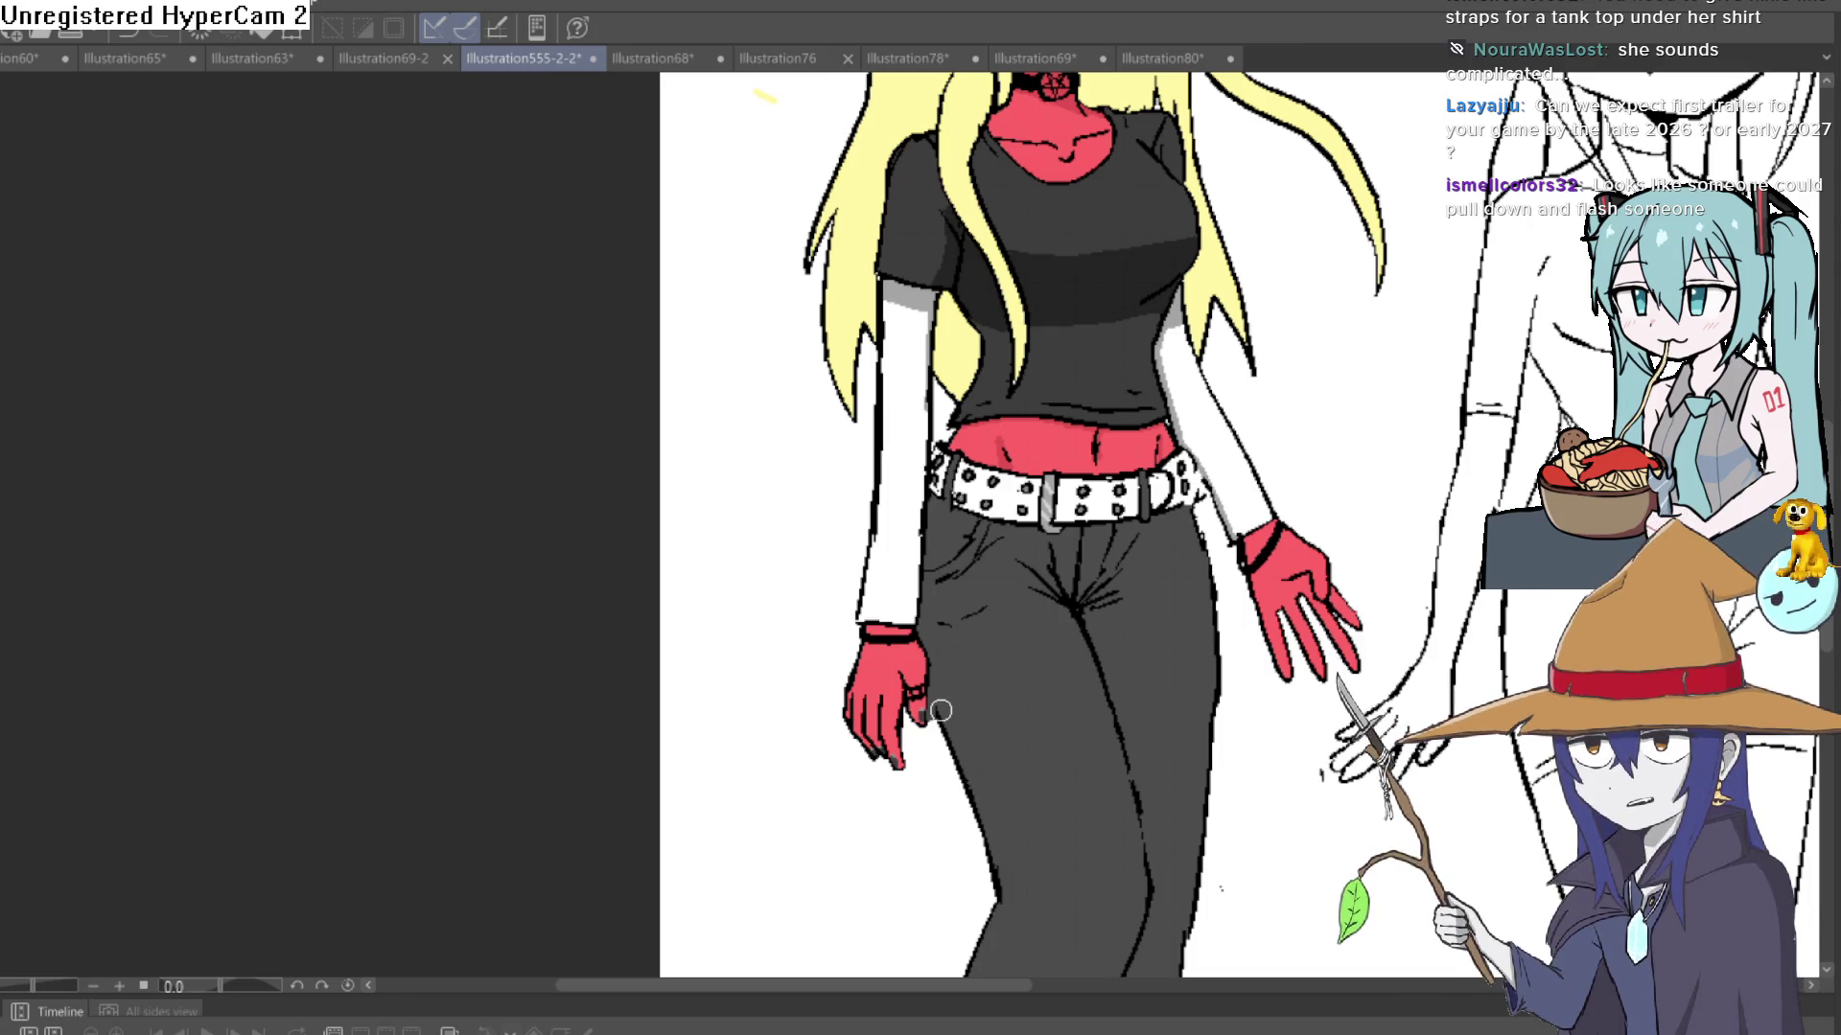
{"action": "scroll", "coordinate": [1285, 420], "scroll_direction": "down", "scroll_amount": 5}
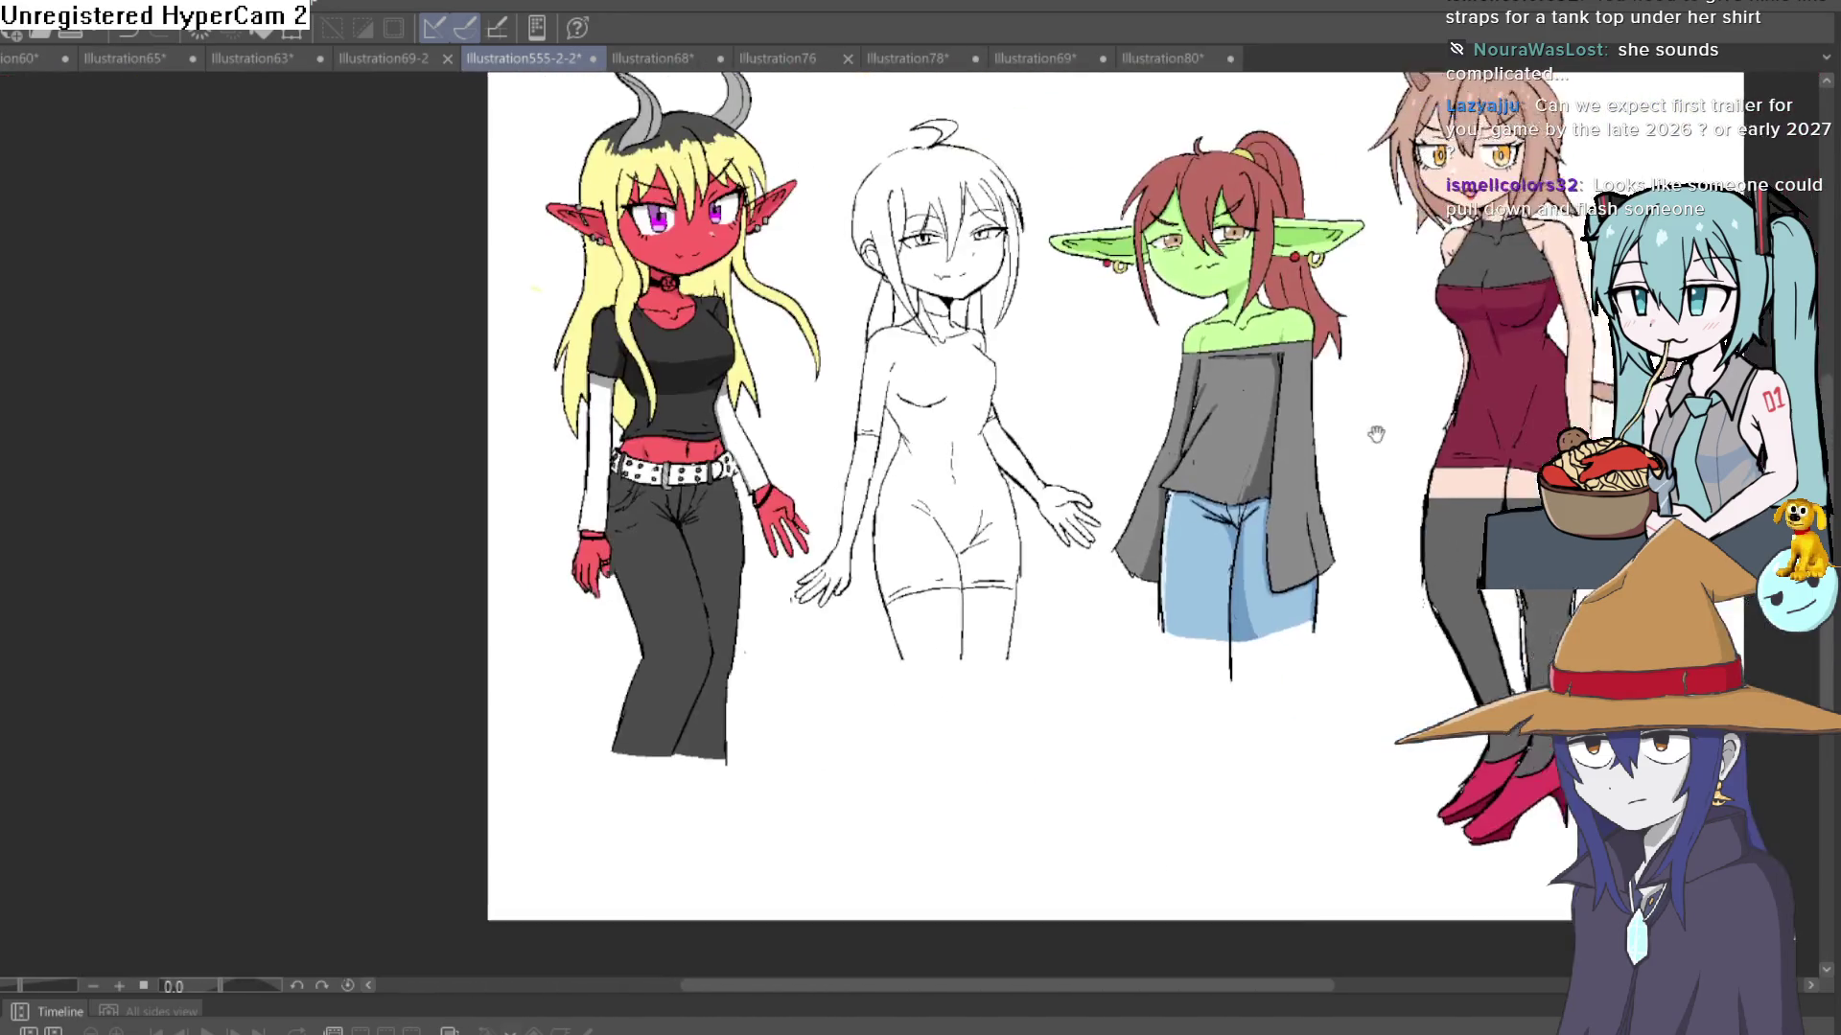
{"action": "left_click_drag", "start_coordinate": [1284, 420], "coordinate": [1186, 397]}
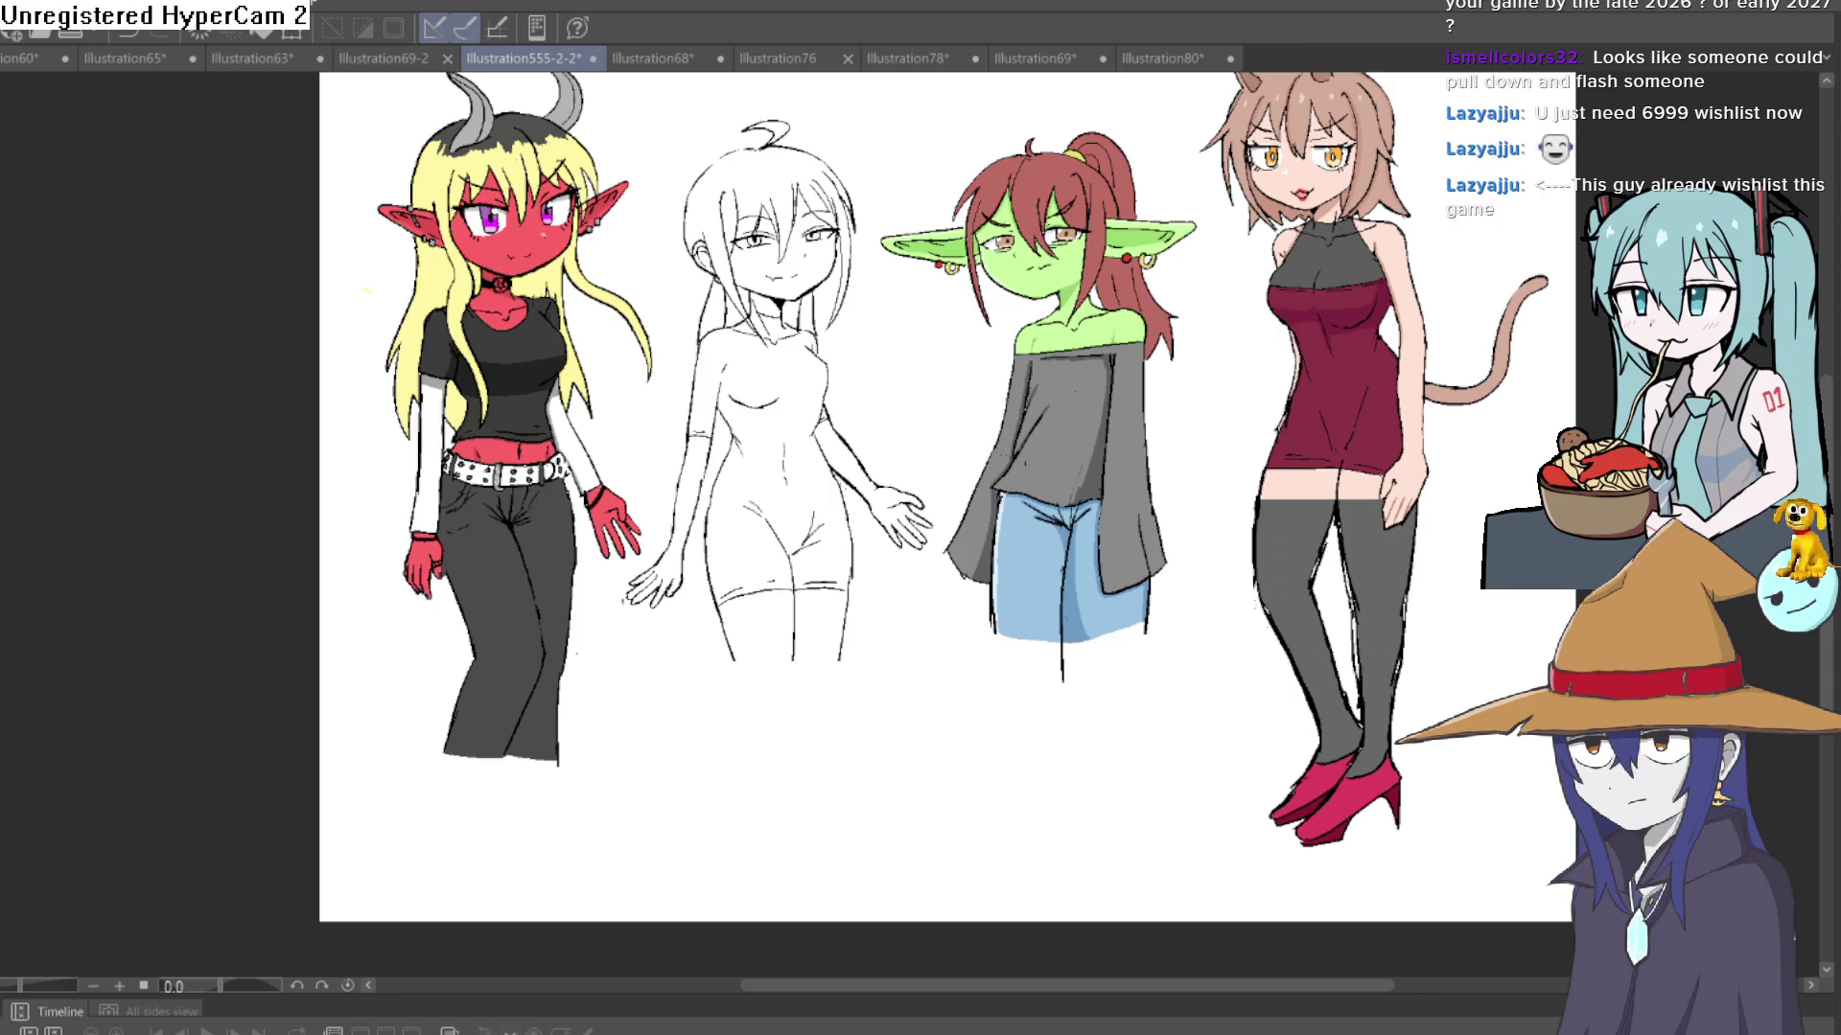
{"action": "left_click_drag", "start_coordinate": [1068, 429], "coordinate": [1040, 414]}
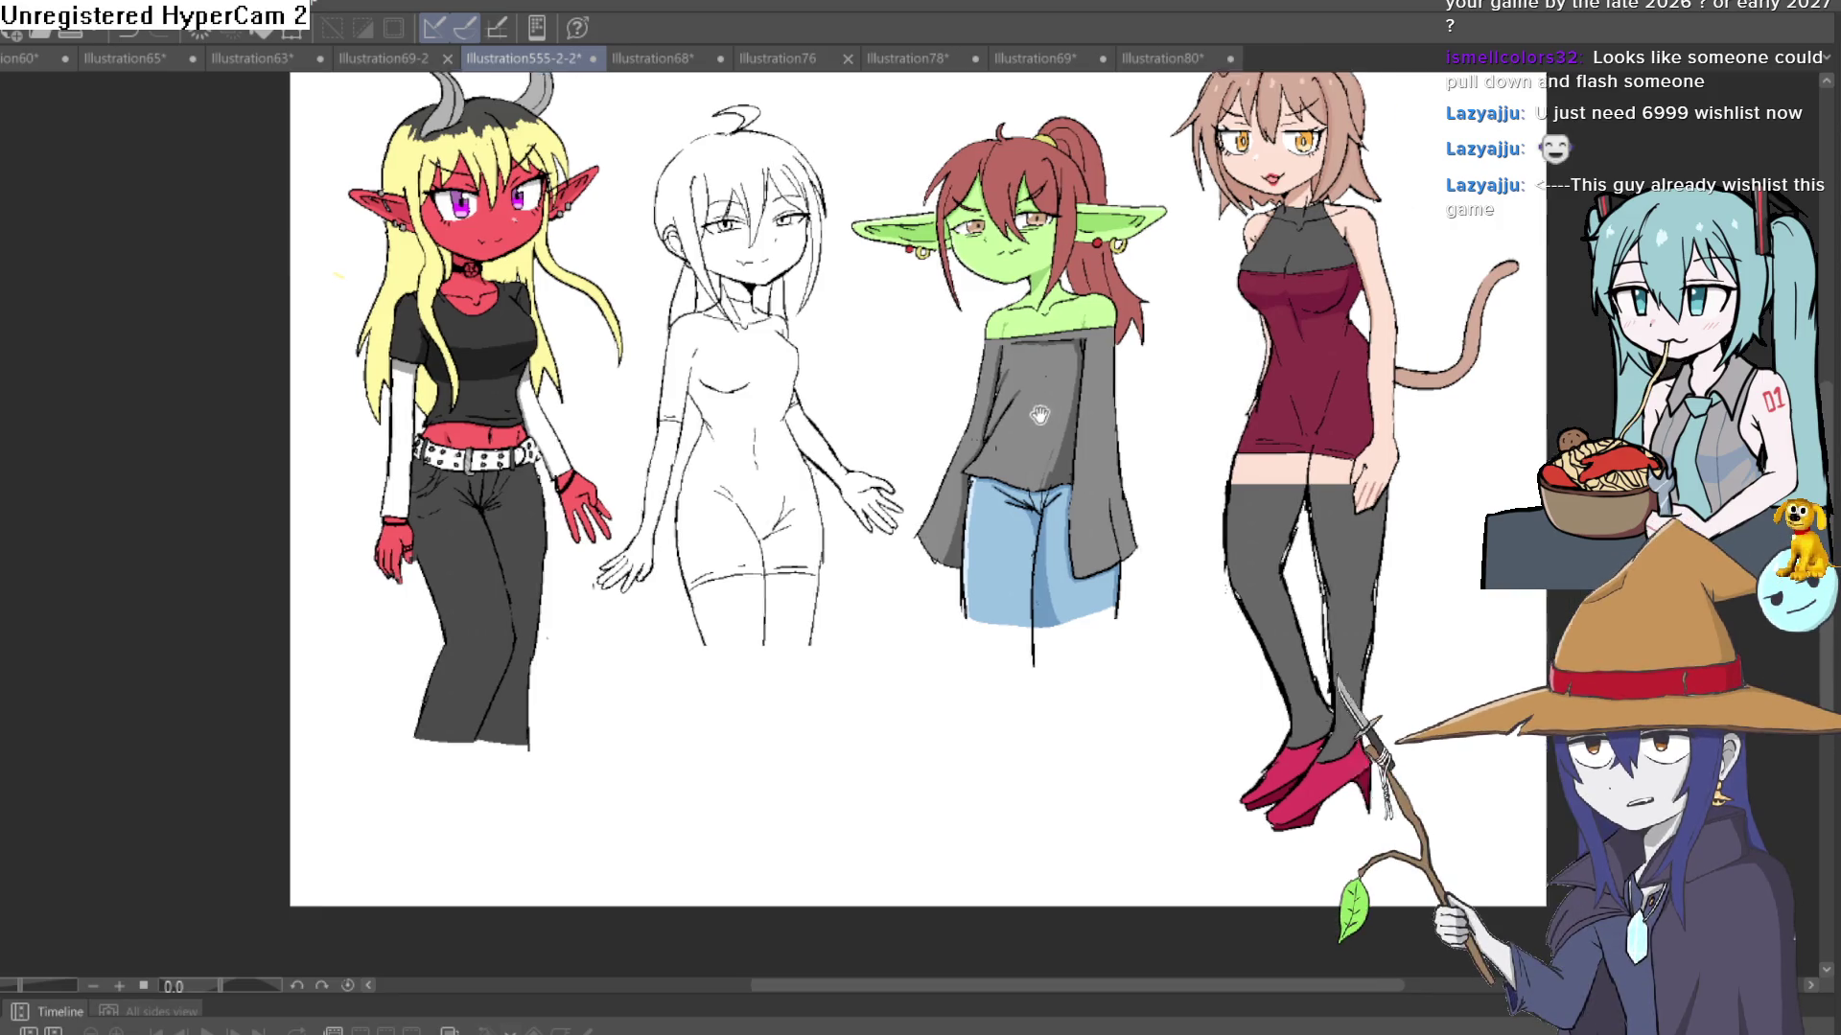
- Paint white highlights along the goblin girl's diagonal shirt fold and its upper and lower ends
{"action": "scroll", "coordinate": [1039, 414], "scroll_direction": "up", "scroll_amount": 5}
{"action": "mouse_move", "coordinate": [936, 390]}
{"action": "left_mouse_down"}
{"action": "mouse_move", "coordinate": [843, 527]}
{"action": "mouse_move", "coordinate": [938, 364]}
{"action": "left_mouse_up"}
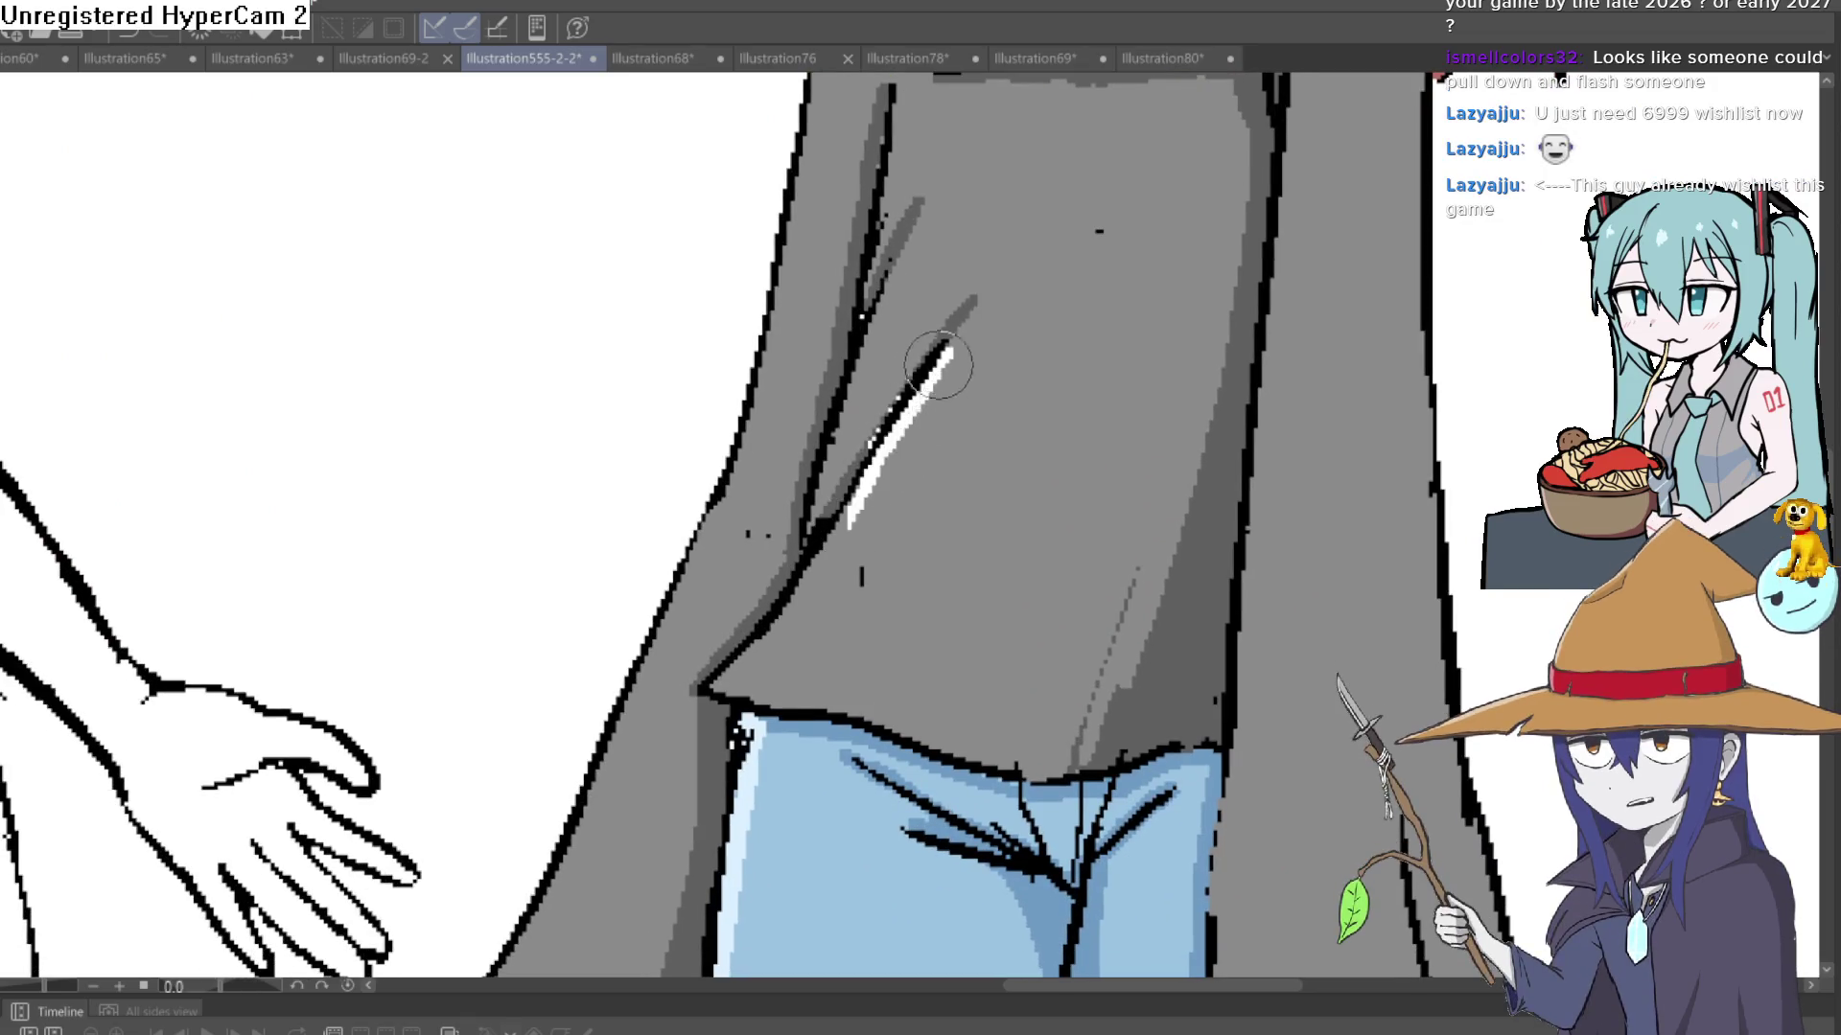
{"action": "key", "text": "ctrl+z"}
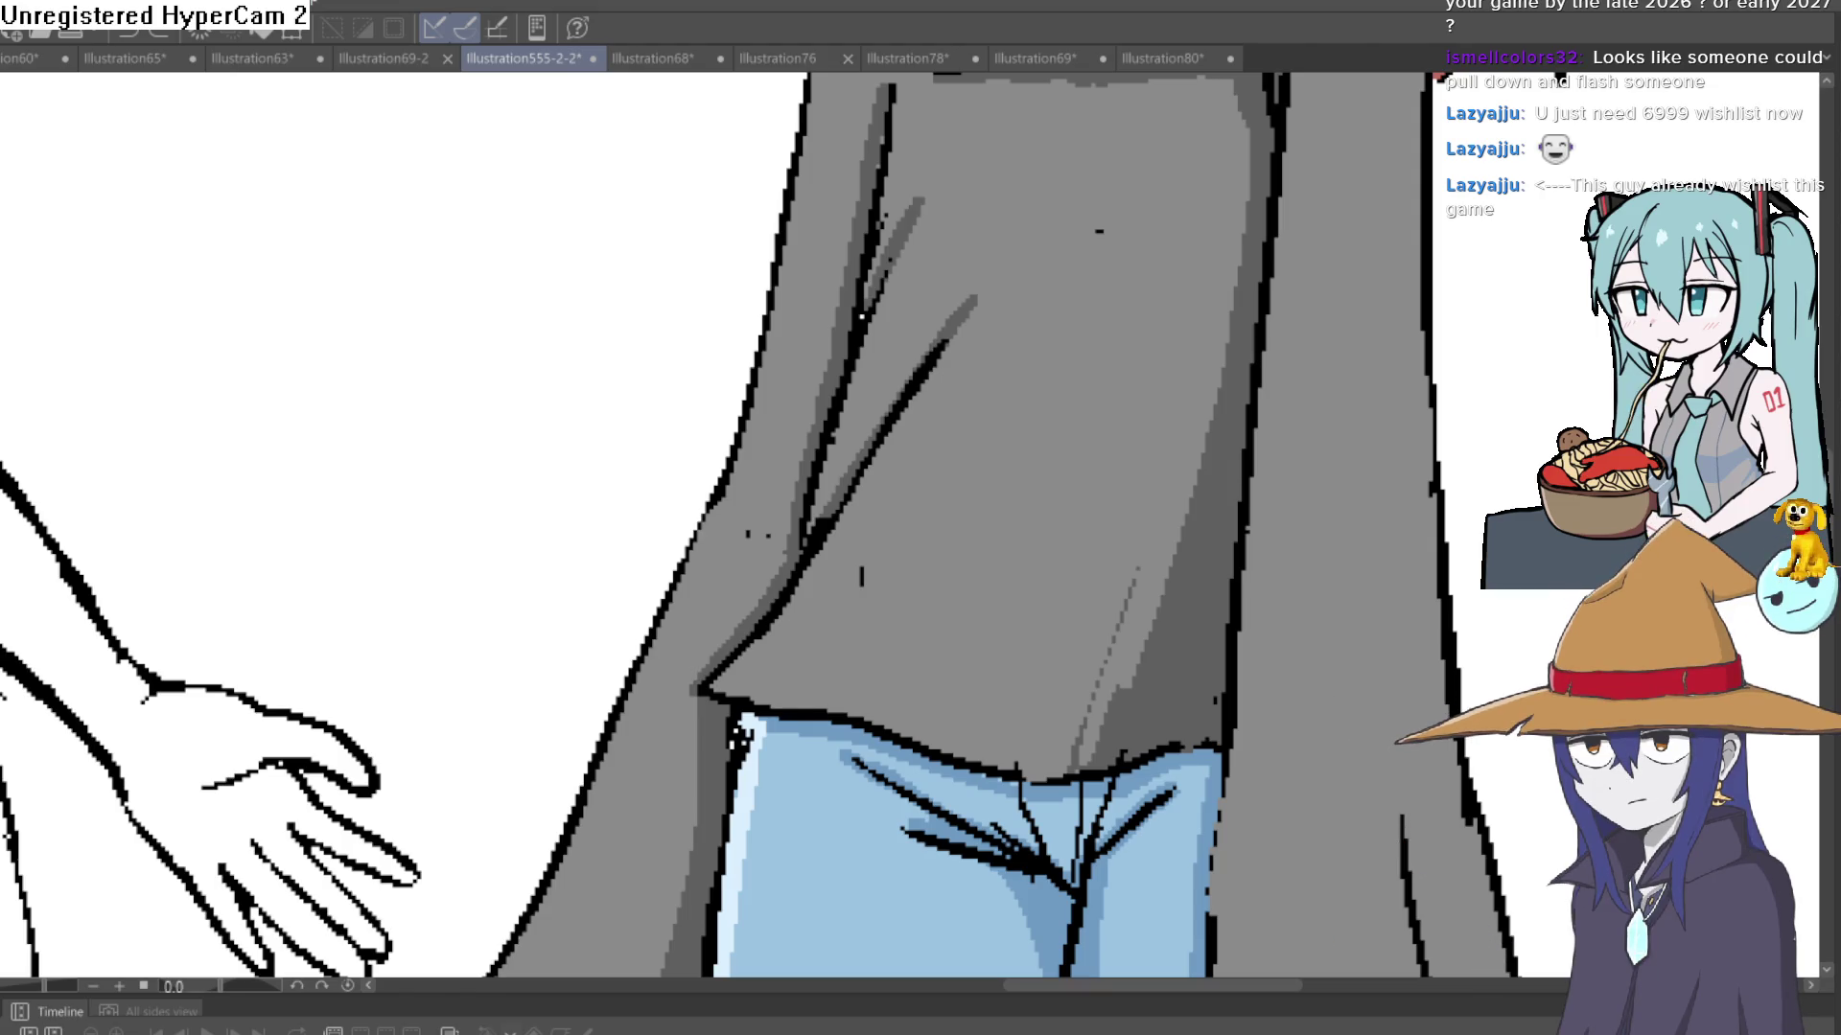
{"action": "left_click_drag", "start_coordinate": [826, 530], "coordinate": [937, 367]}
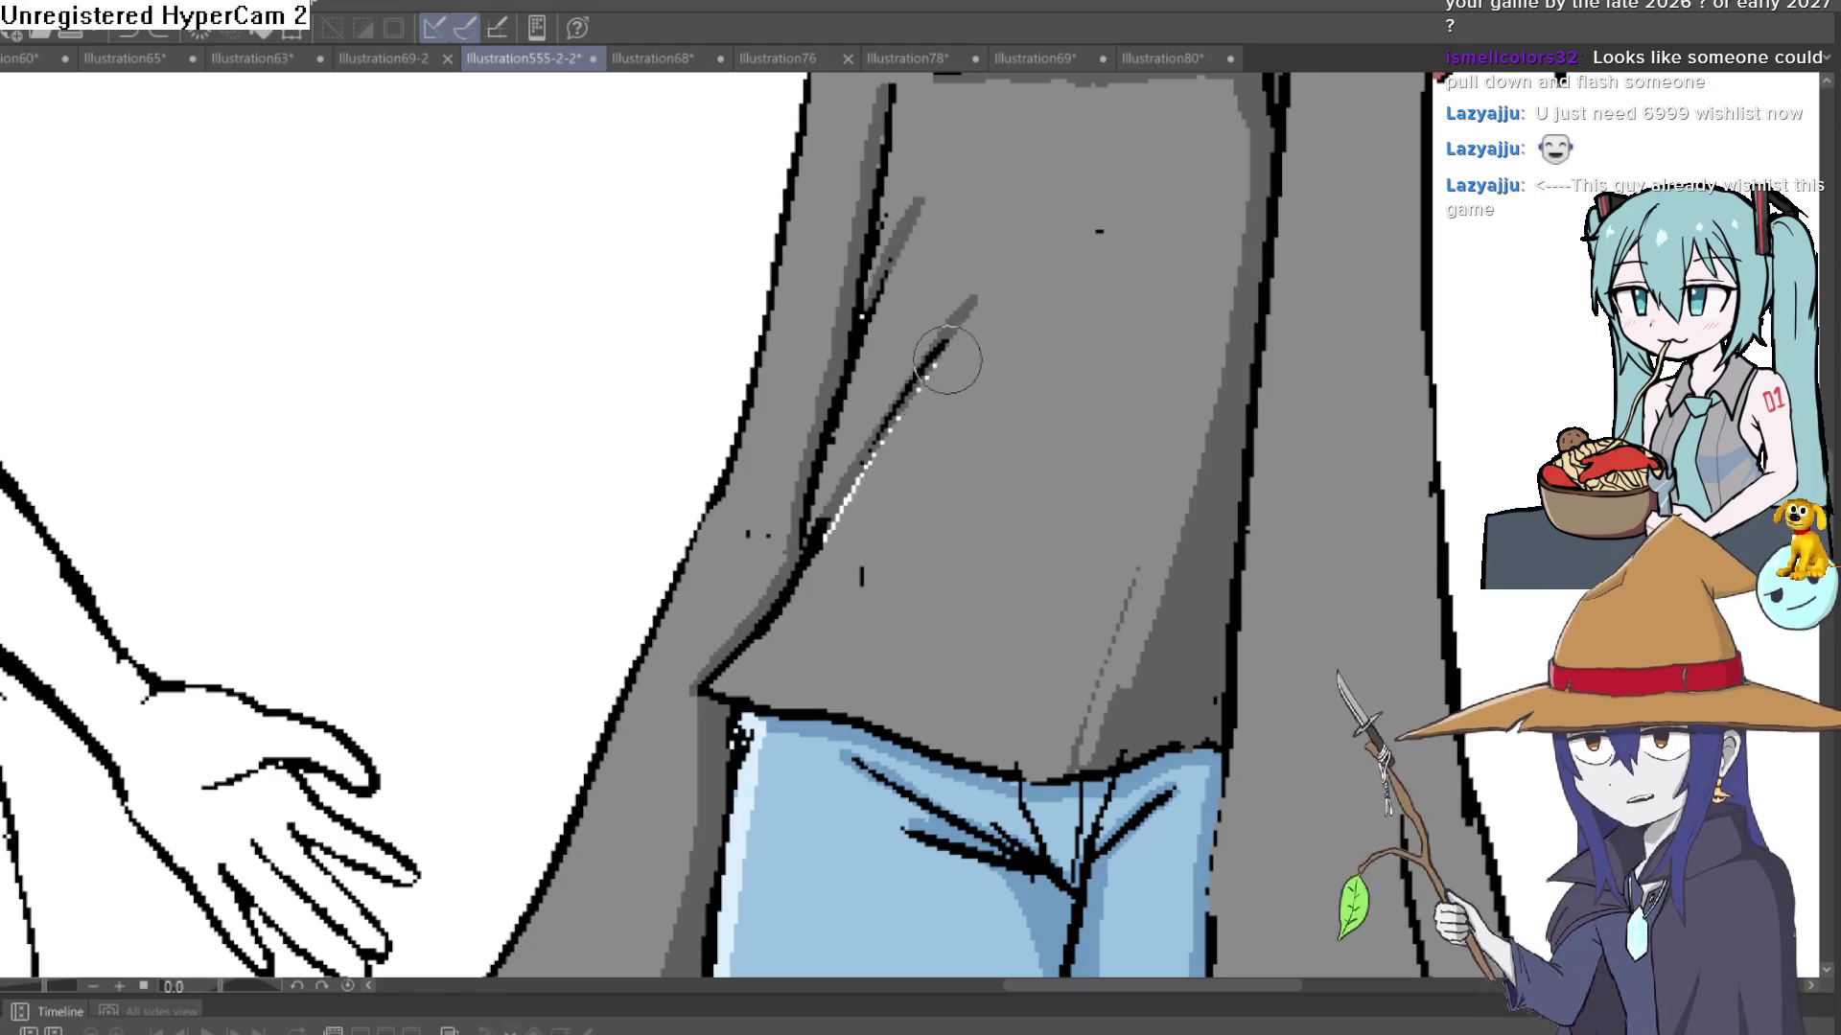
{"action": "left_click_drag", "start_coordinate": [883, 285], "coordinate": [863, 321]}
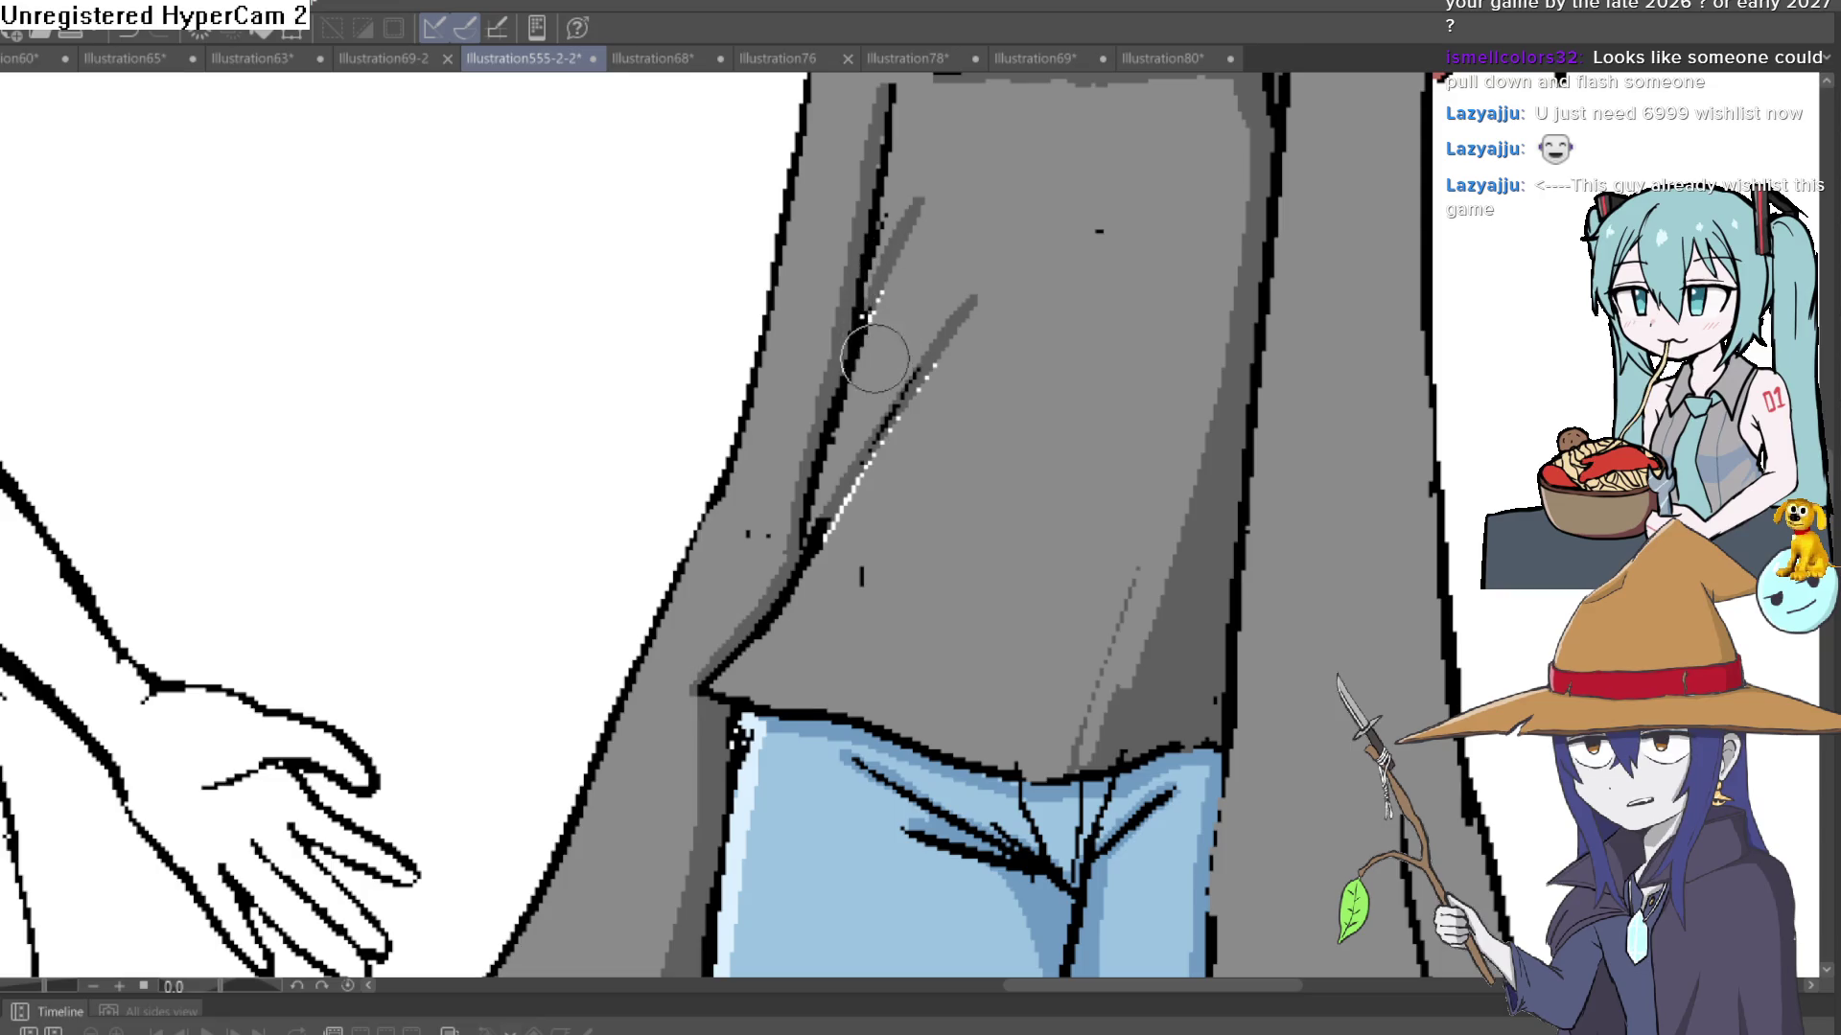
{"action": "mouse_move", "coordinate": [822, 523]}
{"action": "left_mouse_down"}
{"action": "mouse_move", "coordinate": [817, 542]}
{"action": "mouse_move", "coordinate": [828, 530]}
{"action": "left_mouse_up"}
- Paint grey over the upper highlight and the stray white dots along the shirt fold
{"action": "key", "text": "ctrl+0"}
{"action": "scroll", "coordinate": [223, 332], "scroll_direction": "up", "scroll_amount": 5}
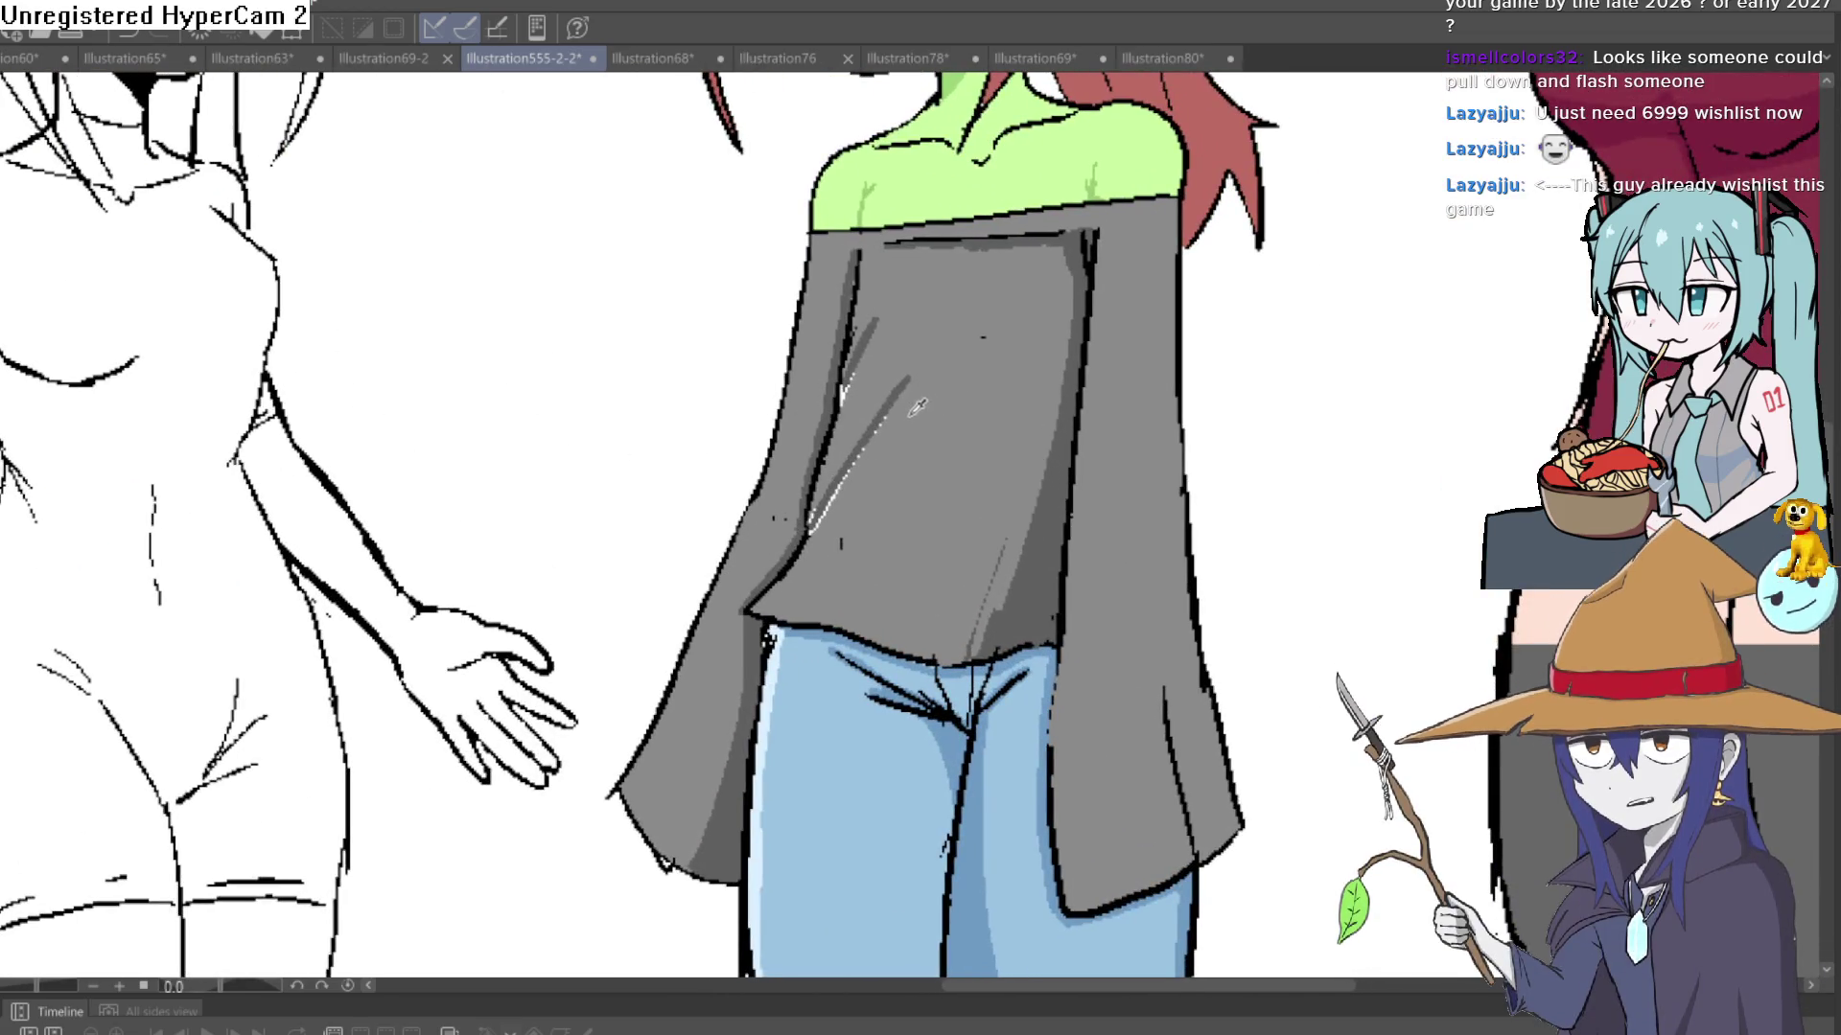
{"action": "mouse_move", "coordinate": [856, 458]}
{"action": "left_mouse_down"}
{"action": "mouse_move", "coordinate": [915, 365]}
{"action": "mouse_move", "coordinate": [732, 649]}
{"action": "mouse_move", "coordinate": [695, 755]}
{"action": "mouse_move", "coordinate": [690, 710]}
{"action": "mouse_move", "coordinate": [813, 496]}
{"action": "left_mouse_up"}
{"action": "scroll", "coordinate": [955, 340], "scroll_direction": "up", "scroll_amount": 5}
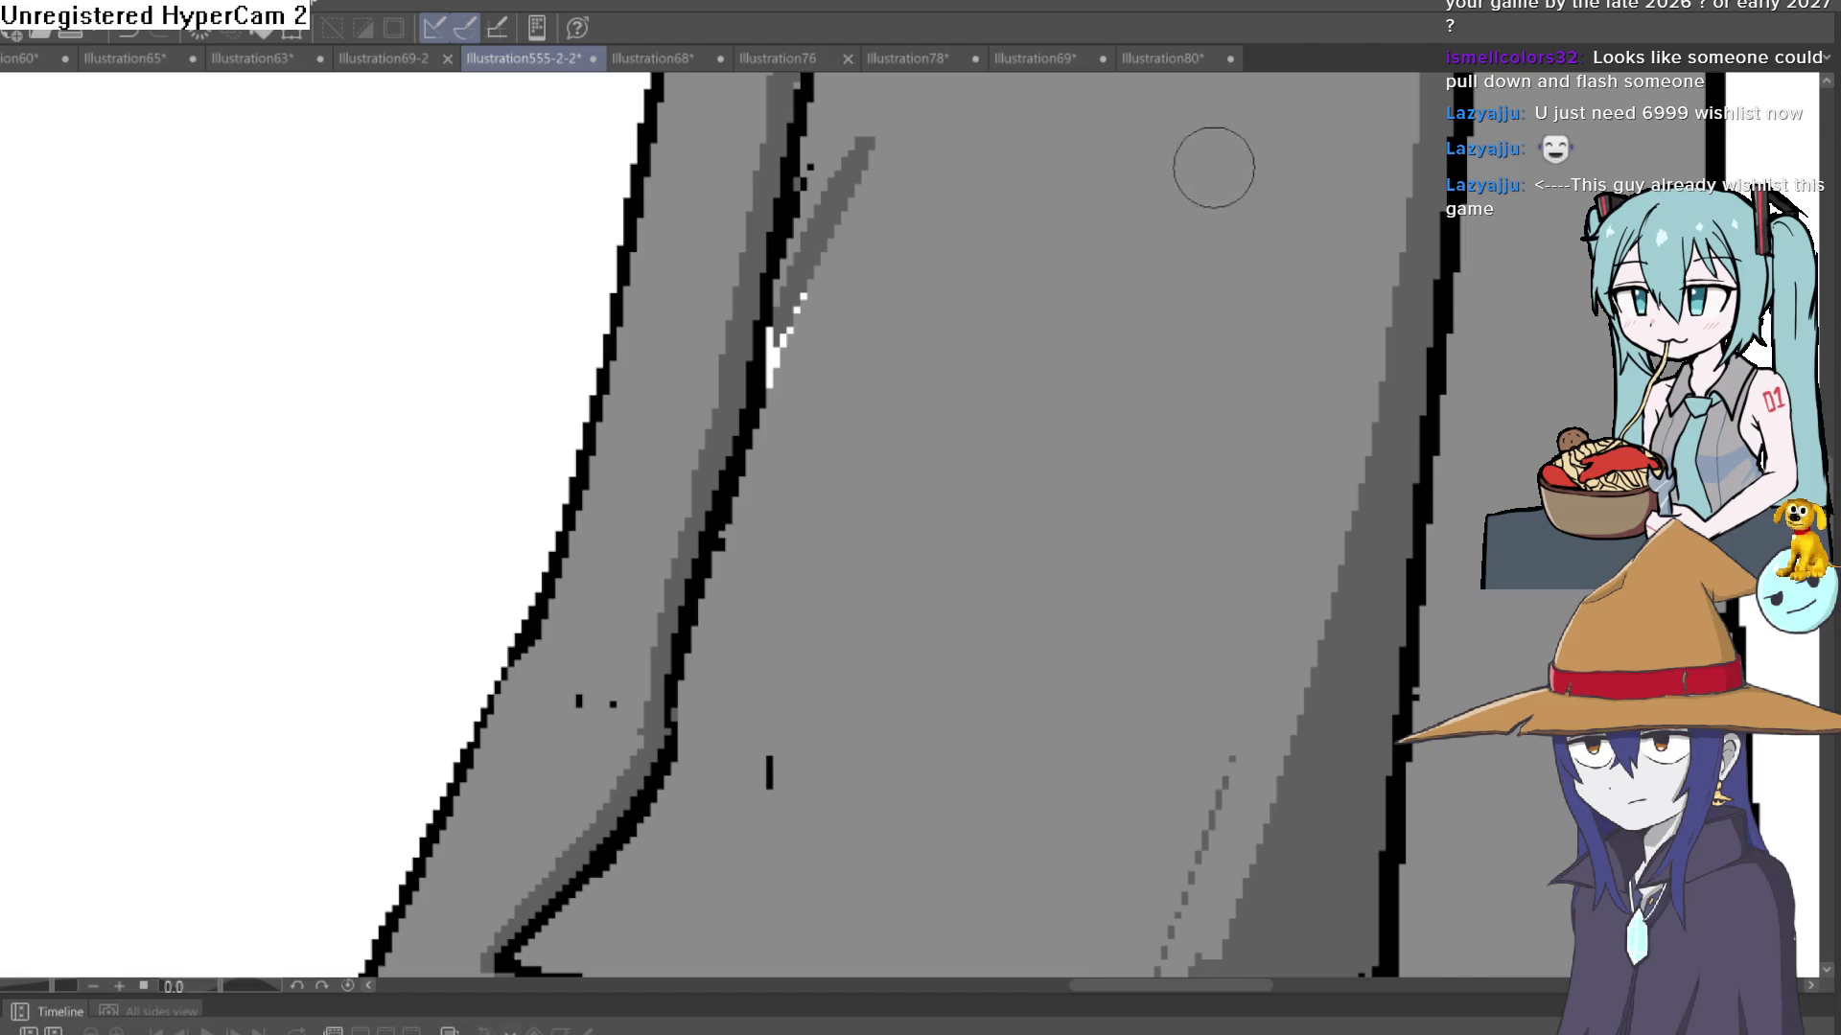
{"action": "mouse_move", "coordinate": [883, 230]}
{"action": "left_mouse_down"}
{"action": "mouse_move", "coordinate": [780, 378]}
{"action": "mouse_move", "coordinate": [793, 296]}
{"action": "mouse_move", "coordinate": [842, 198]}
{"action": "left_mouse_up"}
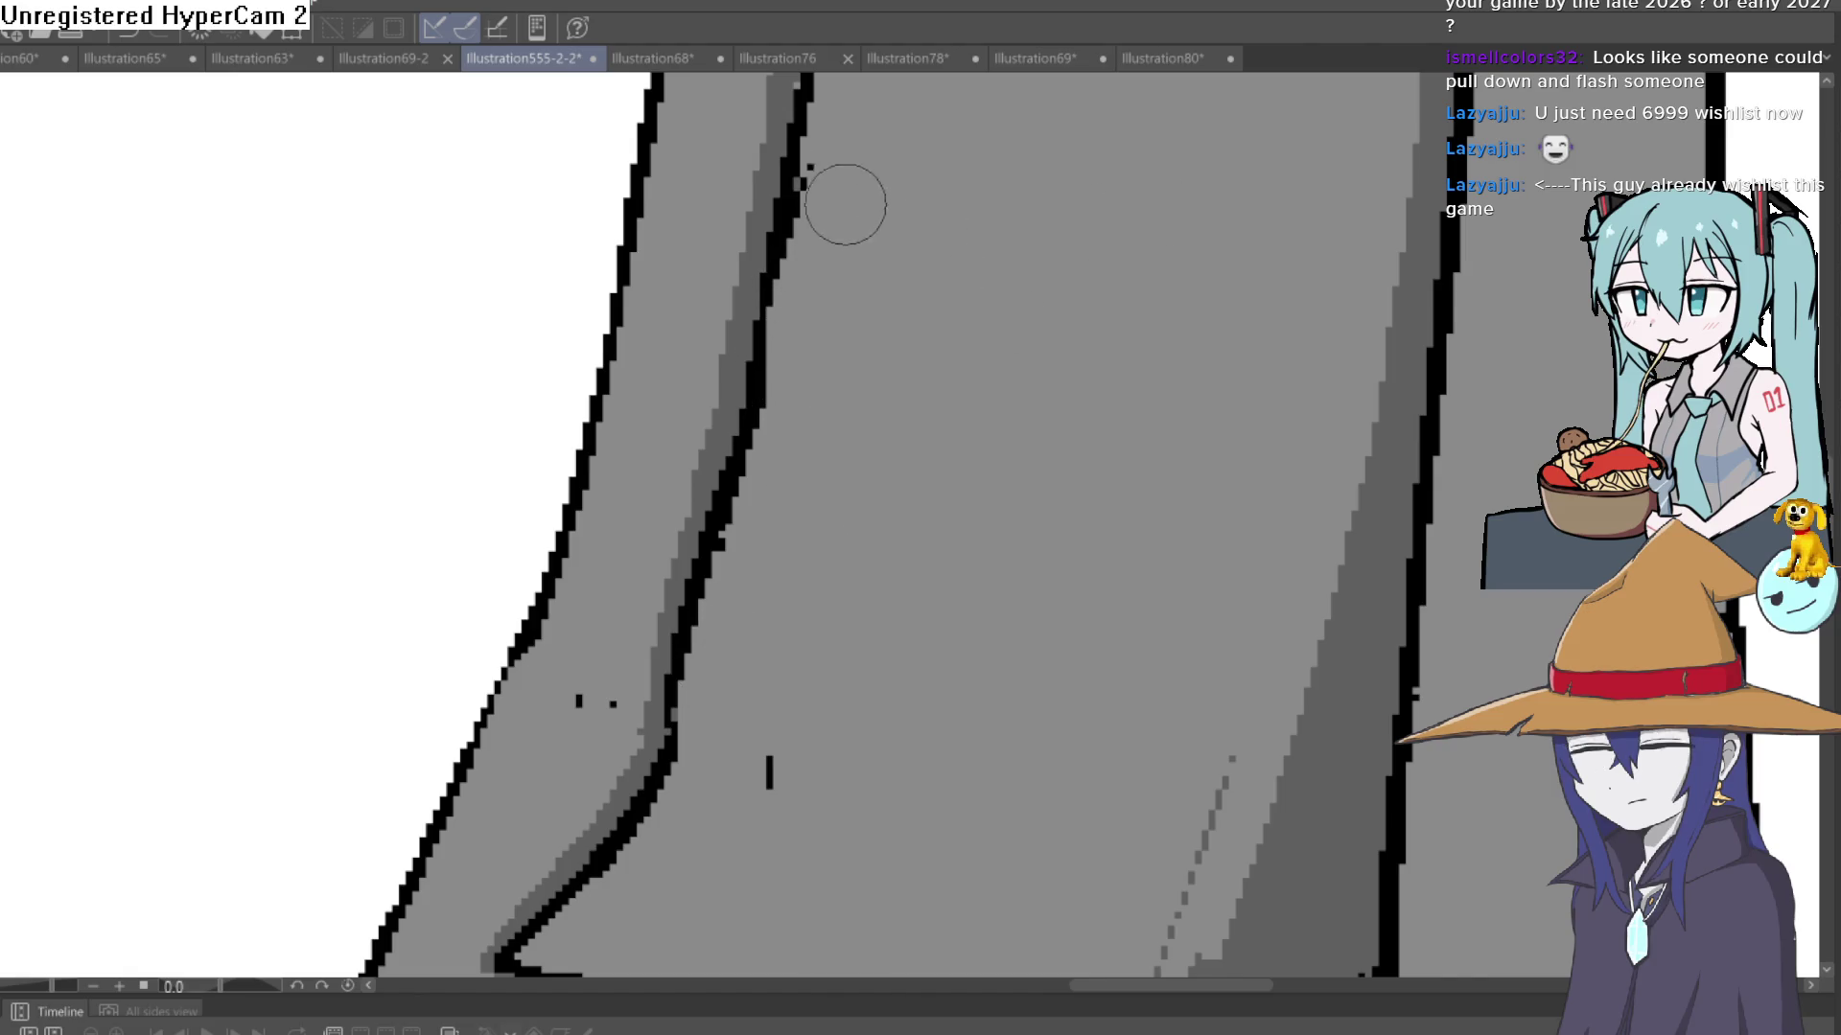
{"action": "key", "text": "ctrl+z"}
{"action": "key", "text": "ctrl+z"}
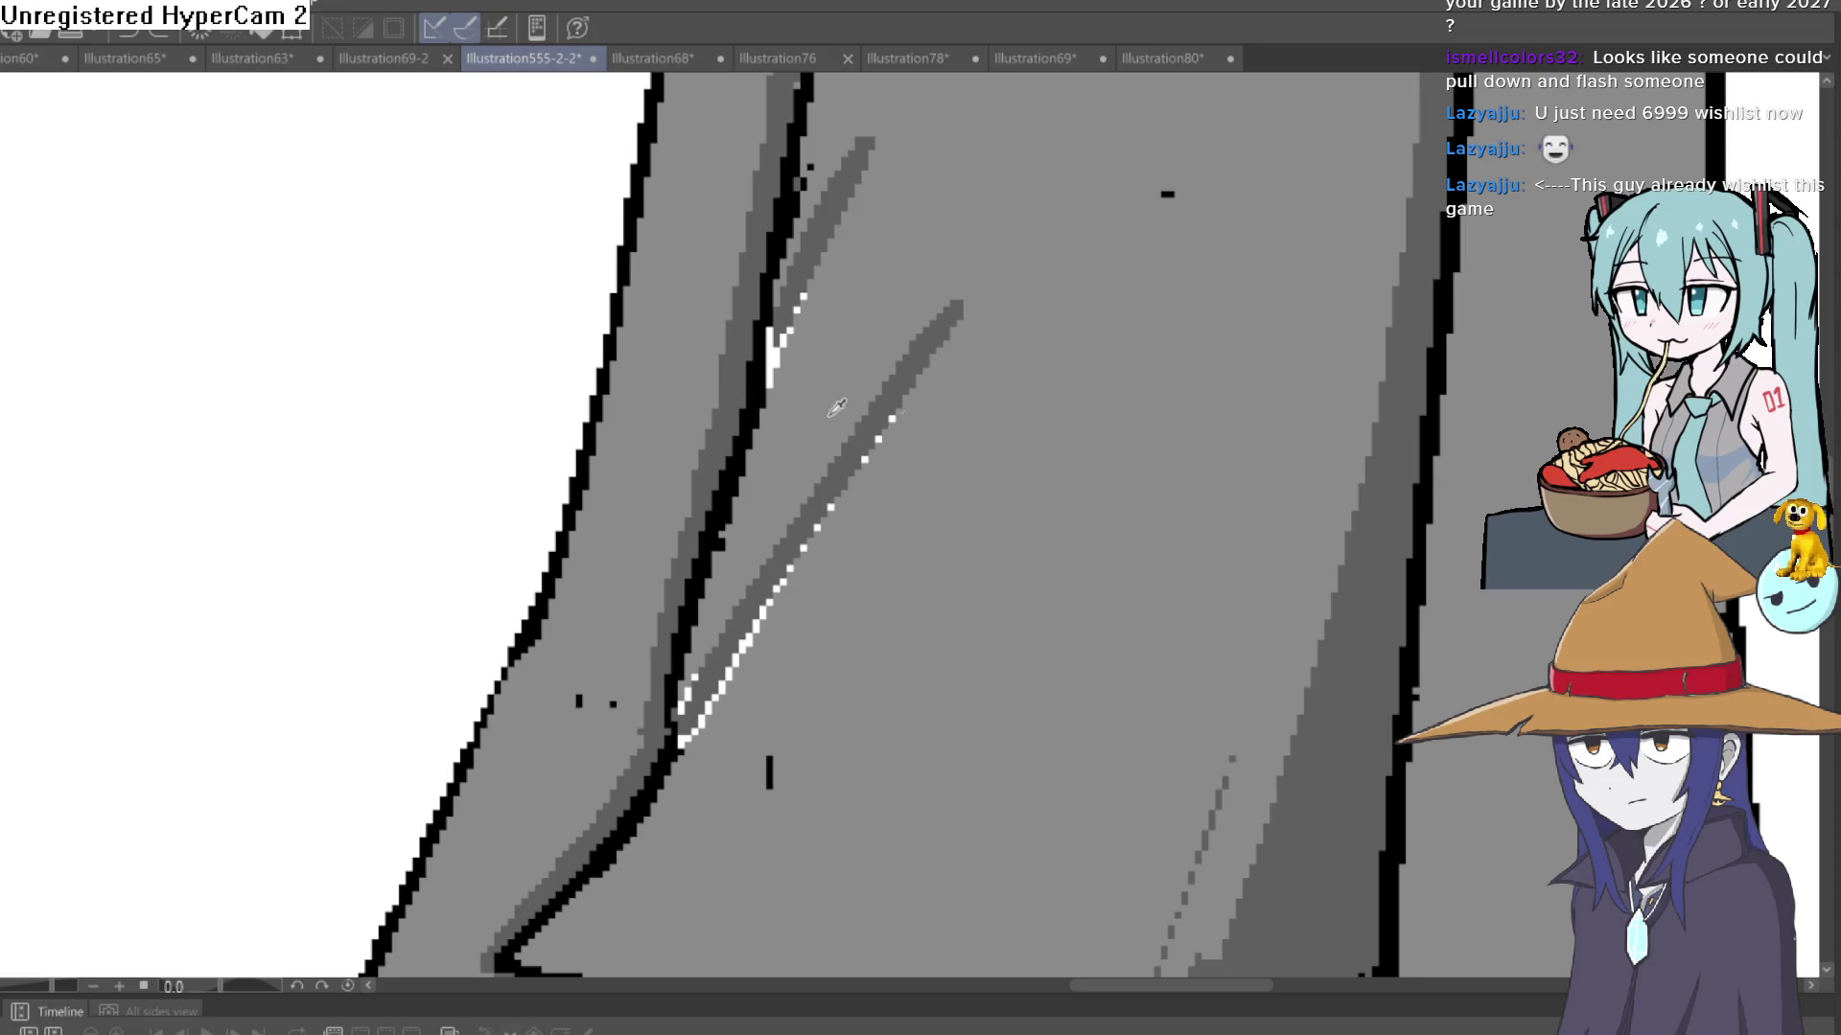
{"action": "mouse_move", "coordinate": [944, 331]}
{"action": "left_mouse_down"}
{"action": "mouse_move", "coordinate": [699, 728]}
{"action": "mouse_move", "coordinate": [690, 700]}
{"action": "left_mouse_up"}
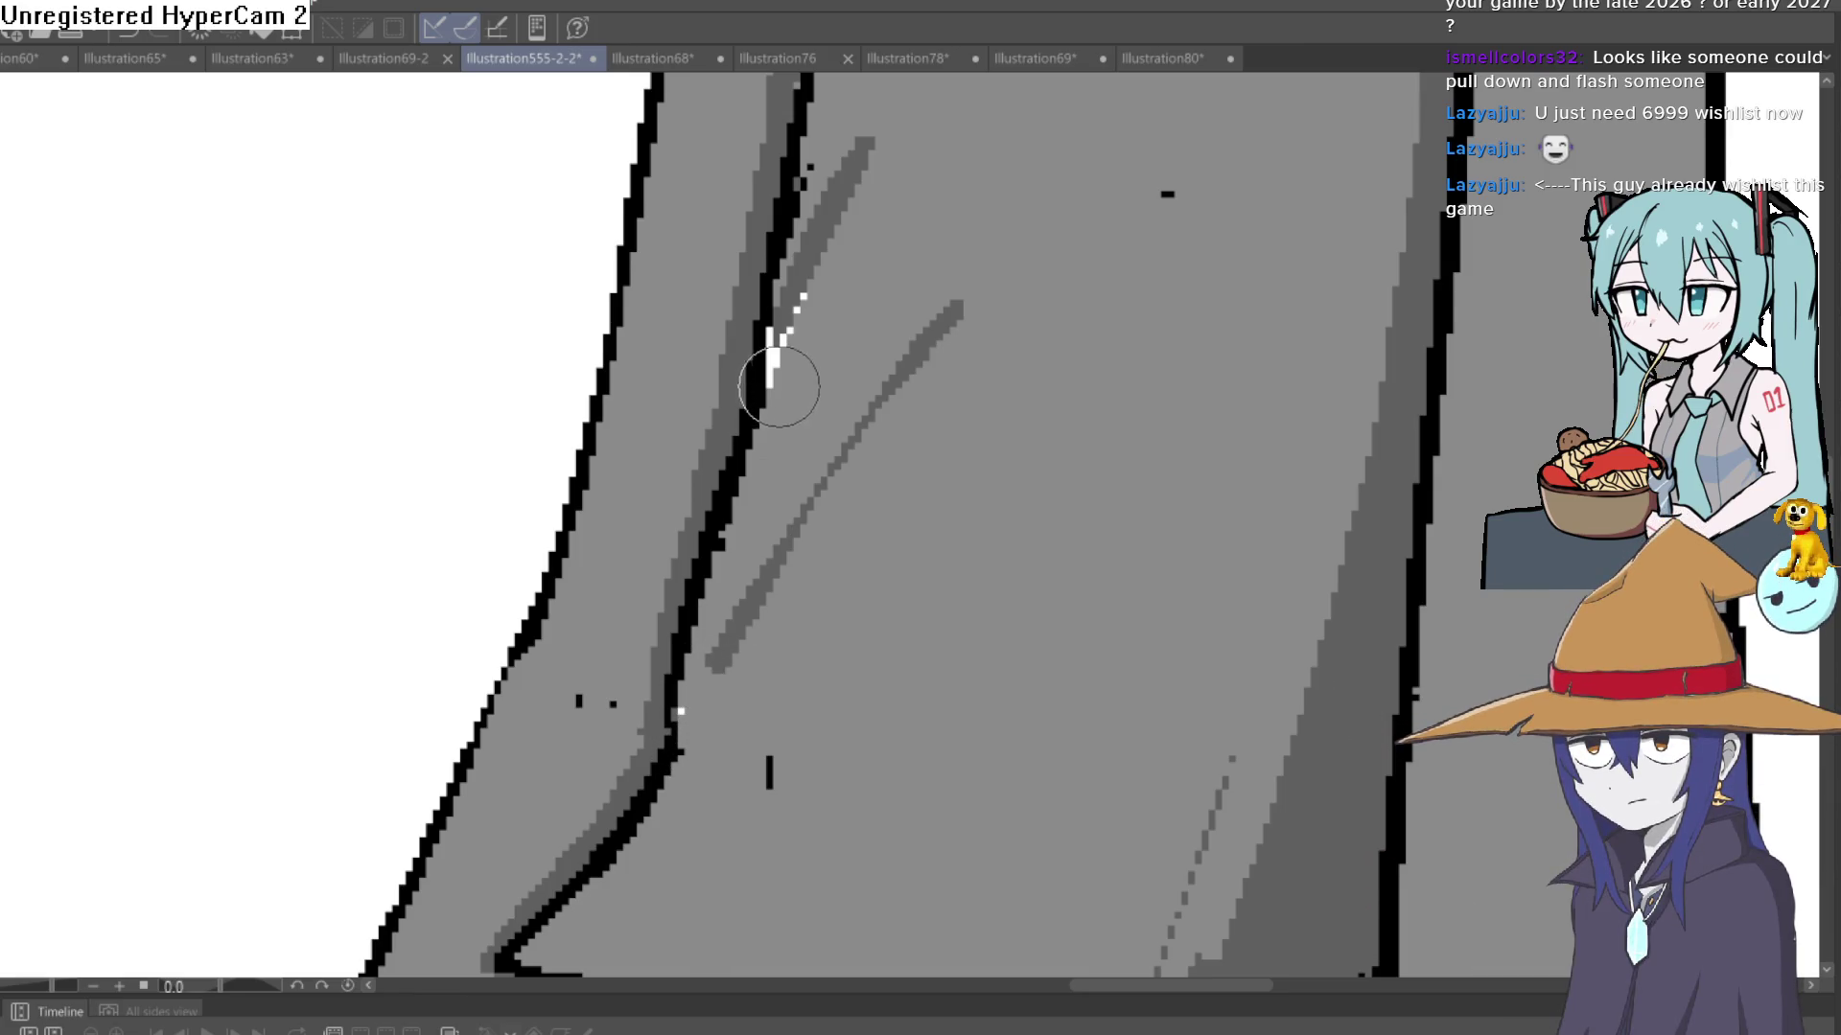
{"action": "mouse_move", "coordinate": [778, 387]}
{"action": "left_mouse_down"}
{"action": "mouse_move", "coordinate": [781, 329]}
{"action": "mouse_move", "coordinate": [854, 213]}
{"action": "left_mouse_up"}
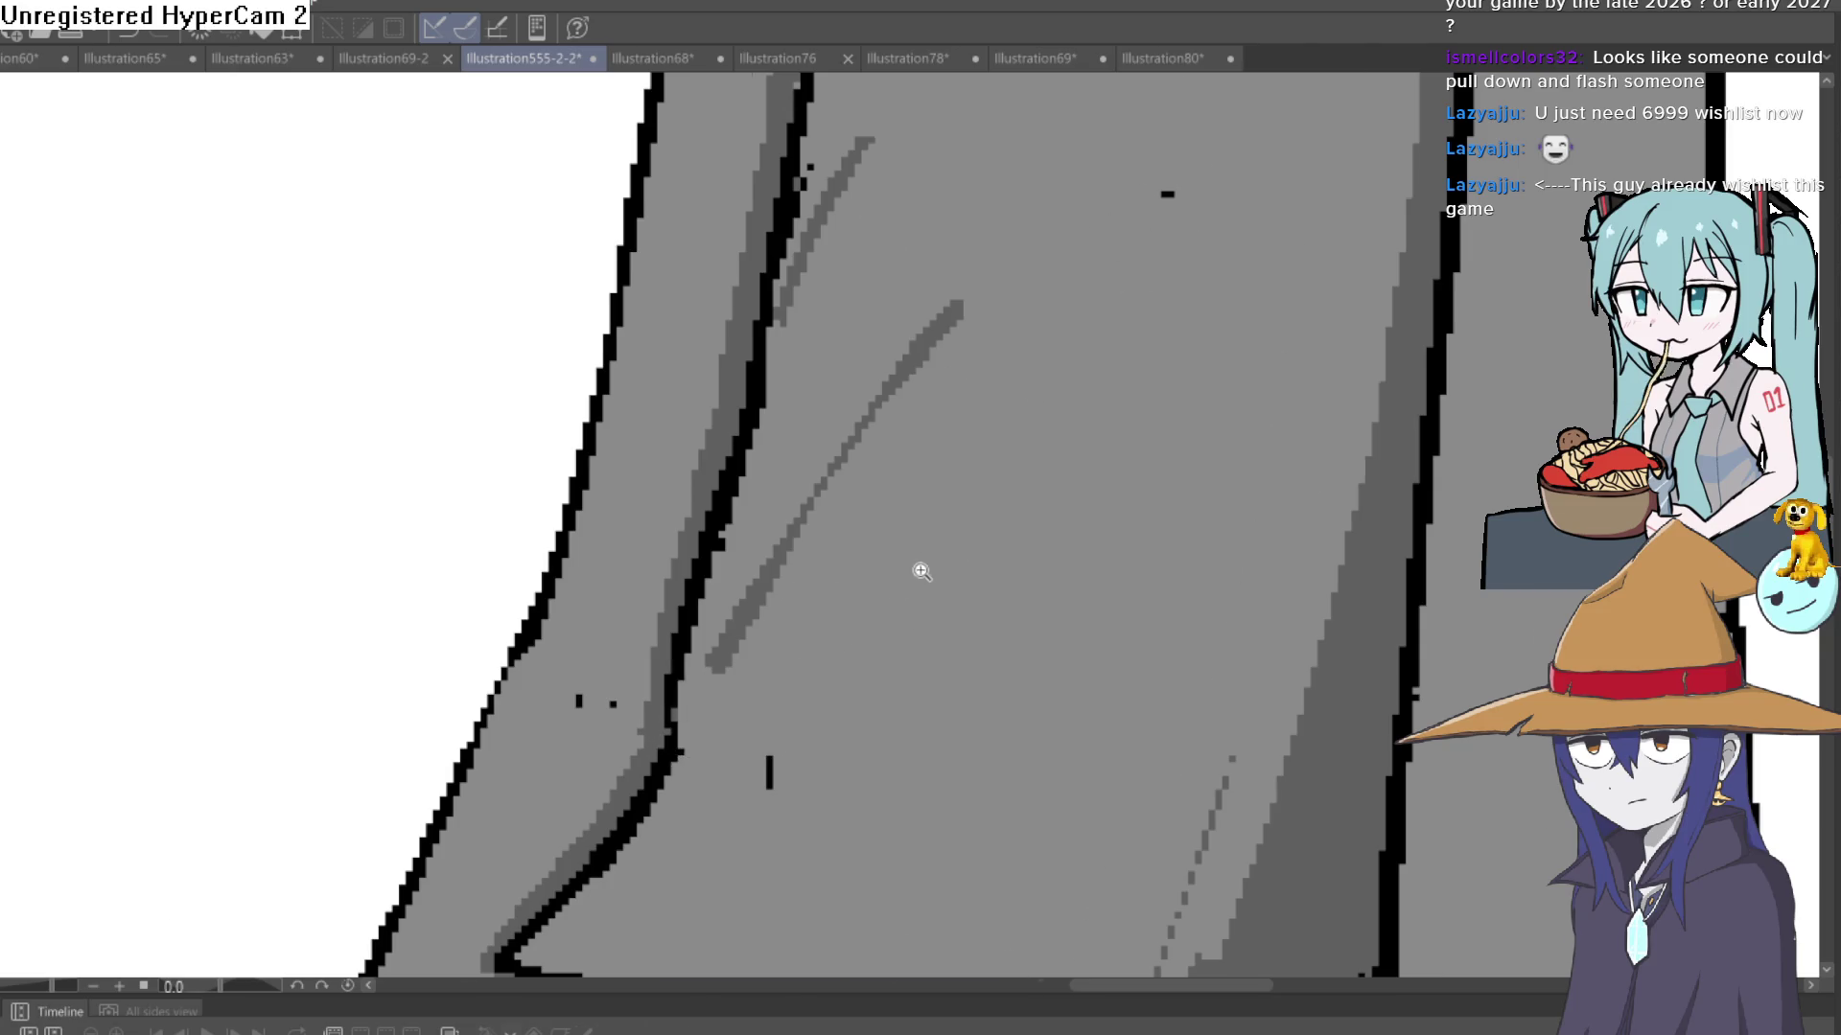
{"action": "scroll", "coordinate": [920, 572], "scroll_direction": "down", "scroll_amount": 5}
{"action": "left_click_drag", "start_coordinate": [1128, 503], "coordinate": [1061, 445]}
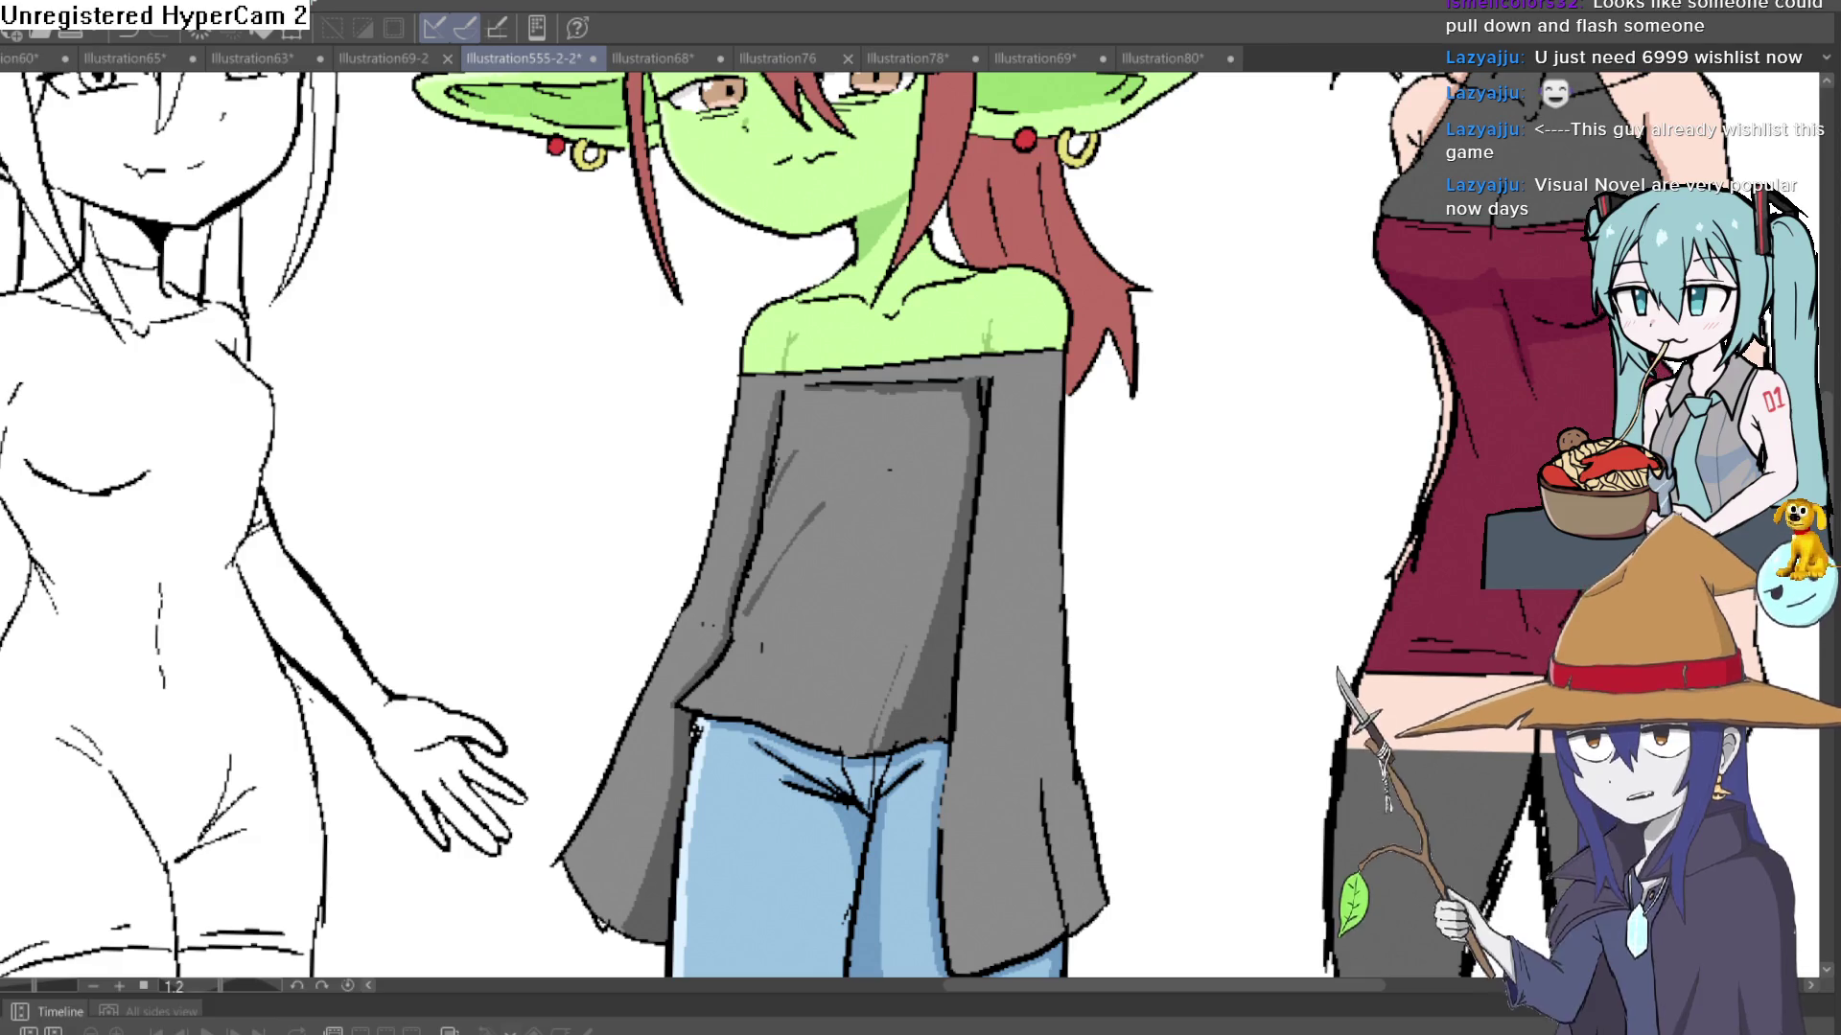
{"action": "left_click_drag", "start_coordinate": [1115, 466], "coordinate": [1194, 376]}
- Undo the test stroke, then pan and zoom across the lineup to the characters' upper bodies
{"action": "key", "text": "ctrl+z"}
{"action": "scroll", "coordinate": [1225, 415], "scroll_direction": "down", "scroll_amount": 5}
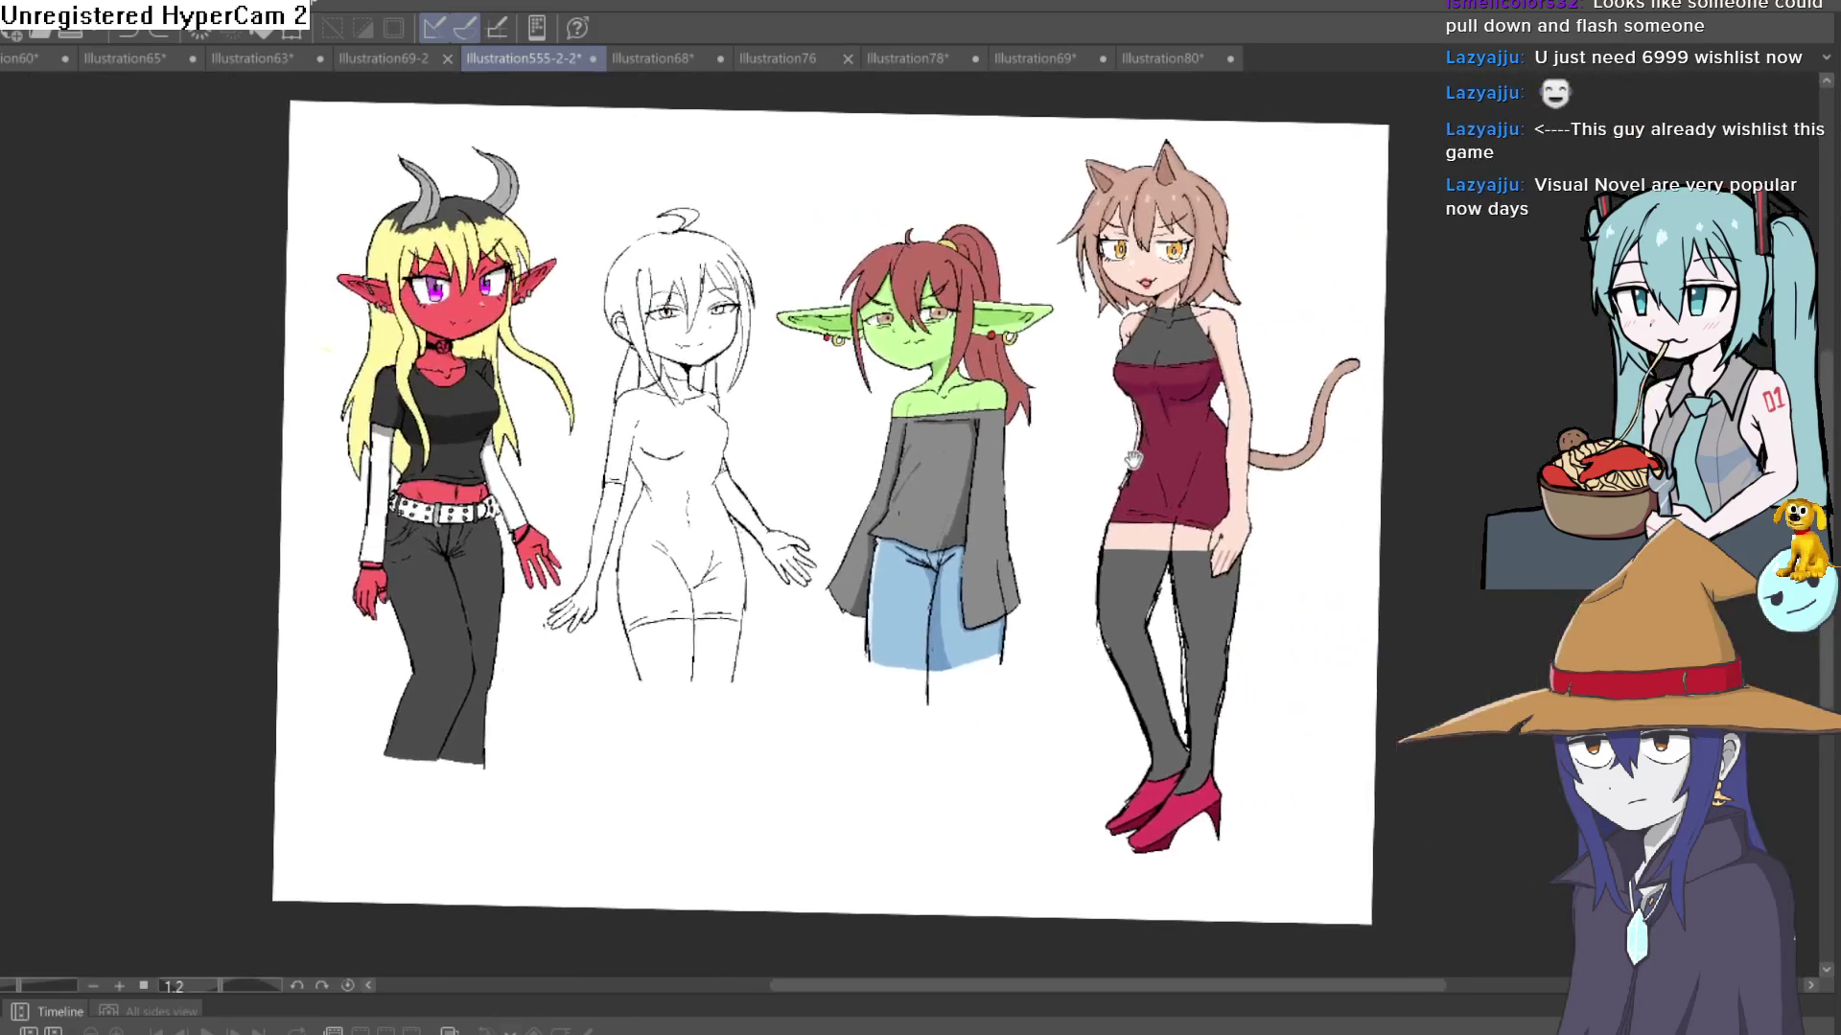
{"action": "scroll", "coordinate": [1055, 518], "scroll_direction": "up", "scroll_amount": 5}
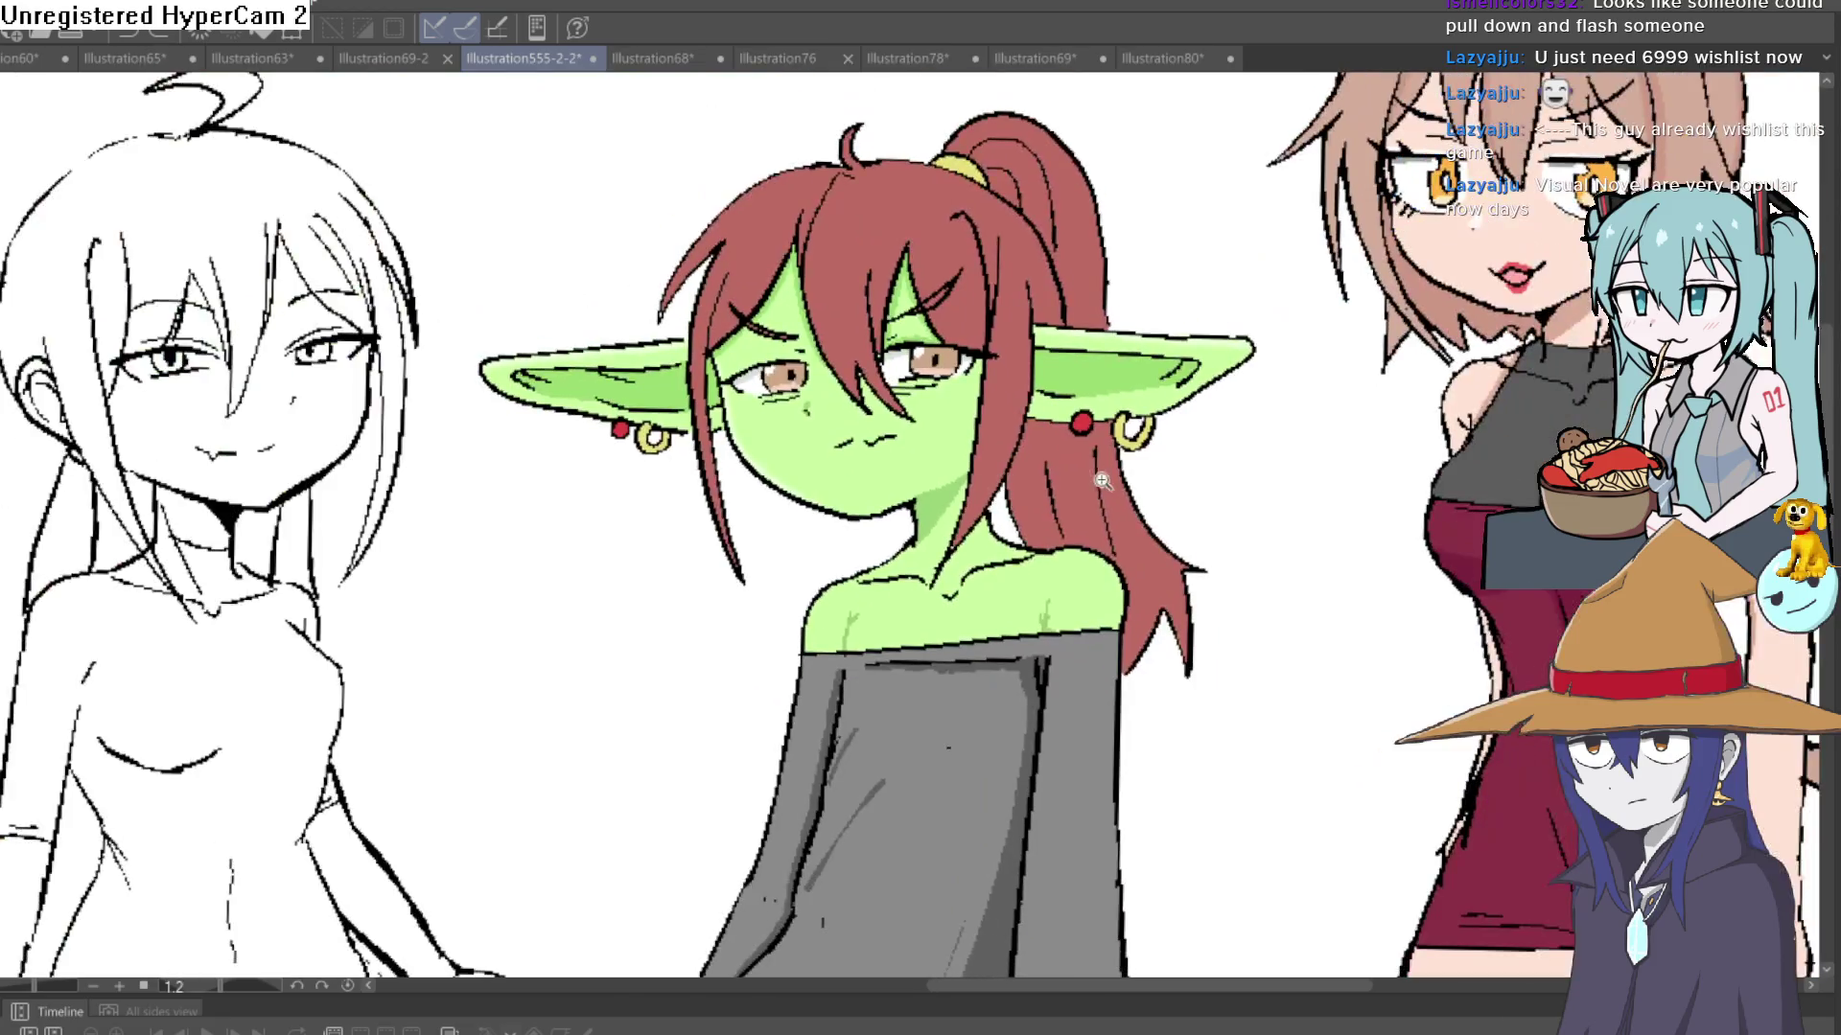
{"action": "scroll", "coordinate": [1102, 479], "scroll_direction": "down", "scroll_amount": 5}
{"action": "mouse_move", "coordinate": [1101, 479]}
{"action": "left_mouse_down"}
{"action": "mouse_move", "coordinate": [1125, 485]}
{"action": "mouse_move", "coordinate": [1089, 444]}
{"action": "mouse_move", "coordinate": [1059, 471]}
{"action": "left_mouse_up"}
{"action": "scroll", "coordinate": [1059, 471], "scroll_direction": "up", "scroll_amount": 3}
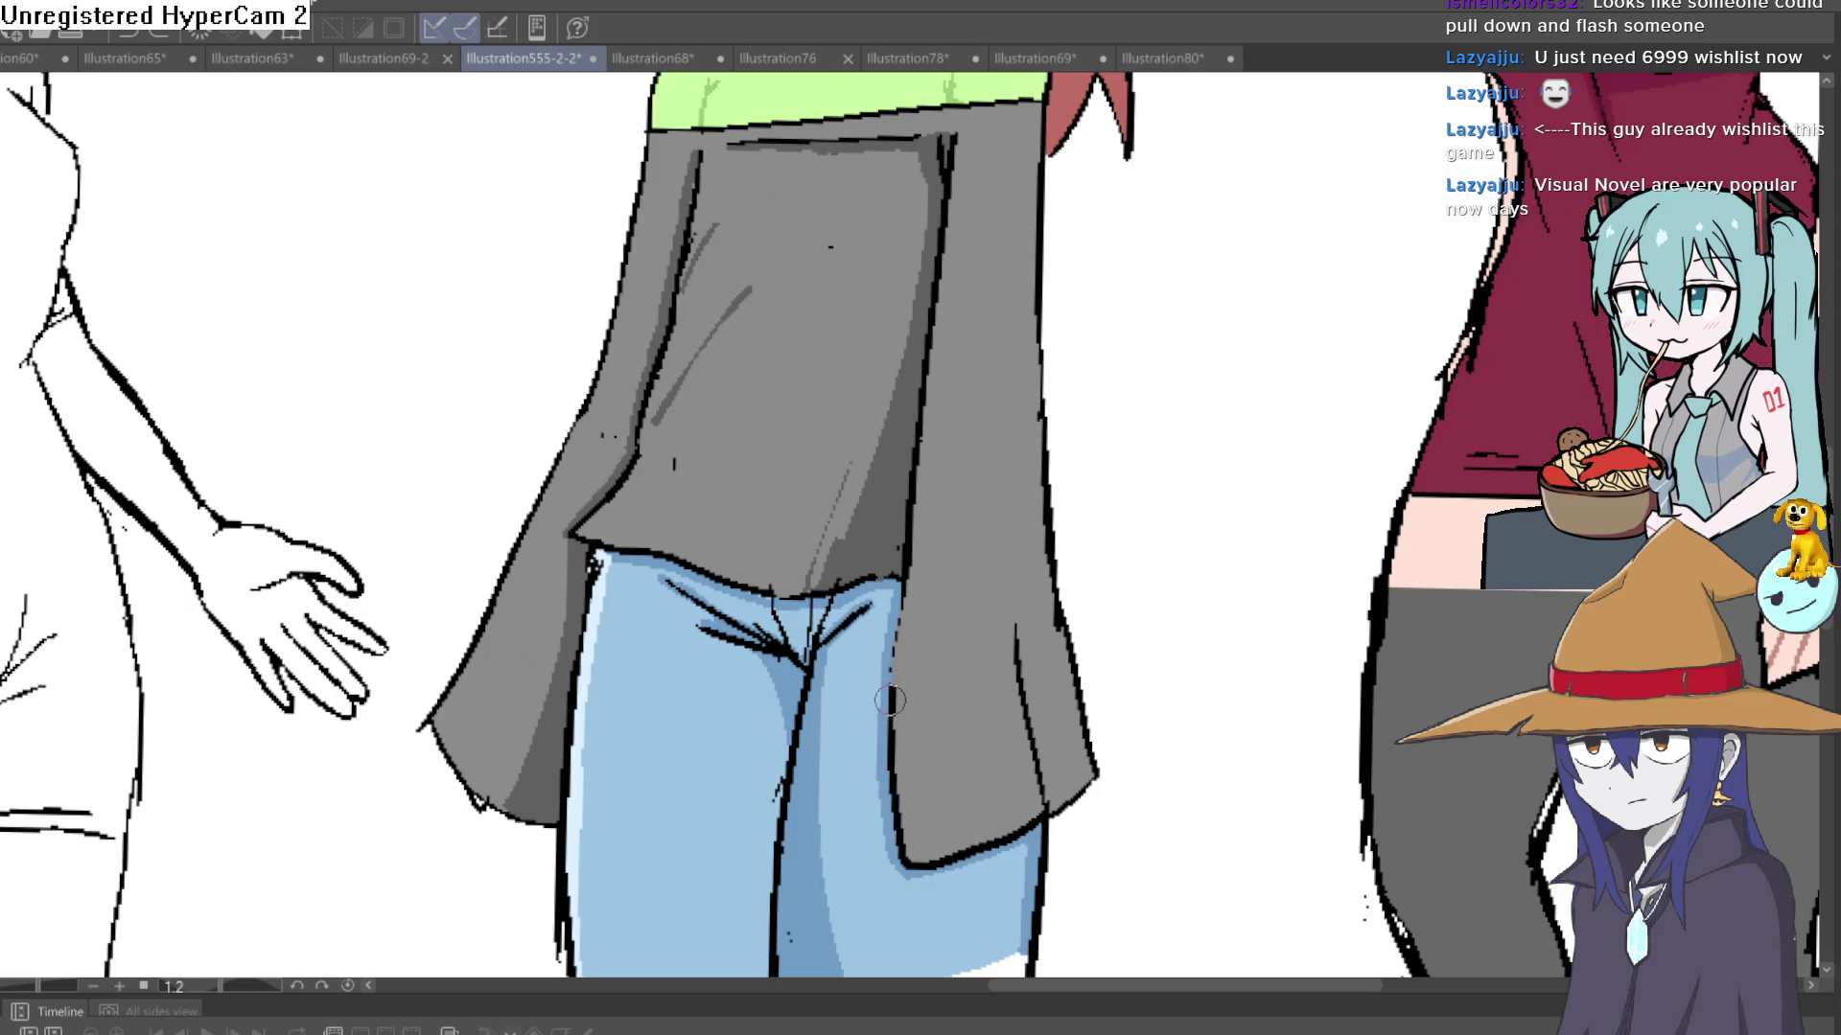
{"action": "mouse_move", "coordinate": [1007, 485]}
{"action": "left_mouse_down"}
{"action": "mouse_move", "coordinate": [1097, 666]}
{"action": "mouse_move", "coordinate": [1103, 608]}
{"action": "left_mouse_up"}
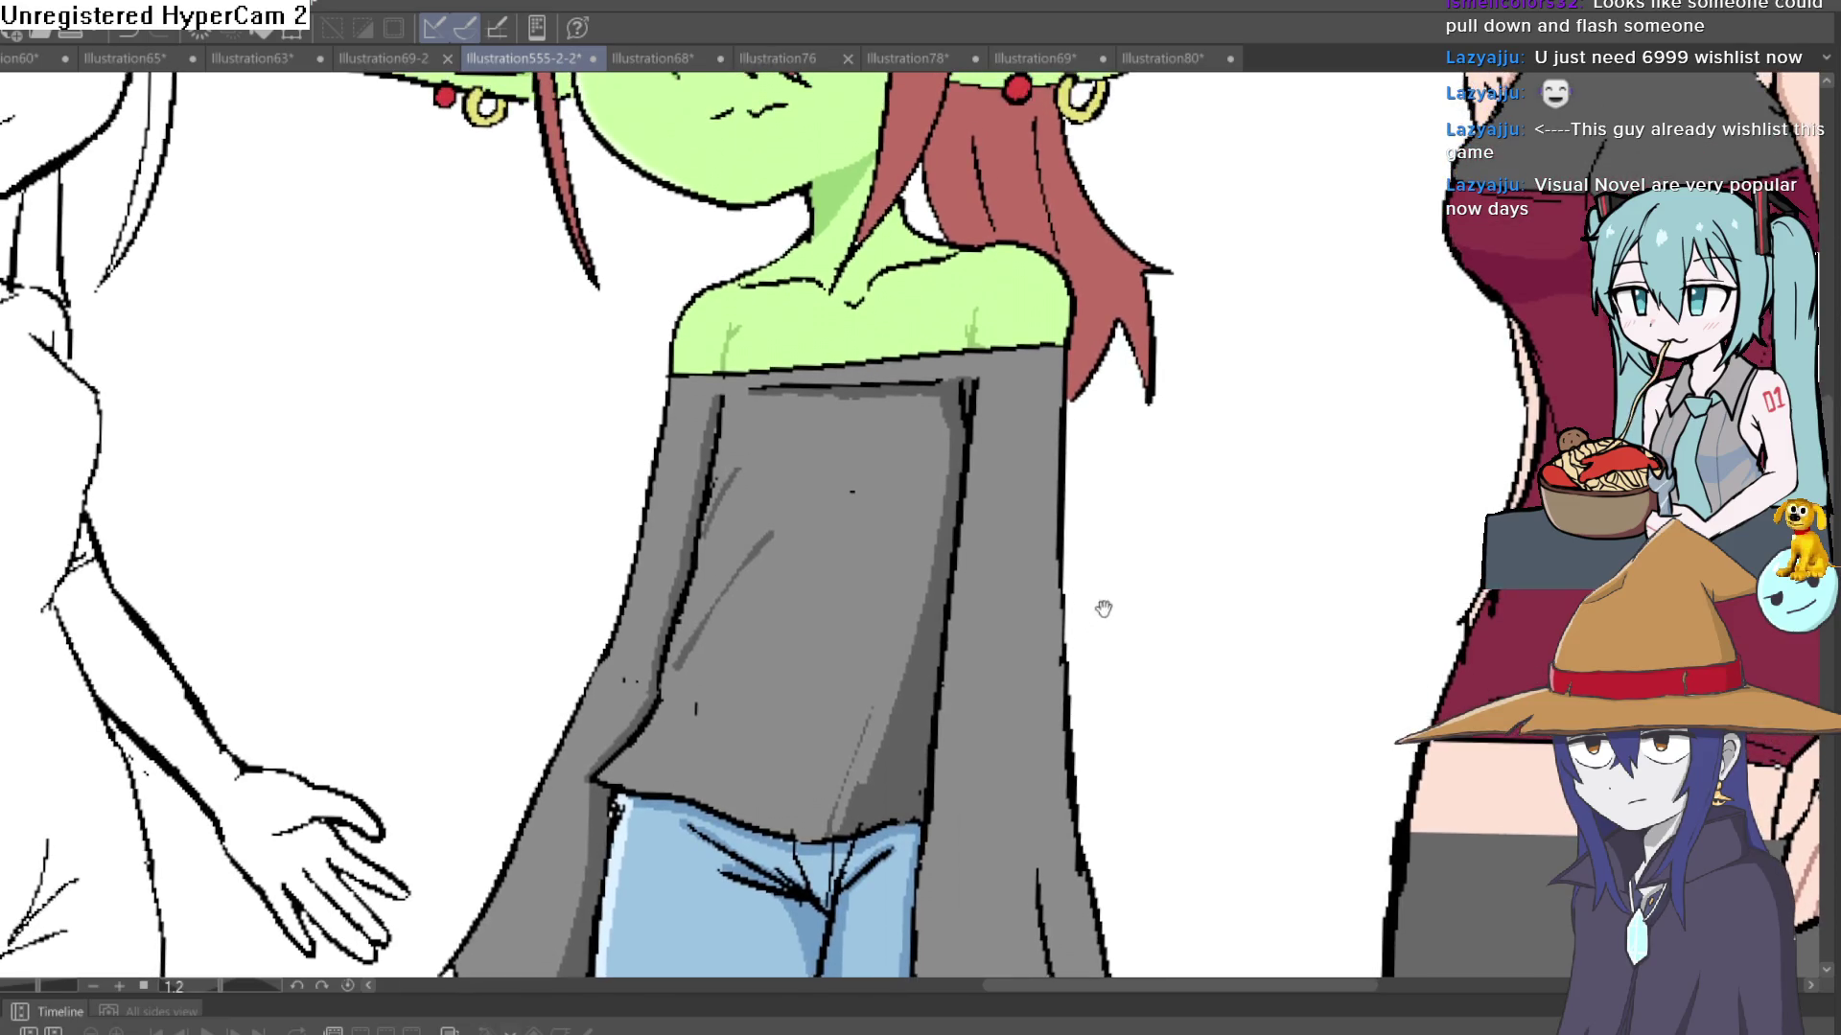
{"action": "scroll", "coordinate": [1104, 609], "scroll_direction": "down", "scroll_amount": 5}
{"action": "scroll", "coordinate": [1191, 616], "scroll_direction": "up", "scroll_amount": 3}
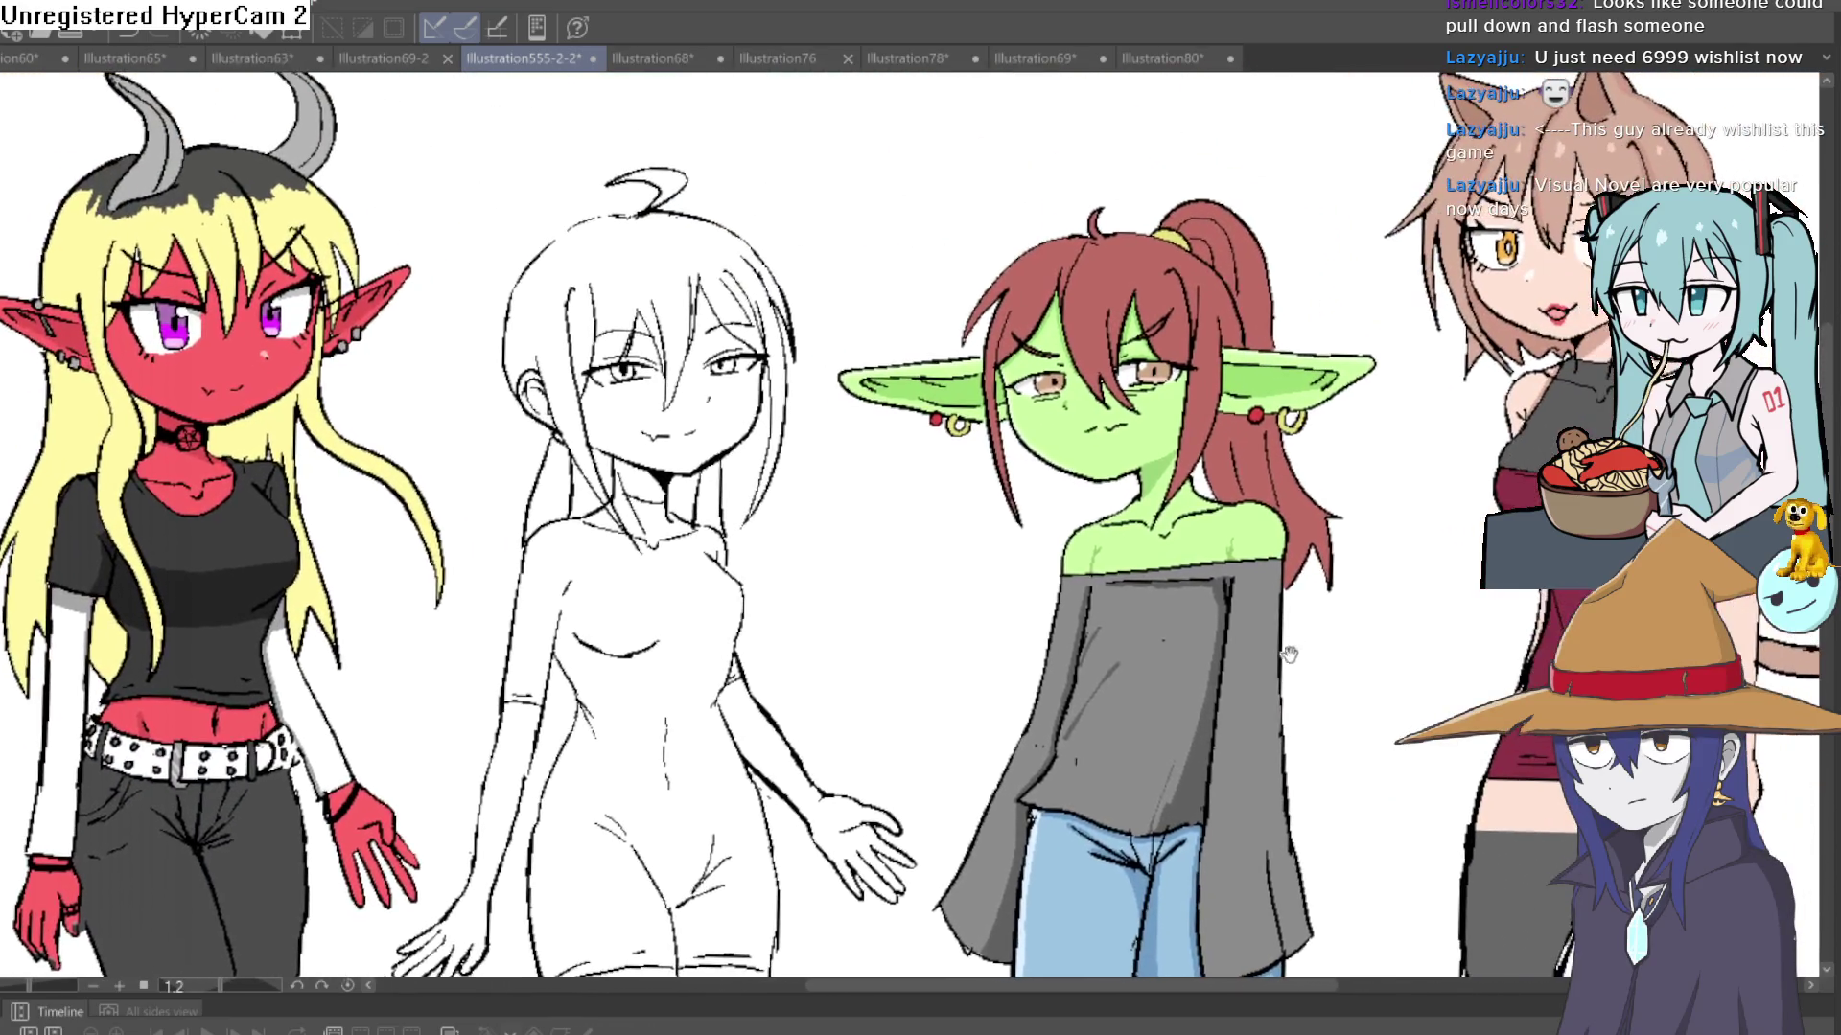
{"action": "left_click_drag", "start_coordinate": [1289, 655], "coordinate": [1217, 707]}
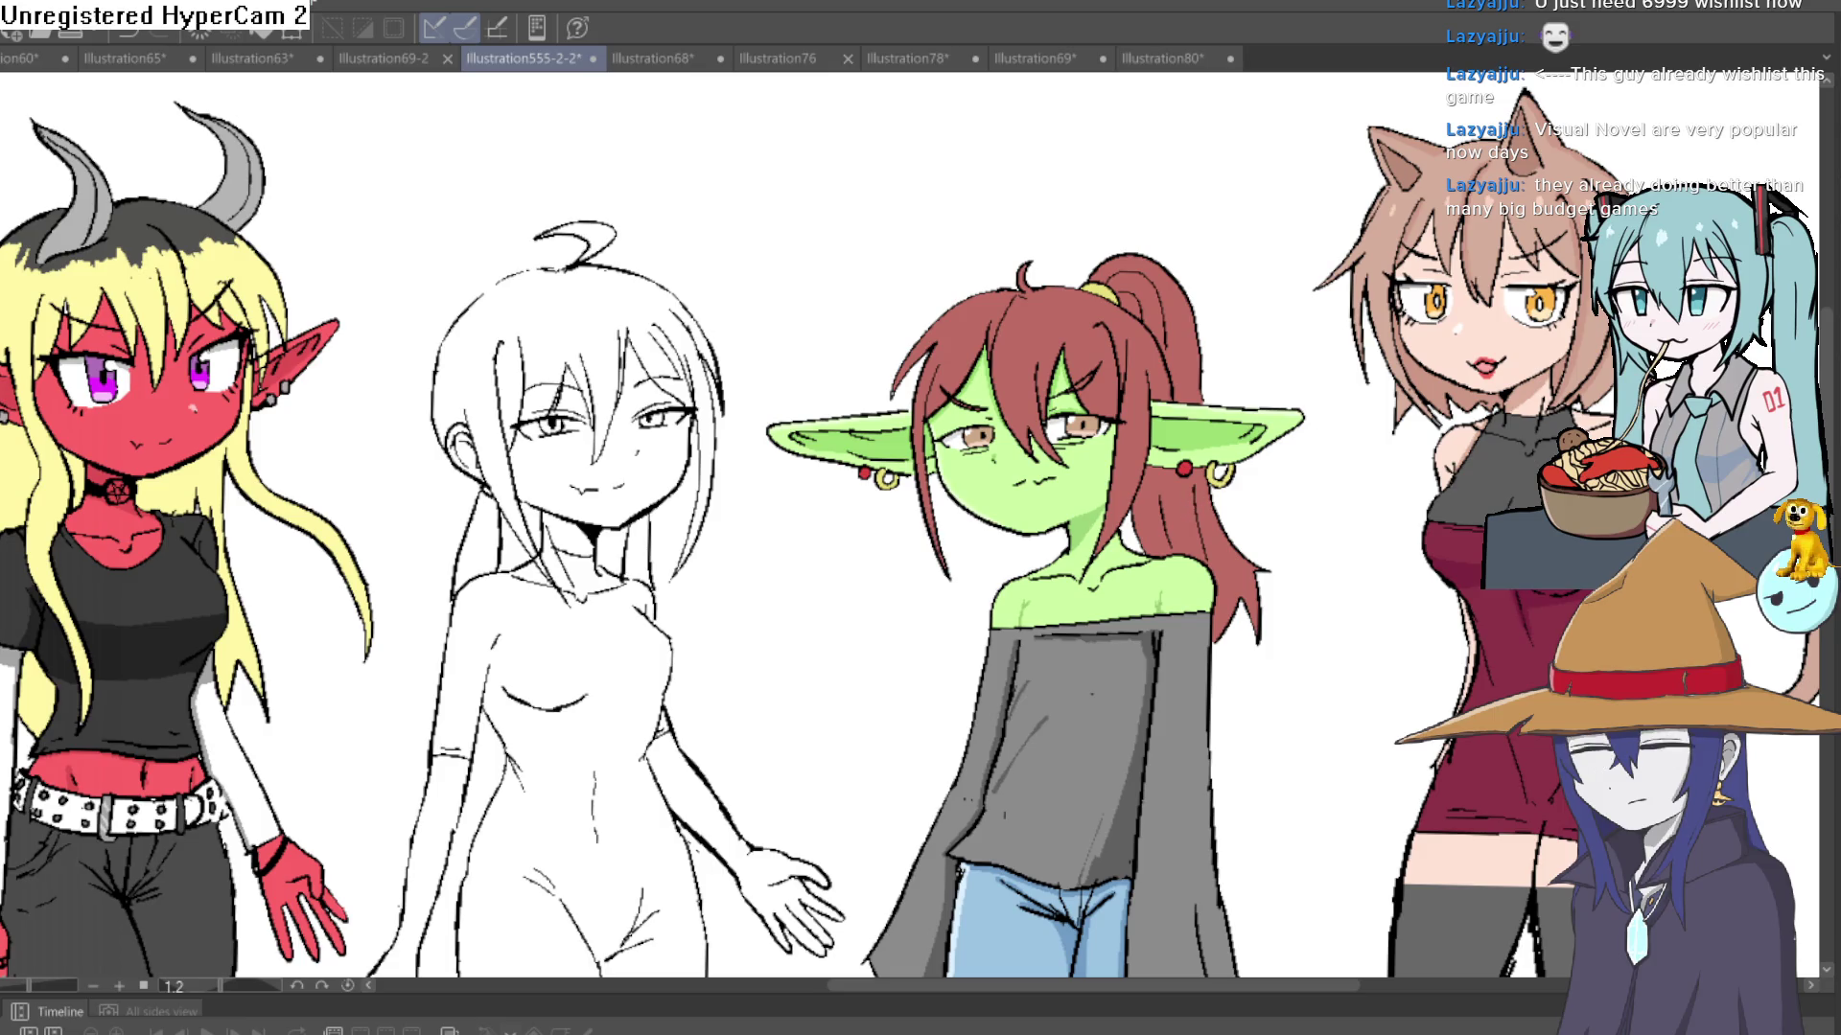
{"action": "left_click_drag", "start_coordinate": [1456, 510], "coordinate": [1534, 392]}
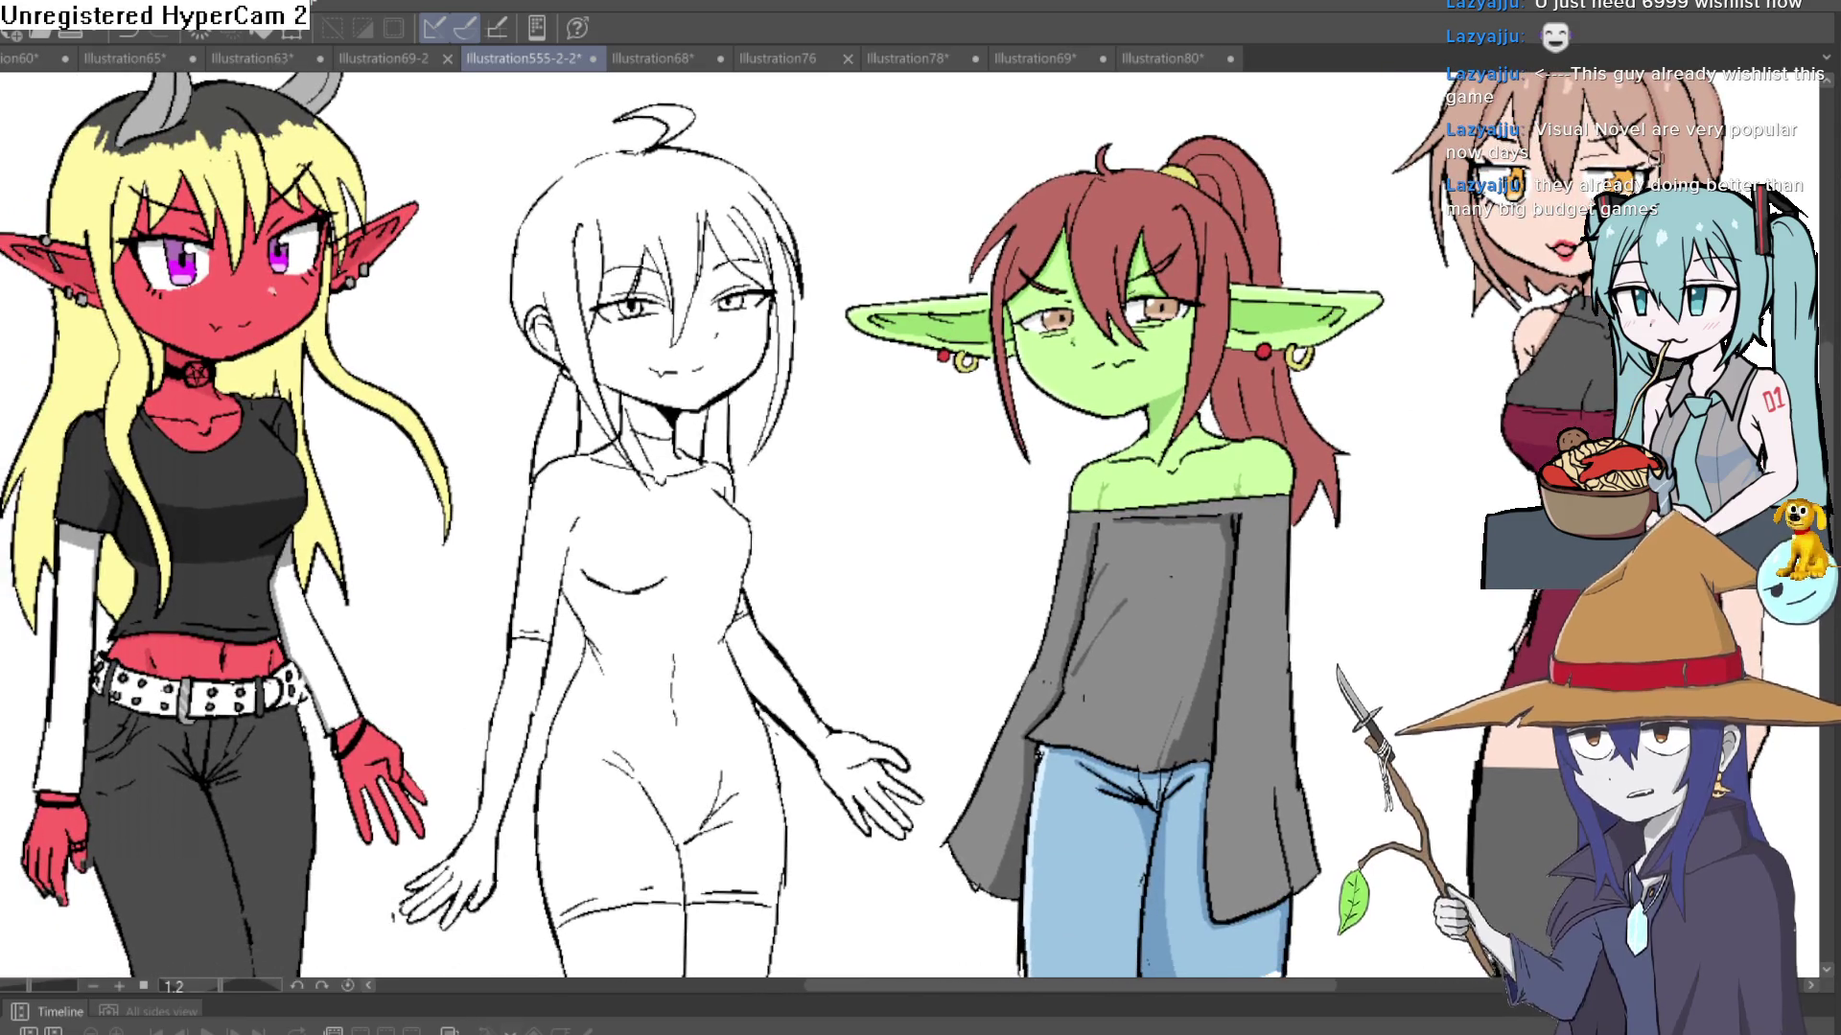
{"action": "scroll", "coordinate": [1367, 454], "scroll_direction": "down", "scroll_amount": 3}
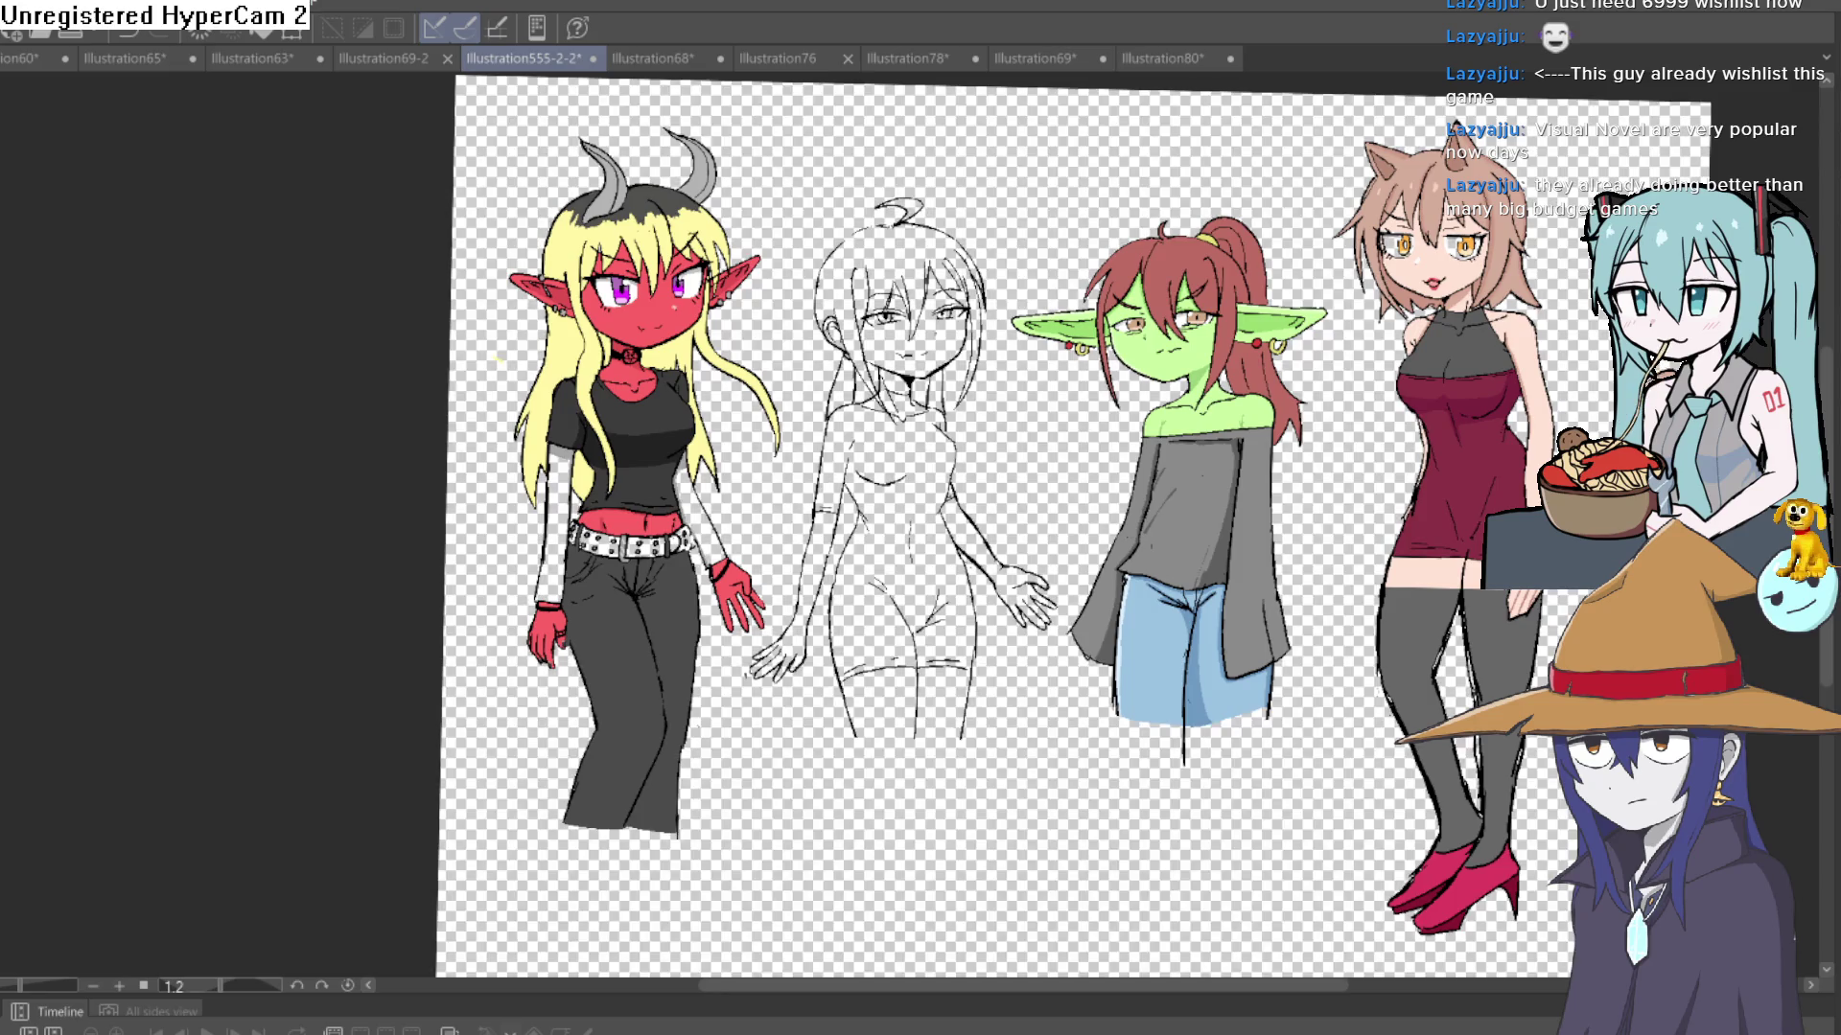
- Zoom in on the red demon girl and fill both her arms light pink
{"action": "left_click", "coordinate": [686, 467]}
{"action": "left_click", "coordinate": [685, 467]}
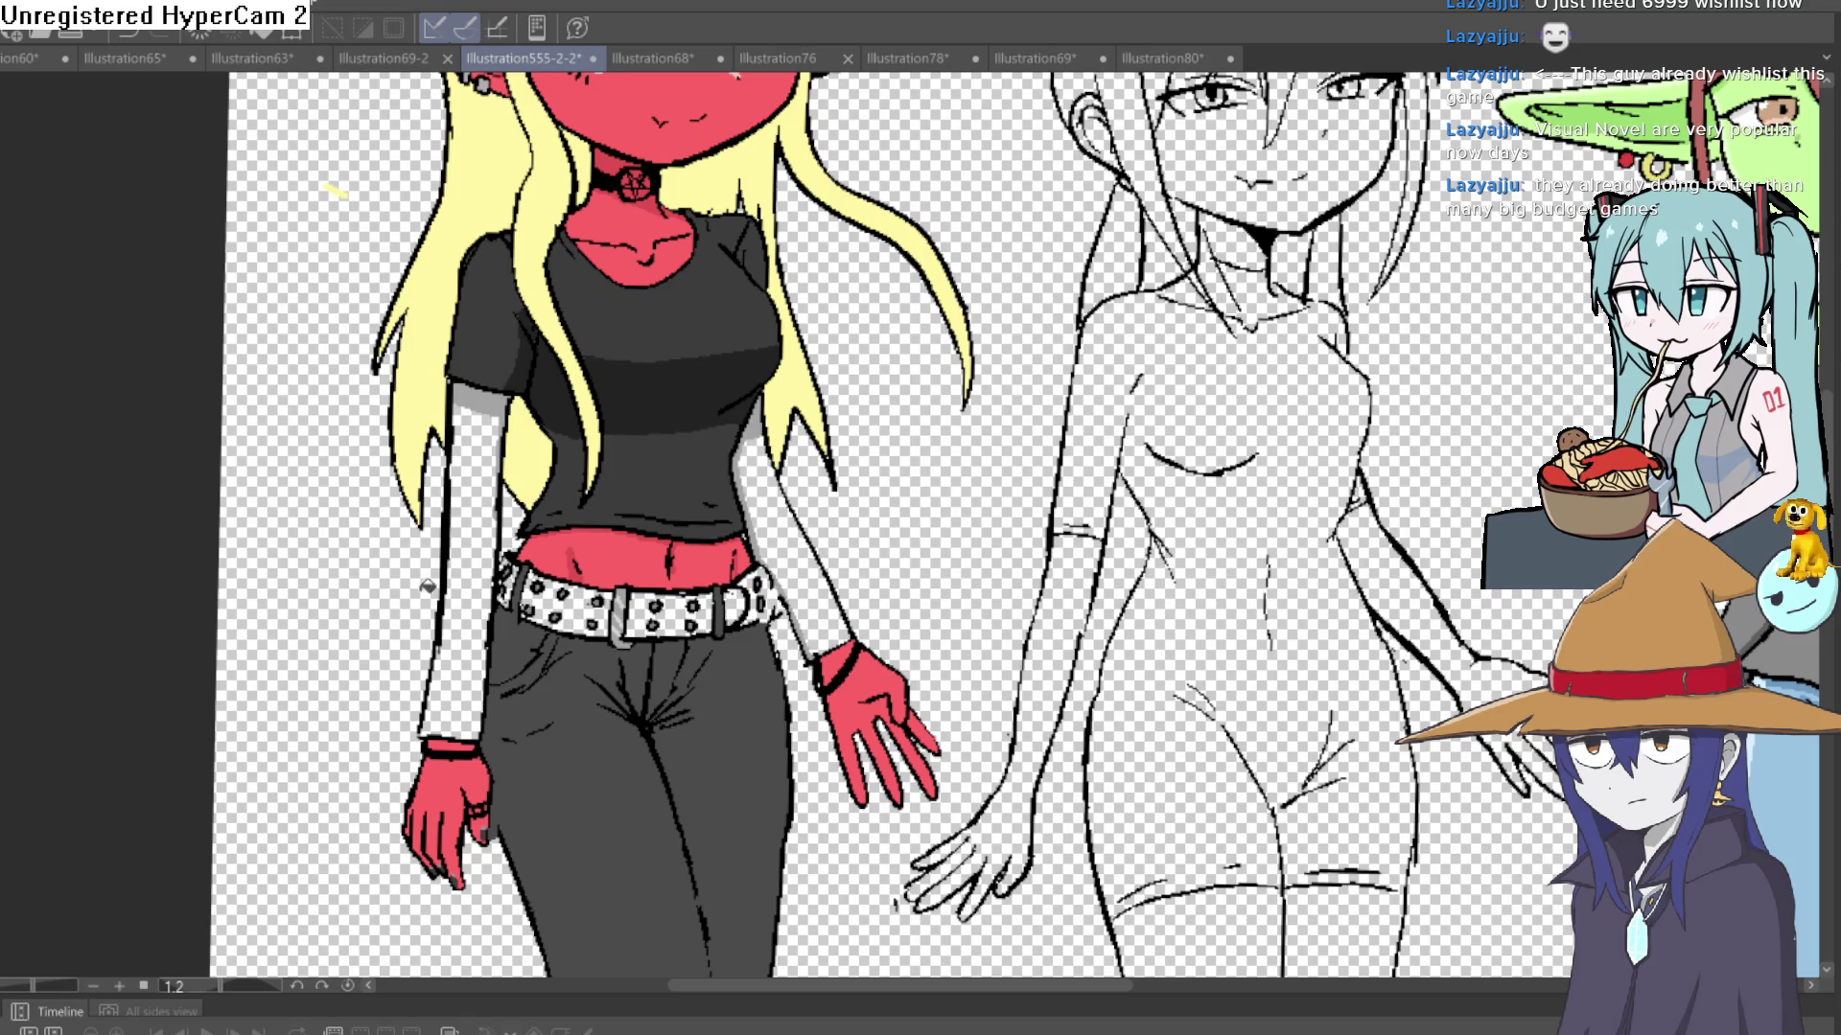
{"action": "left_click", "coordinate": [464, 582]}
{"action": "left_click", "coordinate": [791, 541]}
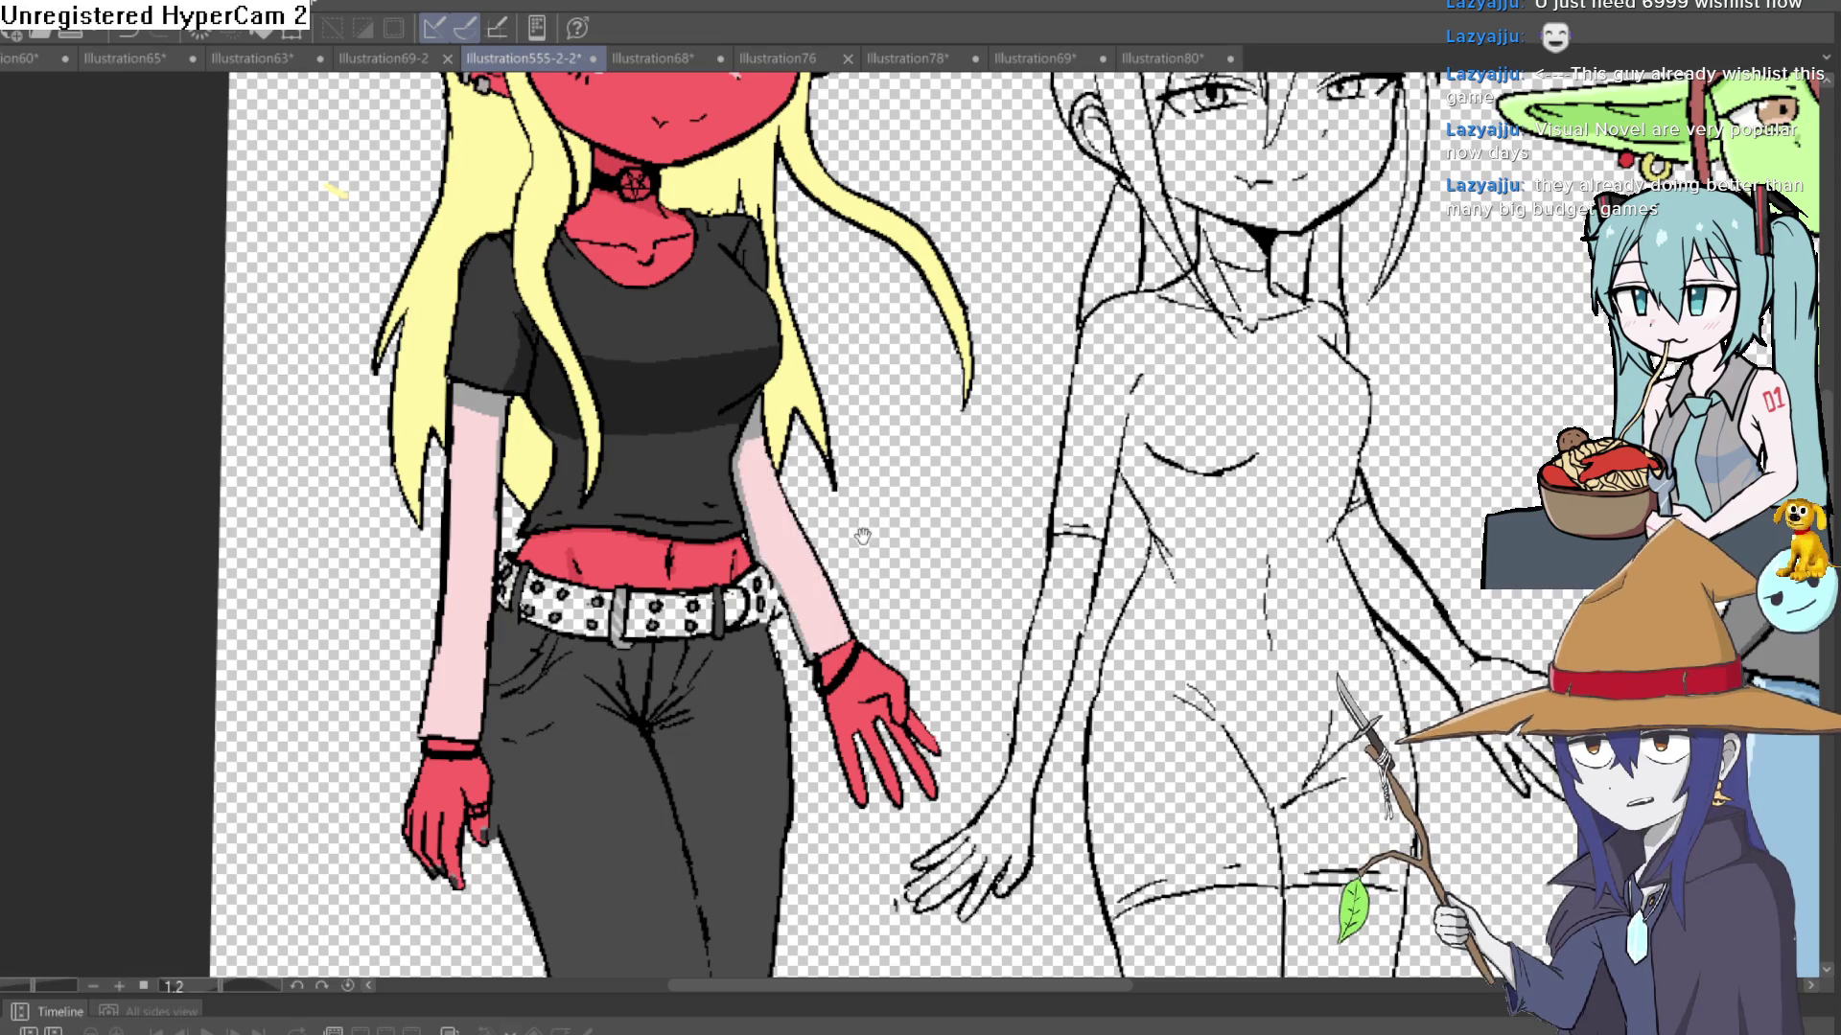
- Fill the belt's right end, middle and left segments light pink, then undo those belt fills
{"action": "mouse_move", "coordinate": [863, 536]}
{"action": "left_mouse_down"}
{"action": "mouse_move", "coordinate": [805, 776]}
{"action": "mouse_move", "coordinate": [843, 671]}
{"action": "mouse_move", "coordinate": [825, 662]}
{"action": "mouse_move", "coordinate": [815, 474]}
{"action": "left_mouse_up"}
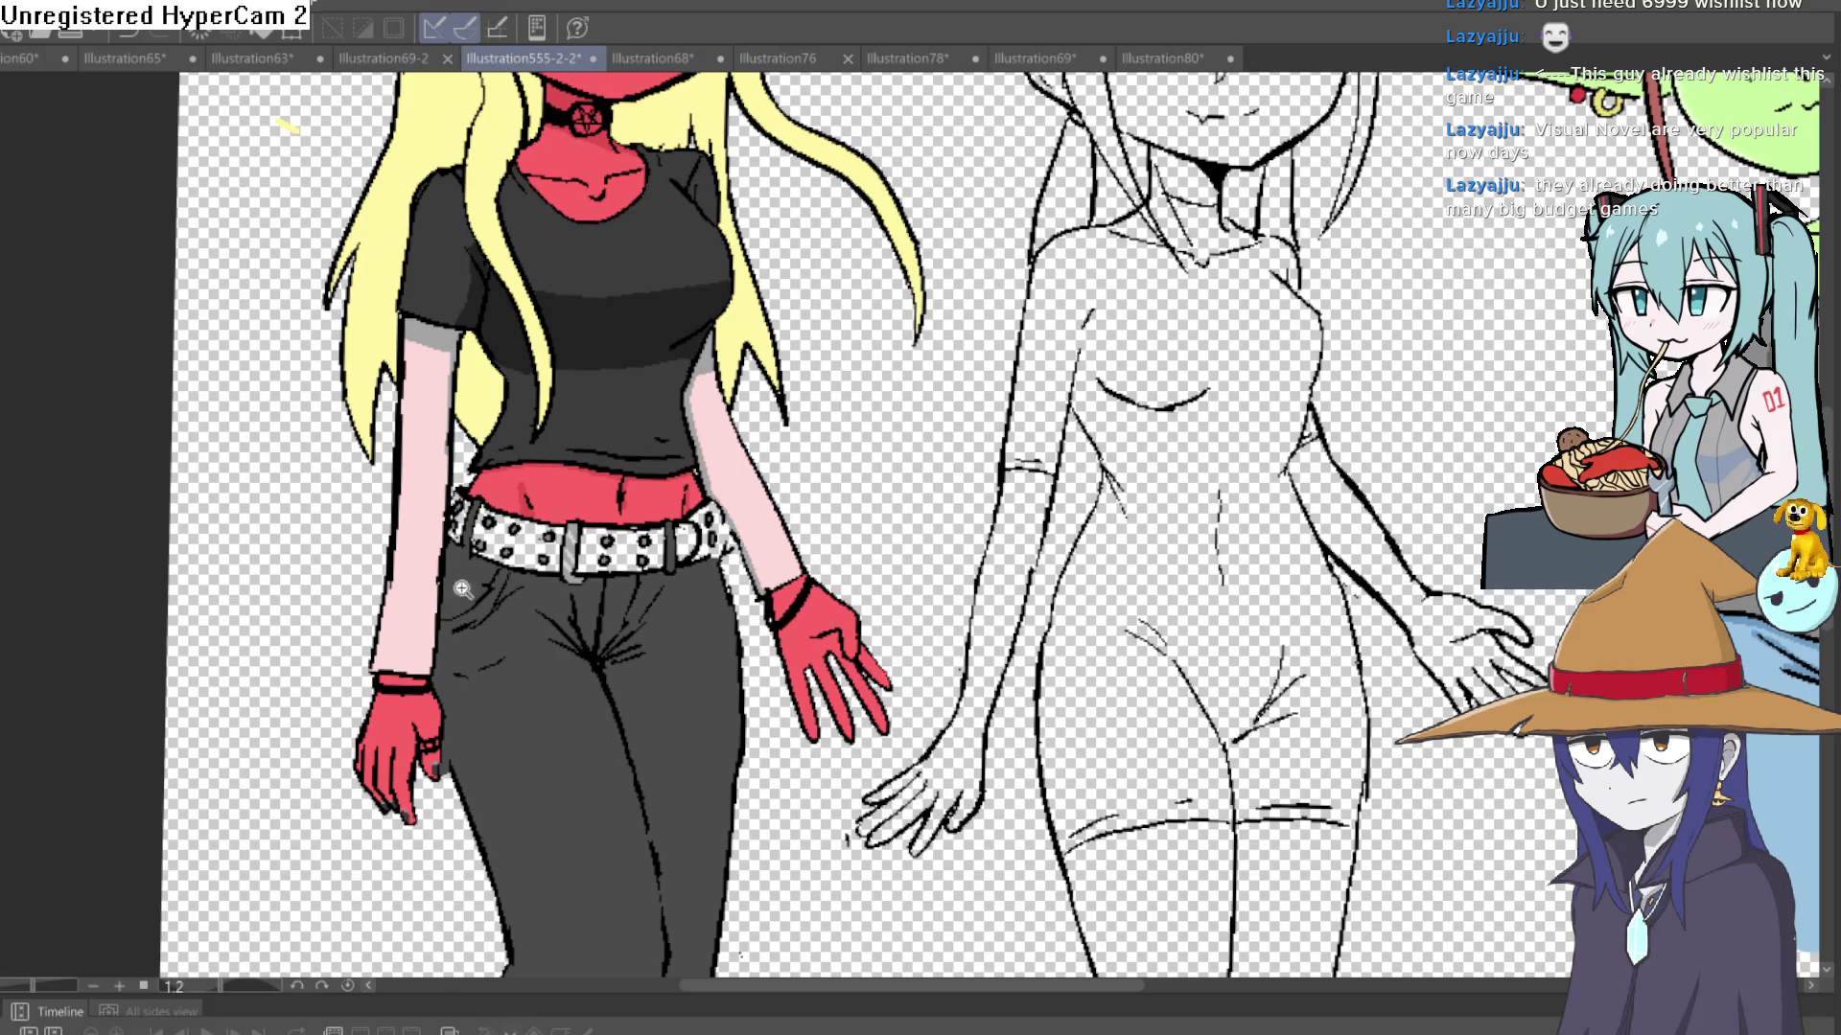
{"action": "left_click_drag", "start_coordinate": [614, 561], "coordinate": [728, 542]}
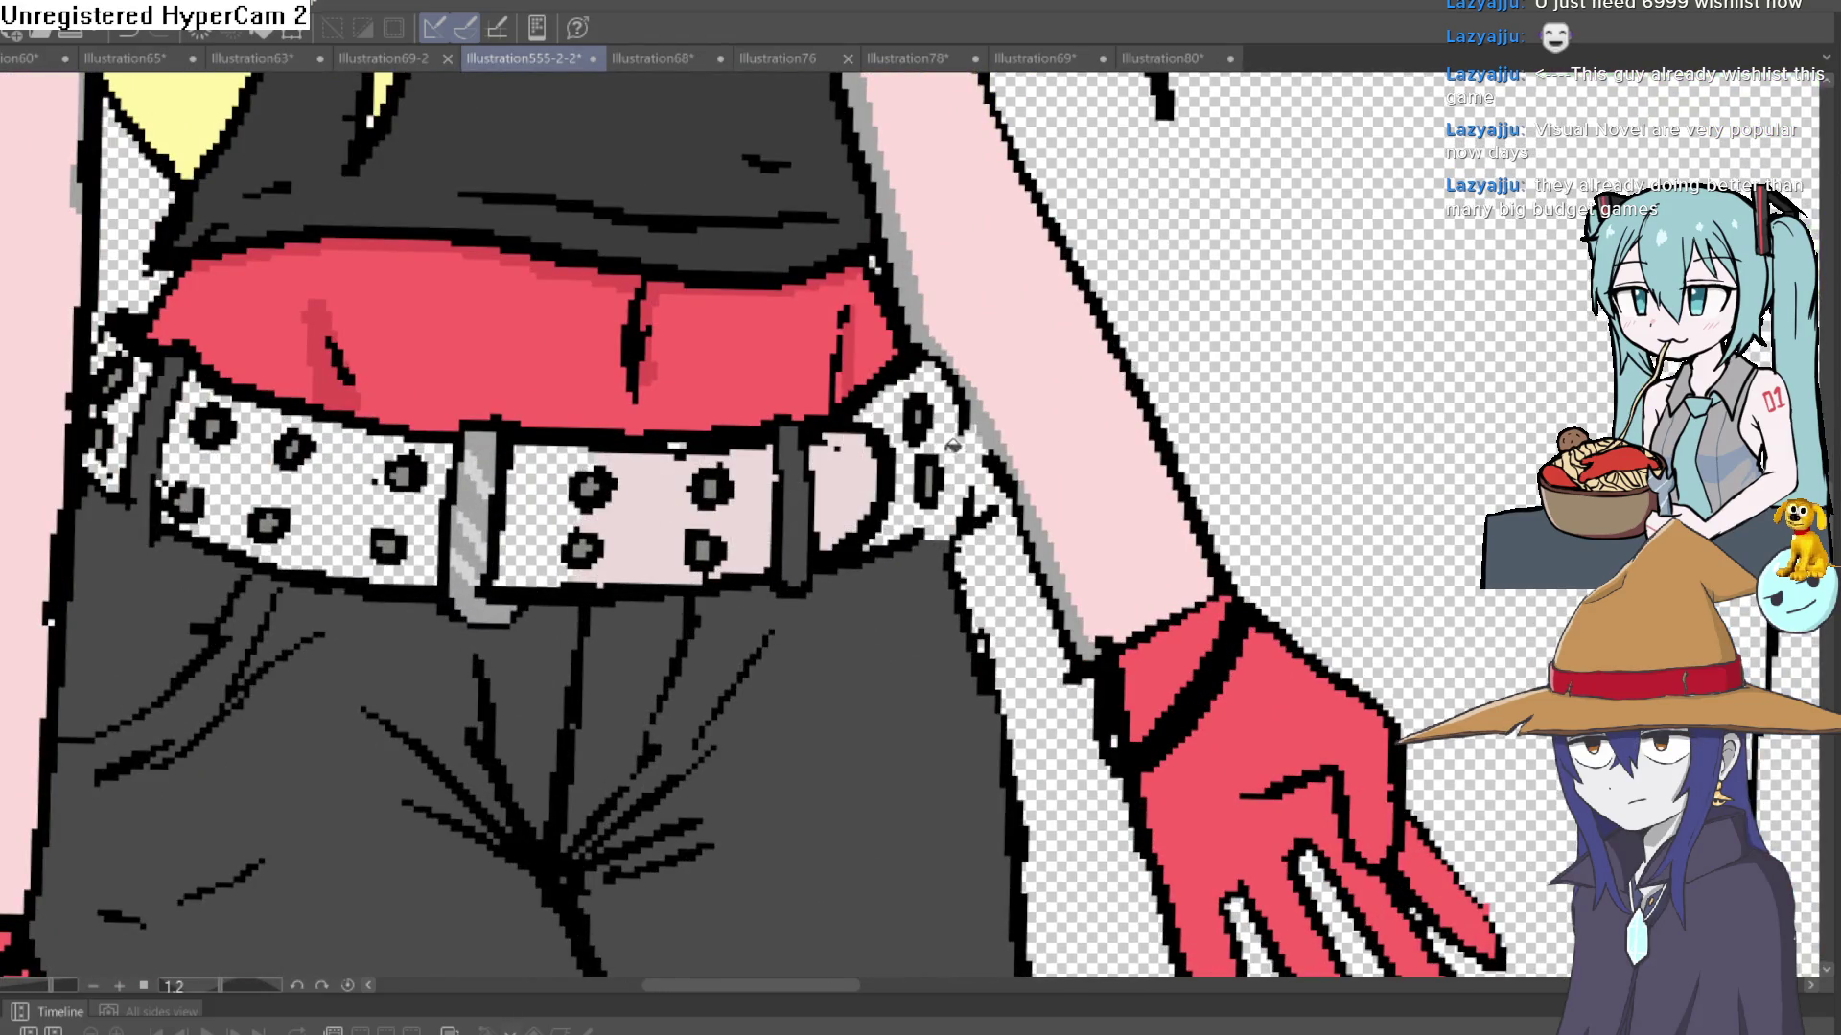
{"action": "left_click", "coordinate": [906, 405]}
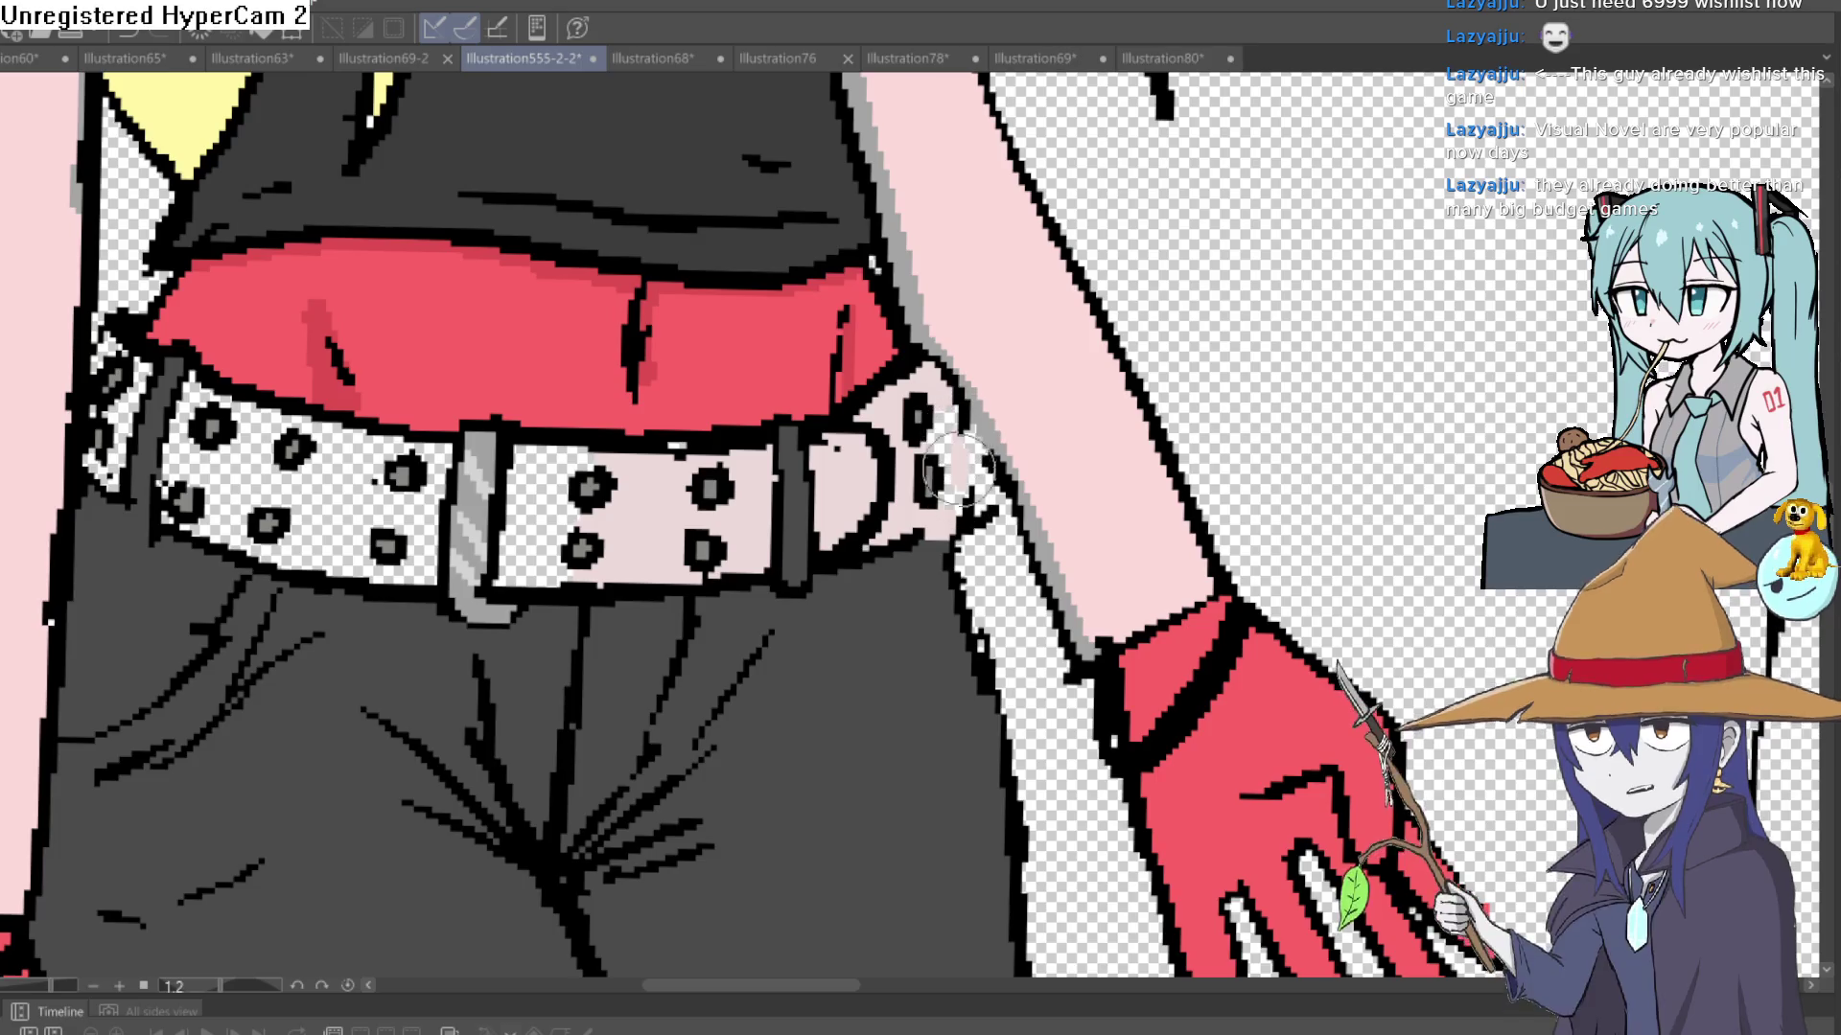
{"action": "left_click", "coordinate": [542, 502]}
{"action": "left_click", "coordinate": [428, 503]}
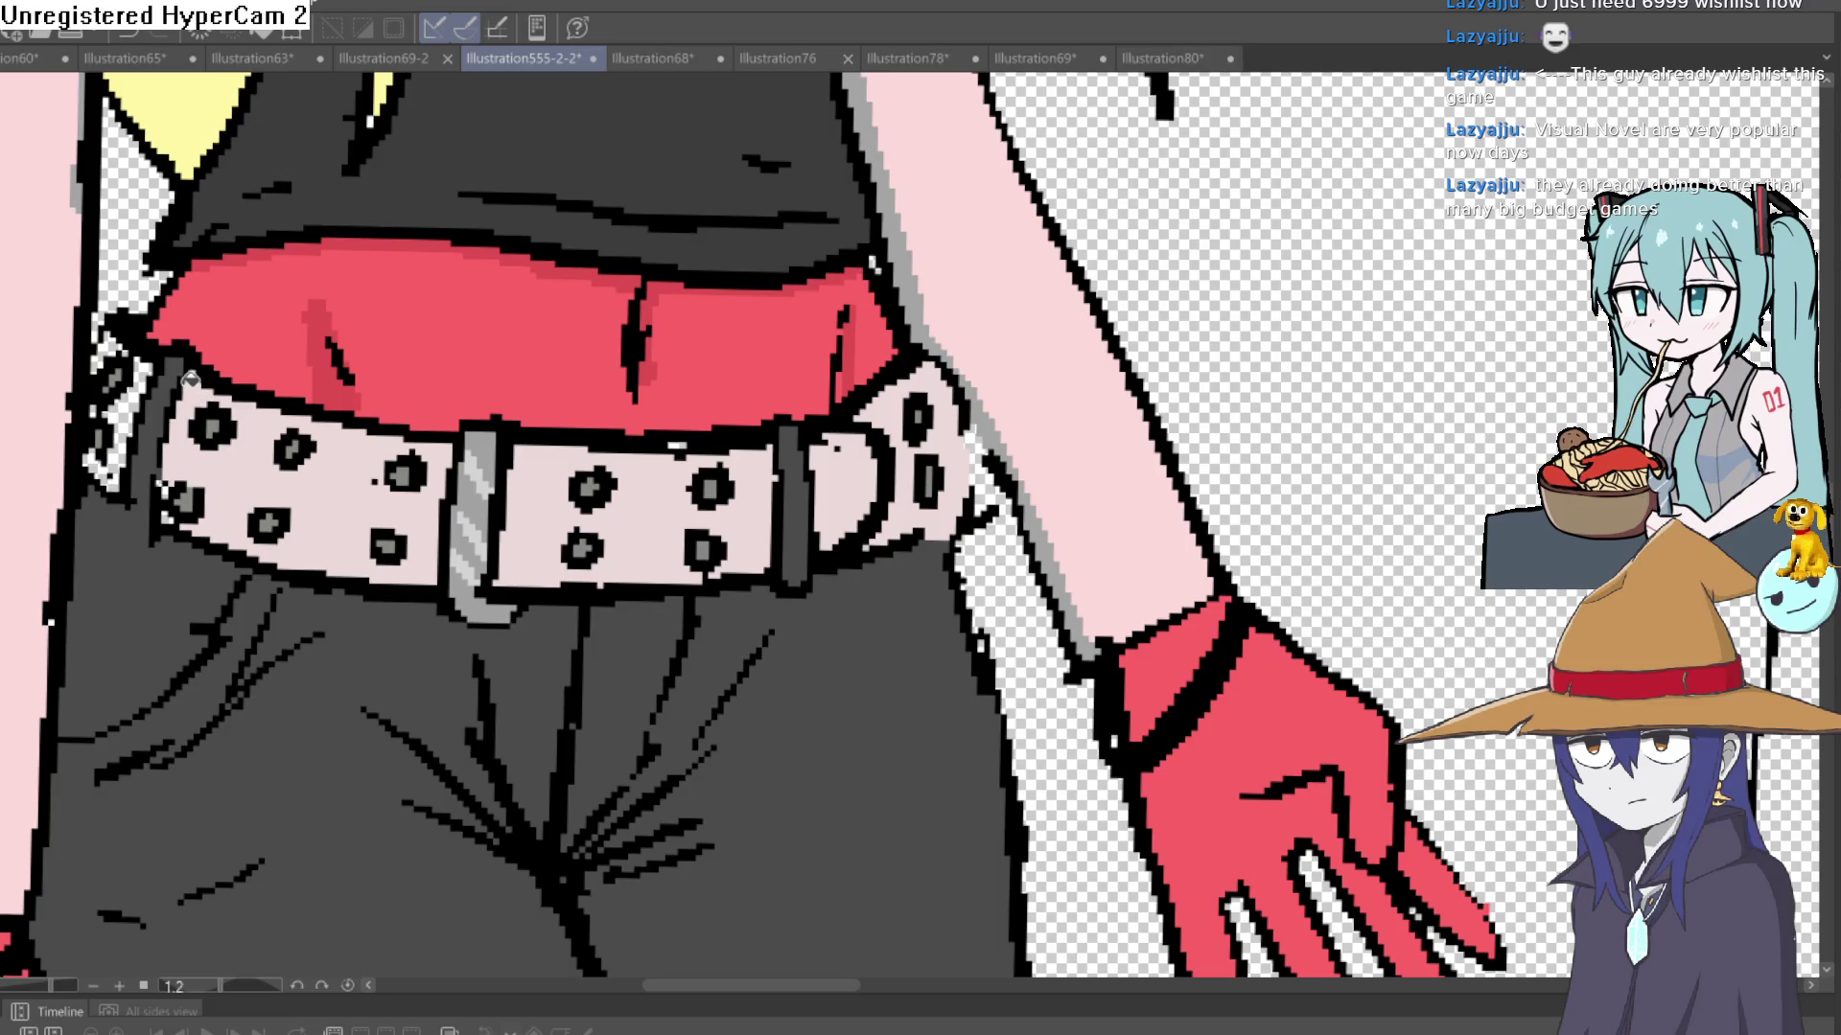
{"action": "scroll", "coordinate": [459, 334], "scroll_direction": "left", "scroll_amount": 5}
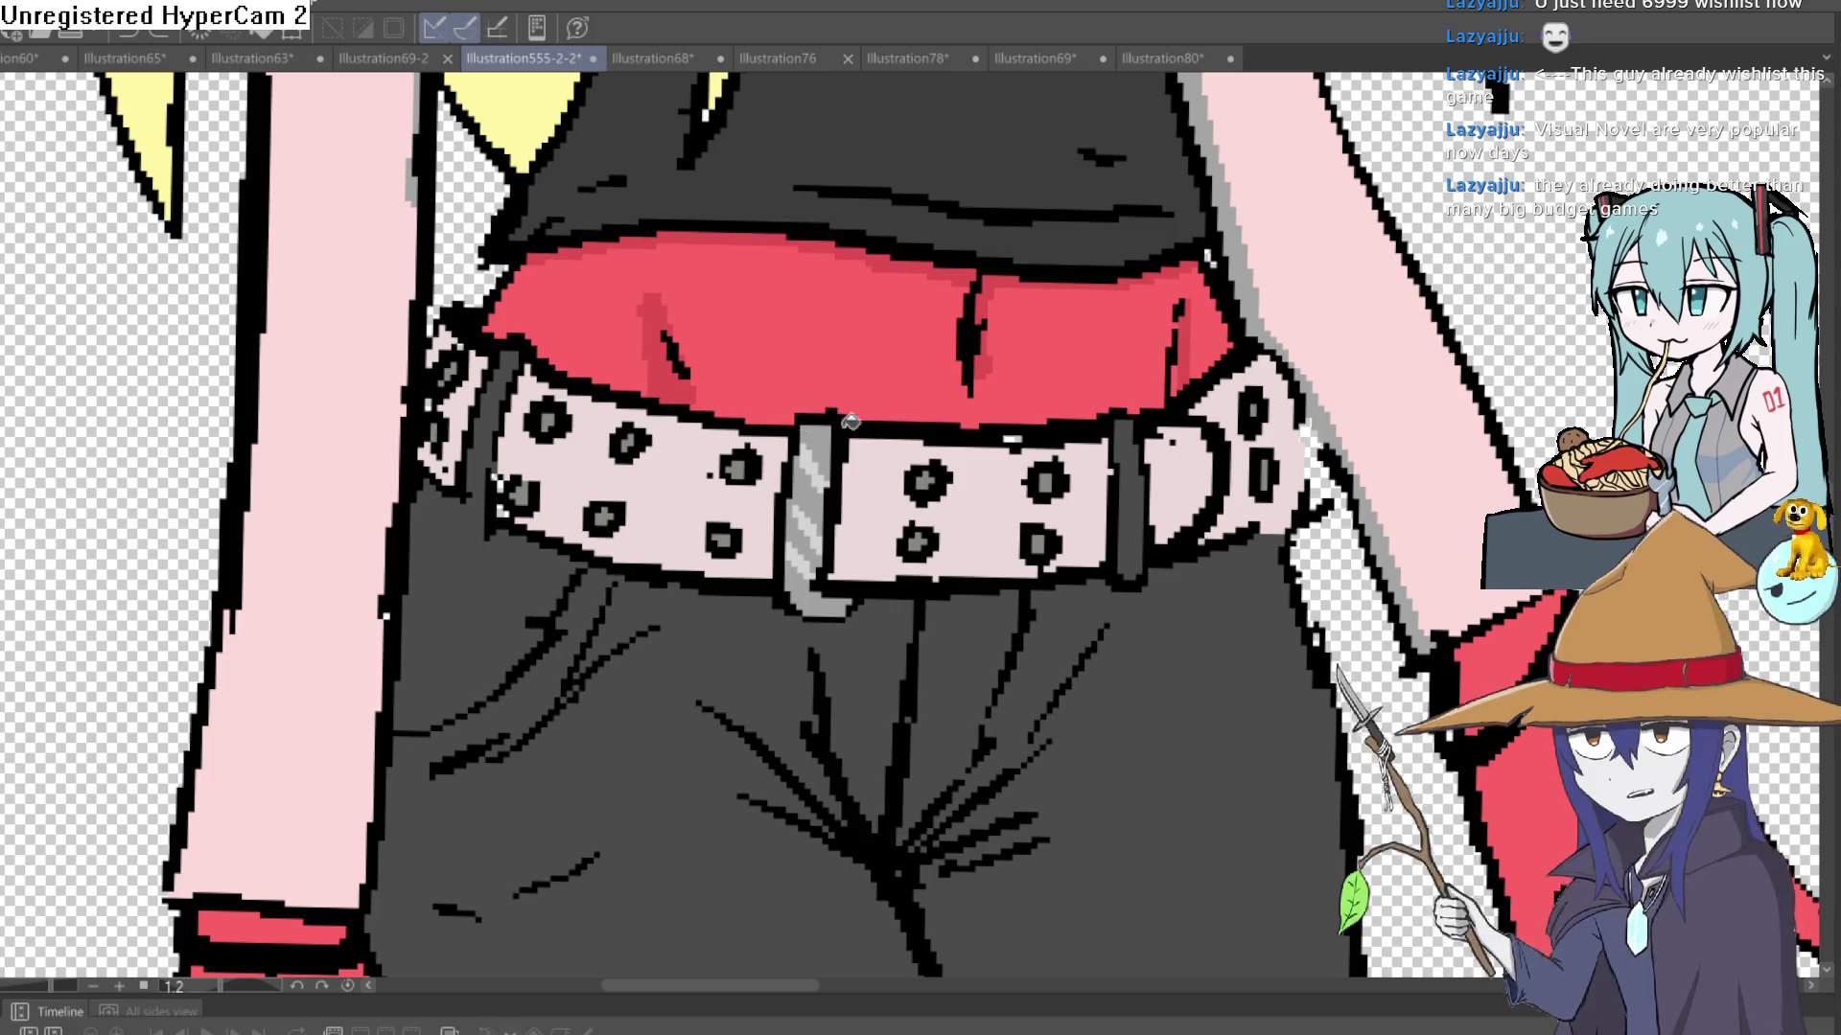
{"action": "key", "text": "ctrl+z"}
{"action": "key", "text": "ctrl+z"}
{"action": "key", "text": "ctrl+z"}
{"action": "key", "text": "ctrl+z"}
{"action": "key", "text": "ctrl+z"}
{"action": "key", "text": "ctrl+z"}
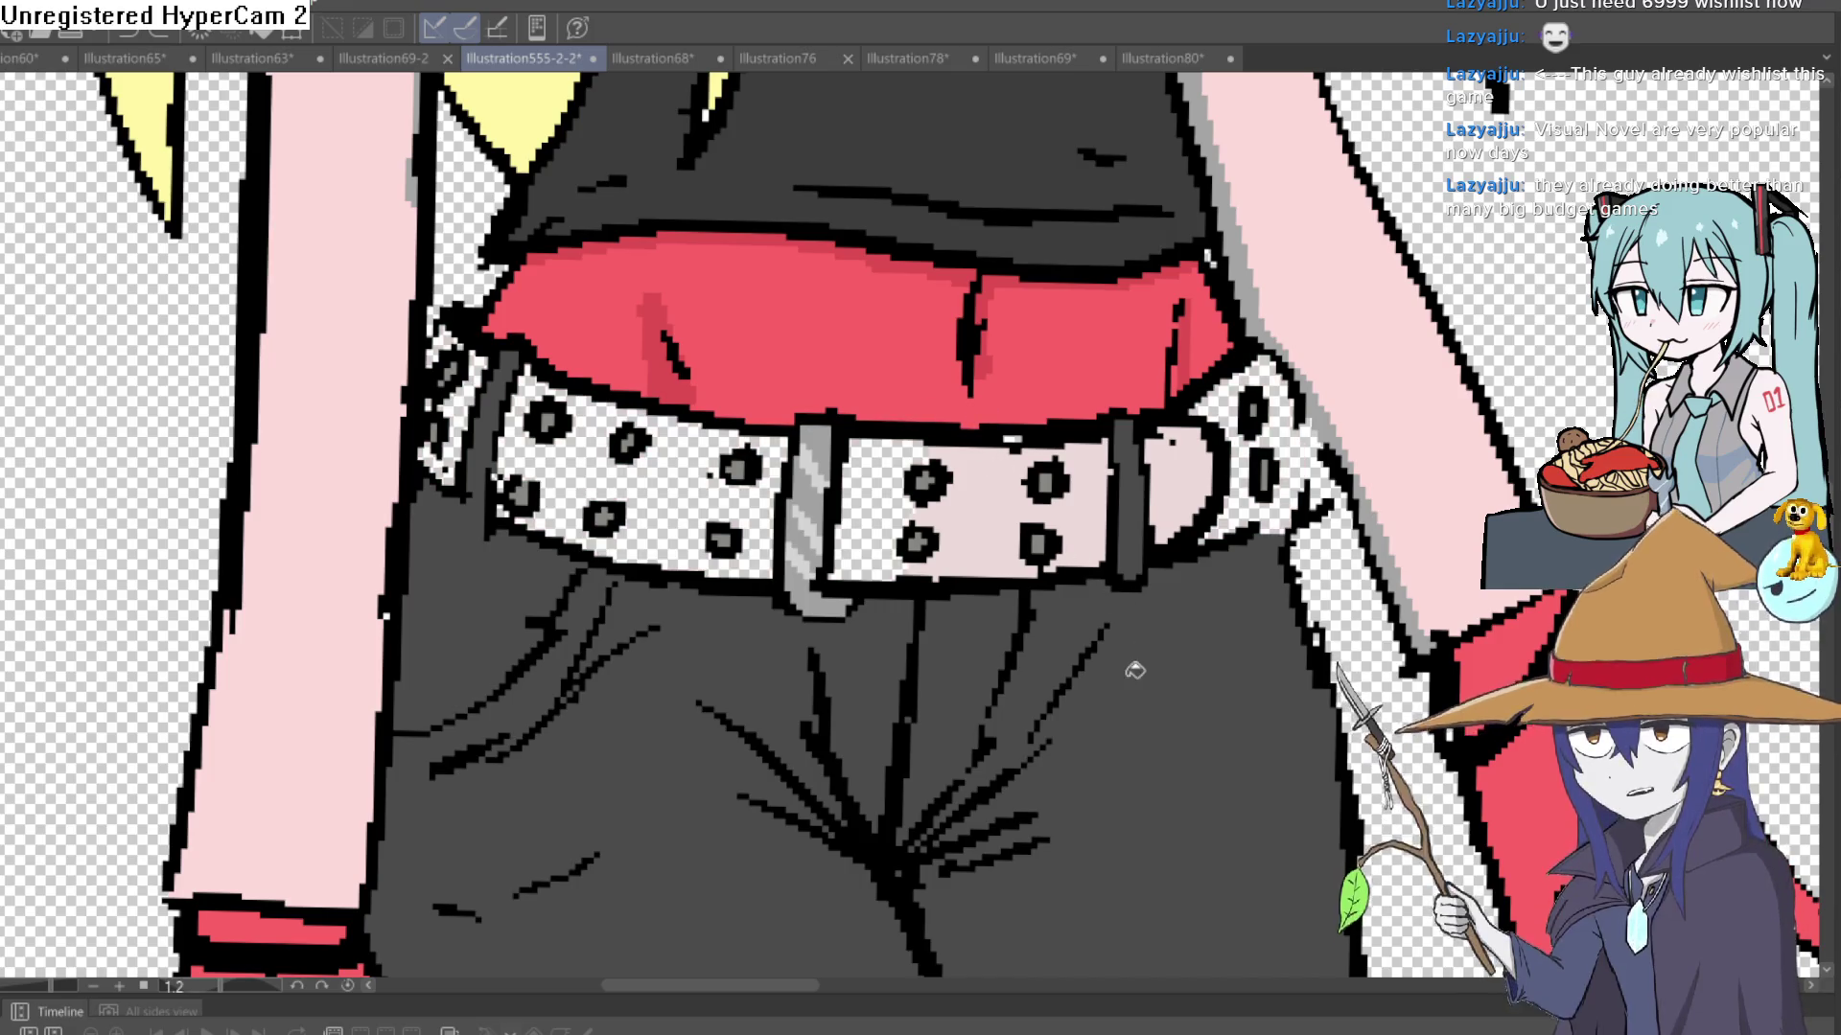
{"action": "scroll", "coordinate": [1173, 679], "scroll_direction": "down", "scroll_amount": 5}
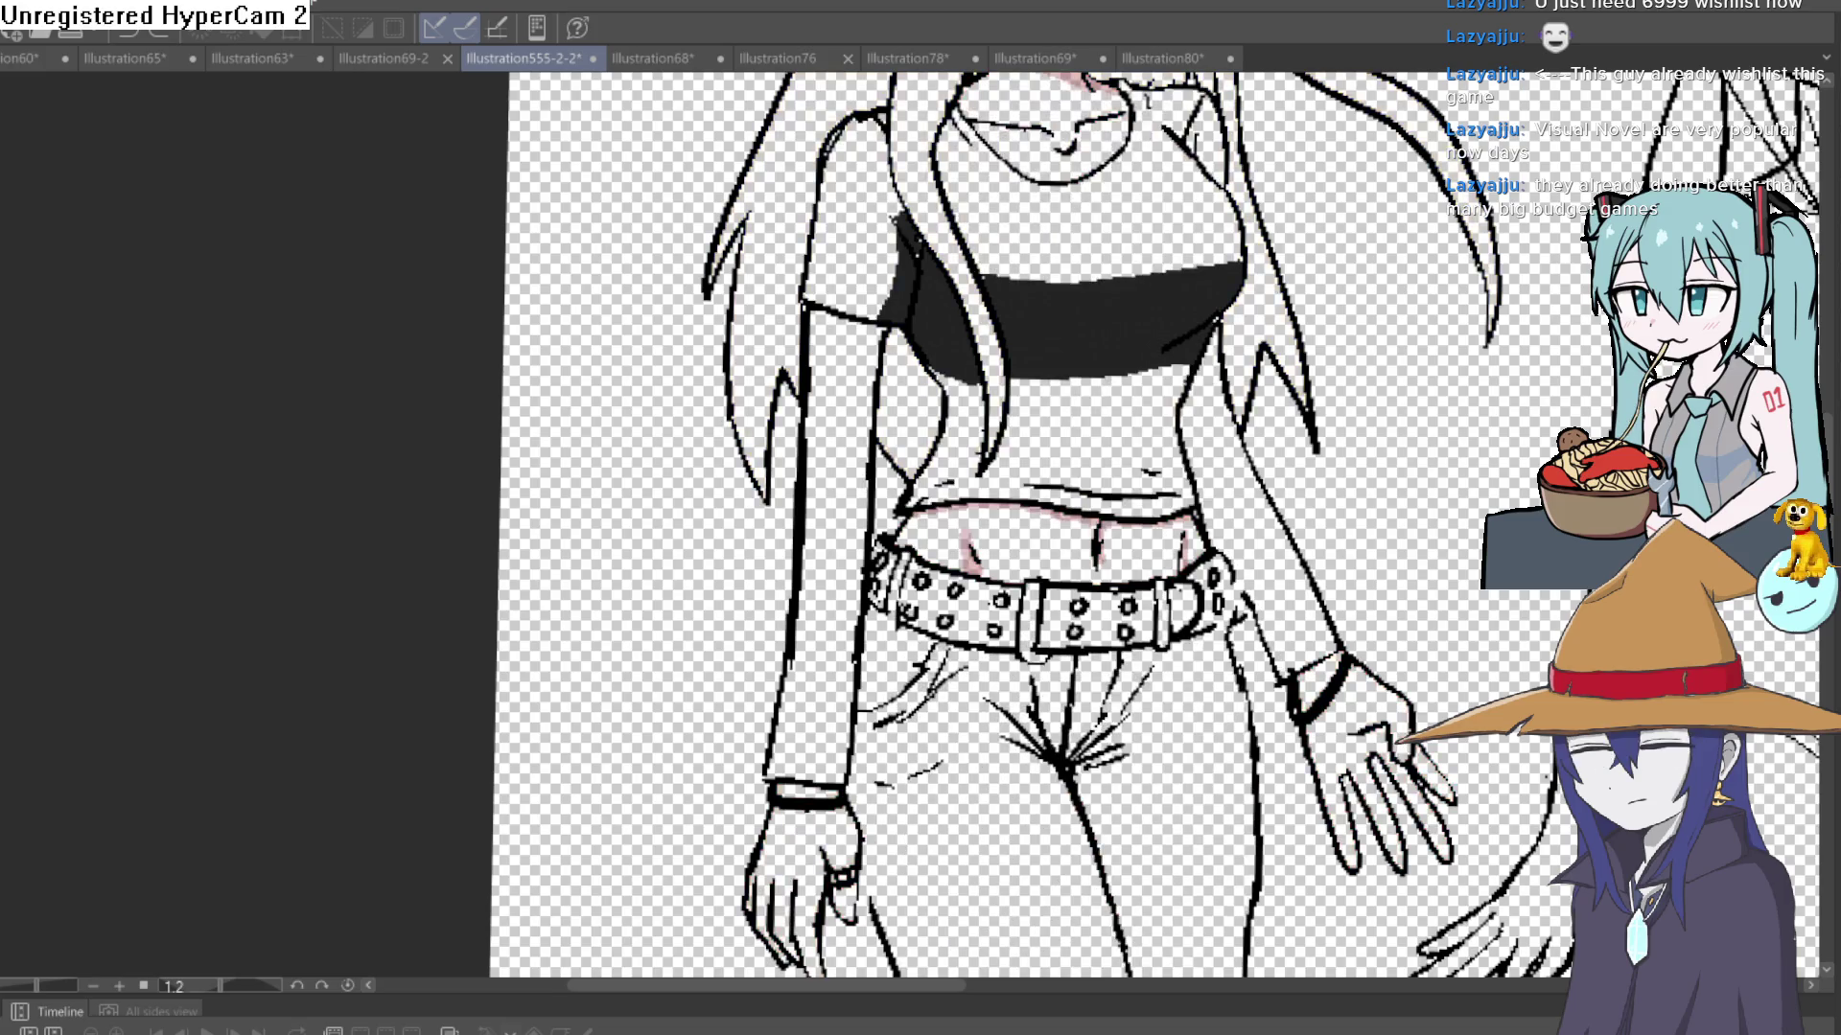
- Fill both forearms pinkish-grey and the belt's left and middle sections light pink
{"action": "left_click", "coordinate": [1286, 580]}
{"action": "left_click", "coordinate": [842, 520]}
{"action": "scroll", "coordinate": [1114, 490], "scroll_direction": "down", "scroll_amount": 3}
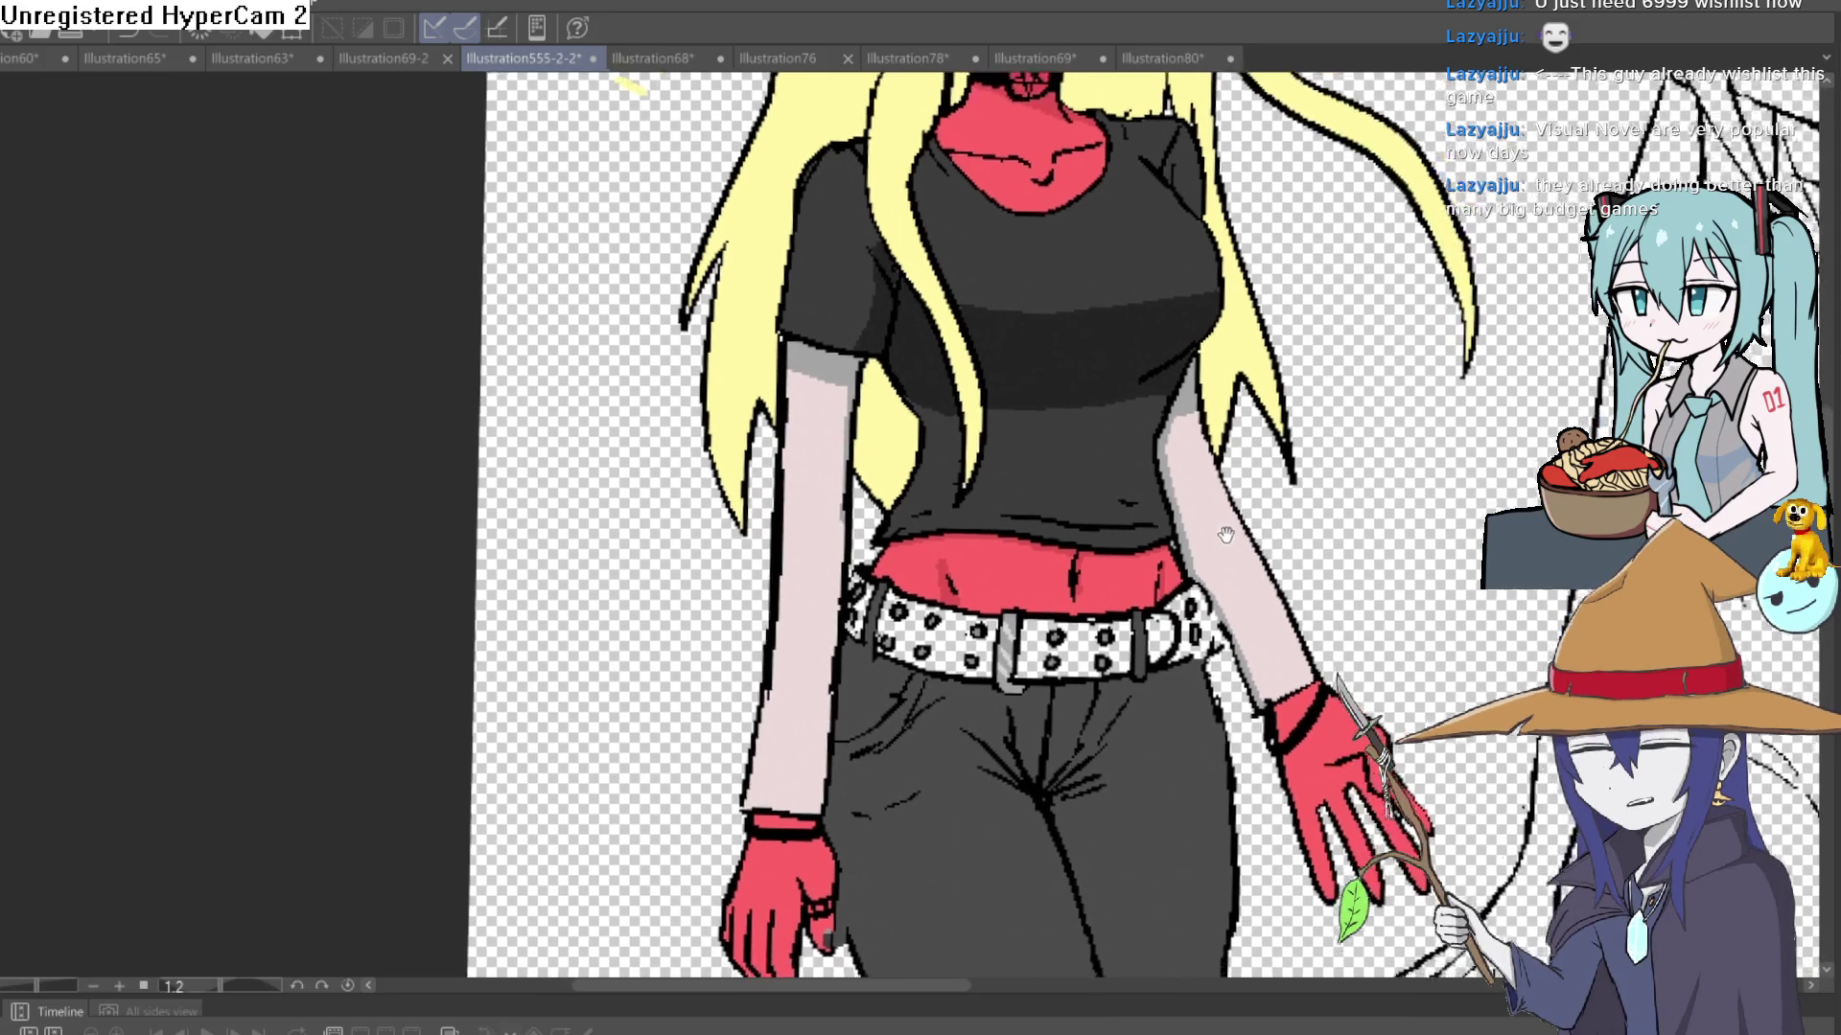
{"action": "scroll", "coordinate": [1114, 490], "scroll_direction": "up", "scroll_amount": 5}
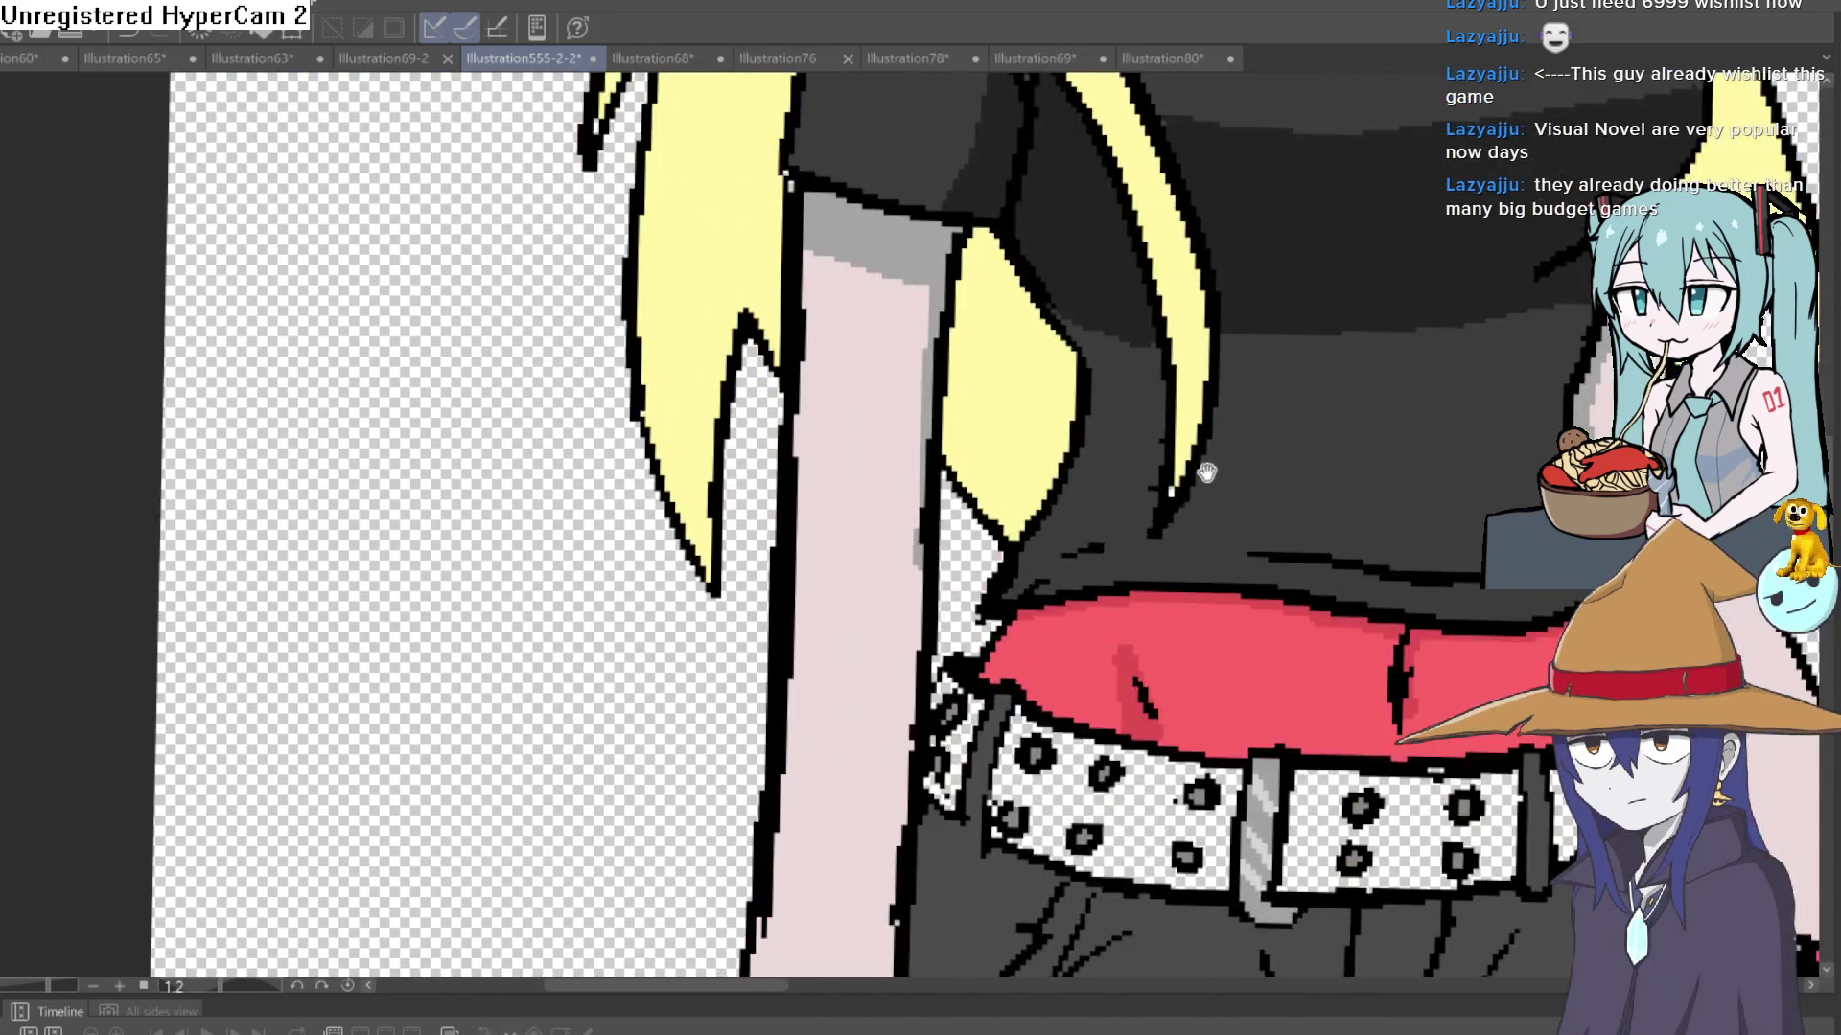
{"action": "mouse_move", "coordinate": [1121, 534]}
{"action": "left_mouse_down"}
{"action": "mouse_move", "coordinate": [1248, 384]}
{"action": "mouse_move", "coordinate": [1038, 349]}
{"action": "left_mouse_up"}
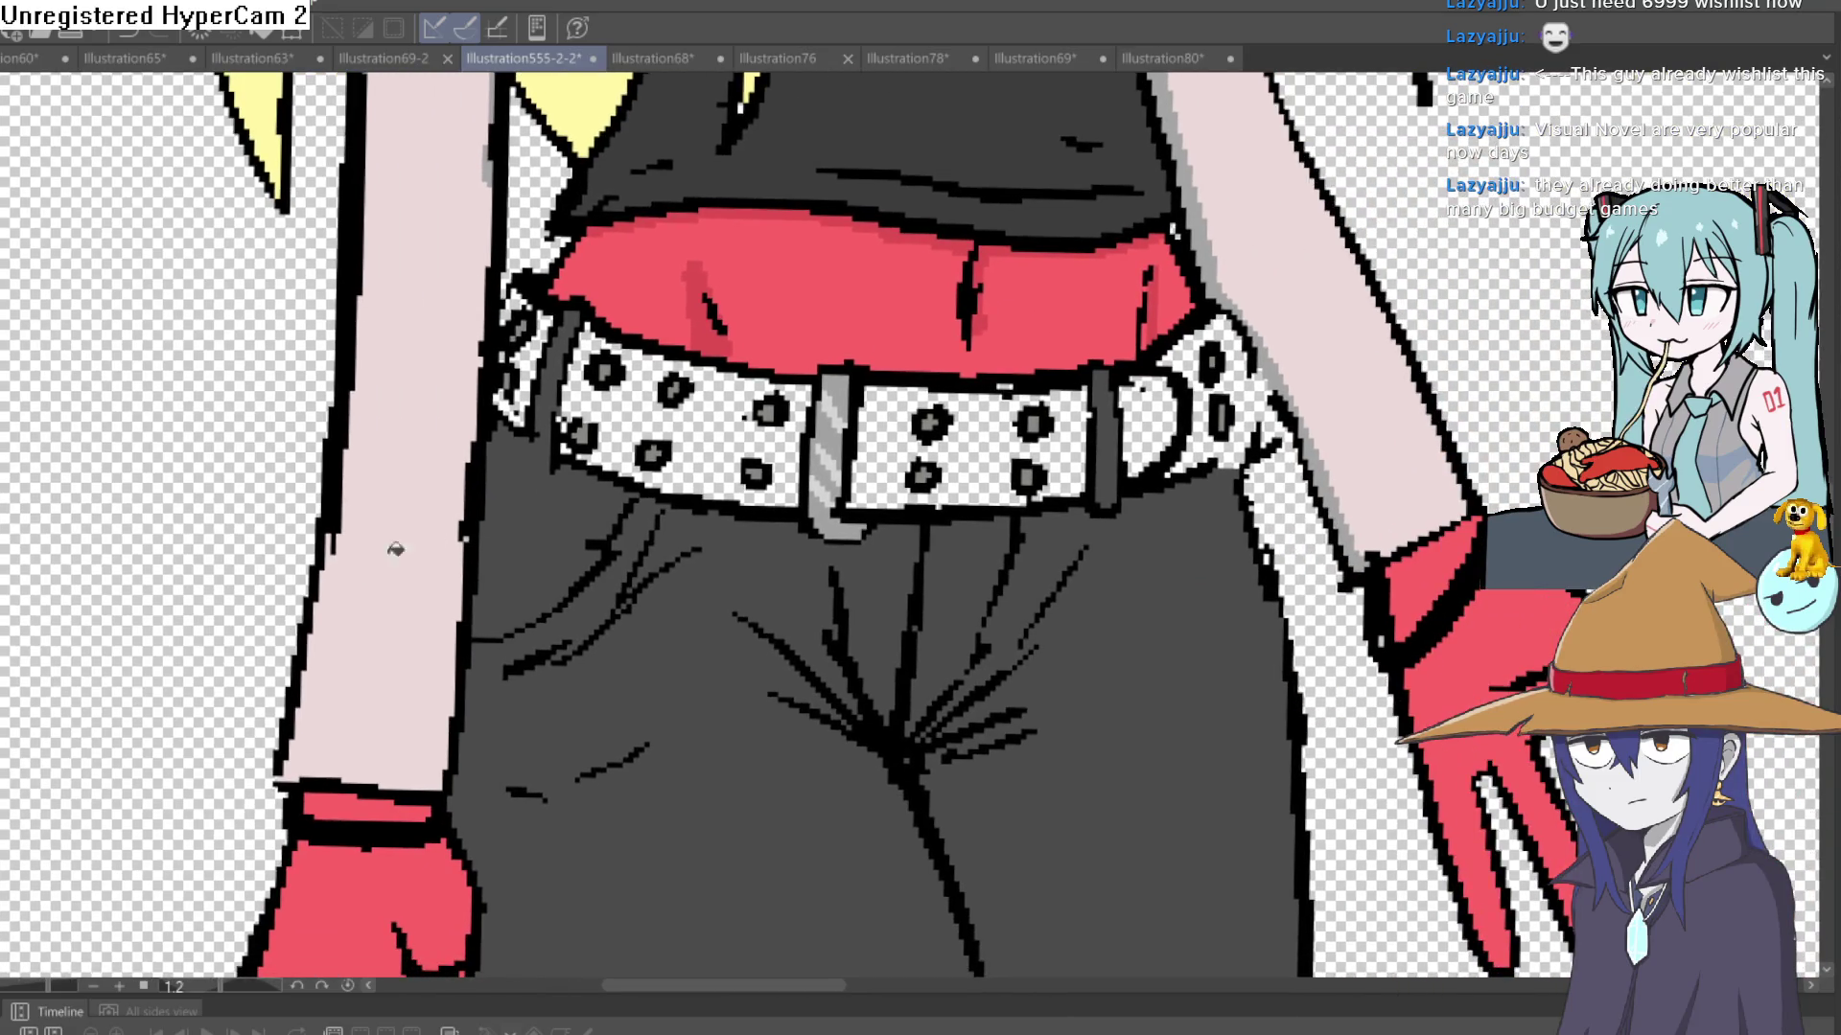
{"action": "left_click", "coordinate": [712, 437]}
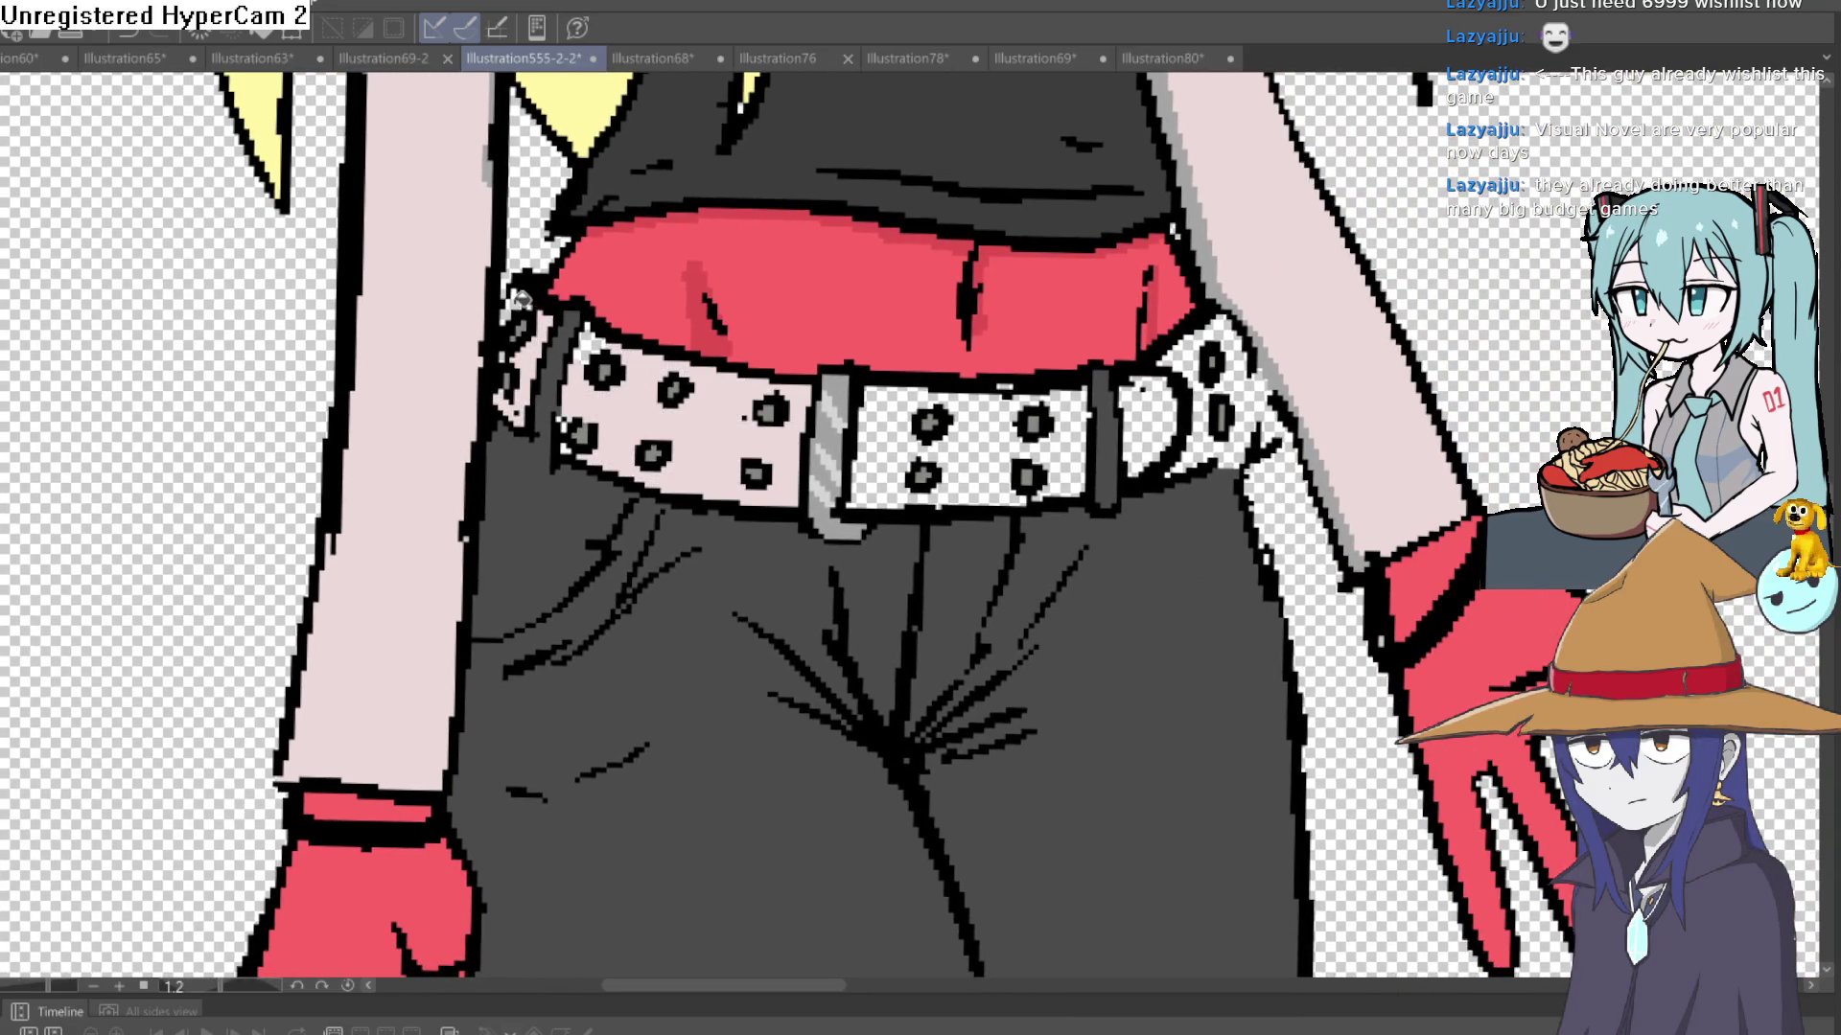
{"action": "left_click", "coordinate": [883, 433]}
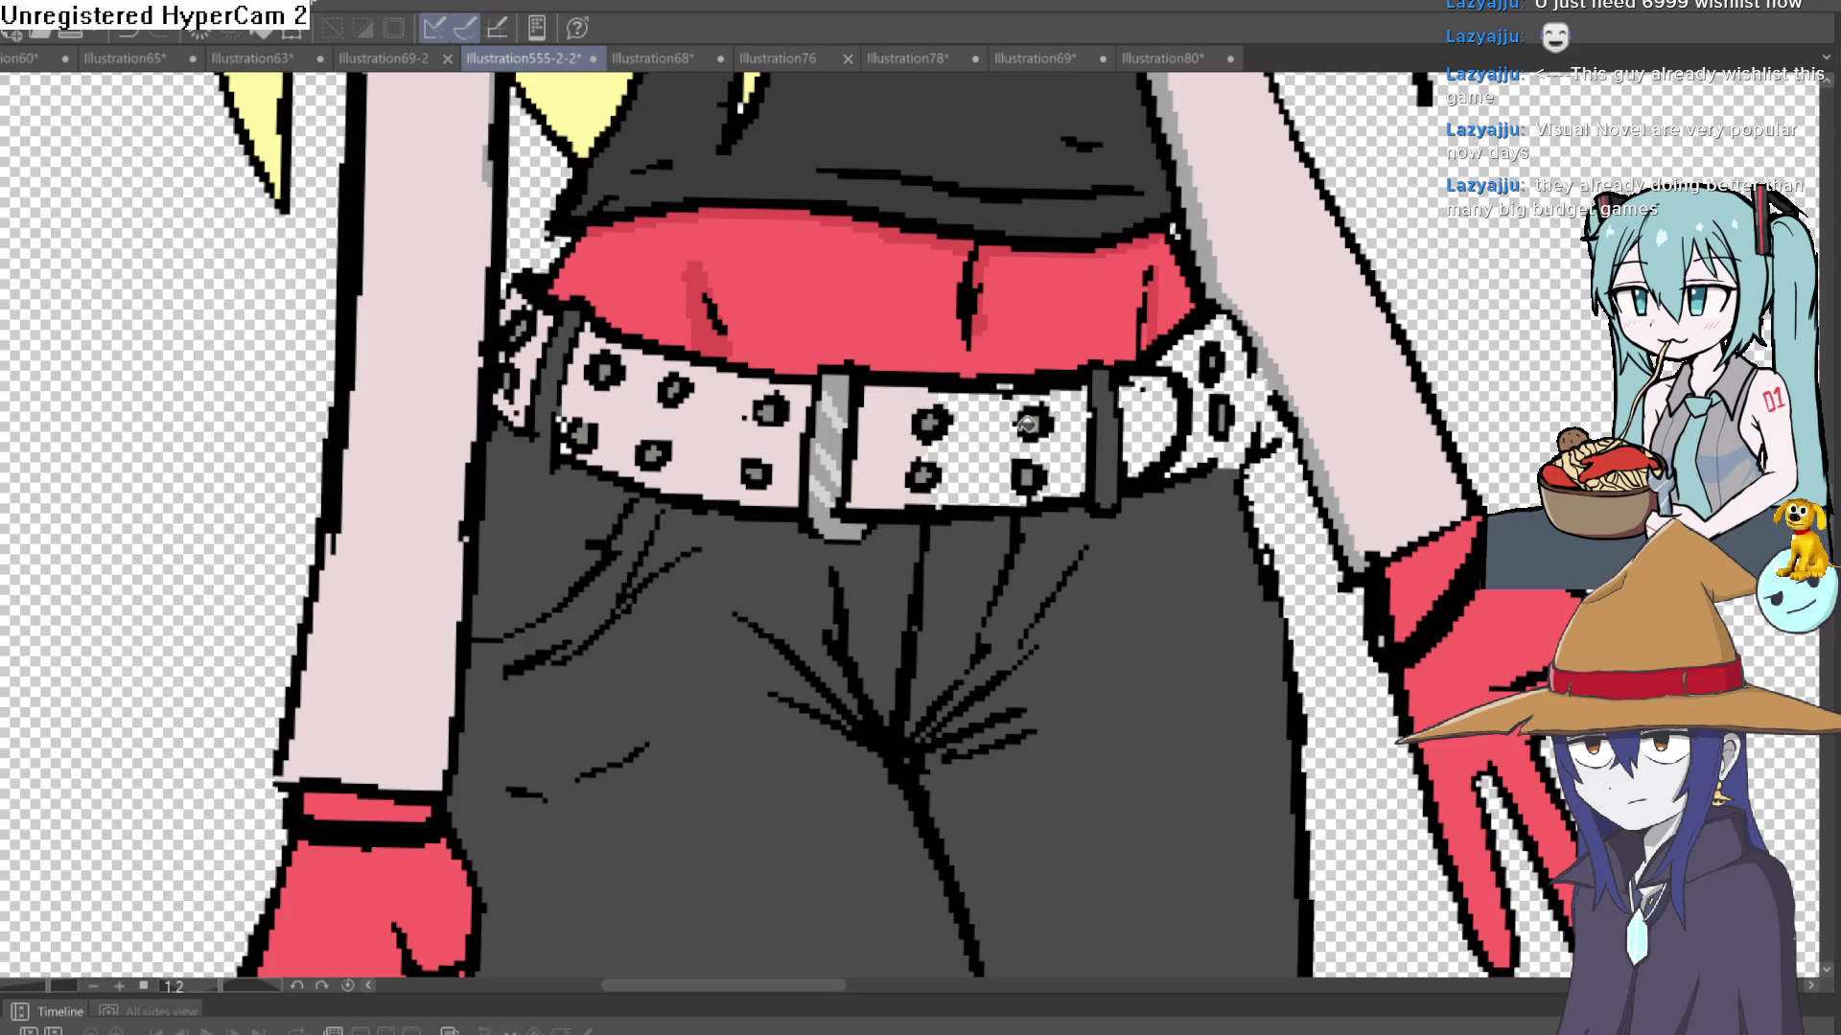
{"action": "left_click", "coordinate": [1149, 427]}
{"action": "key", "text": "ctrl+z"}
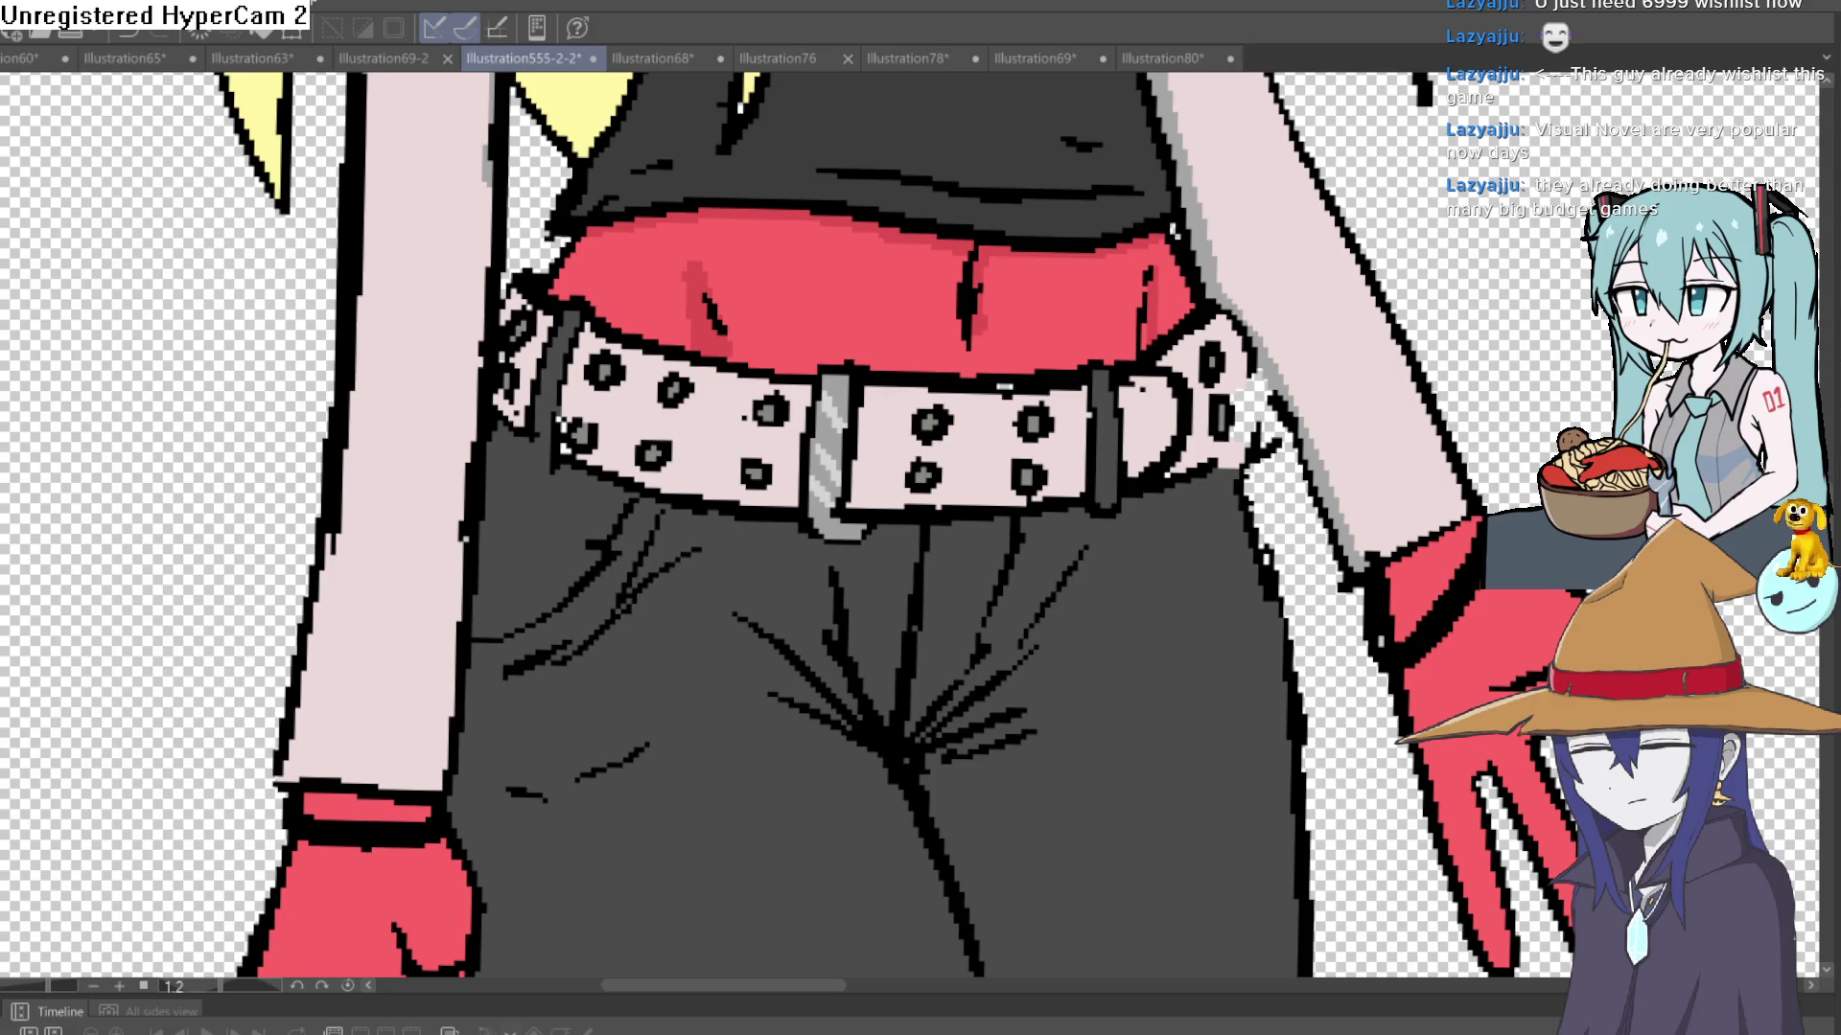
{"action": "scroll", "coordinate": [1236, 412], "scroll_direction": "up", "scroll_amount": 5}
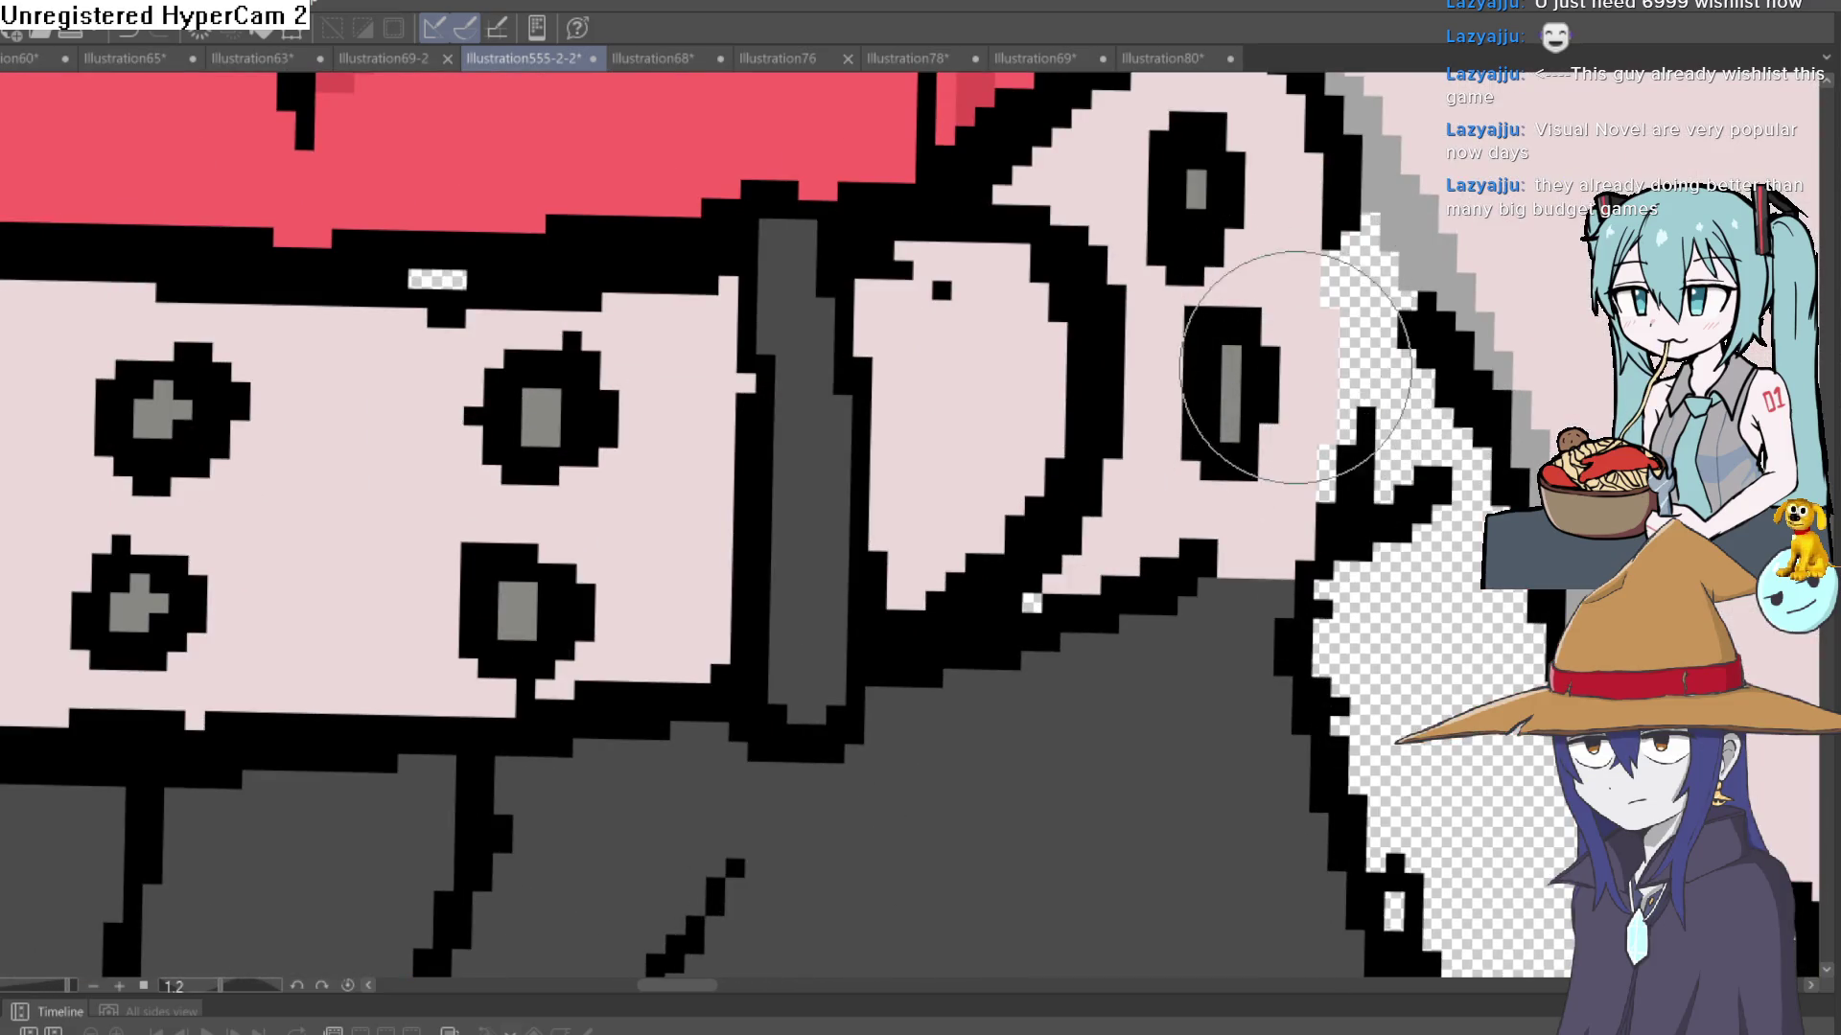
{"action": "scroll", "coordinate": [1435, 436], "scroll_direction": "down", "scroll_amount": 5}
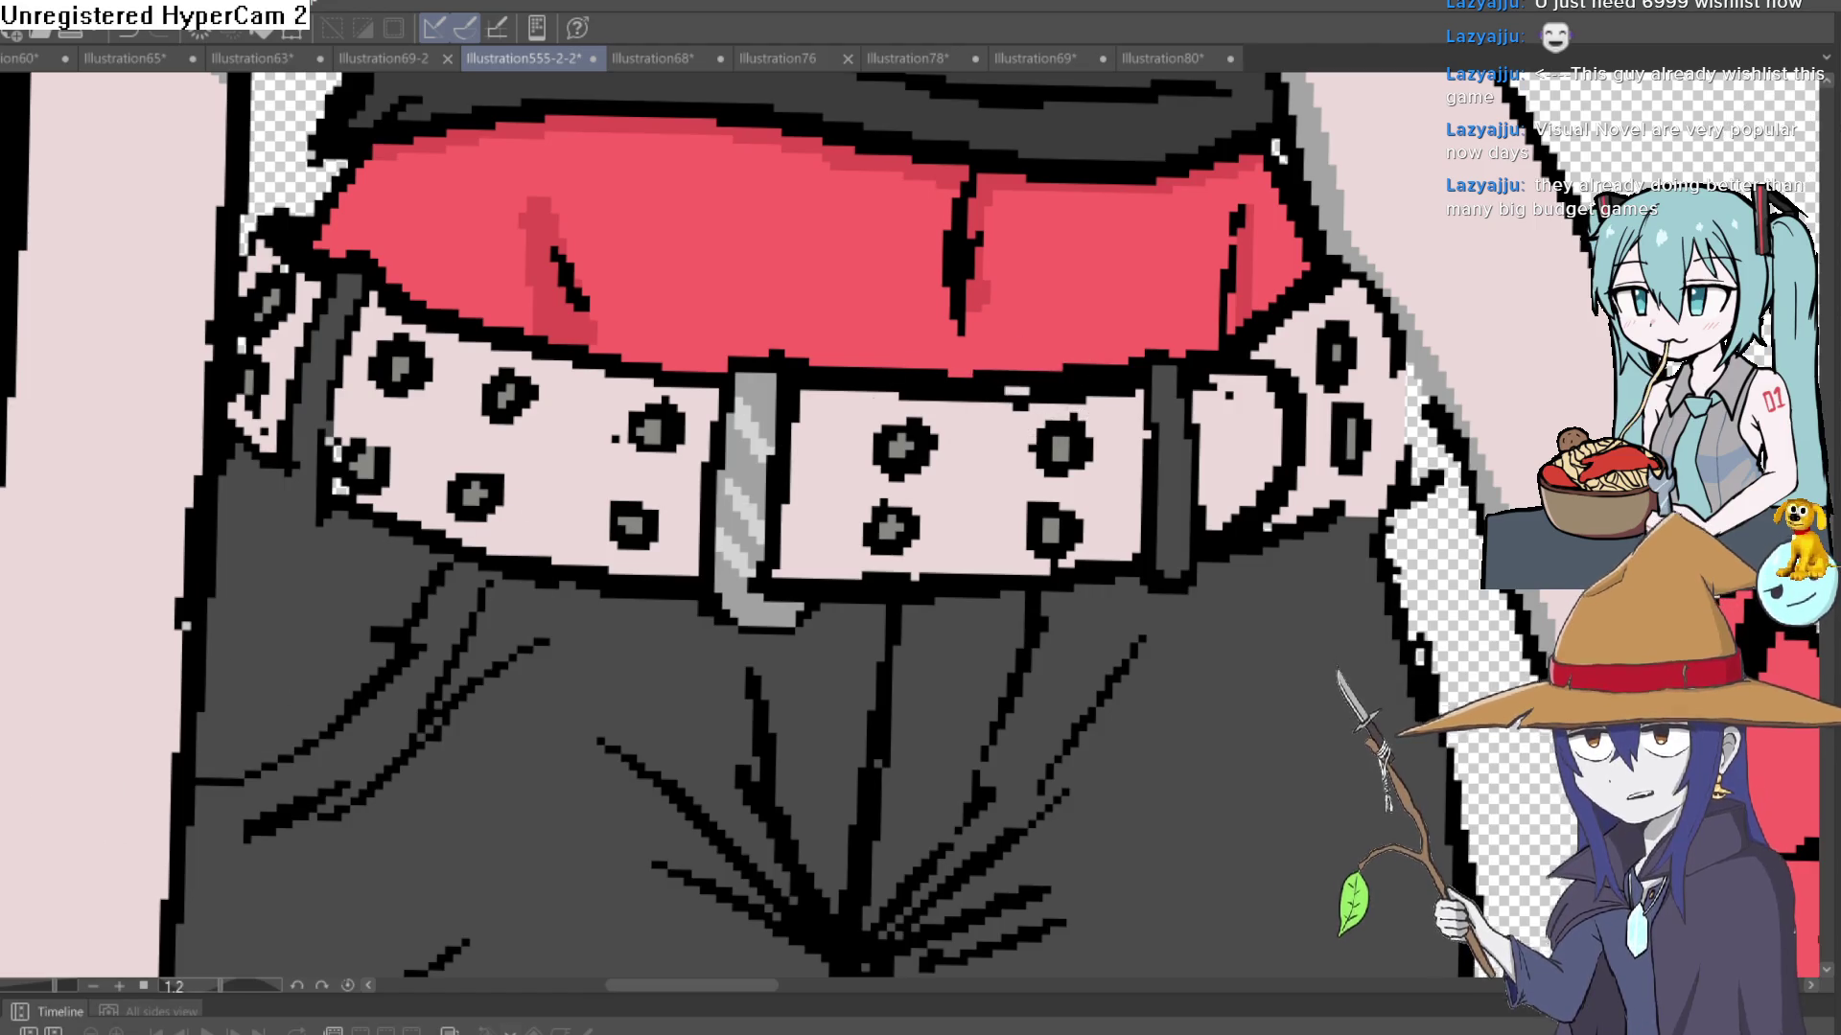
- Rotate the canvas to the belt's angle and paint white highlights along its top edge
{"action": "left_click_drag", "start_coordinate": [259, 505], "coordinate": [209, 506]}
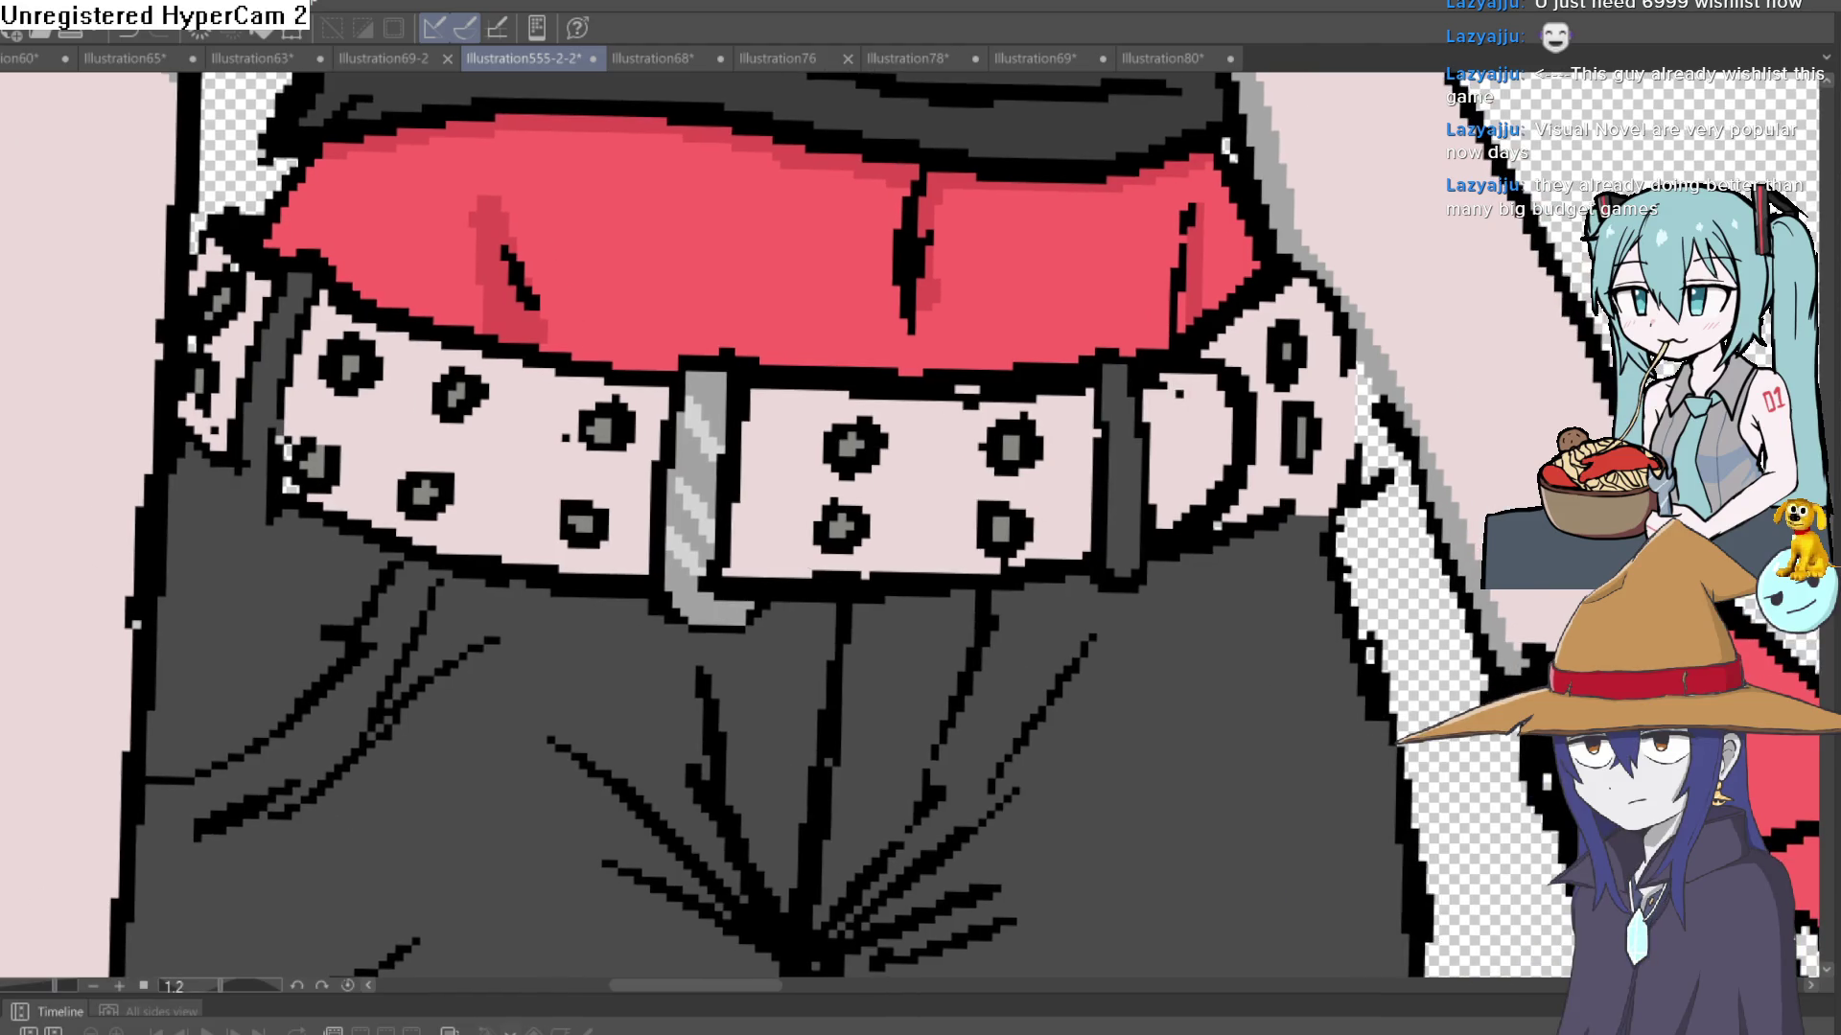
{"action": "left_click_drag", "start_coordinate": [1331, 340], "coordinate": [1234, 228]}
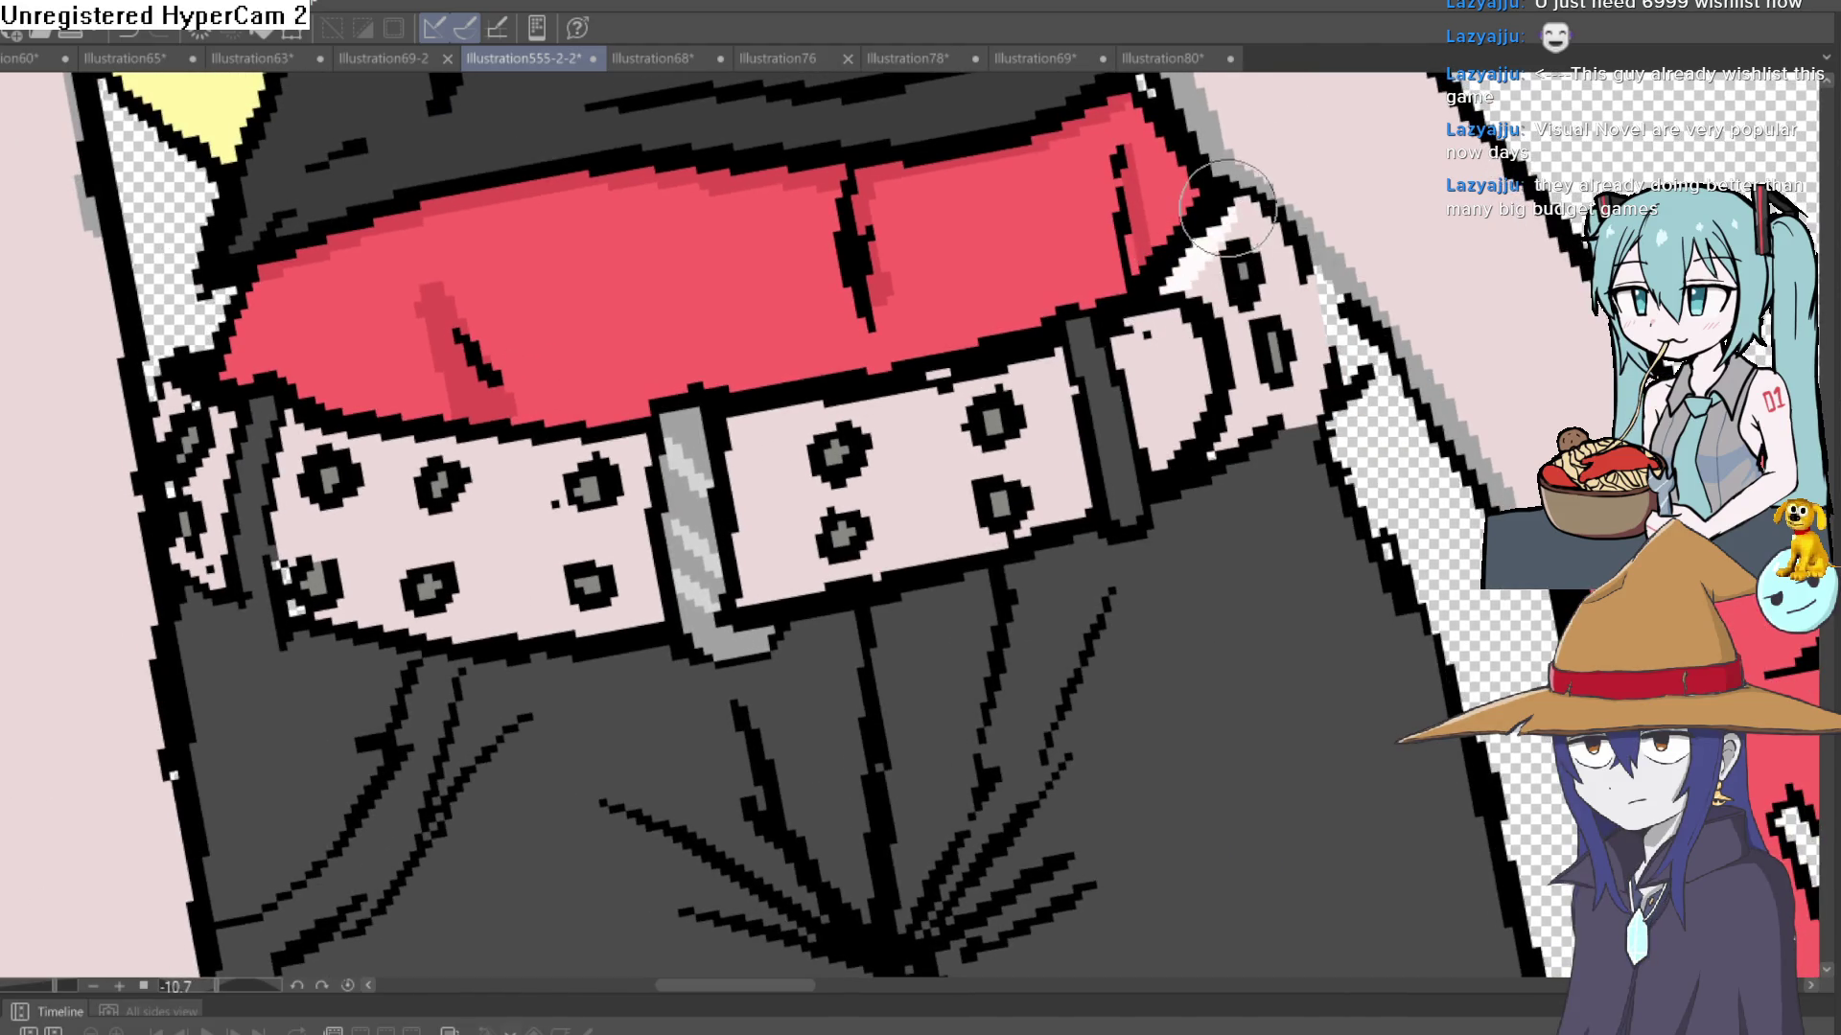
{"action": "mouse_move", "coordinate": [1147, 320]}
{"action": "left_mouse_down"}
{"action": "mouse_move", "coordinate": [973, 384]}
{"action": "mouse_move", "coordinate": [939, 671]}
{"action": "mouse_move", "coordinate": [1038, 479]}
{"action": "left_mouse_up"}
{"action": "scroll", "coordinate": [985, 381], "scroll_direction": "down", "scroll_amount": 3}
{"action": "mouse_move", "coordinate": [1118, 415]}
{"action": "left_mouse_down"}
{"action": "mouse_move", "coordinate": [1036, 382]}
{"action": "mouse_move", "coordinate": [1207, 163]}
{"action": "mouse_move", "coordinate": [924, 410]}
{"action": "left_mouse_up"}
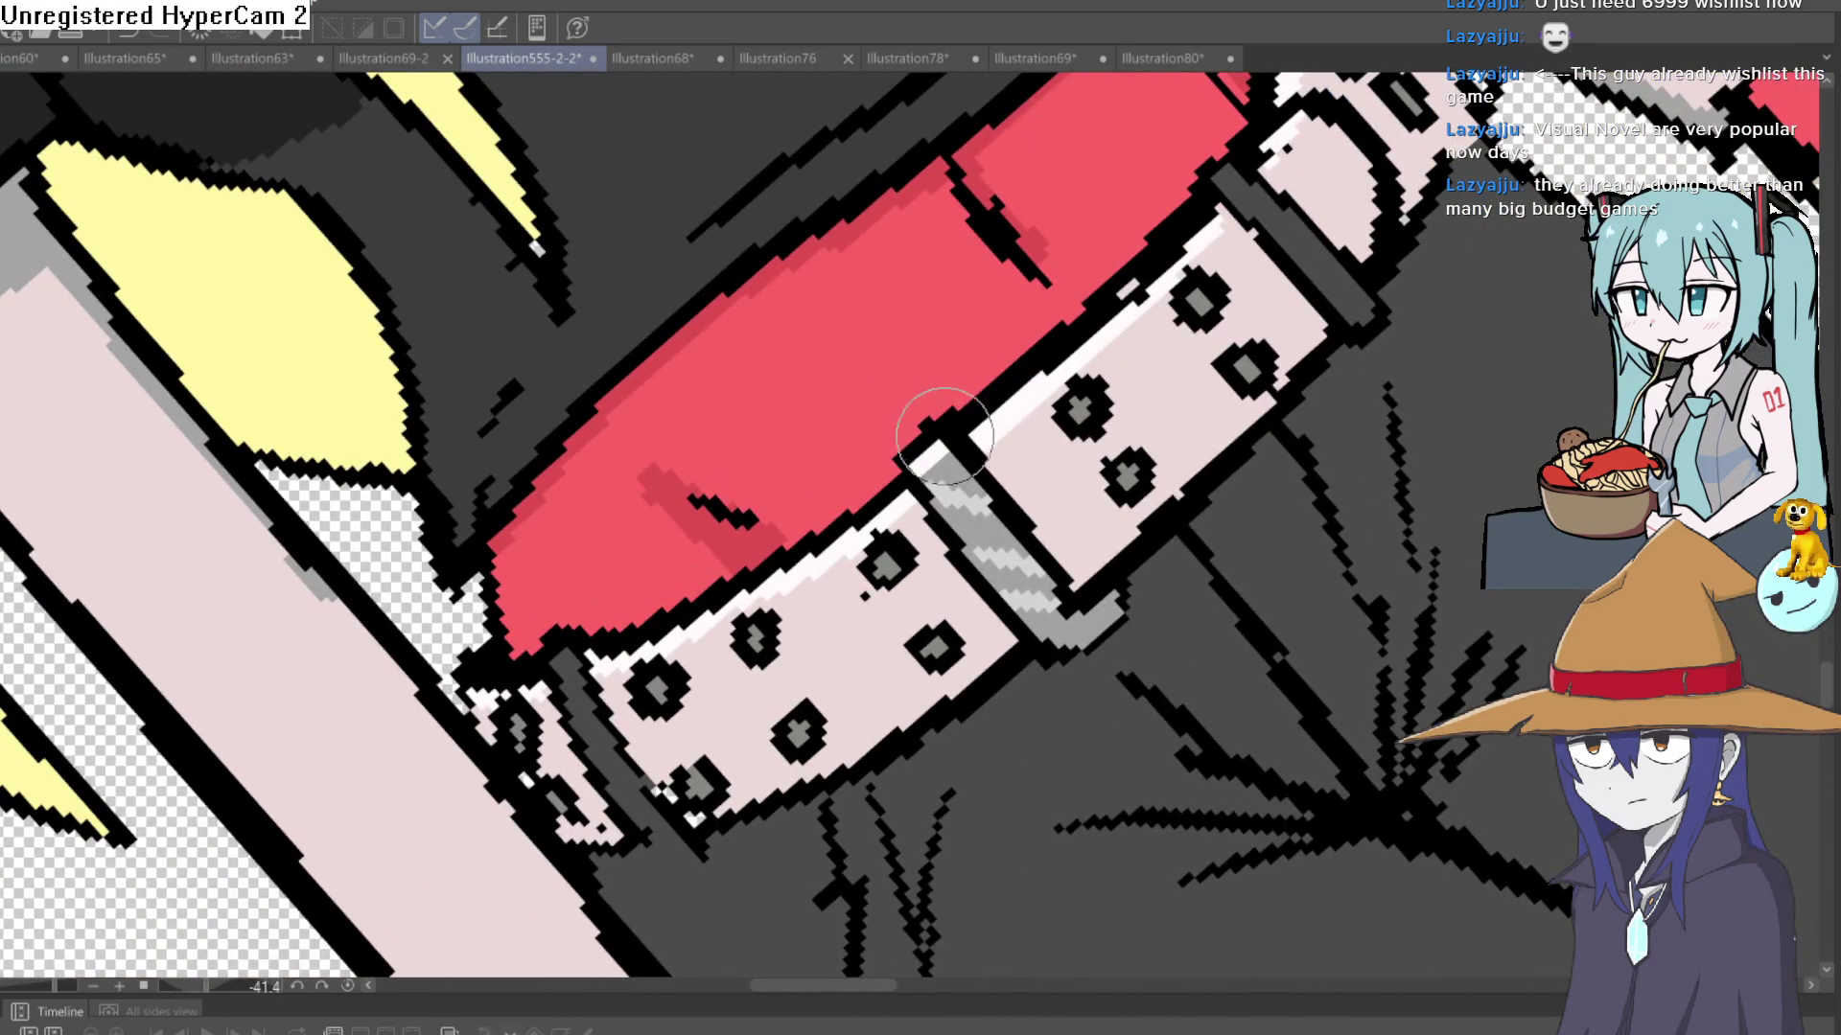
- Darken the lower end of the buckle strap, then view the character upright again
{"action": "left_click_drag", "start_coordinate": [1228, 331], "coordinate": [1176, 272]}
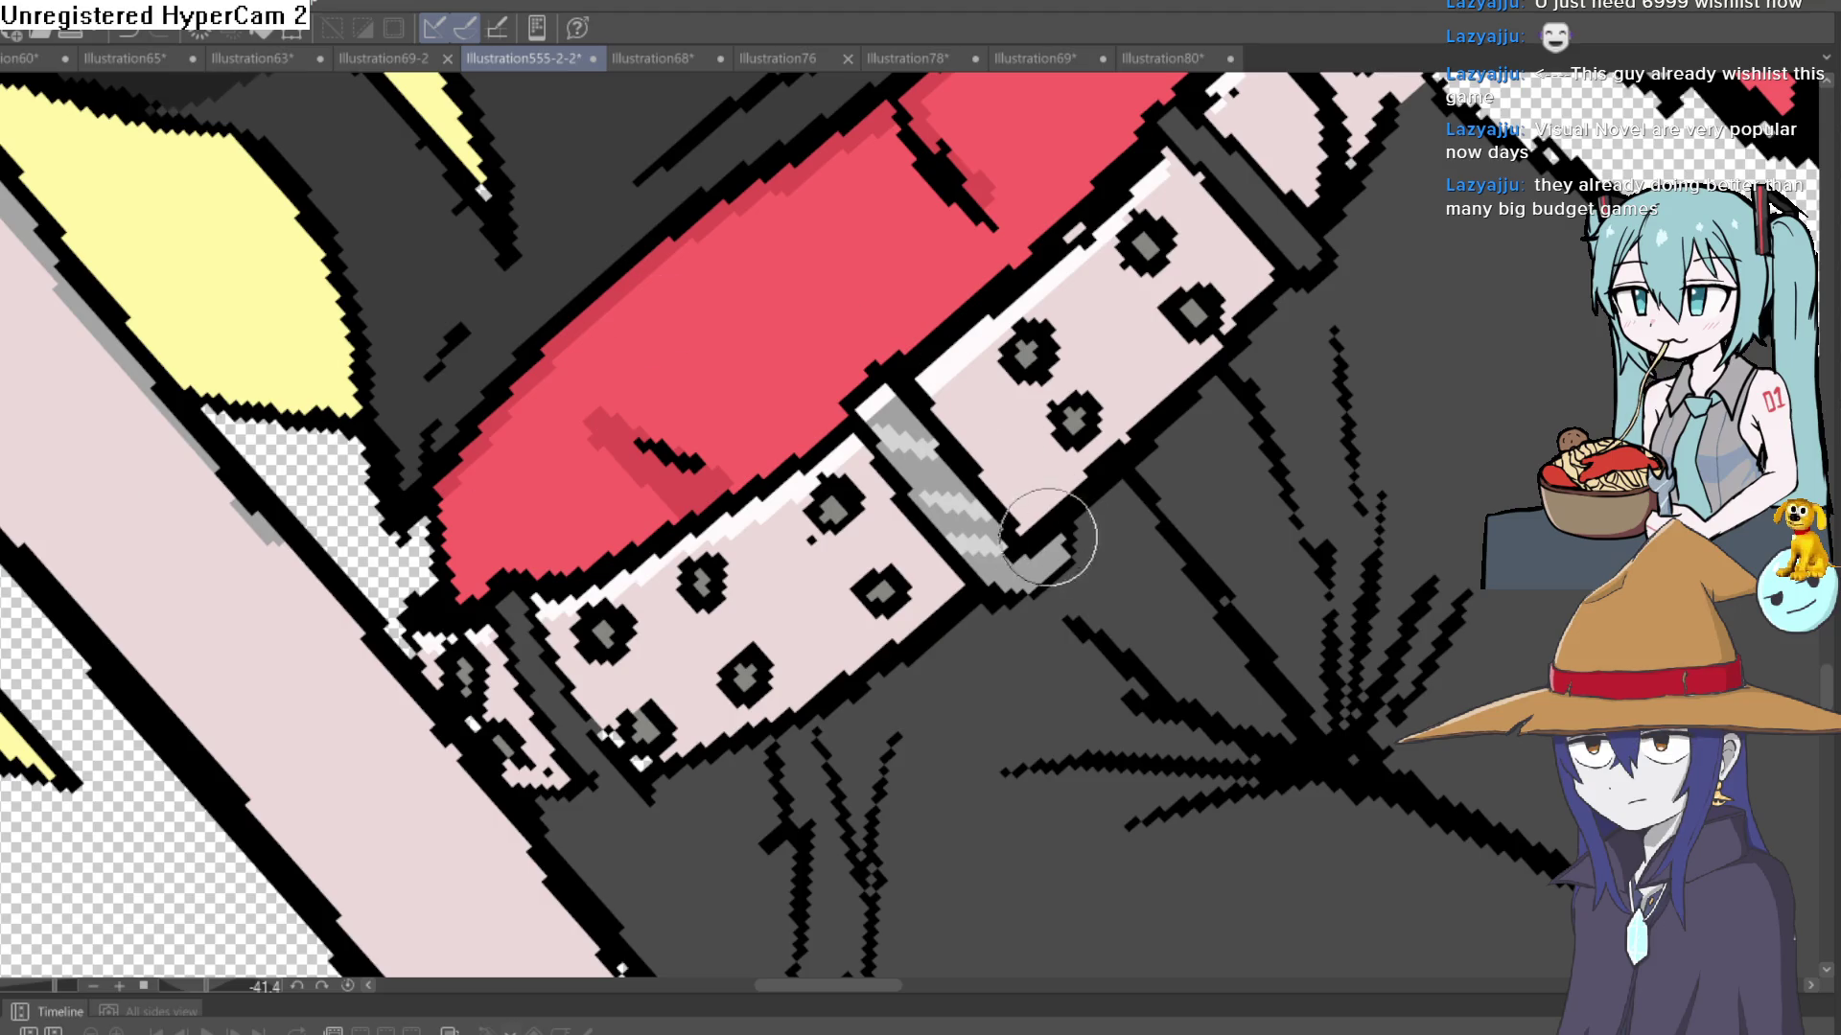
{"action": "mouse_move", "coordinate": [1089, 534]}
{"action": "left_mouse_down"}
{"action": "mouse_move", "coordinate": [1026, 576]}
{"action": "mouse_move", "coordinate": [1059, 543]}
{"action": "left_mouse_up"}
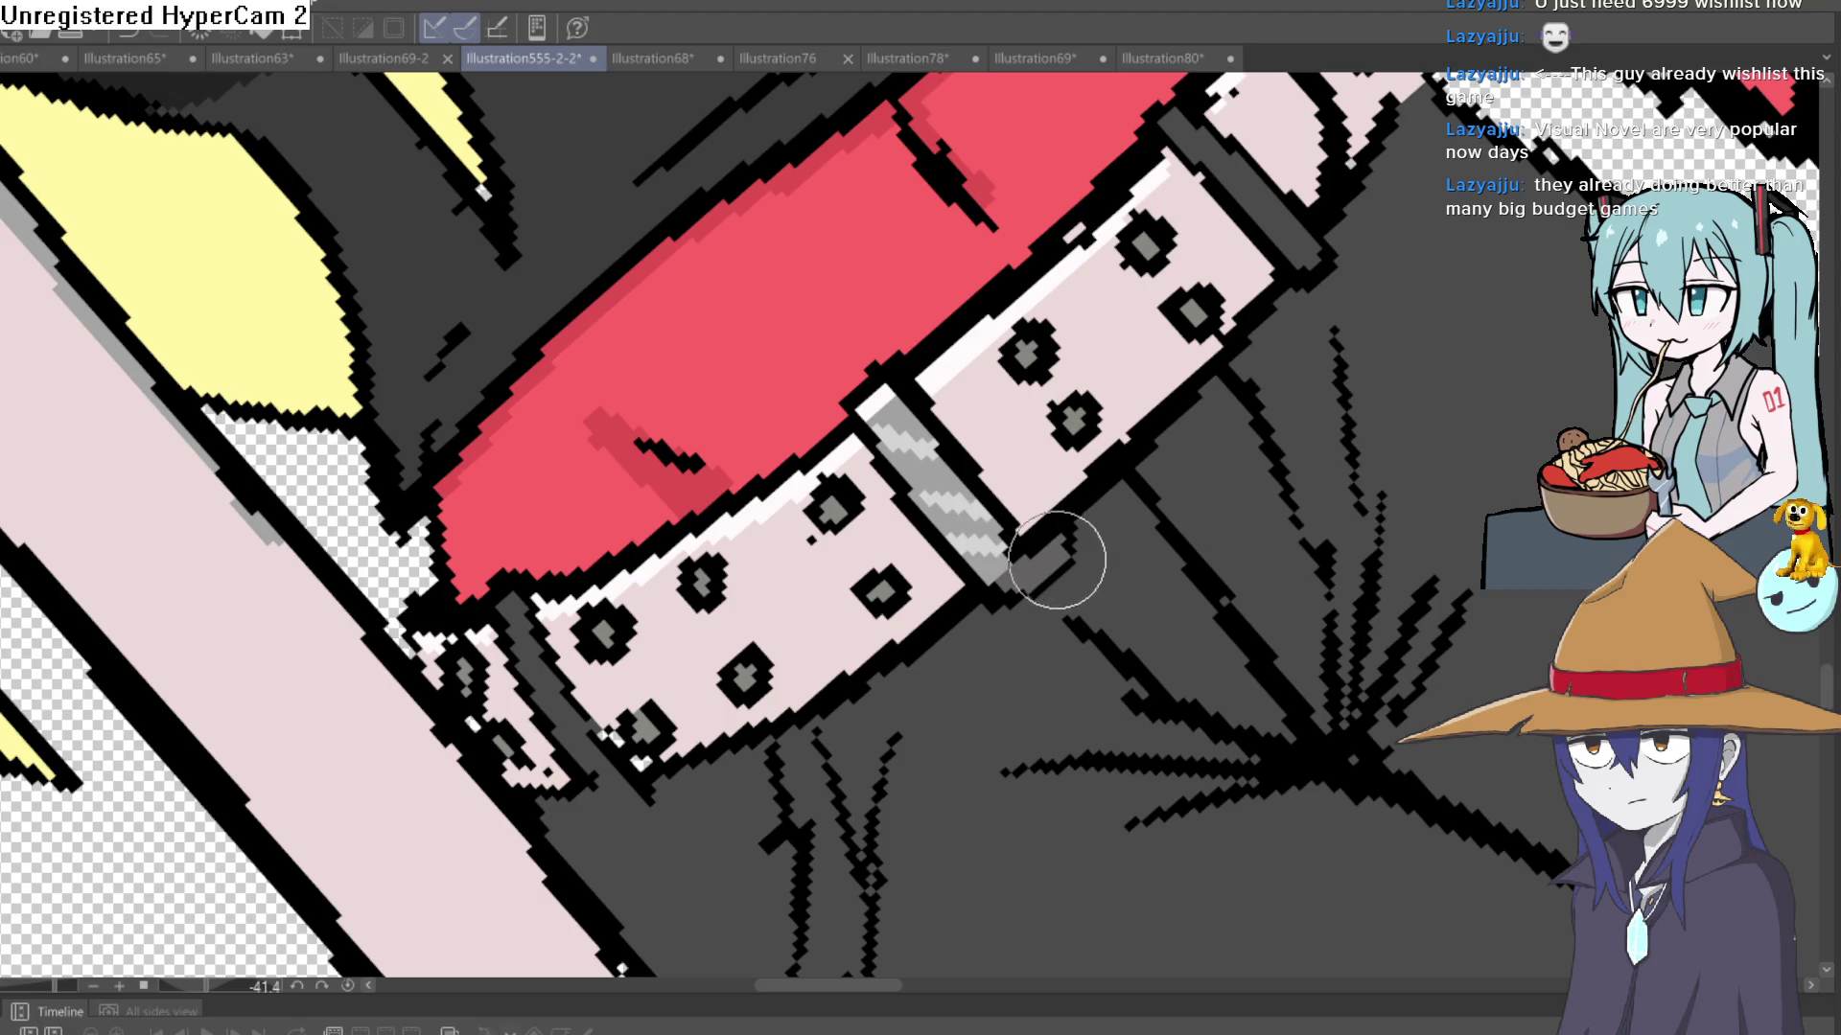
{"action": "scroll", "coordinate": [1193, 534], "scroll_direction": "down", "scroll_amount": 5}
{"action": "mouse_move", "coordinate": [1193, 534]}
{"action": "left_mouse_down"}
{"action": "mouse_move", "coordinate": [1191, 767]}
{"action": "mouse_move", "coordinate": [1109, 426]}
{"action": "left_mouse_up"}
{"action": "scroll", "coordinate": [1109, 427], "scroll_direction": "up", "scroll_amount": 5}
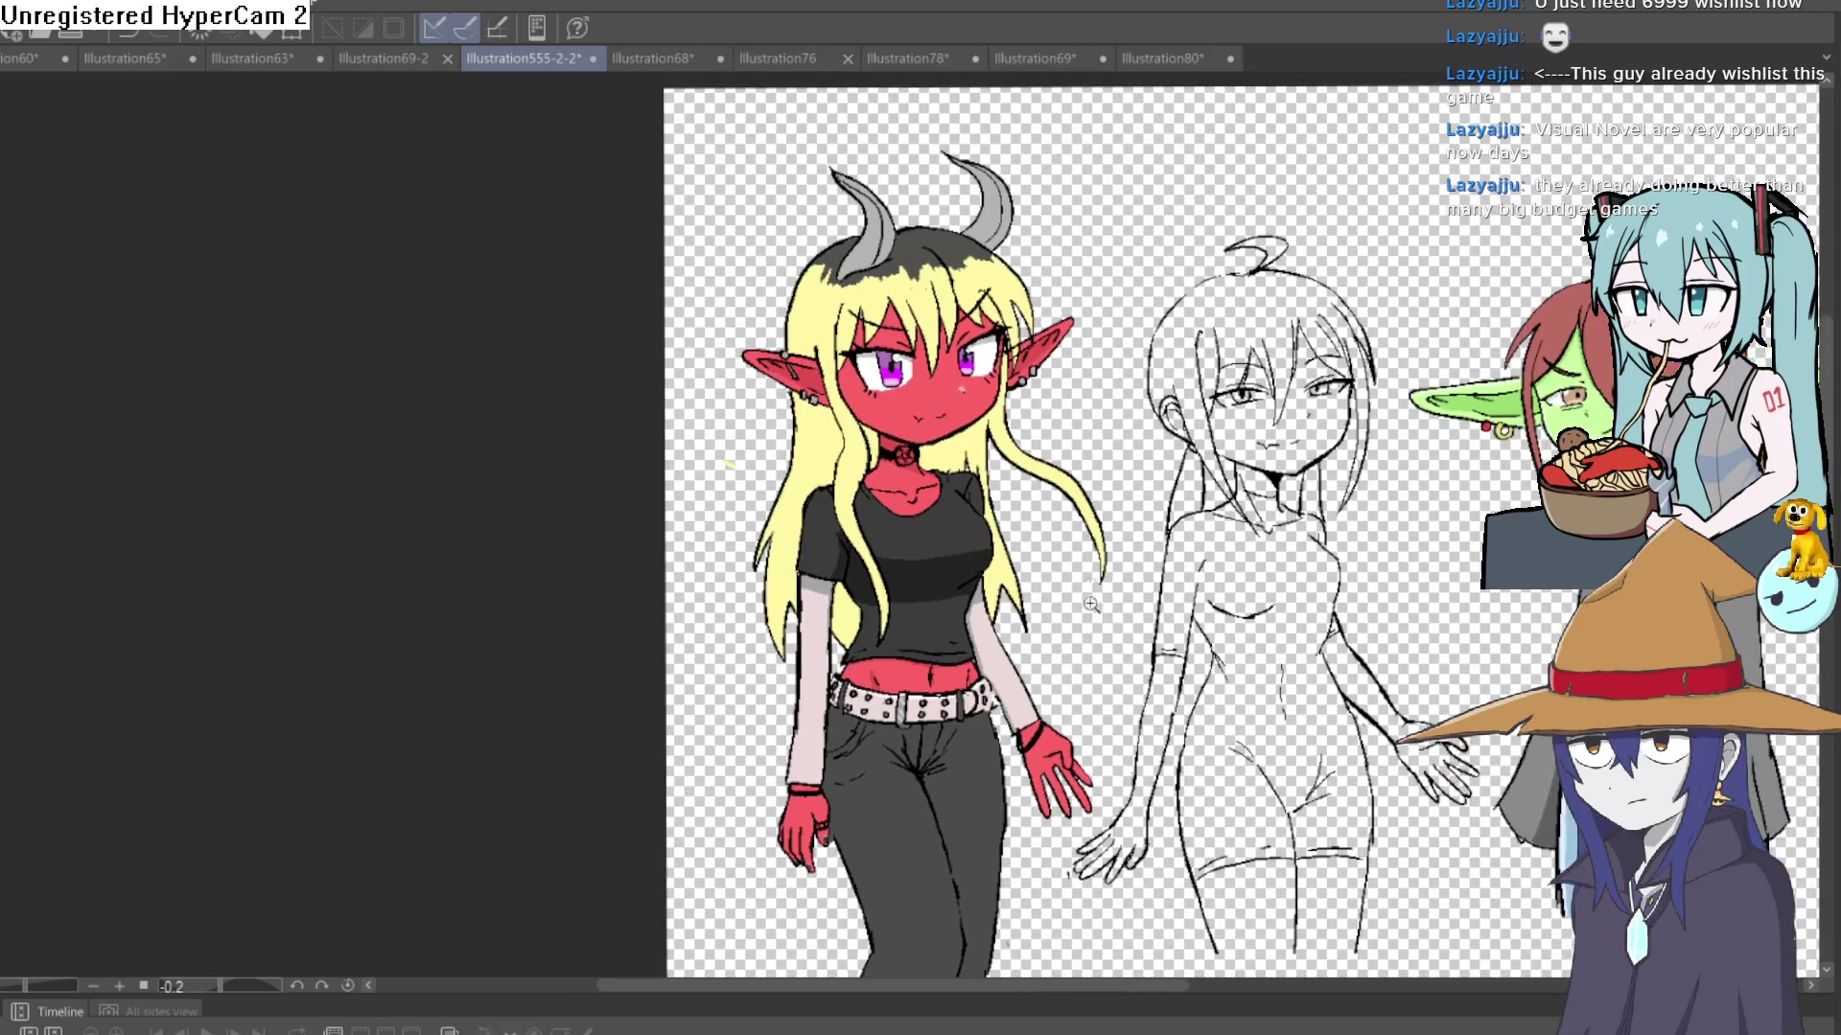
{"action": "scroll", "coordinate": [1109, 427], "scroll_direction": "down", "scroll_amount": 5}
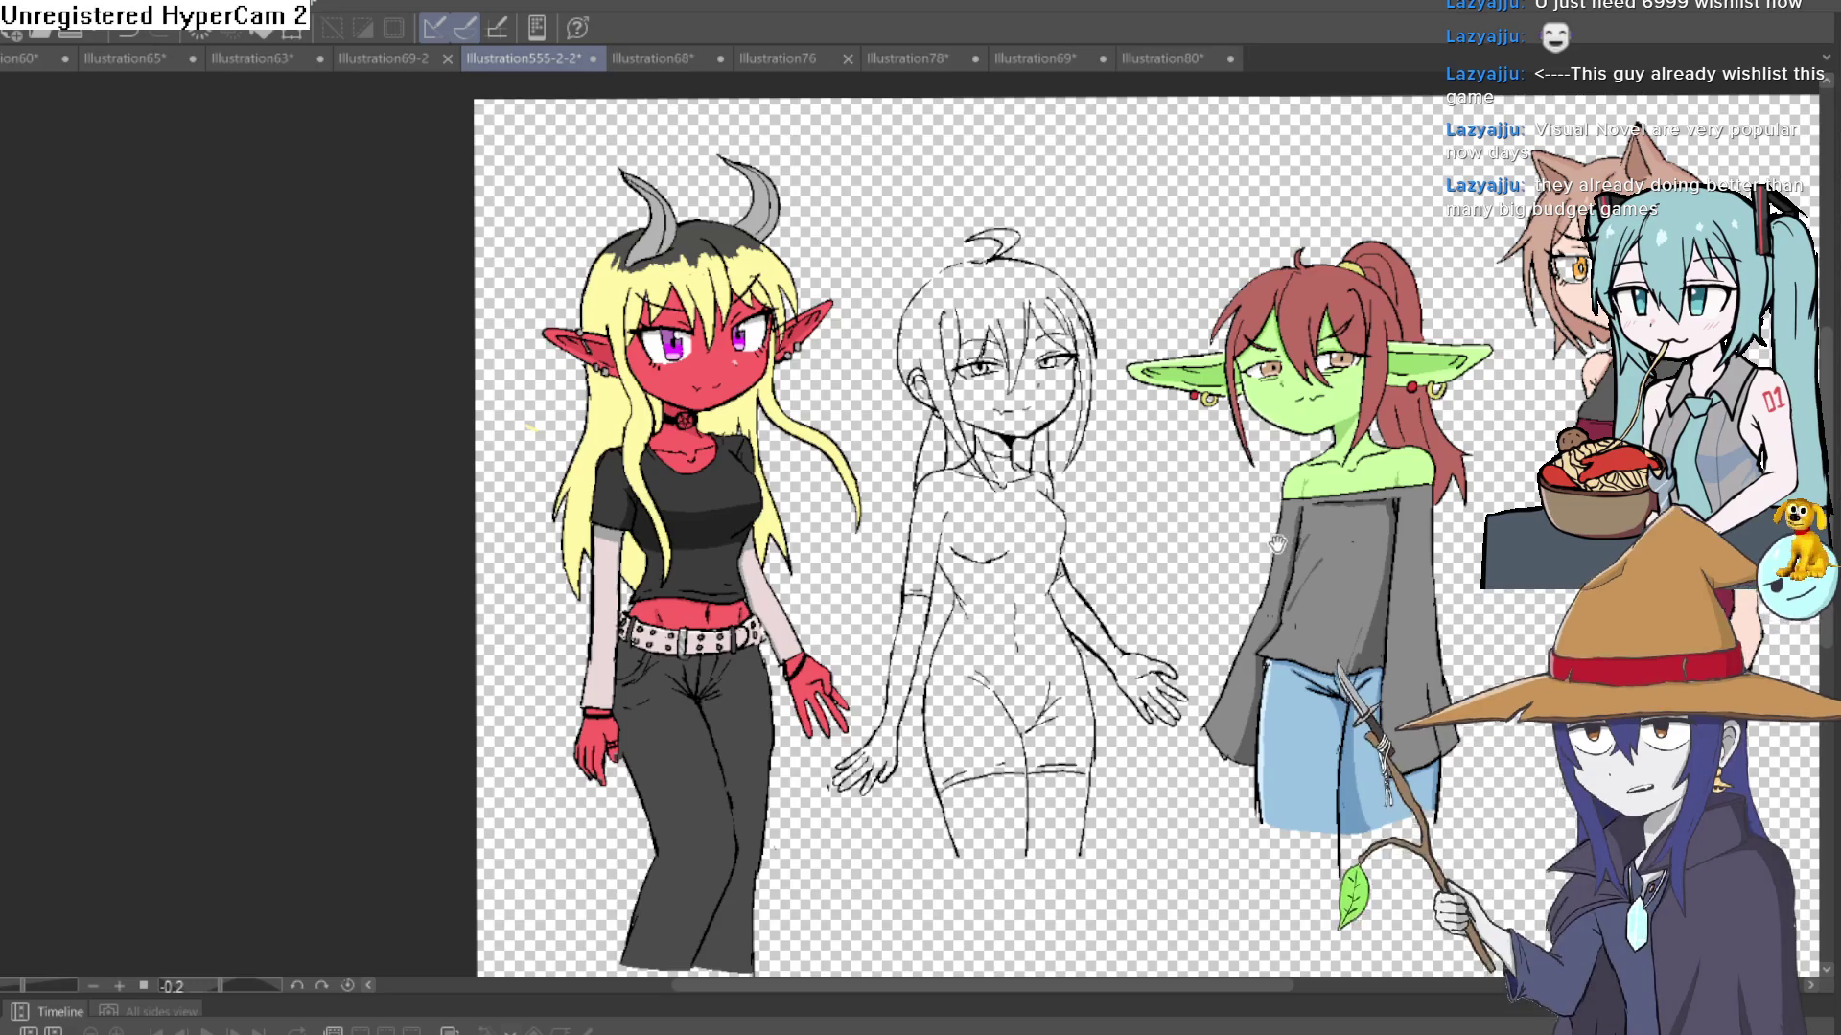
{"action": "mouse_move", "coordinate": [850, 507]}
{"action": "left_mouse_down"}
{"action": "mouse_move", "coordinate": [924, 498]}
{"action": "mouse_move", "coordinate": [944, 550]}
{"action": "left_mouse_up"}
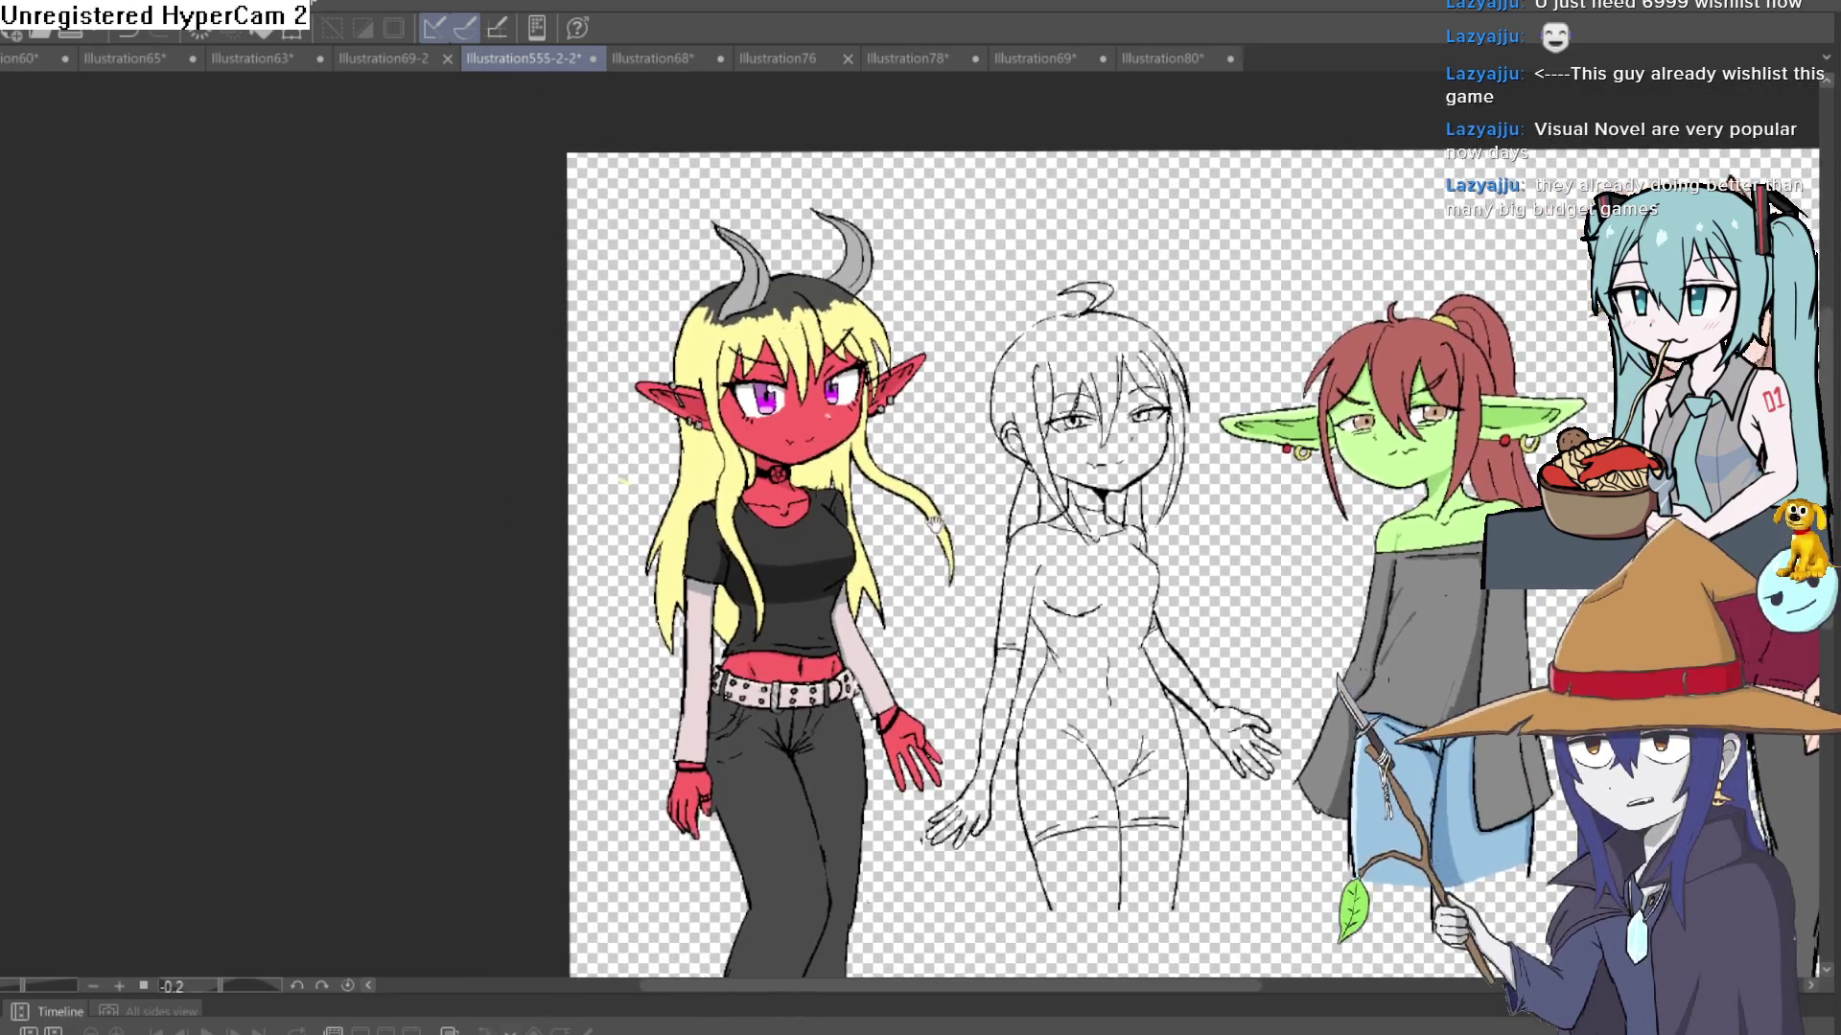
{"action": "scroll", "coordinate": [818, 348], "scroll_direction": "up", "scroll_amount": 5}
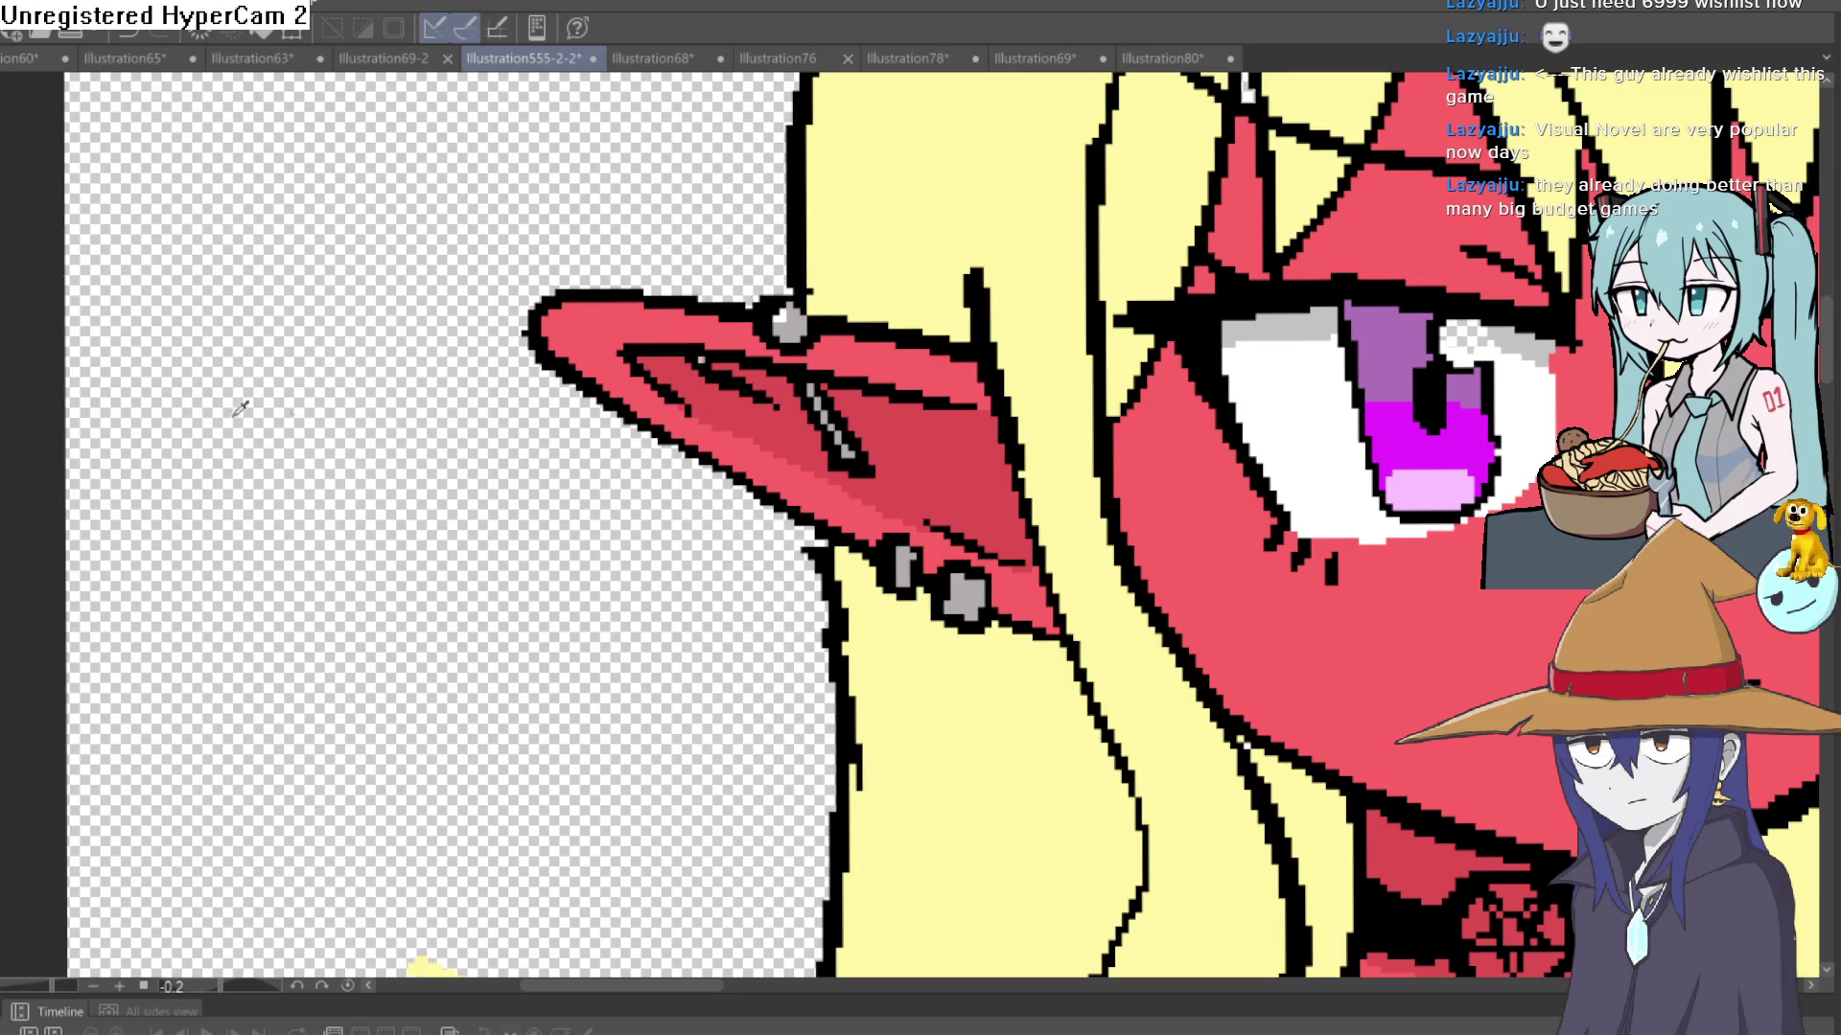
{"action": "scroll", "coordinate": [728, 378], "scroll_direction": "down", "scroll_amount": 2}
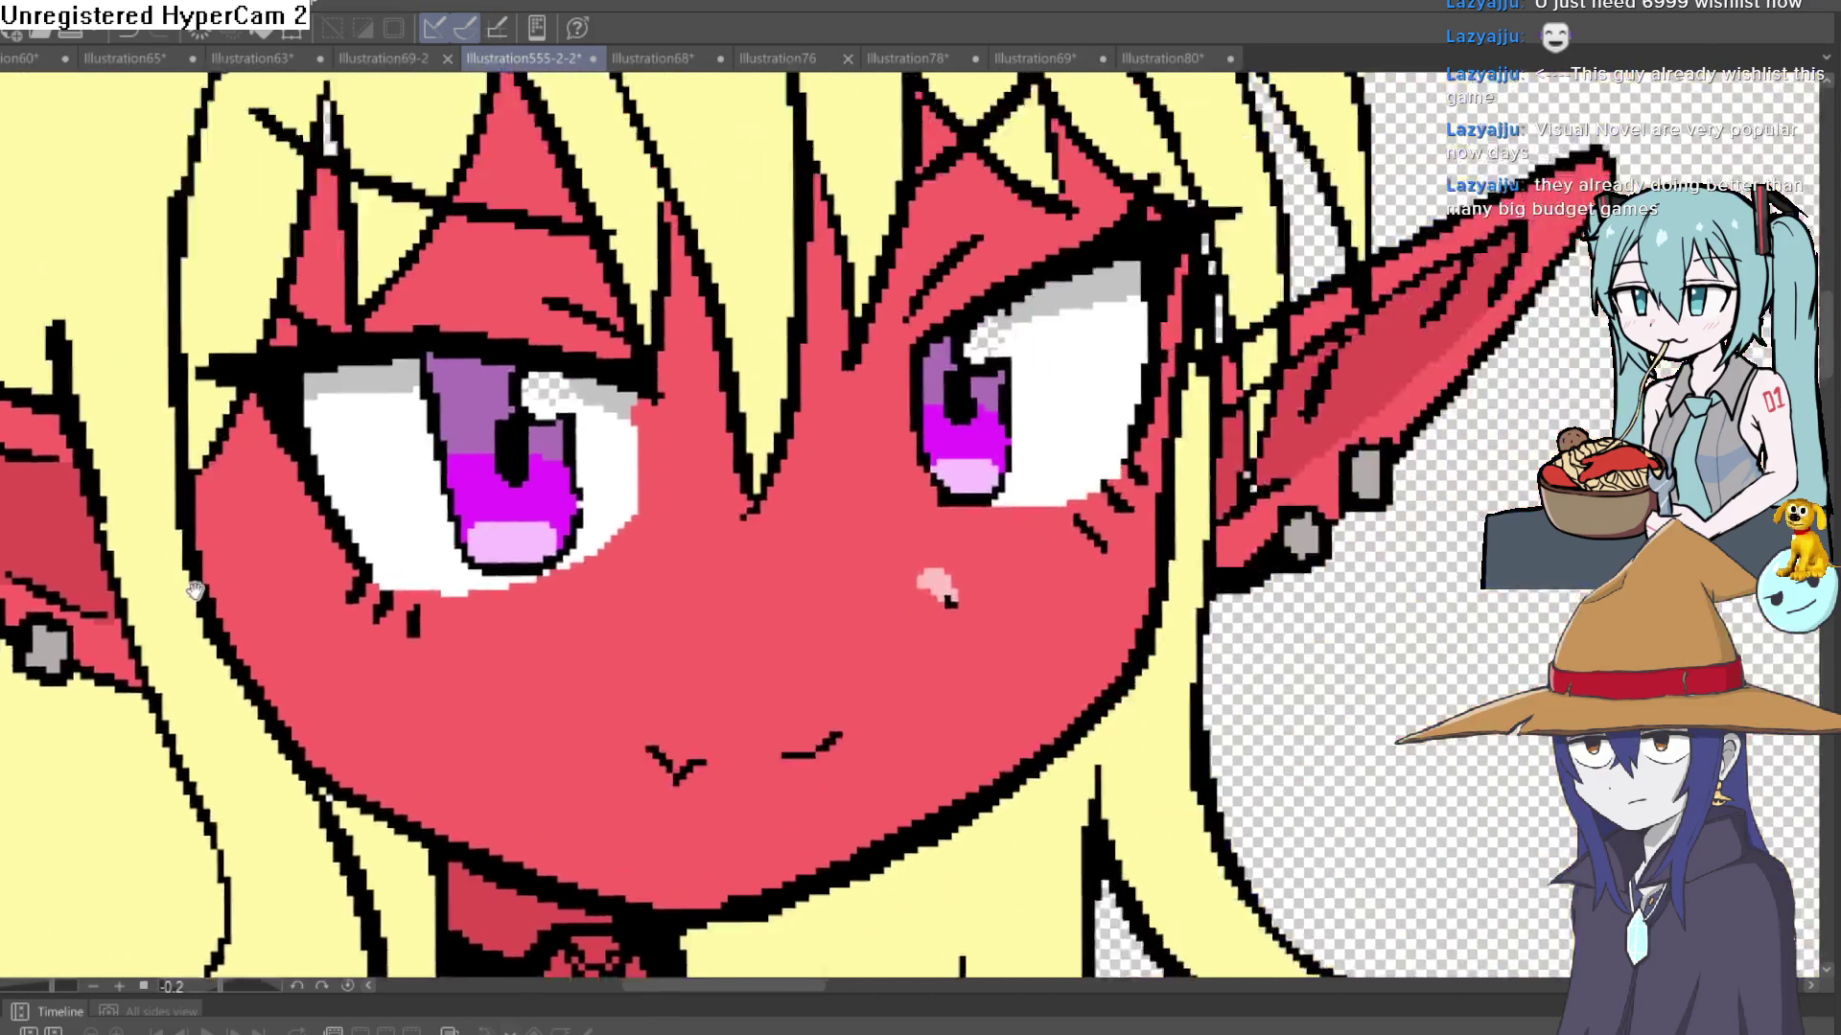
{"action": "scroll", "coordinate": [1275, 516], "scroll_direction": "up", "scroll_amount": 2}
{"action": "scroll", "coordinate": [1056, 596], "scroll_direction": "down", "scroll_amount": 2}
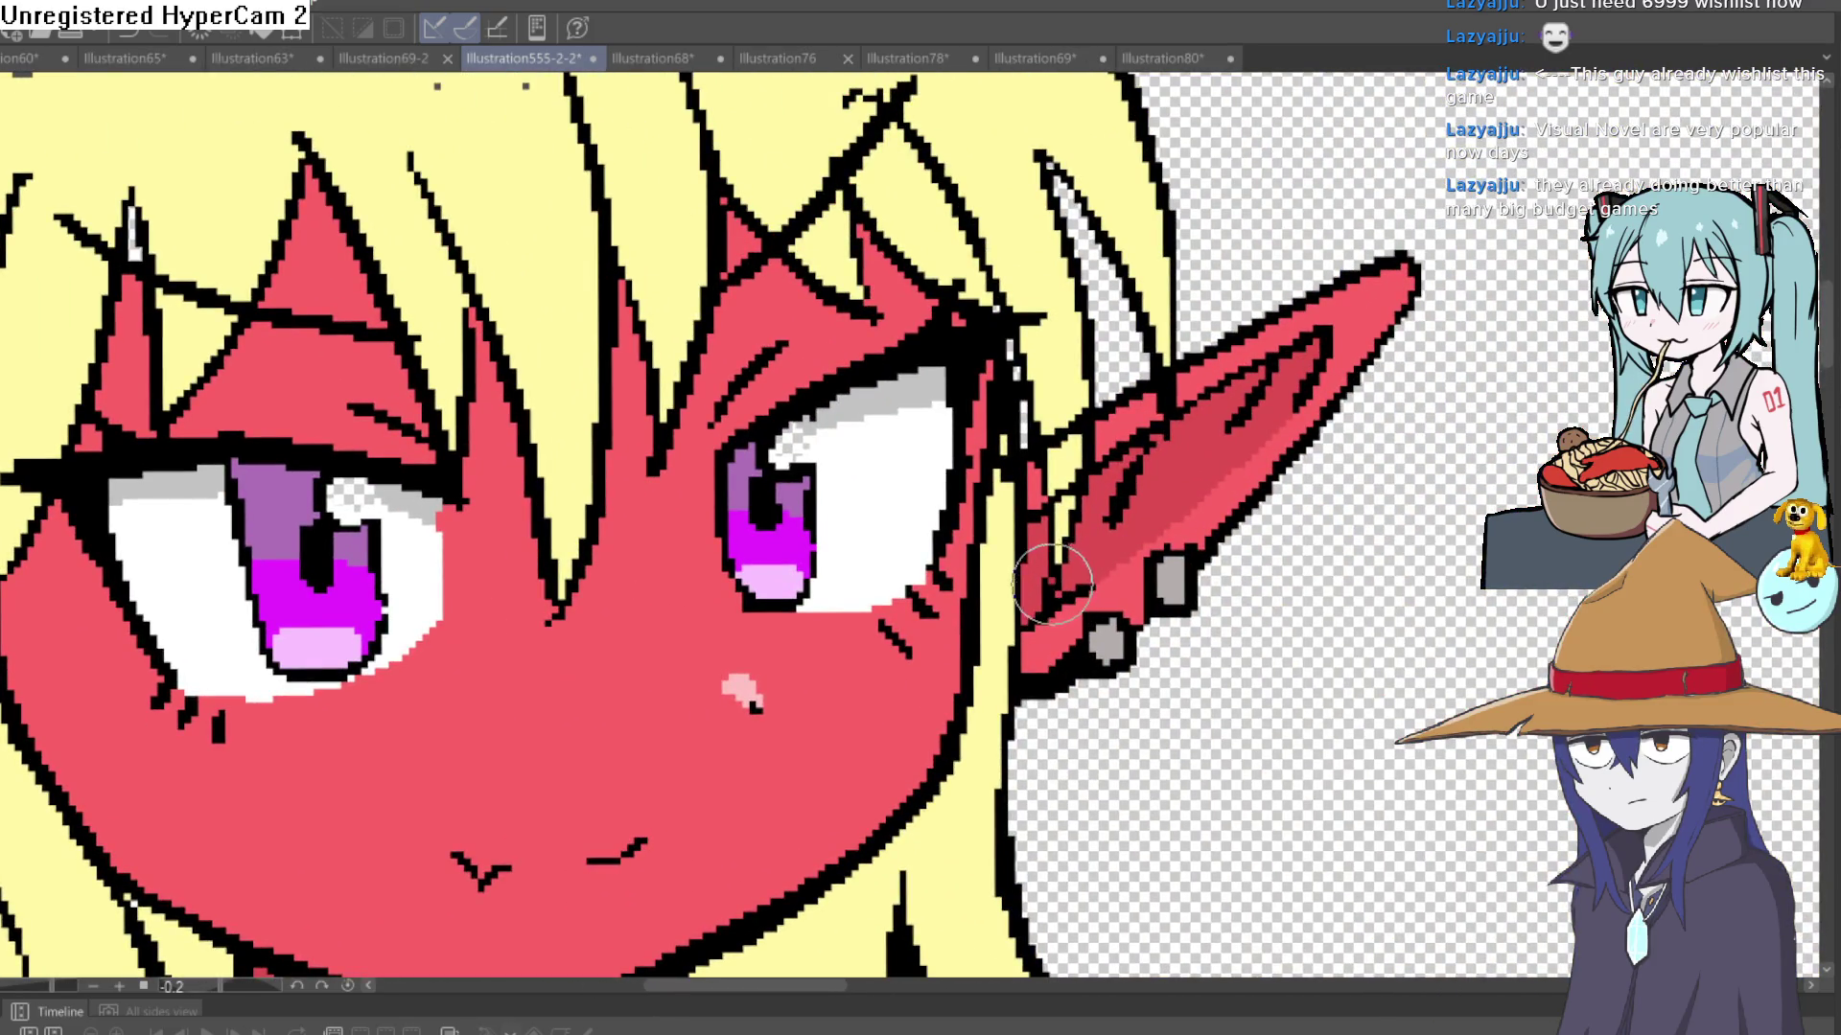
{"action": "scroll", "coordinate": [1081, 580], "scroll_direction": "down", "scroll_amount": 3}
{"action": "scroll", "coordinate": [1066, 570], "scroll_direction": "up", "scroll_amount": 3}
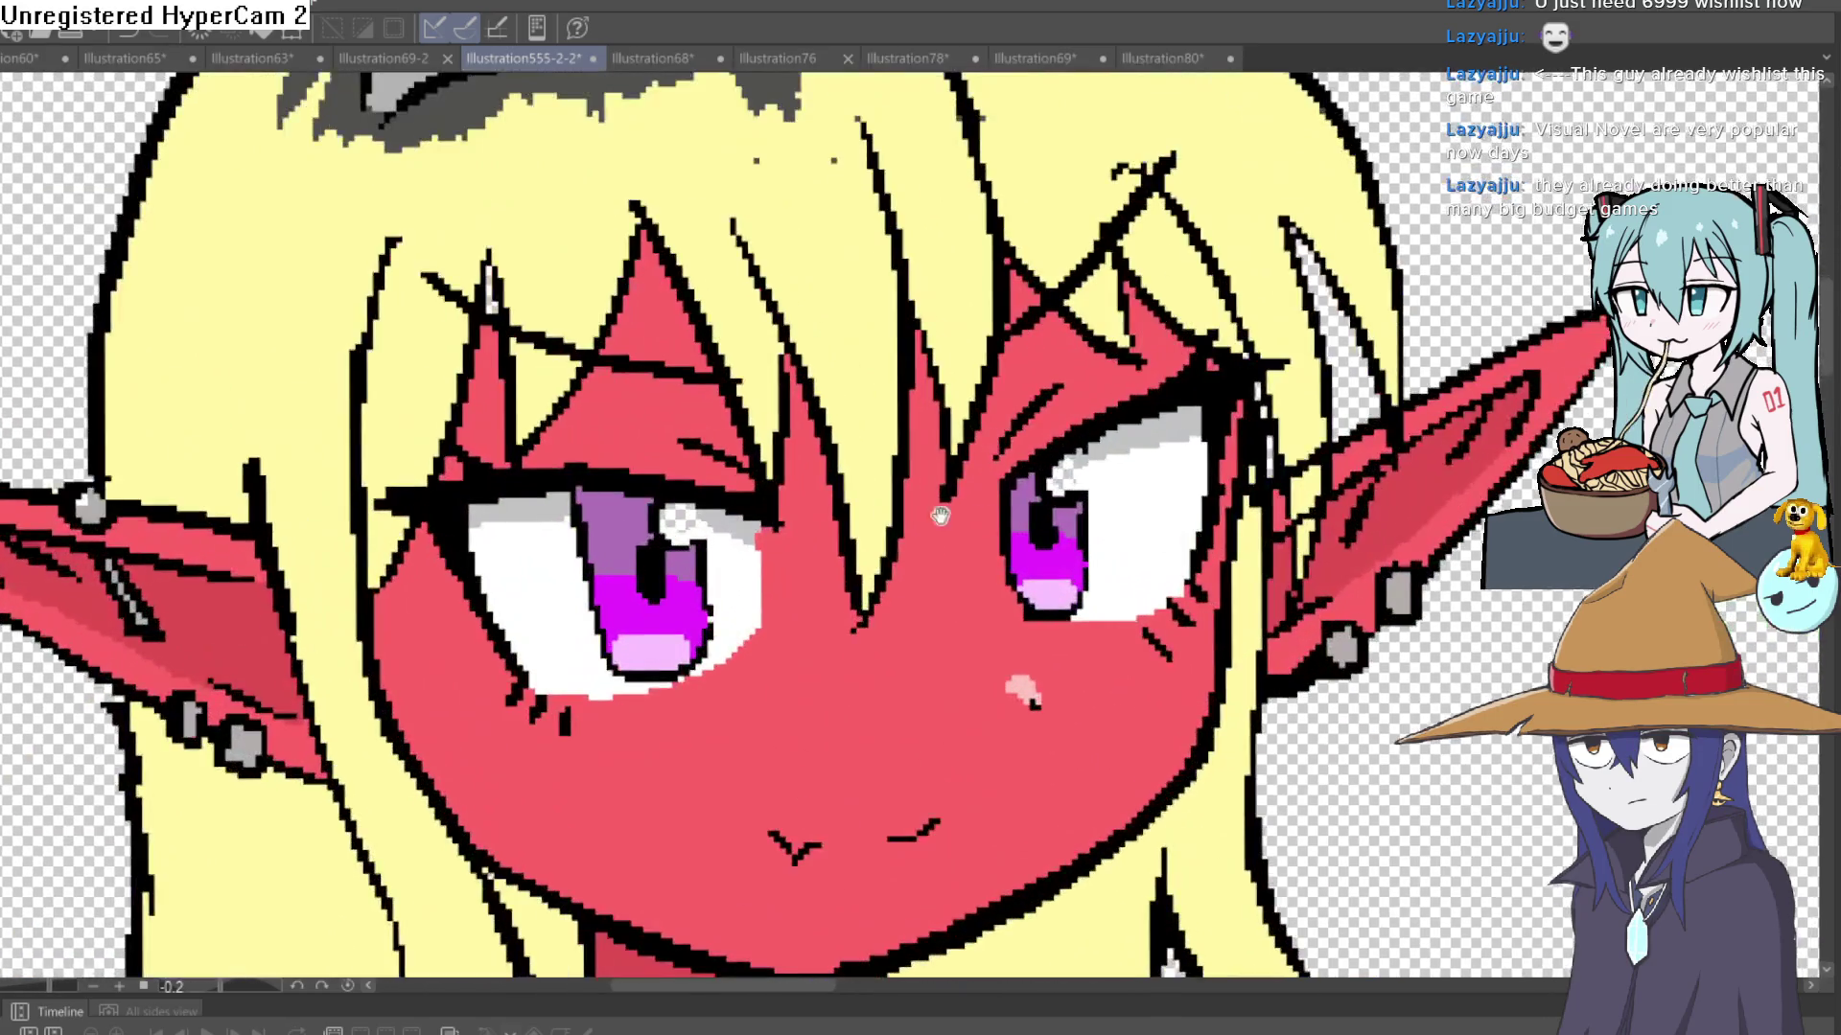
{"action": "scroll", "coordinate": [370, 444], "scroll_direction": "up", "scroll_amount": 1}
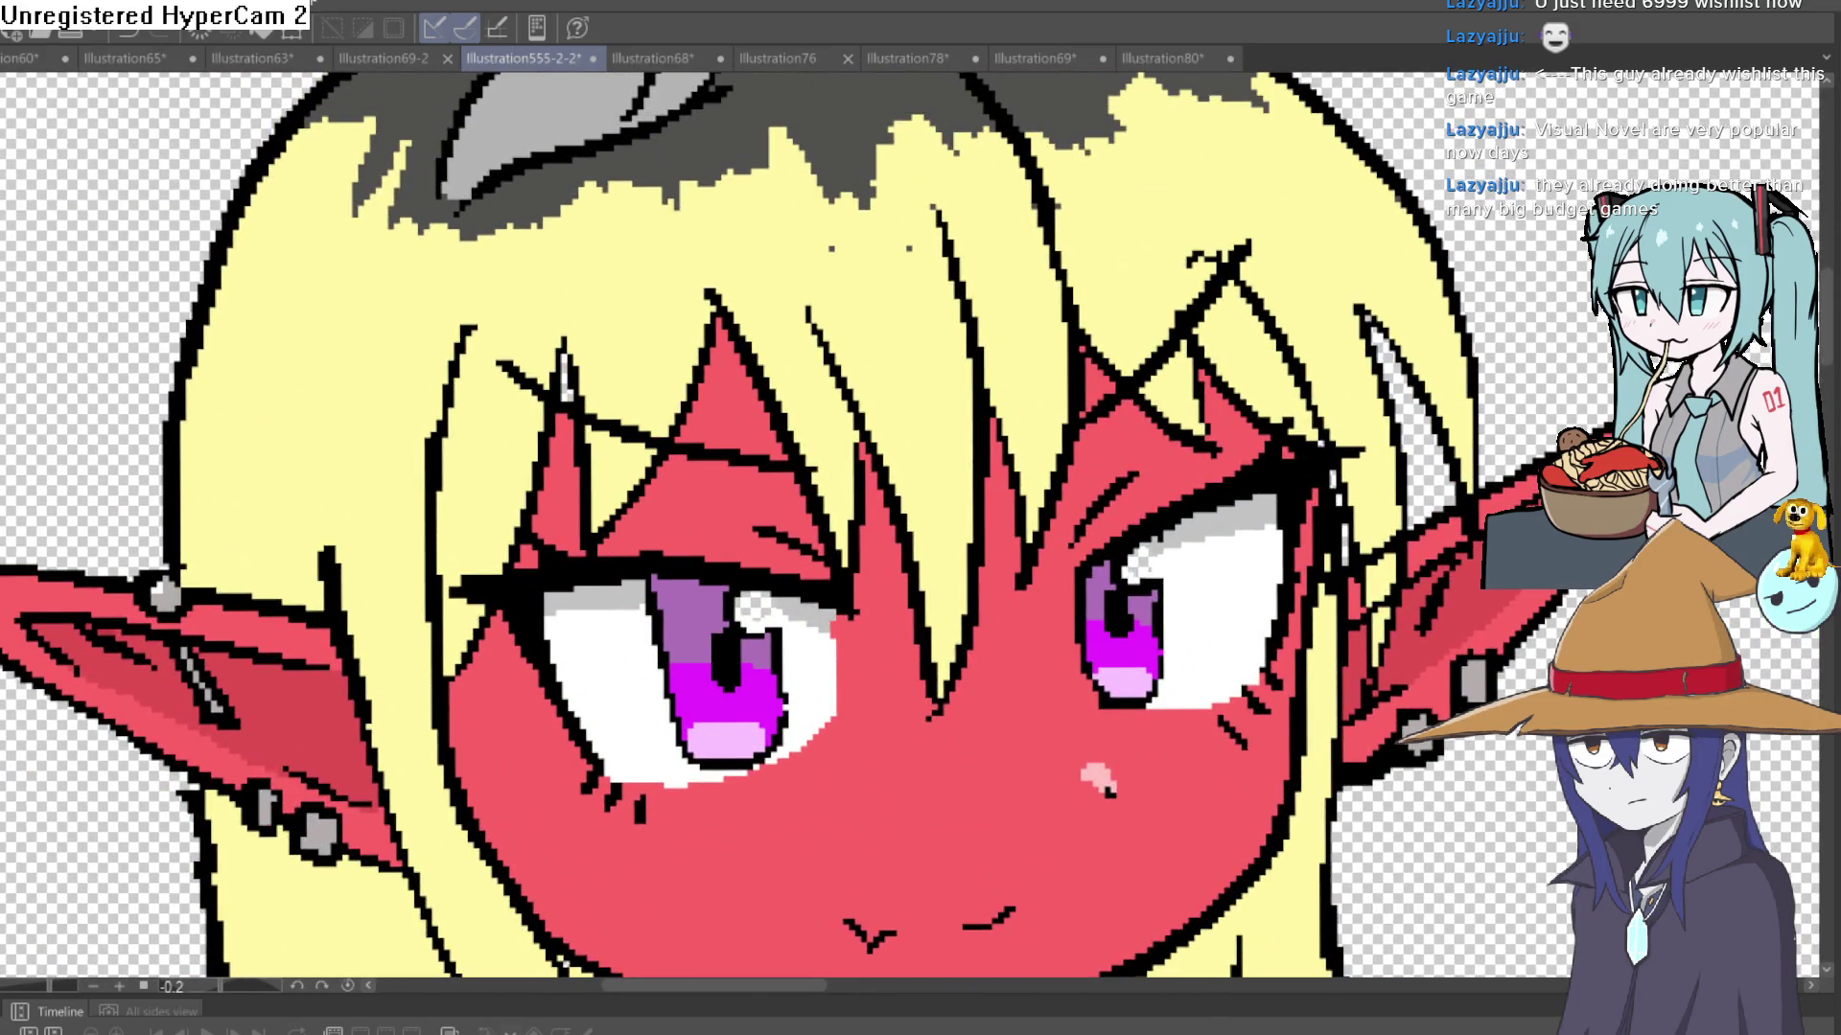
{"action": "left_click", "coordinate": [680, 311]}
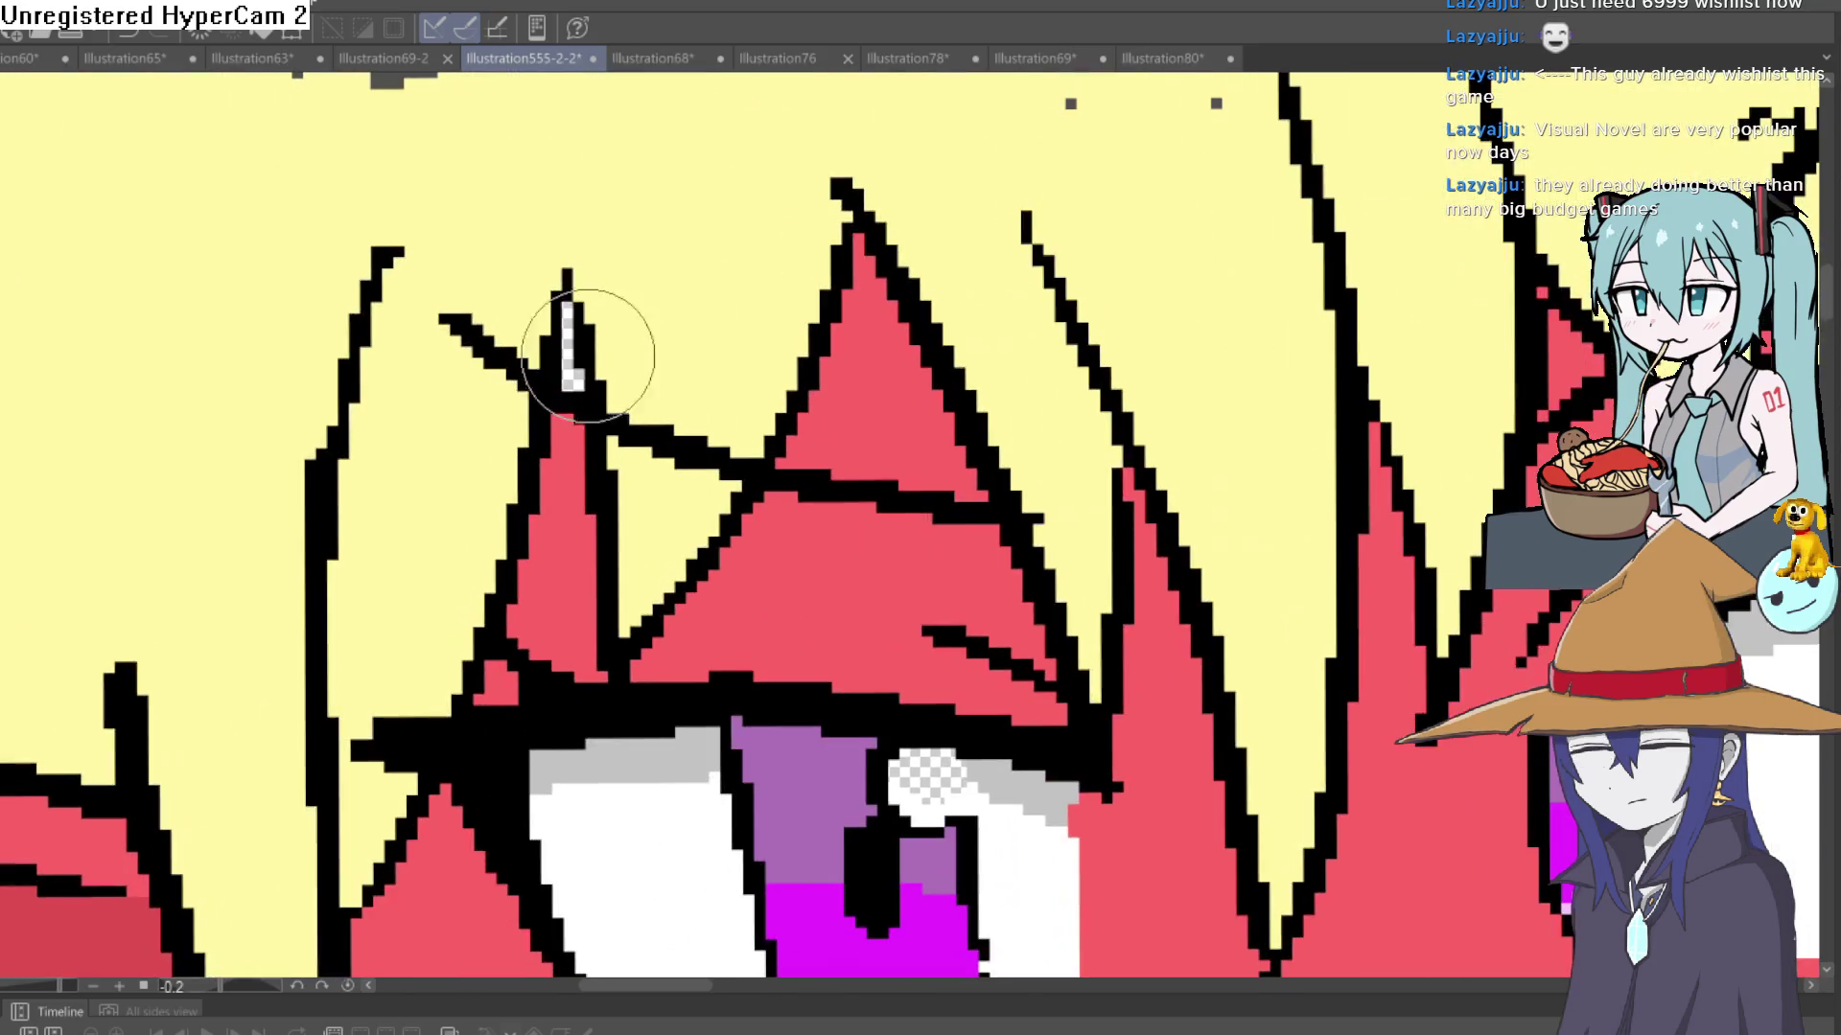
{"action": "key", "text": "ctrl+0"}
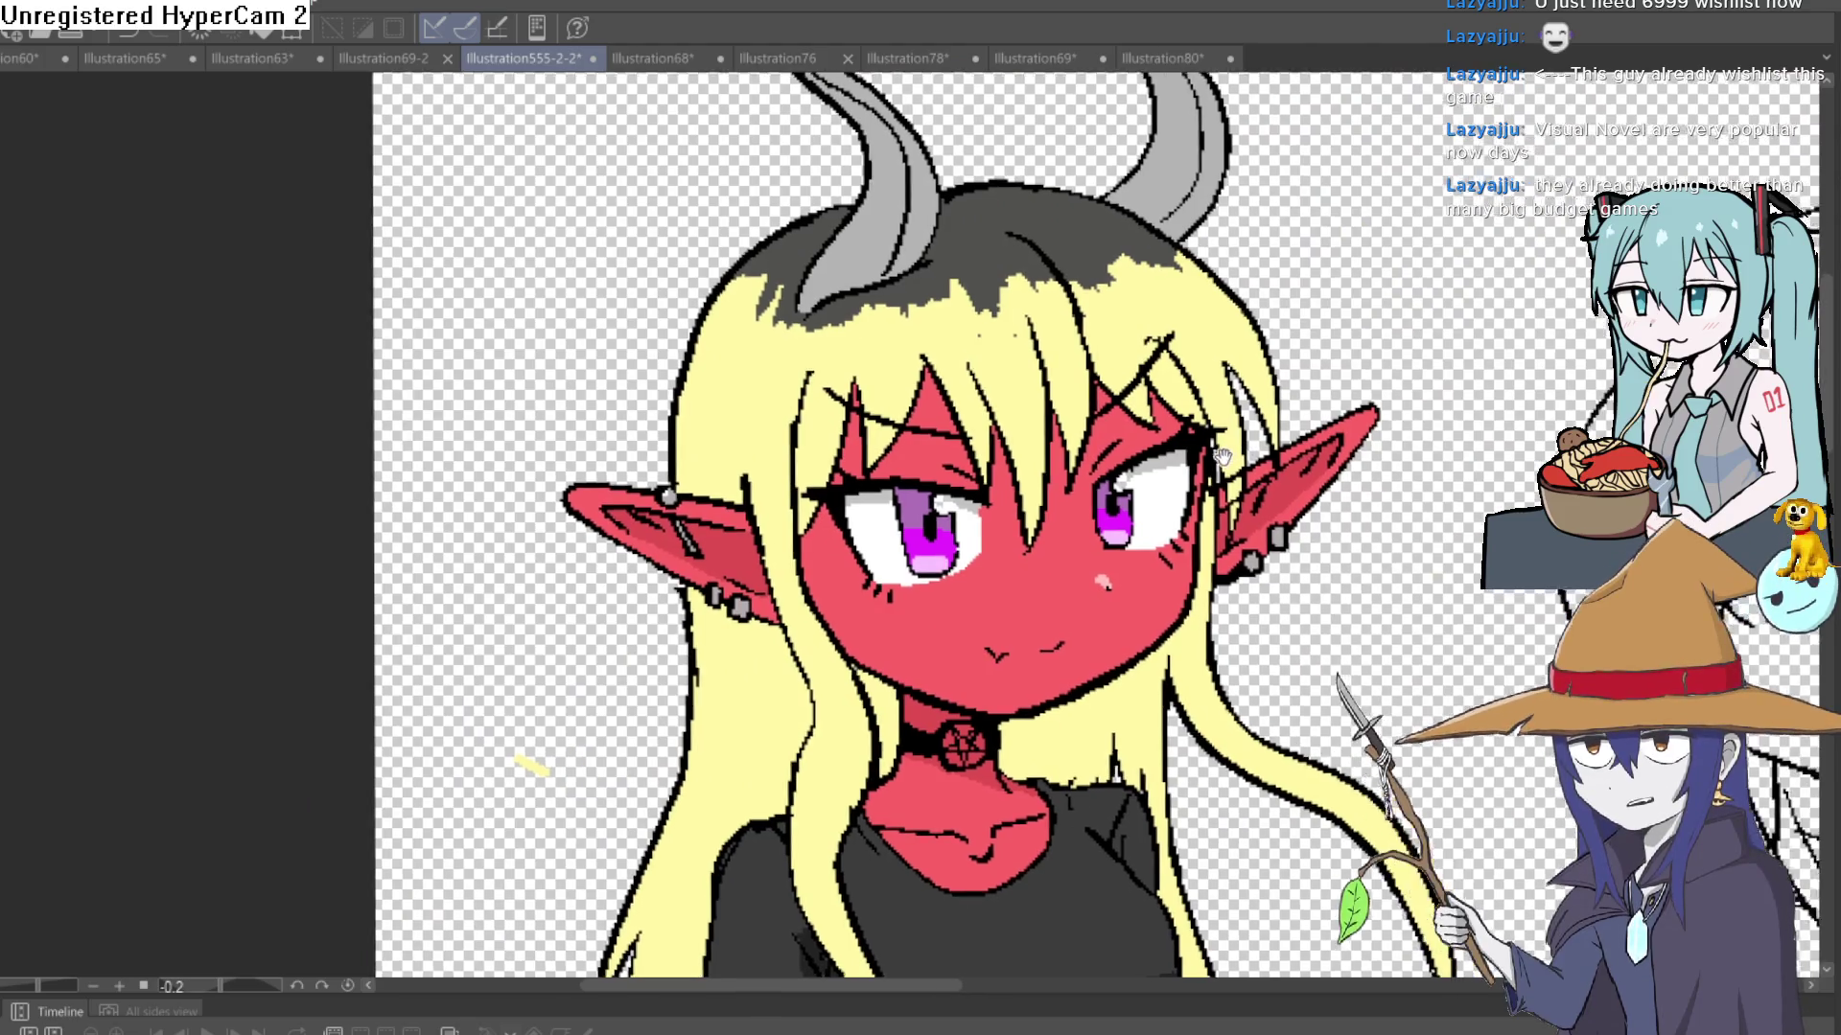
{"action": "left_click_drag", "start_coordinate": [1222, 454], "coordinate": [1164, 420]}
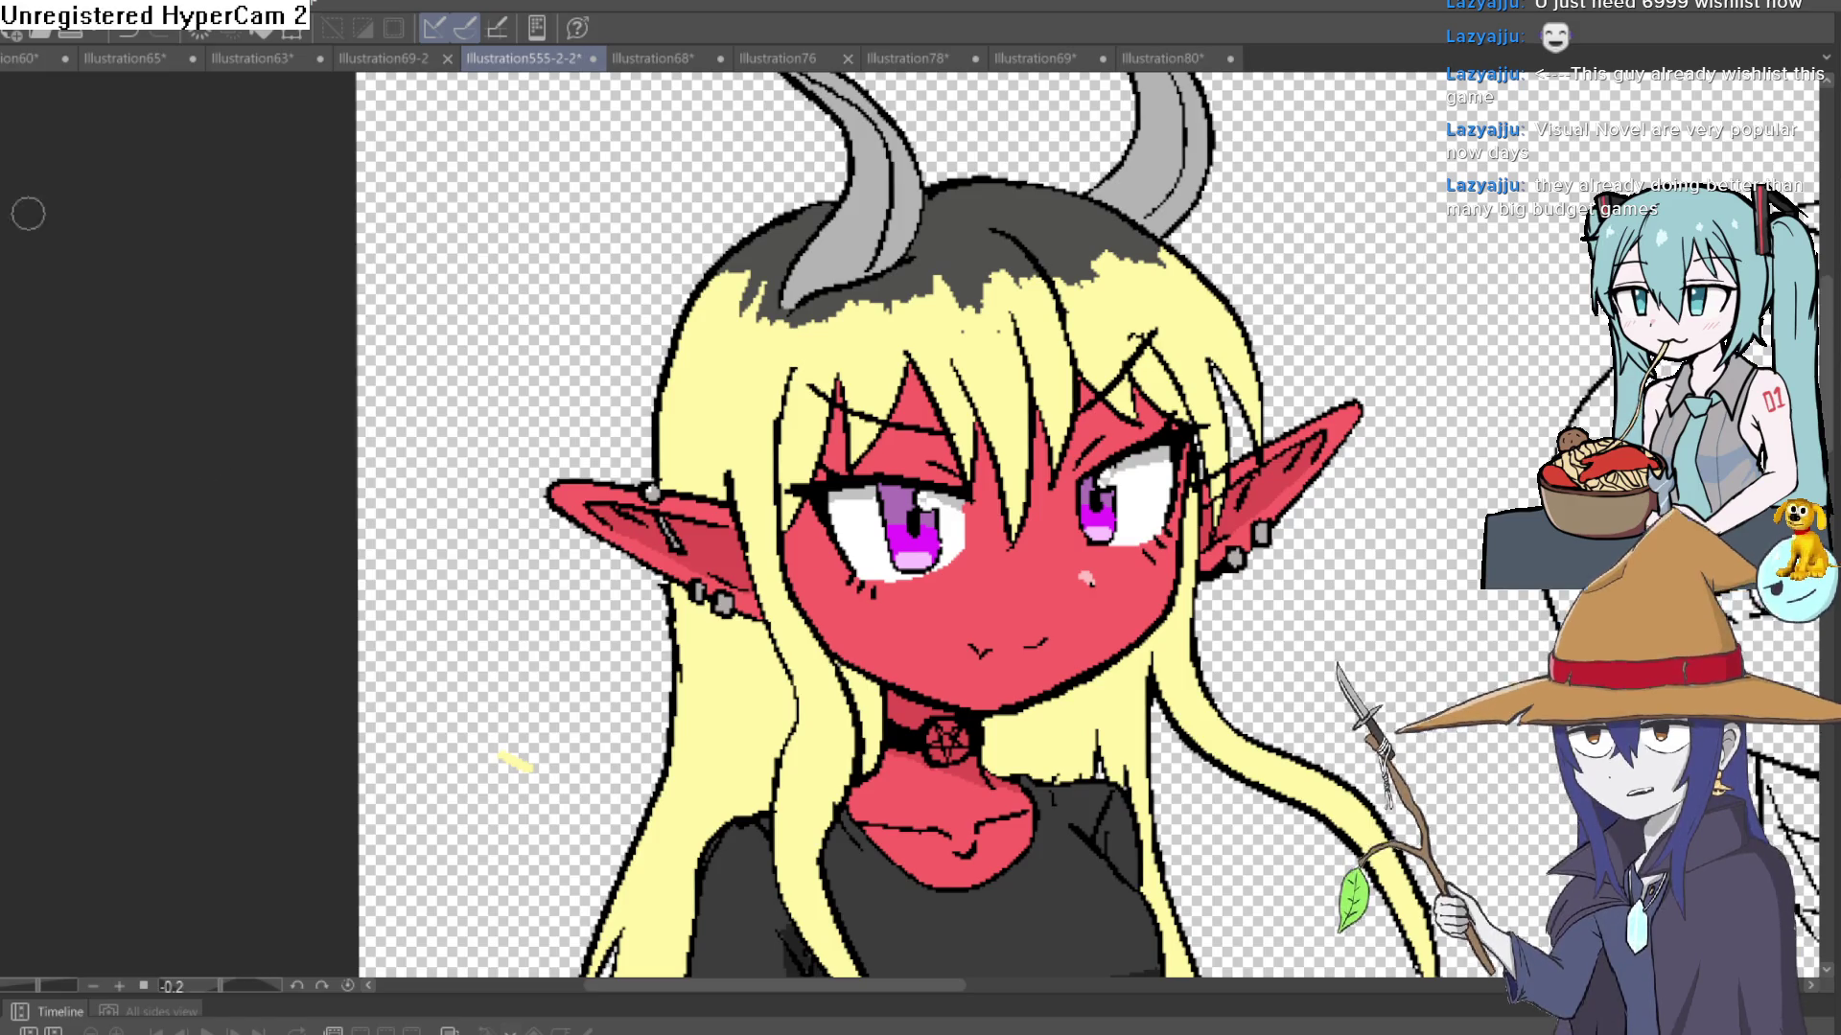
{"action": "mouse_move", "coordinate": [994, 378]}
{"action": "left_mouse_down"}
{"action": "mouse_move", "coordinate": [977, 422]}
{"action": "mouse_move", "coordinate": [1001, 364]}
{"action": "left_mouse_up"}
{"action": "scroll", "coordinate": [850, 292], "scroll_direction": "up", "scroll_amount": 3}
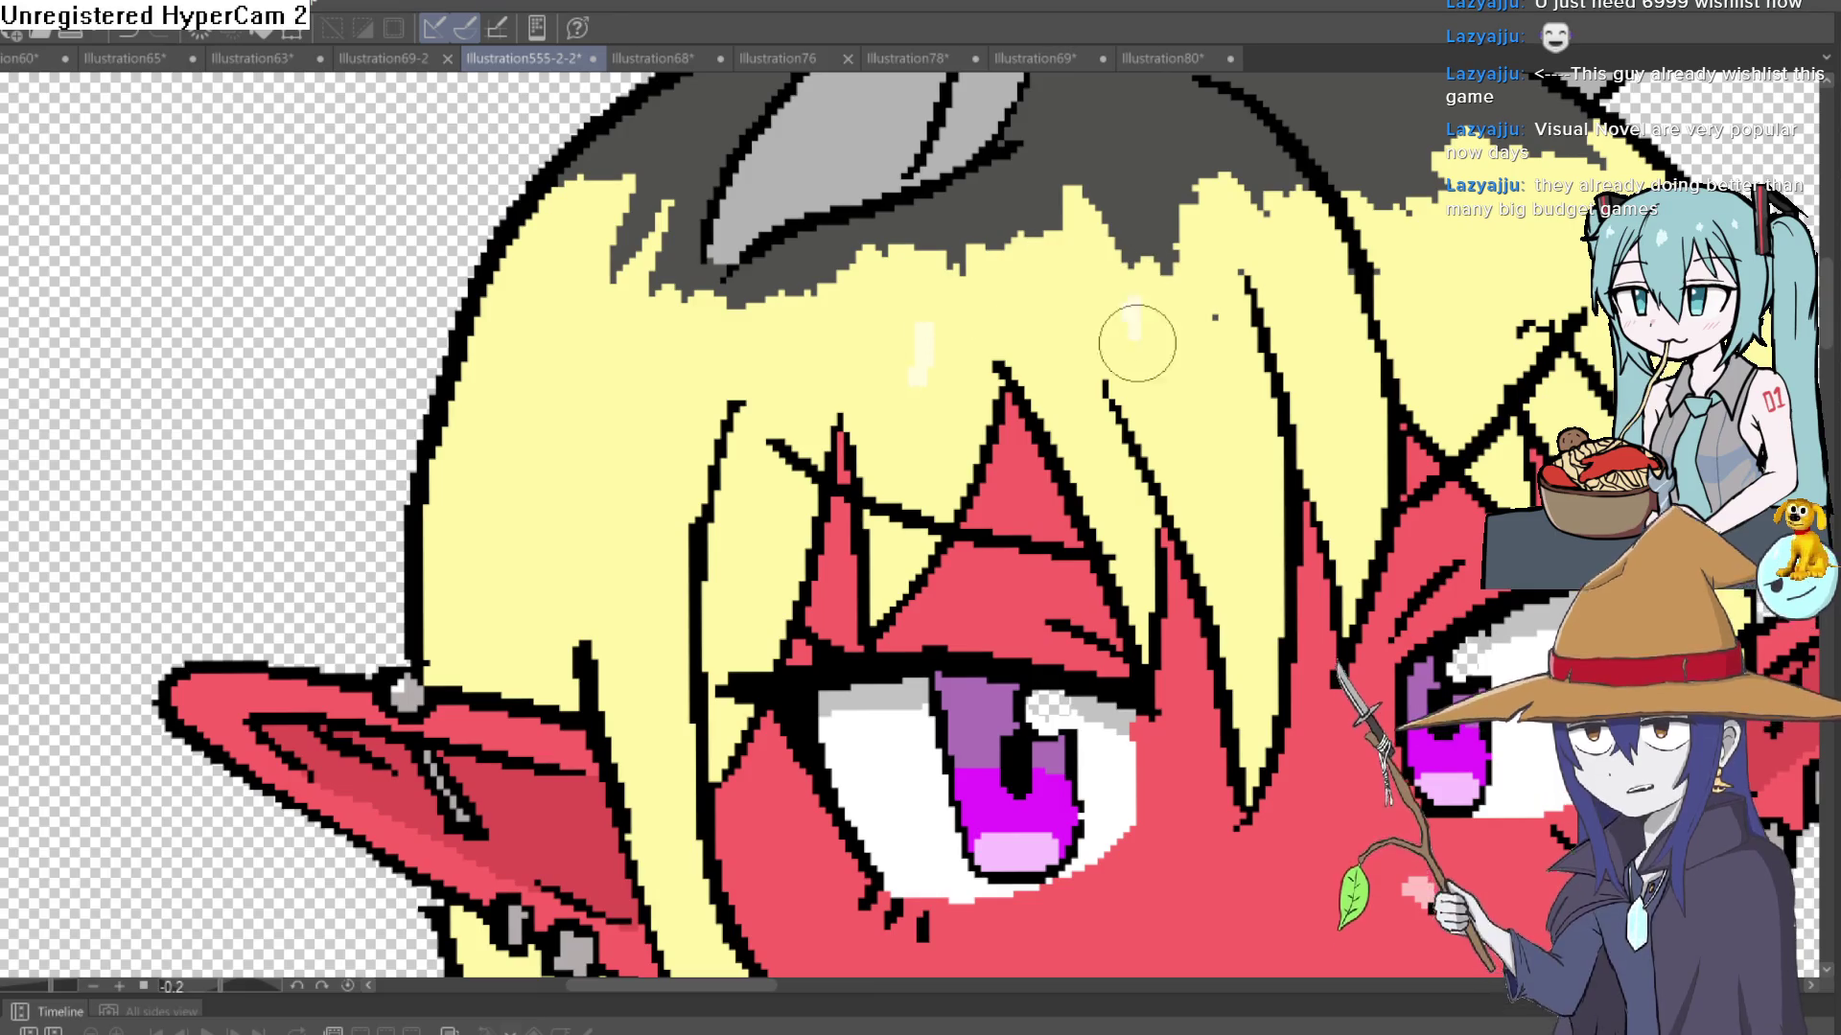
{"action": "left_click_drag", "start_coordinate": [1455, 307], "coordinate": [1038, 321]}
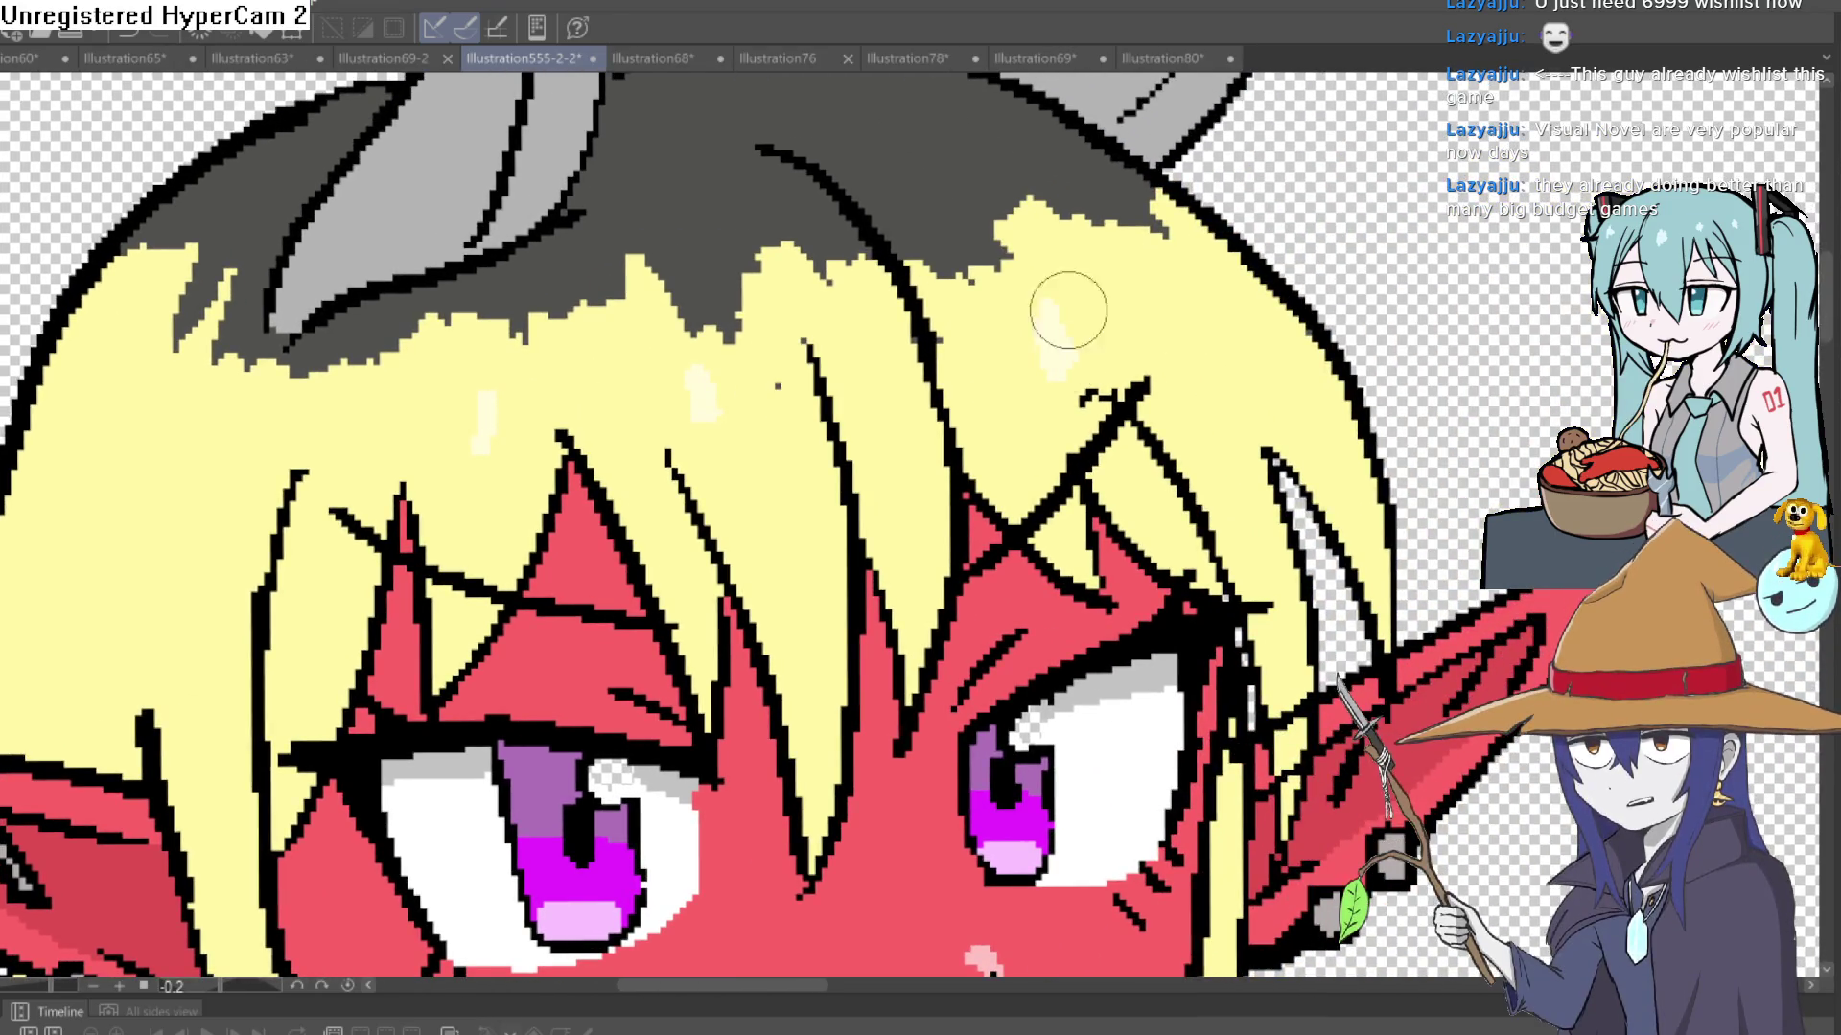
{"action": "left_click_drag", "start_coordinate": [1181, 288], "coordinate": [1194, 312]}
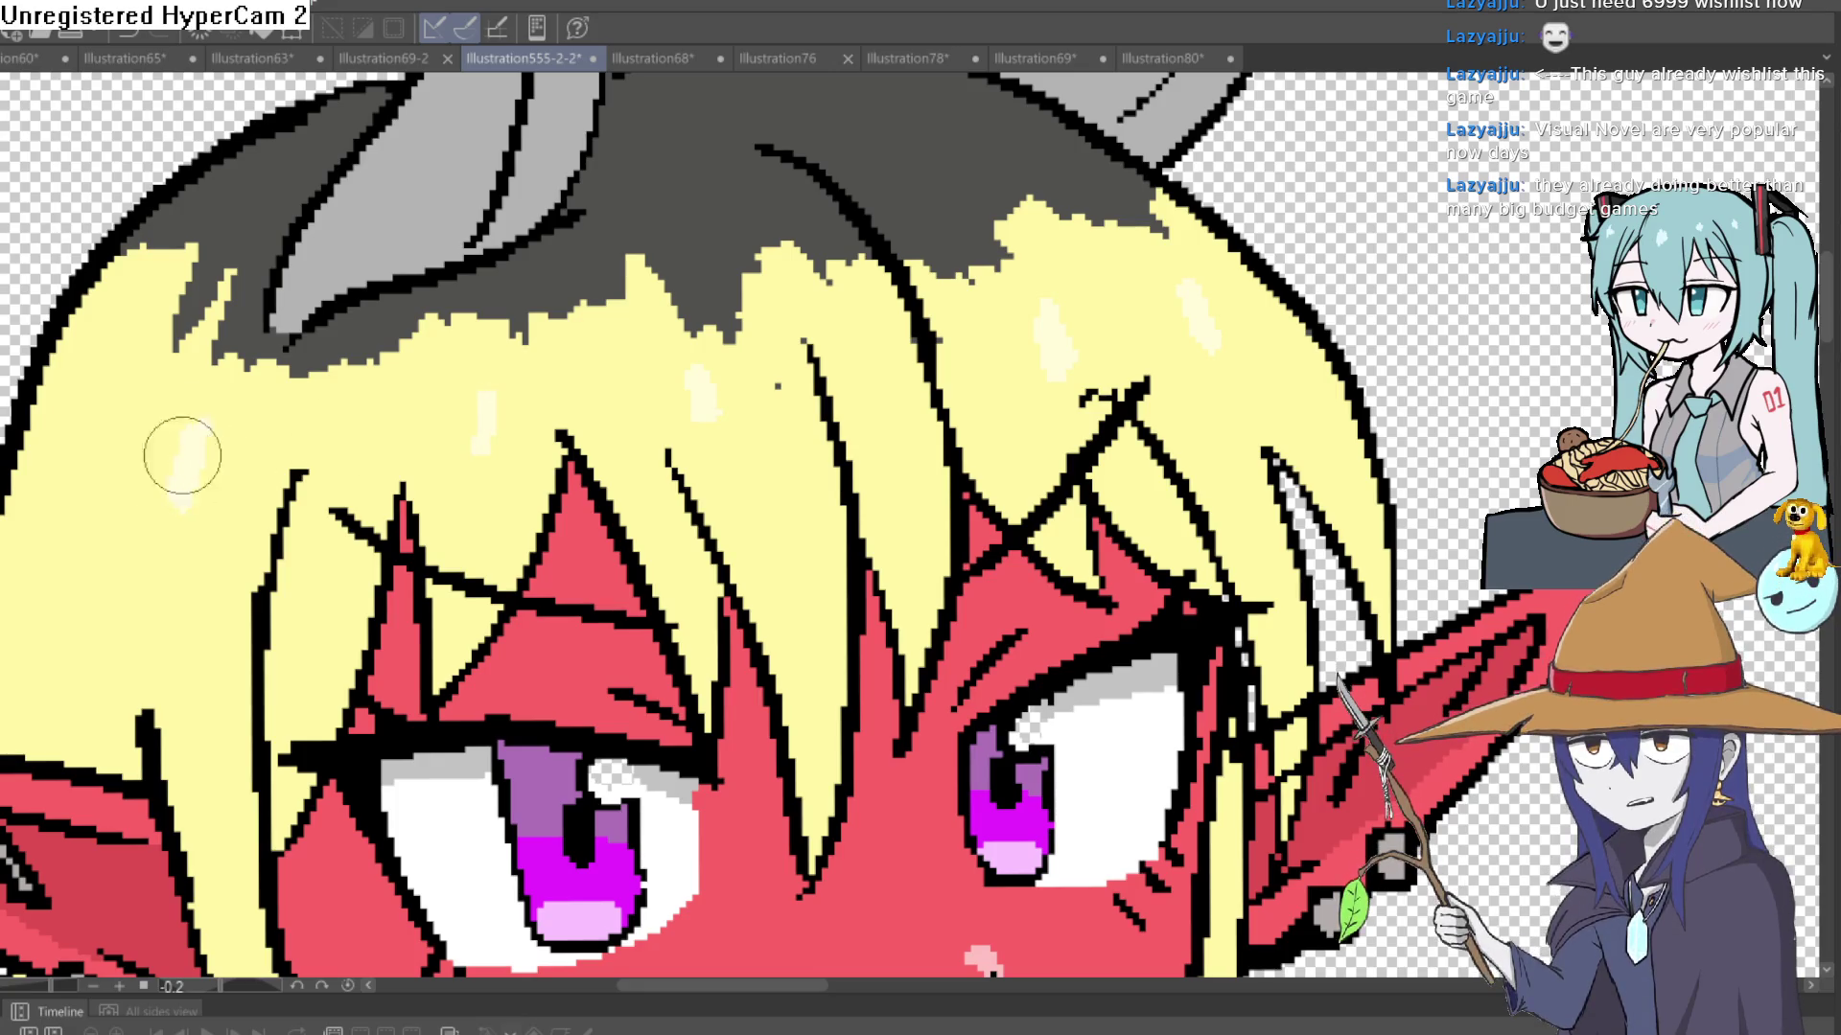
{"action": "scroll", "coordinate": [698, 373], "scroll_direction": "down", "scroll_amount": 5}
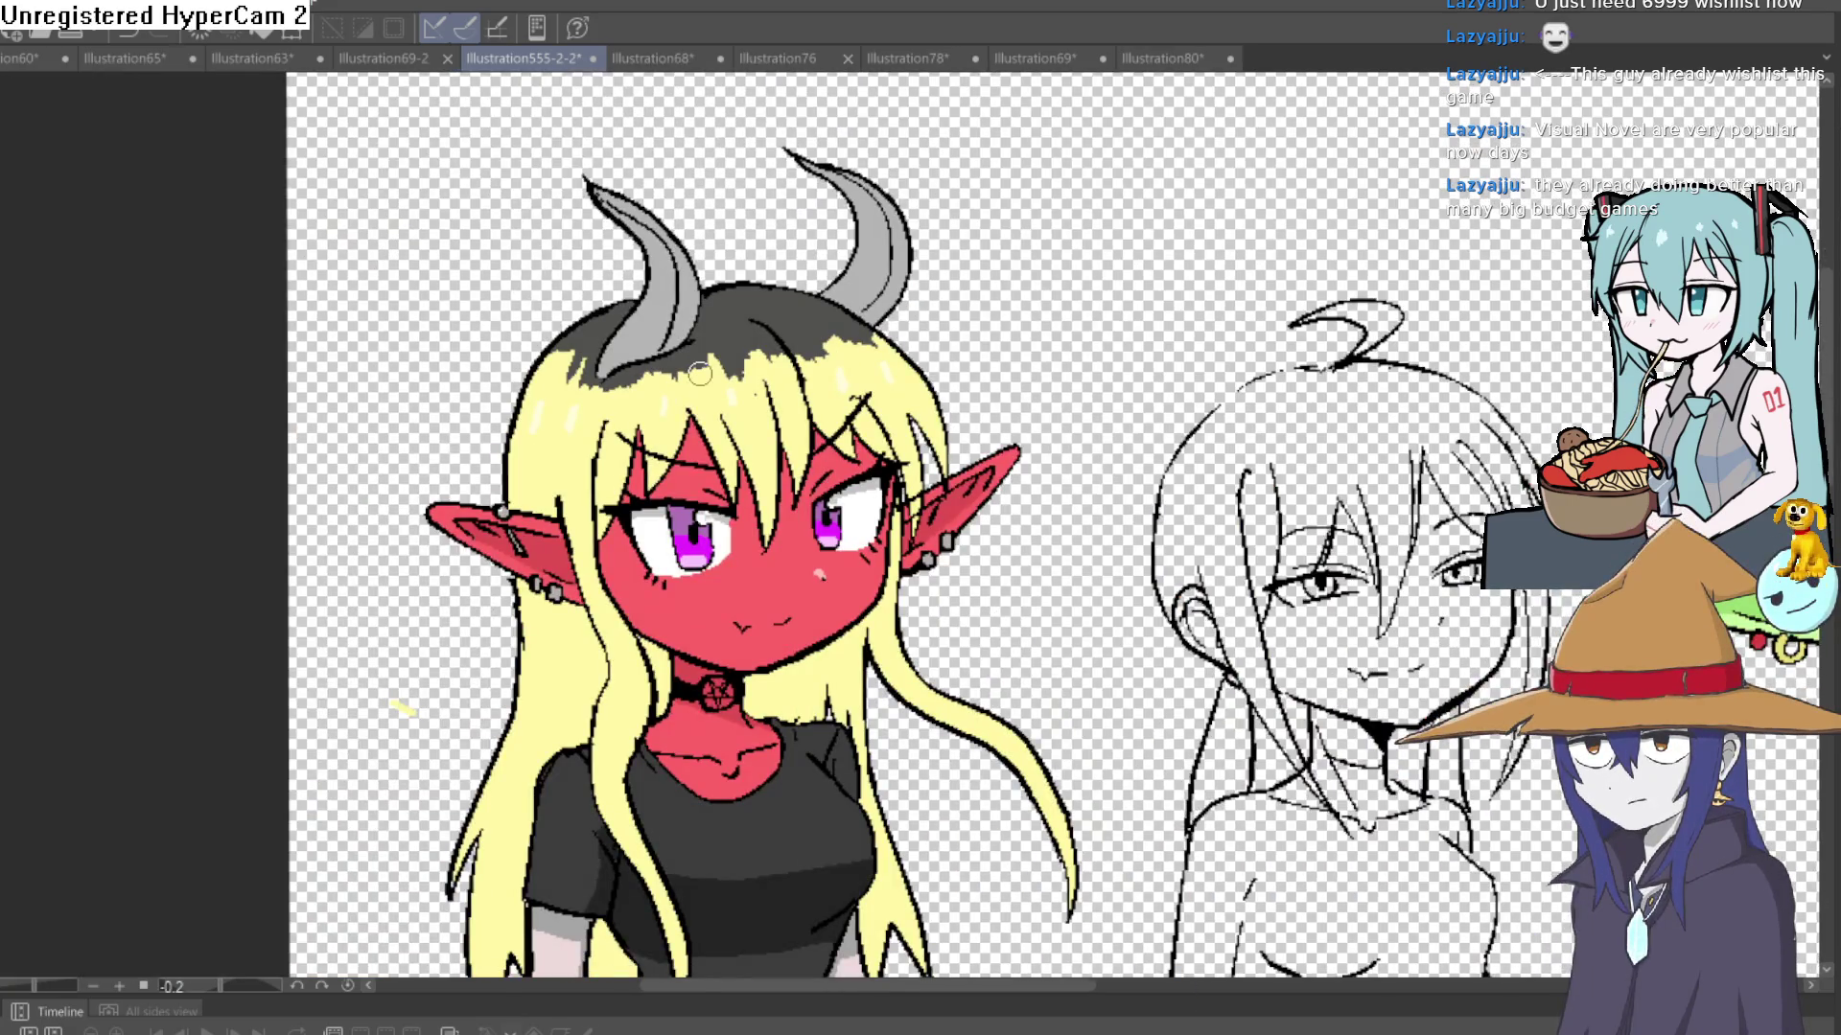
{"action": "left_click_drag", "start_coordinate": [944, 387], "coordinate": [933, 352]}
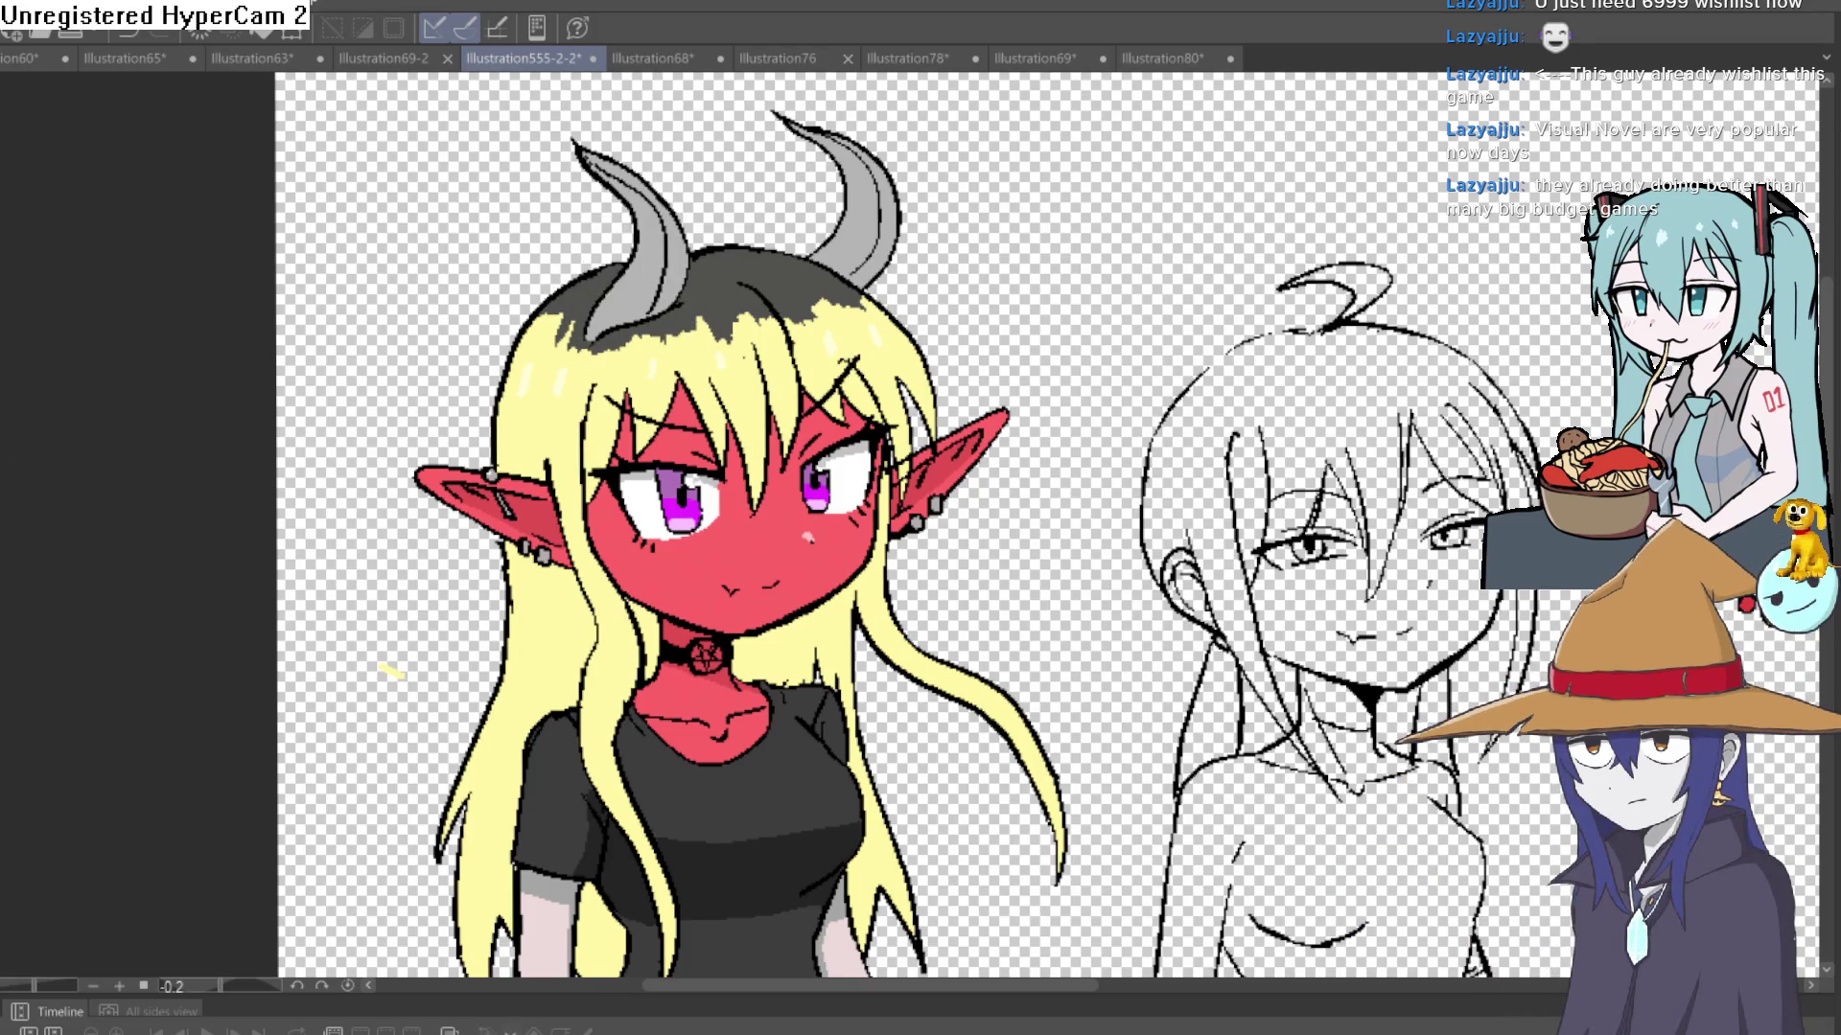
{"action": "scroll", "coordinate": [936, 270], "scroll_direction": "up", "scroll_amount": 5}
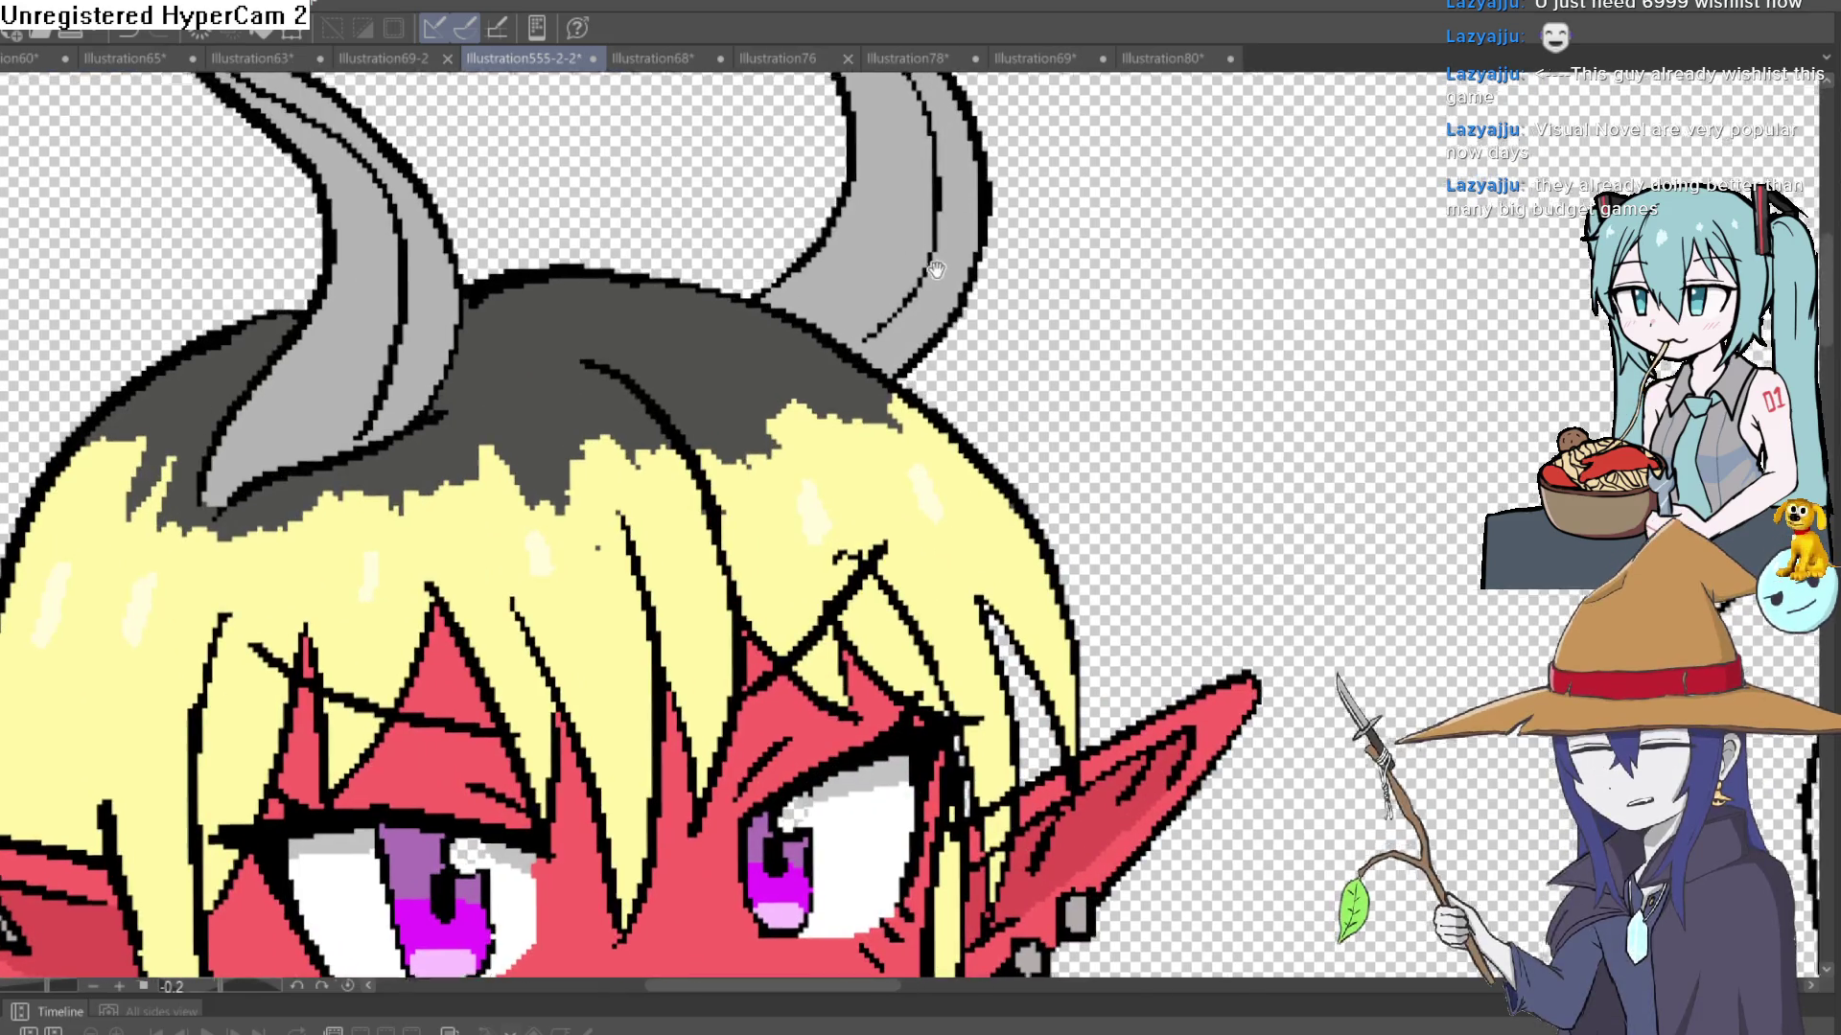
- Fill both horns' shading bands darker grey and paint grey shading down the left horn
{"action": "scroll", "coordinate": [935, 270], "scroll_direction": "down", "scroll_amount": 3}
{"action": "left_click", "coordinate": [819, 428]}
{"action": "left_click", "coordinate": [811, 500]}
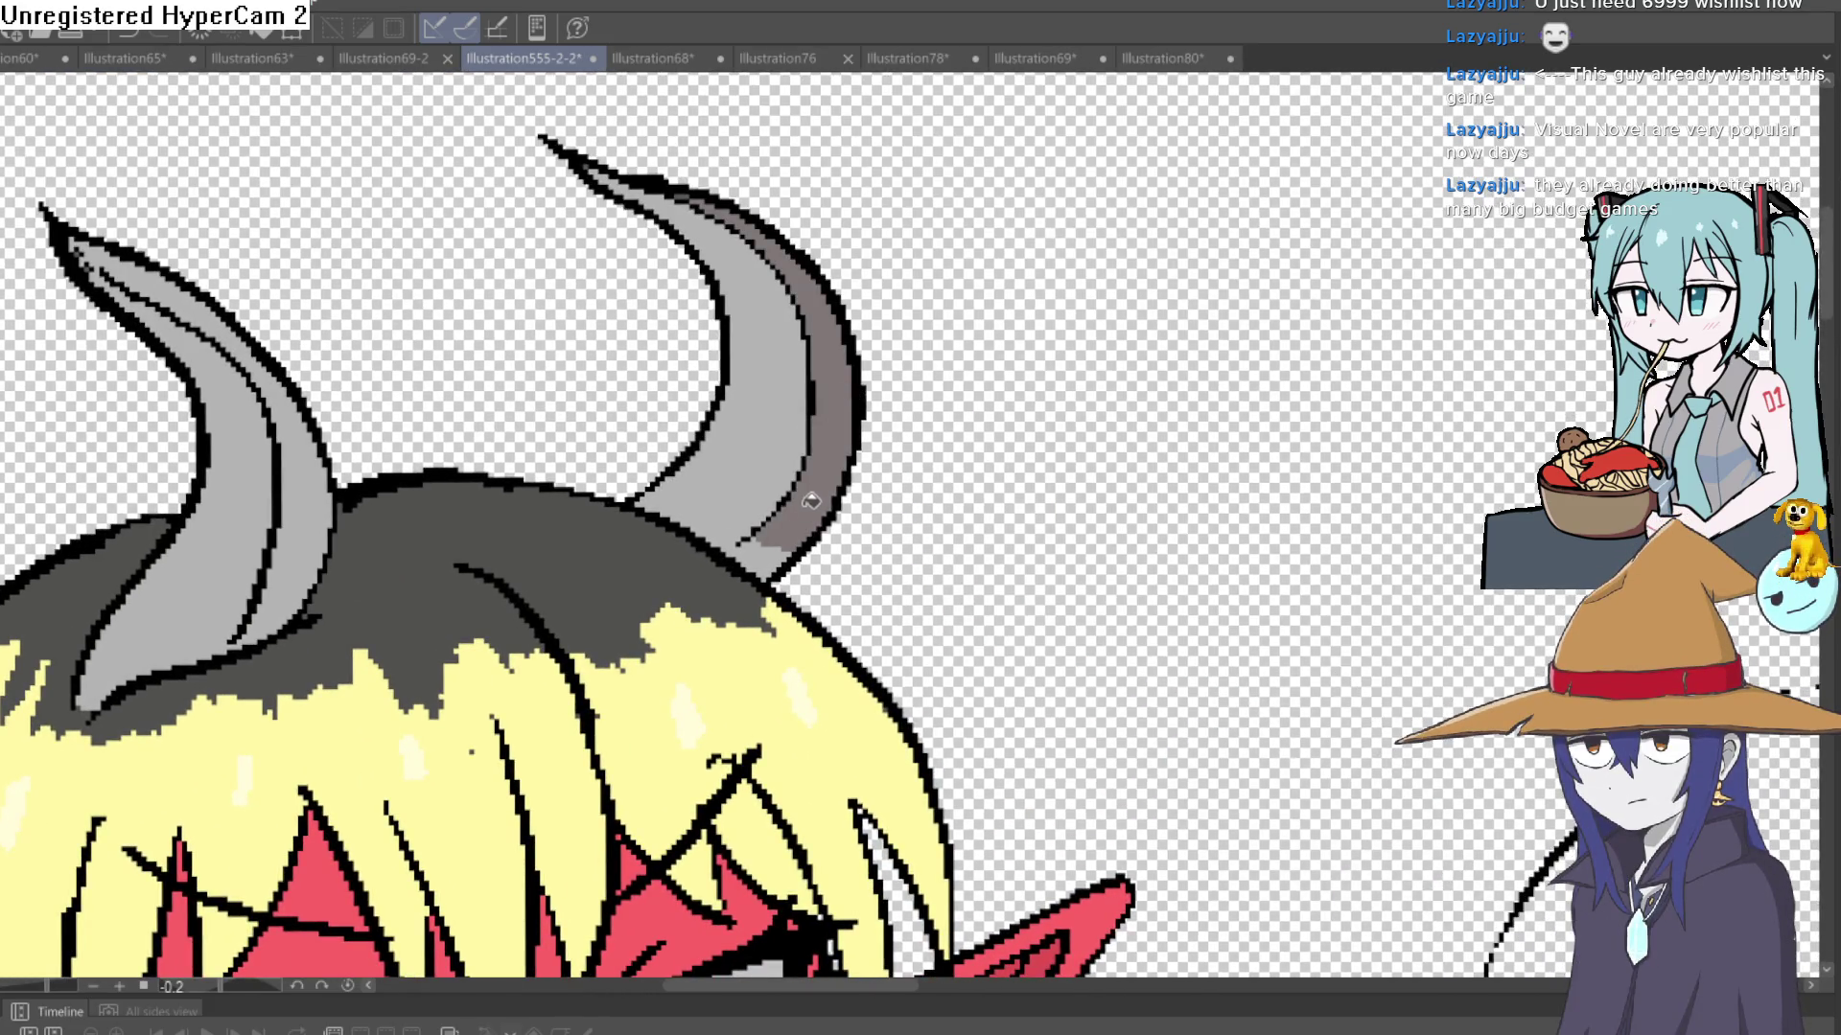
{"action": "left_click", "coordinate": [285, 558]}
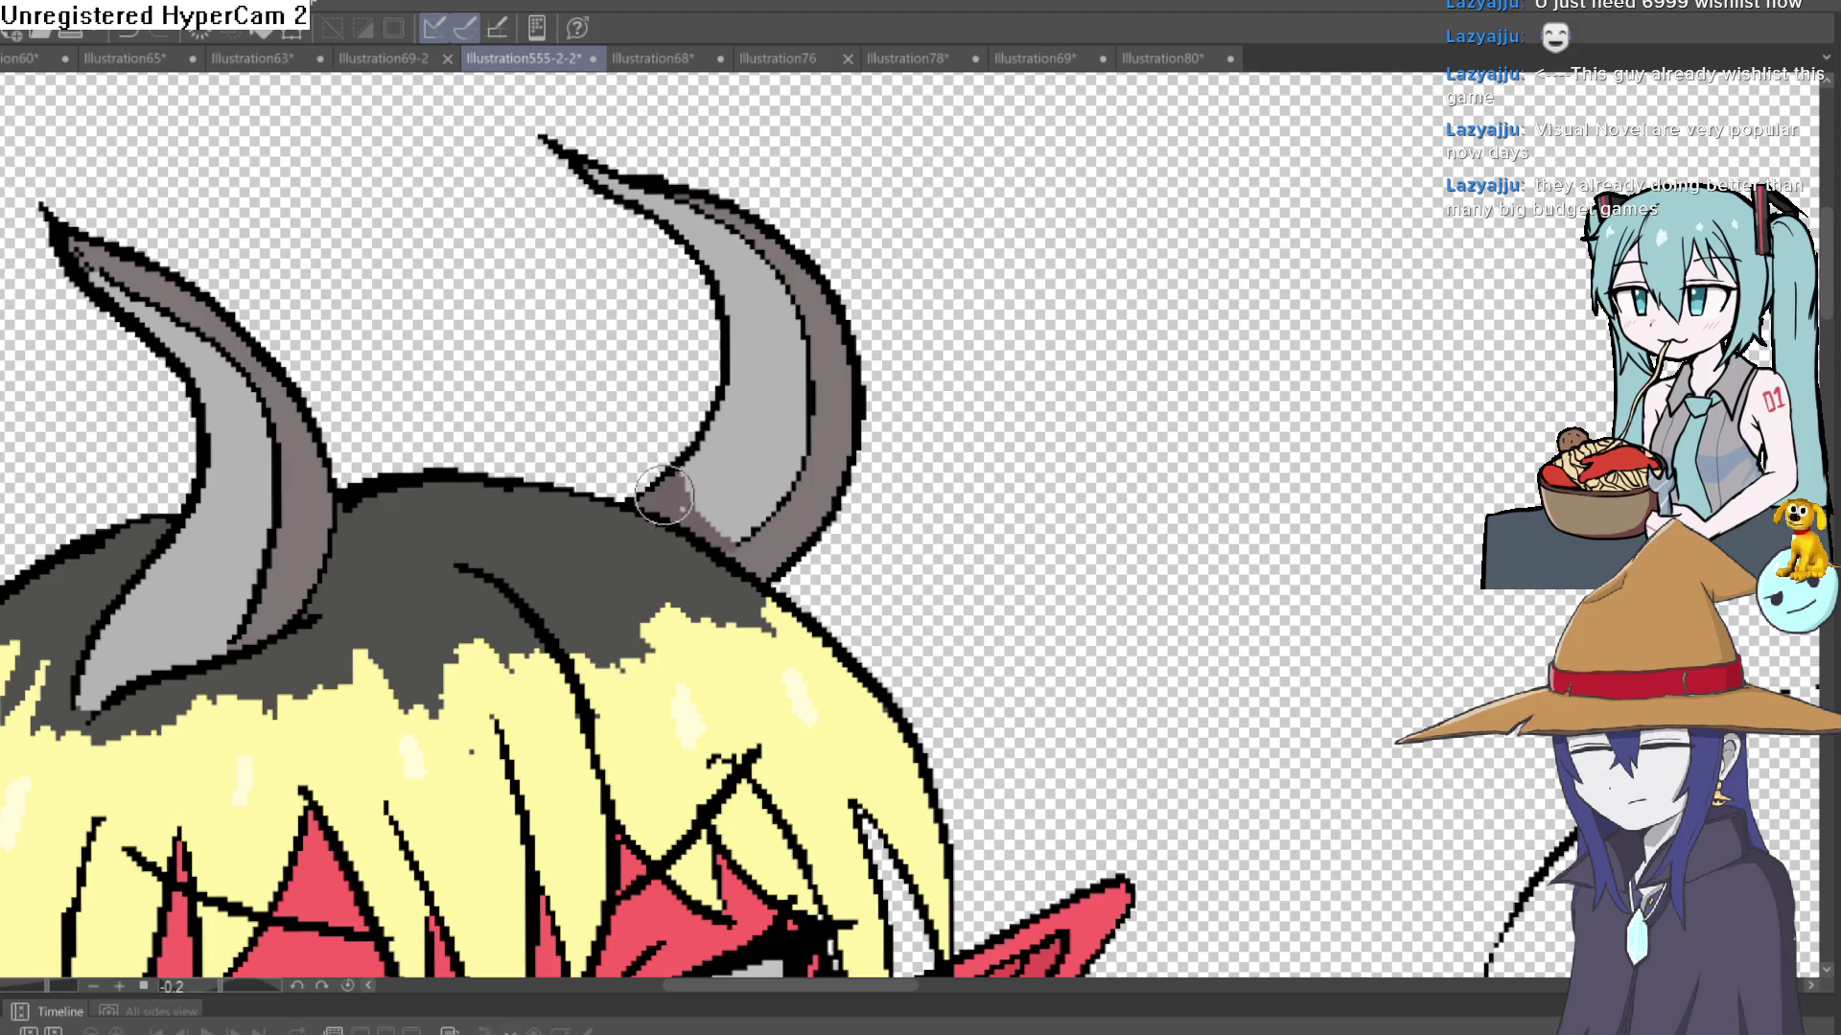
{"action": "left_click_drag", "start_coordinate": [251, 576], "coordinate": [80, 704]}
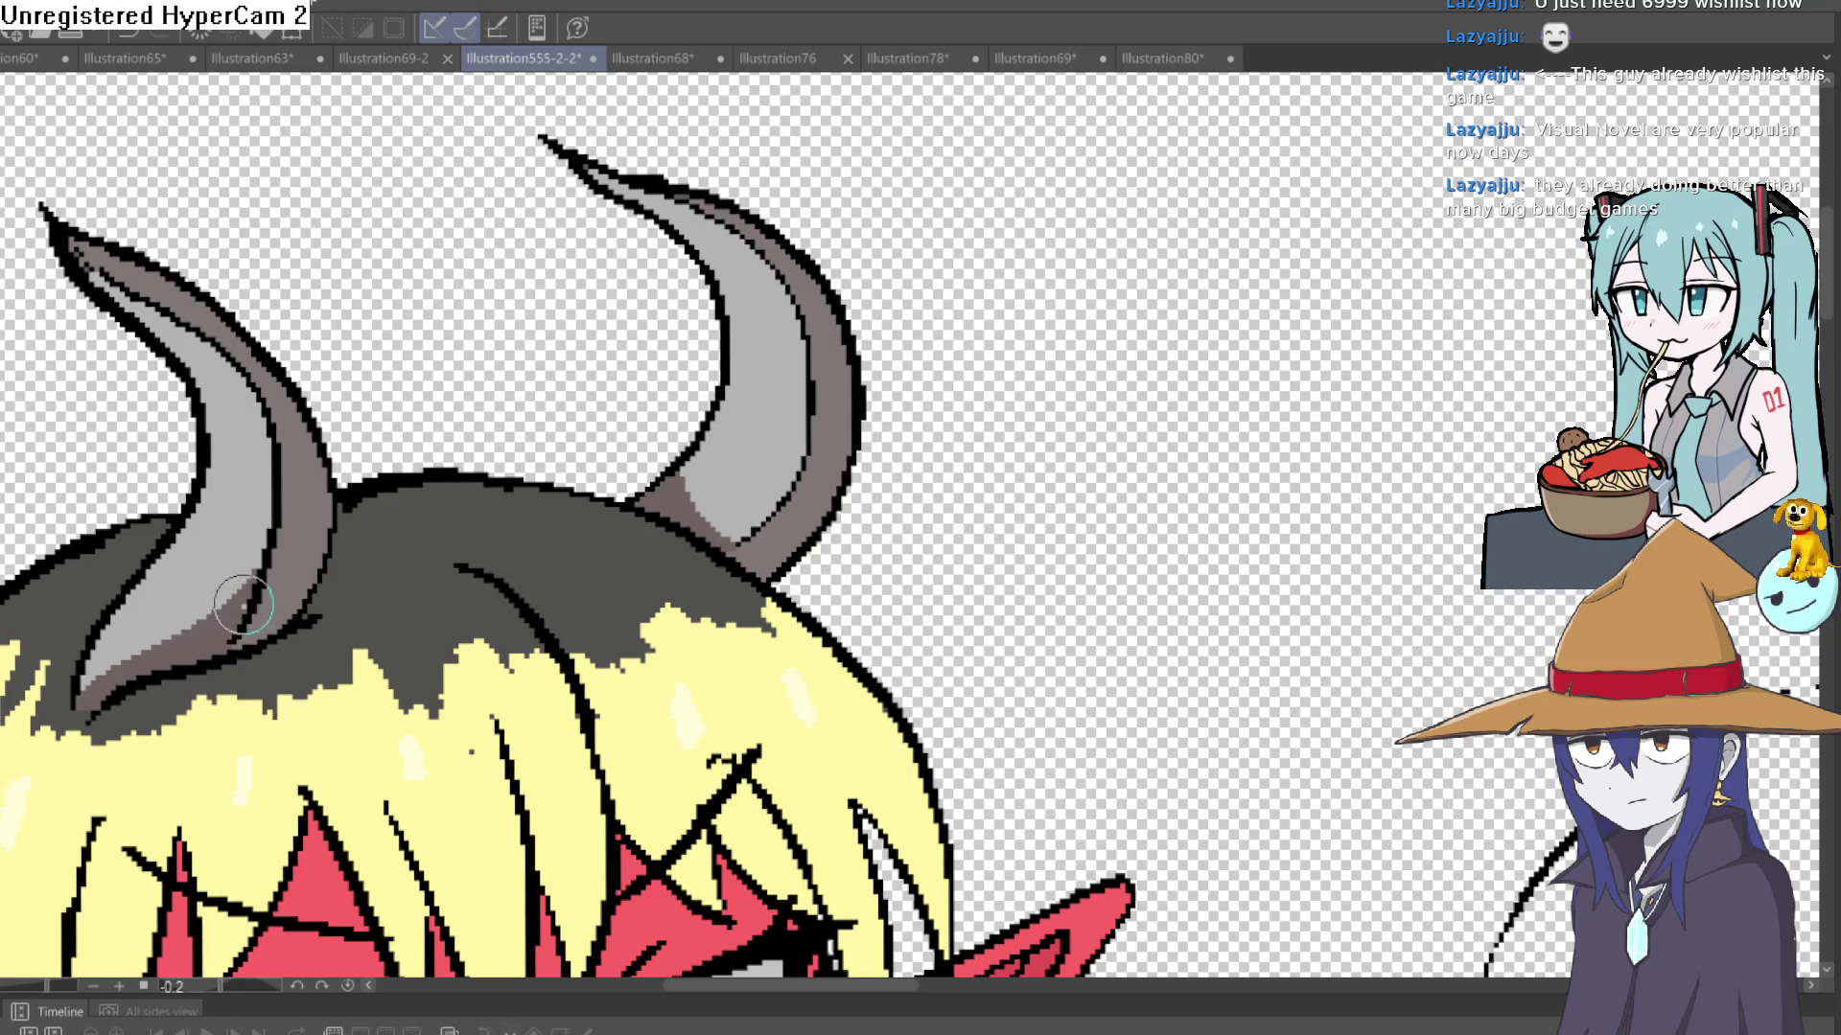
- Rotate the view along the right horn and paint a pale pink highlight up it
{"action": "scroll", "coordinate": [335, 529], "scroll_direction": "down", "scroll_amount": 5}
{"action": "left_click_drag", "start_coordinate": [675, 465], "coordinate": [673, 372]}
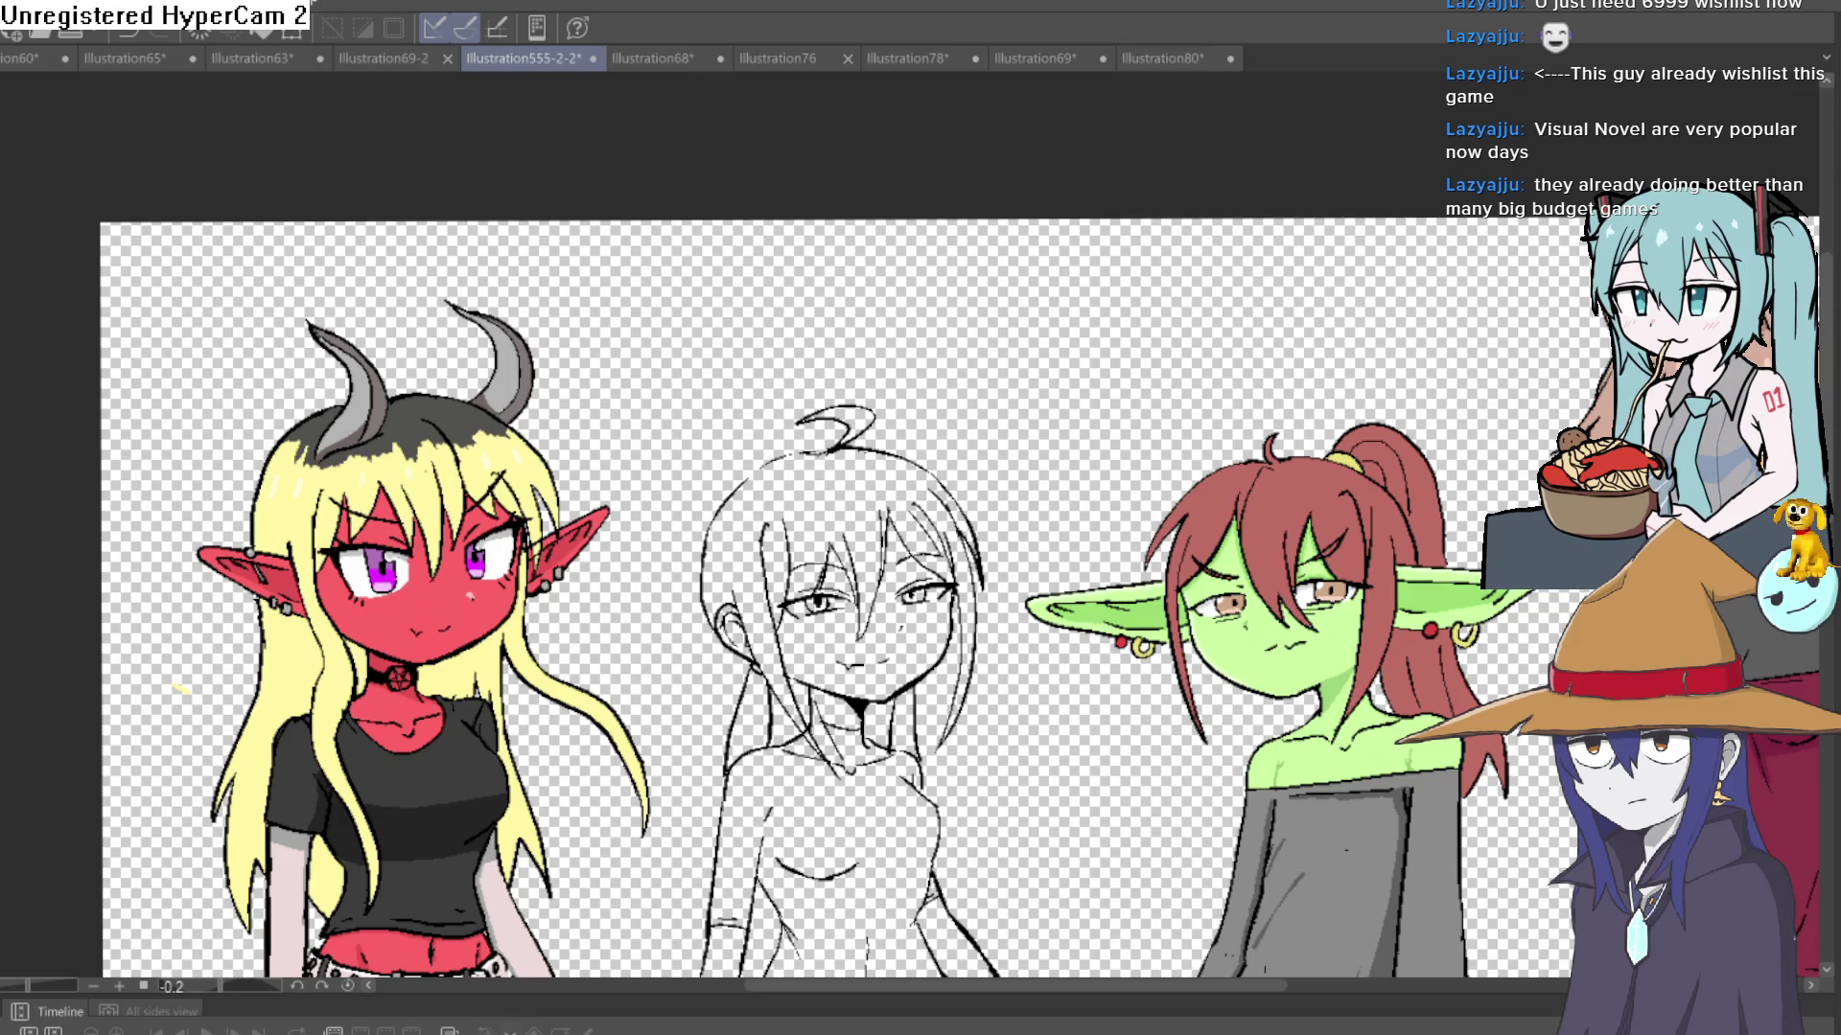
{"action": "scroll", "coordinate": [533, 338], "scroll_direction": "up", "scroll_amount": 5}
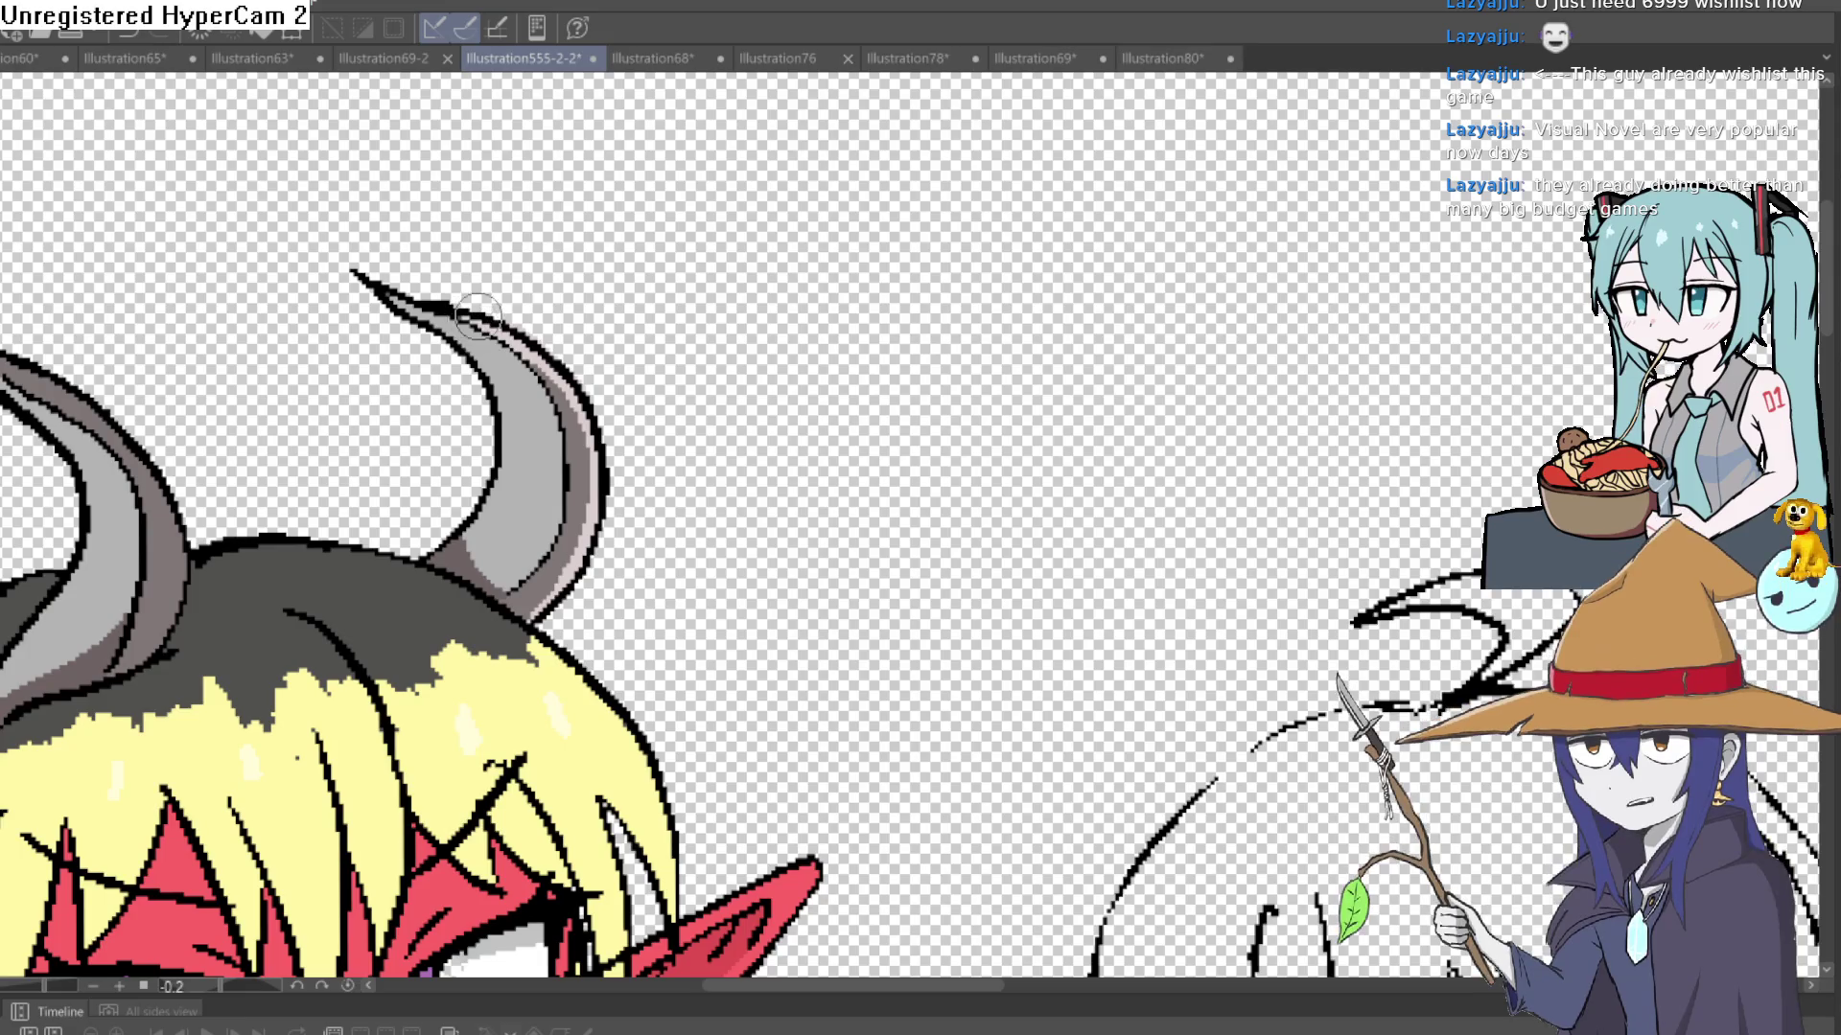
{"action": "left_click_drag", "start_coordinate": [346, 502], "coordinate": [507, 493]}
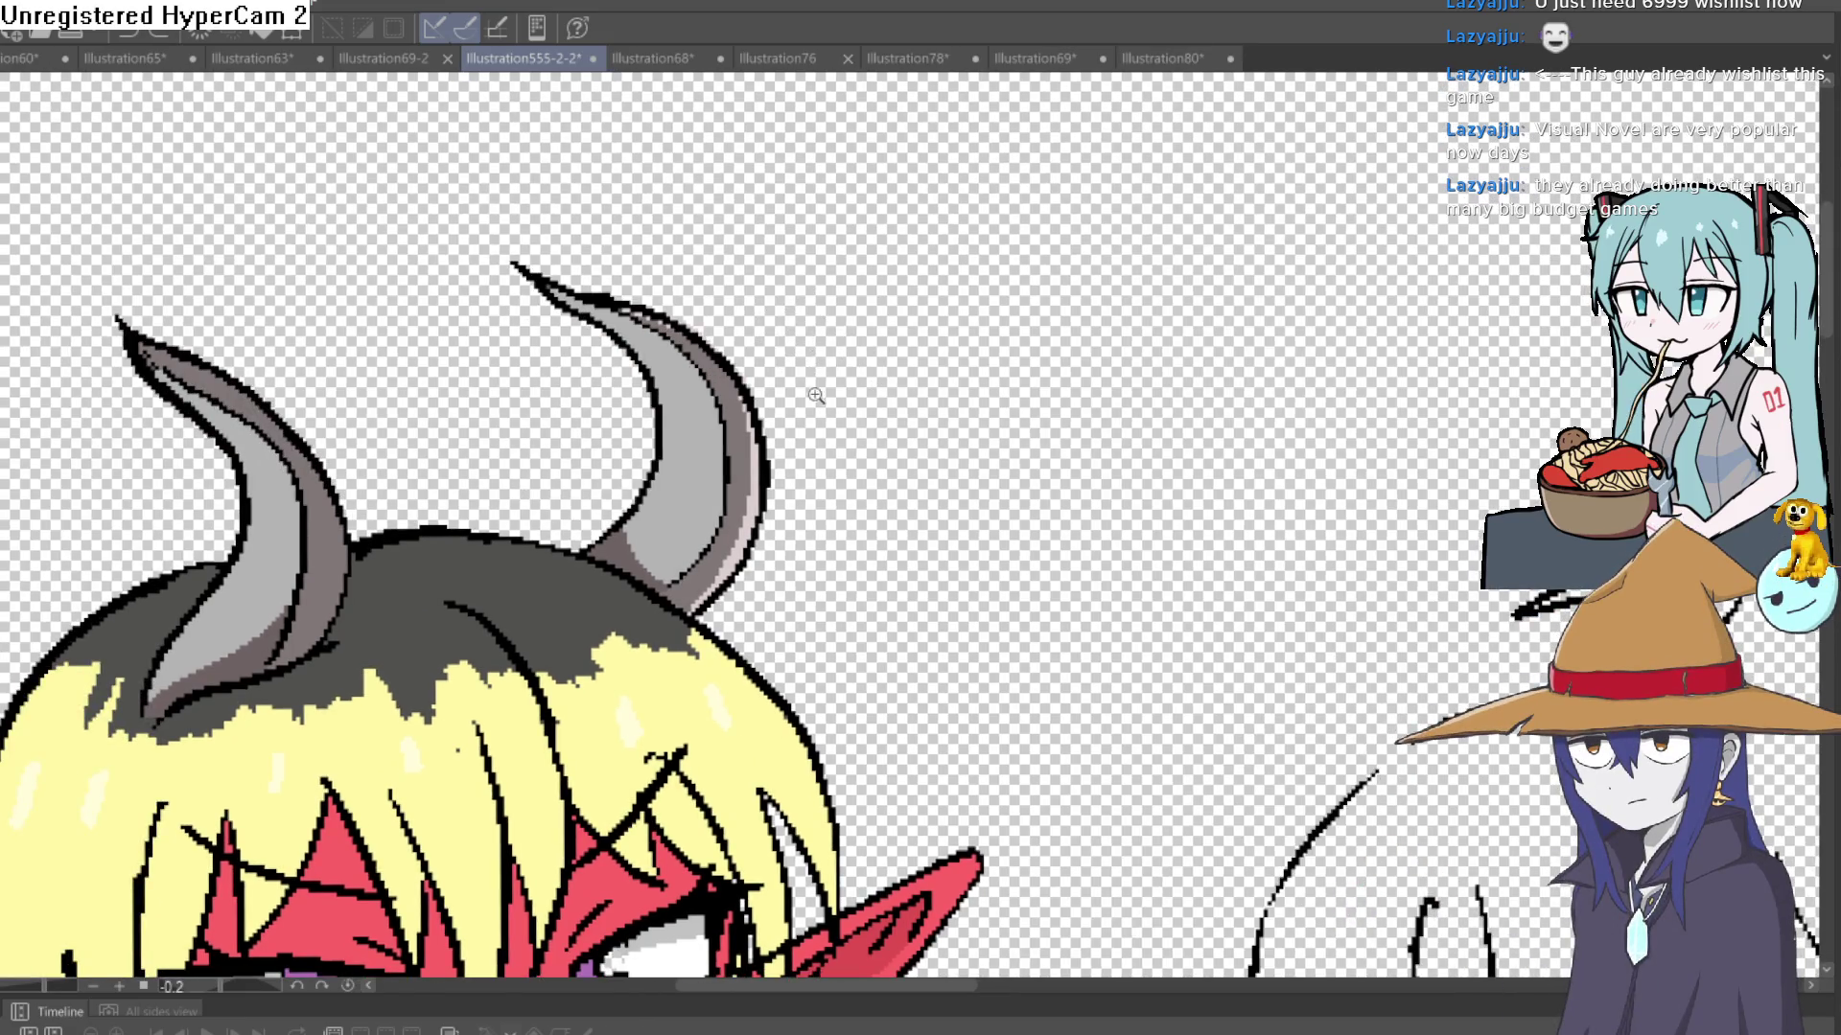
{"action": "left_click_drag", "start_coordinate": [815, 395], "coordinate": [815, 201]}
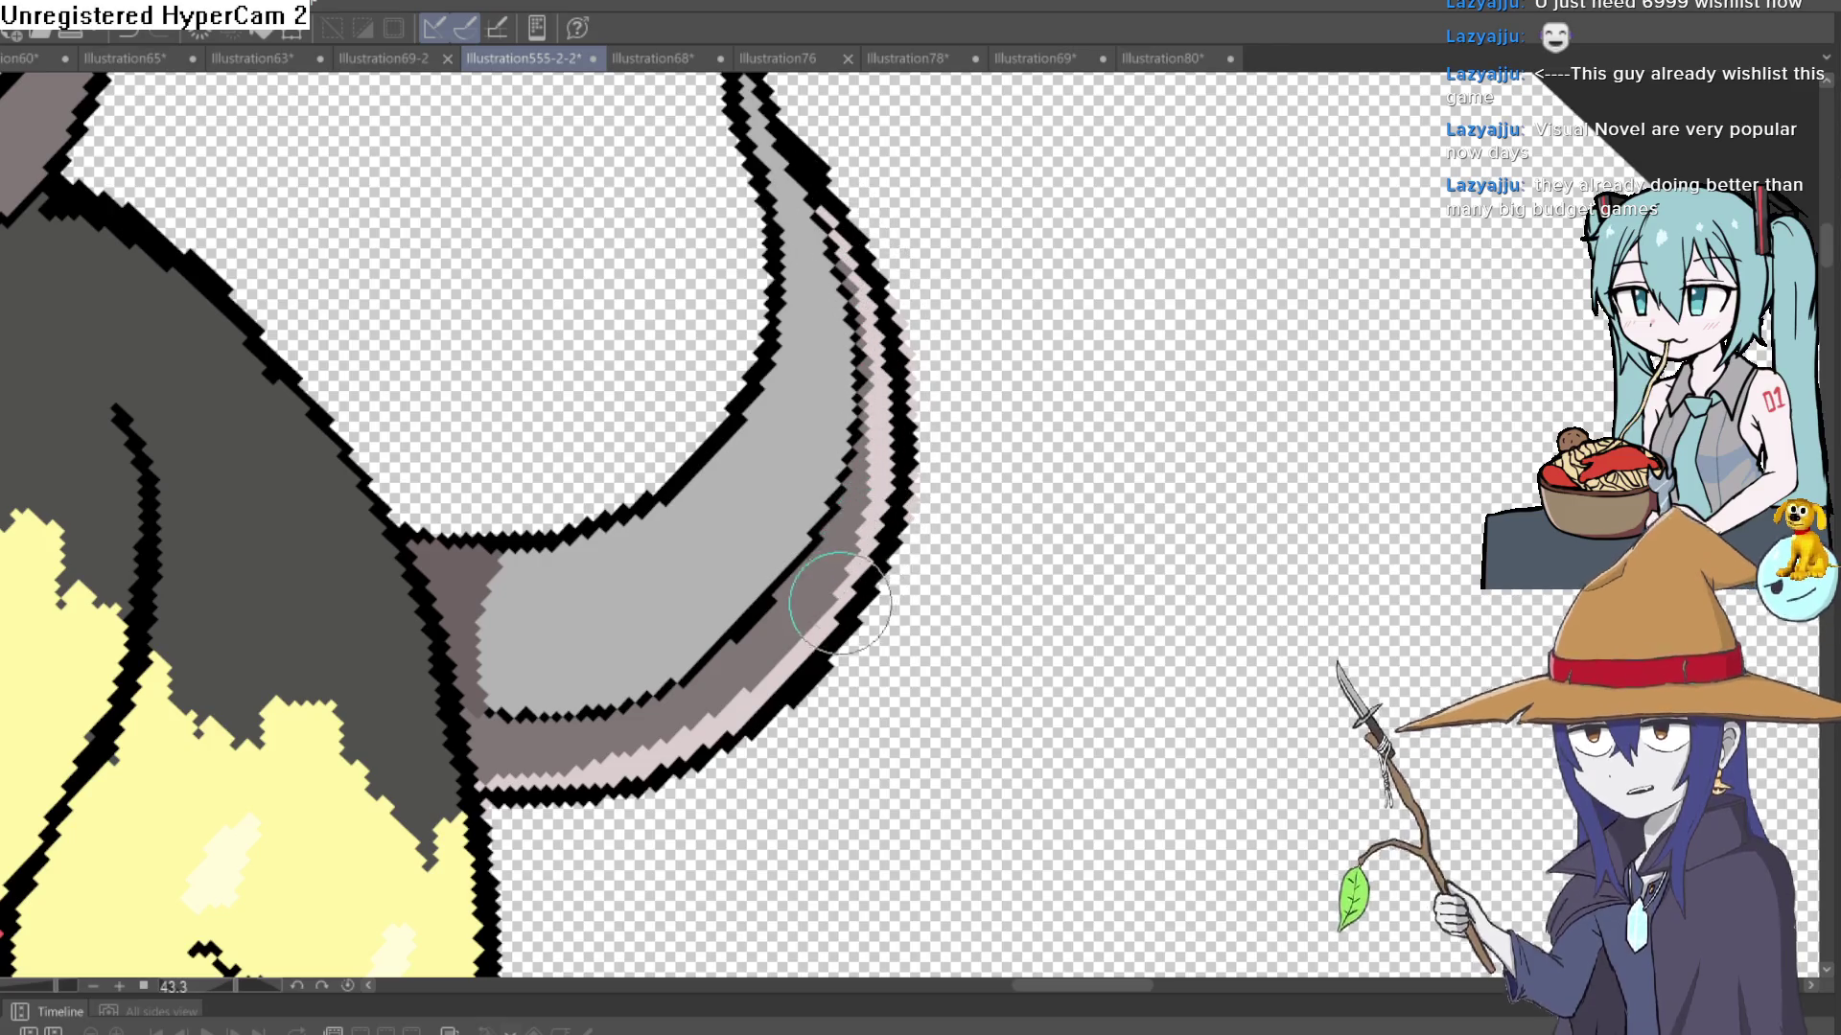
{"action": "mouse_move", "coordinate": [877, 611]}
{"action": "left_mouse_down"}
{"action": "mouse_move", "coordinate": [920, 490]}
{"action": "mouse_move", "coordinate": [738, 491]}
{"action": "mouse_move", "coordinate": [792, 555]}
{"action": "left_mouse_up"}
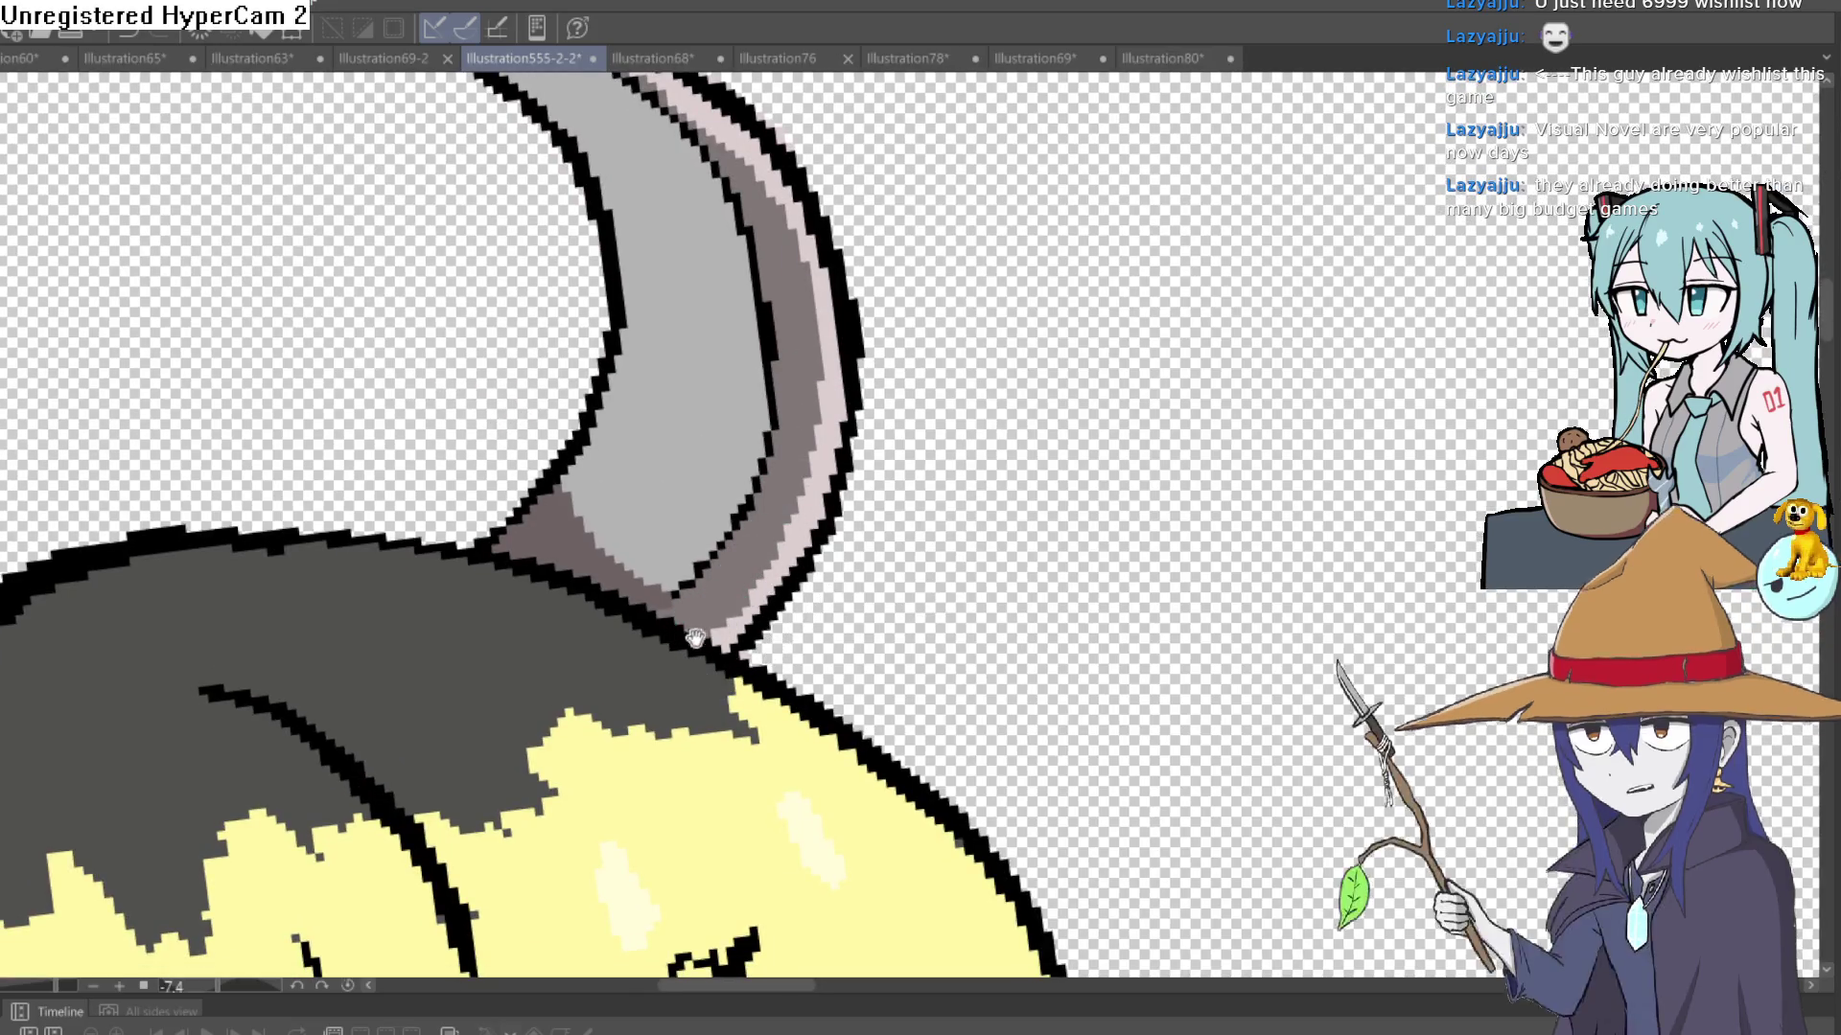
{"action": "left_click_drag", "start_coordinate": [714, 644], "coordinate": [1211, 370]}
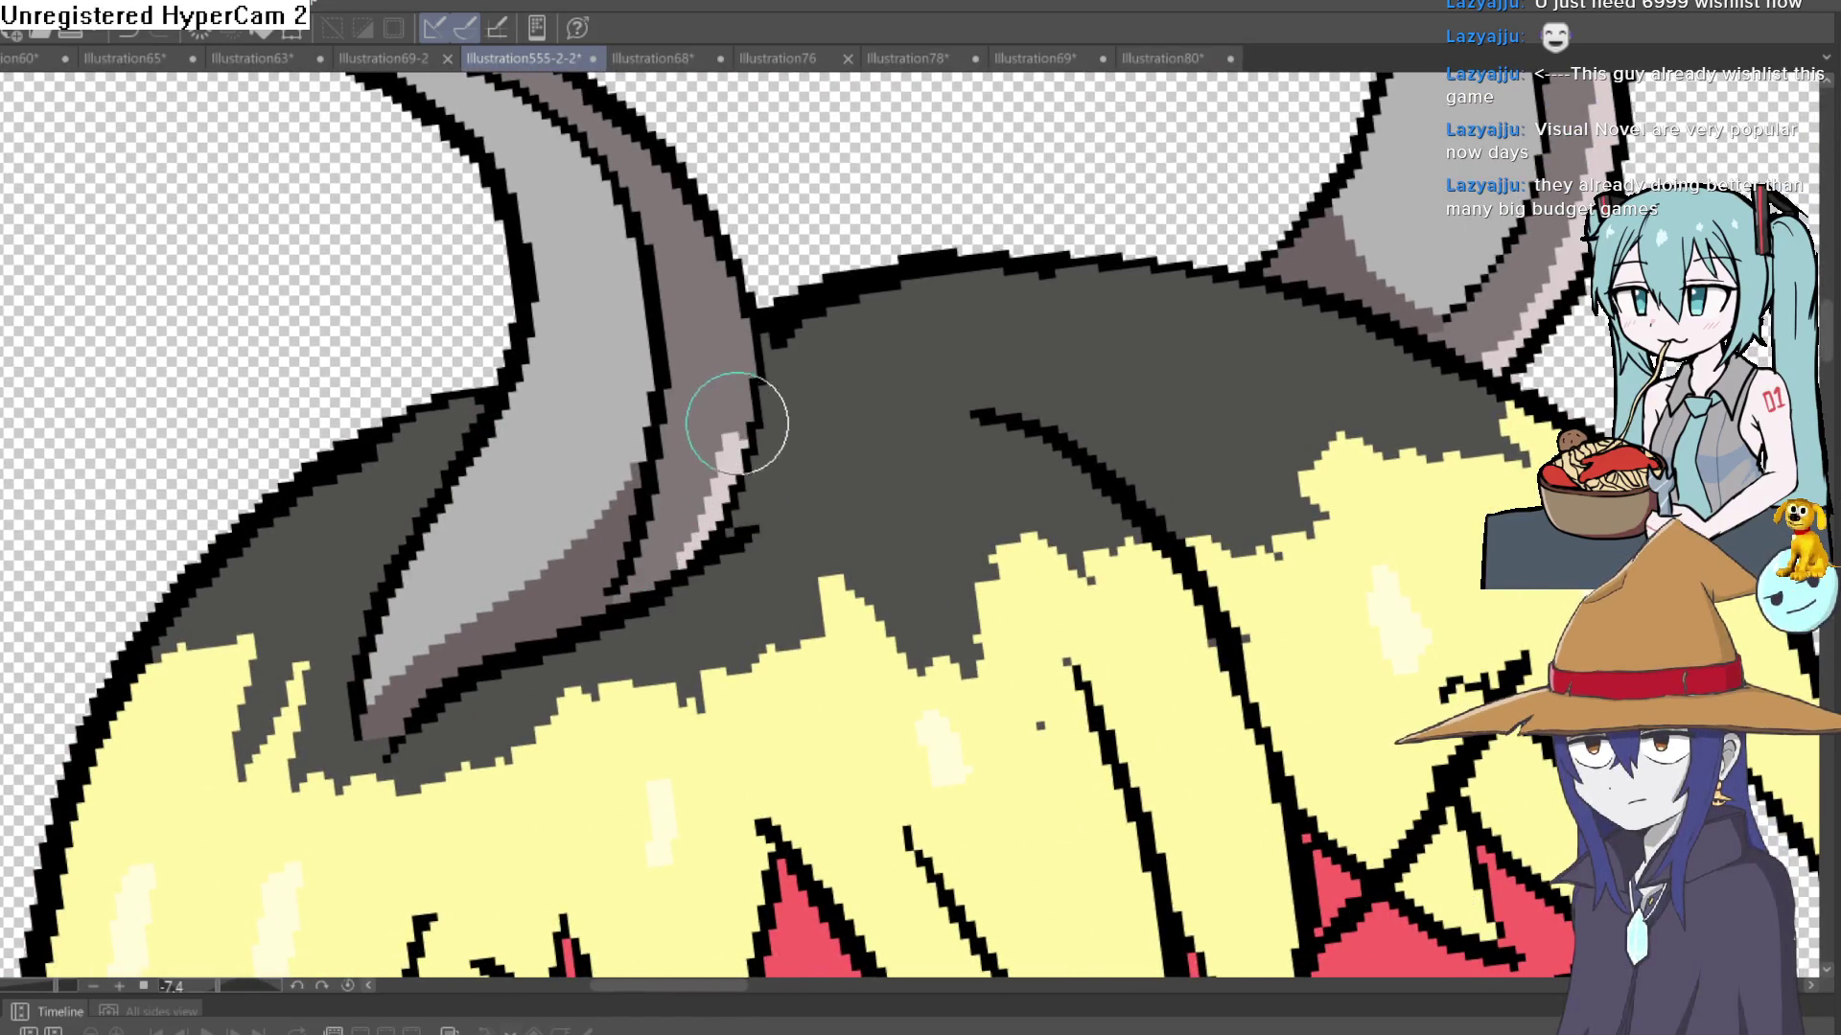
{"action": "left_click_drag", "start_coordinate": [854, 377], "coordinate": [631, 528]}
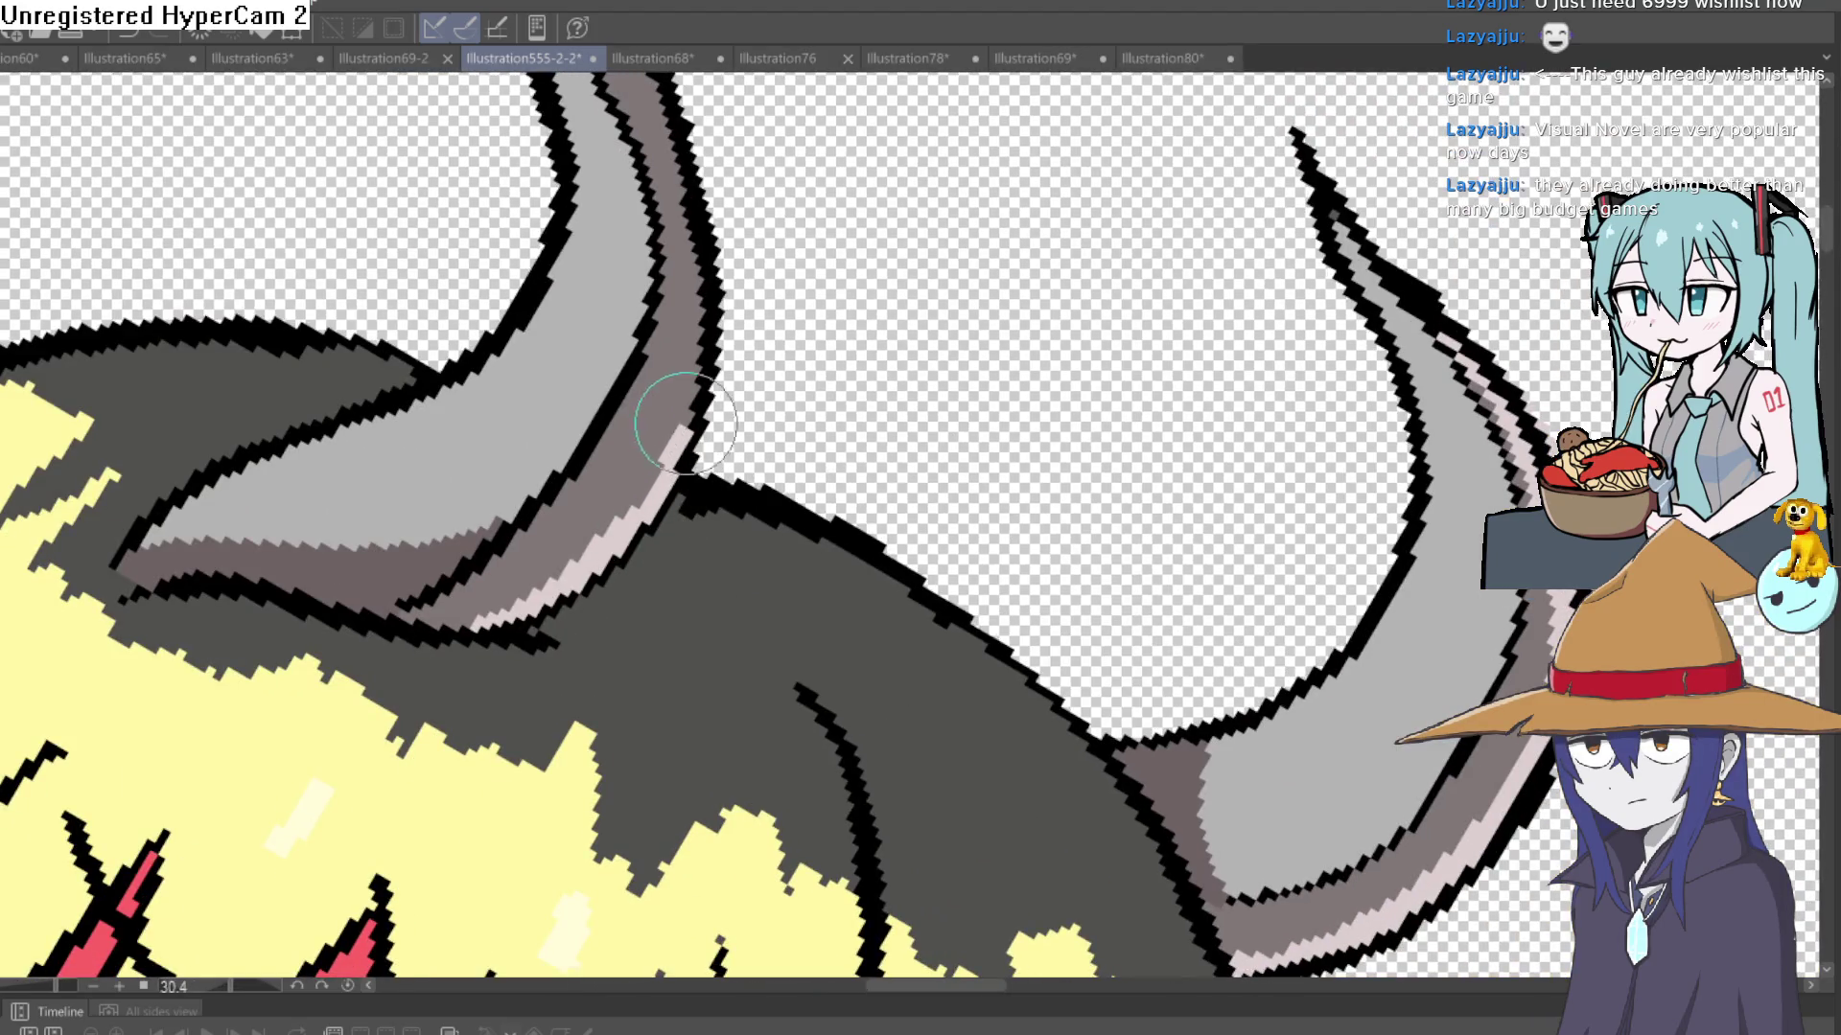
{"action": "left_click_drag", "start_coordinate": [760, 300], "coordinate": [674, 574]}
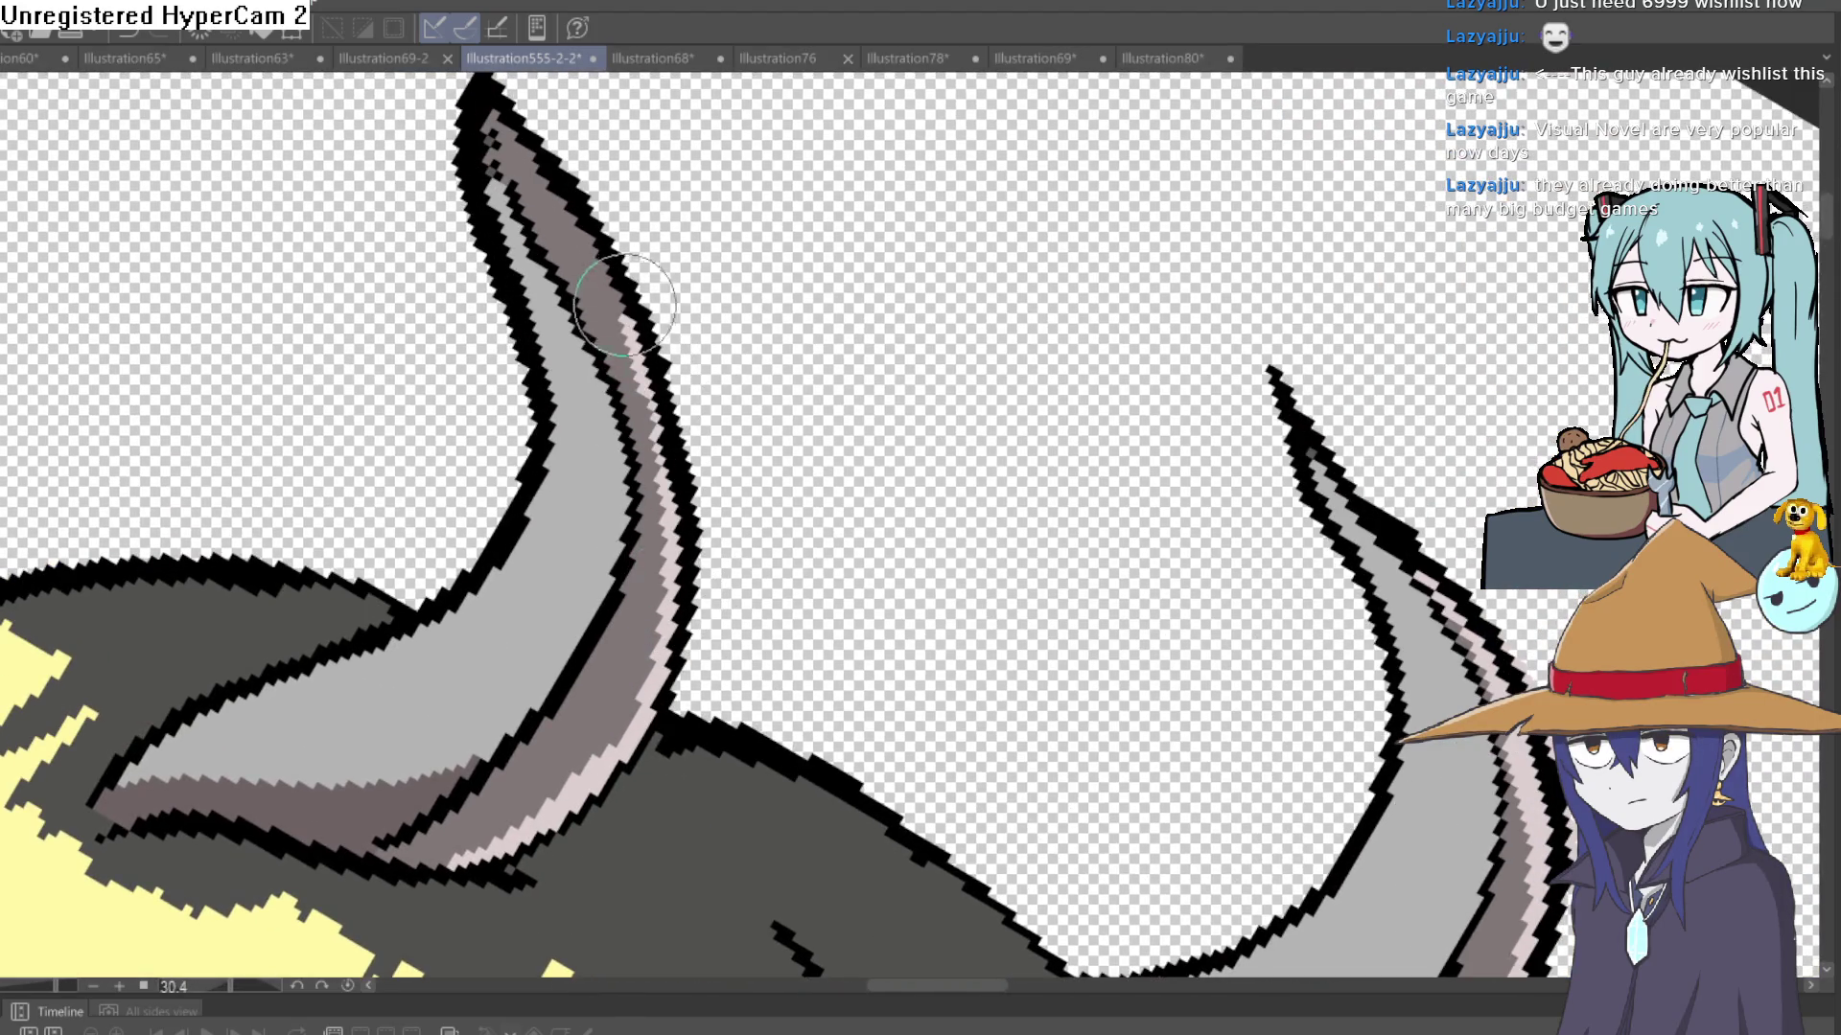
{"action": "left_click_drag", "start_coordinate": [739, 299], "coordinate": [787, 510]}
{"action": "left_click_drag", "start_coordinate": [671, 546], "coordinate": [548, 348]}
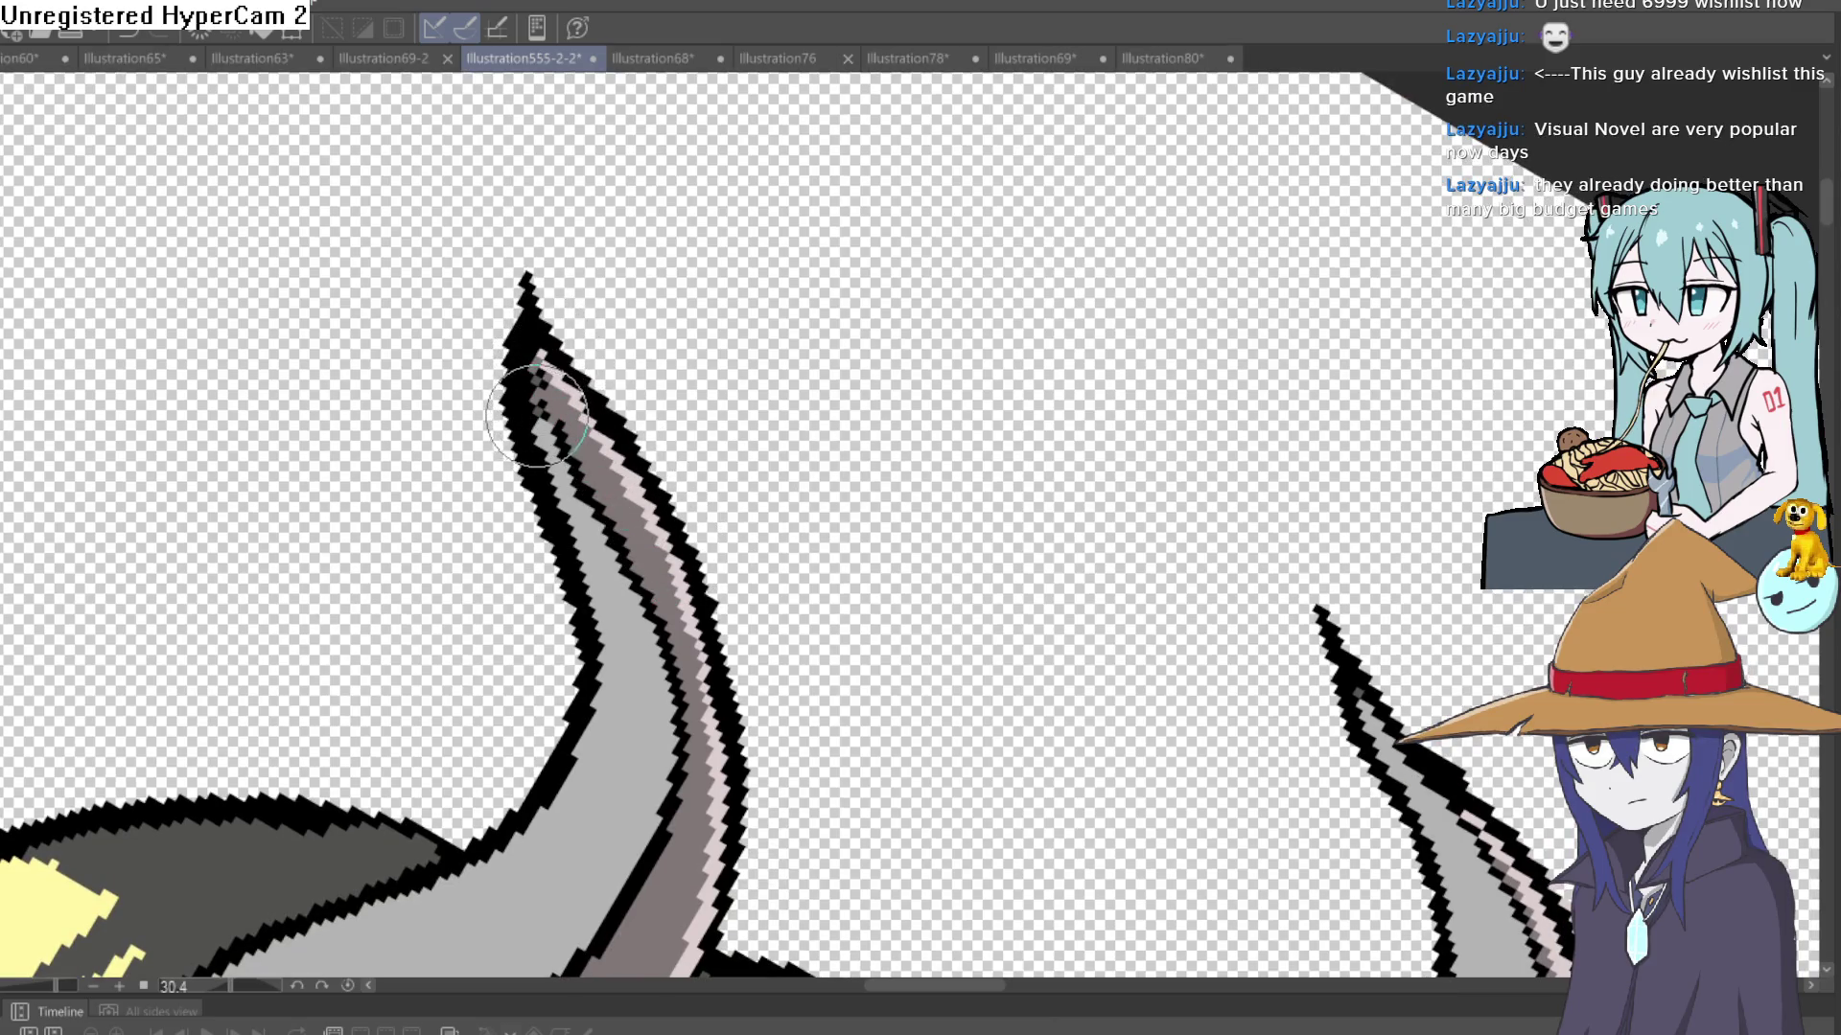
{"action": "scroll", "coordinate": [597, 348], "scroll_direction": "down", "scroll_amount": 5}
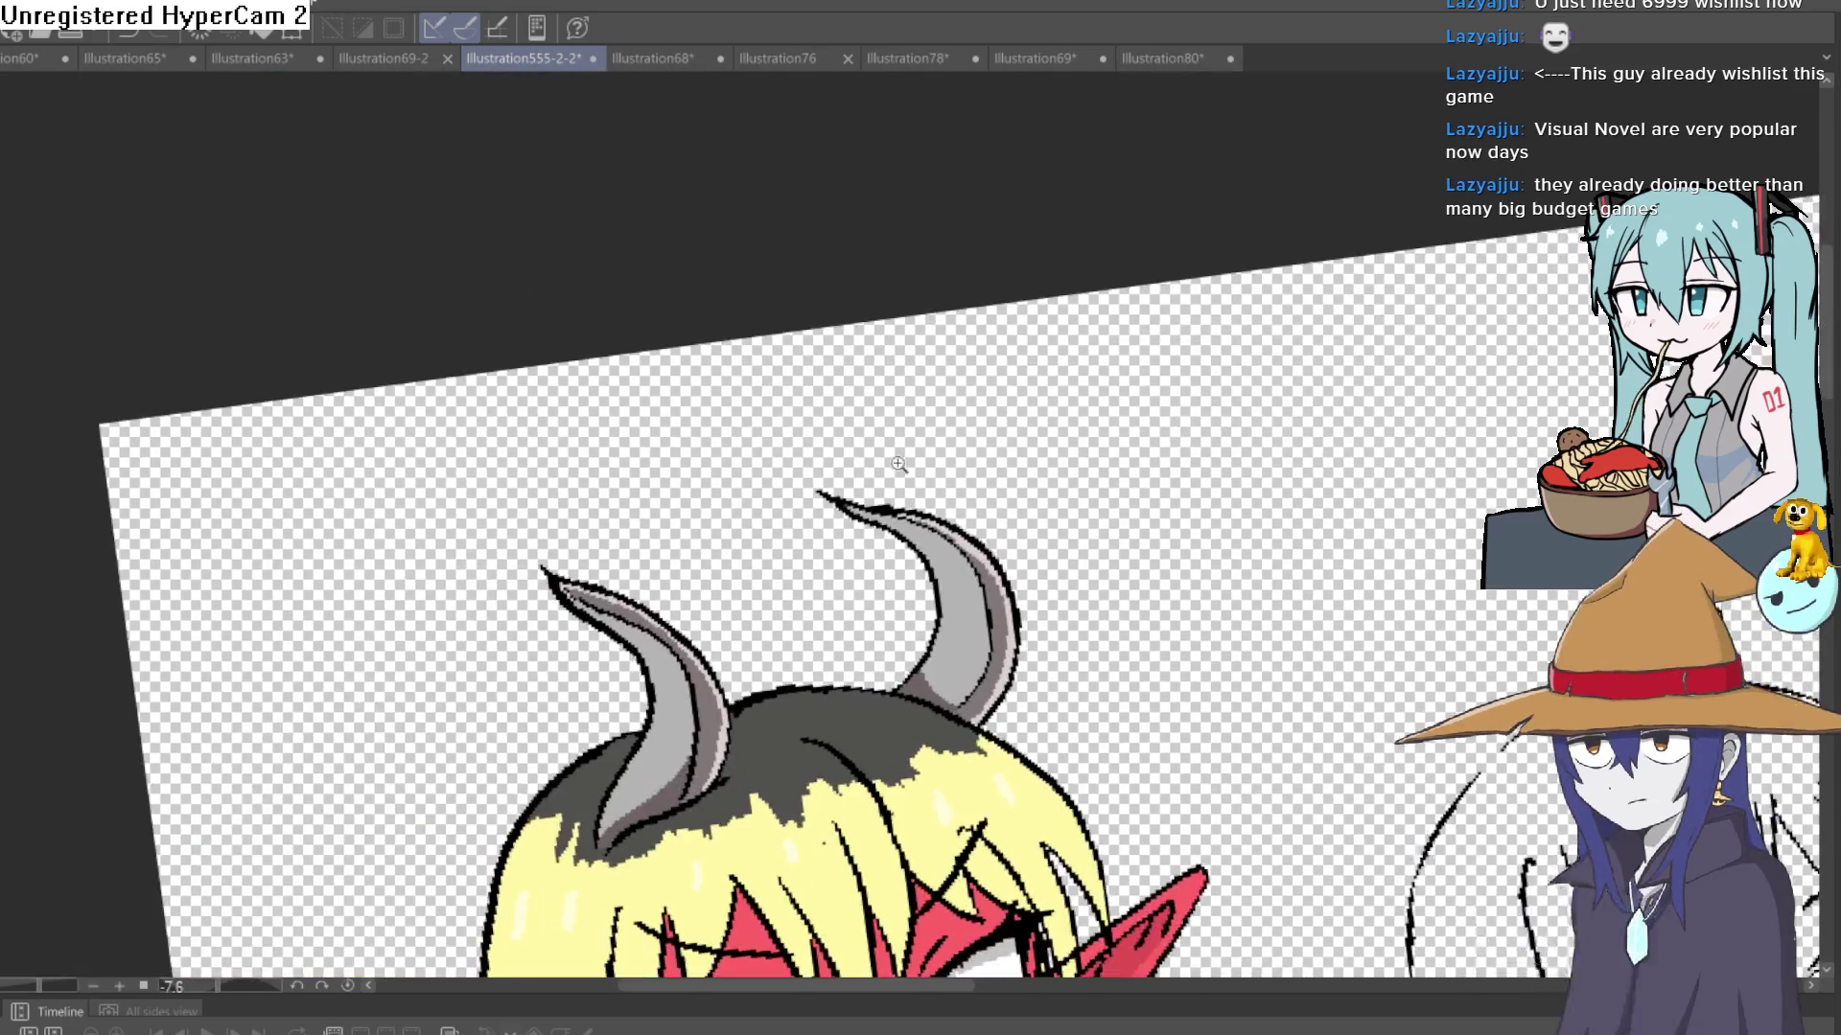
{"action": "scroll", "coordinate": [899, 464], "scroll_direction": "up", "scroll_amount": 5}
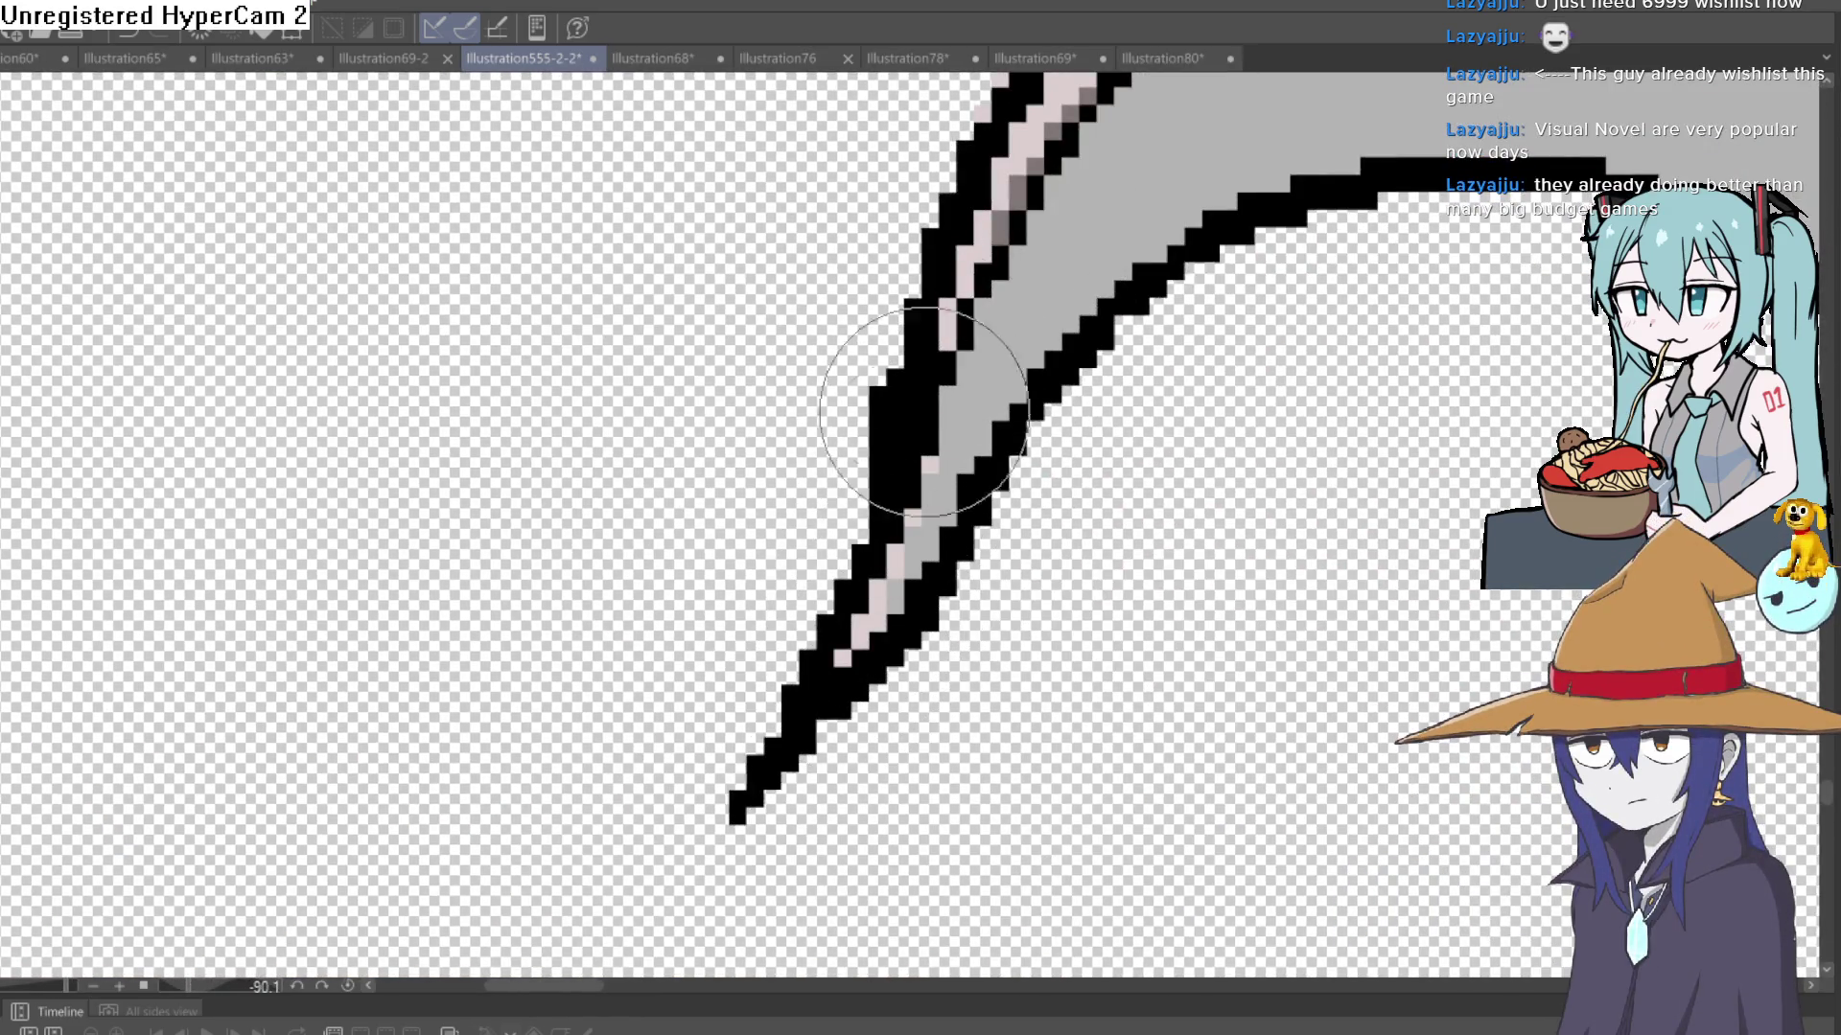
{"action": "scroll", "coordinate": [885, 582], "scroll_direction": "down", "scroll_amount": 3}
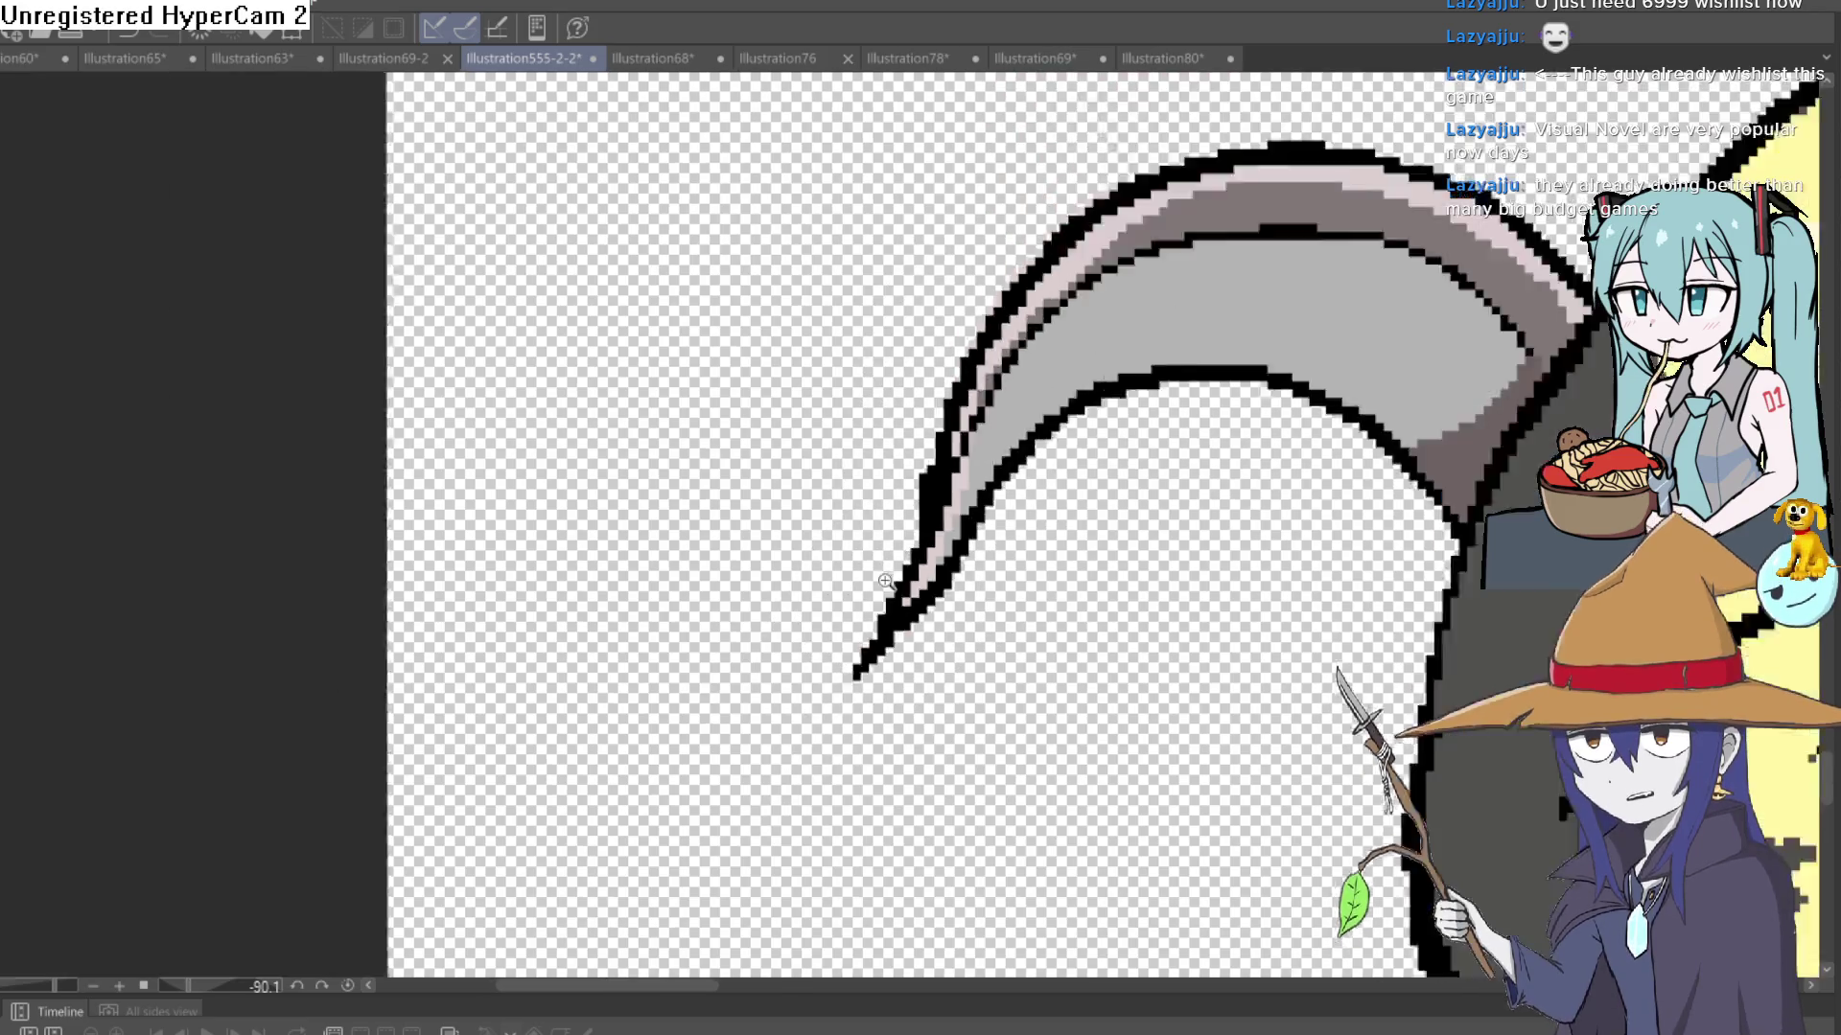
{"action": "scroll", "coordinate": [885, 582], "scroll_direction": "down", "scroll_amount": 5}
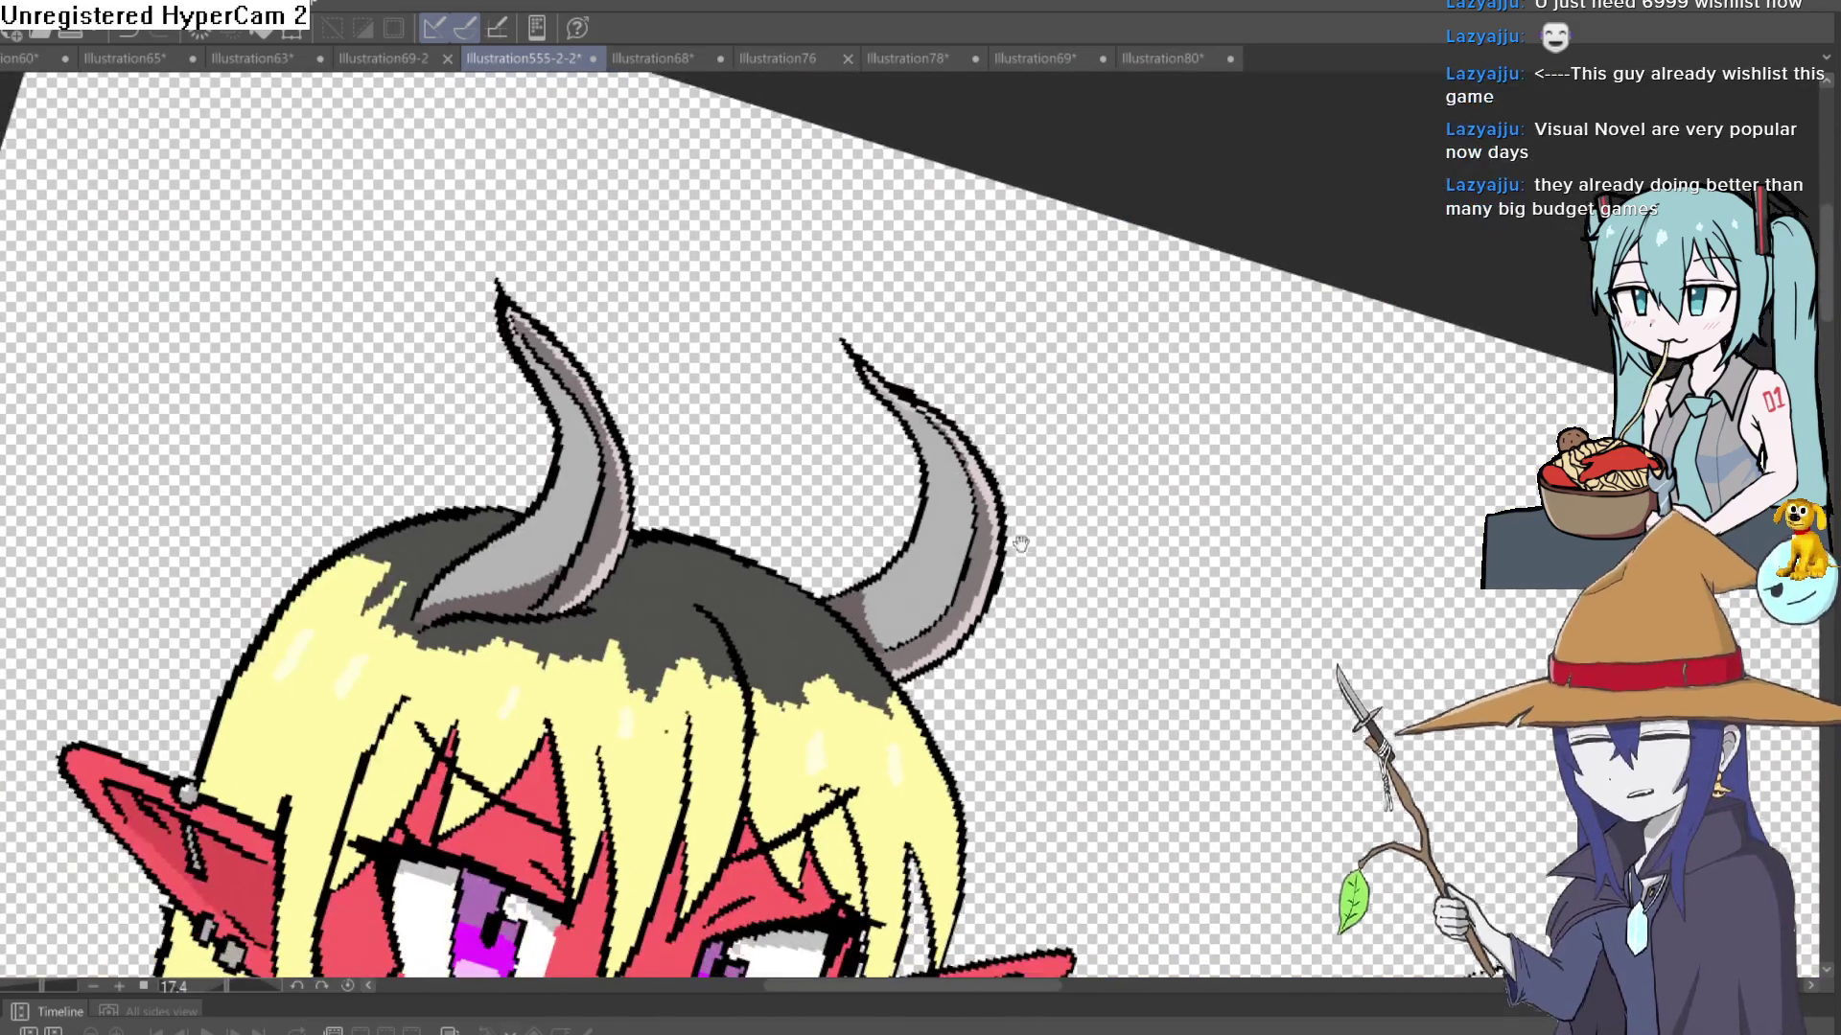
{"action": "scroll", "coordinate": [1020, 544], "scroll_direction": "down", "scroll_amount": 5}
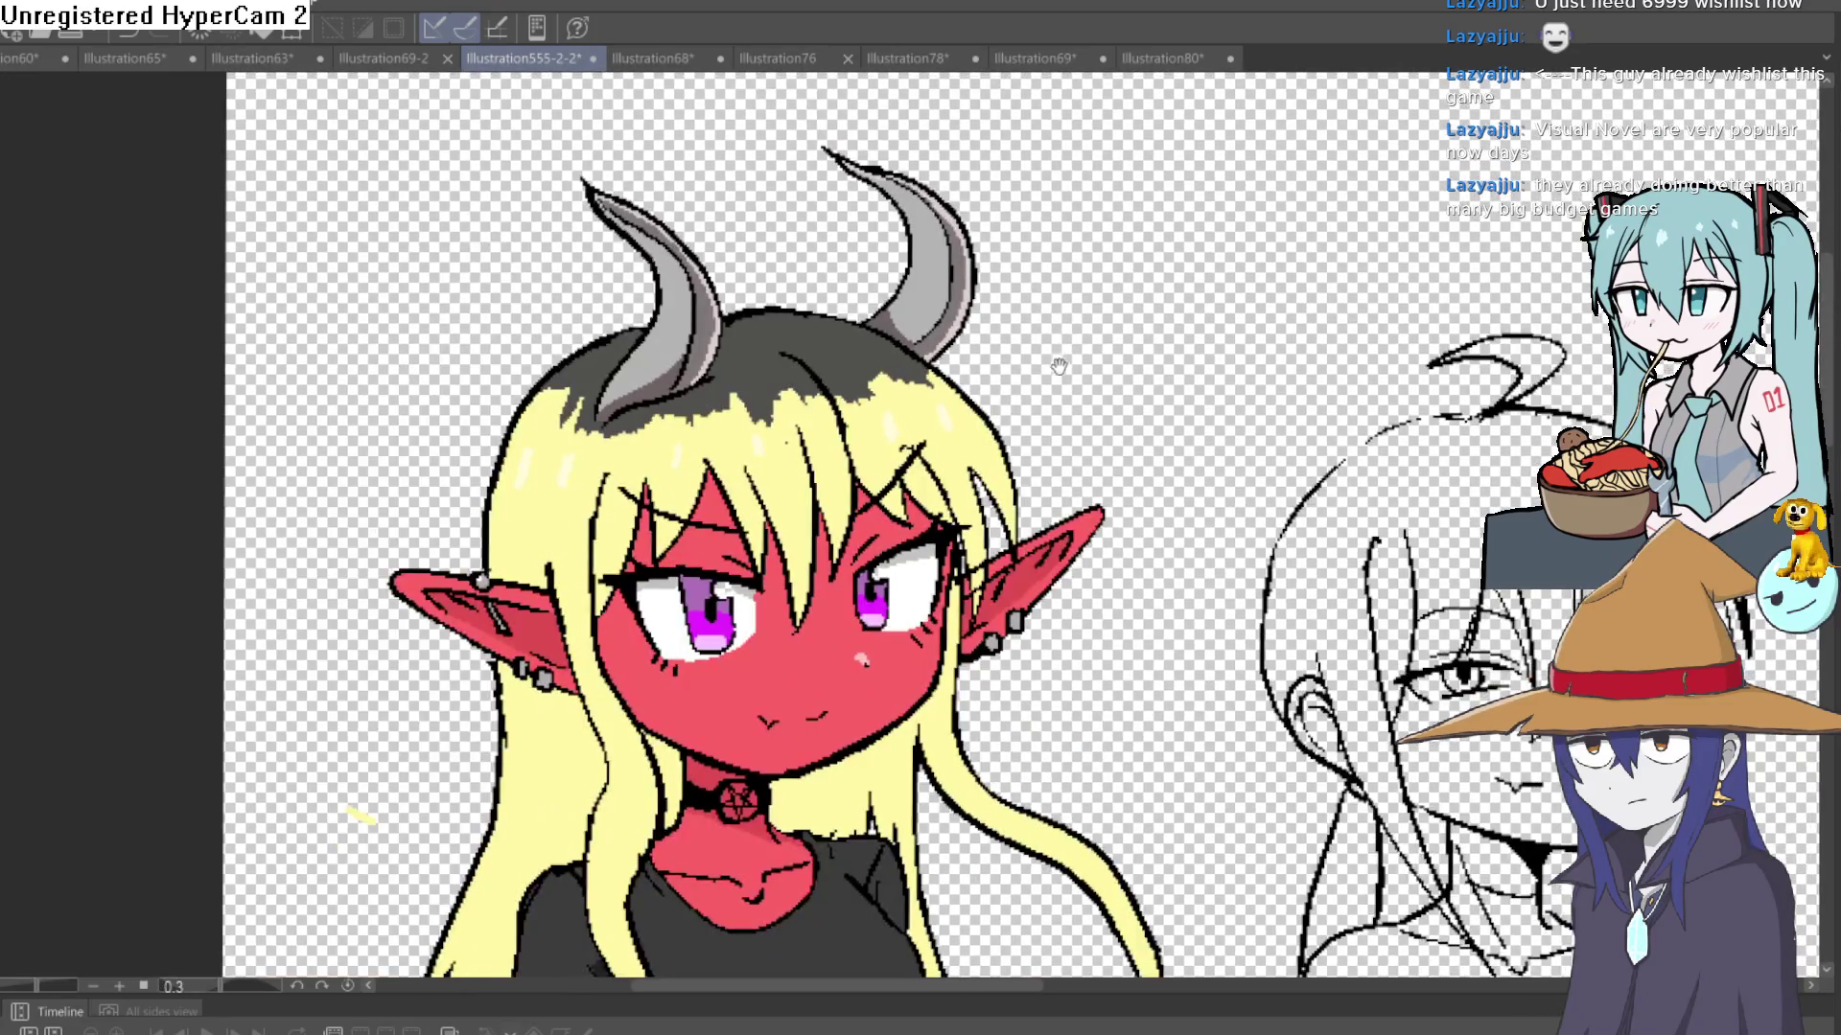
{"action": "scroll", "coordinate": [1058, 366], "scroll_direction": "down", "scroll_amount": 2}
{"action": "scroll", "coordinate": [1062, 383], "scroll_direction": "up", "scroll_amount": 2}
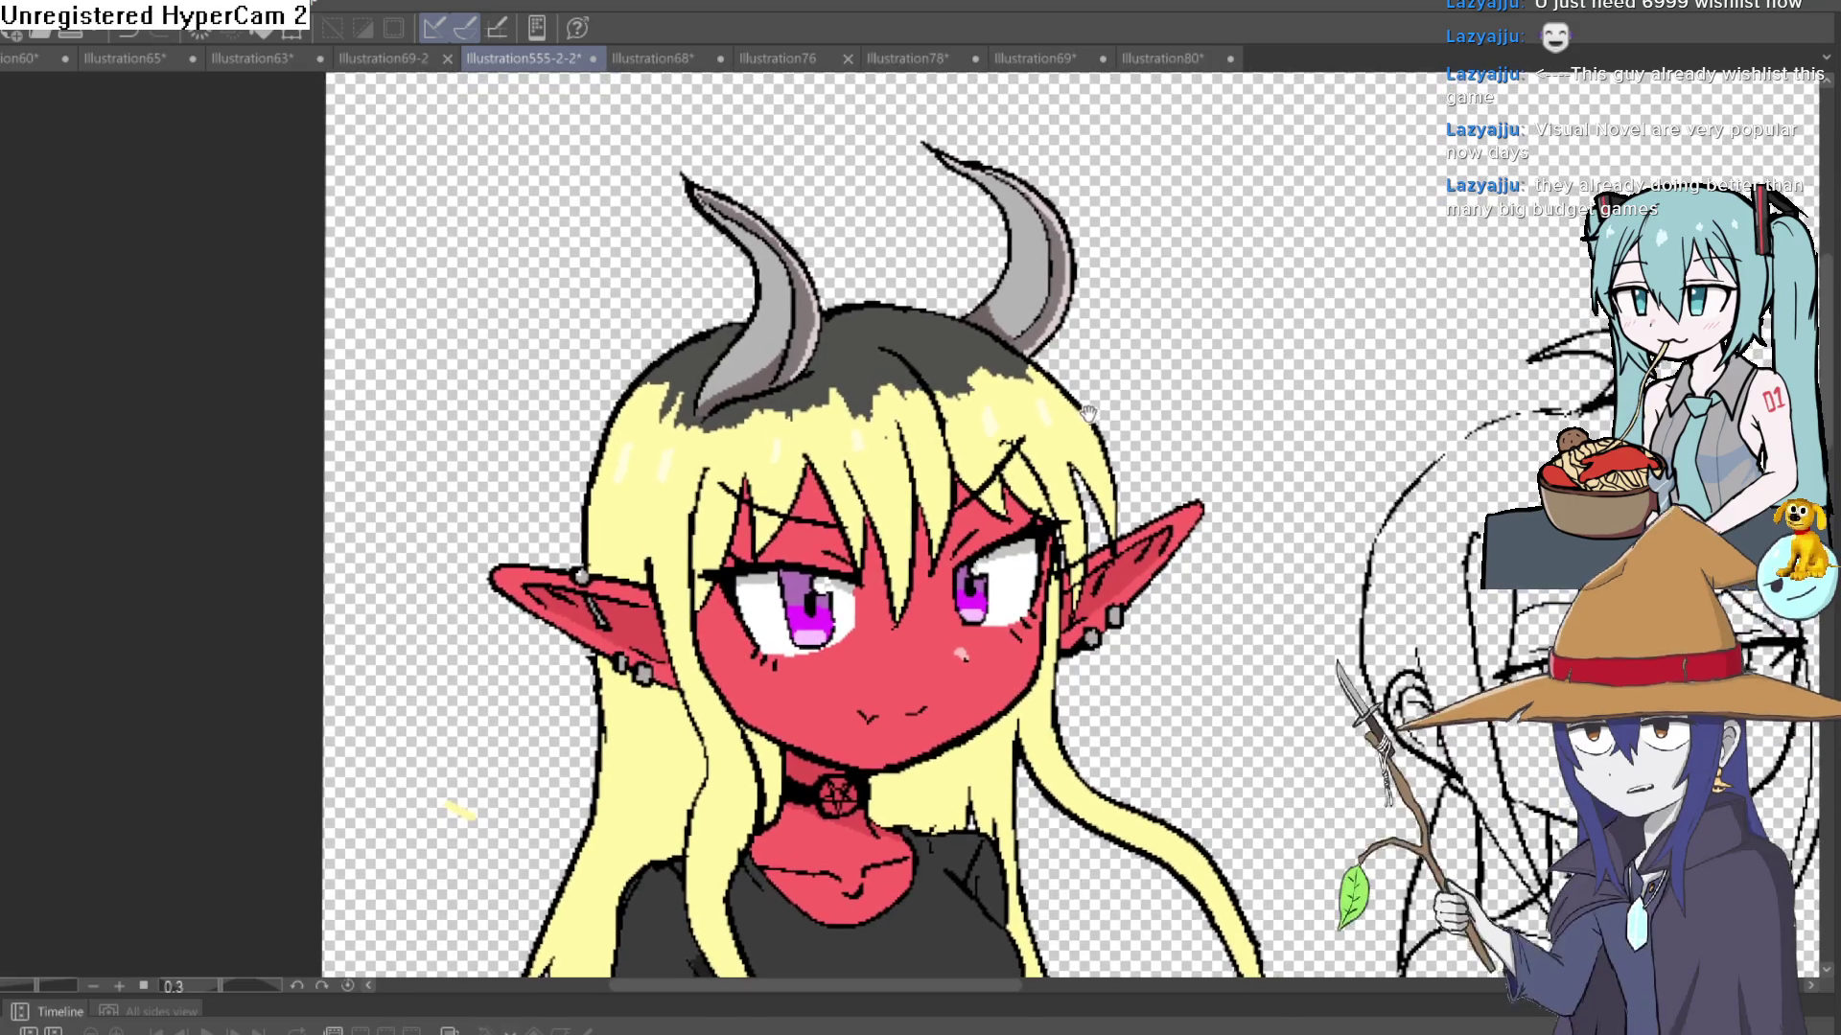
- Fill the hair behind the demon girl's neck with olive shadow
{"action": "left_click_drag", "start_coordinate": [1063, 392], "coordinate": [1077, 302]}
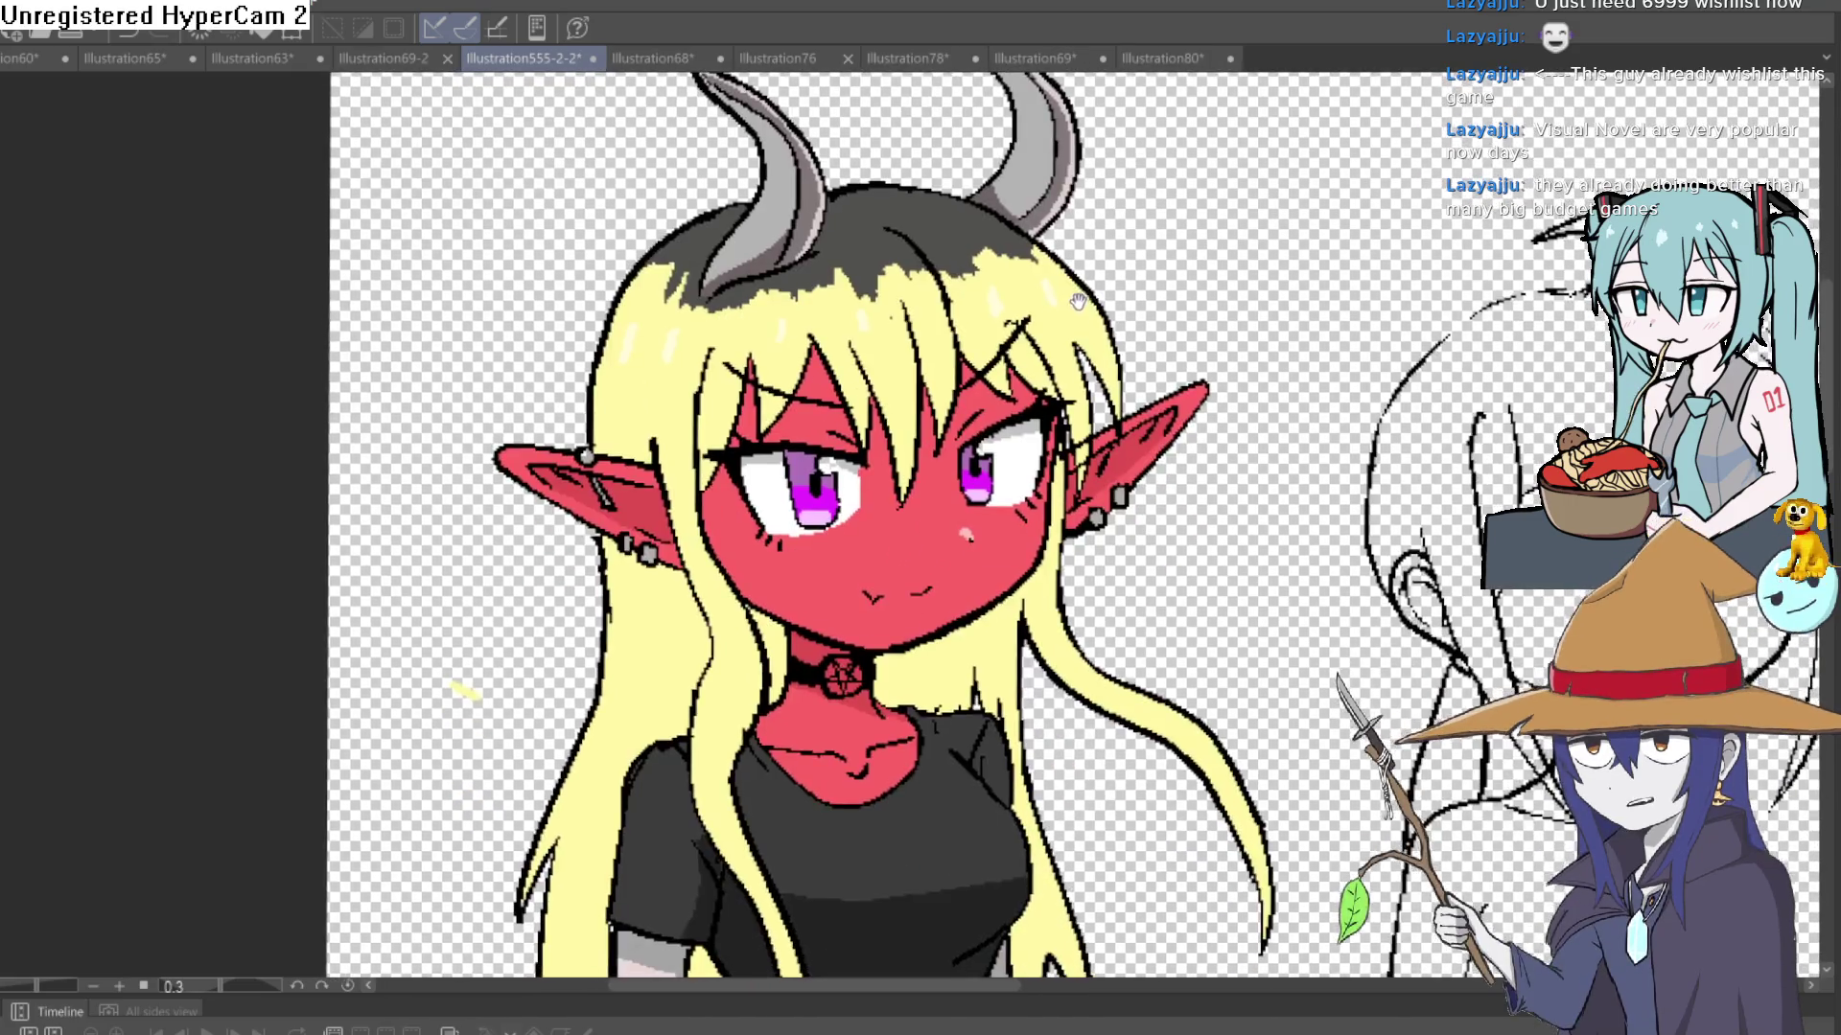
{"action": "scroll", "coordinate": [1077, 302], "scroll_direction": "down", "scroll_amount": 3}
{"action": "scroll", "coordinate": [1069, 338], "scroll_direction": "up", "scroll_amount": 3}
{"action": "left_click_drag", "start_coordinate": [1055, 377], "coordinate": [1065, 335]}
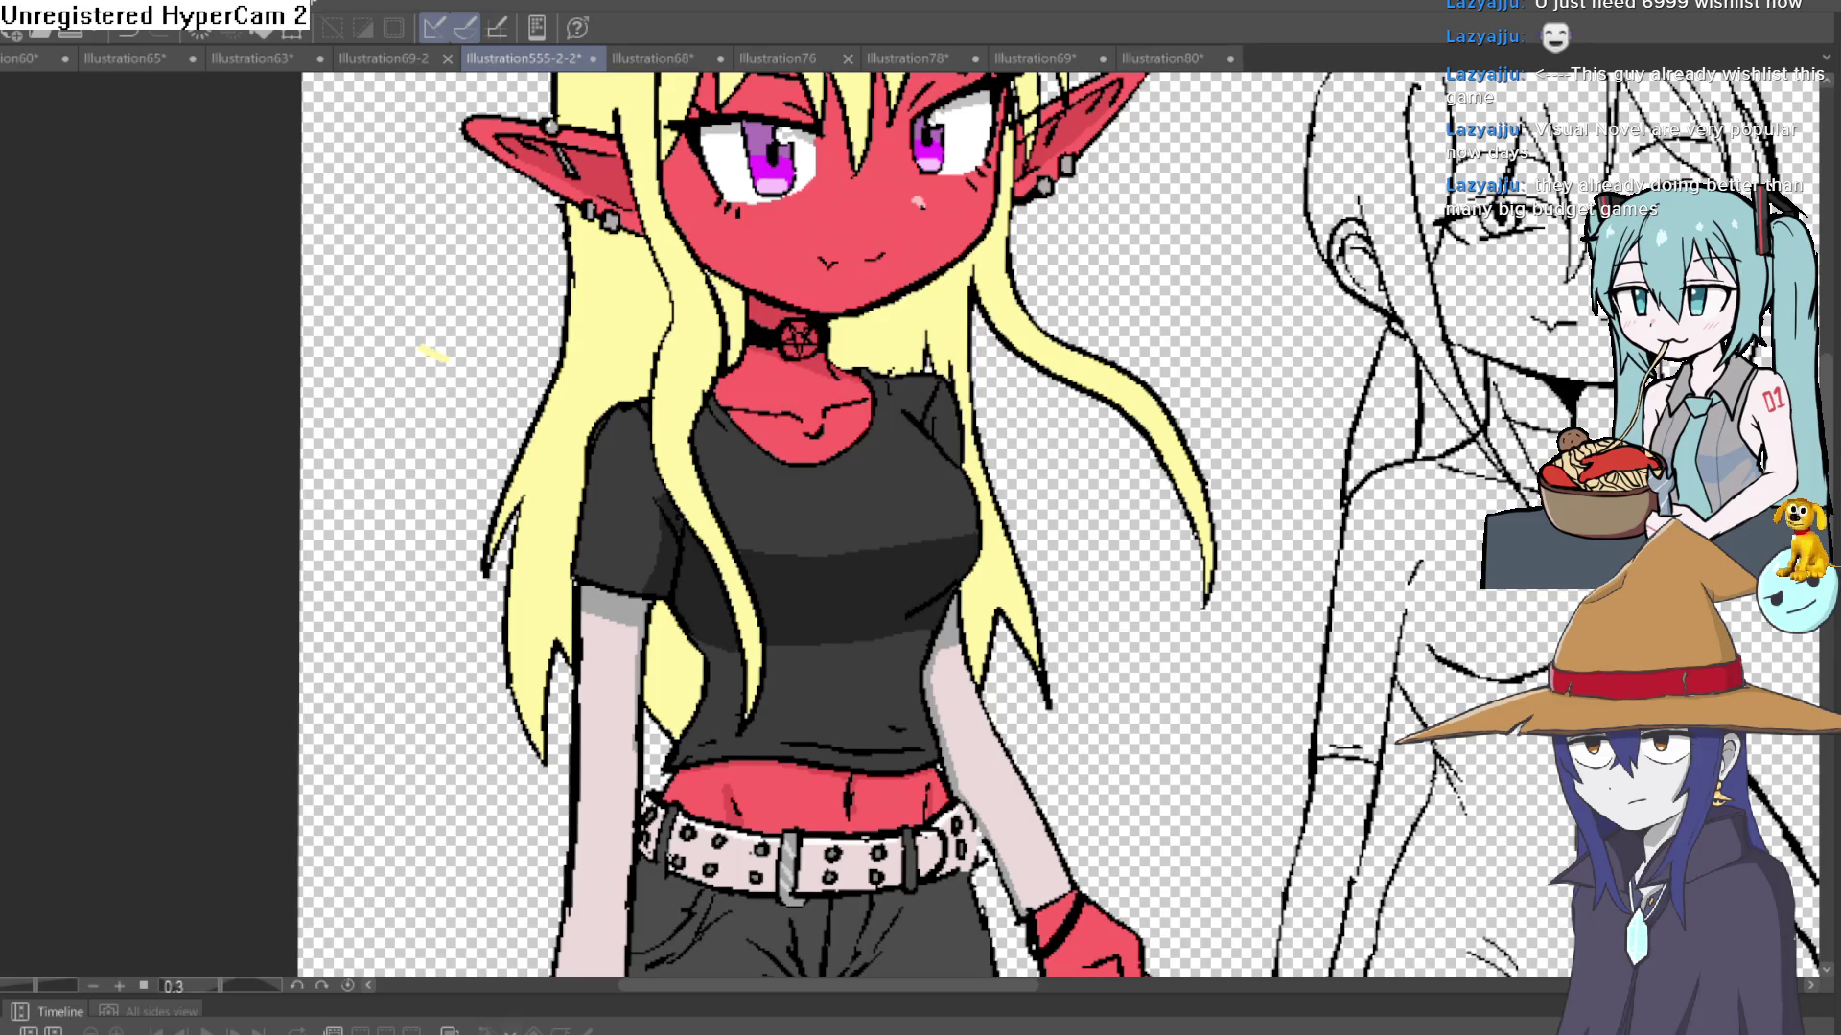
{"action": "scroll", "coordinate": [821, 493], "scroll_direction": "down", "scroll_amount": 1}
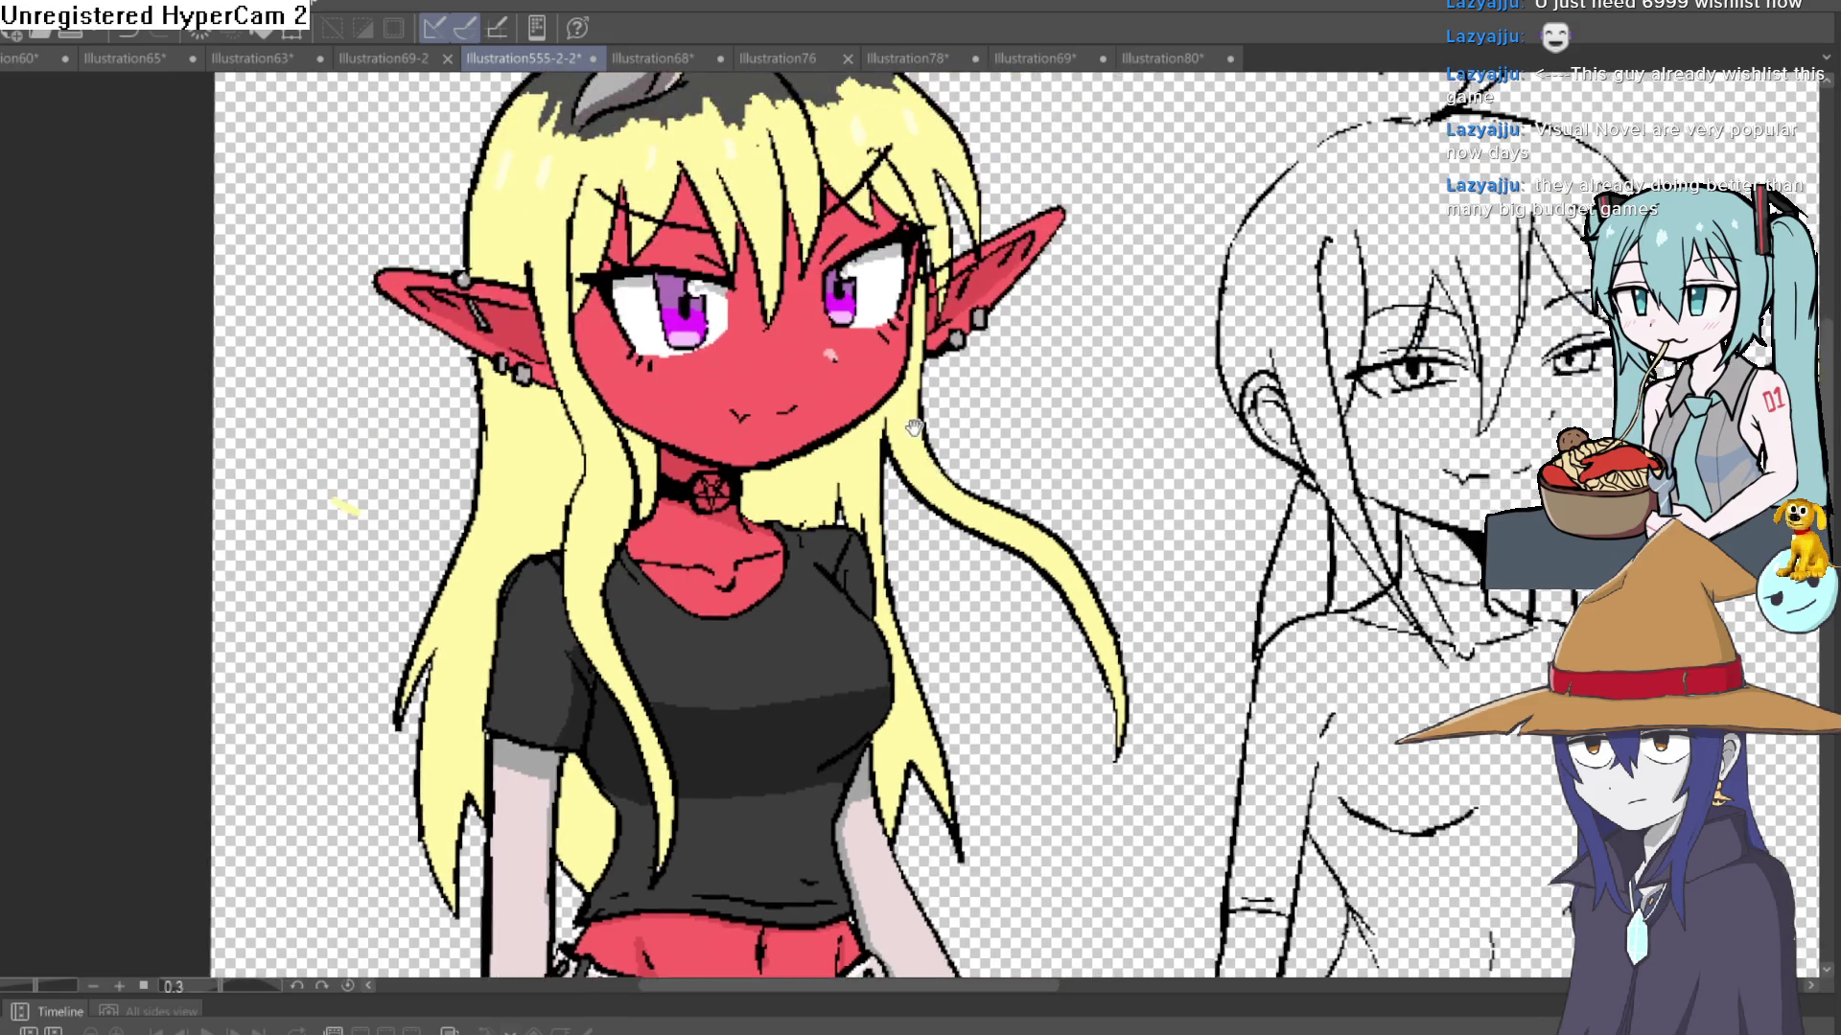
{"action": "scroll", "coordinate": [822, 493], "scroll_direction": "up", "scroll_amount": 4}
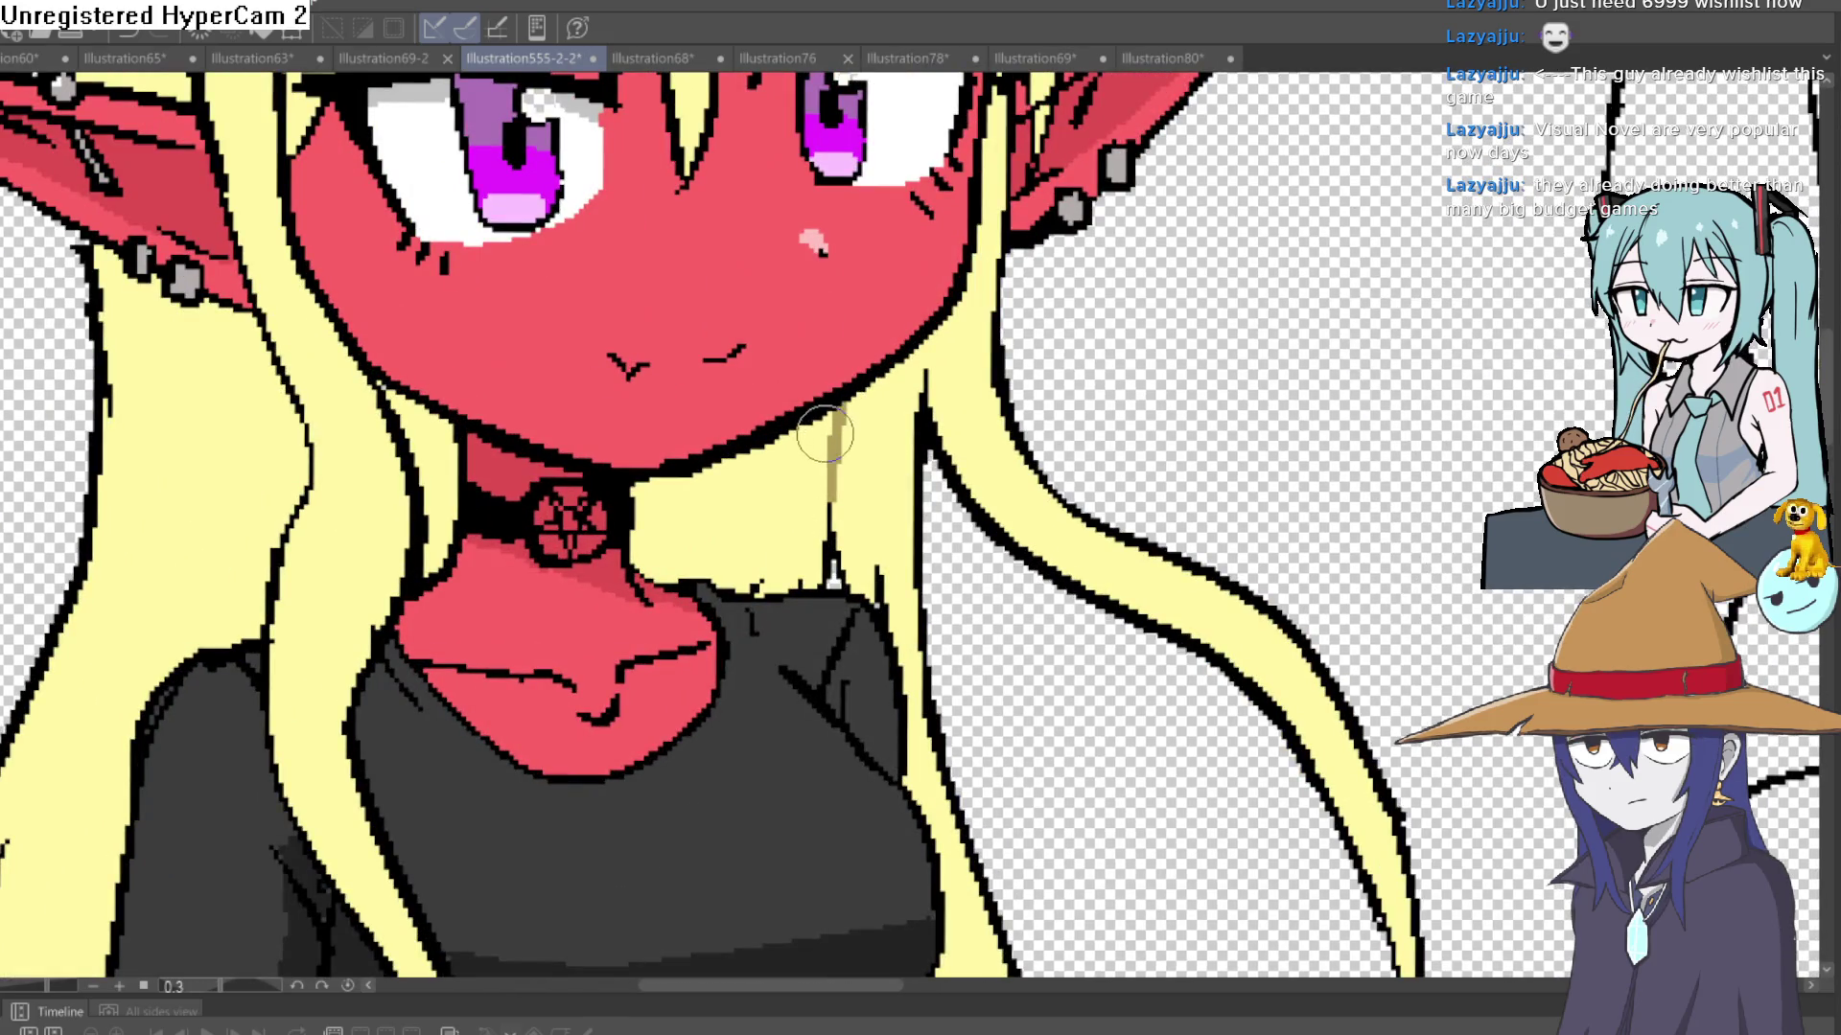
{"action": "left_click", "coordinate": [828, 476]}
- Draw an olive shadow line down the hair strand and fill the strand olive
{"action": "scroll", "coordinate": [743, 486], "scroll_direction": "down", "scroll_amount": 5}
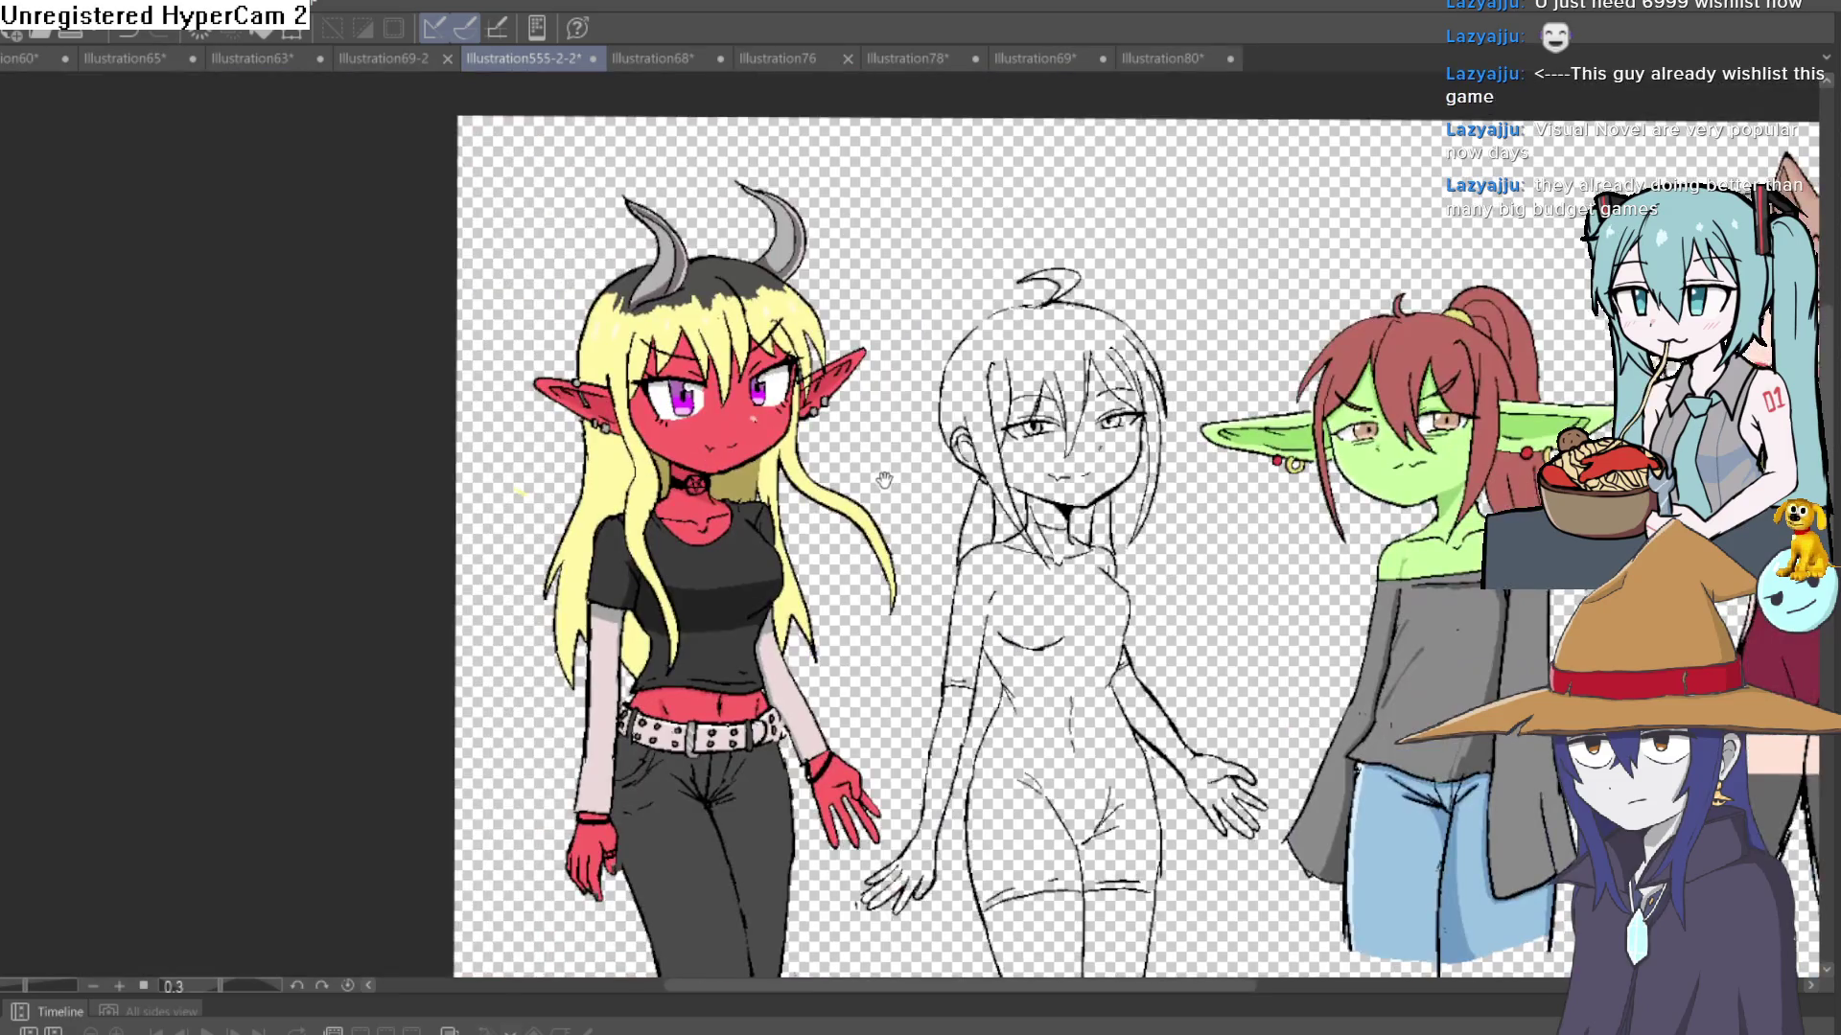
{"action": "left_click_drag", "start_coordinate": [870, 475], "coordinate": [868, 532]}
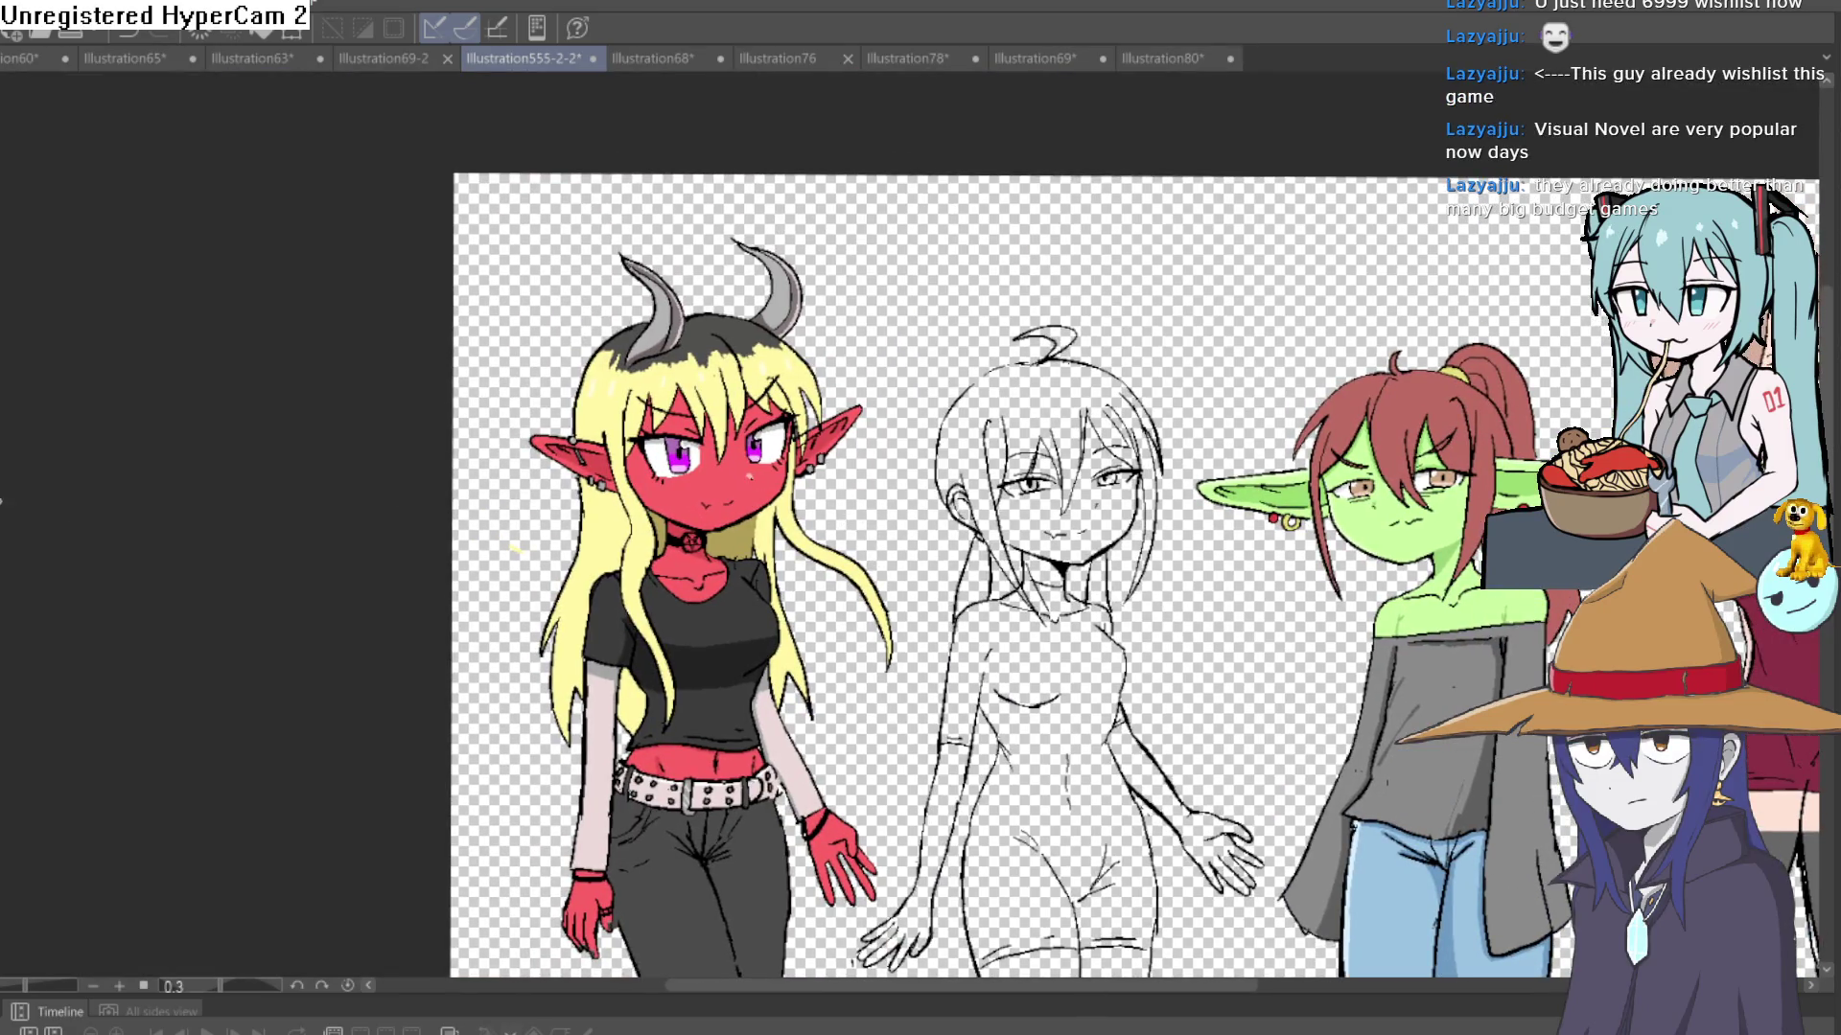
{"action": "scroll", "coordinate": [653, 476], "scroll_direction": "up", "scroll_amount": 5}
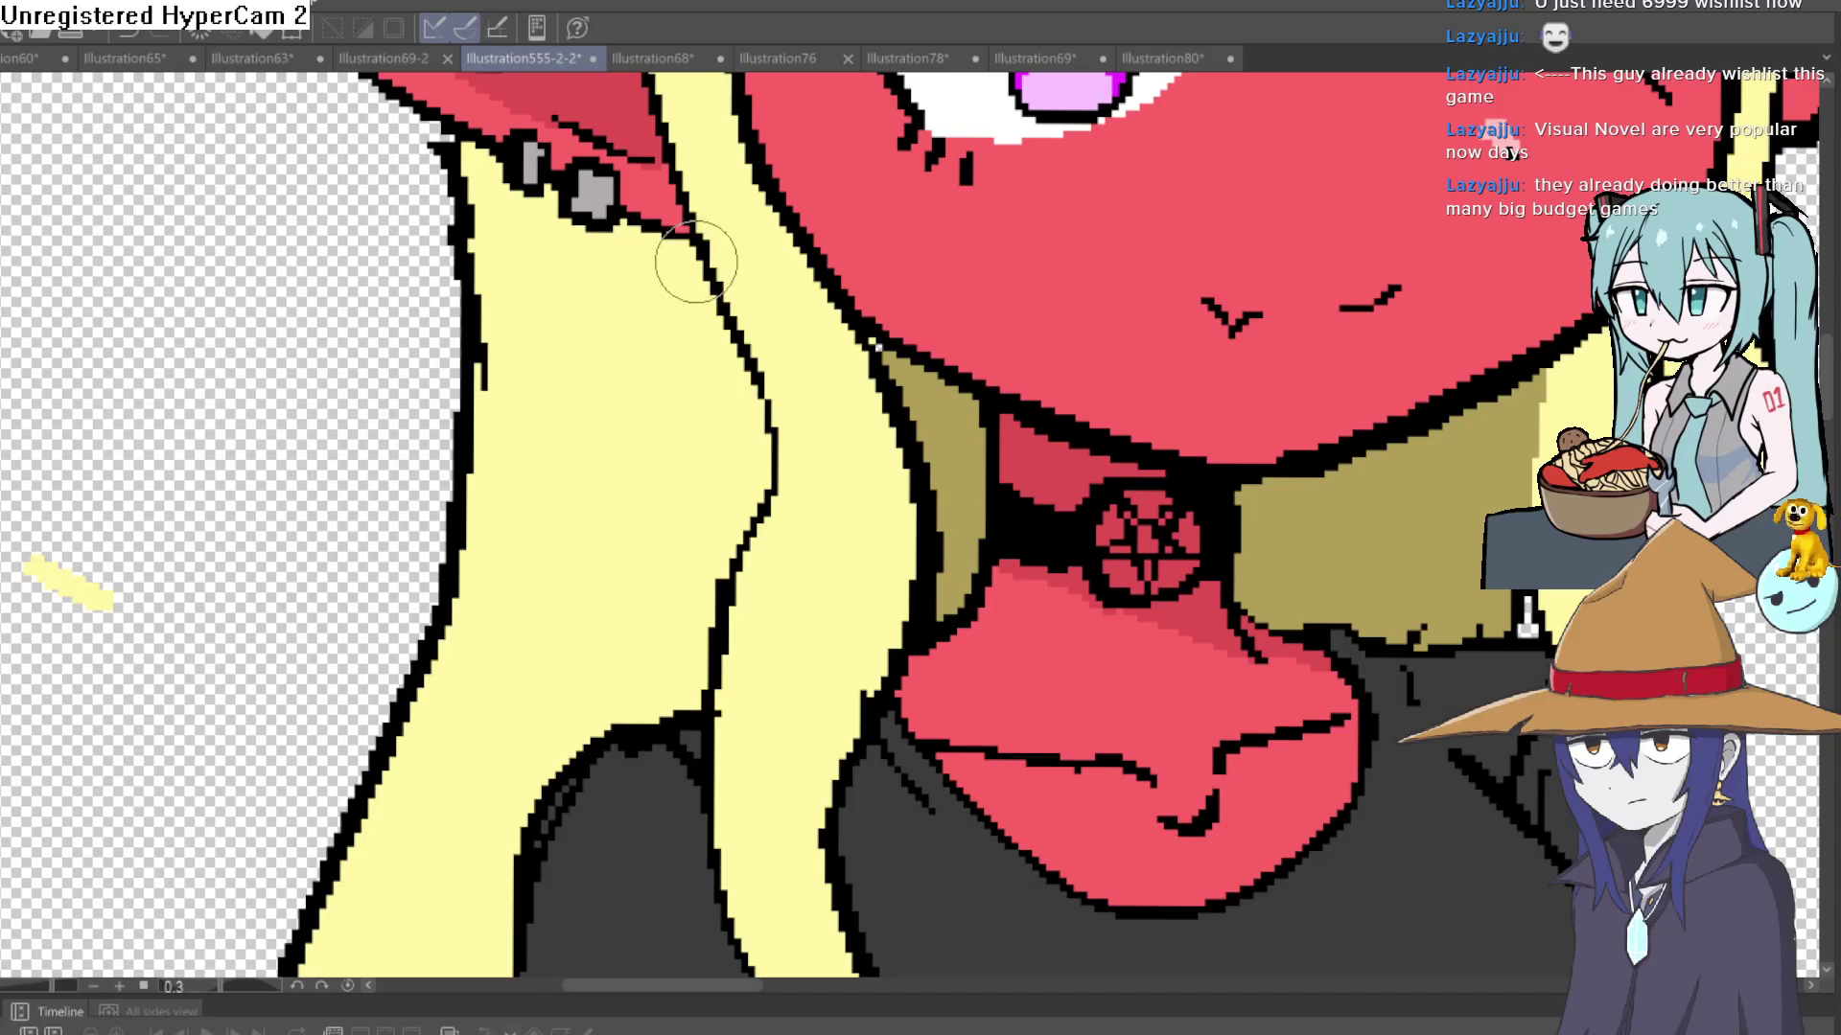
{"action": "mouse_move", "coordinate": [696, 261]}
{"action": "left_mouse_down"}
{"action": "mouse_move", "coordinate": [677, 546]}
{"action": "mouse_move", "coordinate": [628, 703]}
{"action": "left_mouse_up"}
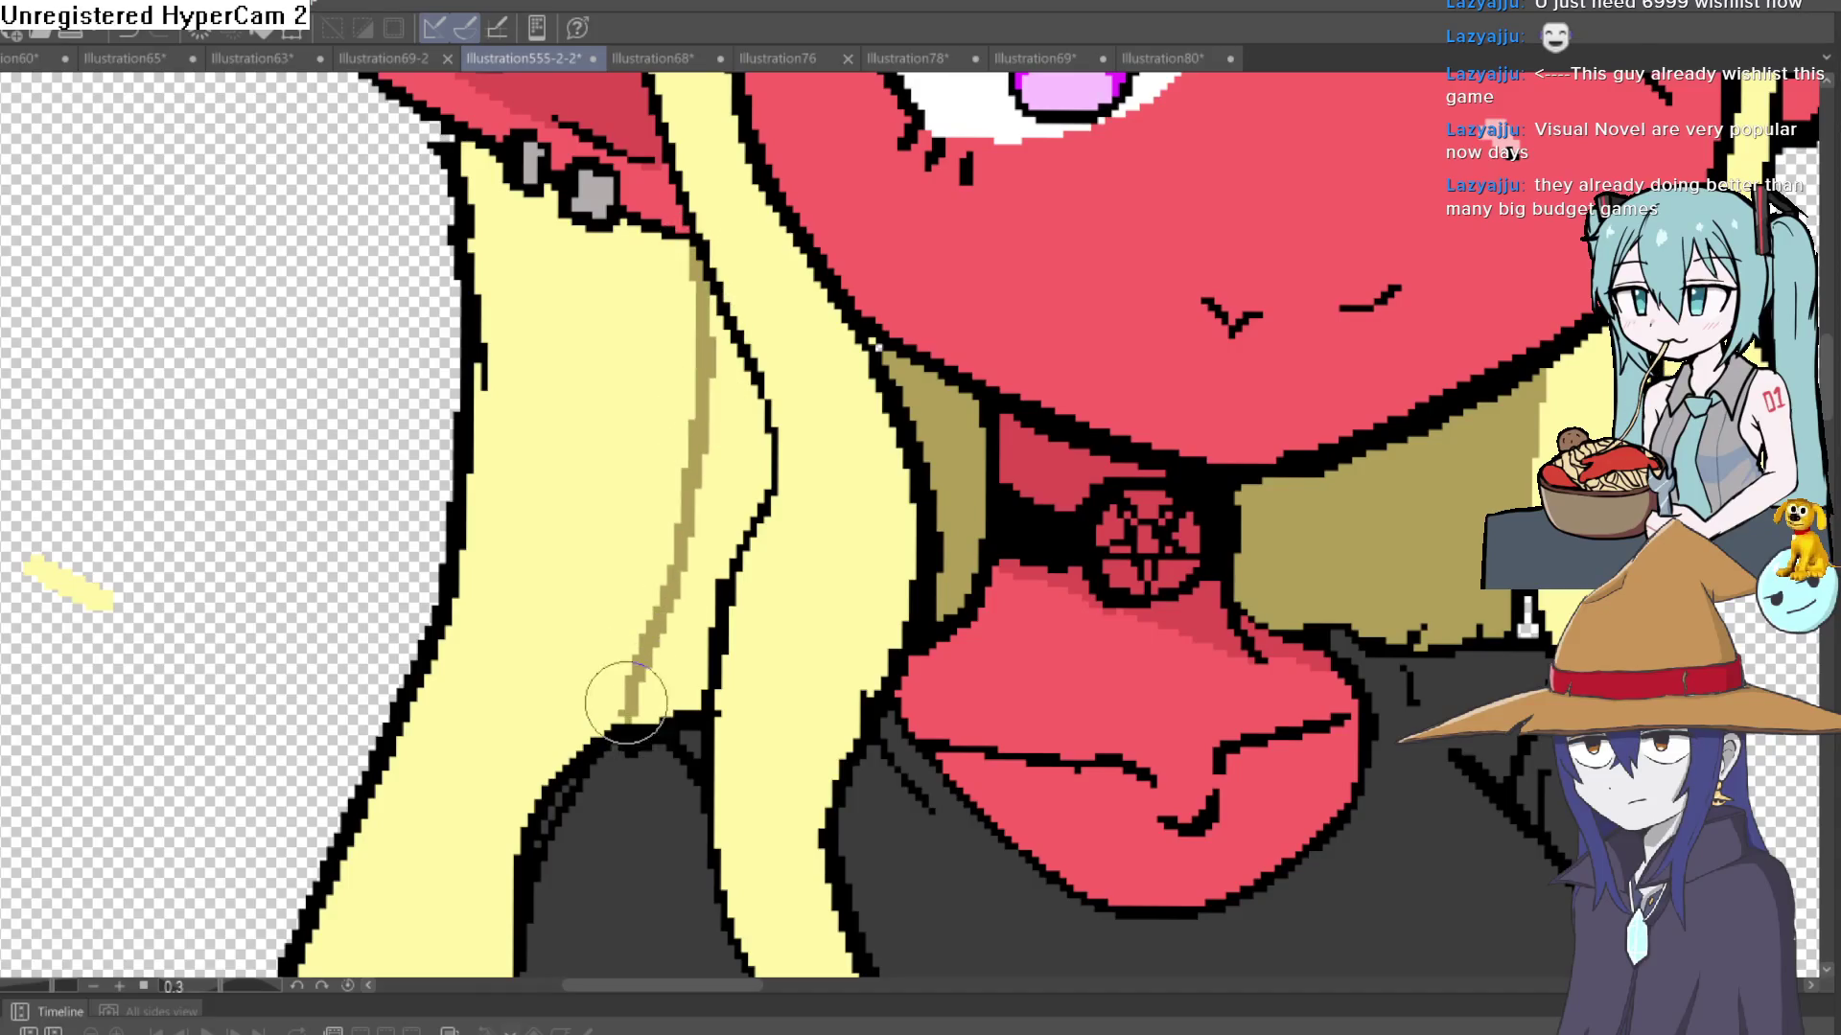
{"action": "left_click", "coordinate": [688, 623]}
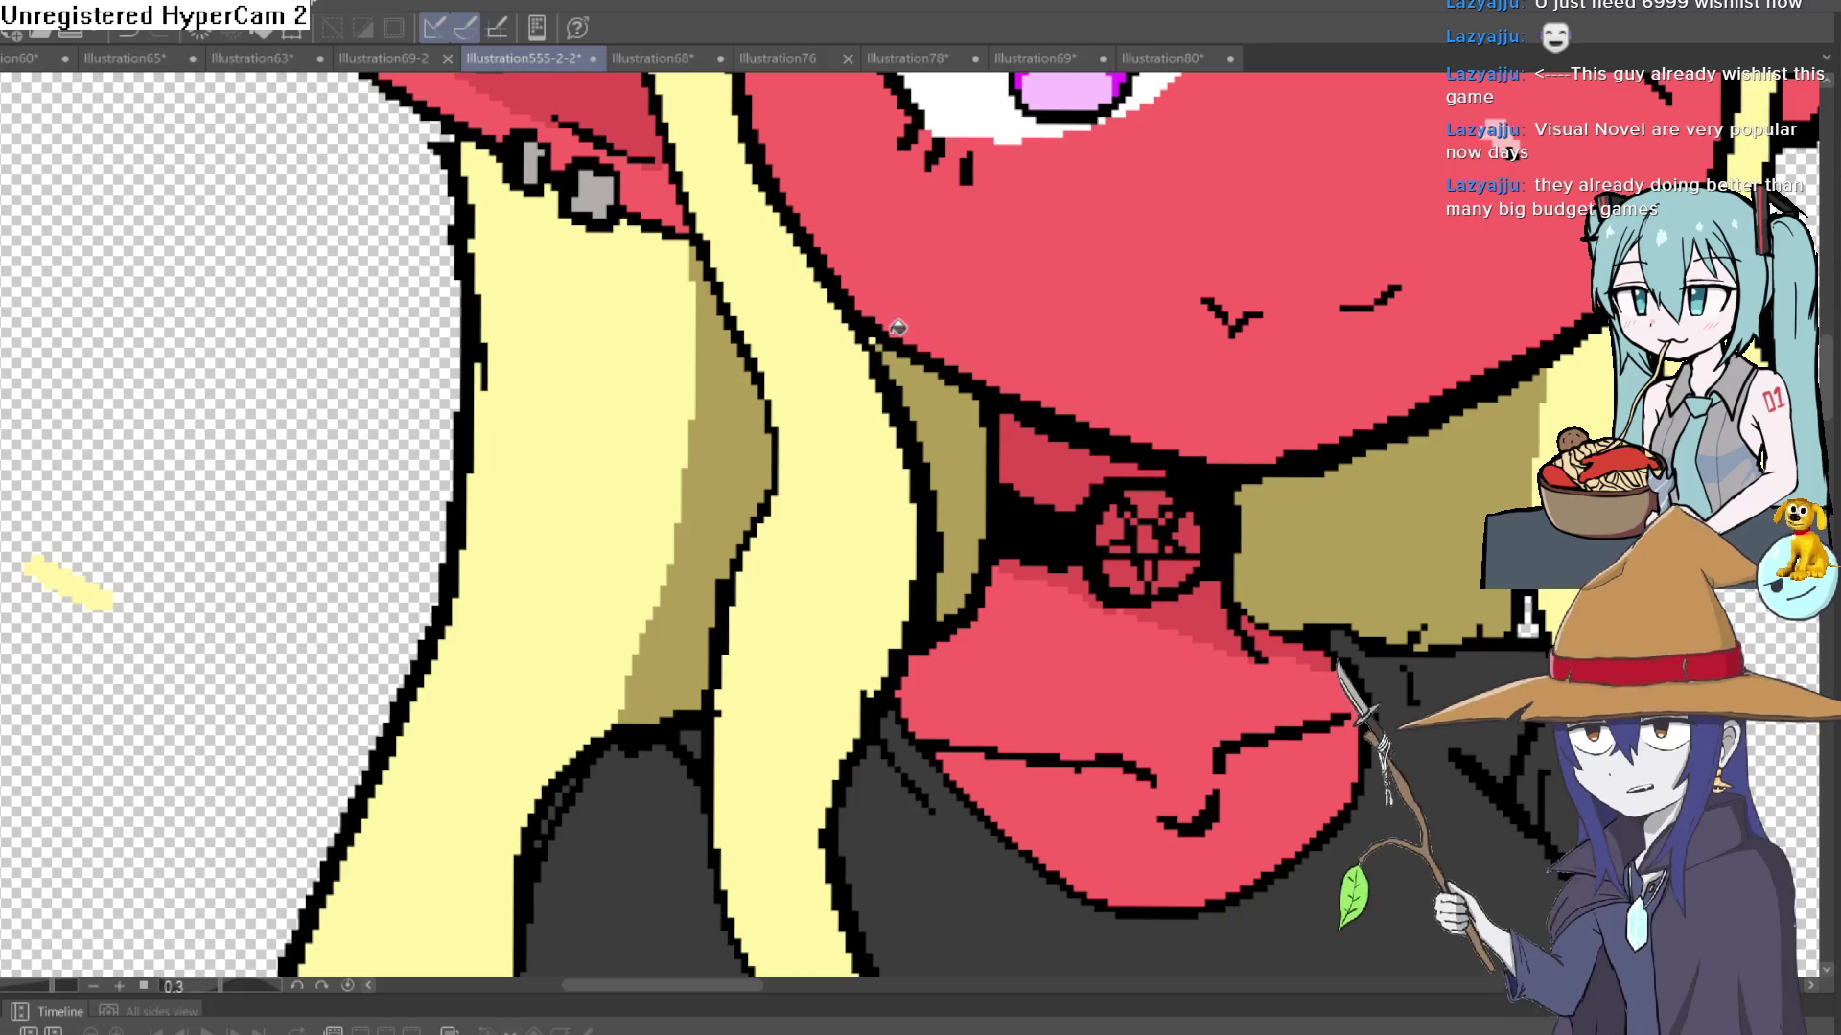
- Paint light-pink rims along the hair edge and jaw, and shade the left cheek darker red
{"action": "scroll", "coordinate": [897, 335], "scroll_direction": "up", "scroll_amount": 3}
{"action": "scroll", "coordinate": [1158, 378], "scroll_direction": "down", "scroll_amount": 5}
{"action": "scroll", "coordinate": [1158, 377], "scroll_direction": "down", "scroll_amount": 4}
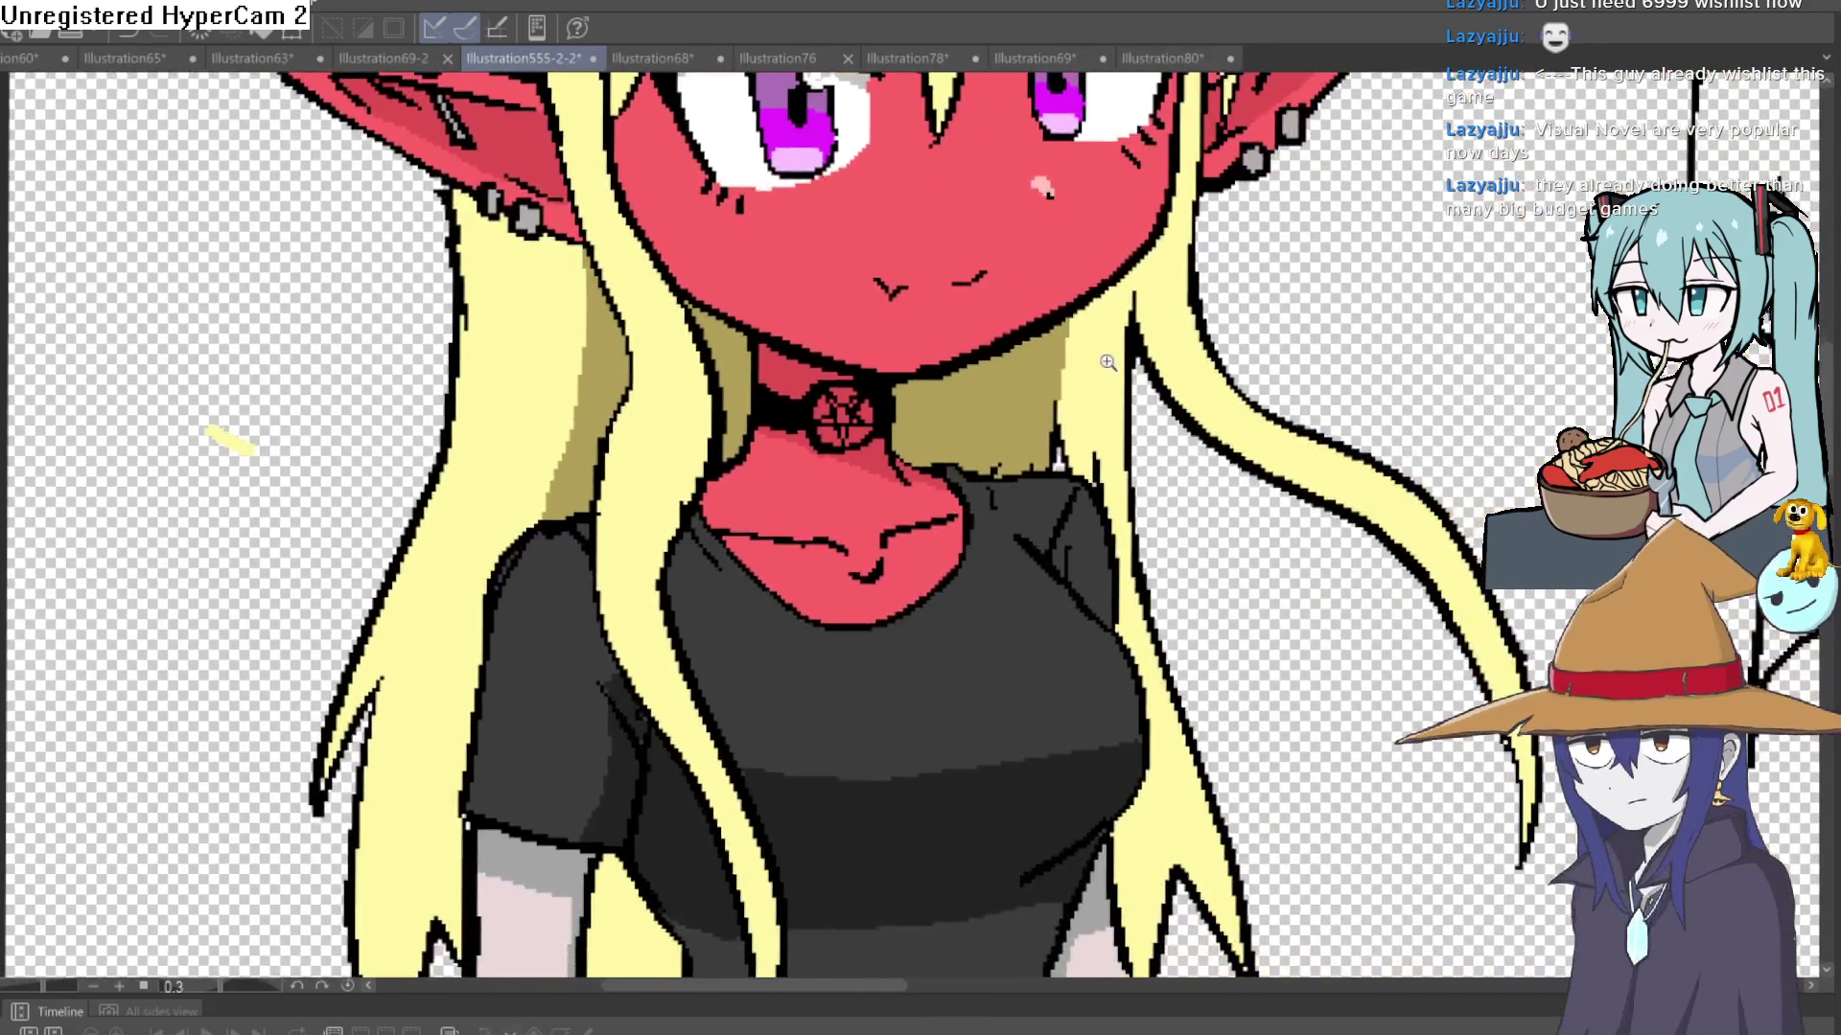
{"action": "scroll", "coordinate": [906, 540], "scroll_direction": "up", "scroll_amount": 2}
{"action": "left_click_drag", "start_coordinate": [906, 540], "coordinate": [917, 632]}
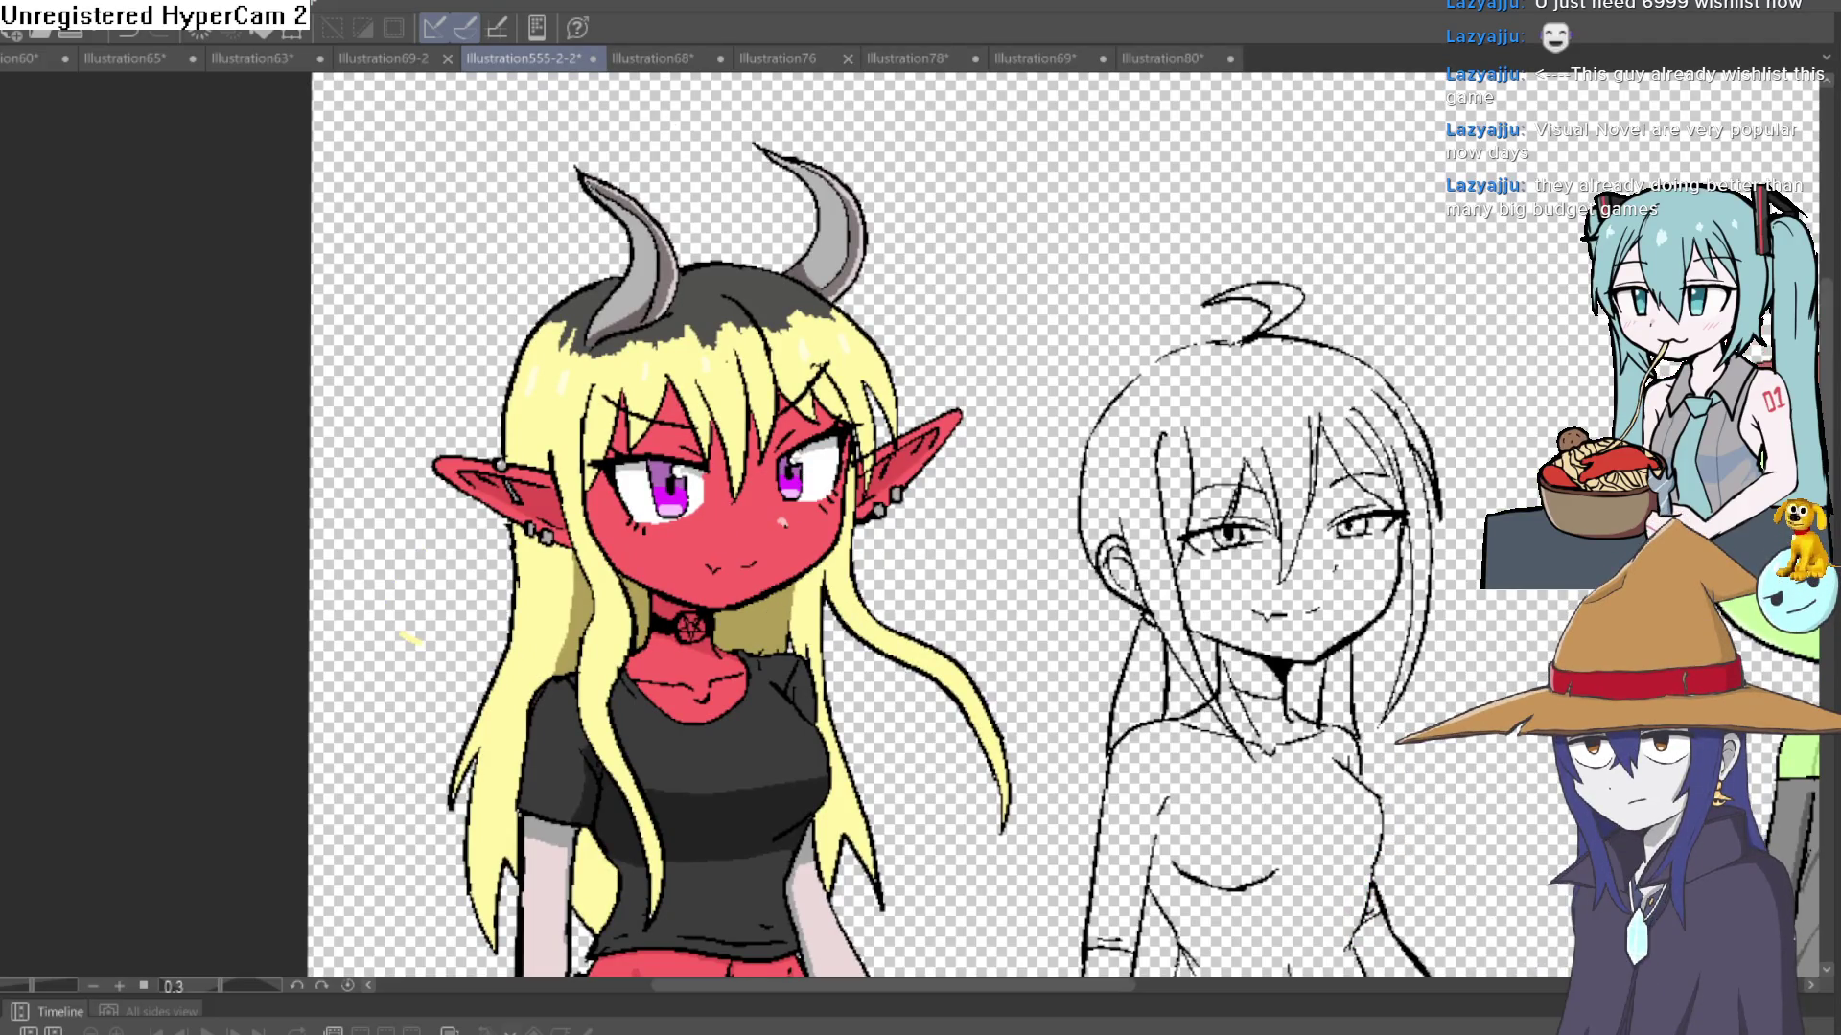
{"action": "scroll", "coordinate": [910, 488], "scroll_direction": "up", "scroll_amount": 4}
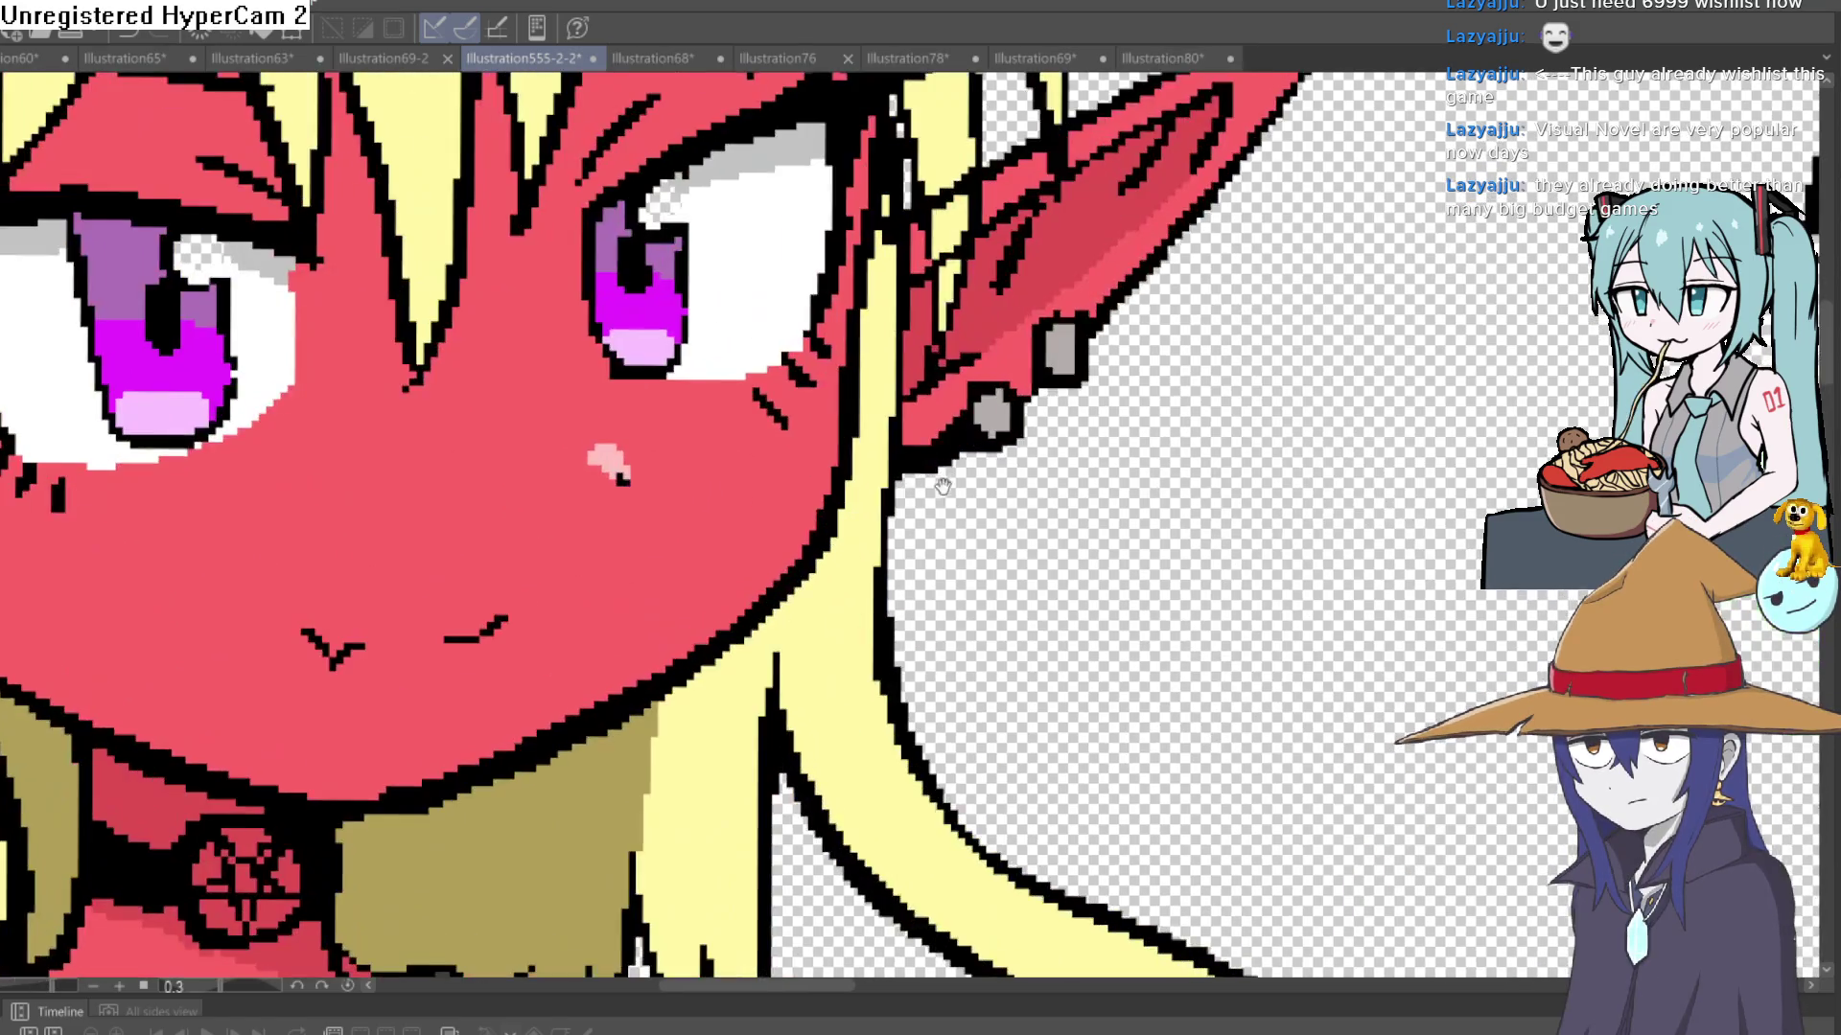
{"action": "left_click_drag", "start_coordinate": [847, 294], "coordinate": [829, 447]}
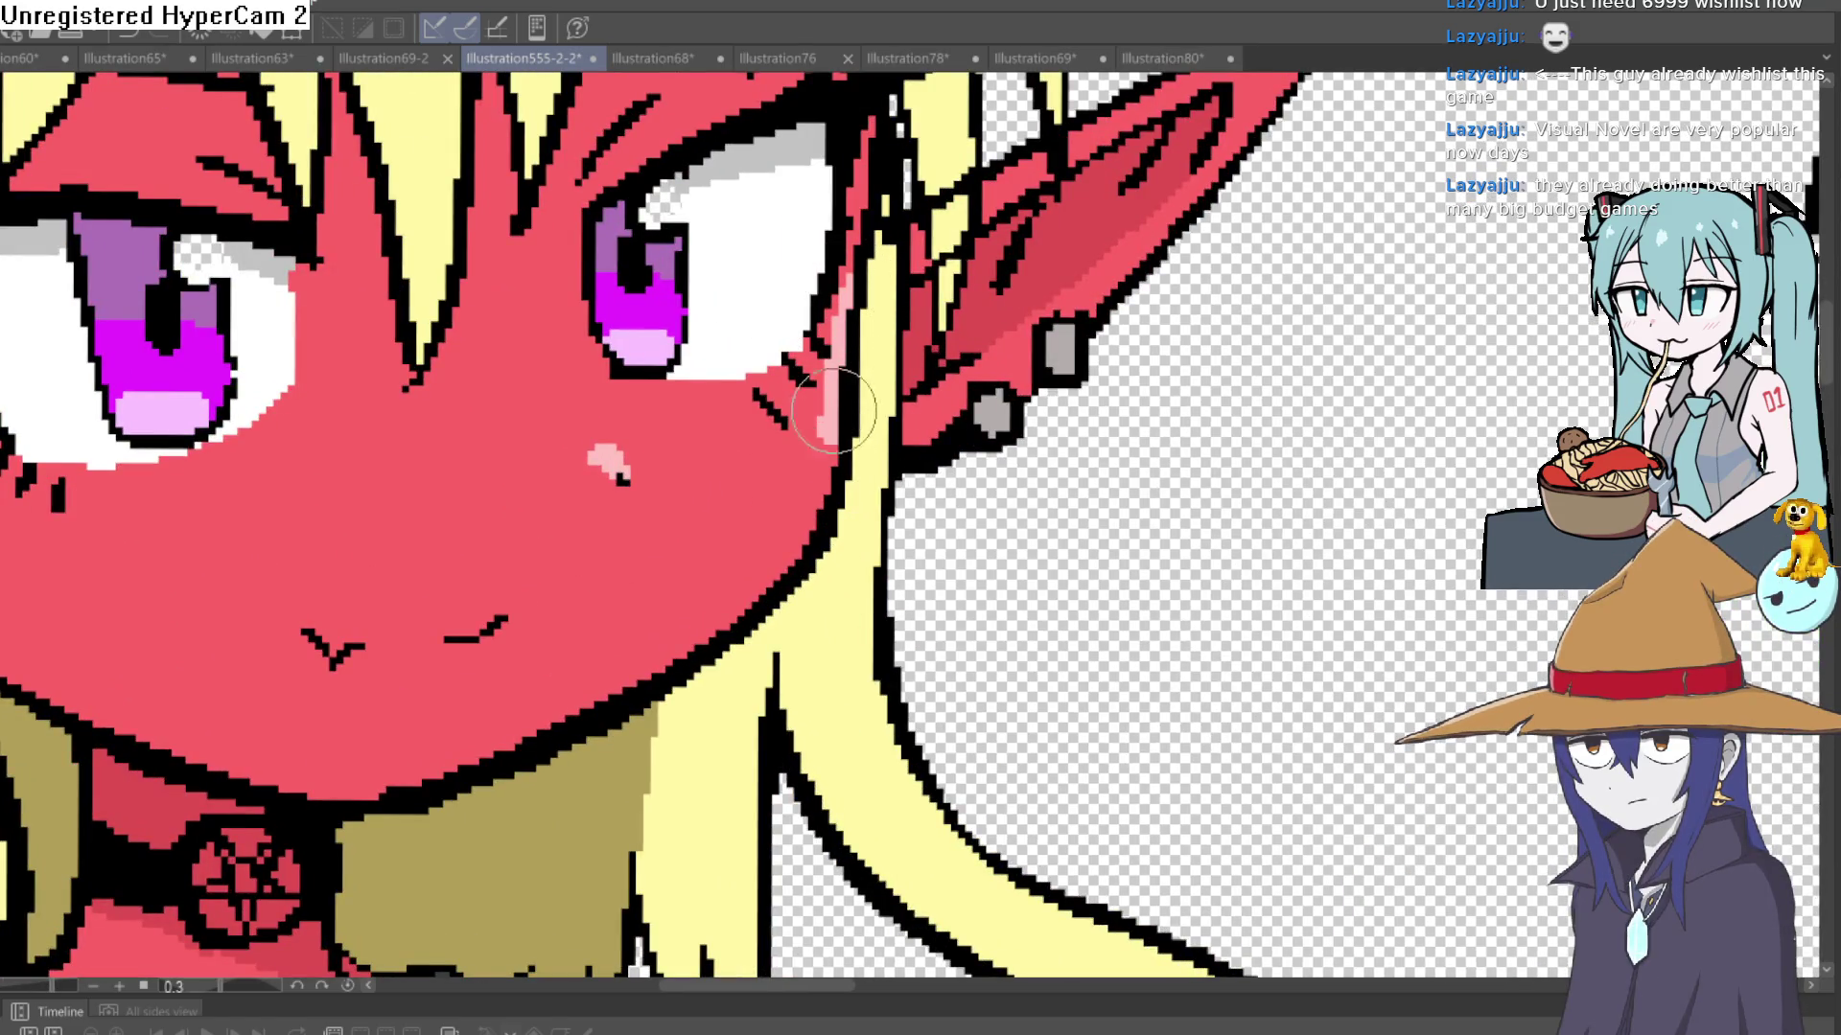
{"action": "mouse_move", "coordinate": [804, 545]}
{"action": "left_mouse_down"}
{"action": "mouse_move", "coordinate": [697, 654]}
{"action": "mouse_move", "coordinate": [567, 737]}
{"action": "left_mouse_up"}
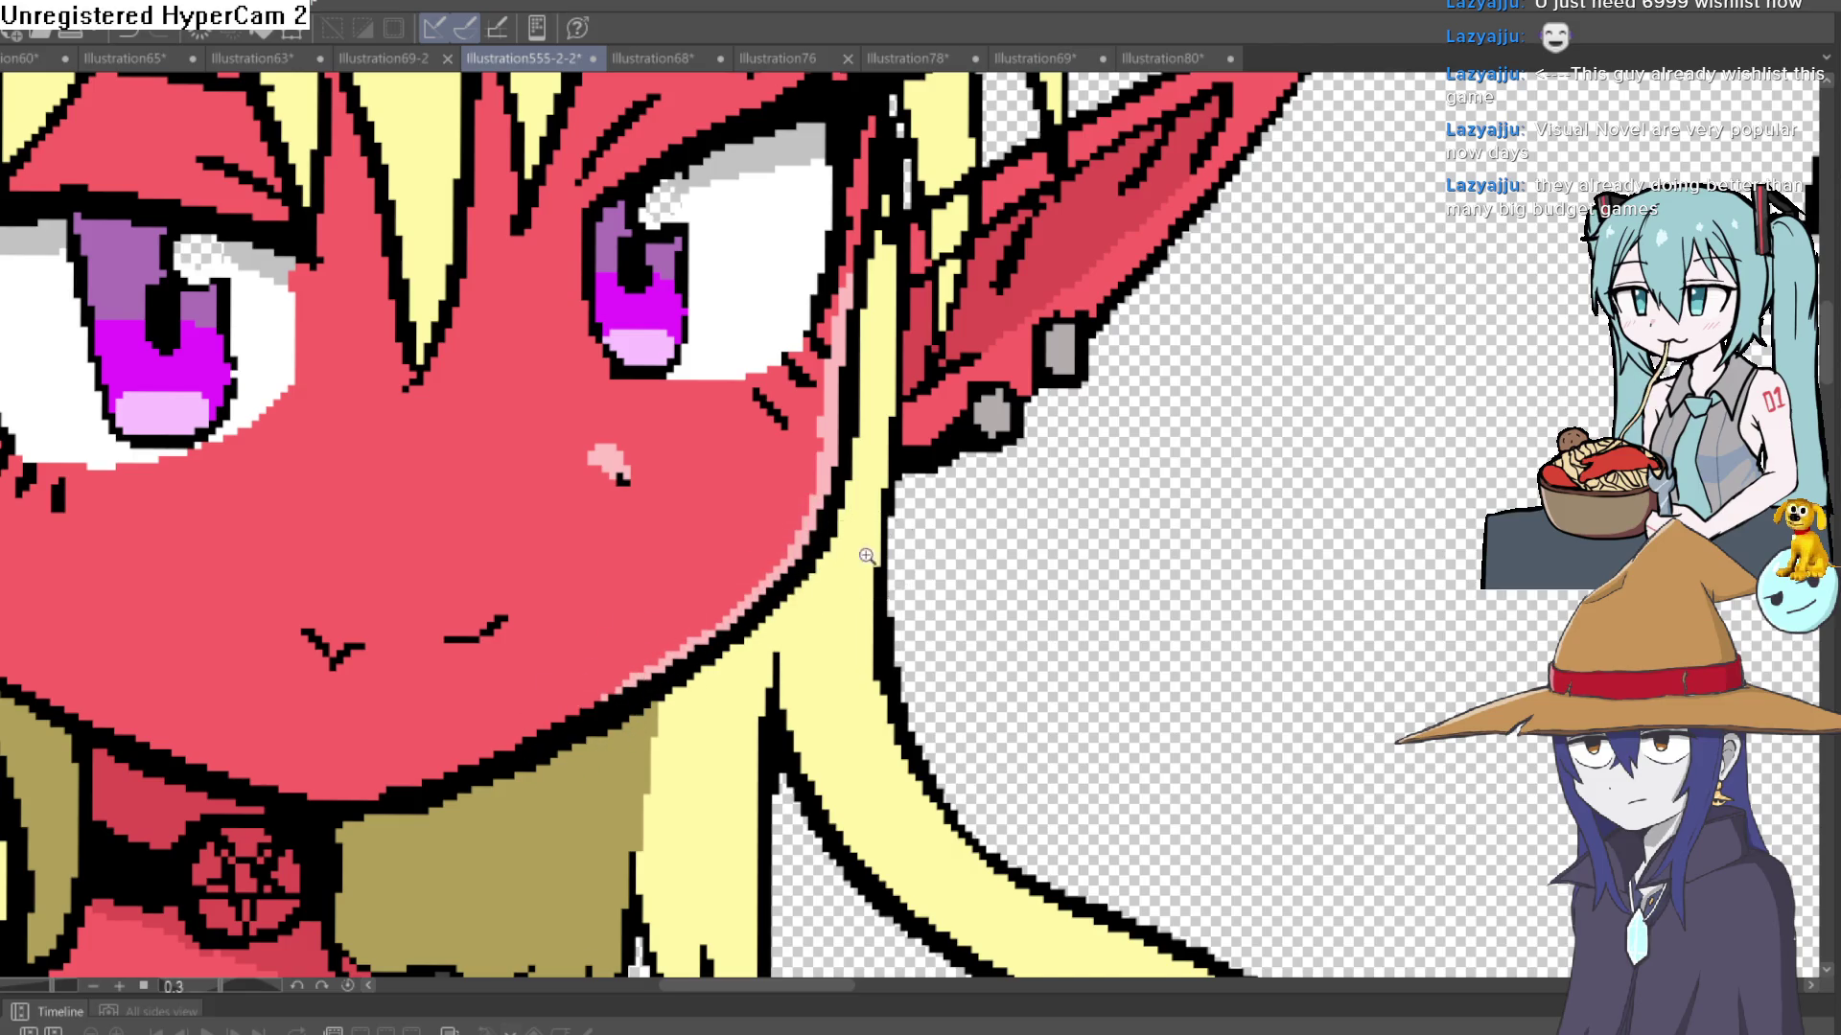
{"action": "scroll", "coordinate": [867, 556], "scroll_direction": "down", "scroll_amount": 5}
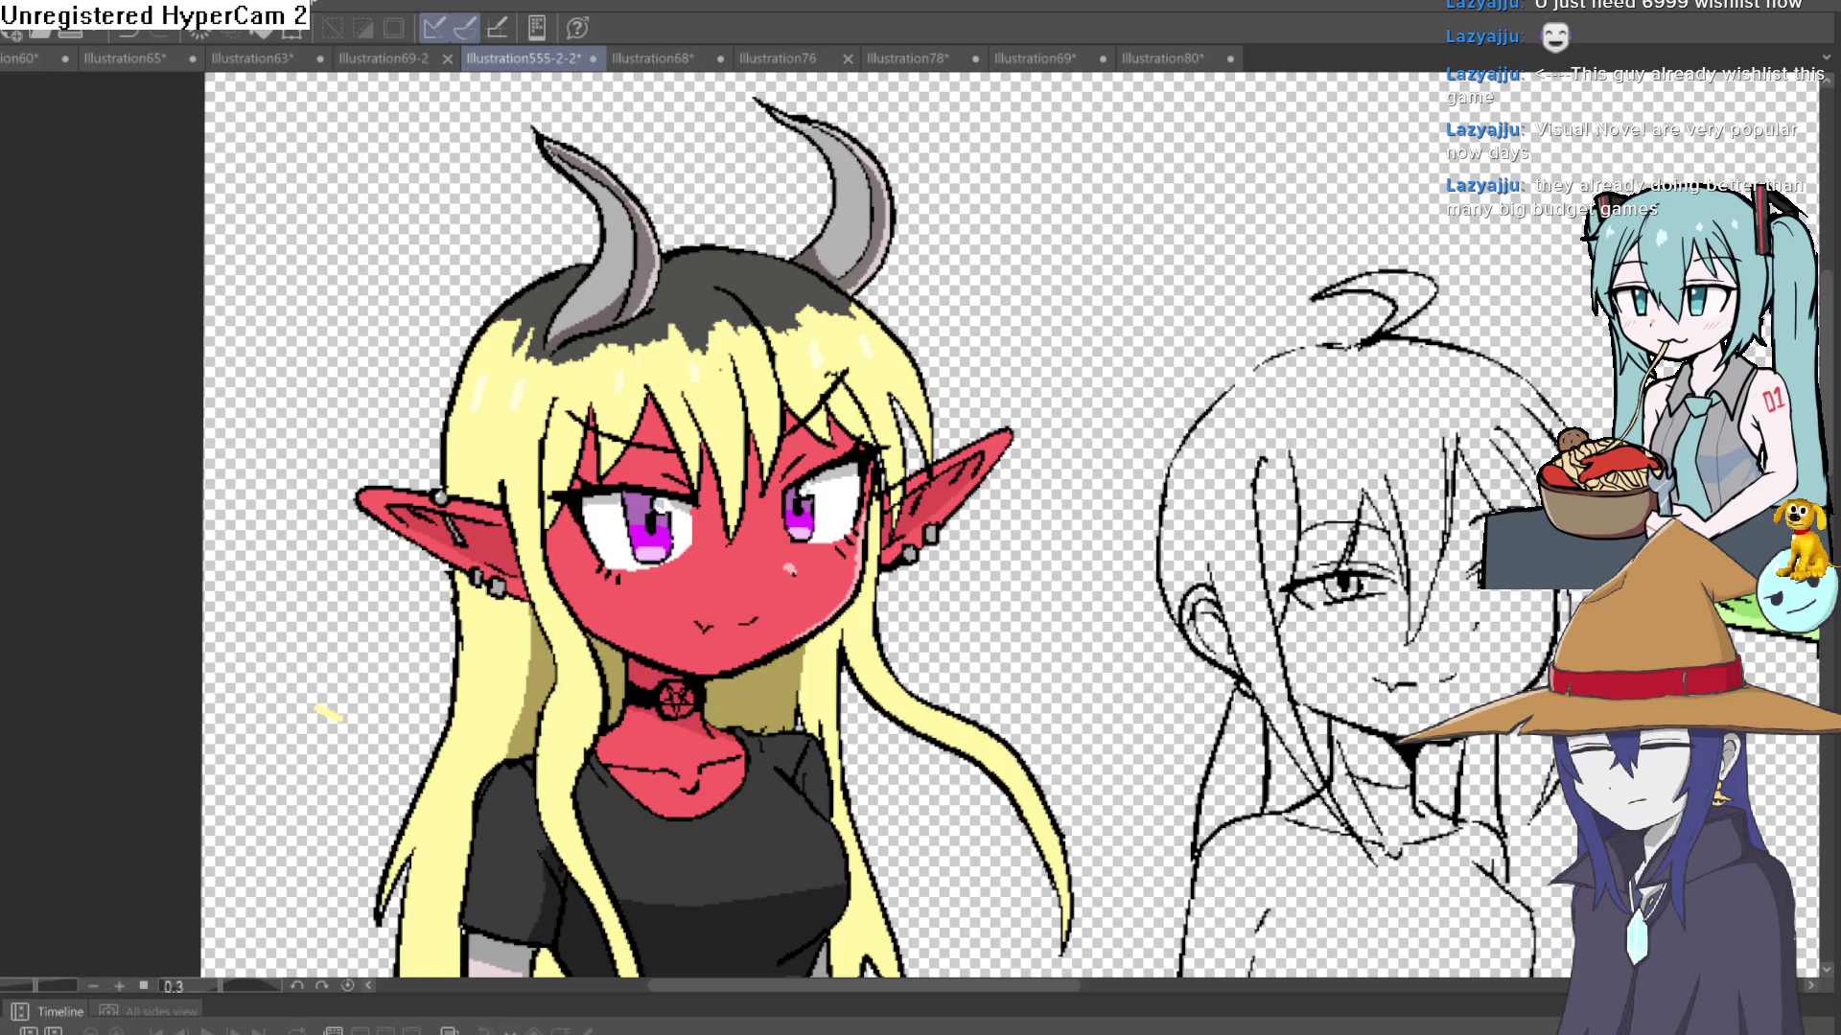
{"action": "scroll", "coordinate": [631, 586], "scroll_direction": "up", "scroll_amount": 5}
{"action": "mouse_move", "coordinate": [379, 338]}
{"action": "left_mouse_down"}
{"action": "mouse_move", "coordinate": [475, 589]}
{"action": "mouse_move", "coordinate": [559, 703]}
{"action": "left_mouse_up"}
- Fill the transparent gap in the demon girl's eye white with white
{"action": "scroll", "coordinate": [548, 681], "scroll_direction": "down", "scroll_amount": 3}
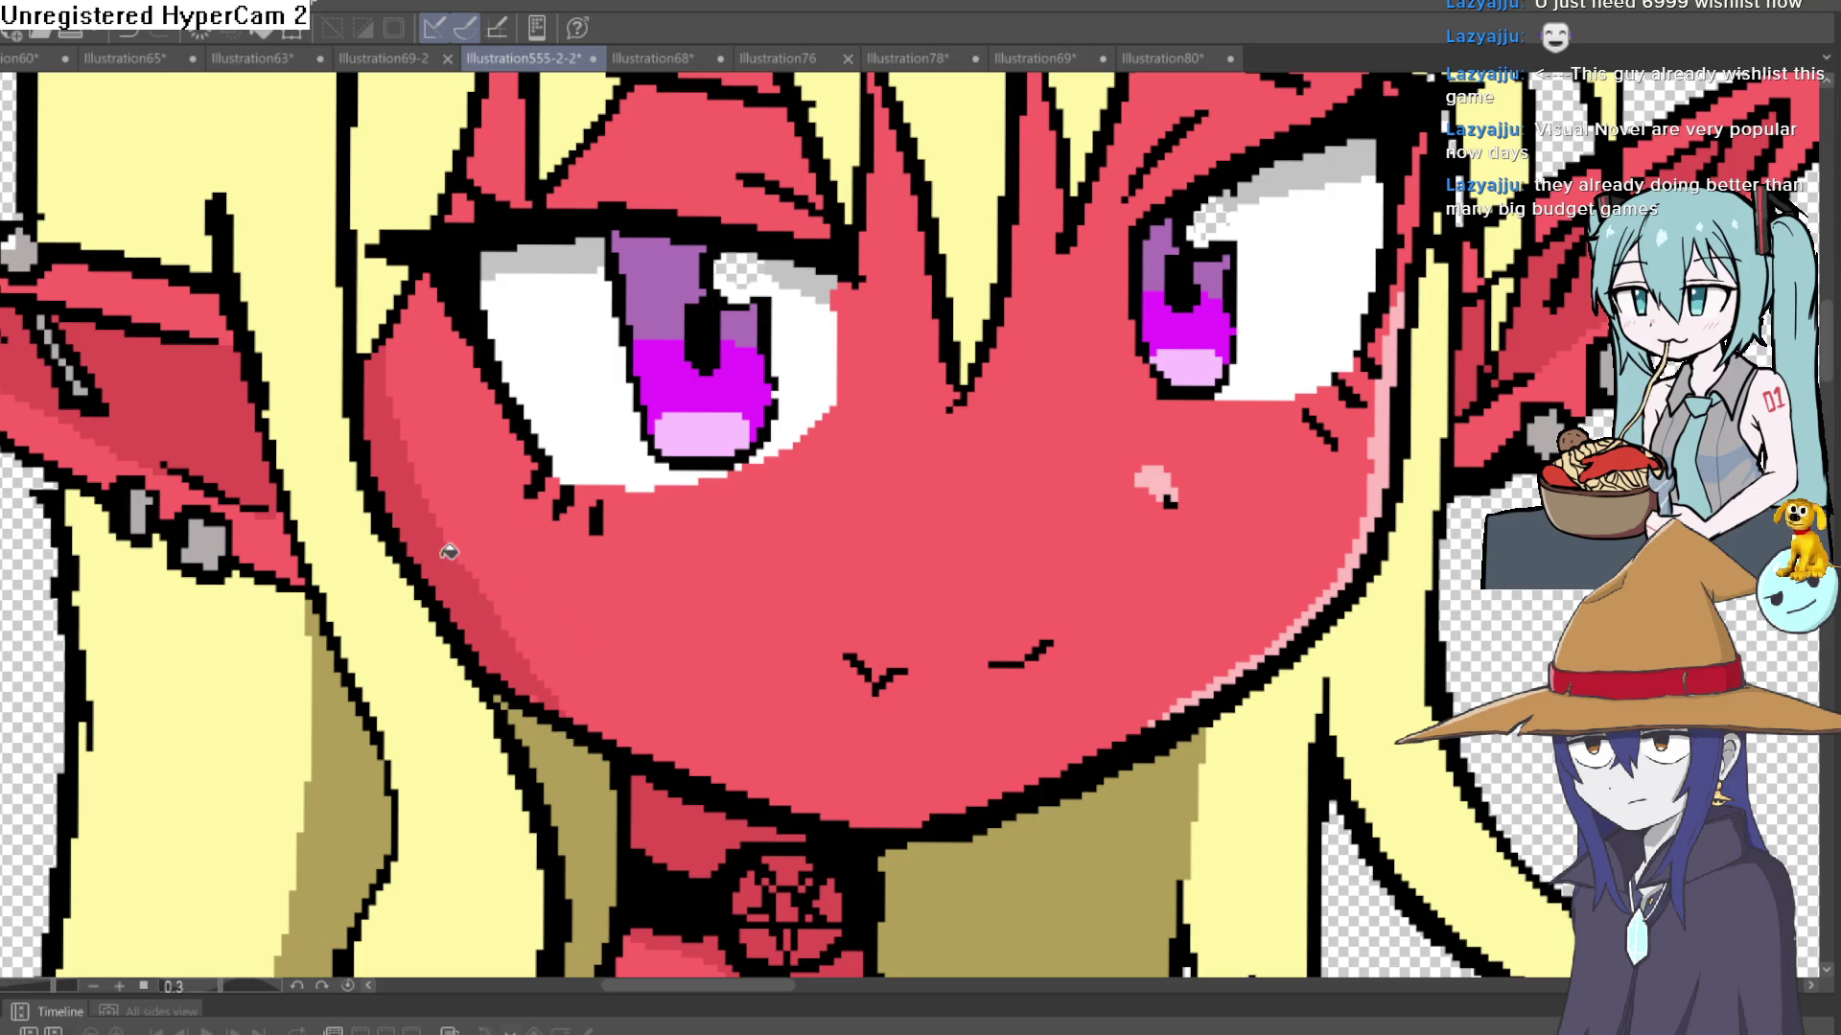
{"action": "scroll", "coordinate": [452, 534], "scroll_direction": "down", "scroll_amount": 3}
{"action": "mouse_move", "coordinate": [1012, 568]}
{"action": "left_mouse_down"}
{"action": "mouse_move", "coordinate": [956, 559]}
{"action": "mouse_move", "coordinate": [960, 577]}
{"action": "left_mouse_up"}
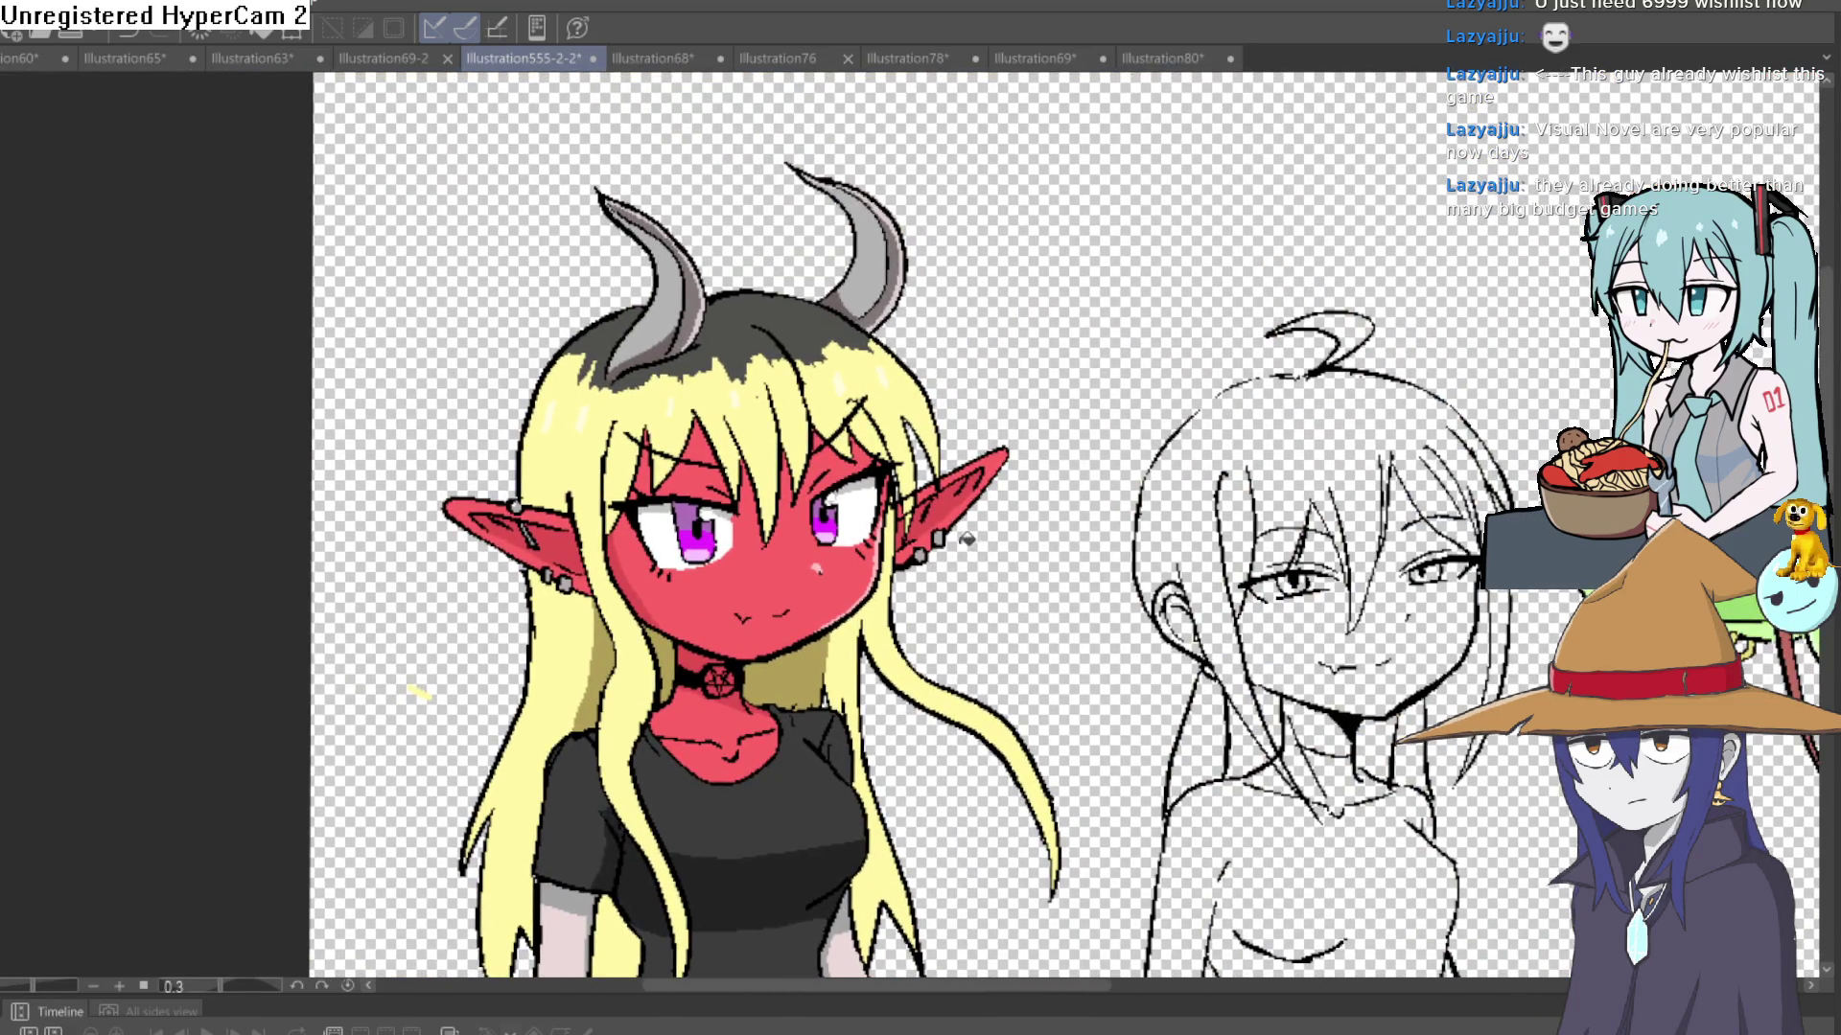
{"action": "scroll", "coordinate": [816, 528], "scroll_direction": "up", "scroll_amount": 5}
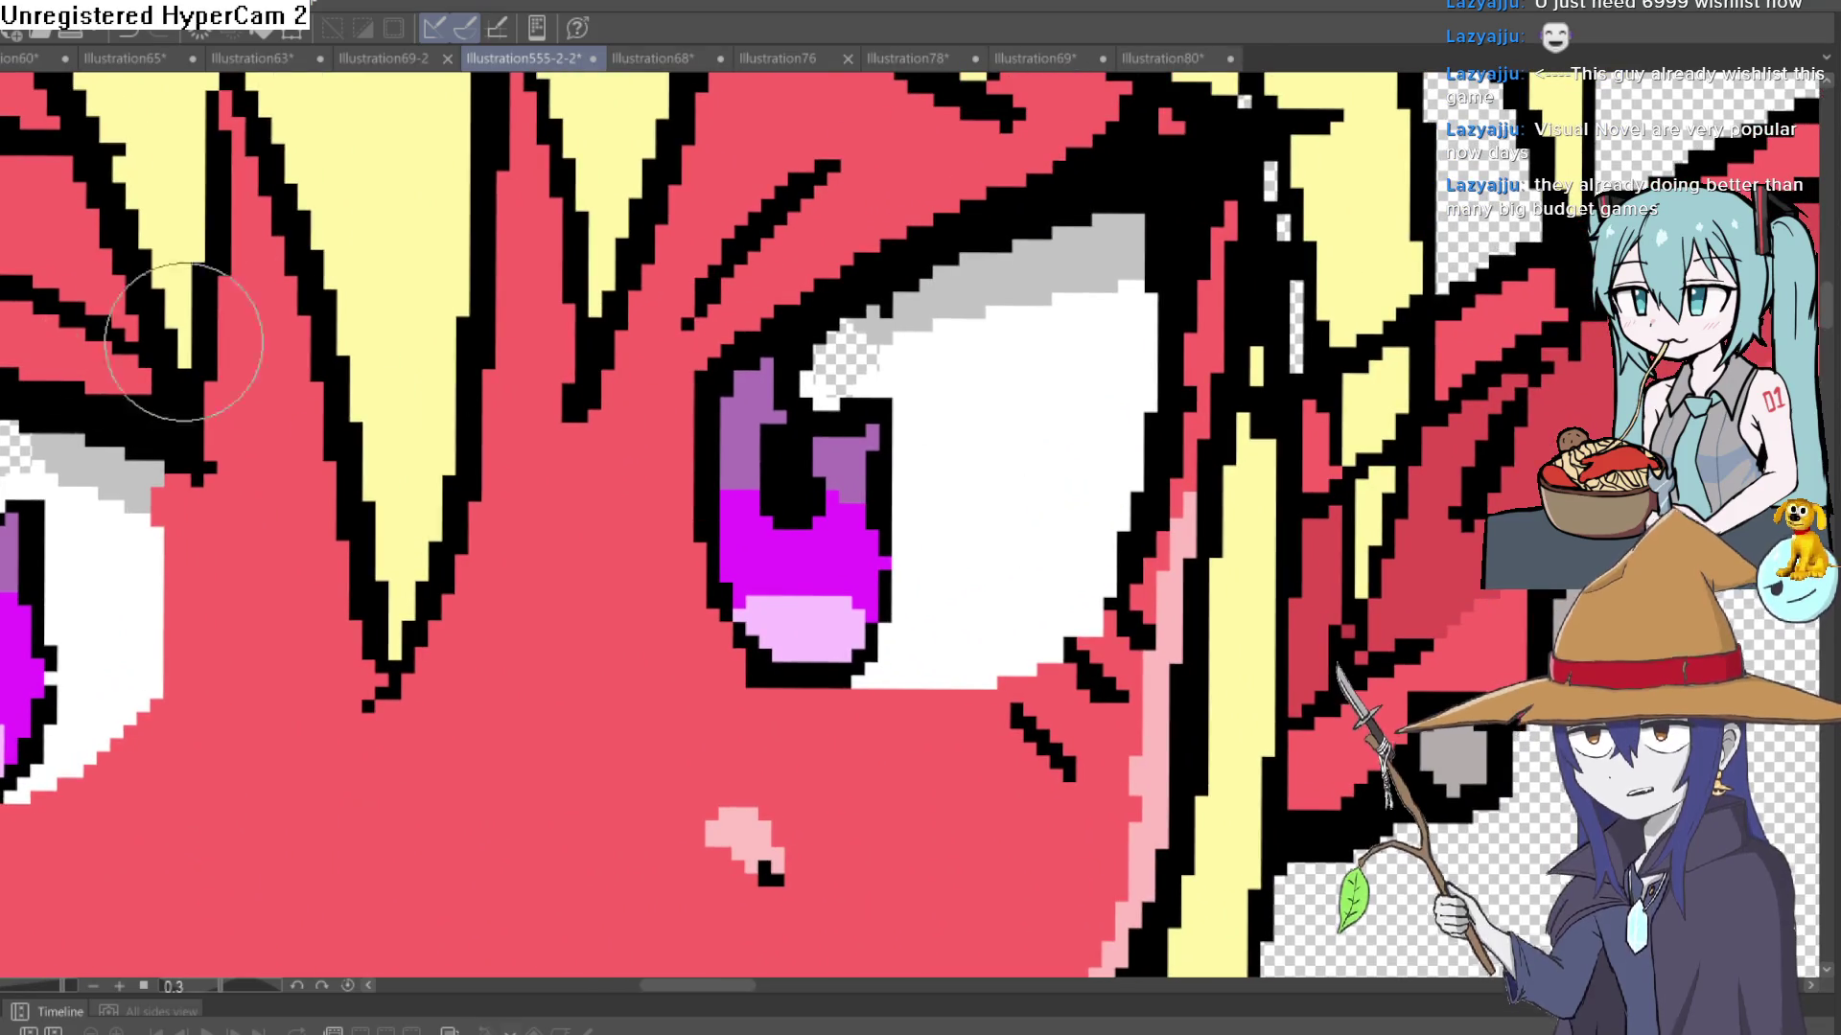
{"action": "scroll", "coordinate": [819, 383], "scroll_direction": "up", "scroll_amount": 3}
{"action": "left_click_drag", "start_coordinate": [822, 349], "coordinate": [862, 246]}
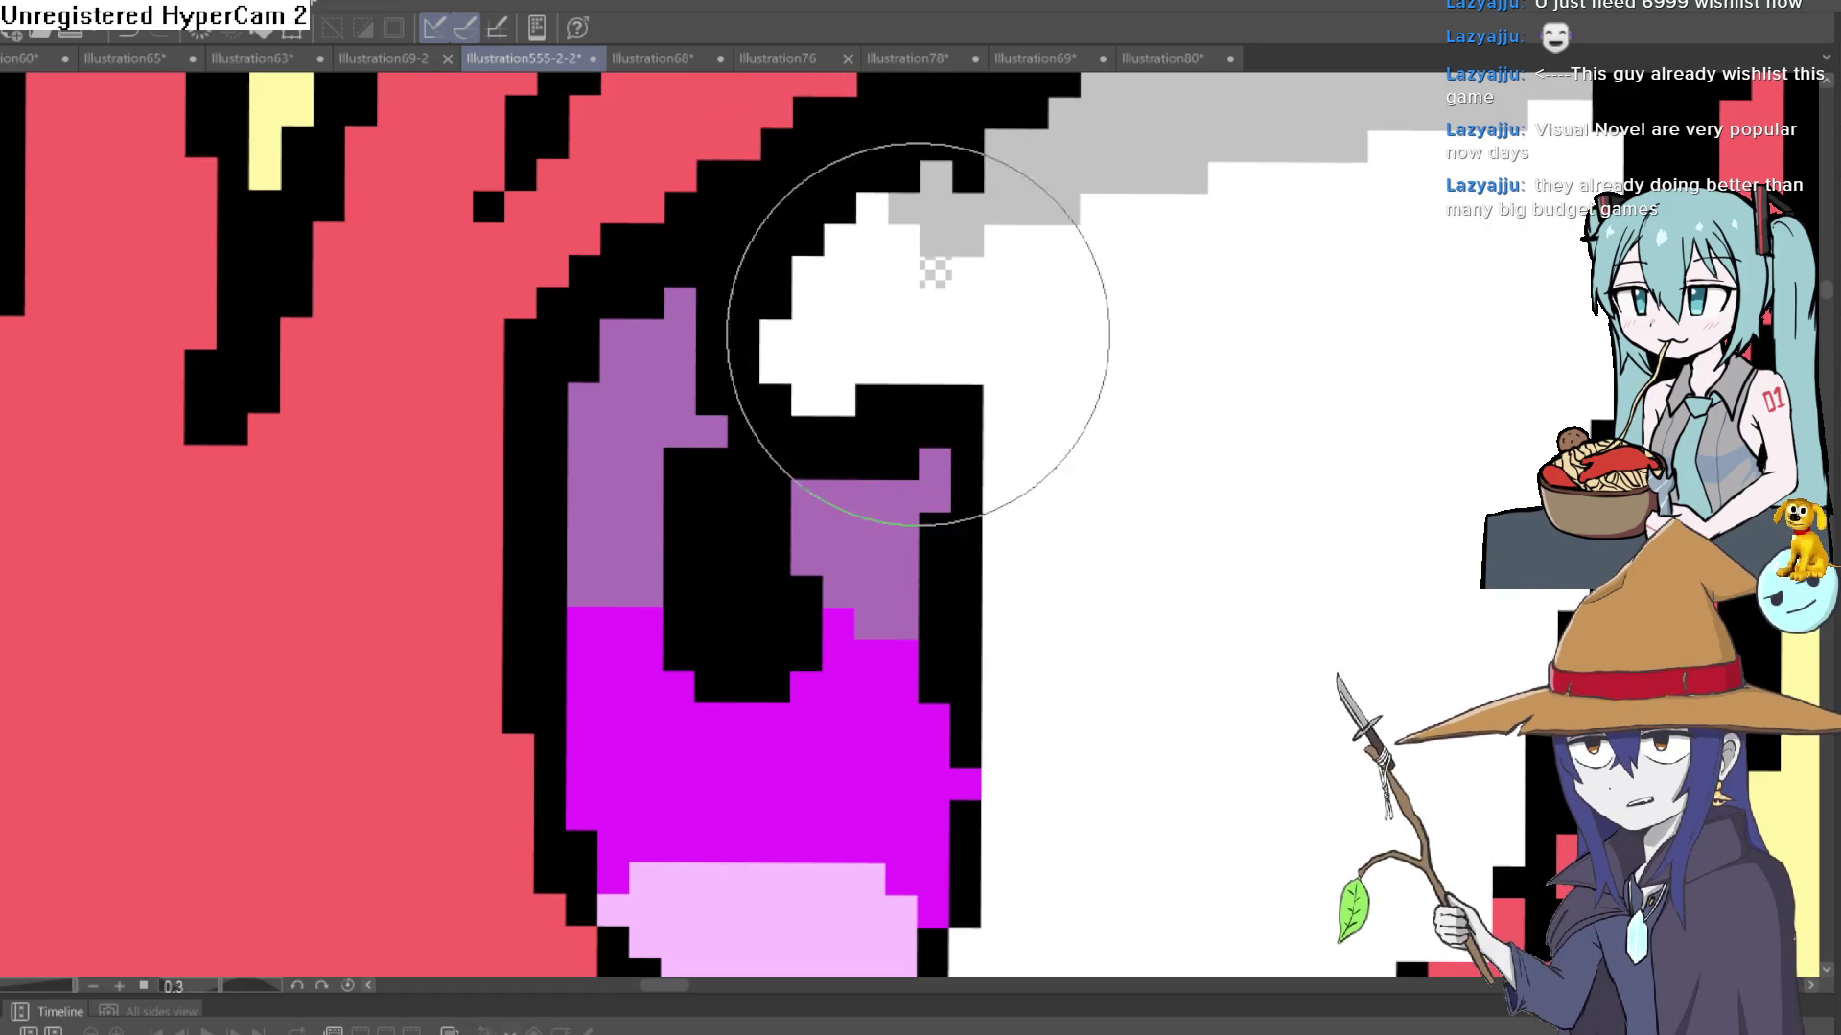
{"action": "key", "text": "ctrl+z"}
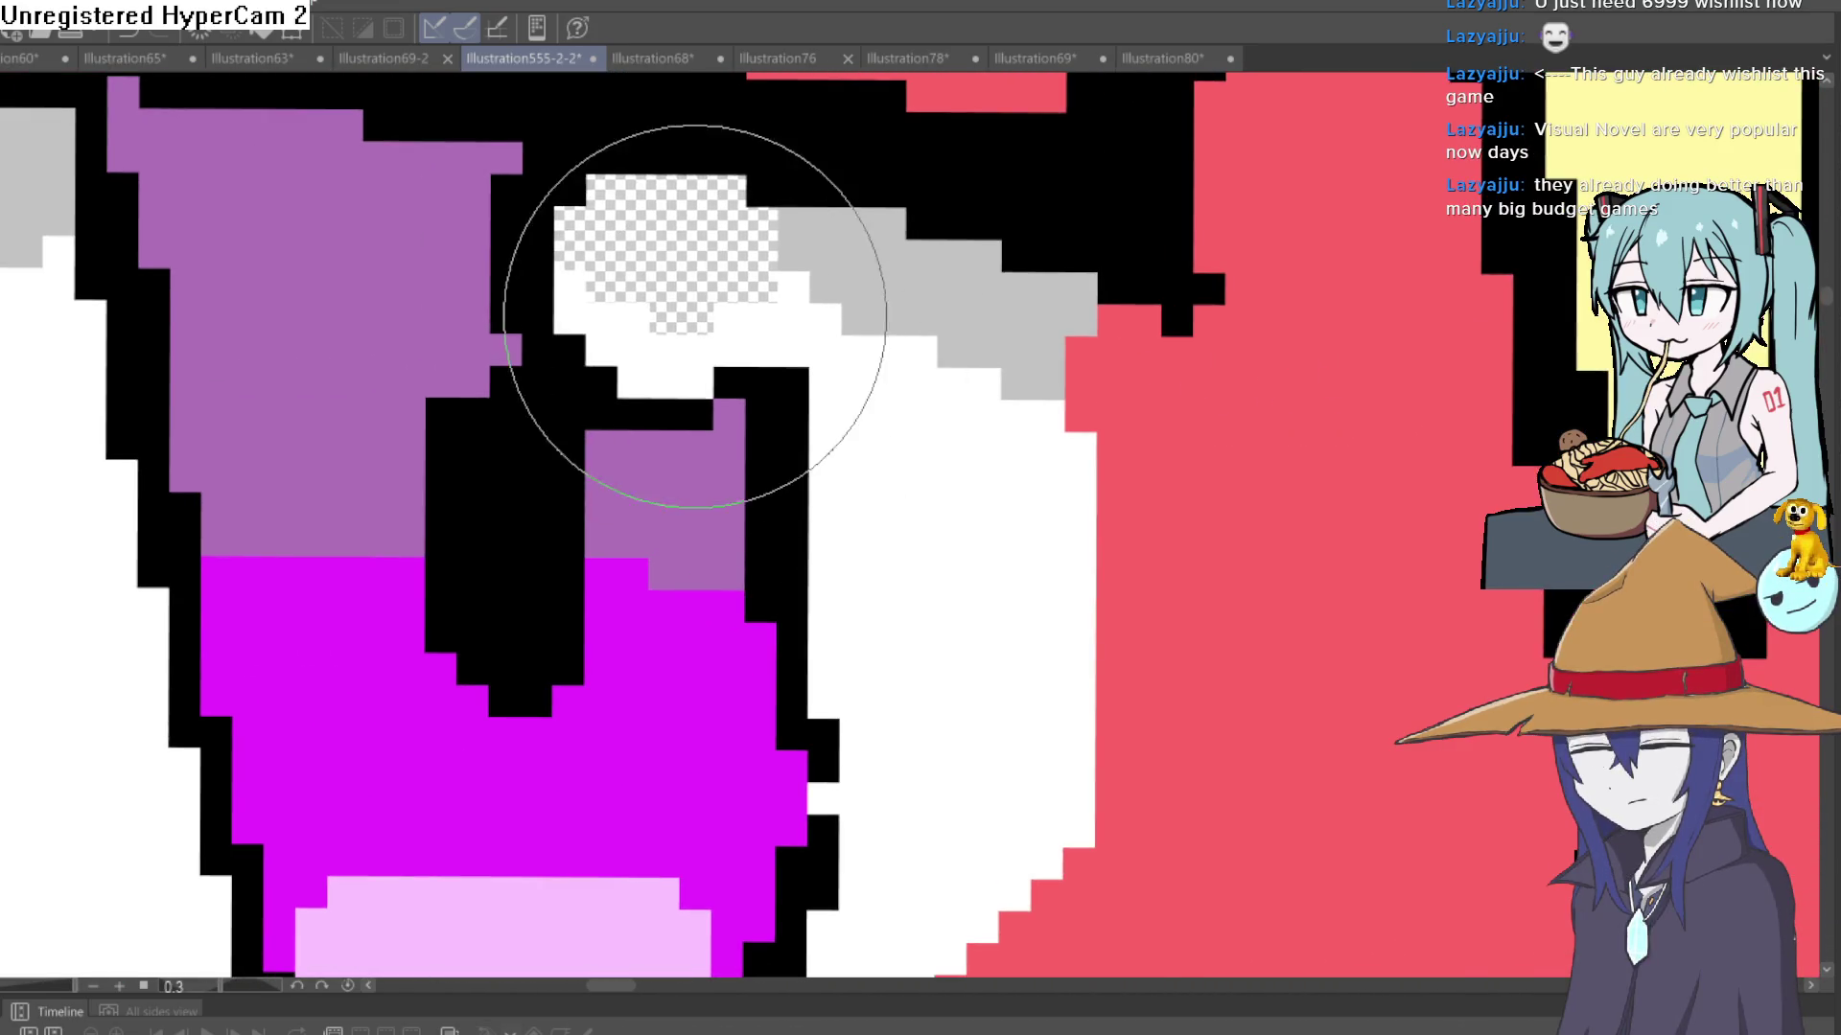
{"action": "mouse_move", "coordinate": [694, 316]}
{"action": "left_mouse_down"}
{"action": "mouse_move", "coordinate": [686, 246]}
{"action": "mouse_move", "coordinate": [575, 269]}
{"action": "mouse_move", "coordinate": [719, 280]}
{"action": "left_mouse_up"}
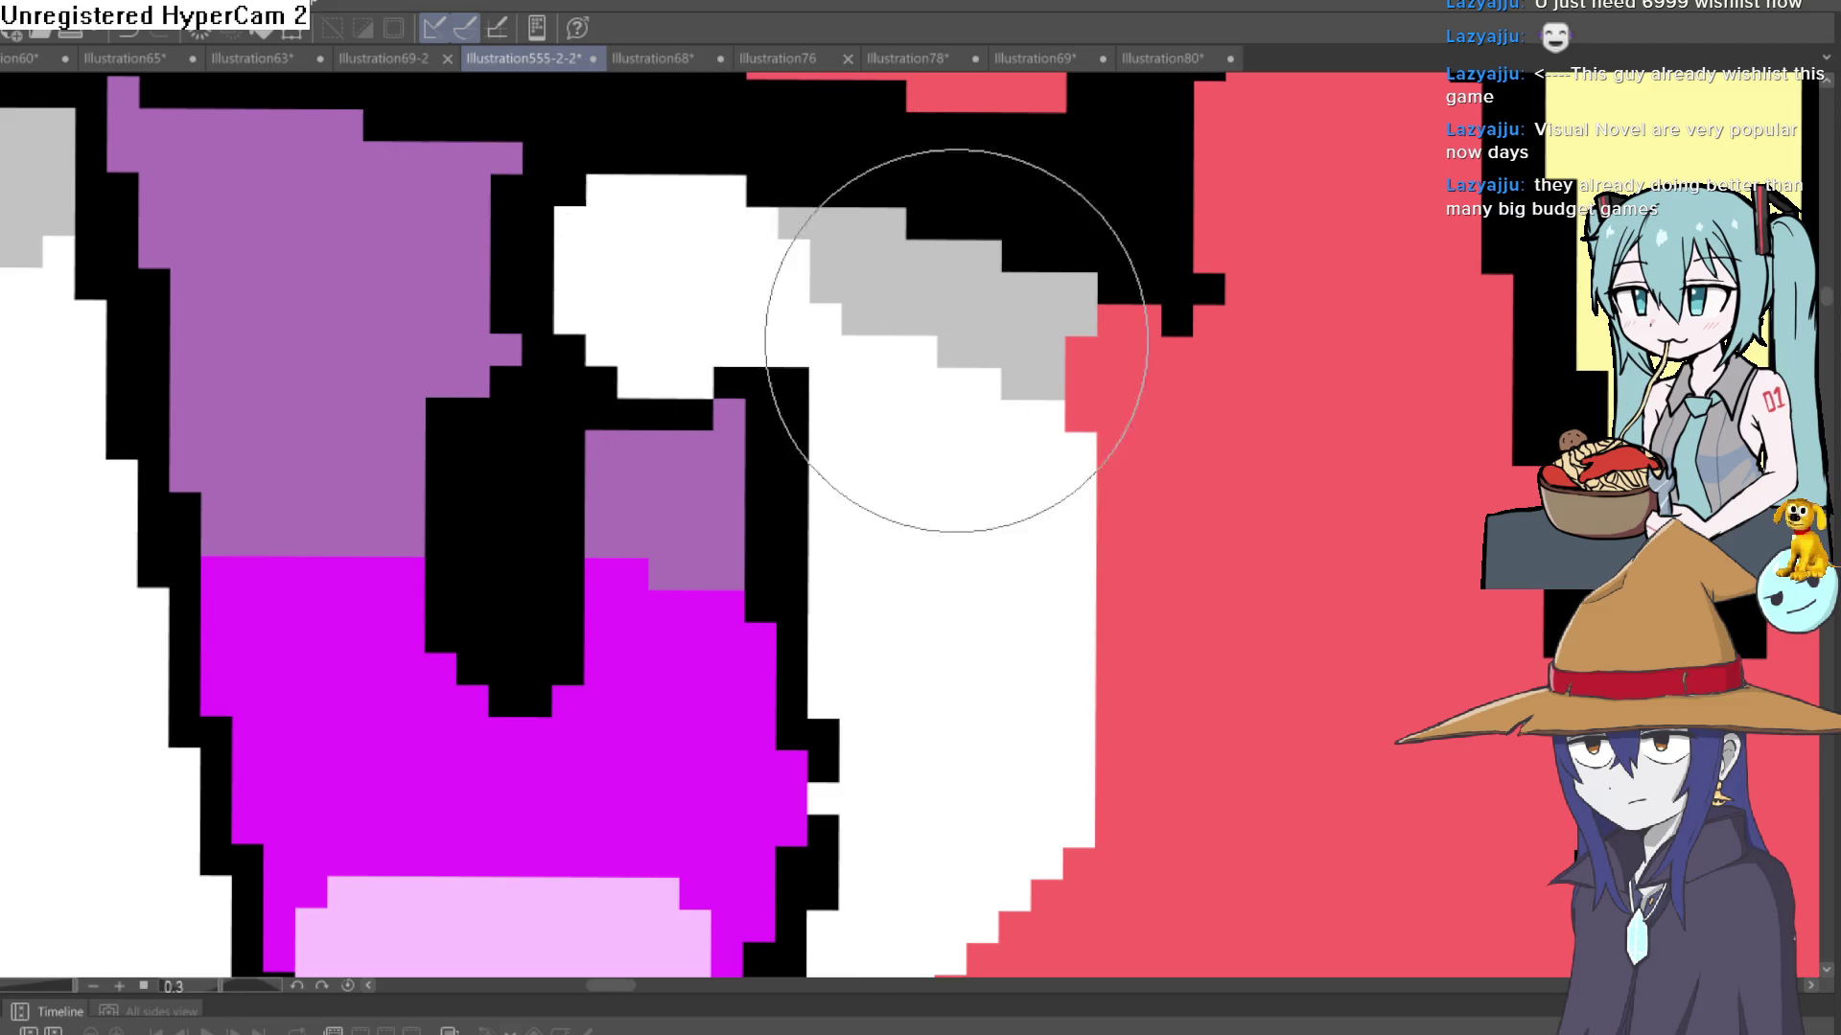
{"action": "scroll", "coordinate": [1216, 468], "scroll_direction": "down", "scroll_amount": 10}
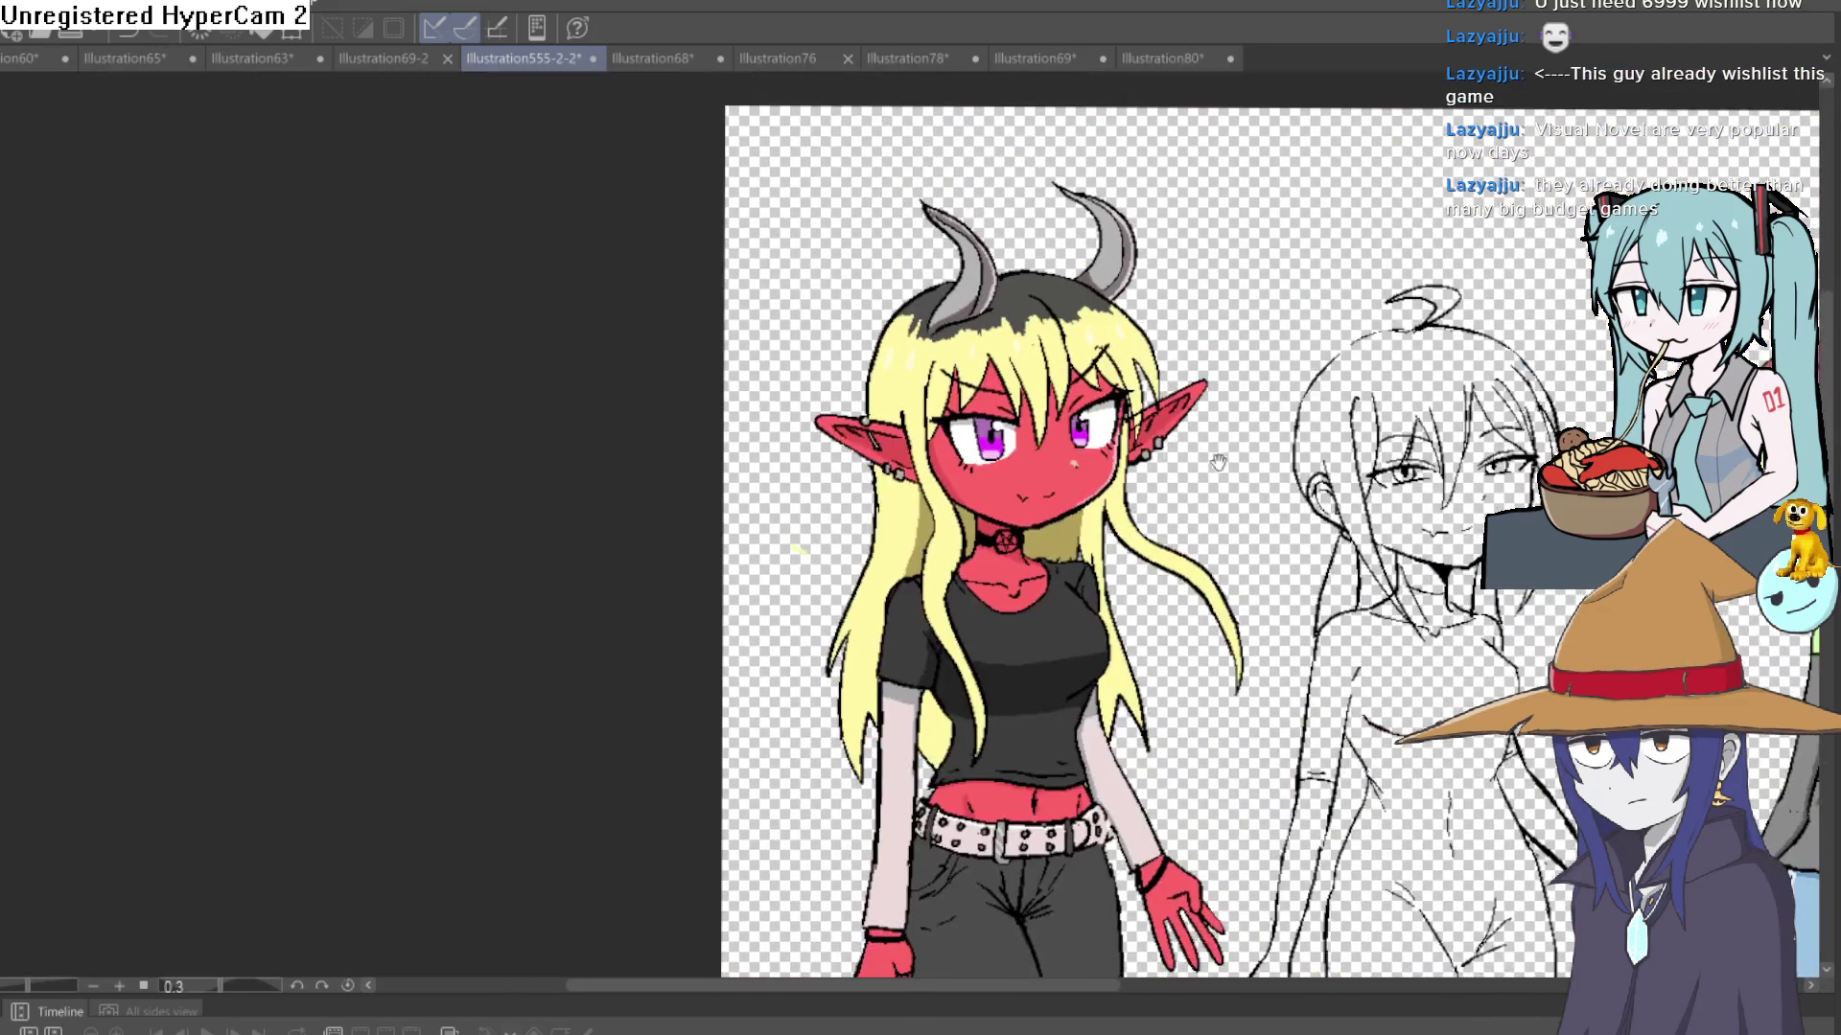
- Level the canvas rotation, fit it to the window, and frame all four girls
{"action": "scroll", "coordinate": [1217, 463], "scroll_direction": "down", "scroll_amount": 3}
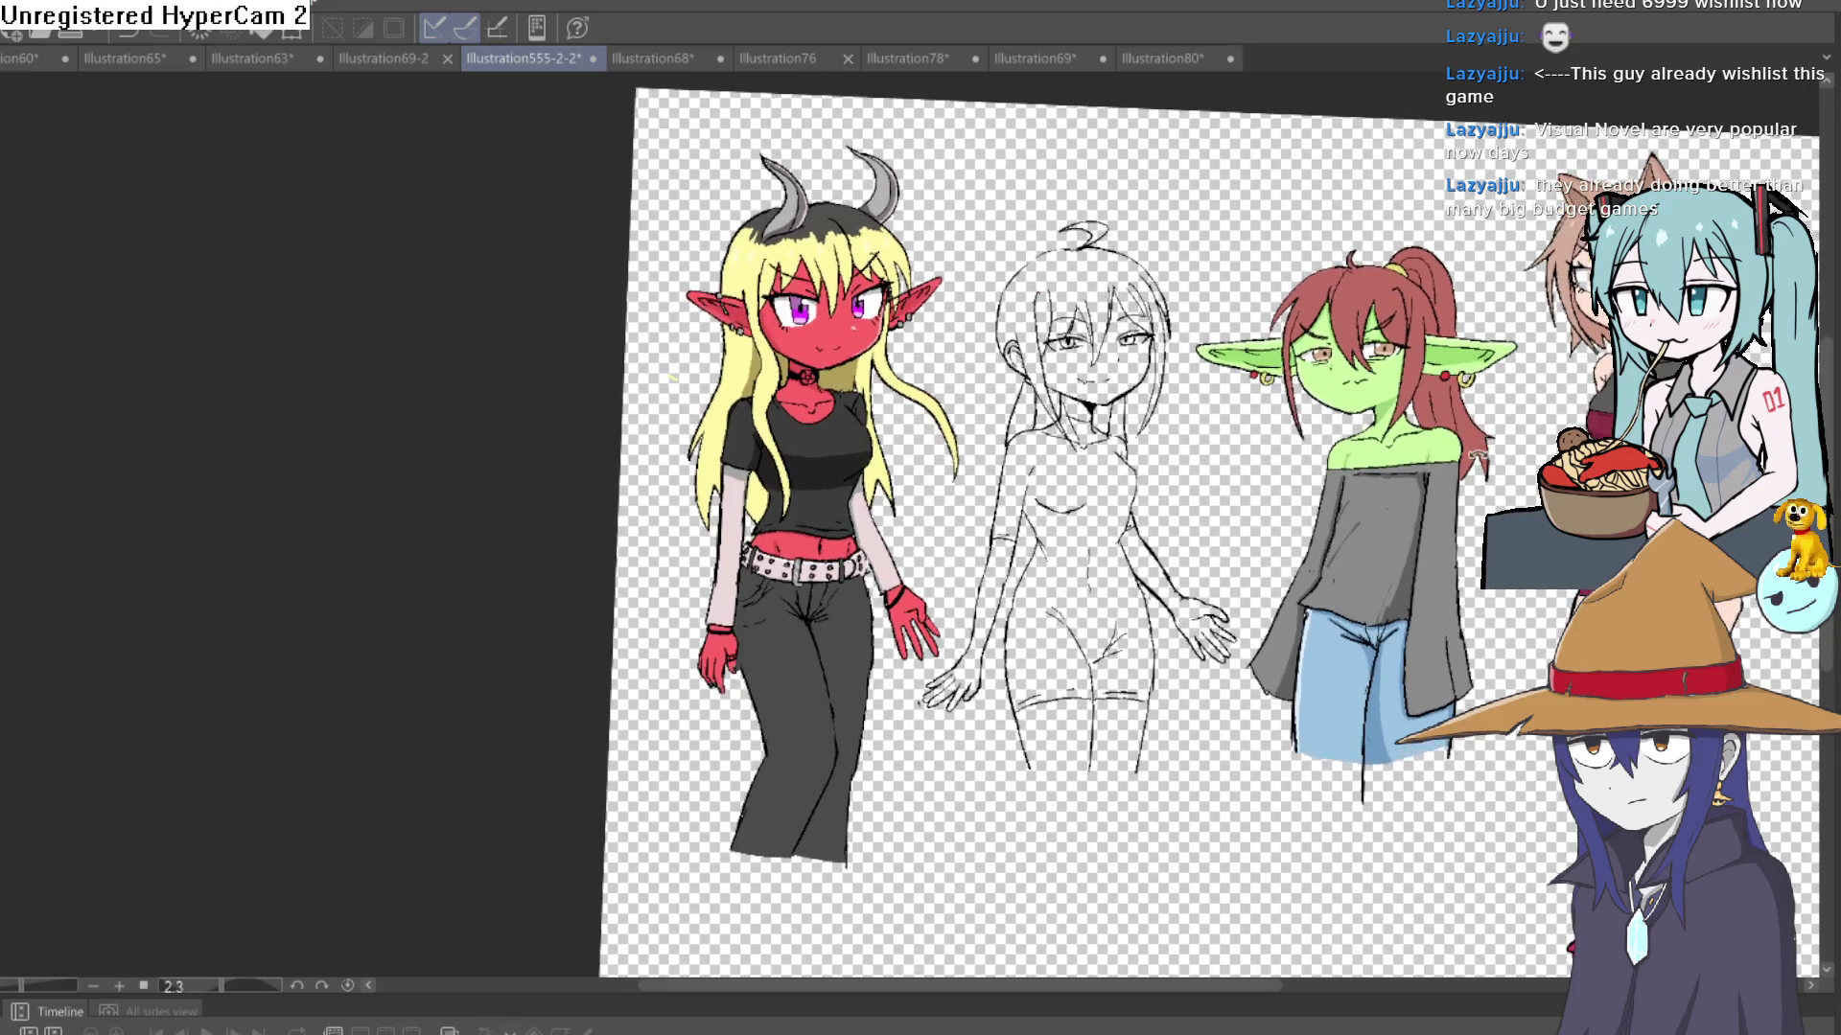
{"action": "left_click_drag", "start_coordinate": [1208, 537], "coordinate": [1045, 628]}
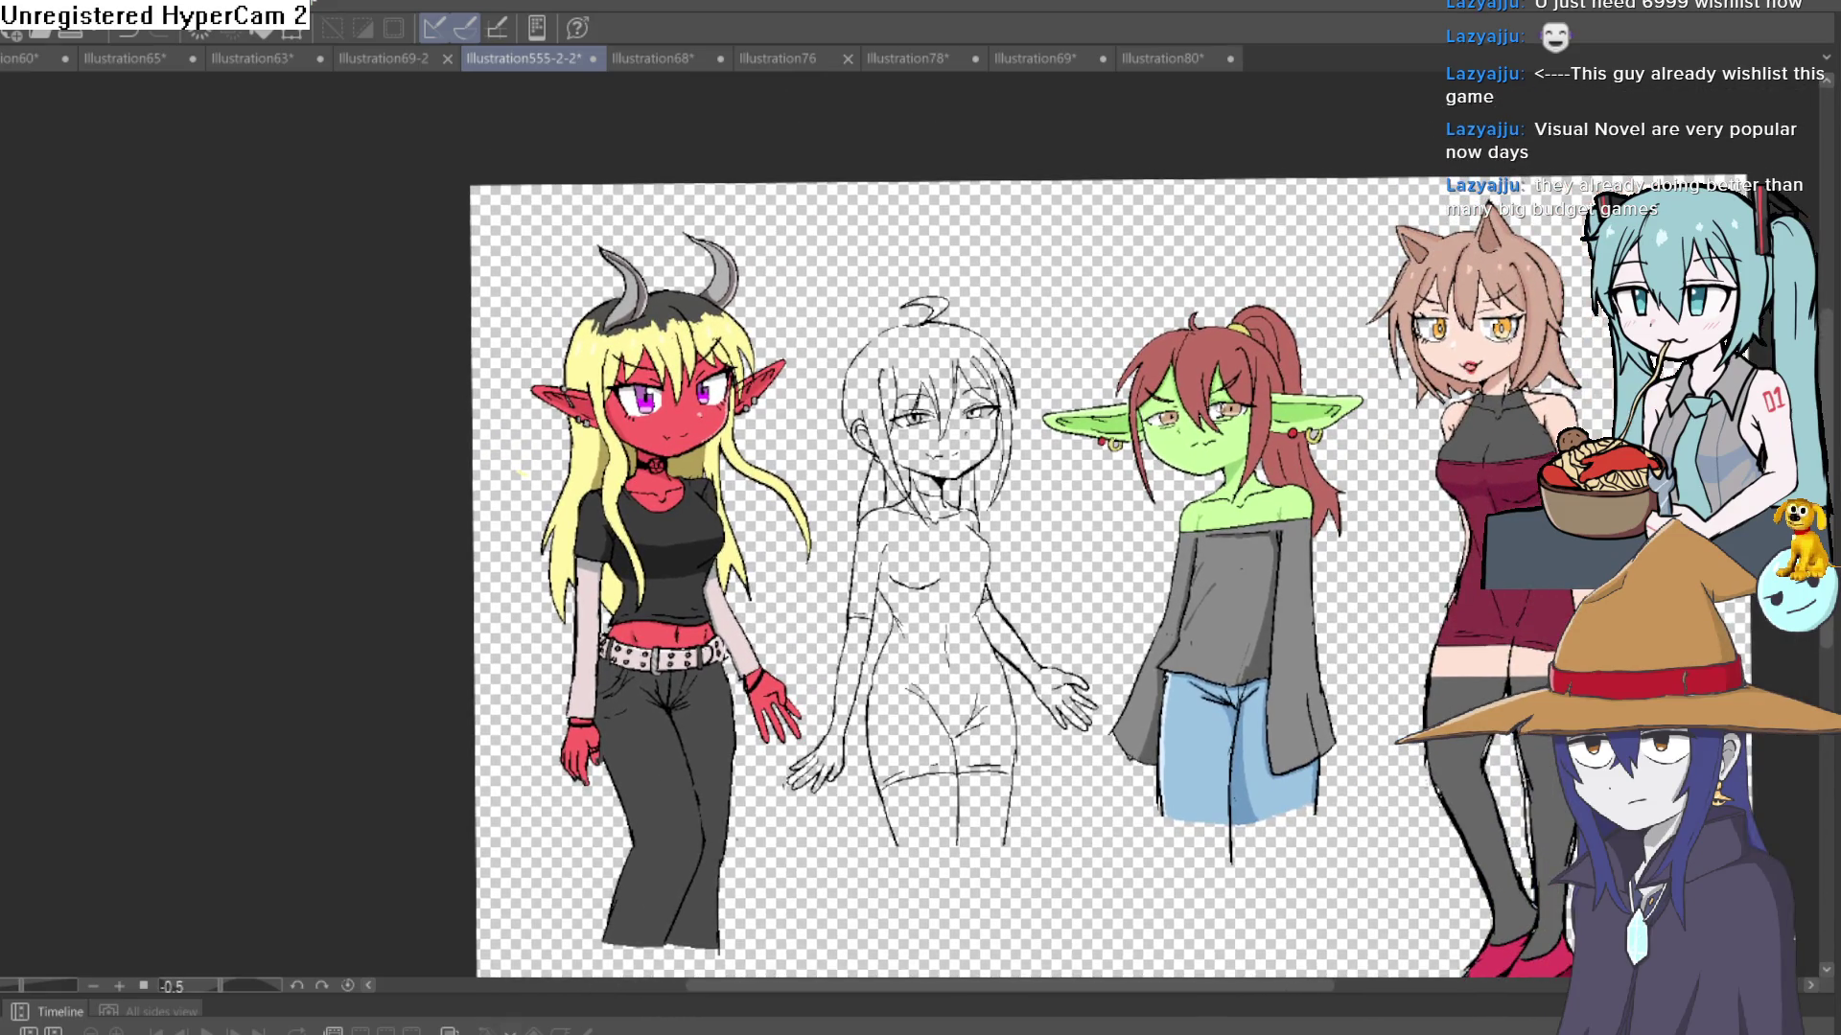
{"action": "scroll", "coordinate": [796, 551], "scroll_direction": "up", "scroll_amount": 3}
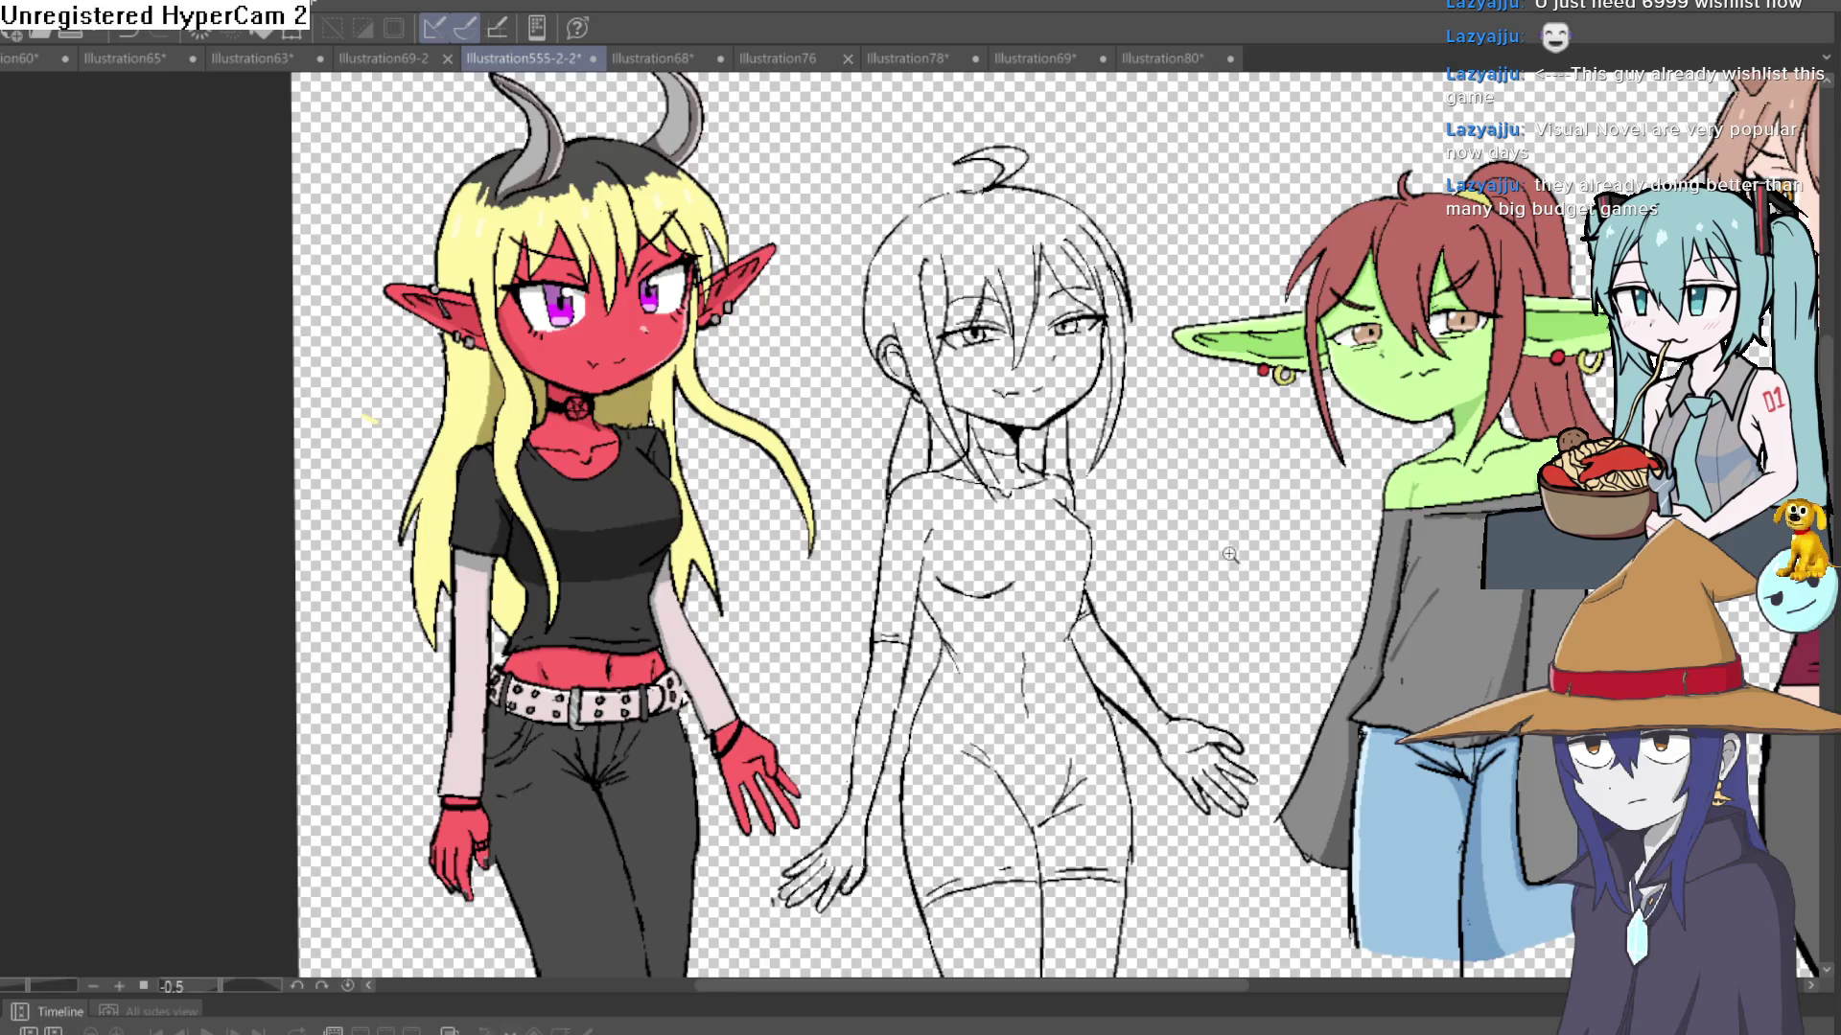
{"action": "key", "text": "ctrl+0"}
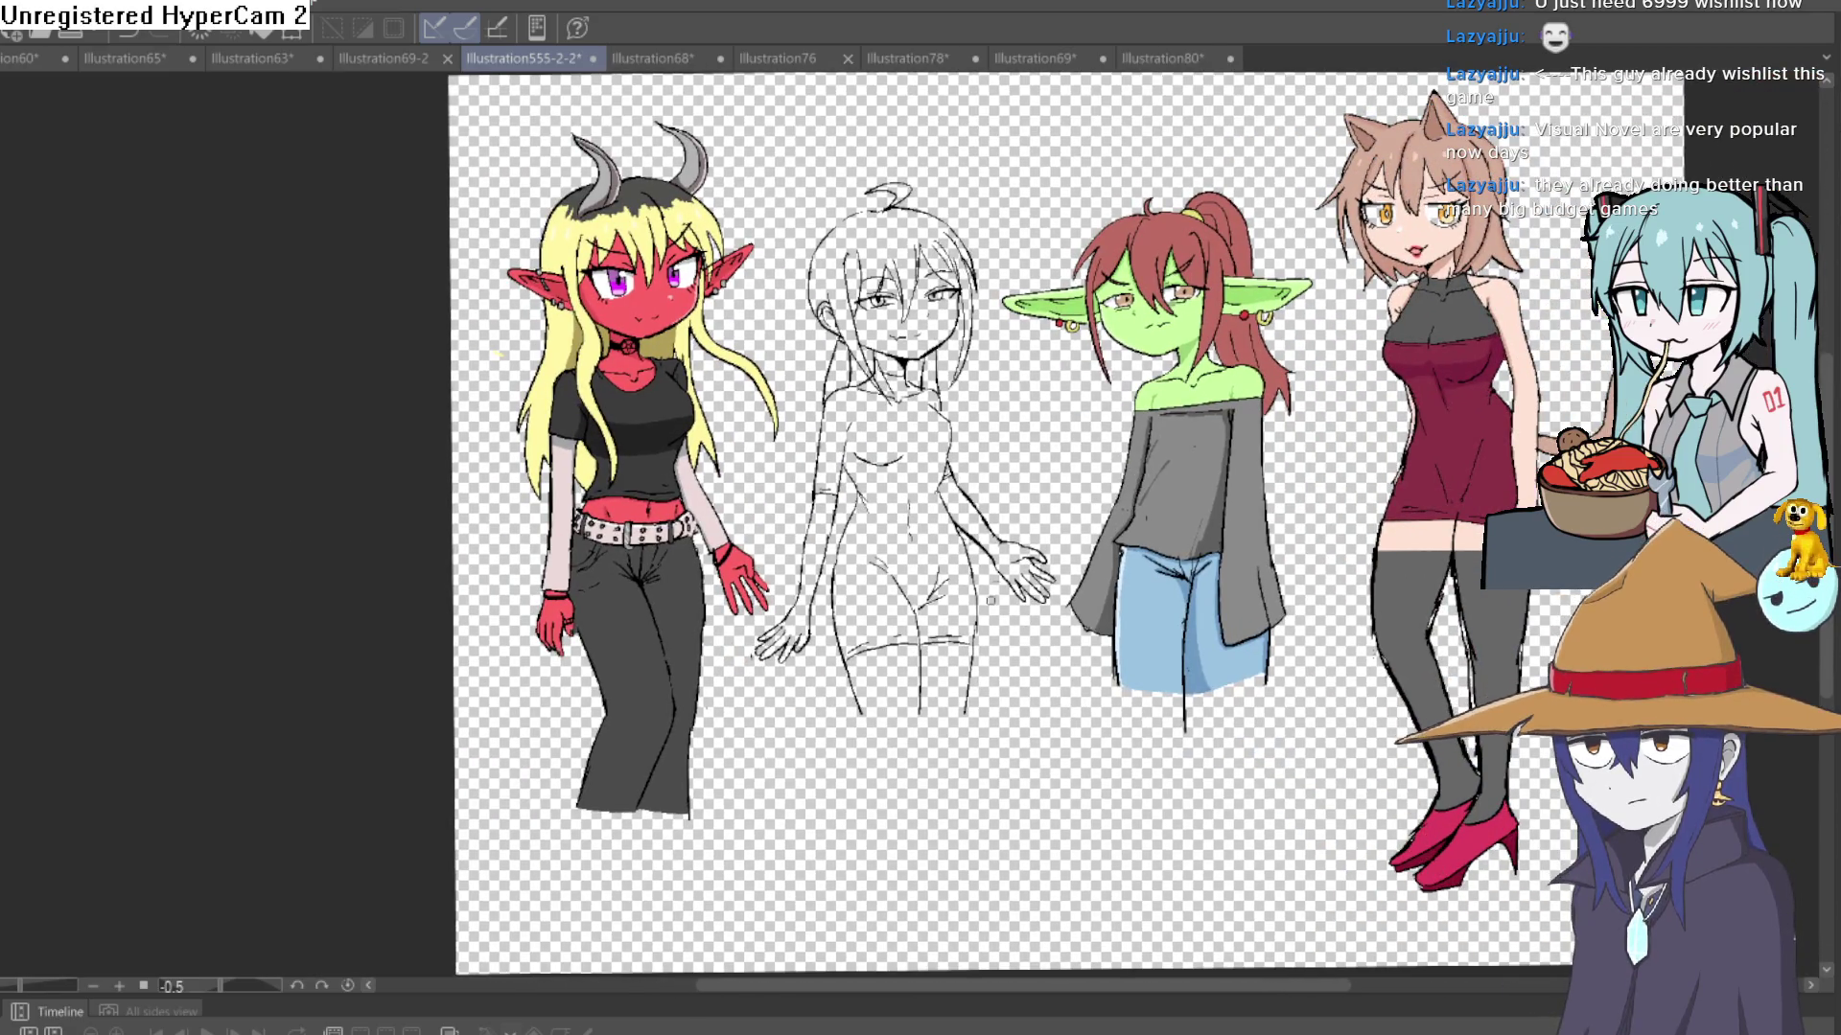
{"action": "mouse_move", "coordinate": [965, 664]}
{"action": "left_mouse_down"}
{"action": "mouse_move", "coordinate": [941, 843]}
{"action": "mouse_move", "coordinate": [908, 838]}
{"action": "left_mouse_up"}
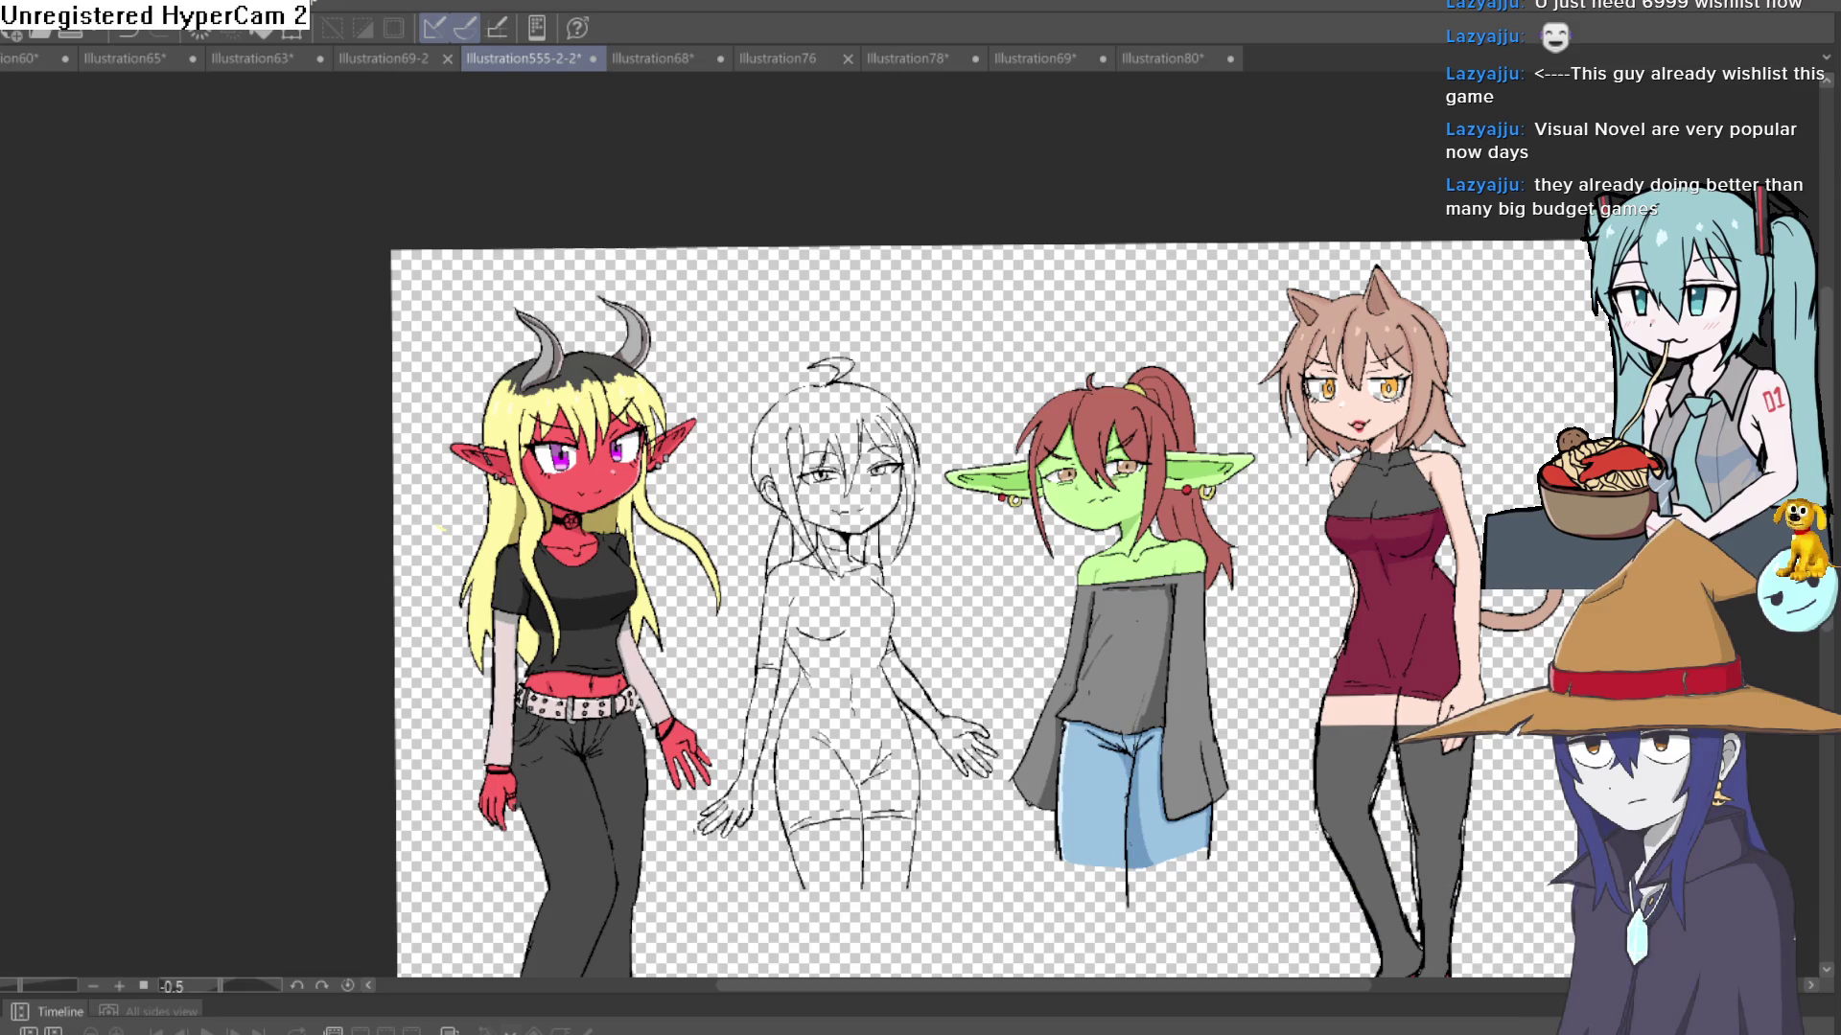
{"action": "key", "text": "ctrl+t"}
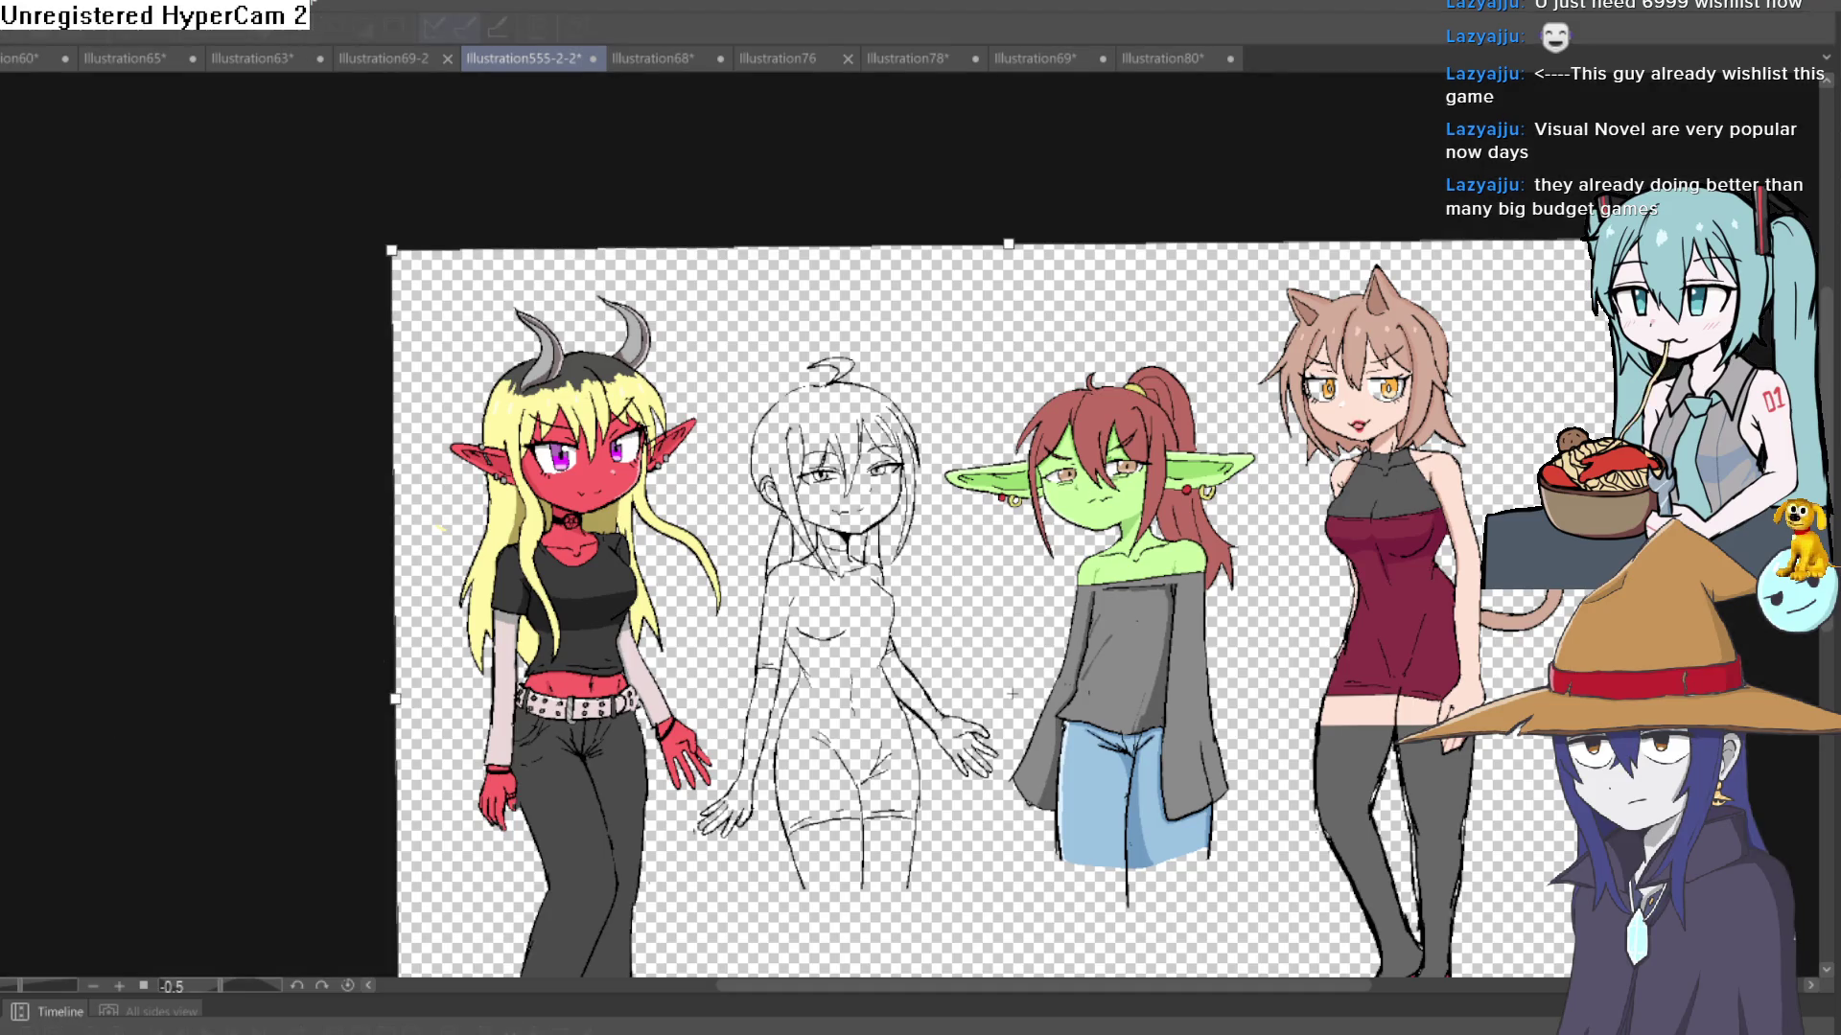
- Crop the canvas by pulling its right and bottom edges in around the demon girl
{"action": "left_click_drag", "start_coordinate": [1012, 692], "coordinate": [283, 703]}
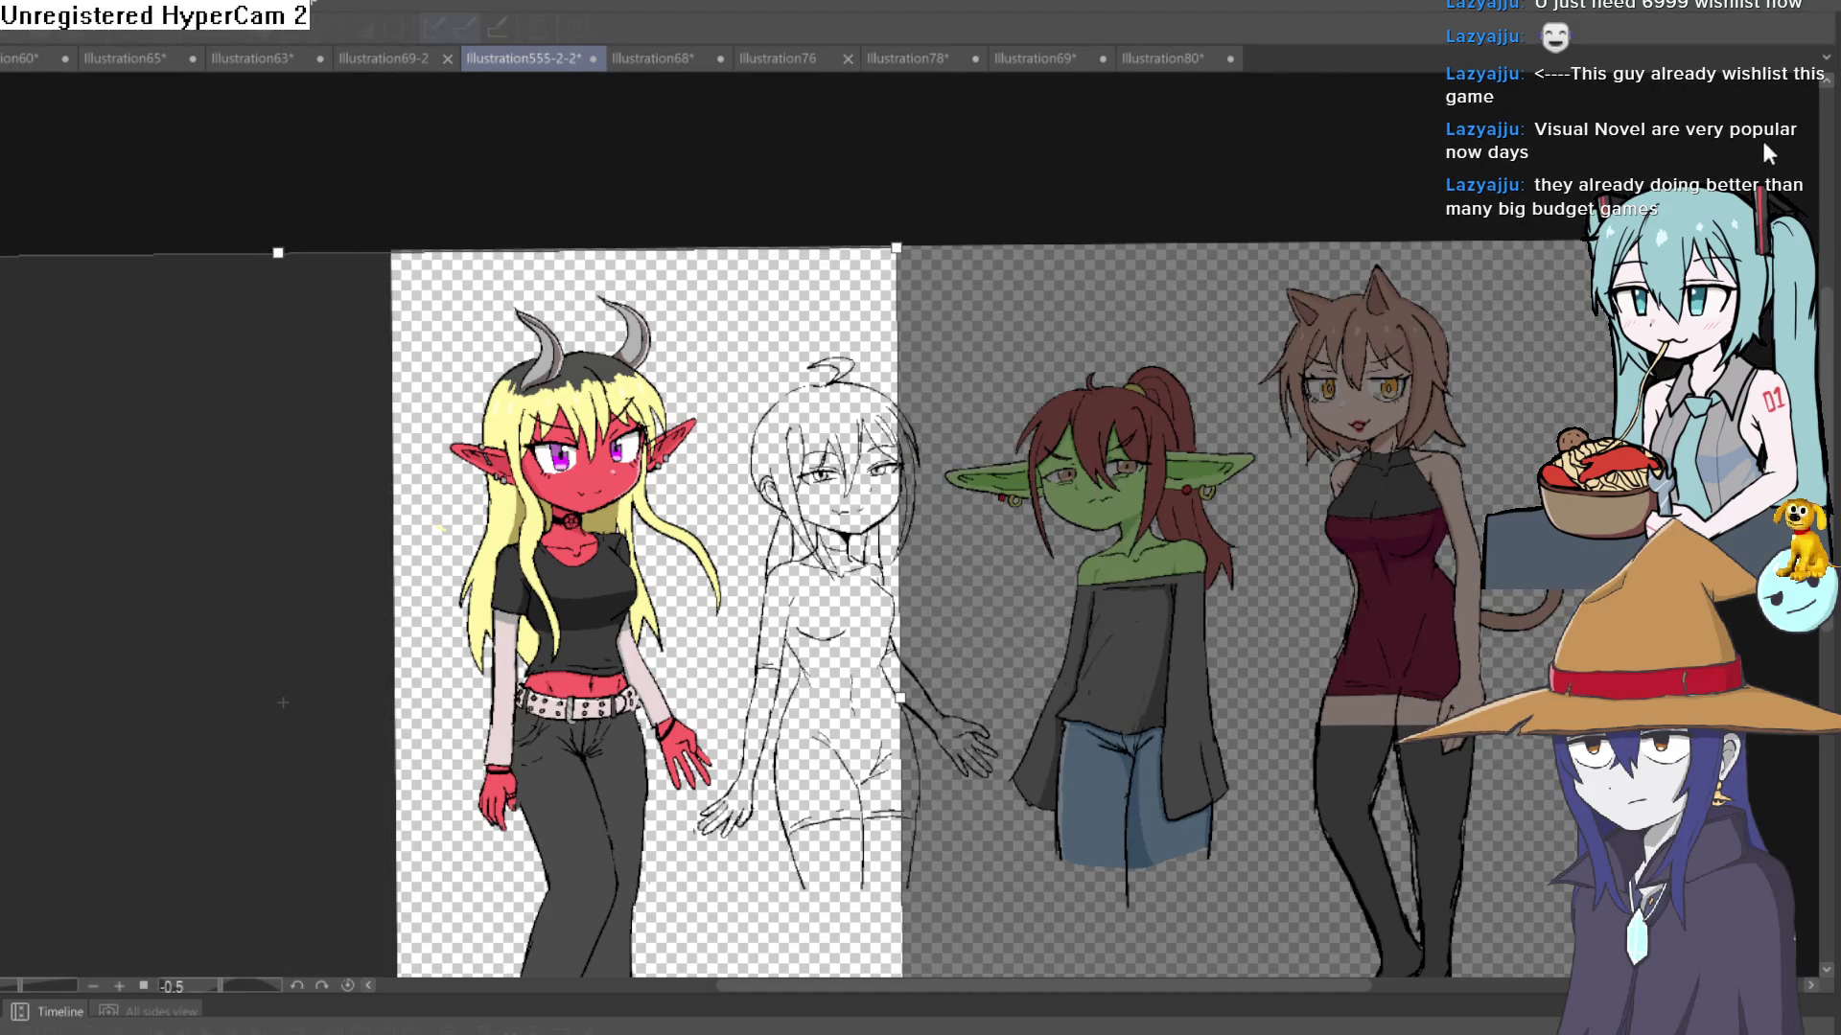
{"action": "key", "text": "Return"}
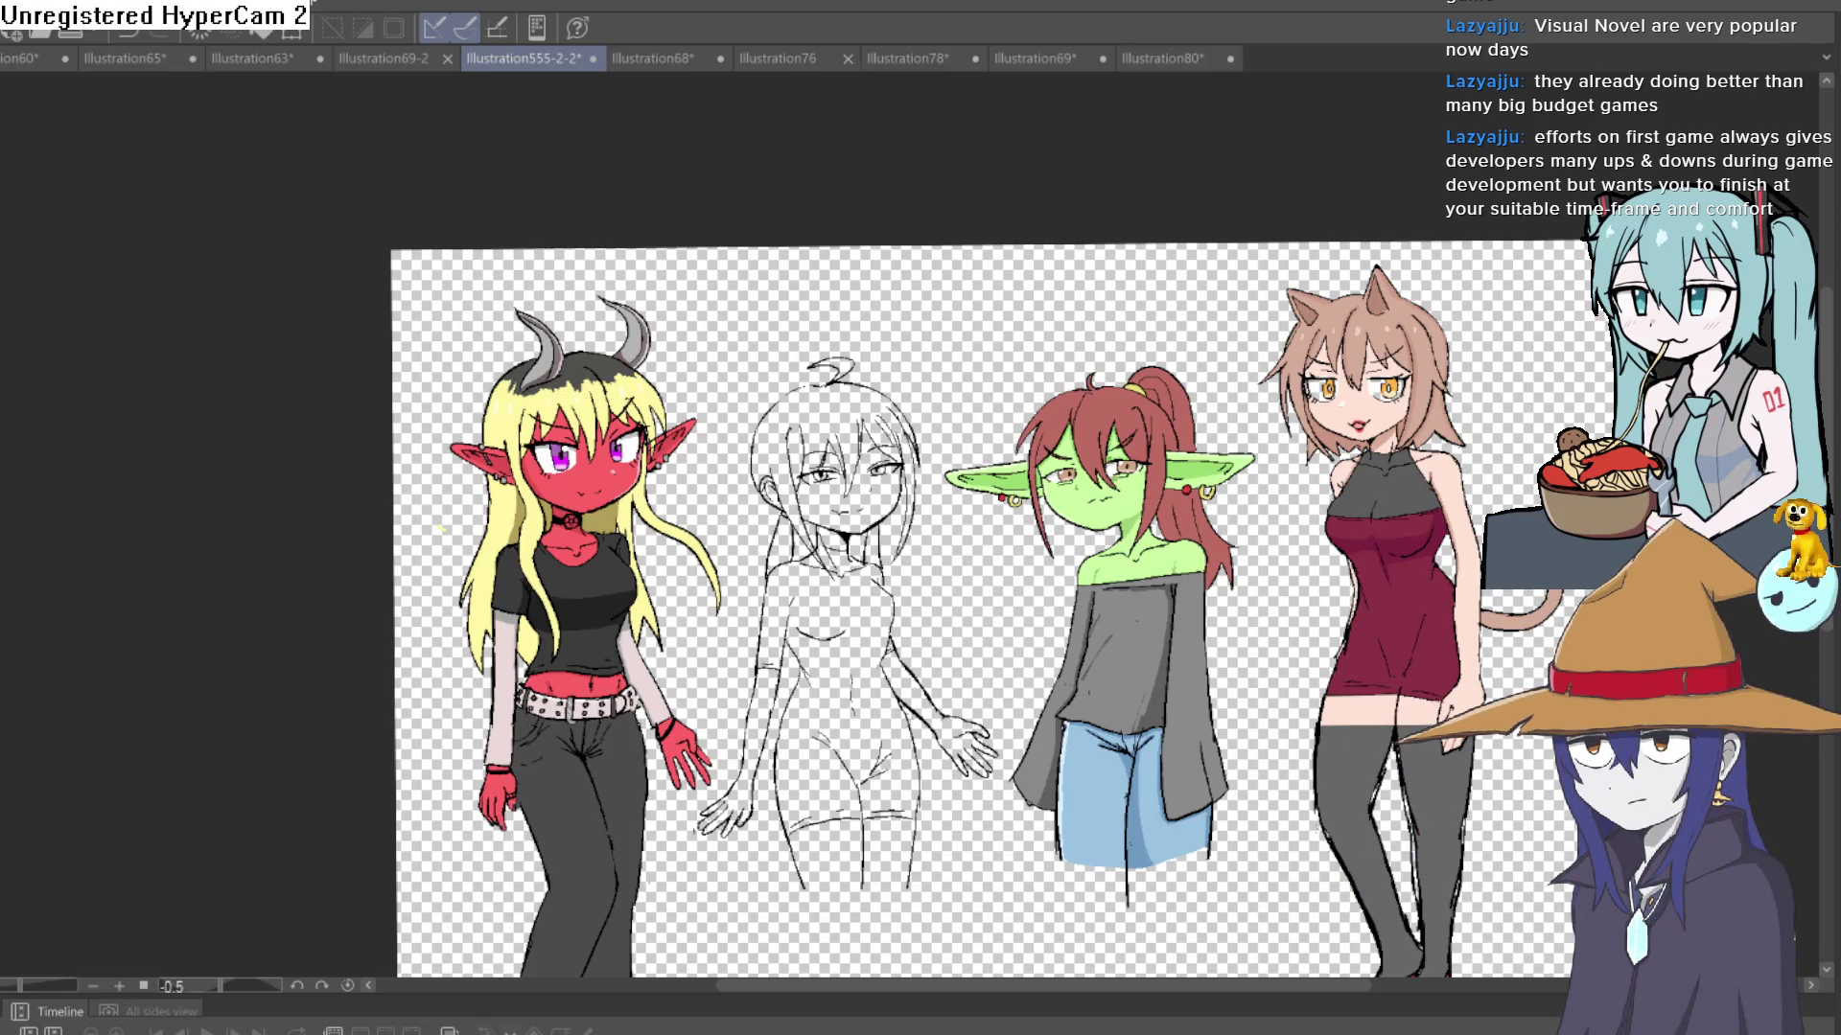
{"action": "key", "text": "ctrl+t"}
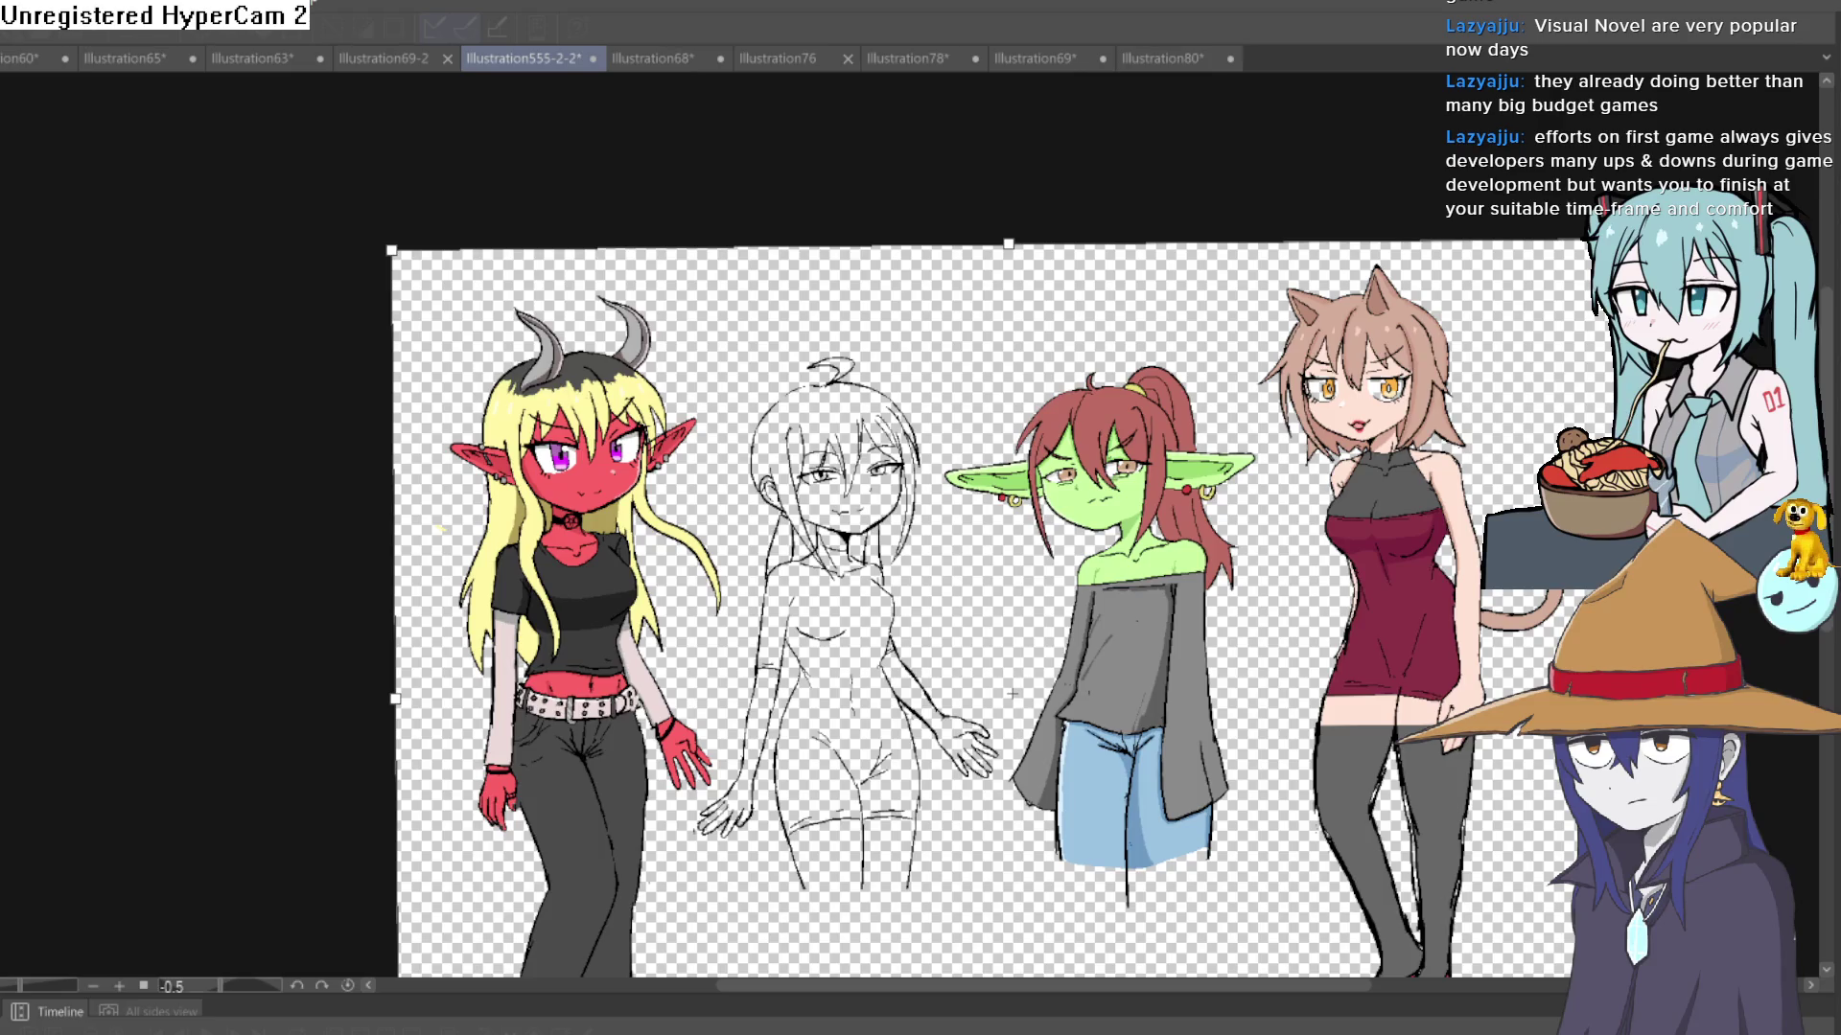
{"action": "mouse_move", "coordinate": [1614, 694]}
{"action": "left_mouse_down"}
{"action": "mouse_move", "coordinate": [748, 729]}
{"action": "mouse_move", "coordinate": [710, 757]}
{"action": "mouse_move", "coordinate": [720, 779]}
{"action": "mouse_move", "coordinate": [817, 741]}
{"action": "mouse_move", "coordinate": [801, 463]}
{"action": "left_mouse_up"}
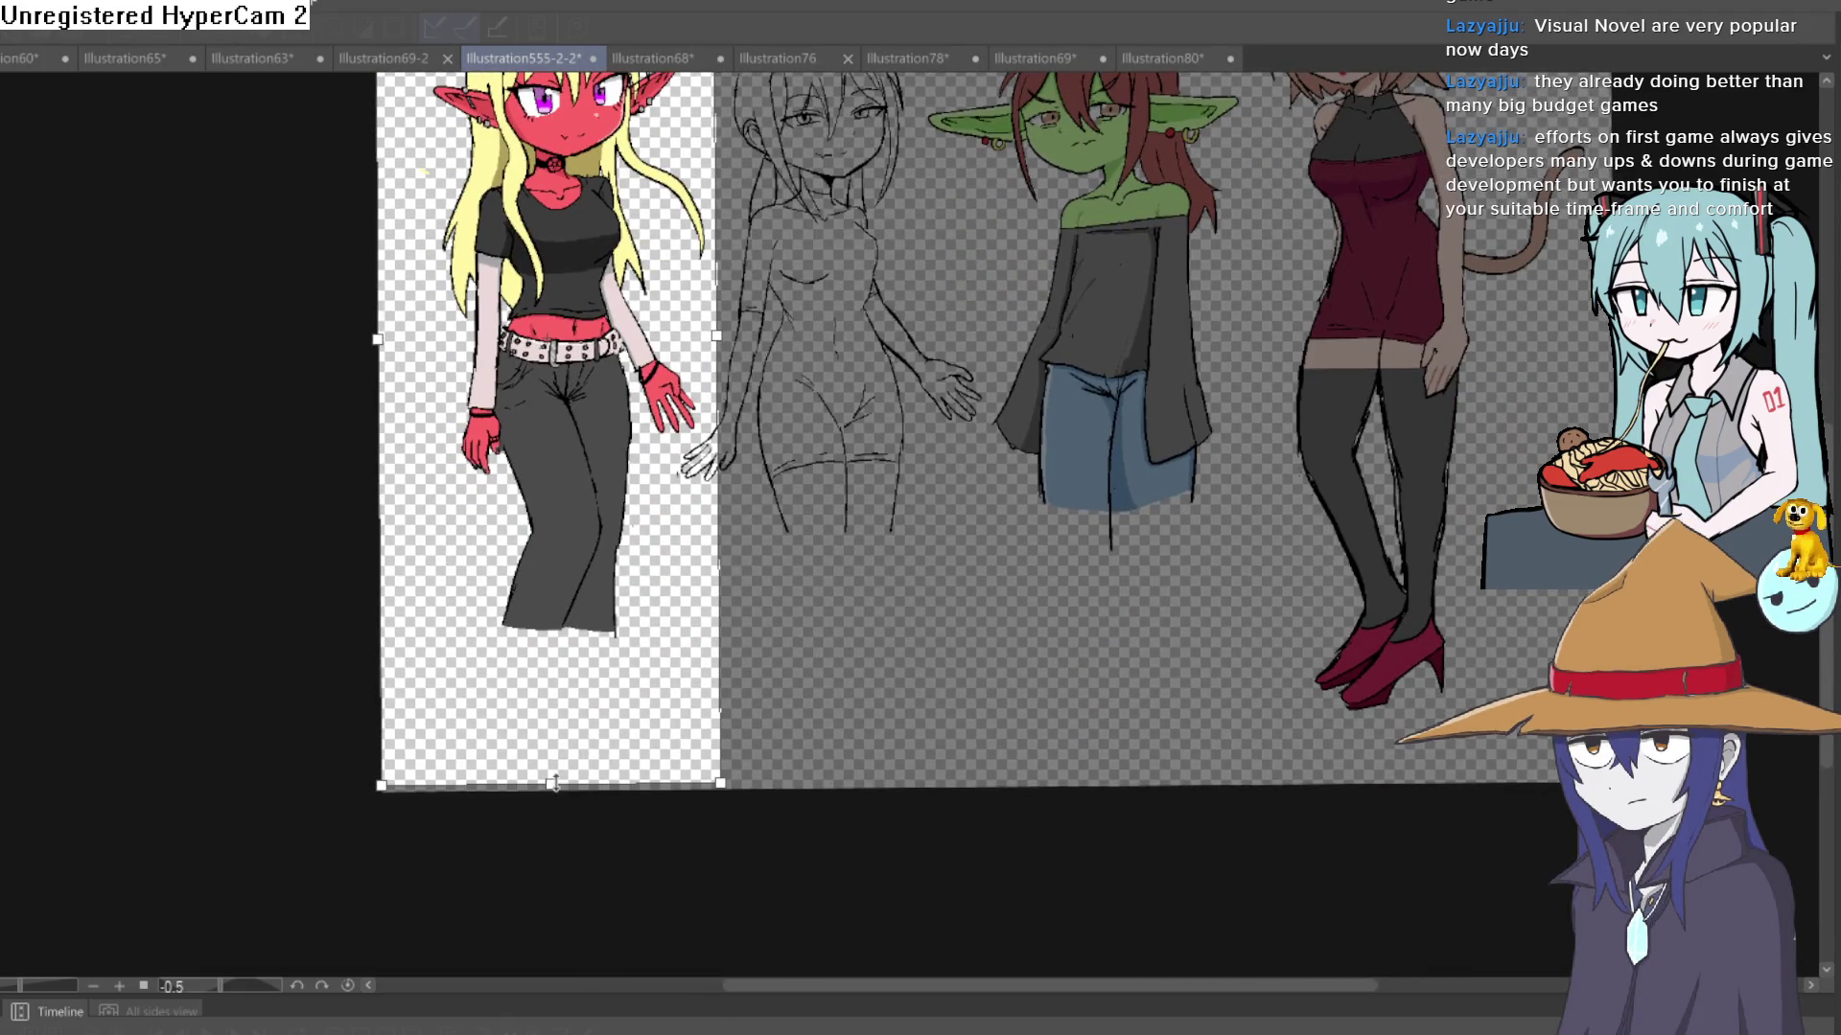
{"action": "left_click_drag", "start_coordinate": [554, 784], "coordinate": [586, 625]}
{"action": "scroll", "coordinate": [593, 637], "scroll_direction": "down", "scroll_amount": 2}
{"action": "scroll", "coordinate": [925, 710], "scroll_direction": "up", "scroll_amount": 3}
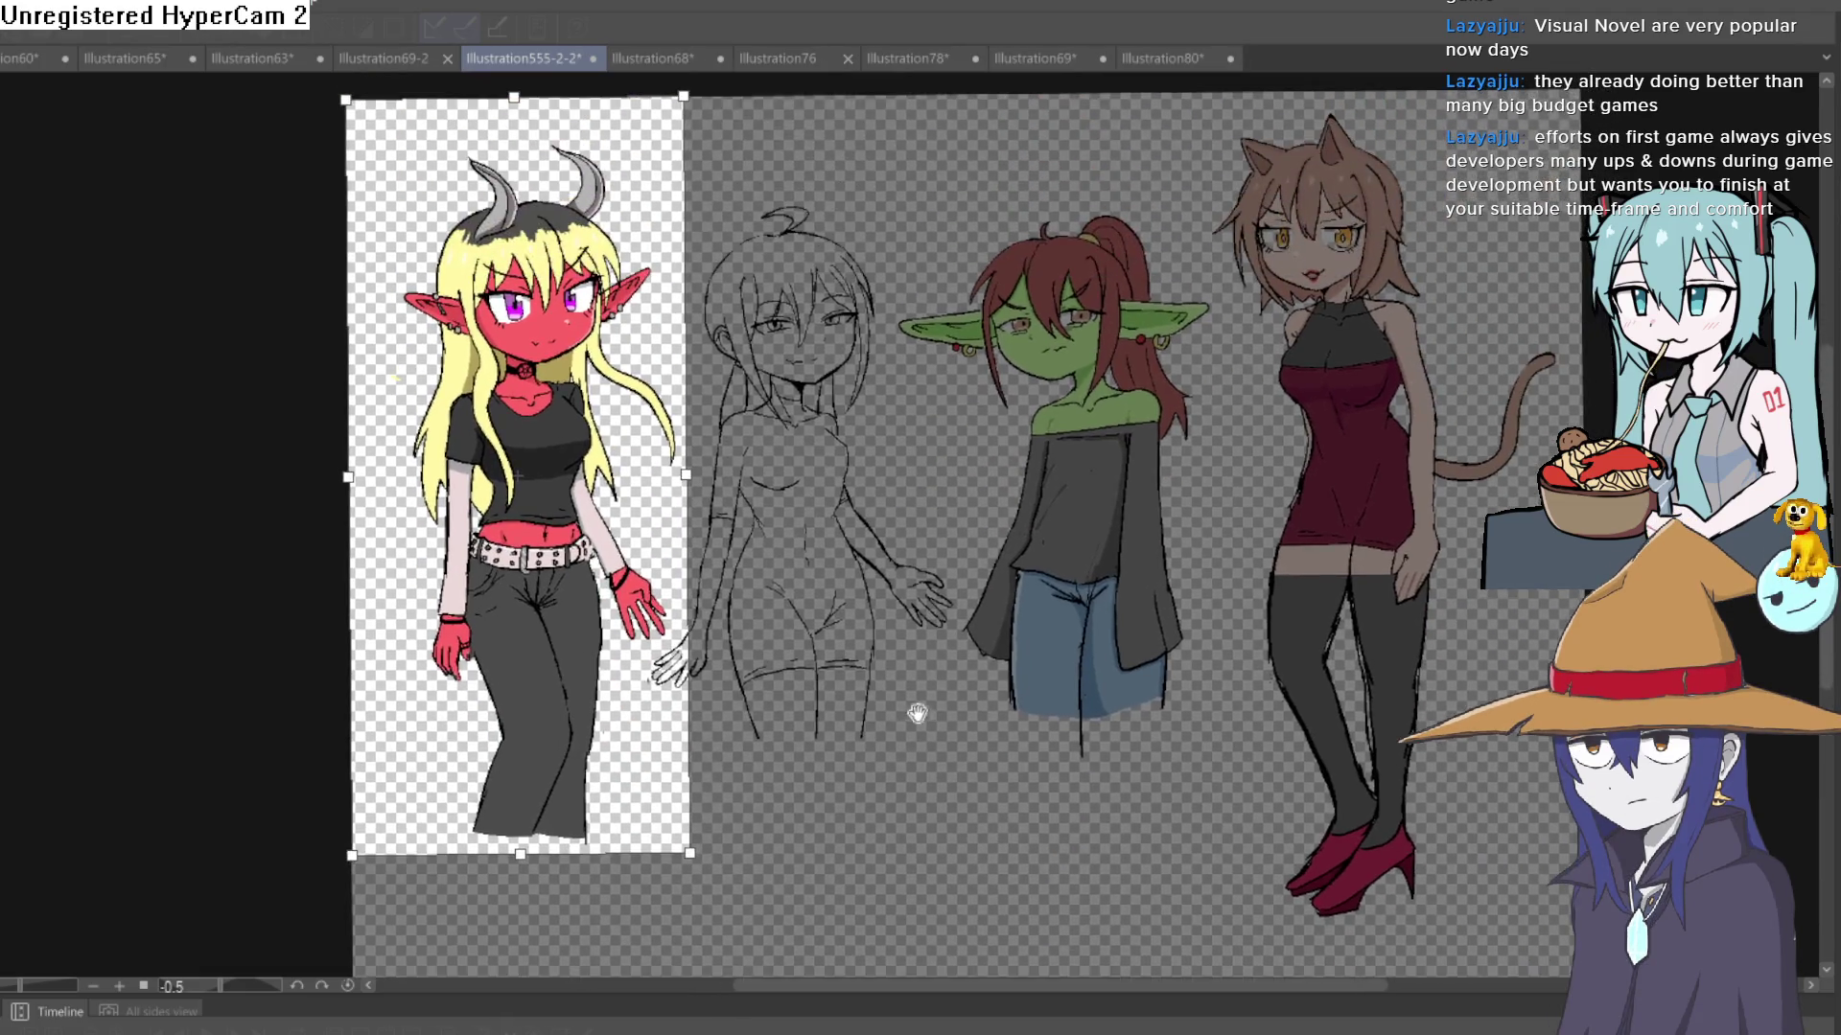
{"action": "key", "text": "Return"}
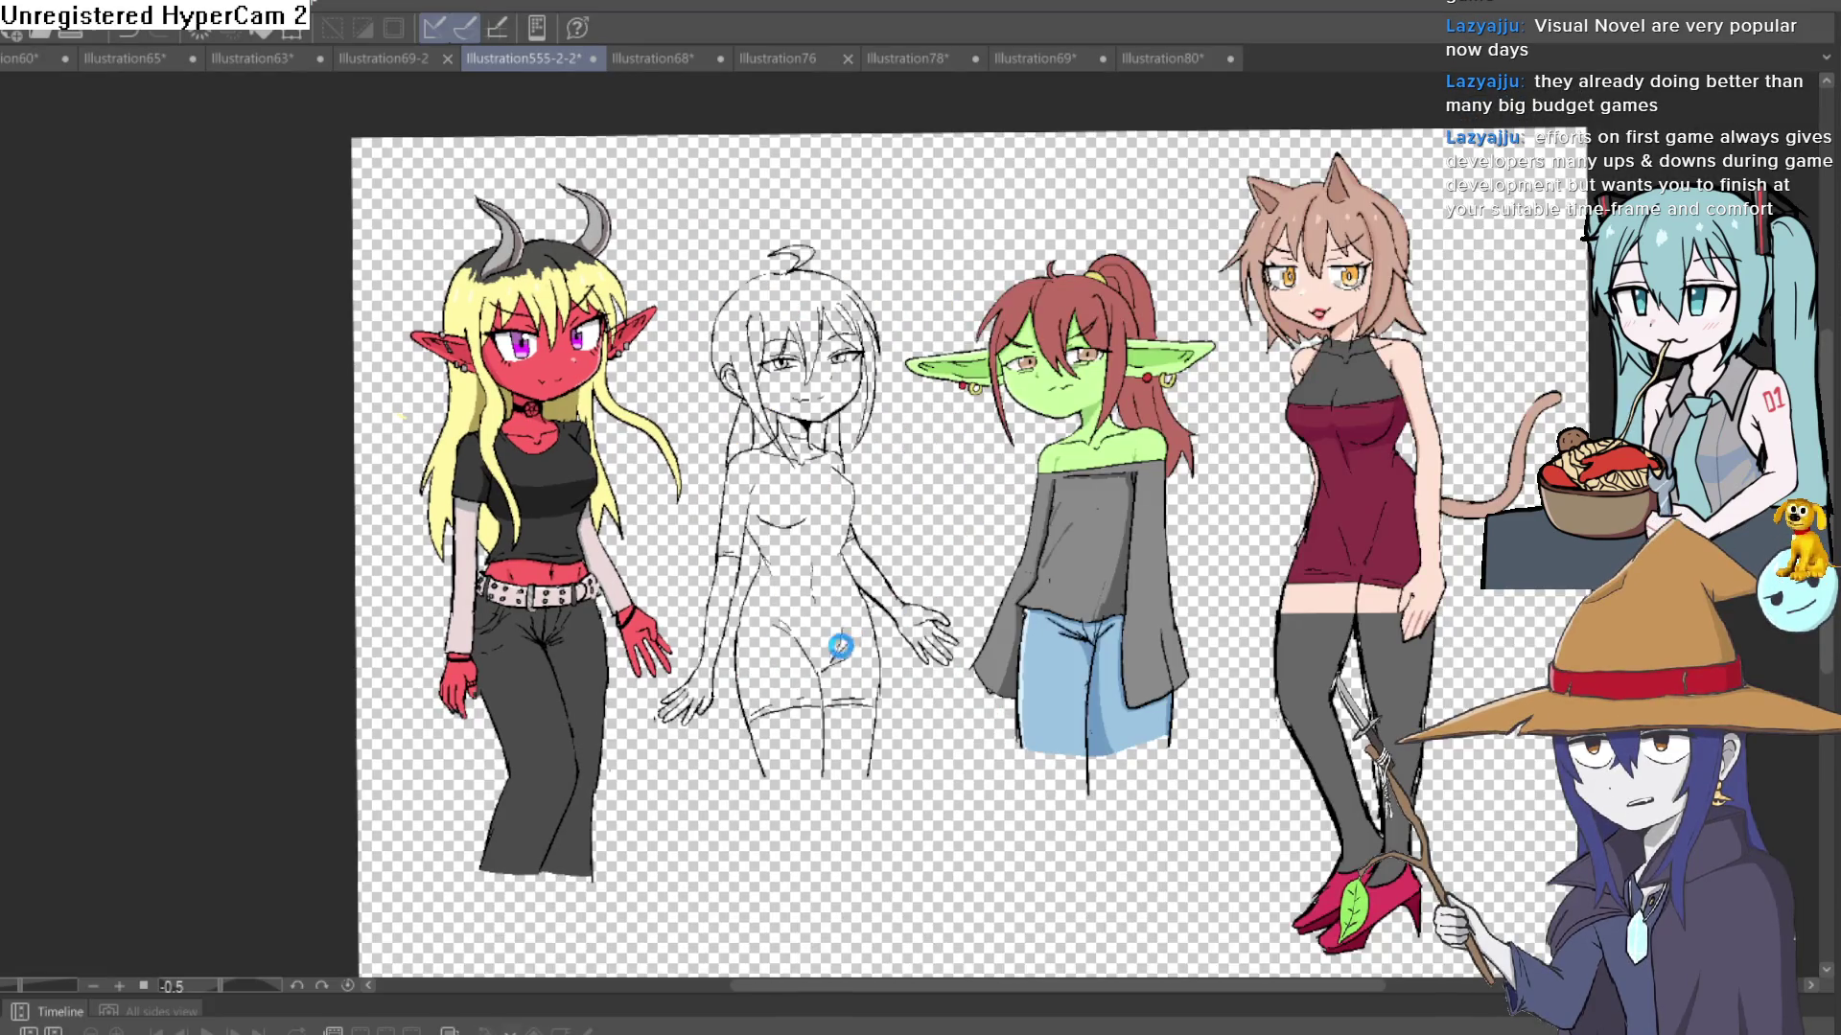
{"action": "scroll", "coordinate": [975, 647], "scroll_direction": "up", "scroll_amount": 4}
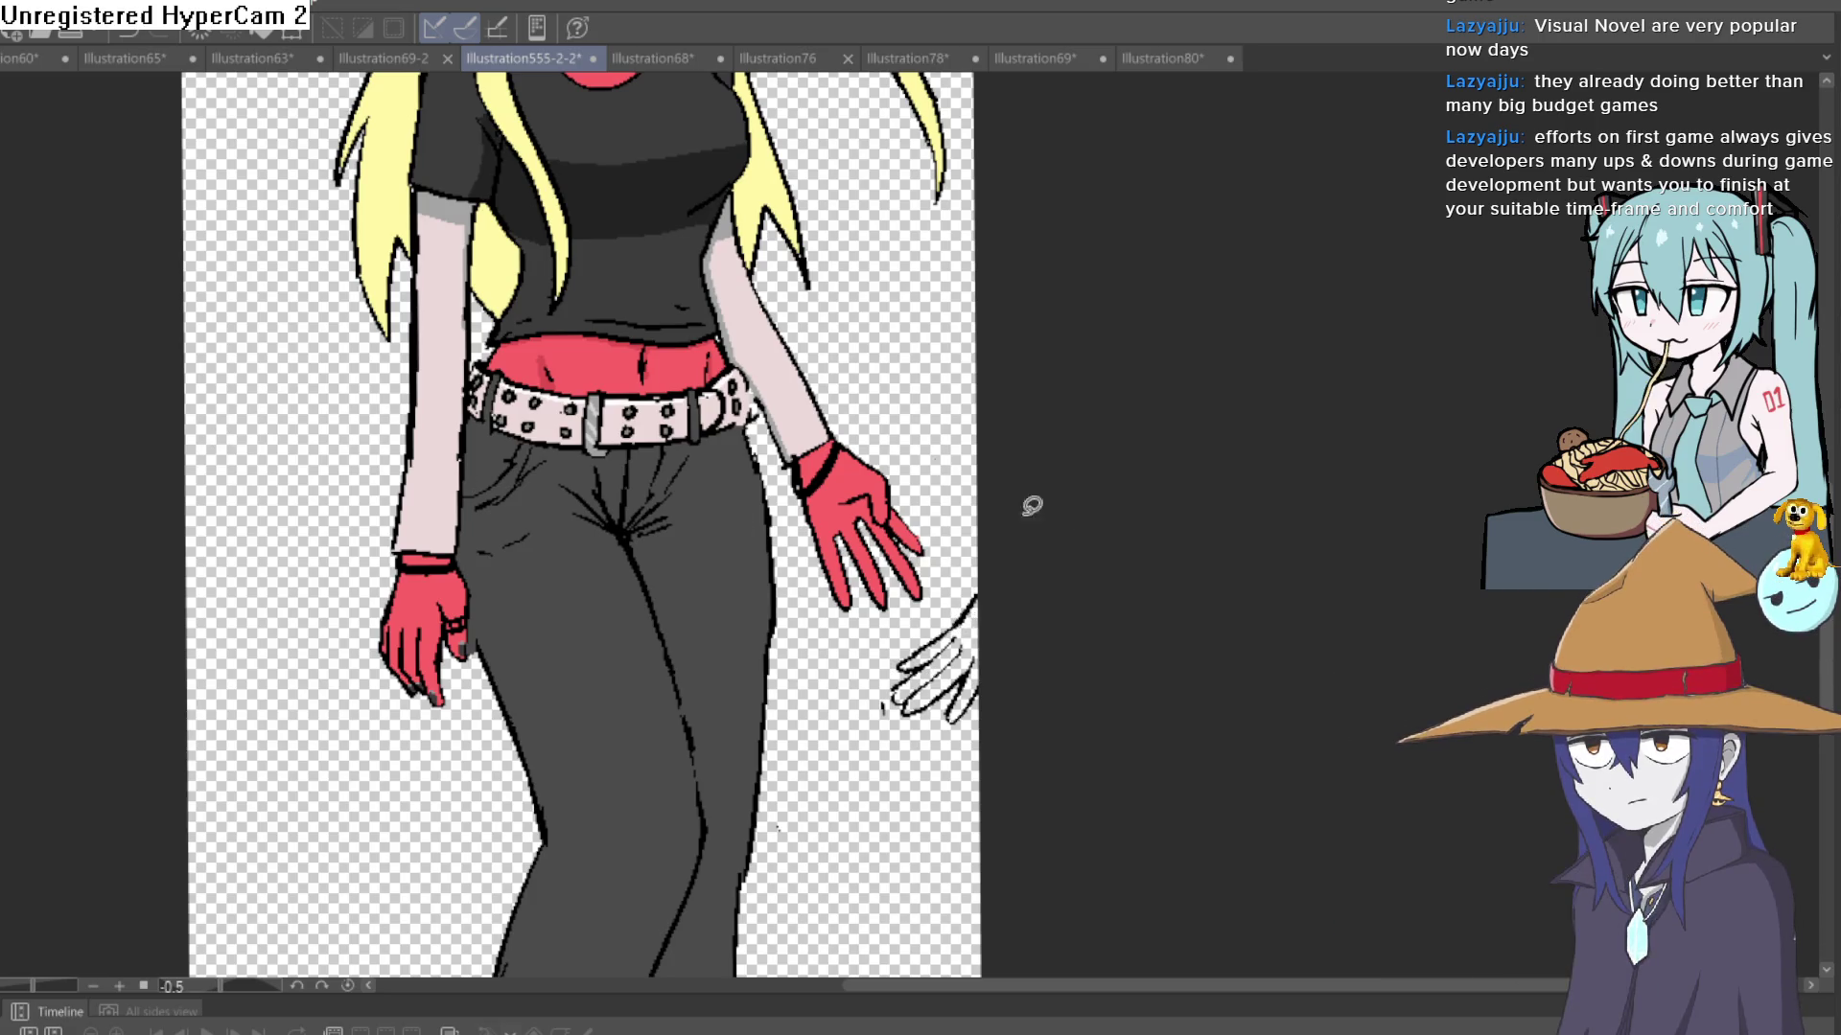
{"action": "left_click_drag", "start_coordinate": [982, 757], "coordinate": [986, 759]}
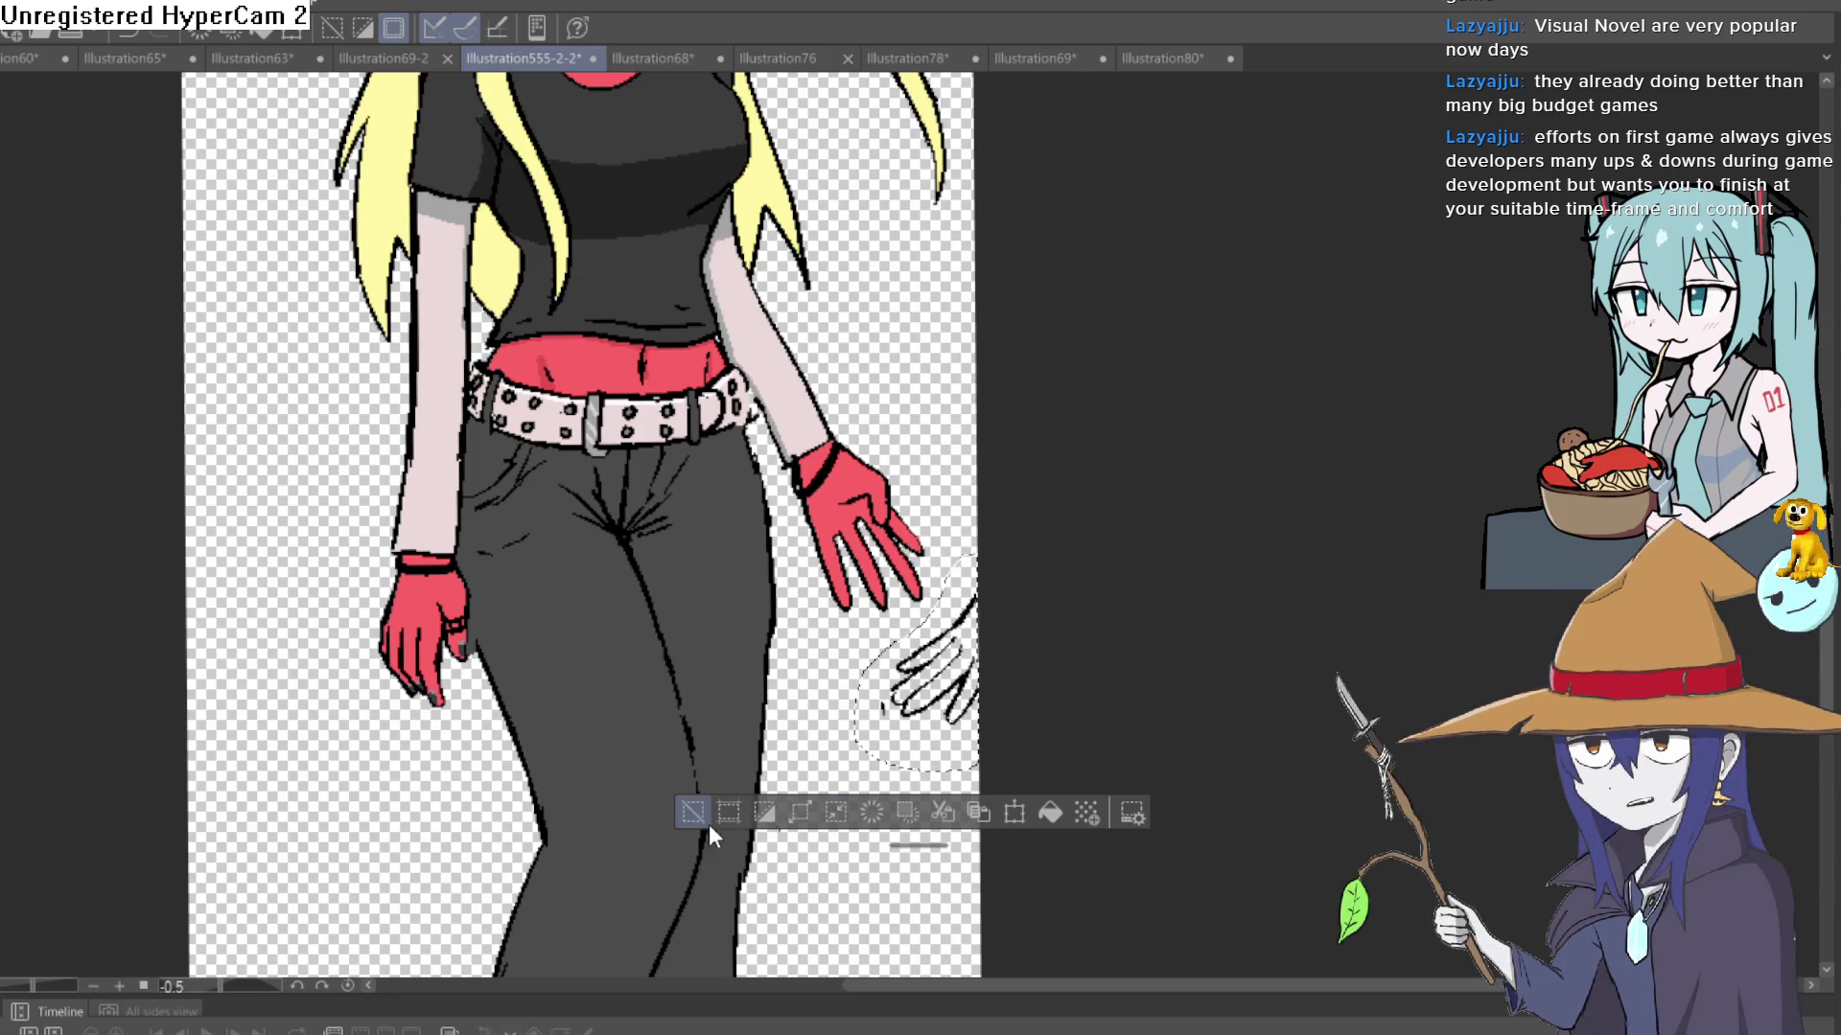
{"action": "left_click", "coordinate": [707, 820]}
{"action": "scroll", "coordinate": [1122, 628], "scroll_direction": "down", "scroll_amount": 5}
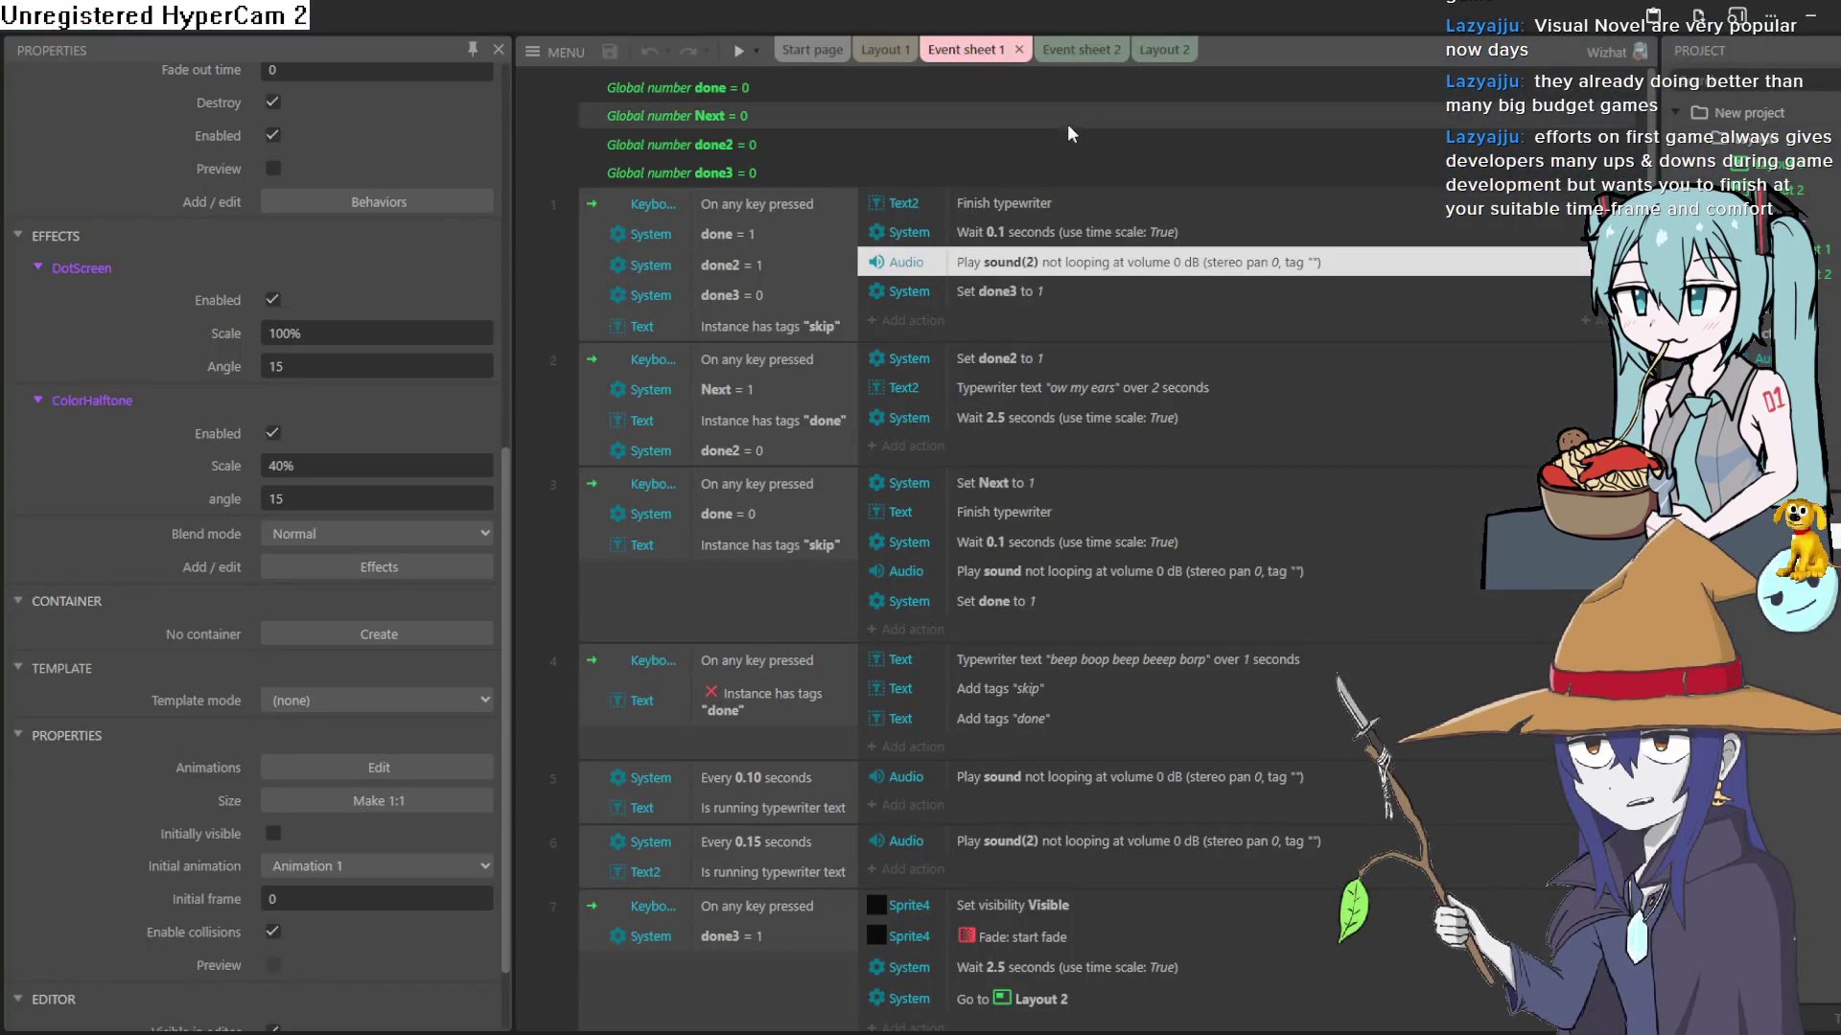
- Open the recent project visual novel.c3p, closing the previous project
{"action": "left_click", "coordinate": [884, 50]}
{"action": "left_click", "coordinate": [554, 51]}
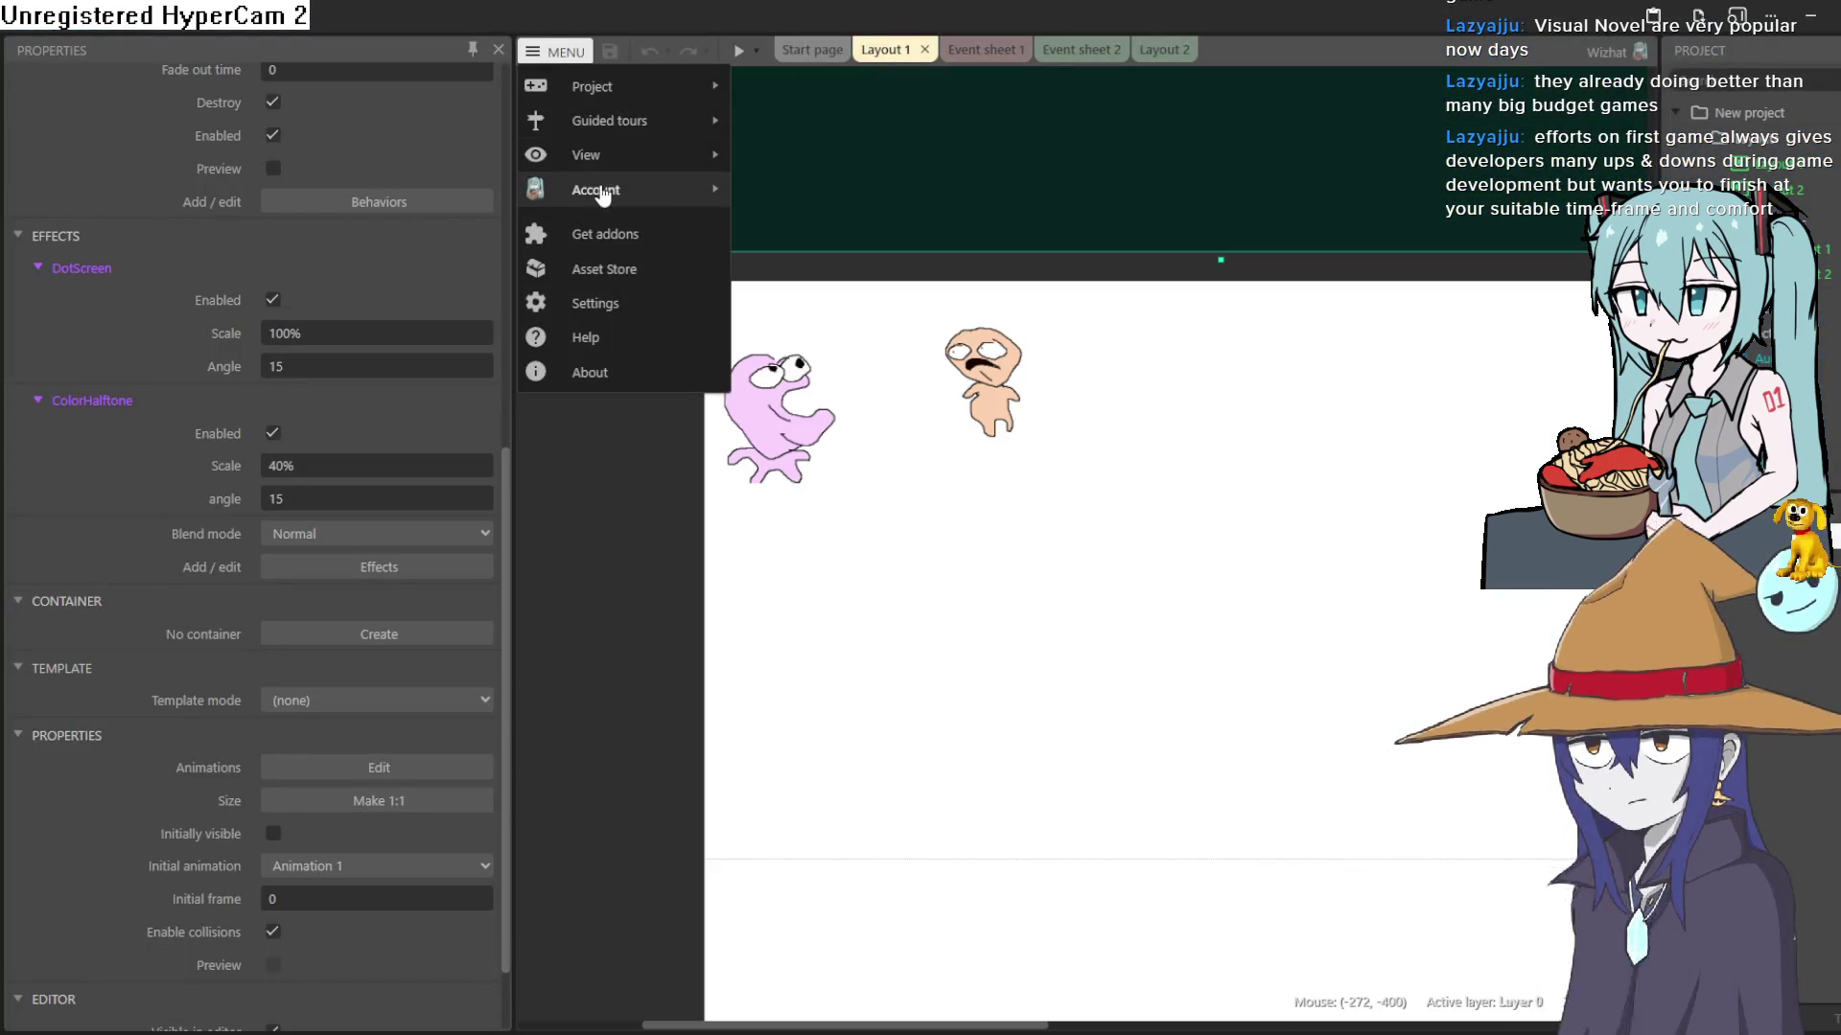
{"action": "mouse_move", "coordinate": [656, 86]}
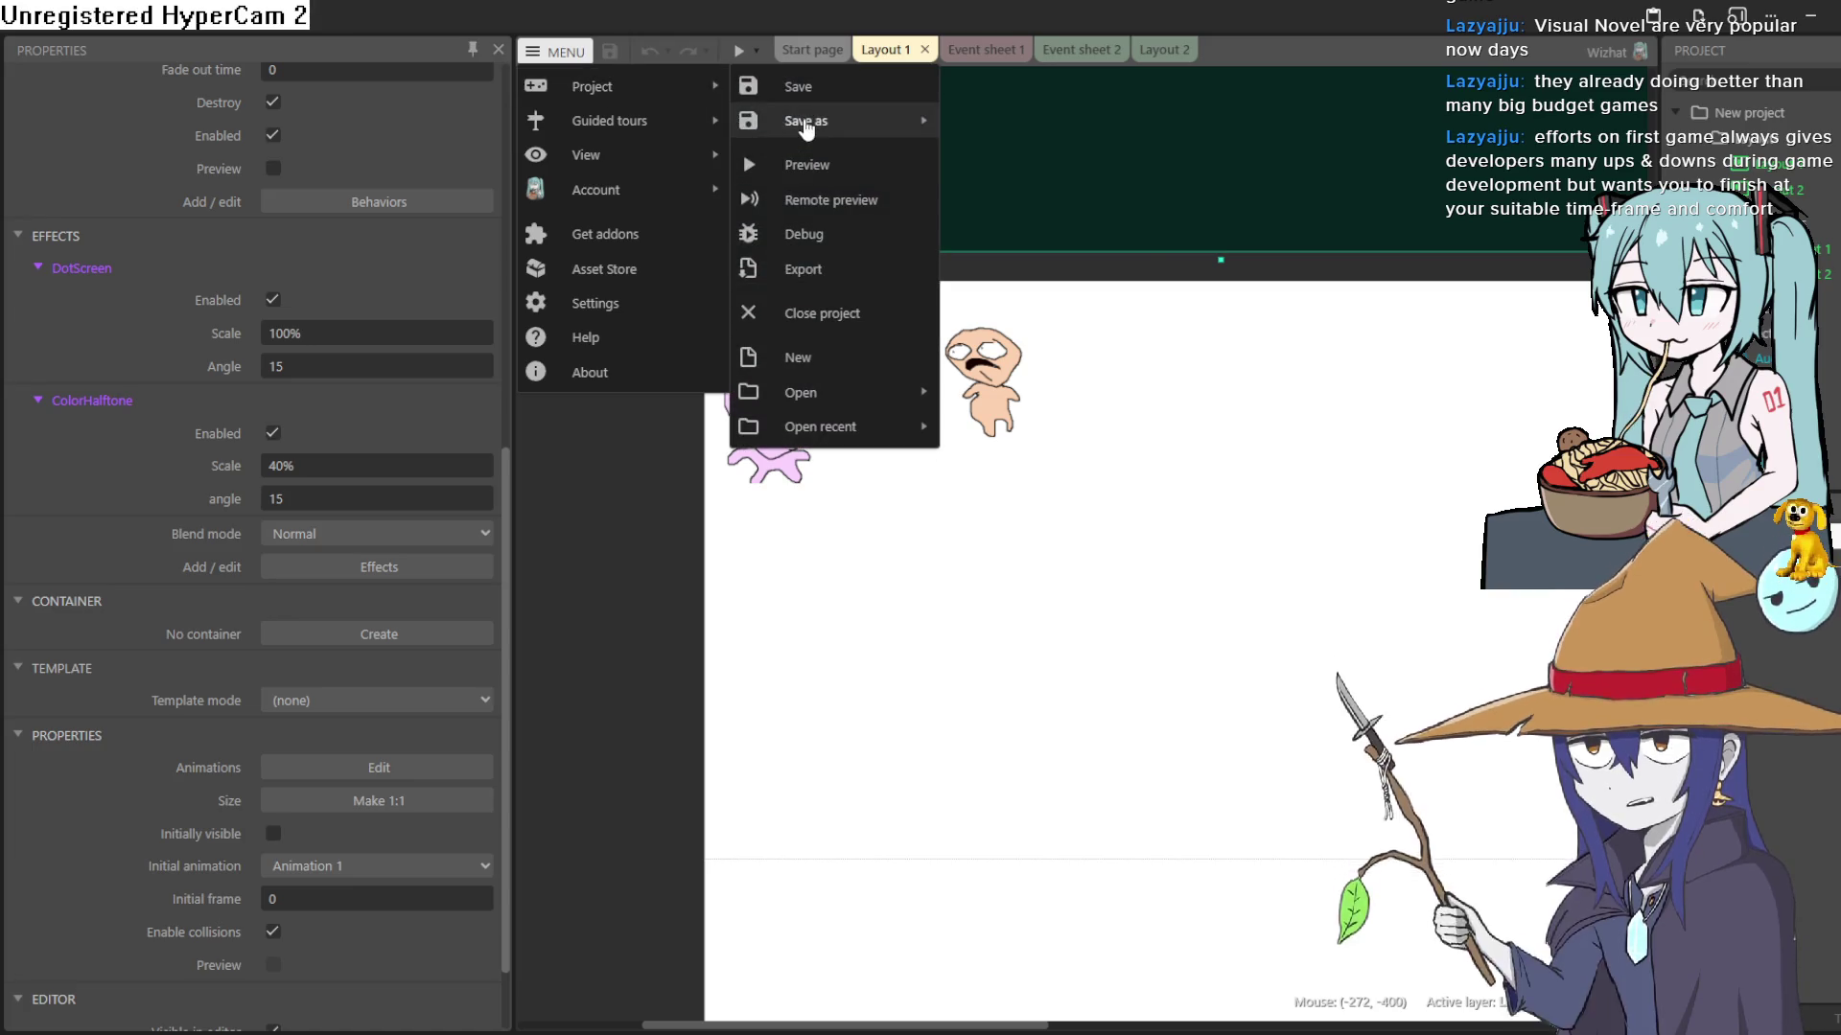
{"action": "mouse_move", "coordinate": [855, 409]}
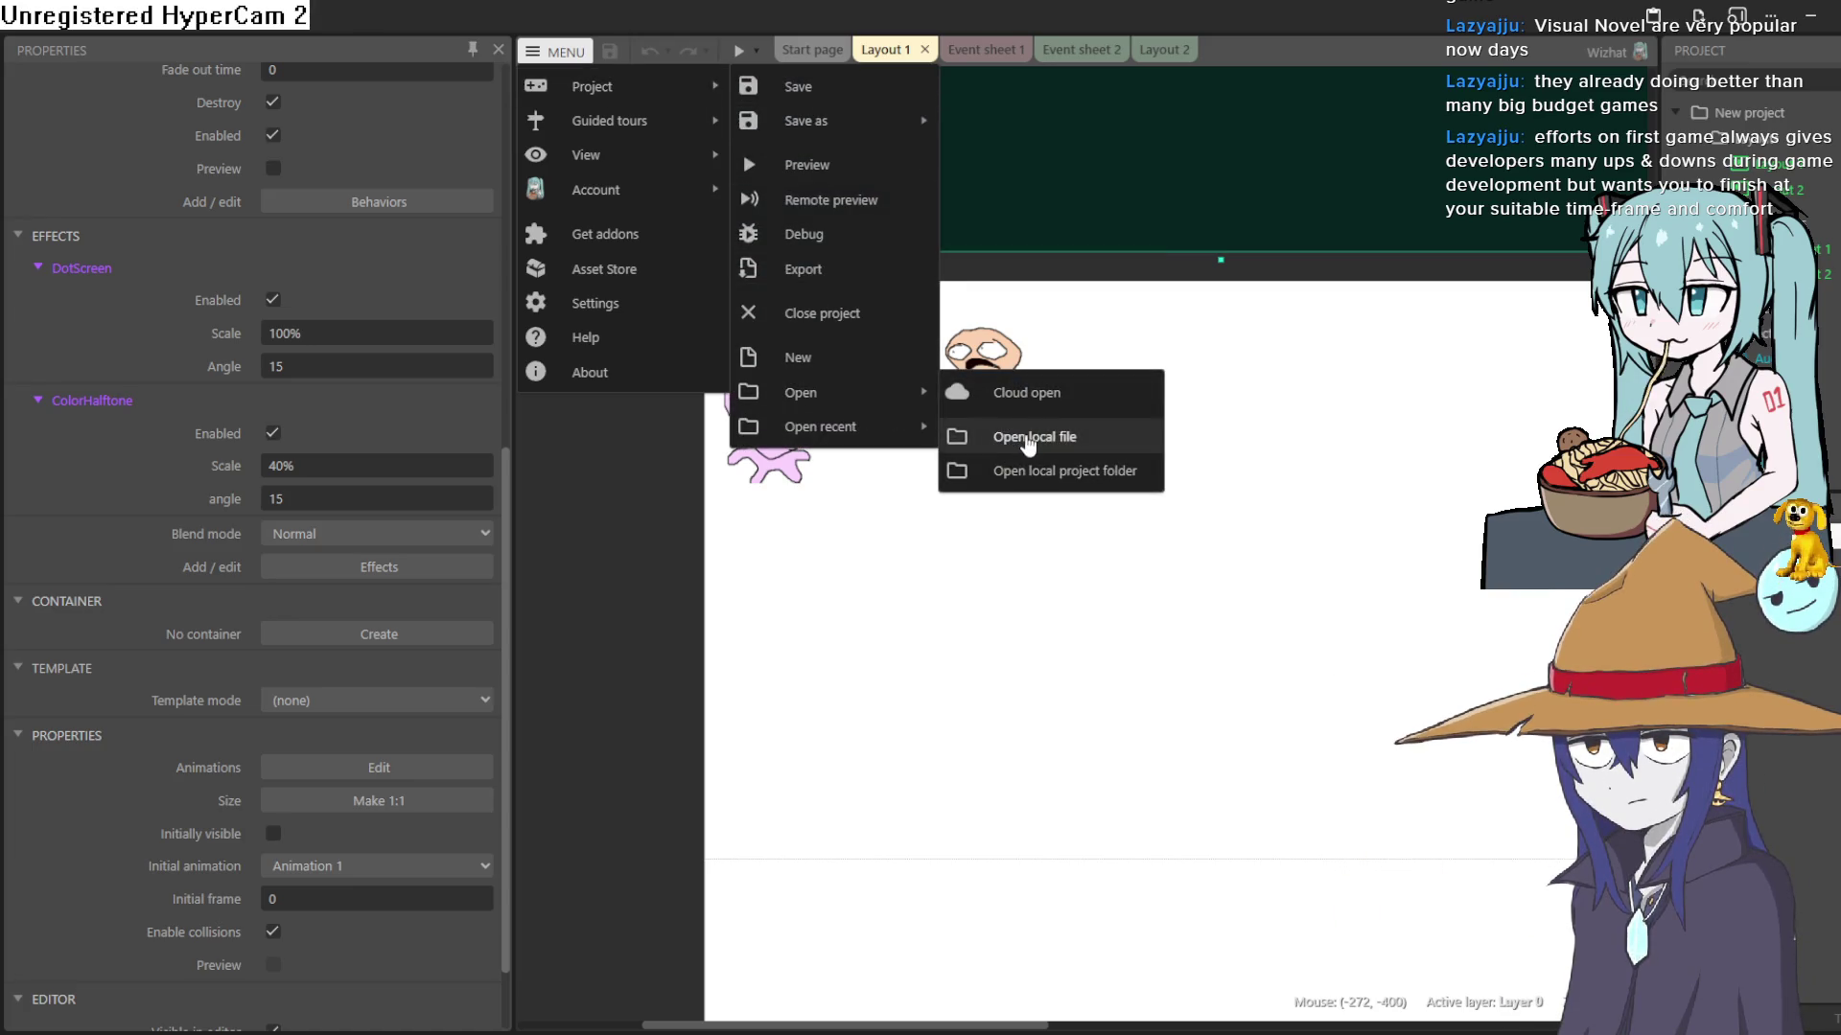
{"action": "left_click", "coordinate": [1024, 436]}
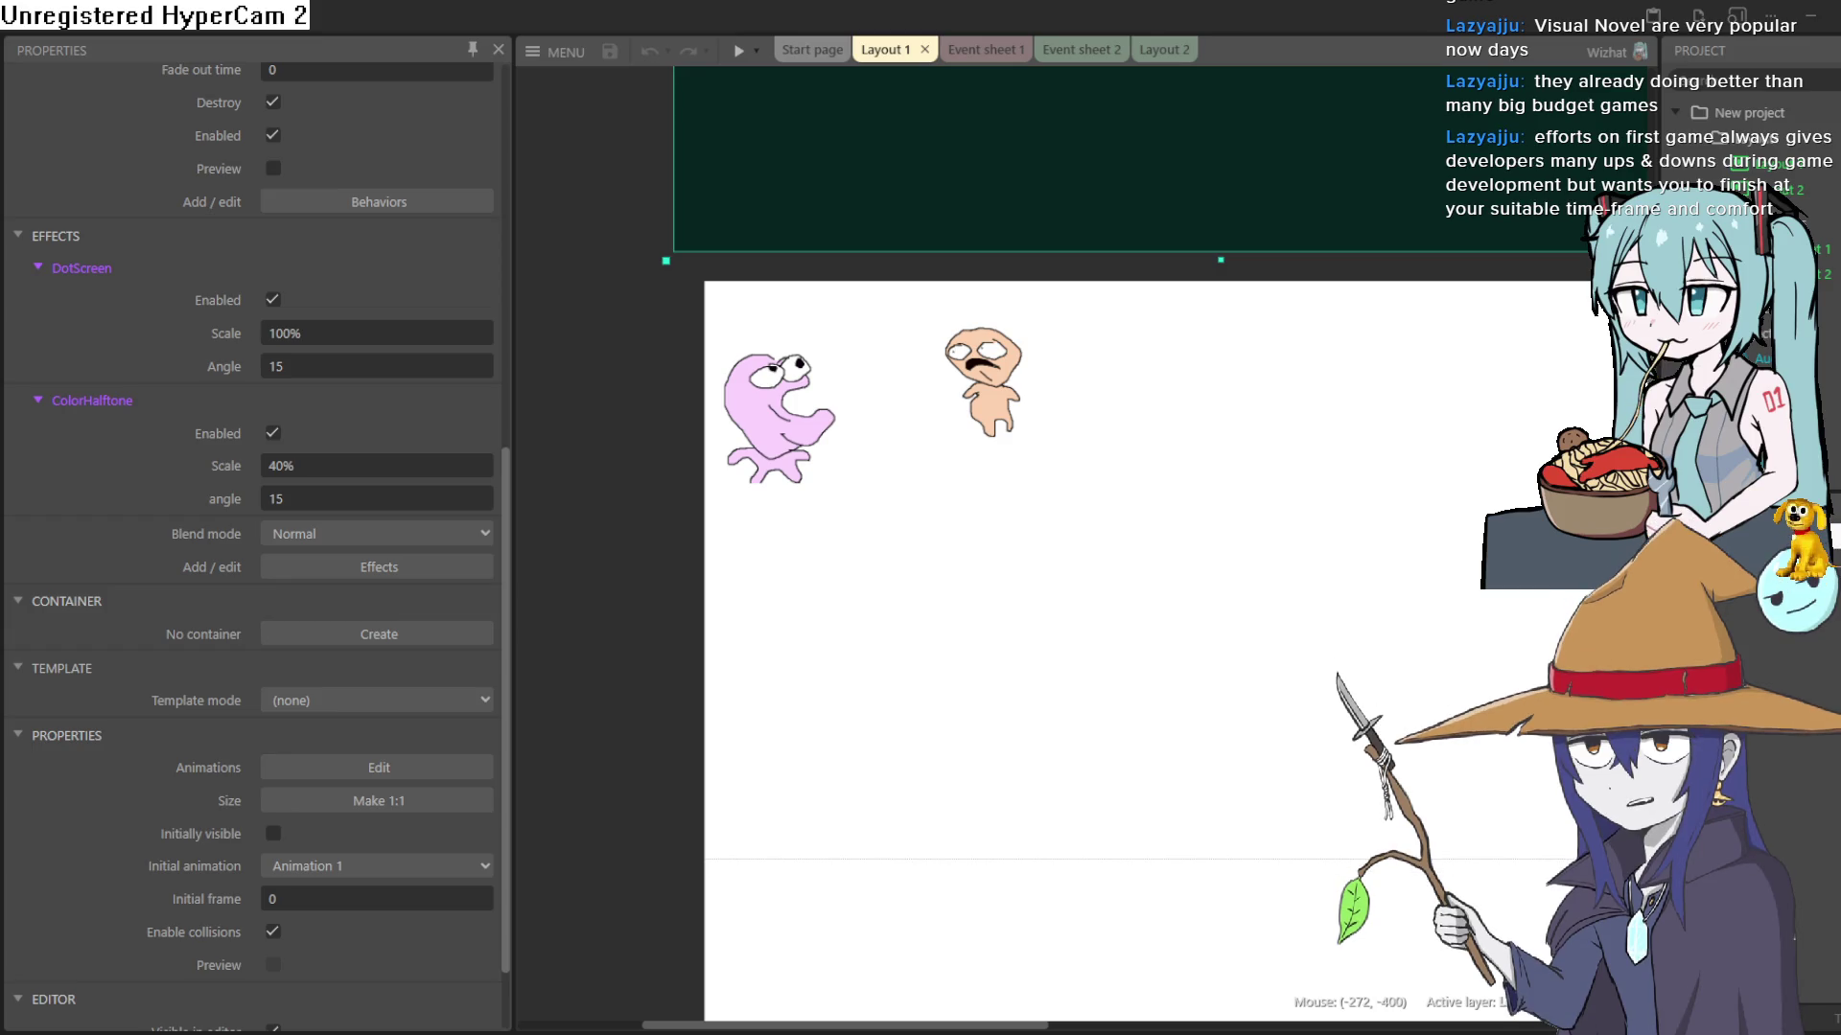
{"action": "left_click", "coordinate": [556, 51]}
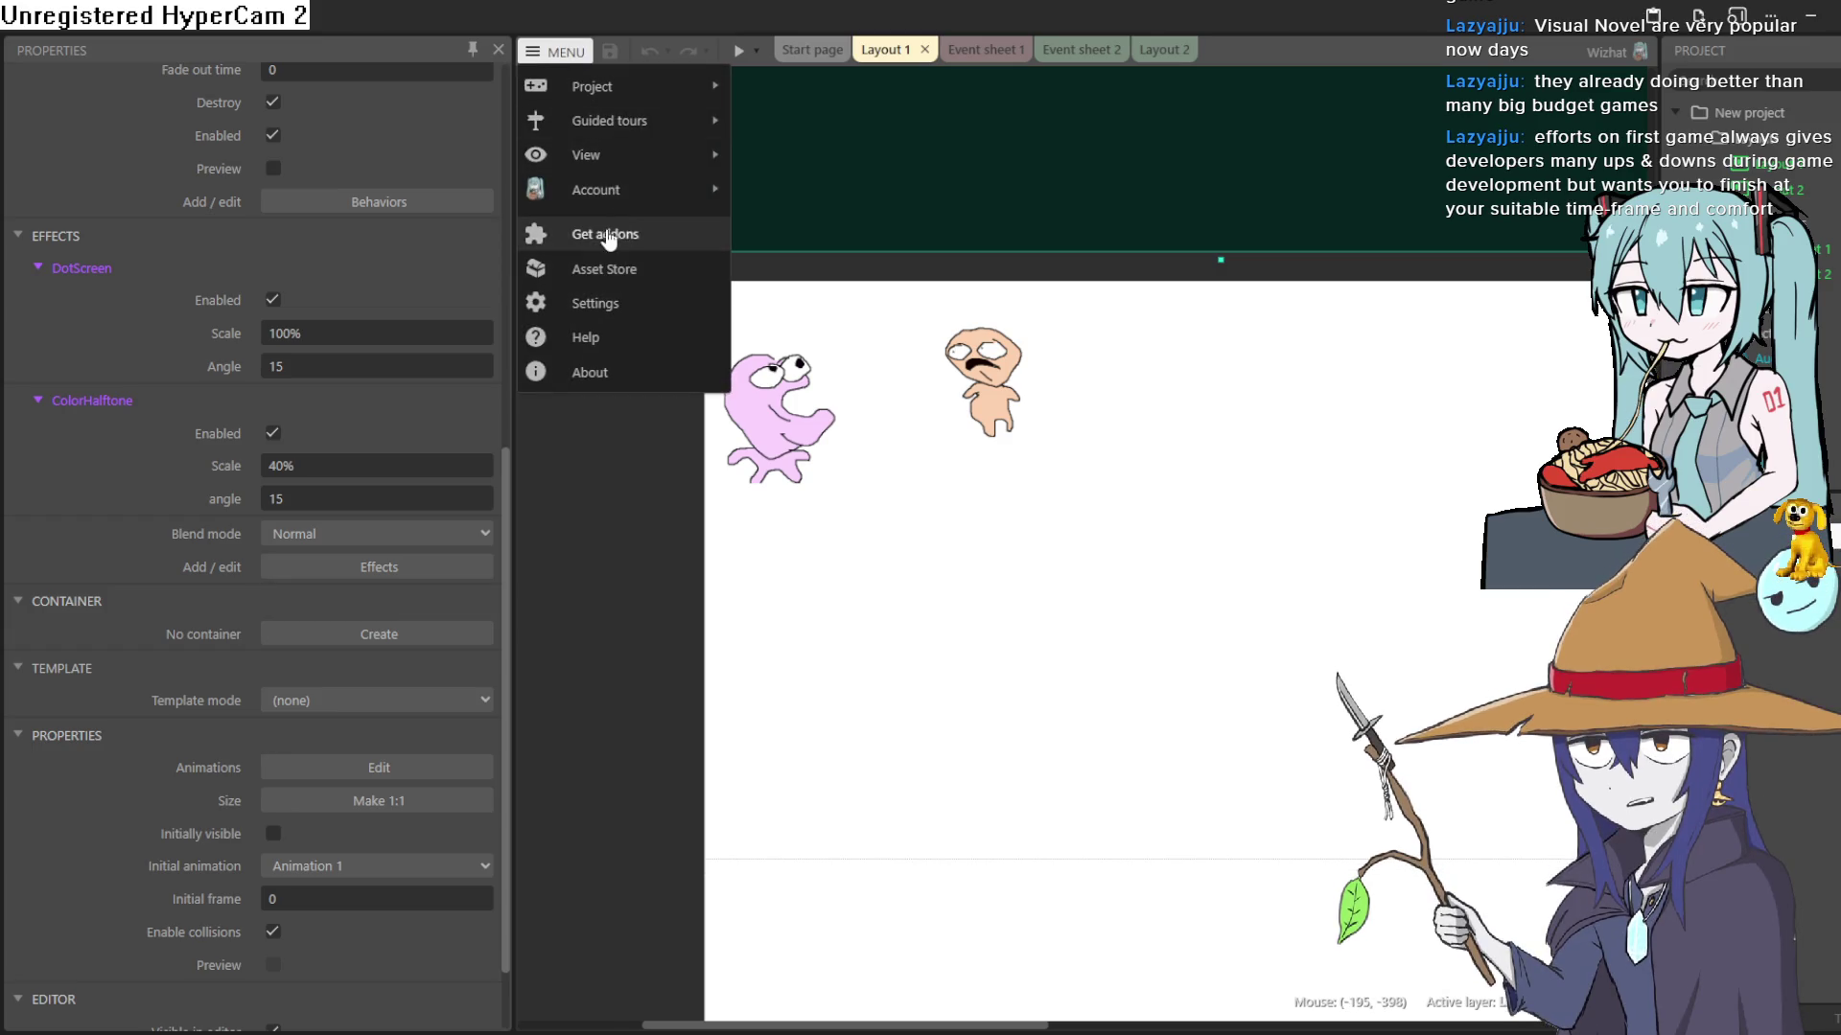
{"action": "mouse_move", "coordinate": [656, 96]}
{"action": "mouse_move", "coordinate": [895, 393]}
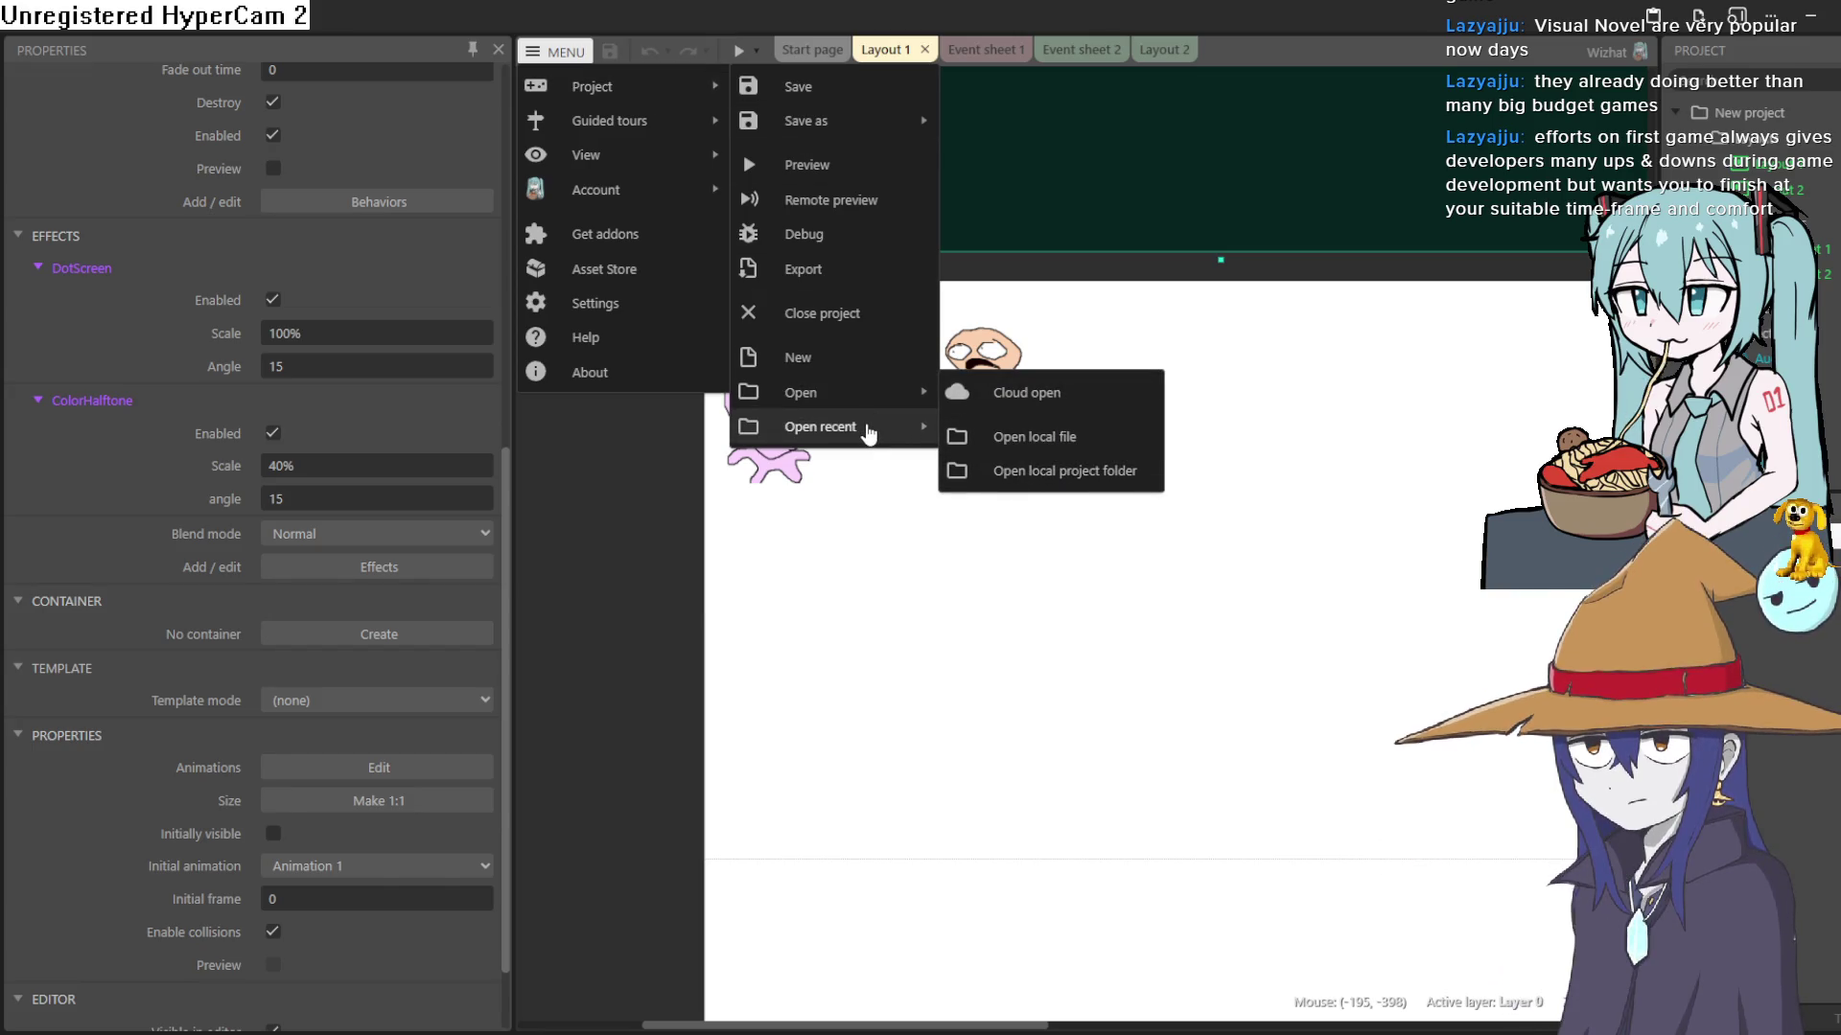
{"action": "mouse_move", "coordinate": [918, 438]}
{"action": "left_click", "coordinate": [1051, 467]}
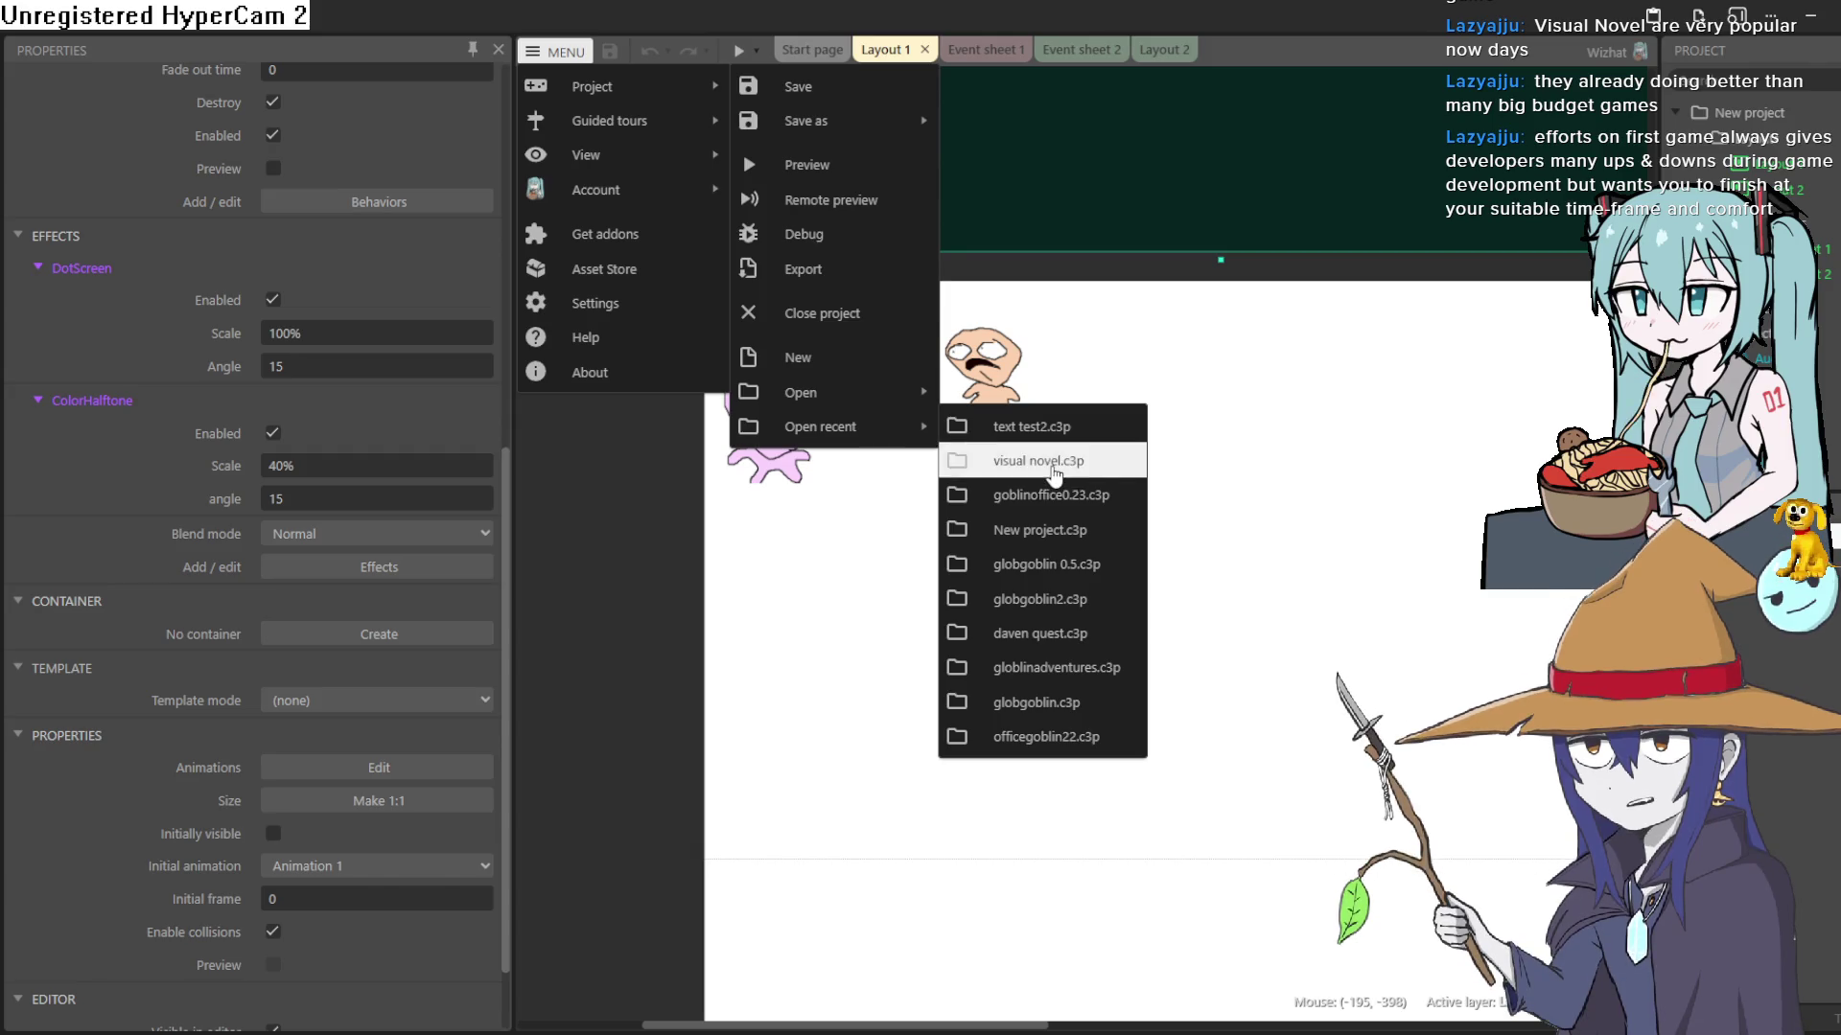
{"action": "left_click", "coordinate": [1031, 575]}
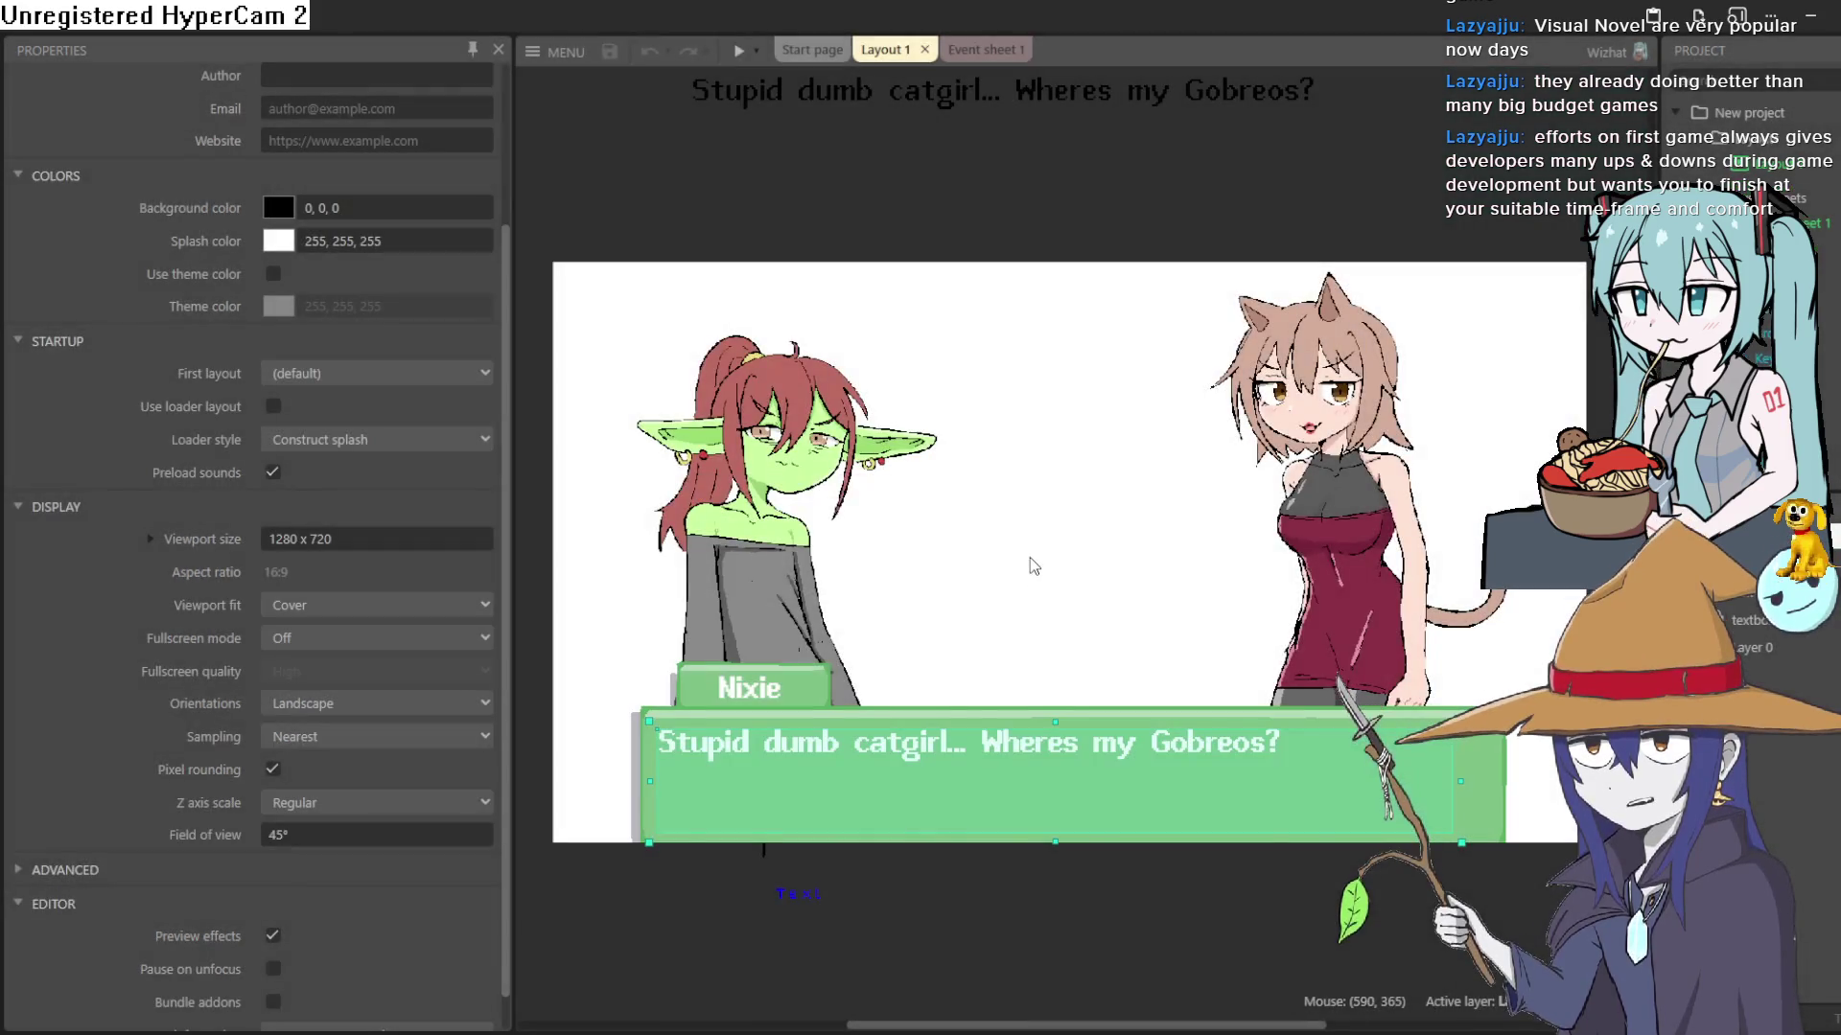
- Open and dismiss the top text object's editor, then insert a new Sprite object
{"action": "scroll", "coordinate": [999, 514], "scroll_direction": "up", "scroll_amount": 5}
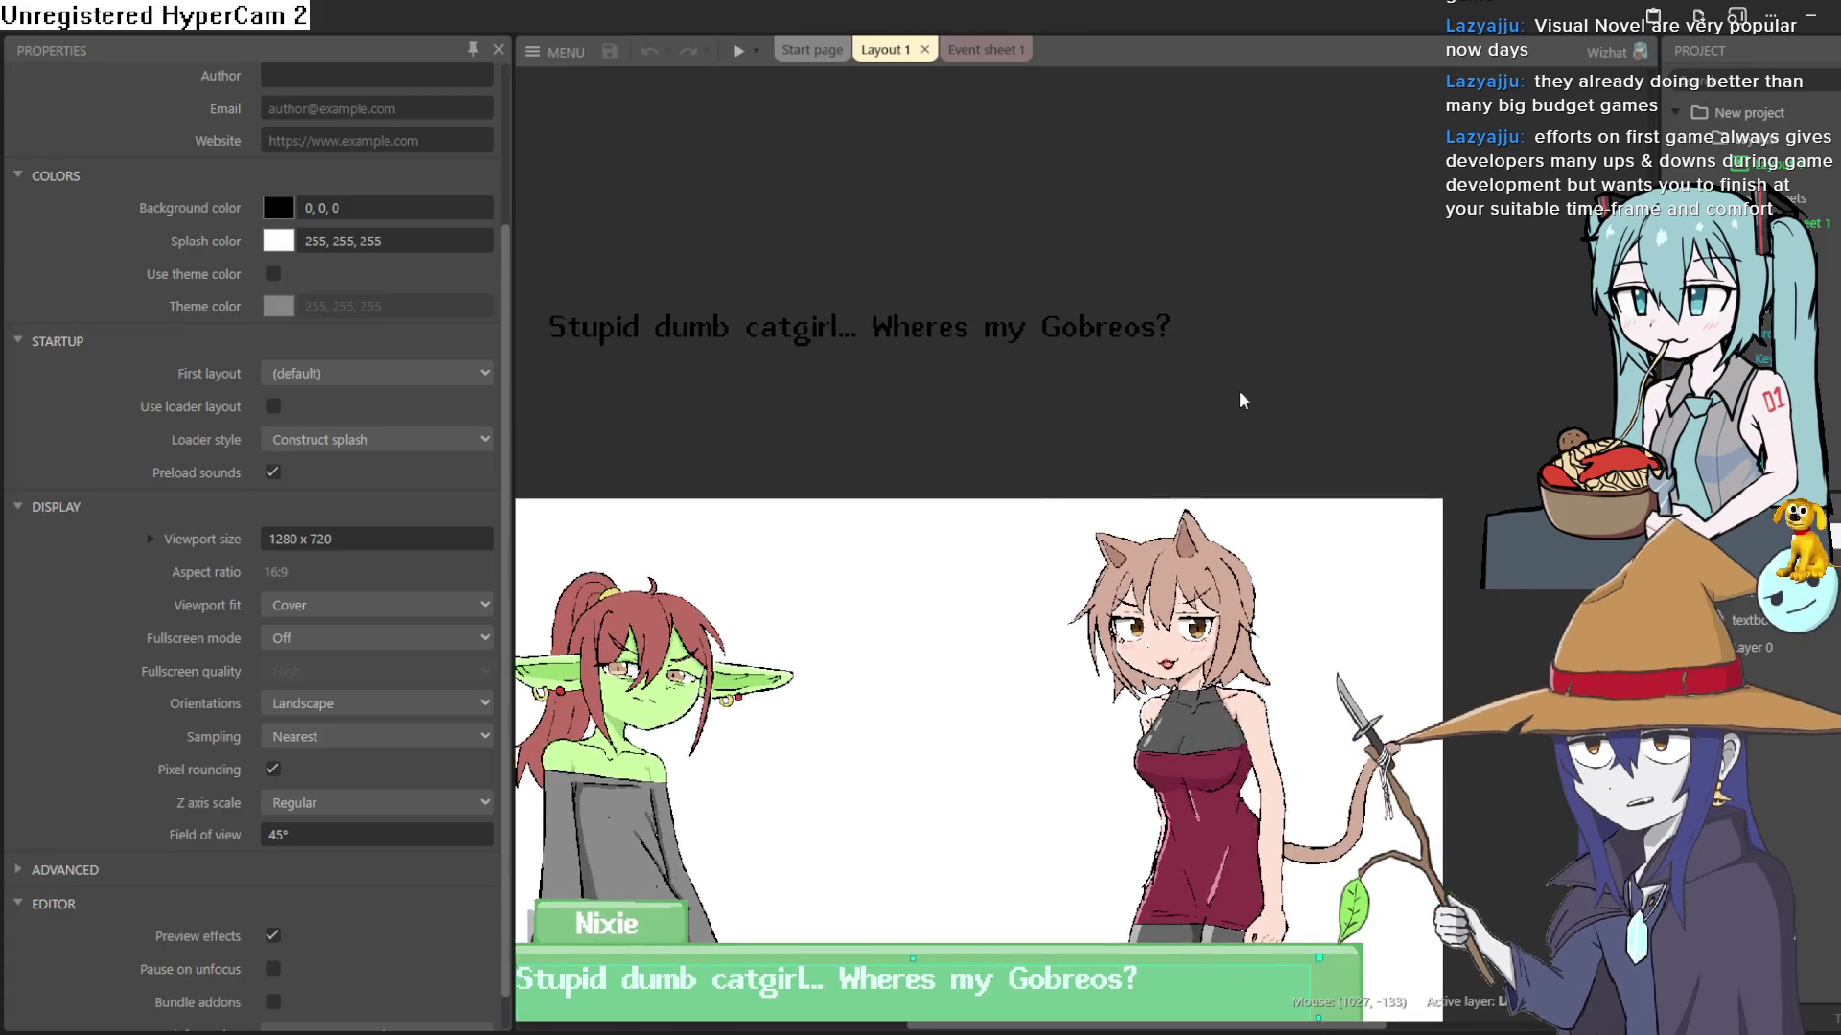
{"action": "double_click", "coordinate": [1241, 393]}
{"action": "left_click", "coordinate": [1225, 347]}
{"action": "double_click", "coordinate": [1205, 203]}
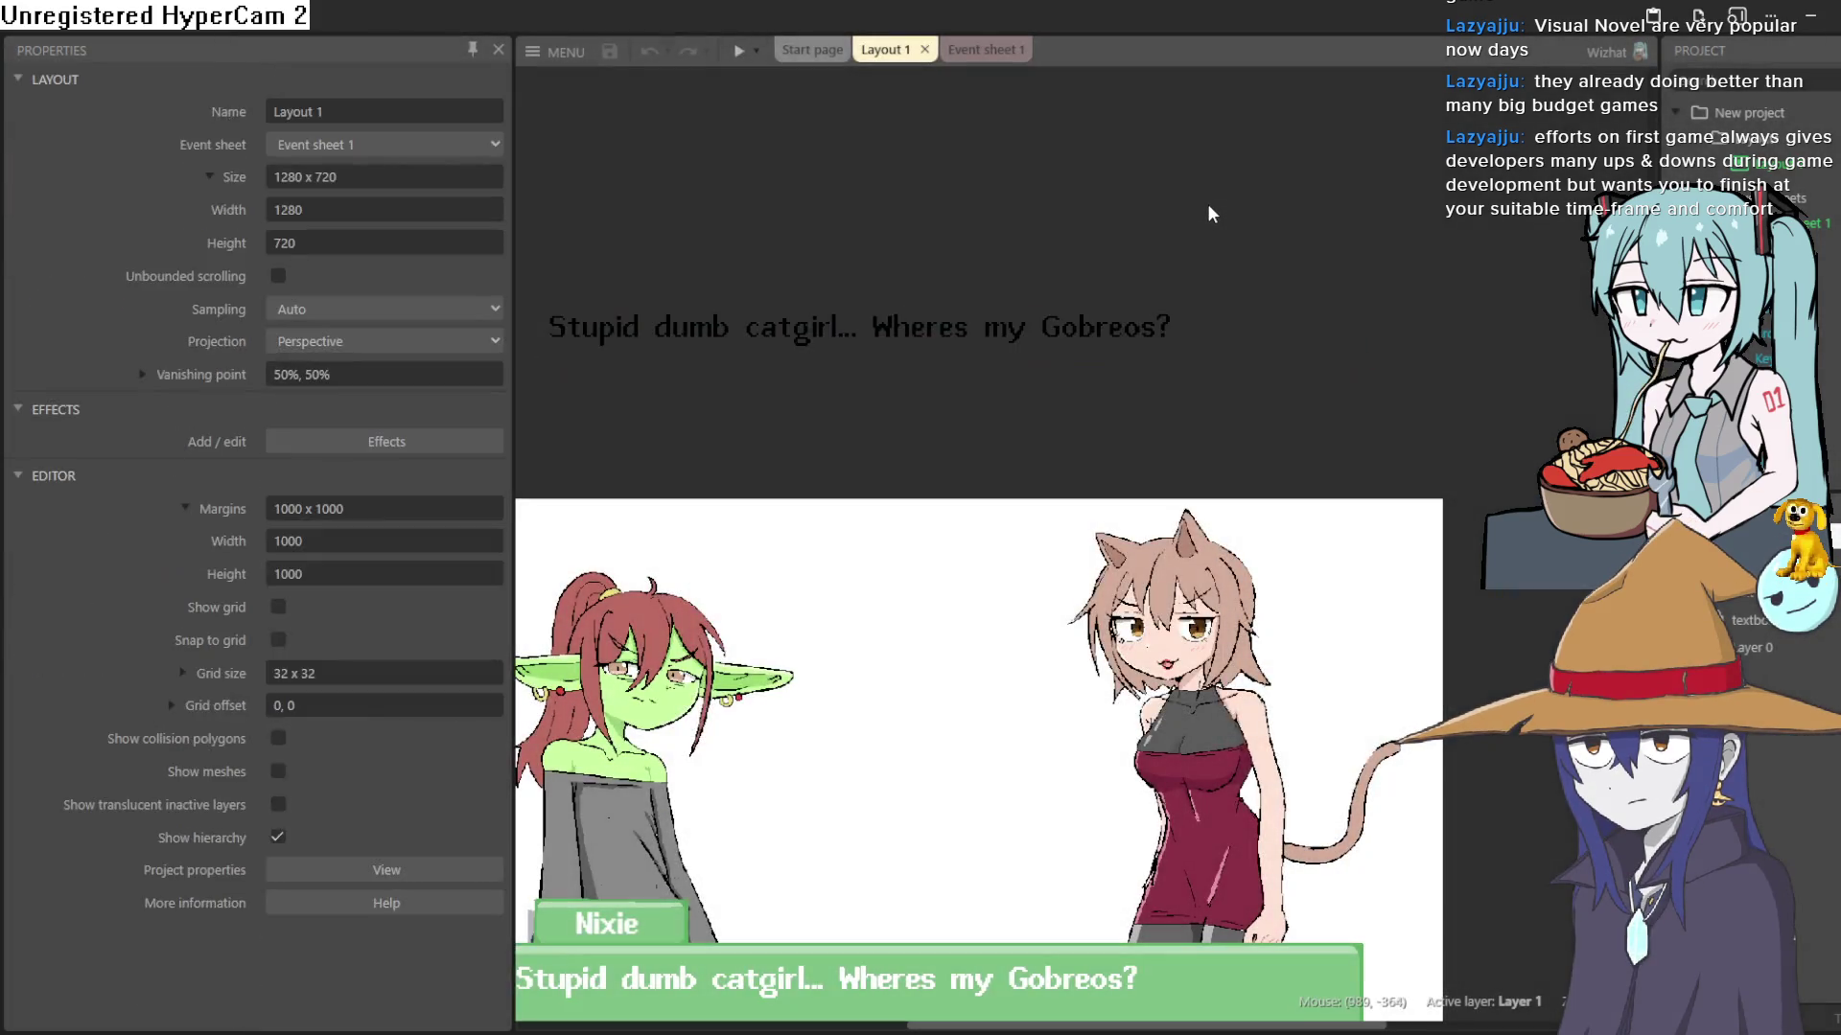
{"action": "left_click", "coordinate": [1112, 766]}
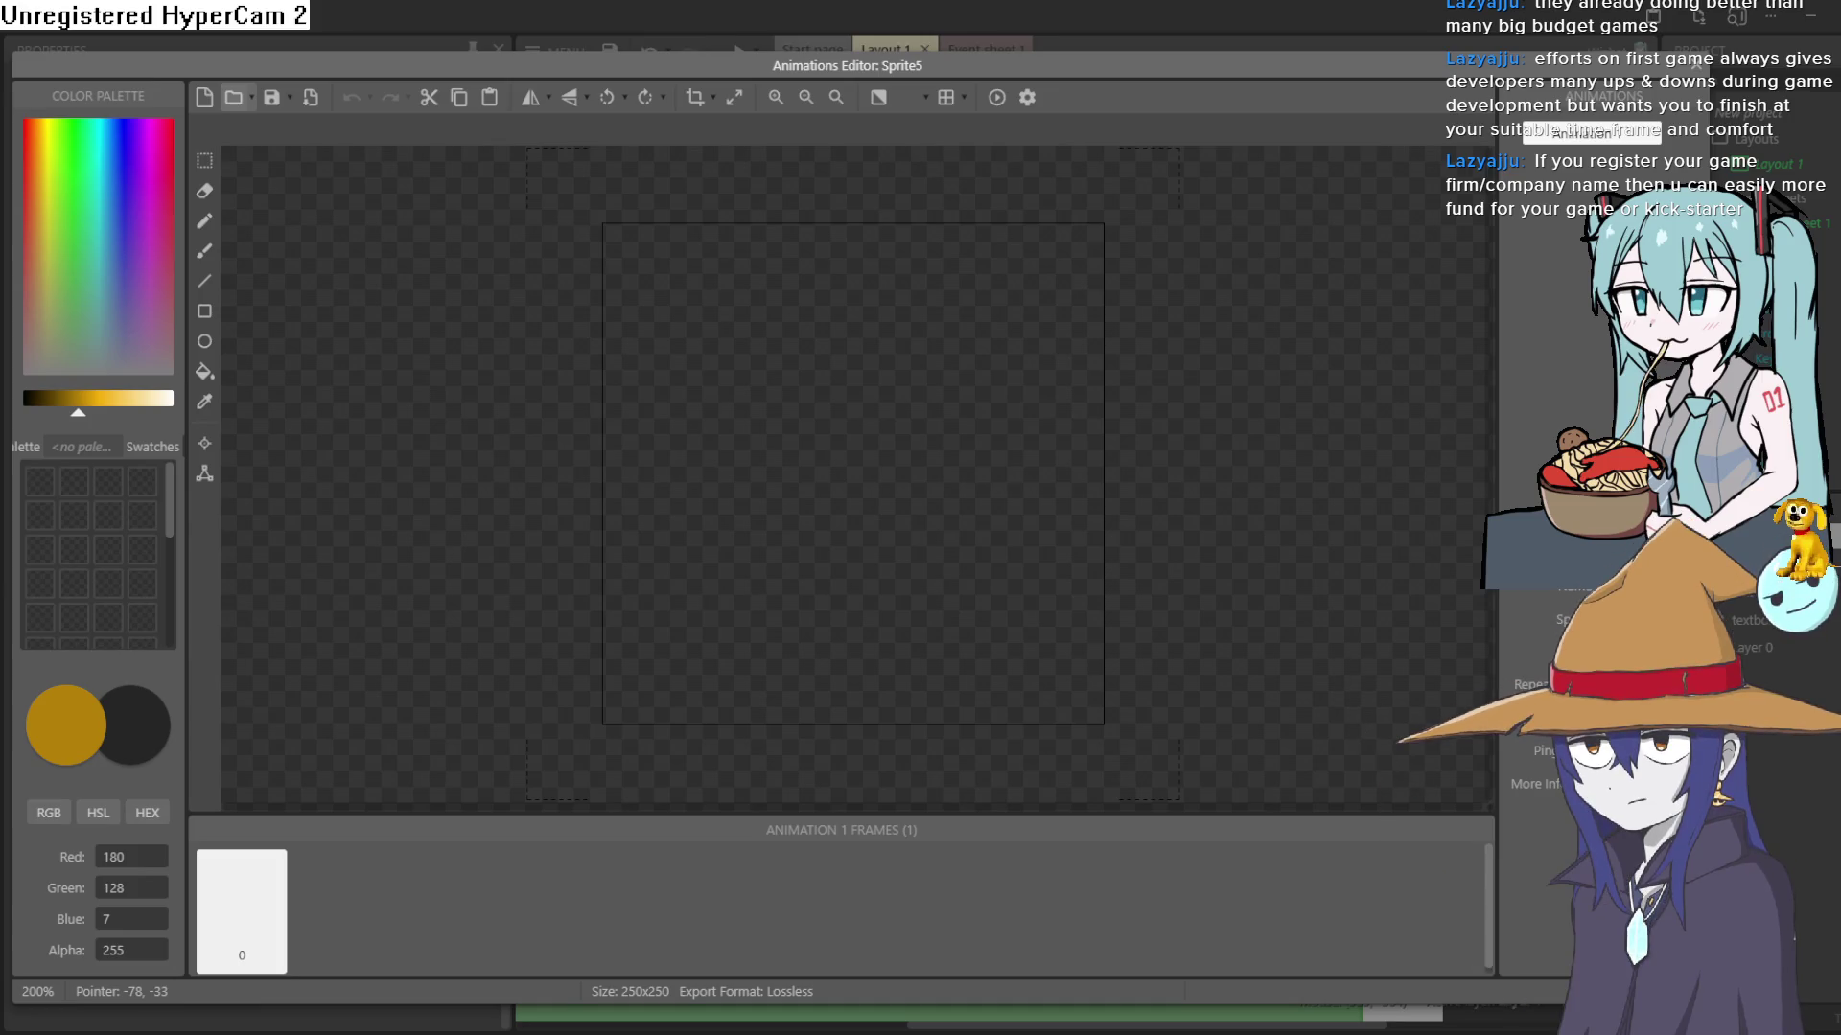
- Paste the demon-girl drawing into Sprite5 and erase the stray mark beside her hand
{"action": "key", "text": "Return"}
{"action": "scroll", "coordinate": [1206, 531], "scroll_direction": "down", "scroll_amount": 3}
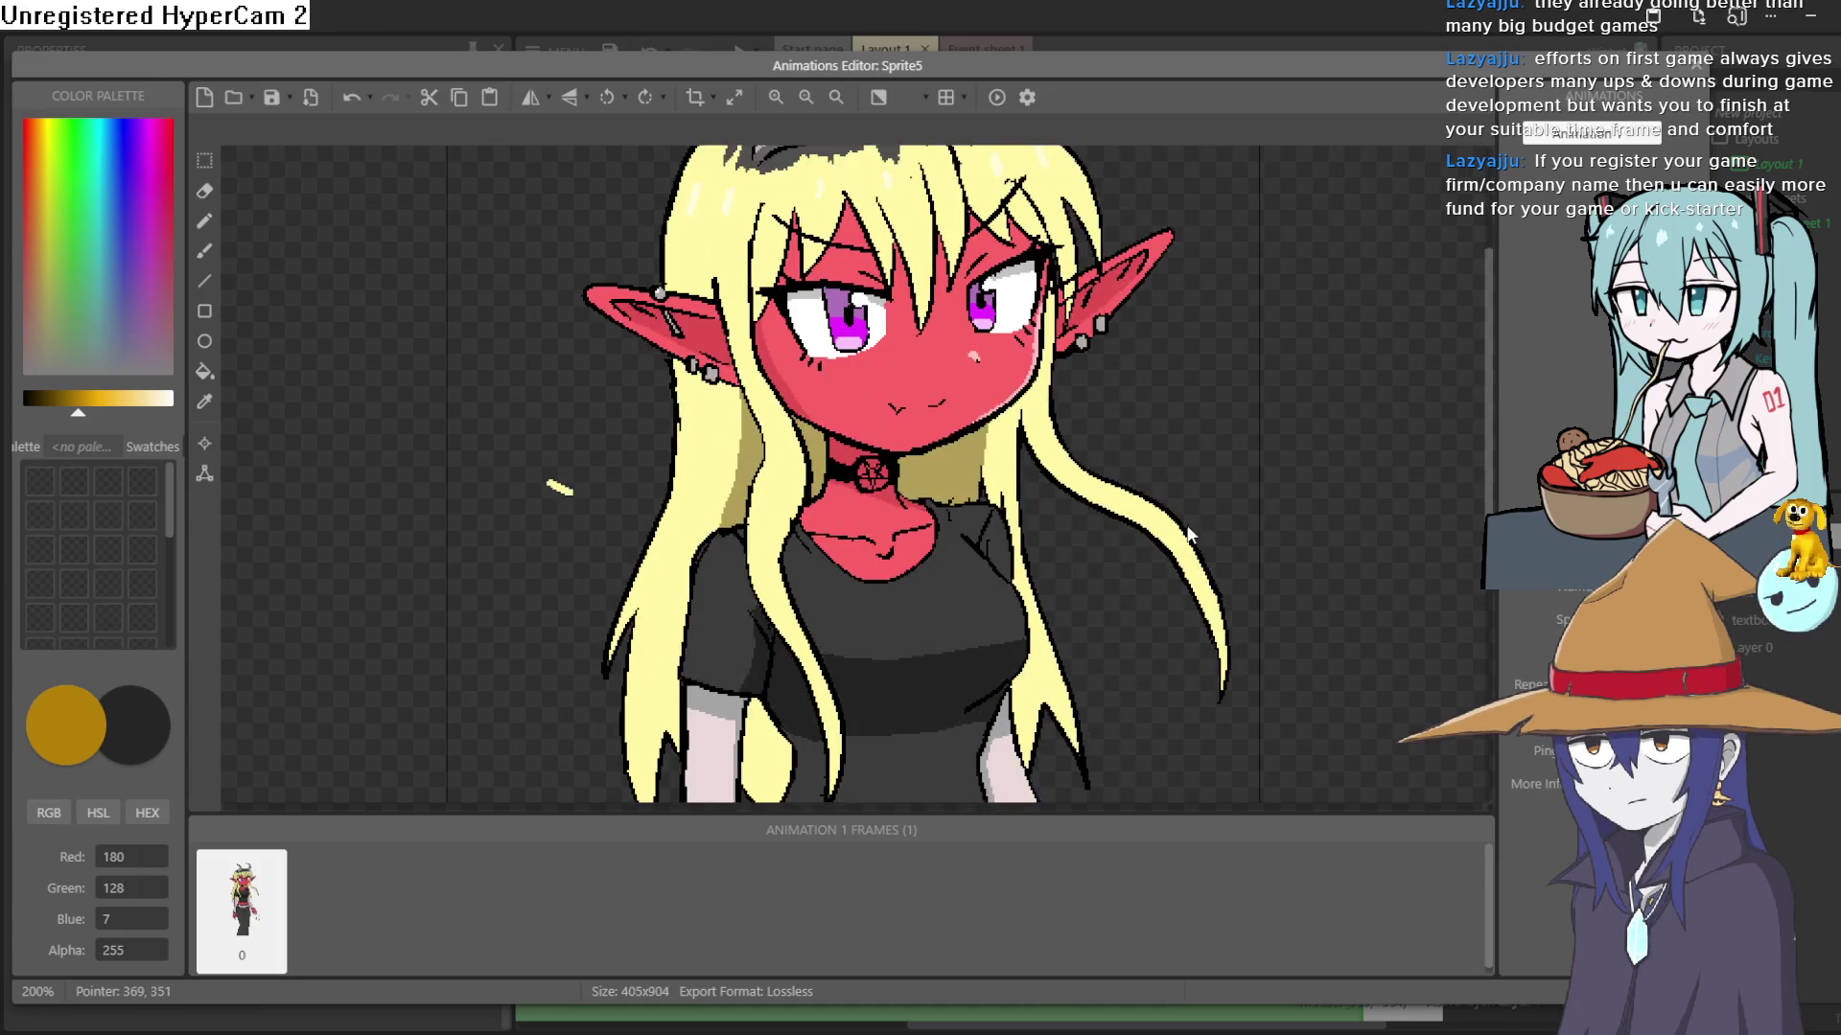
{"action": "left_click", "coordinate": [204, 197]}
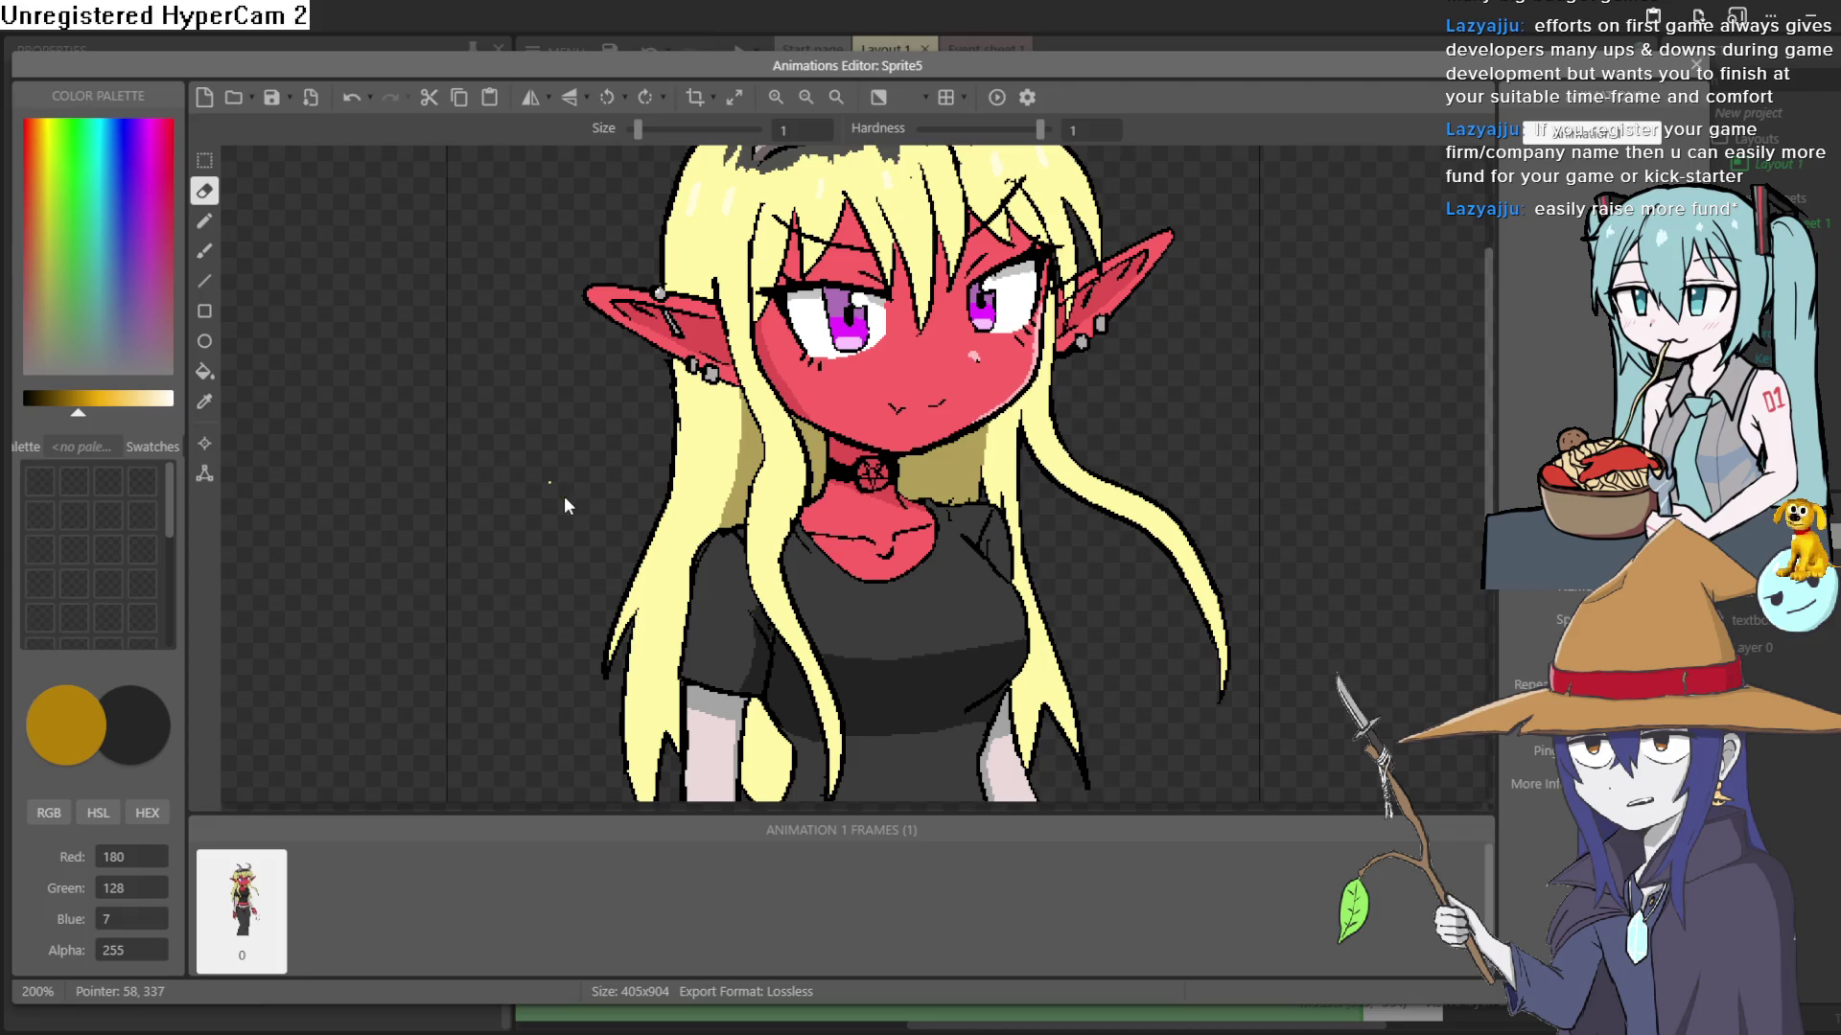
{"action": "scroll", "coordinate": [583, 521], "scroll_direction": "down", "scroll_amount": 8}
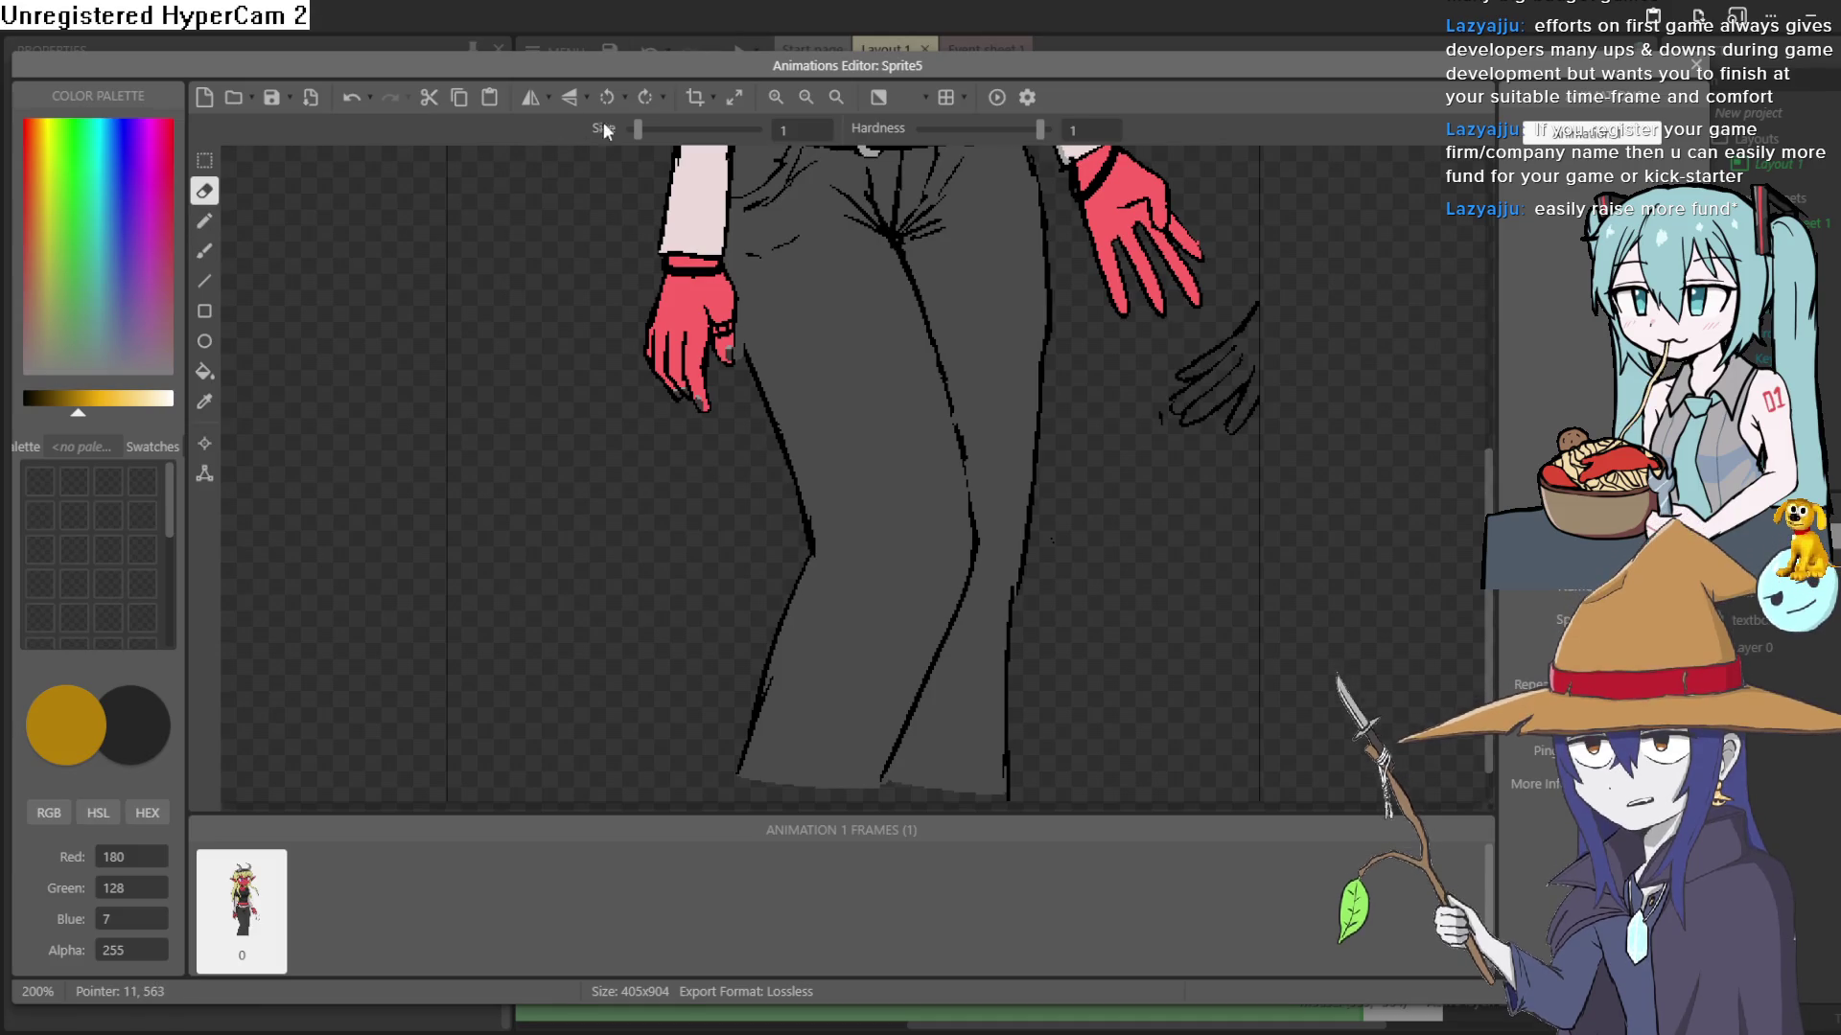
{"action": "left_click_drag", "start_coordinate": [638, 129], "coordinate": [669, 134]}
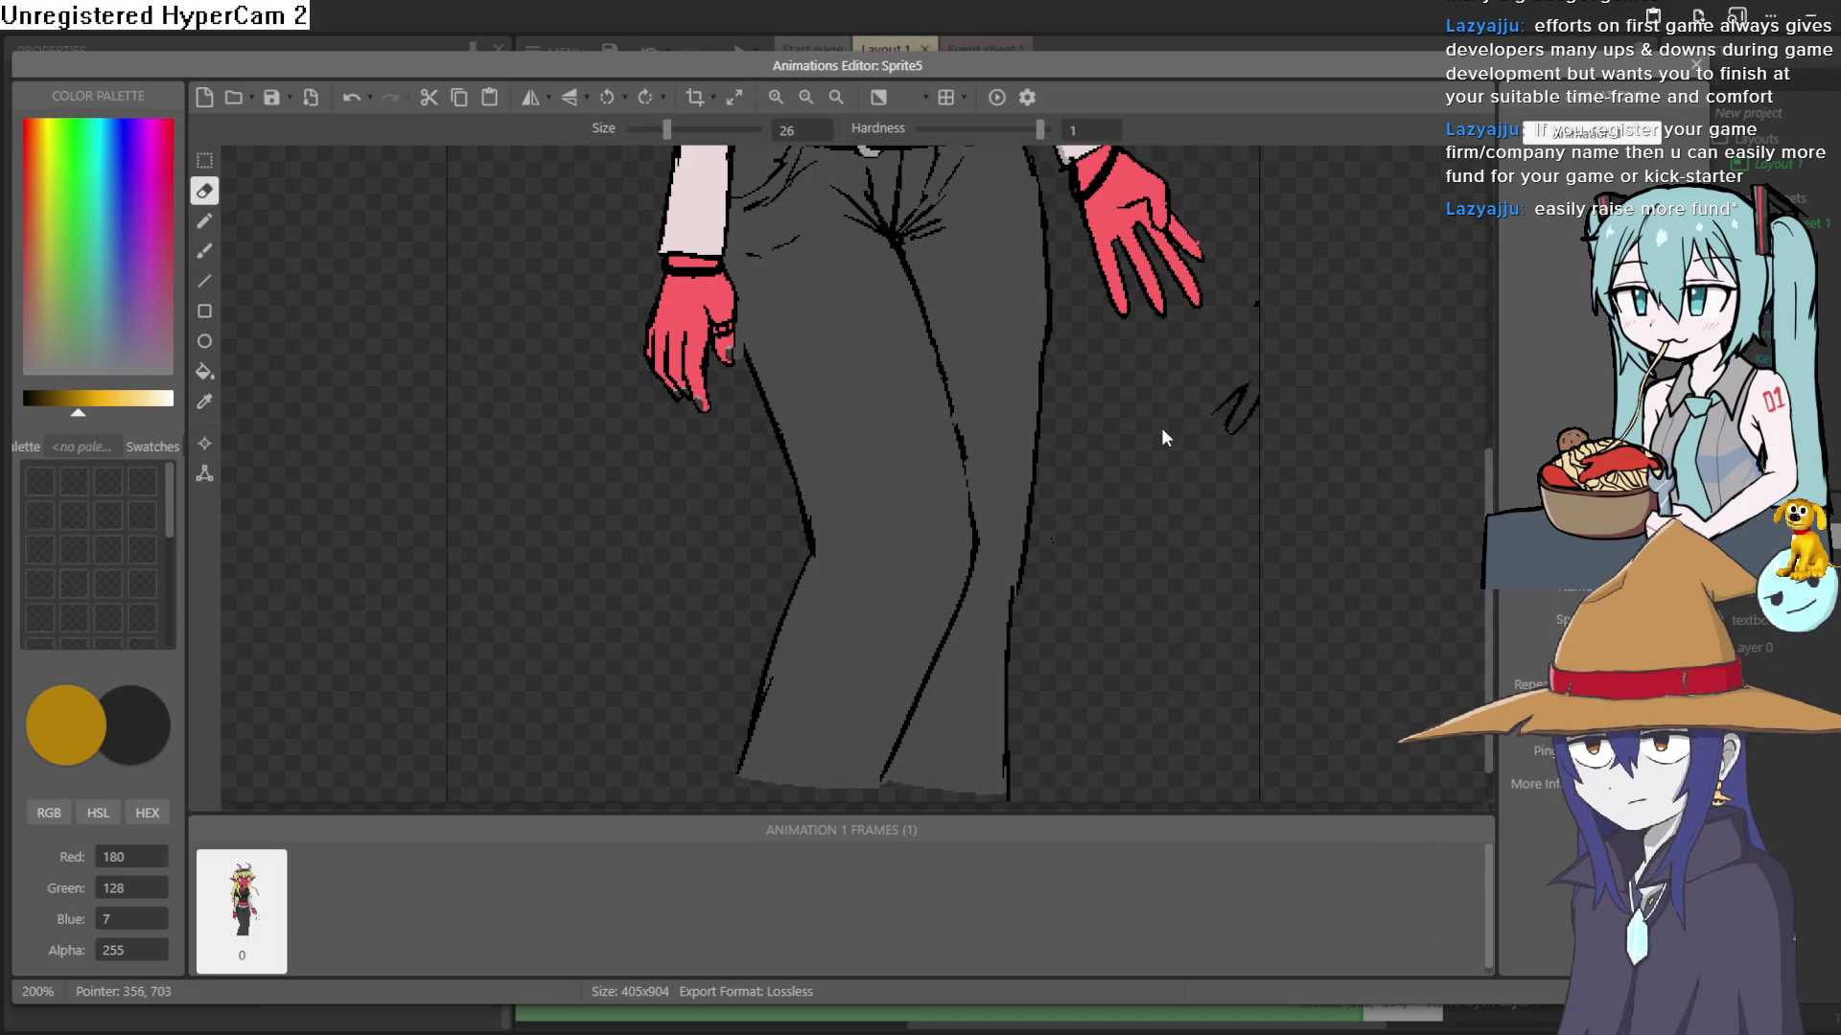
{"action": "left_click_drag", "start_coordinate": [1212, 409], "coordinate": [1251, 376]}
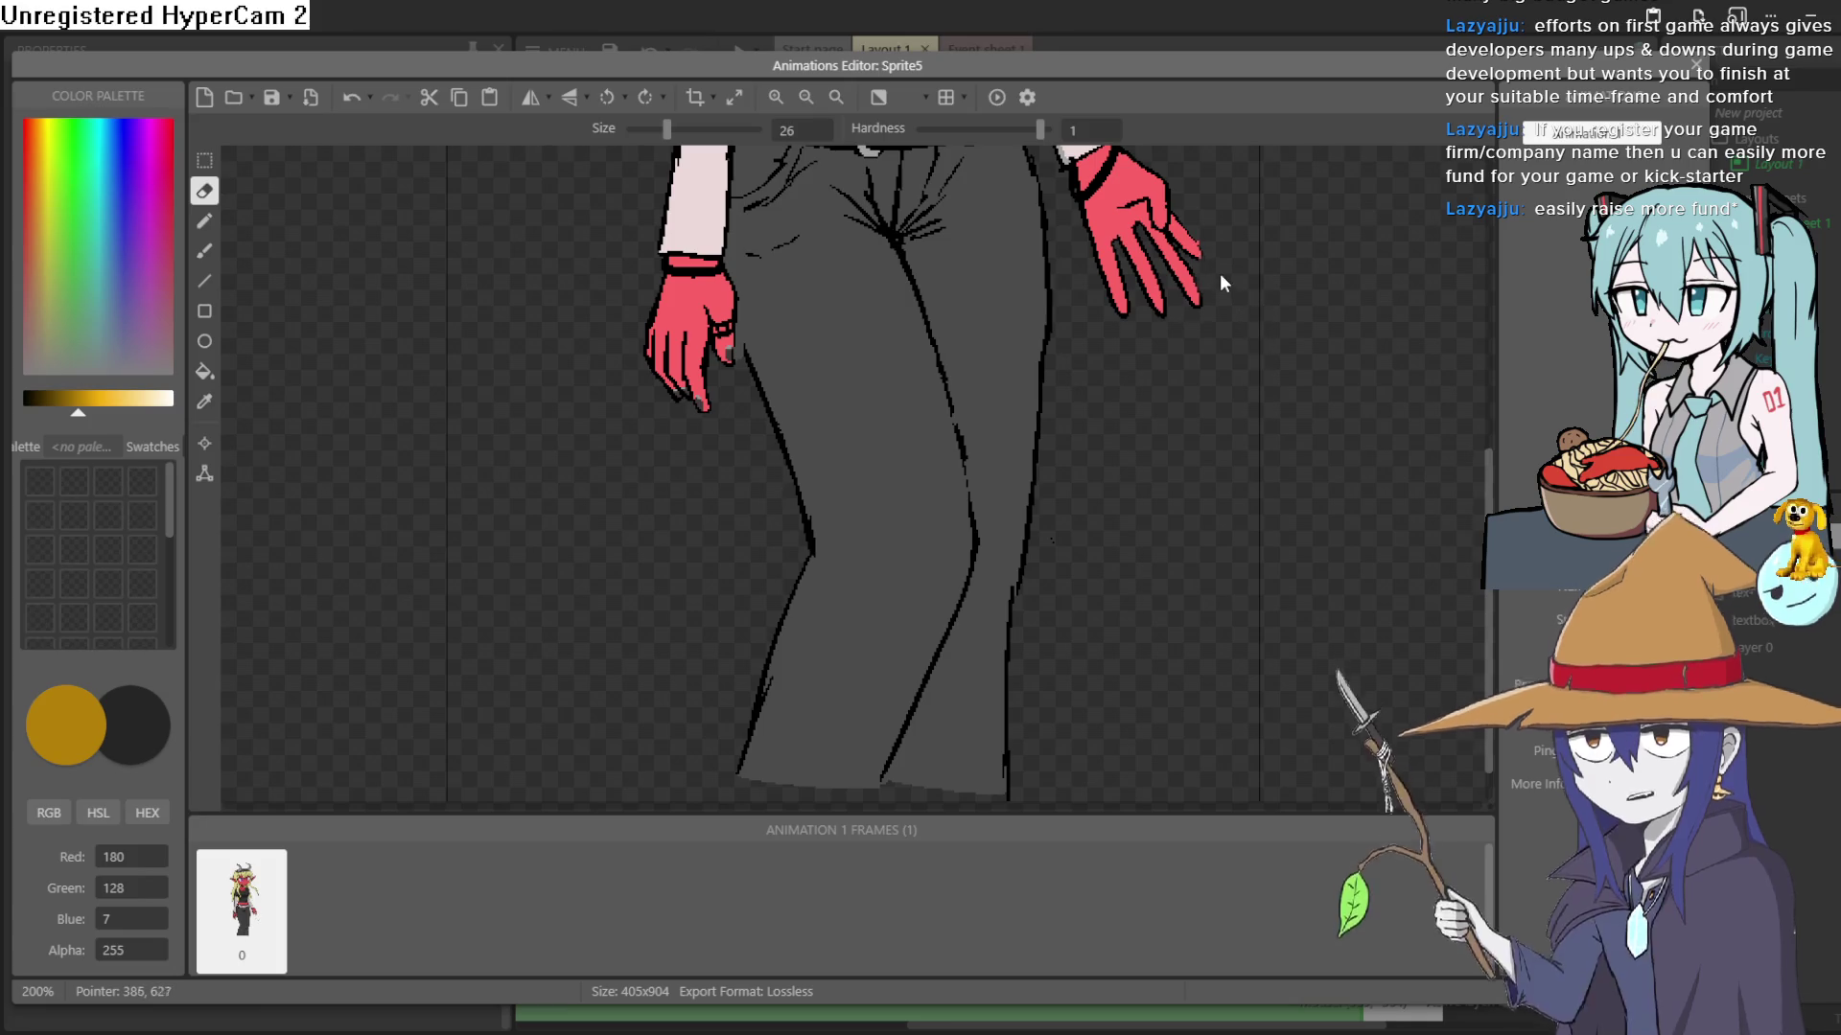
- Close the Animations Editor and clear the selection in Layout 1
{"action": "scroll", "coordinate": [1227, 326], "scroll_direction": "down", "scroll_amount": 2}
{"action": "scroll", "coordinate": [1193, 400], "scroll_direction": "down", "scroll_amount": 4}
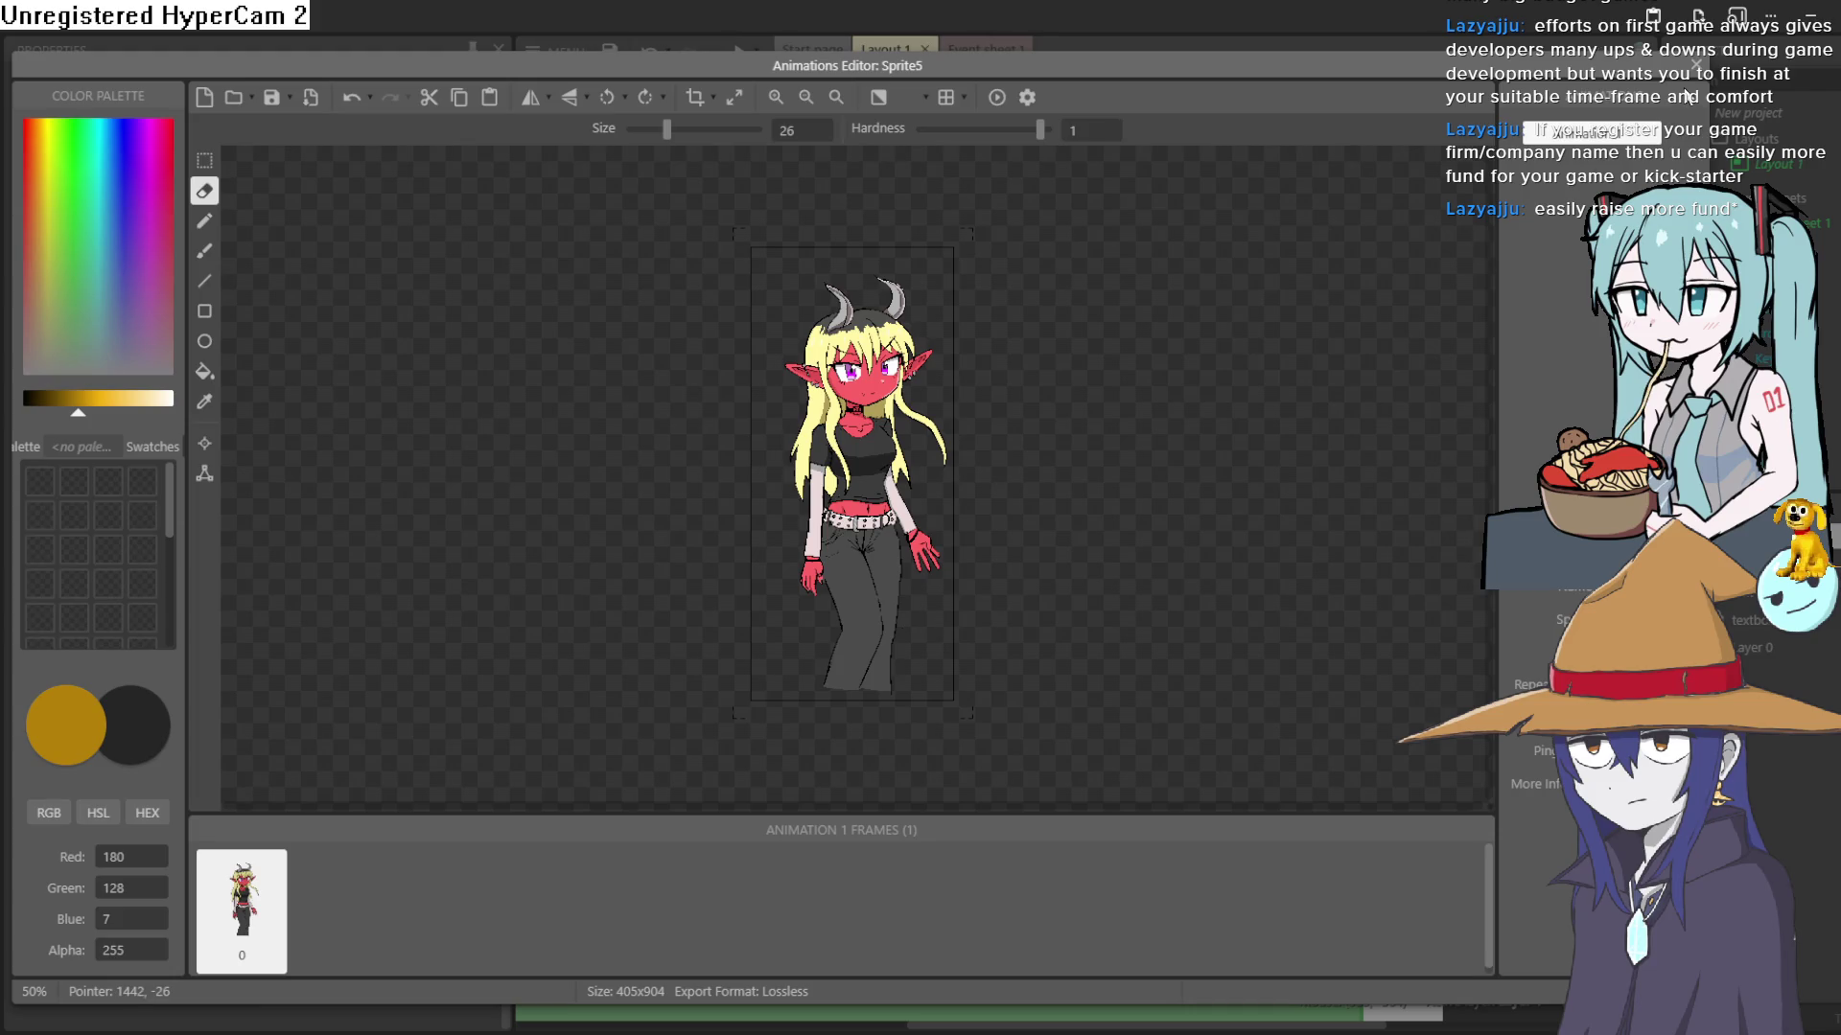
{"action": "left_click", "coordinate": [1692, 69]}
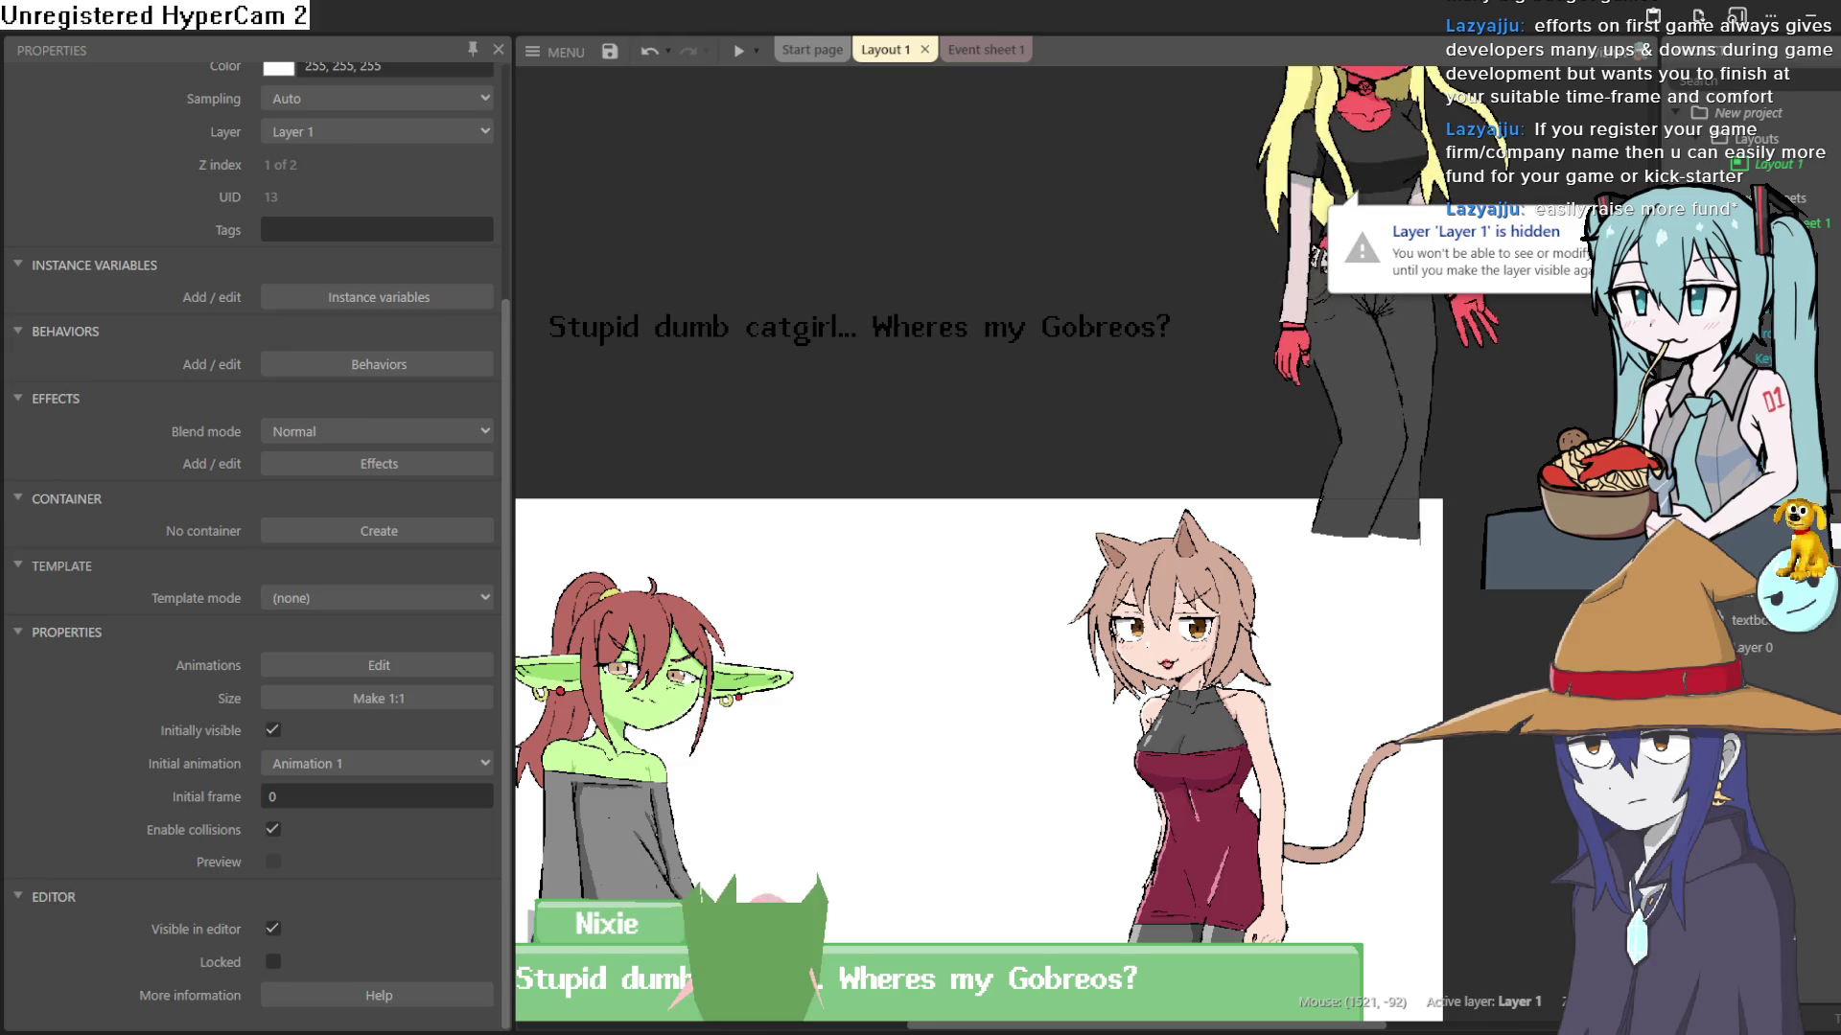
{"action": "left_click", "coordinate": [1355, 431]}
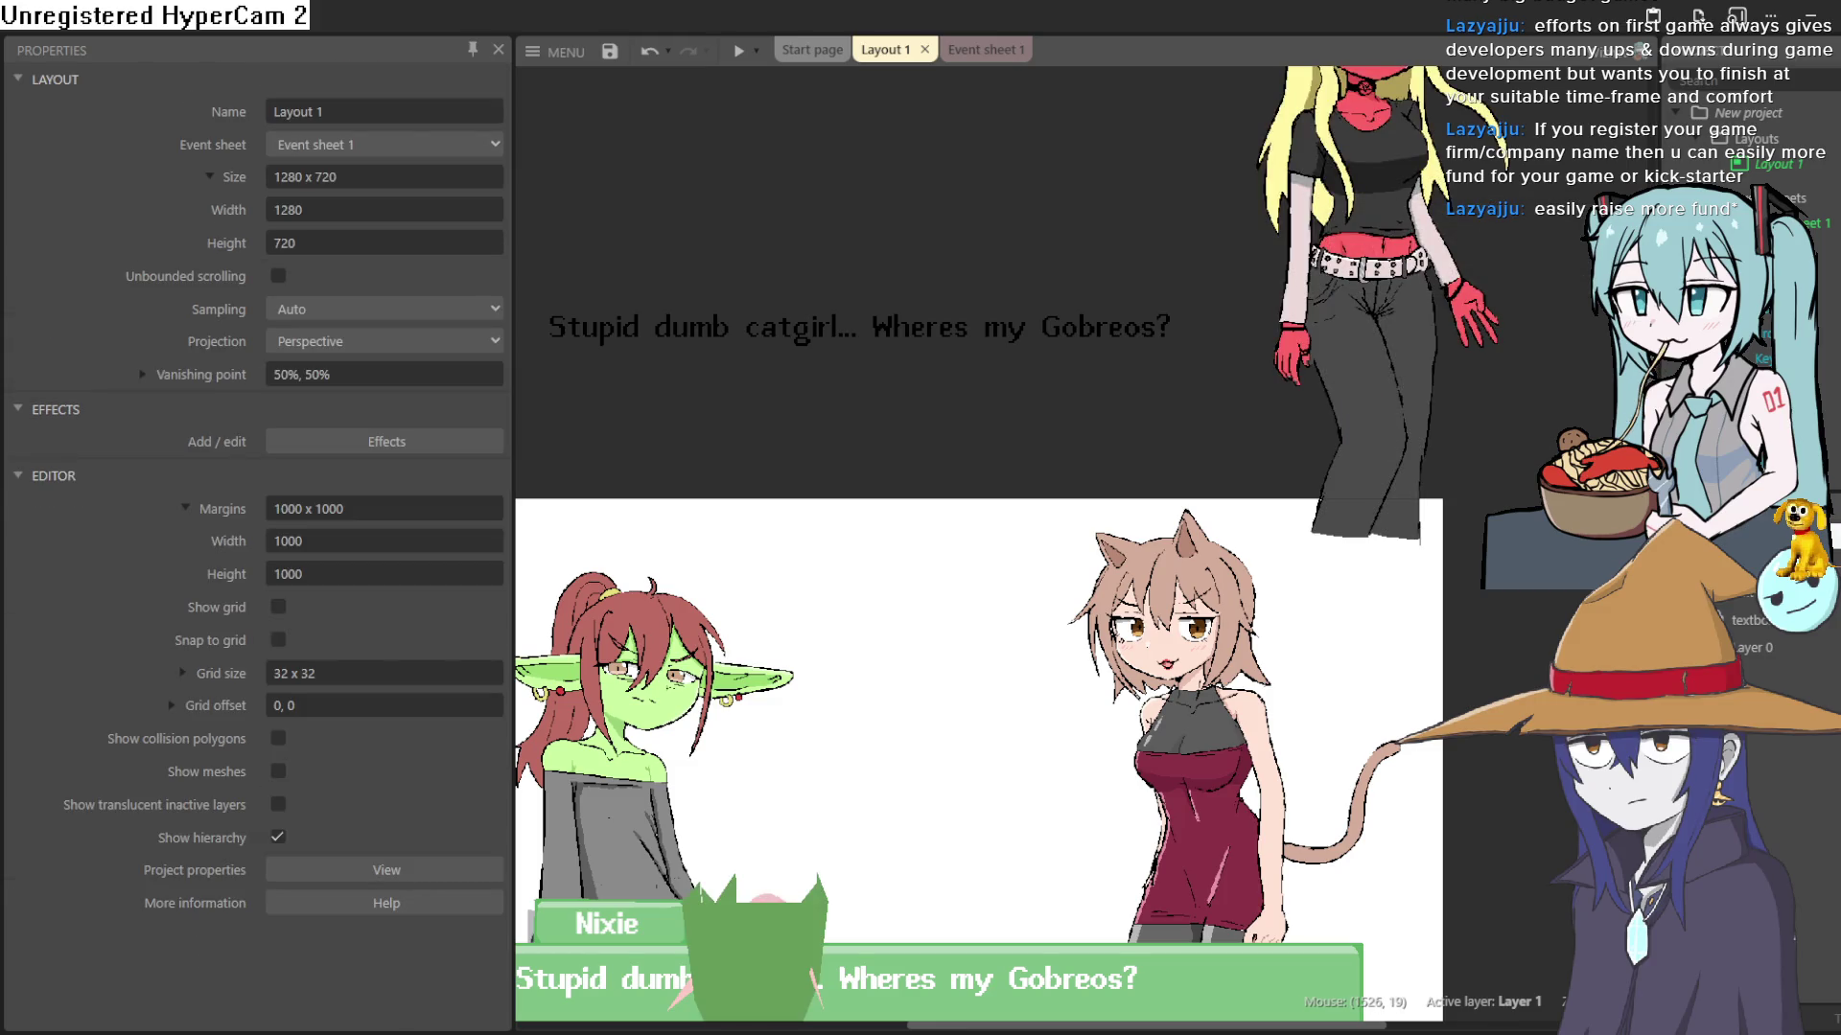
- Move the demon-girl sprite to Layer 0 via Z Order
{"action": "left_click_drag", "start_coordinate": [1319, 362], "coordinate": [1229, 410]}
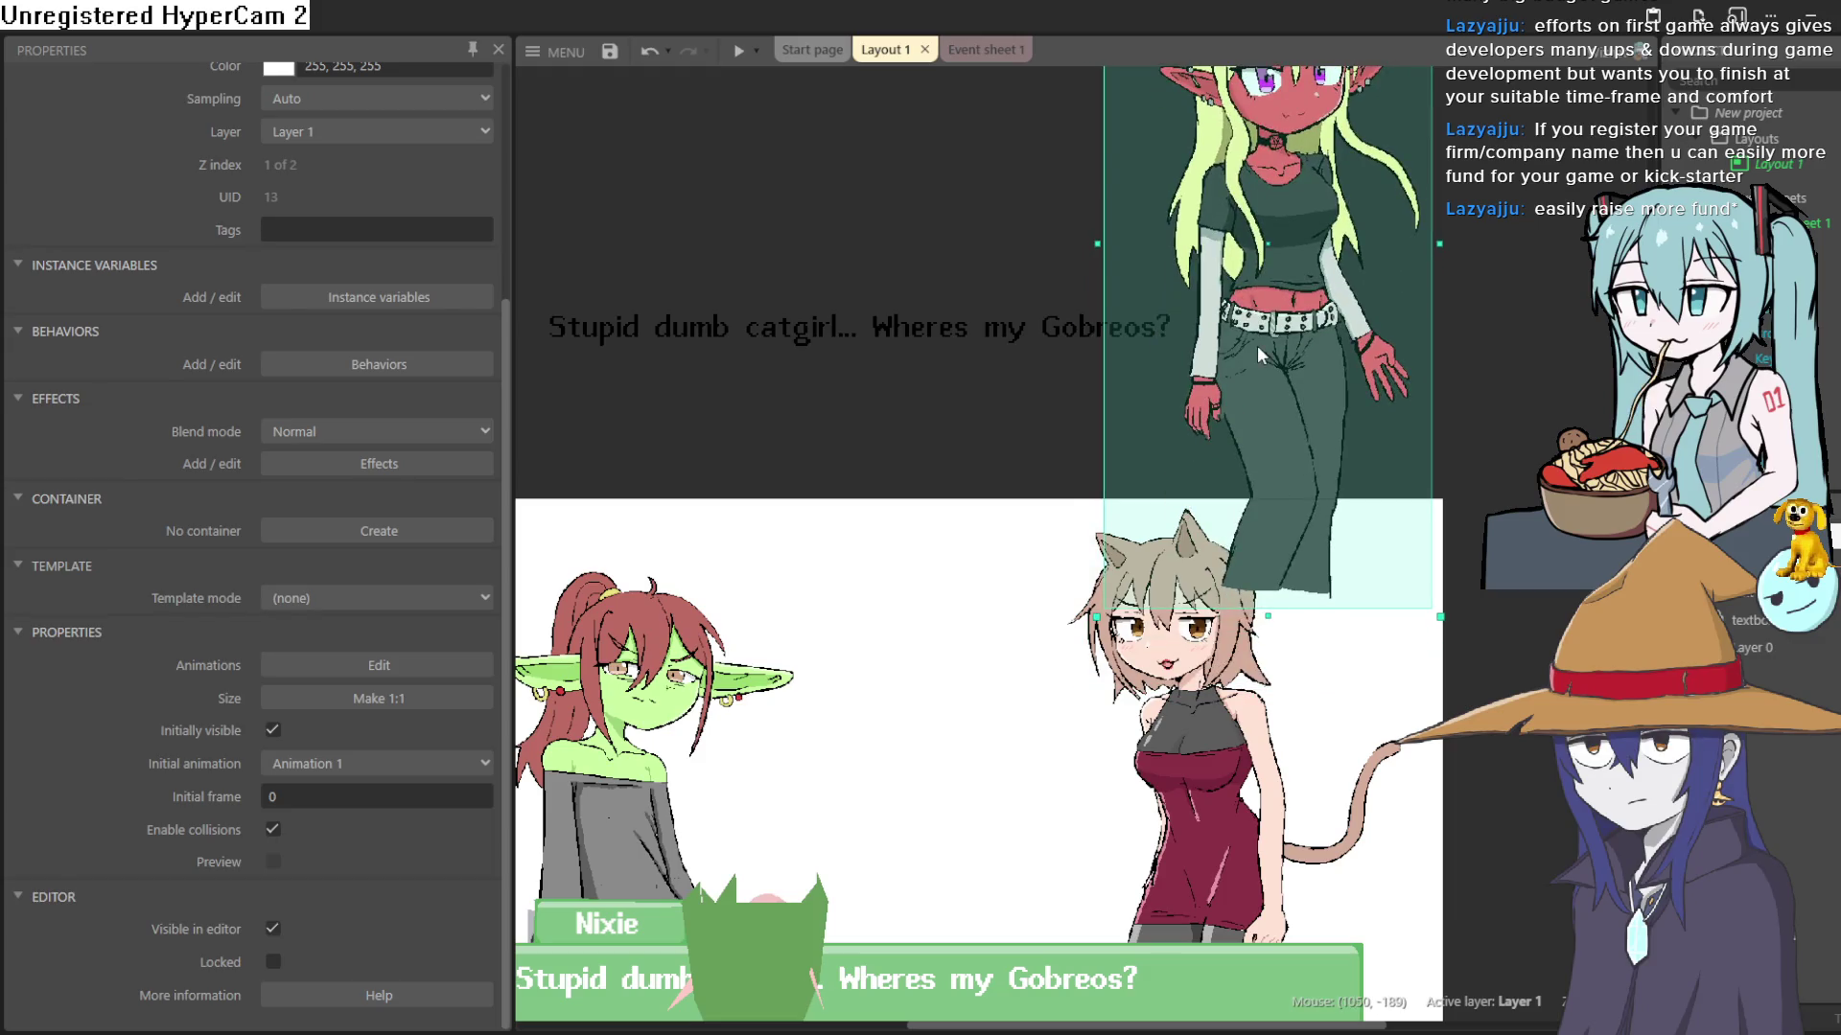
{"action": "right_click", "coordinate": [1258, 348]}
{"action": "mouse_move", "coordinate": [1337, 471]}
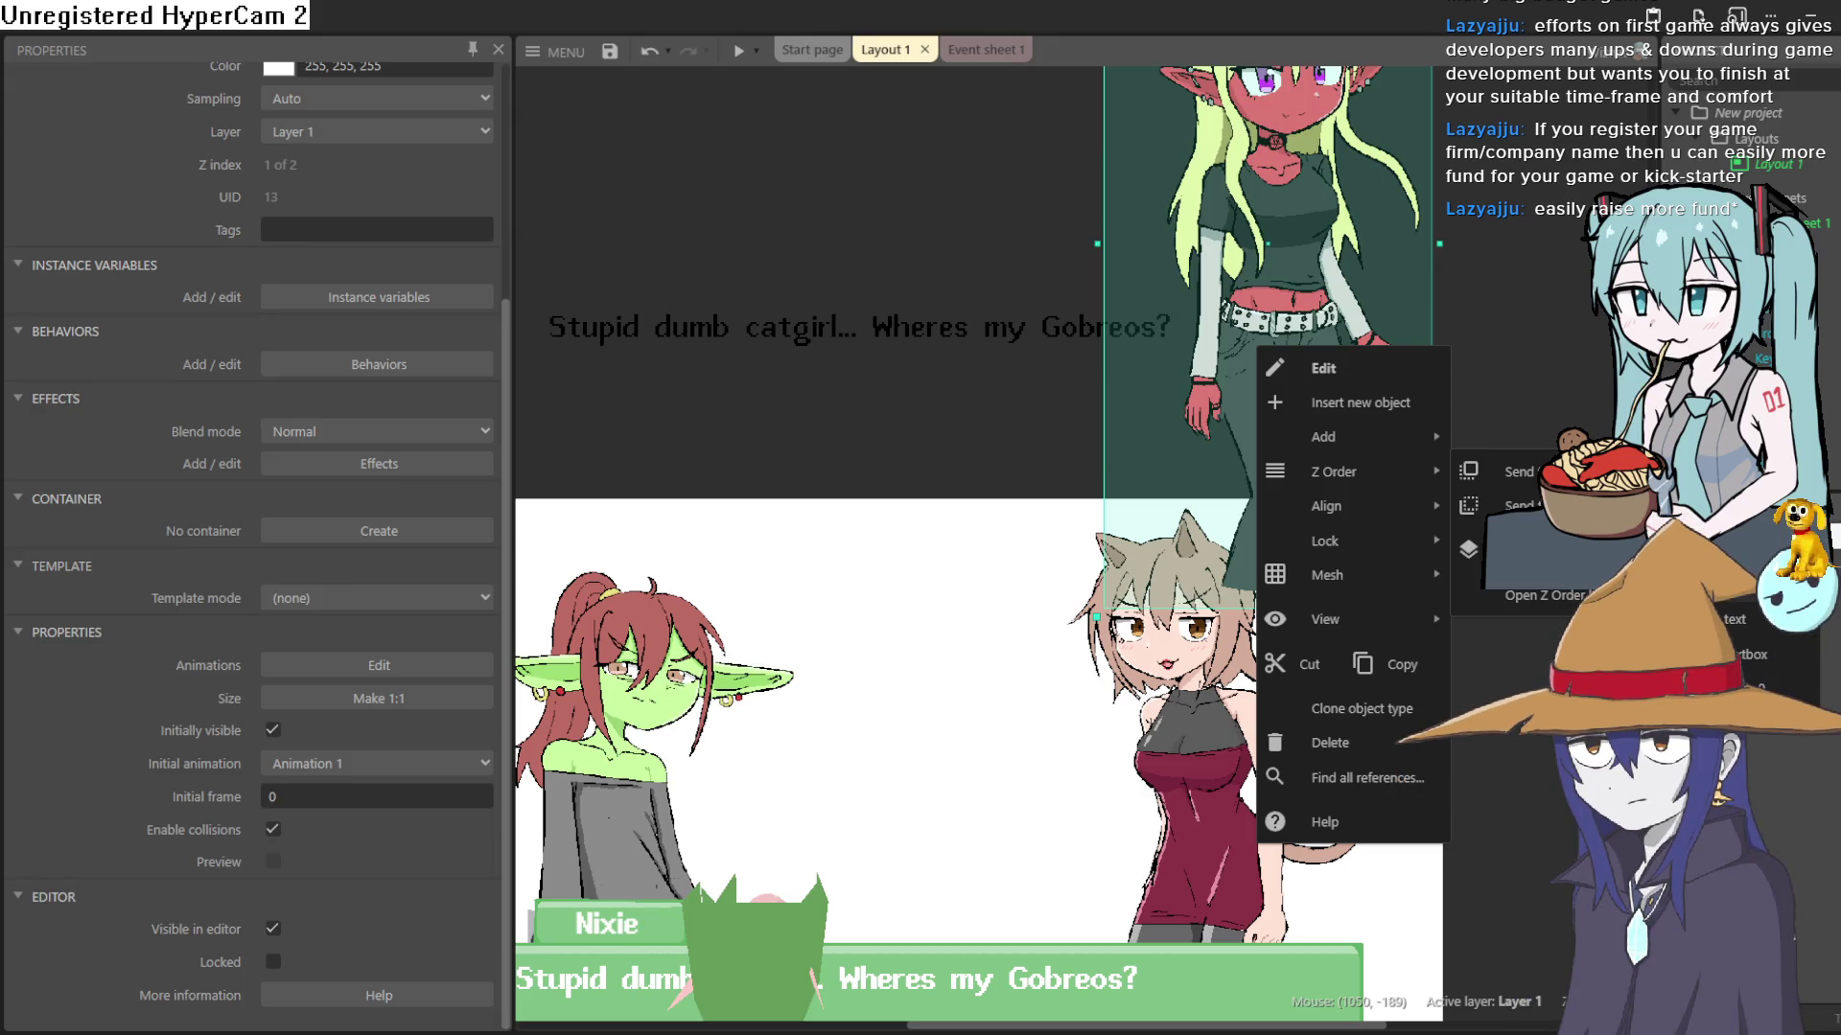
{"action": "left_click", "coordinate": [1754, 685]}
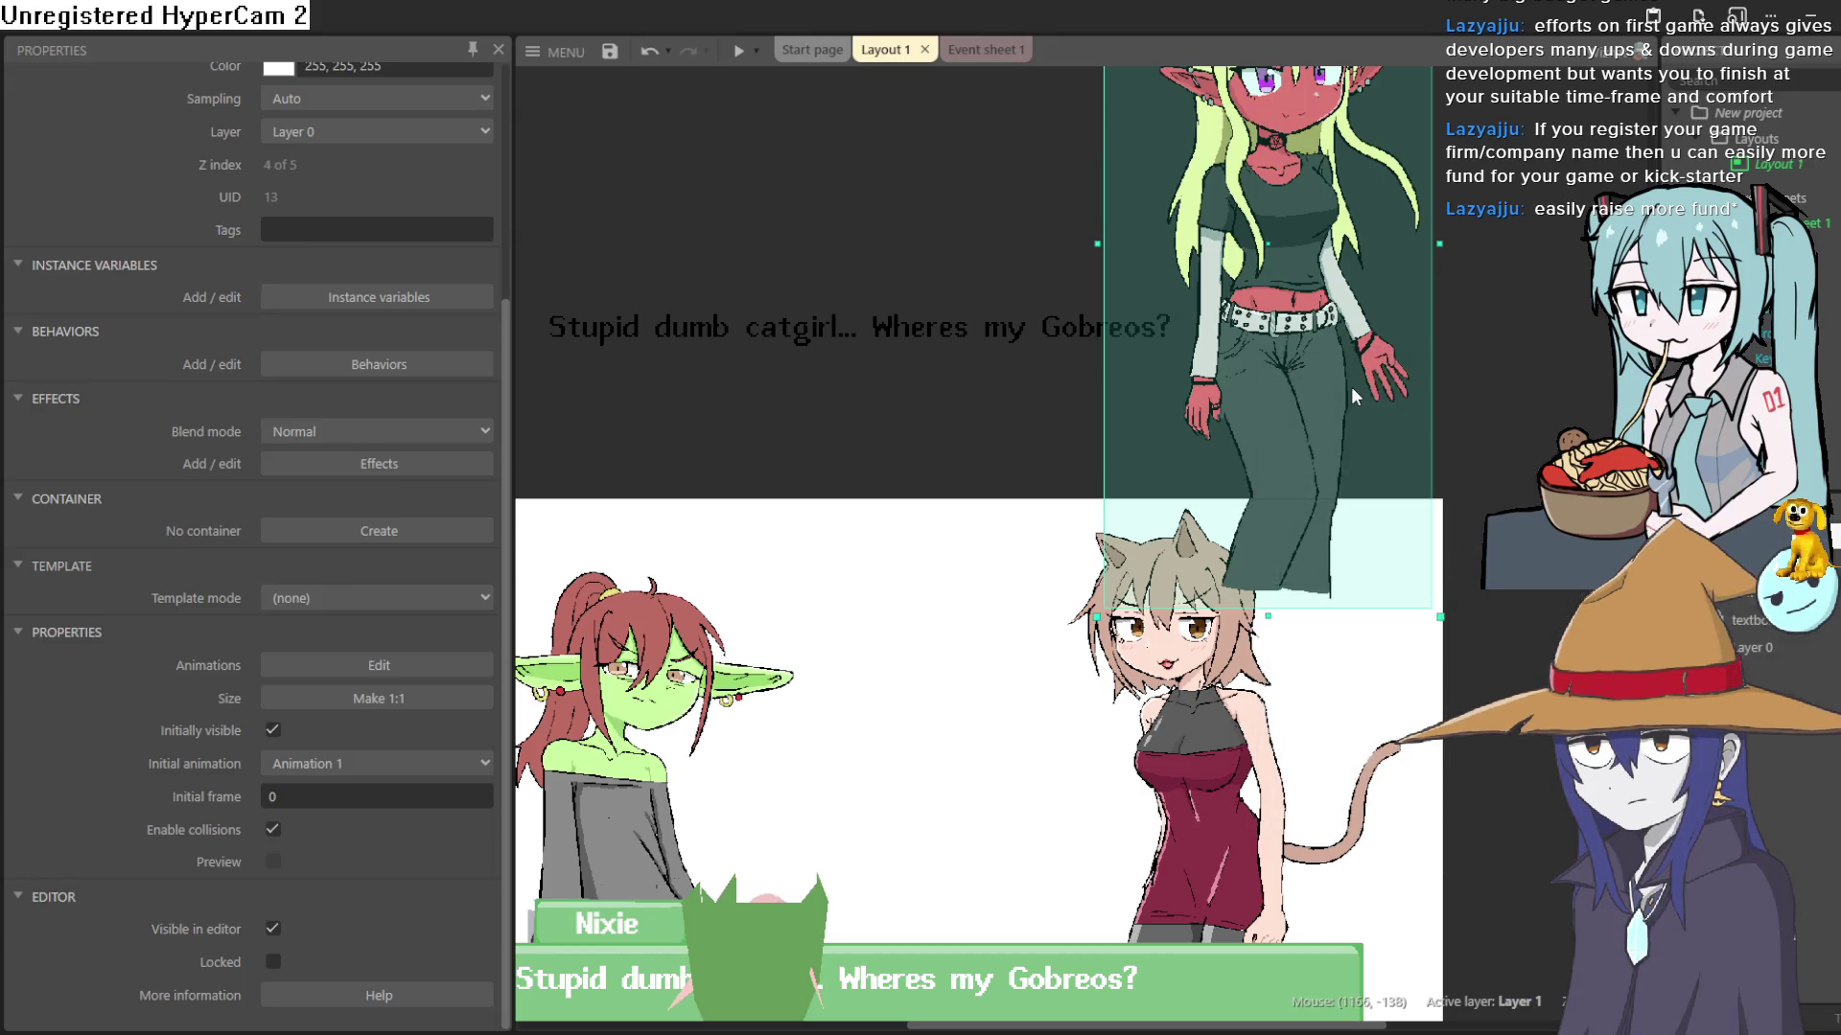
- Drag the demon girl down to the layout's left edge, shifting the catgirl further right
{"action": "left_click_drag", "start_coordinate": [1308, 326], "coordinate": [877, 768]}
{"action": "scroll", "coordinate": [1010, 331], "scroll_direction": "down", "scroll_amount": 3}
{"action": "scroll", "coordinate": [1009, 332], "scroll_direction": "left", "scroll_amount": 2}
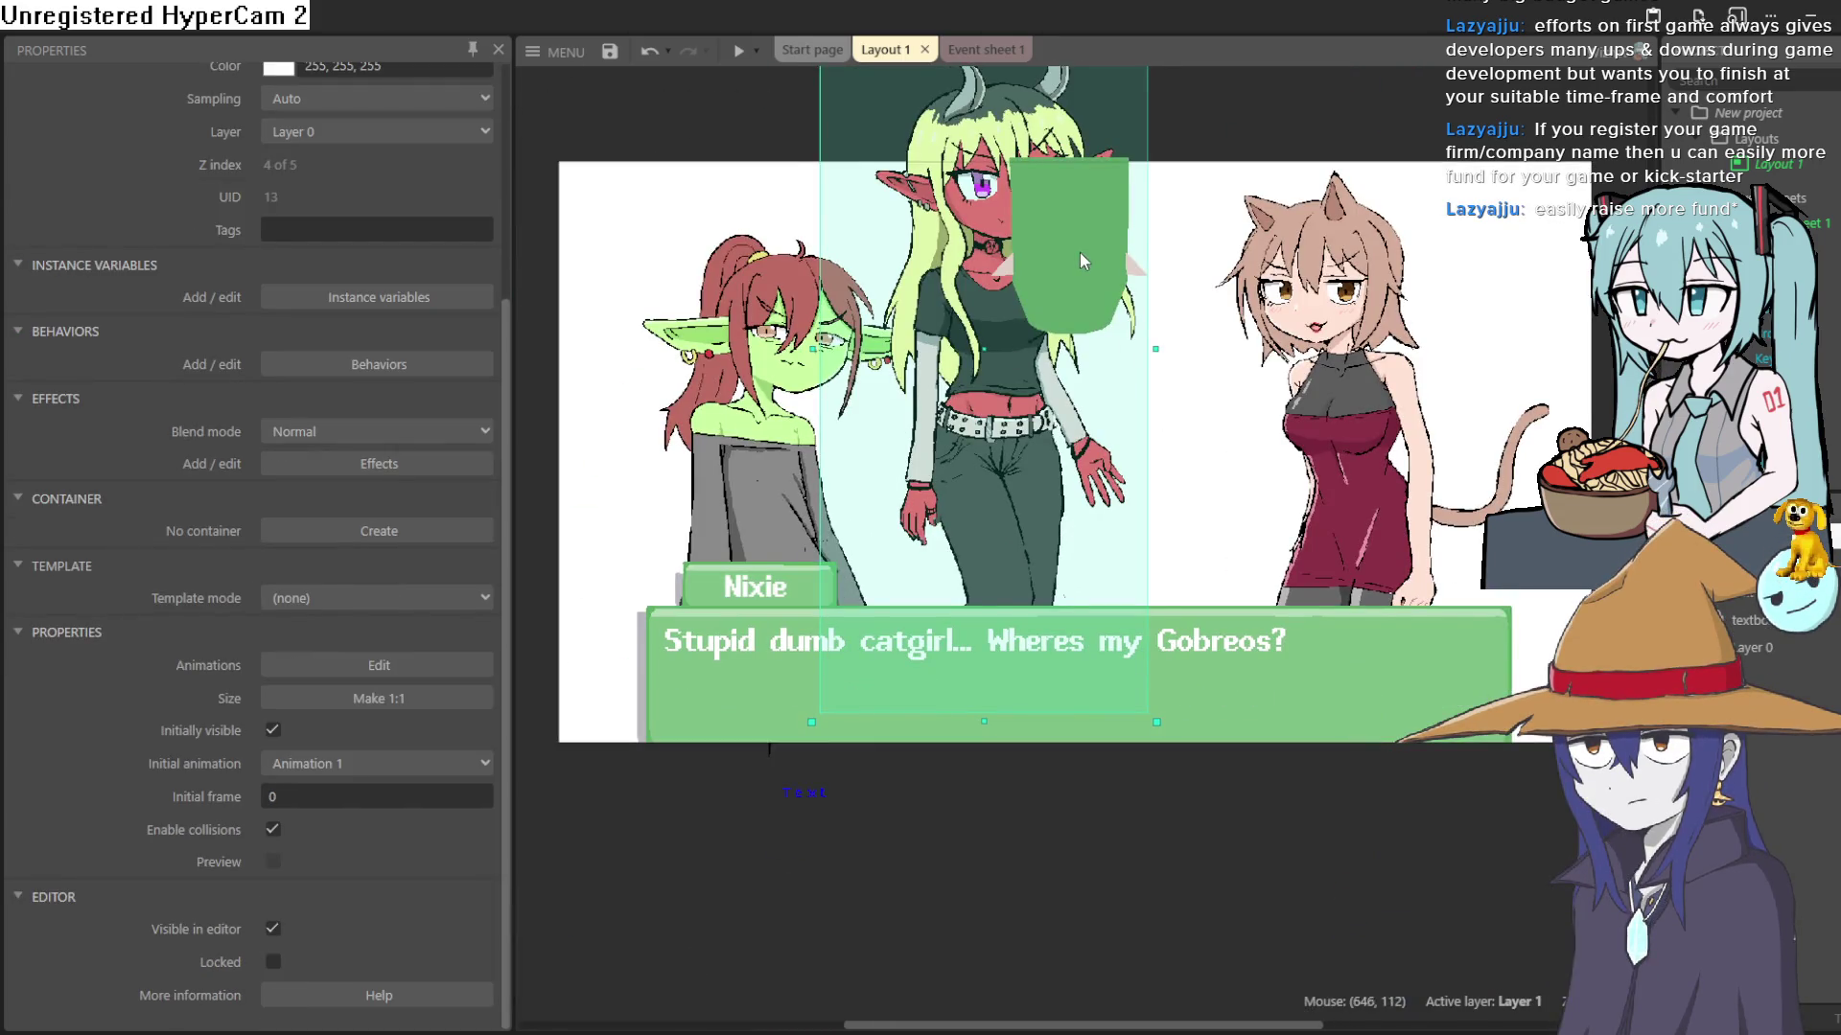
{"action": "left_click_drag", "start_coordinate": [1079, 251], "coordinate": [1031, 391]}
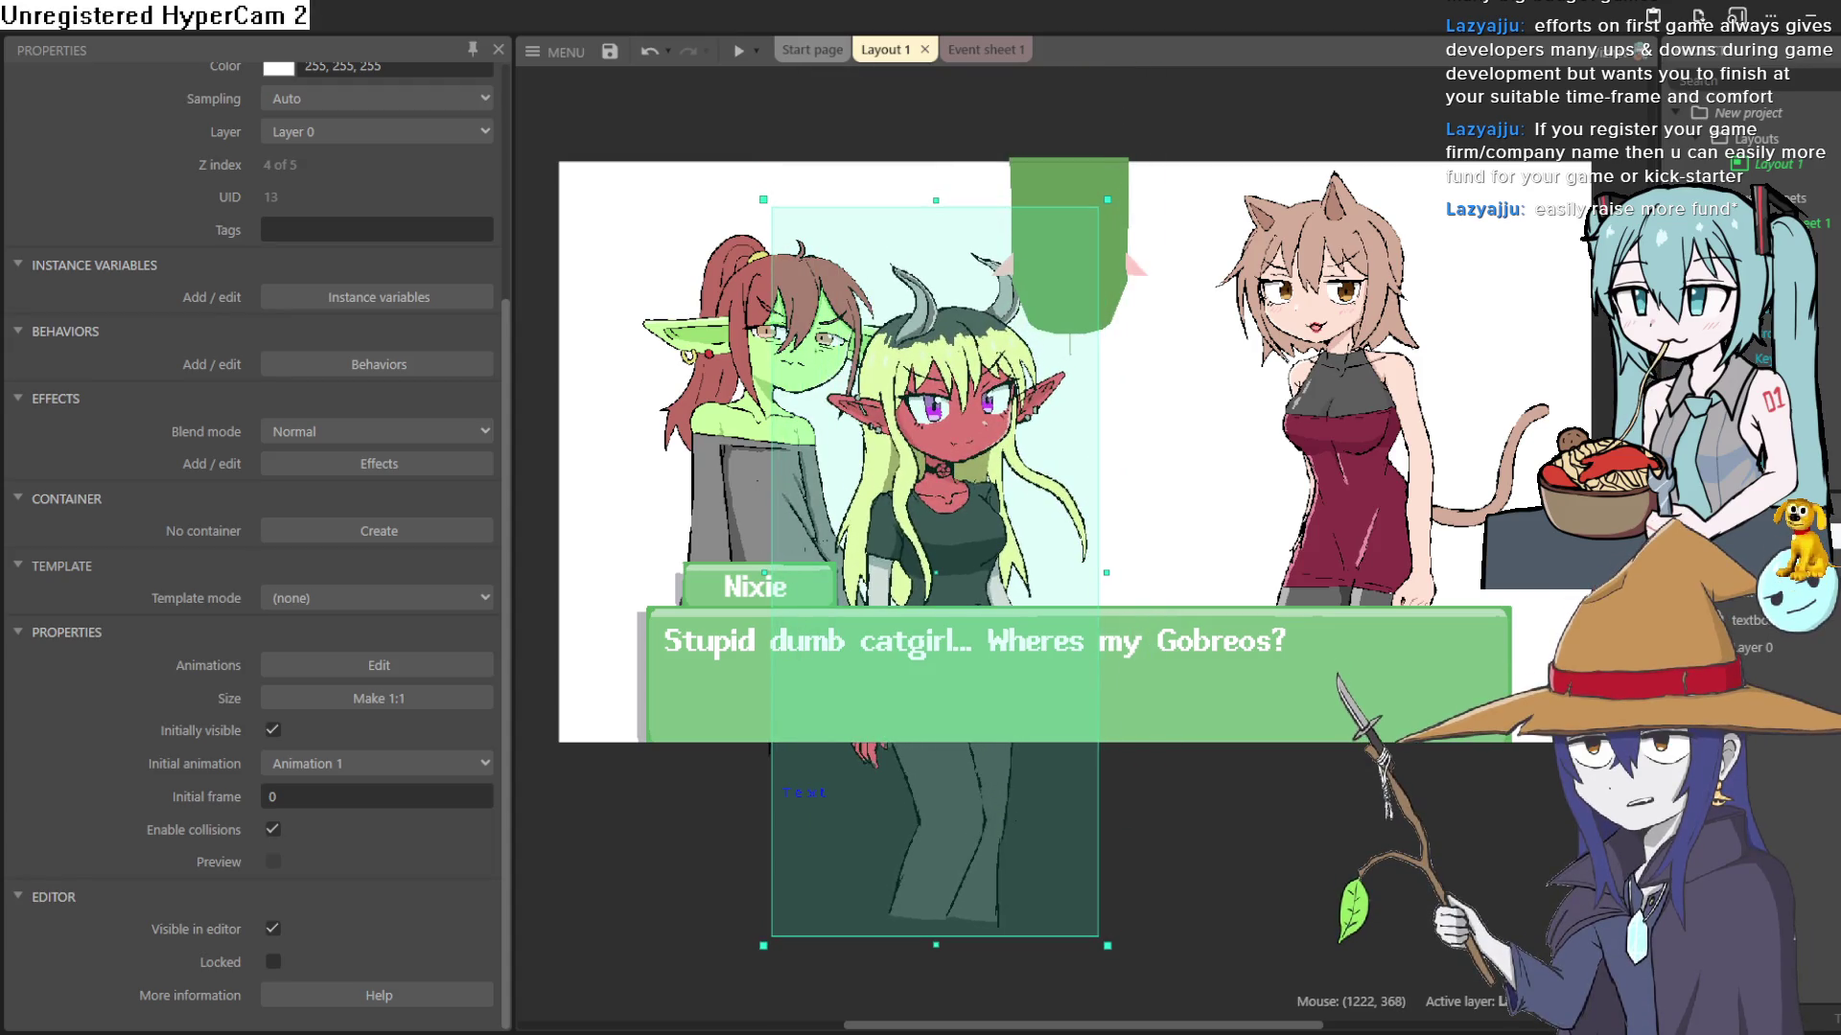
{"action": "left_click_drag", "start_coordinate": [1122, 338], "coordinate": [1285, 369]}
{"action": "mouse_move", "coordinate": [1035, 312]}
{"action": "left_mouse_down"}
{"action": "mouse_move", "coordinate": [962, 367]}
{"action": "mouse_move", "coordinate": [962, 565]}
{"action": "mouse_move", "coordinate": [613, 626]}
{"action": "mouse_move", "coordinate": [796, 350]}
{"action": "left_mouse_up"}
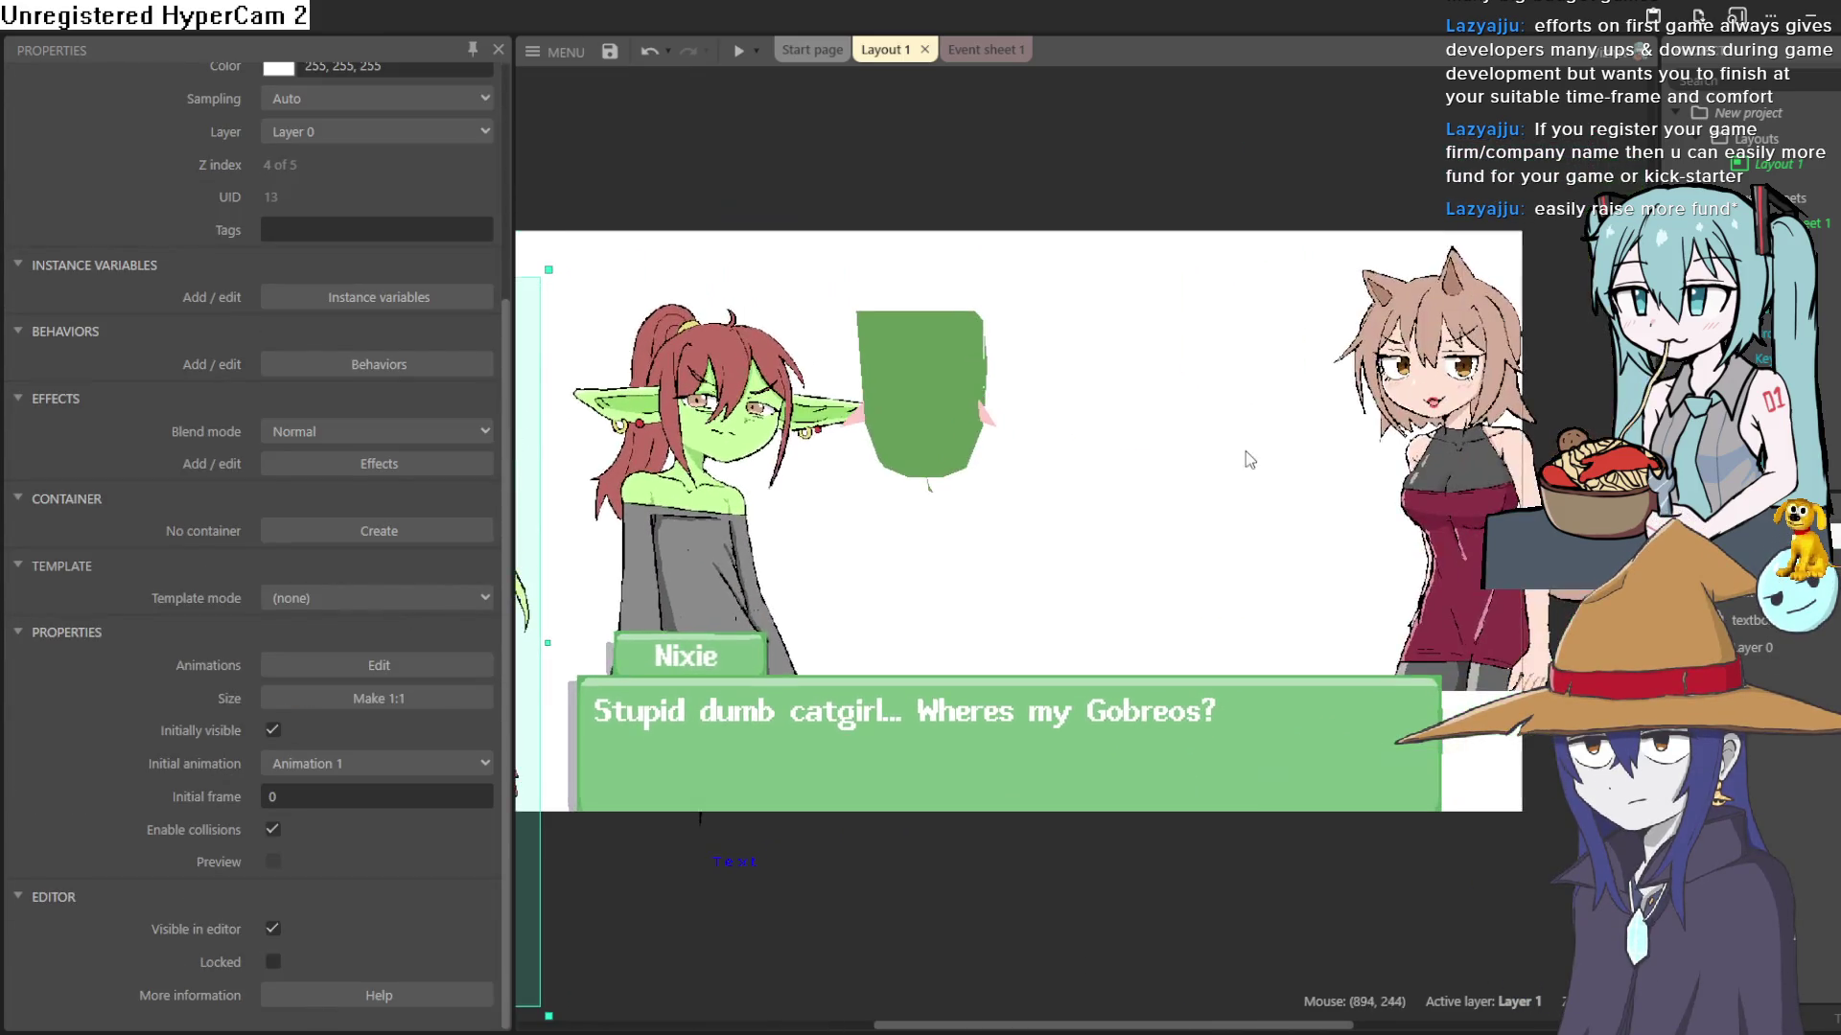
- Drag the green 3D model up above the layout
{"action": "left_click", "coordinate": [1246, 451]}
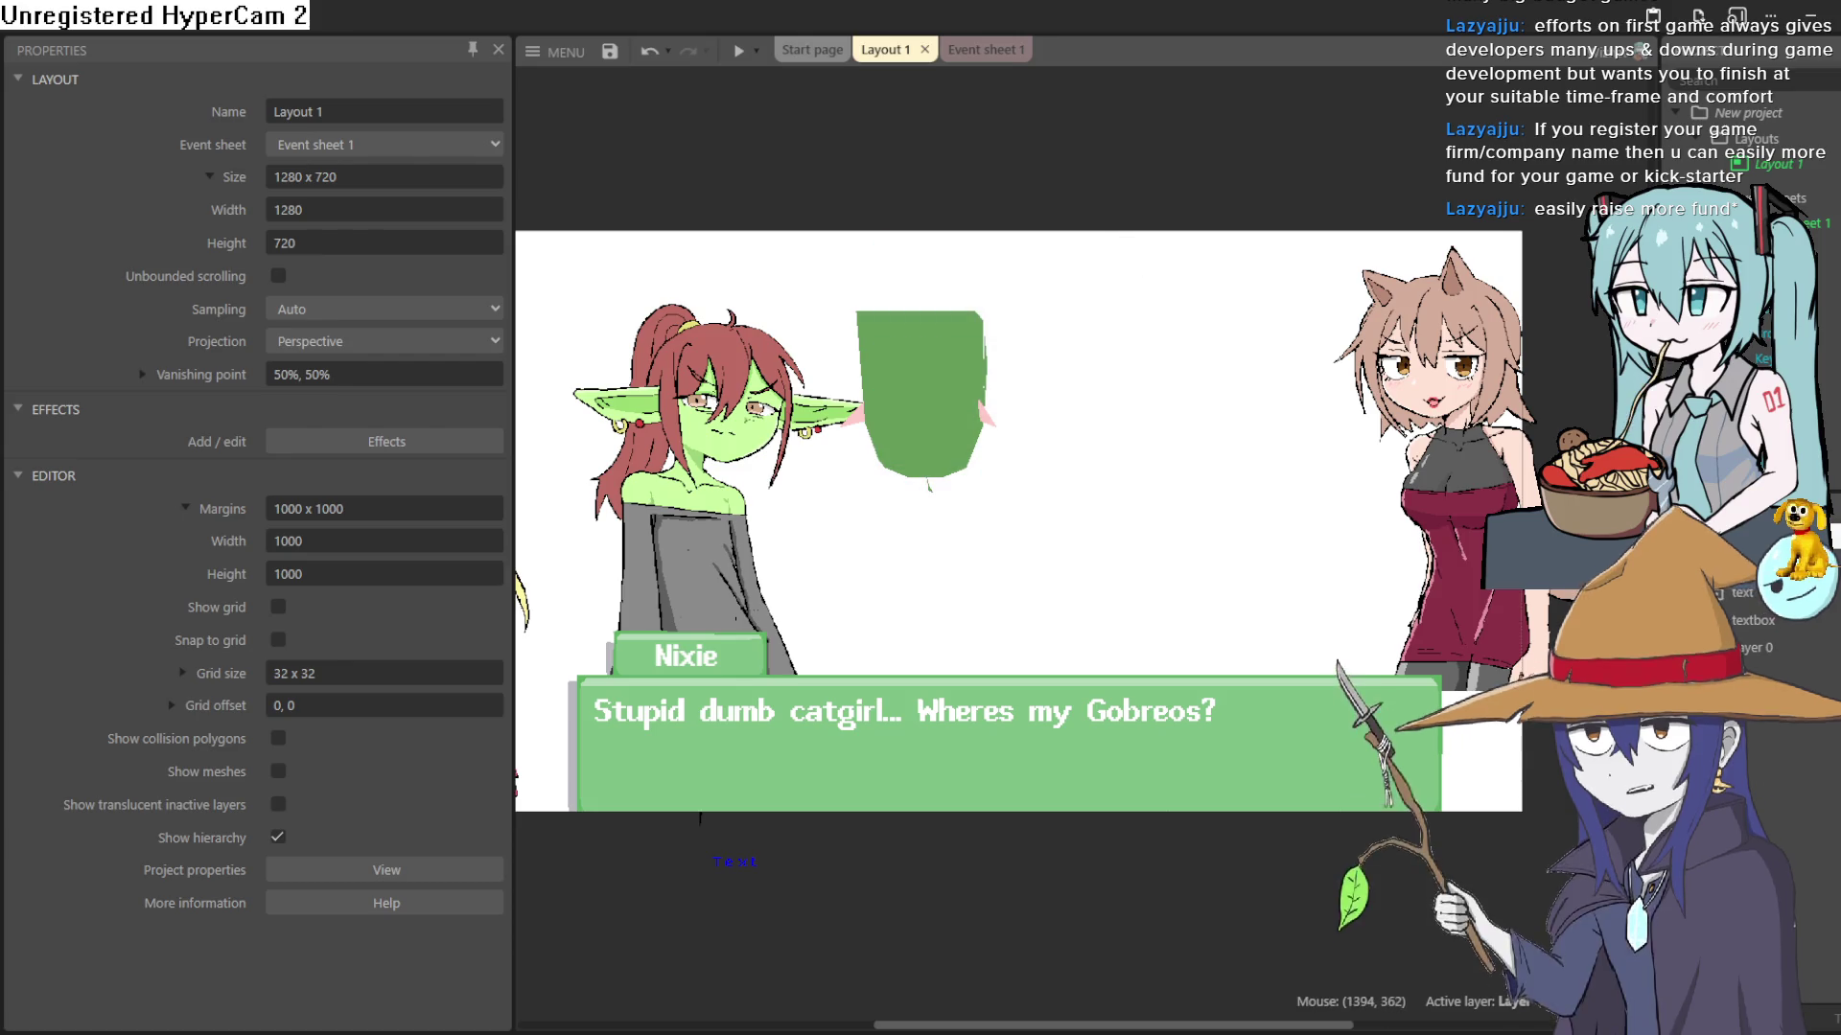
{"action": "left_click", "coordinate": [1418, 460]}
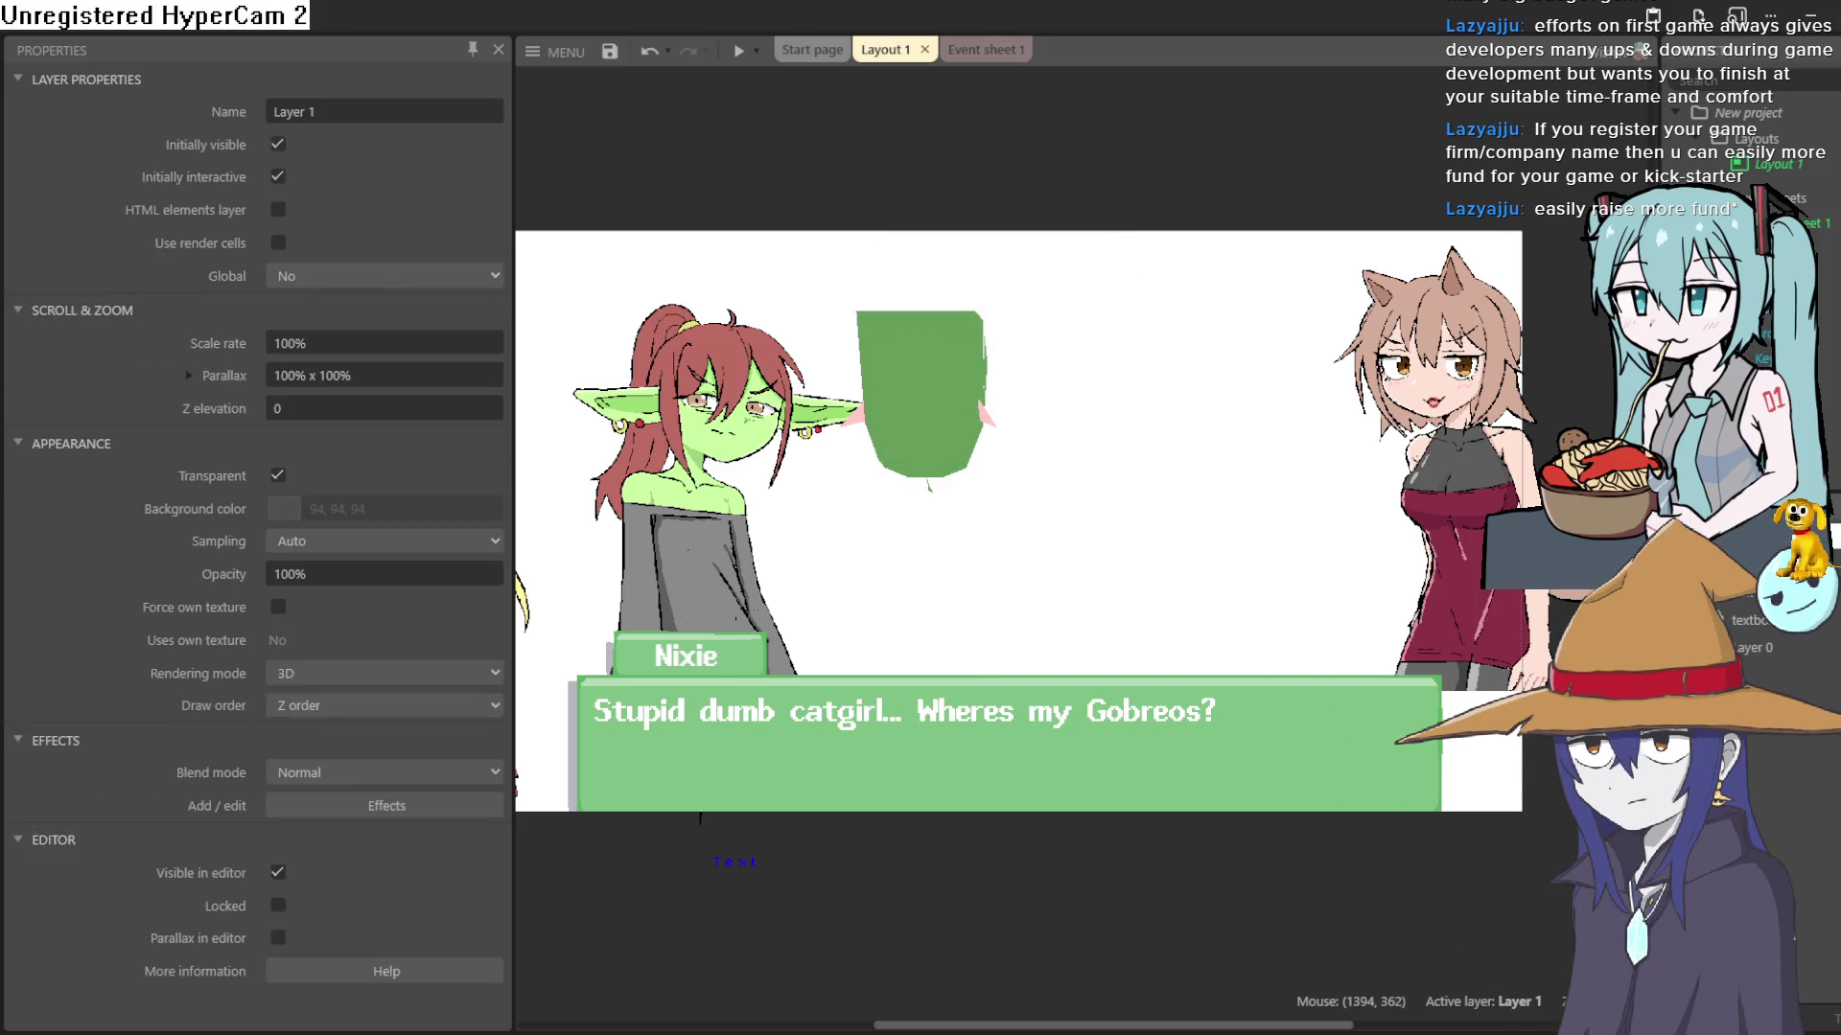
{"action": "left_click", "coordinate": [952, 439]}
{"action": "mouse_move", "coordinate": [985, 613]}
{"action": "left_mouse_down"}
{"action": "mouse_move", "coordinate": [1039, 501]}
{"action": "mouse_move", "coordinate": [1036, 415]}
{"action": "mouse_move", "coordinate": [949, 113]}
{"action": "left_mouse_up"}
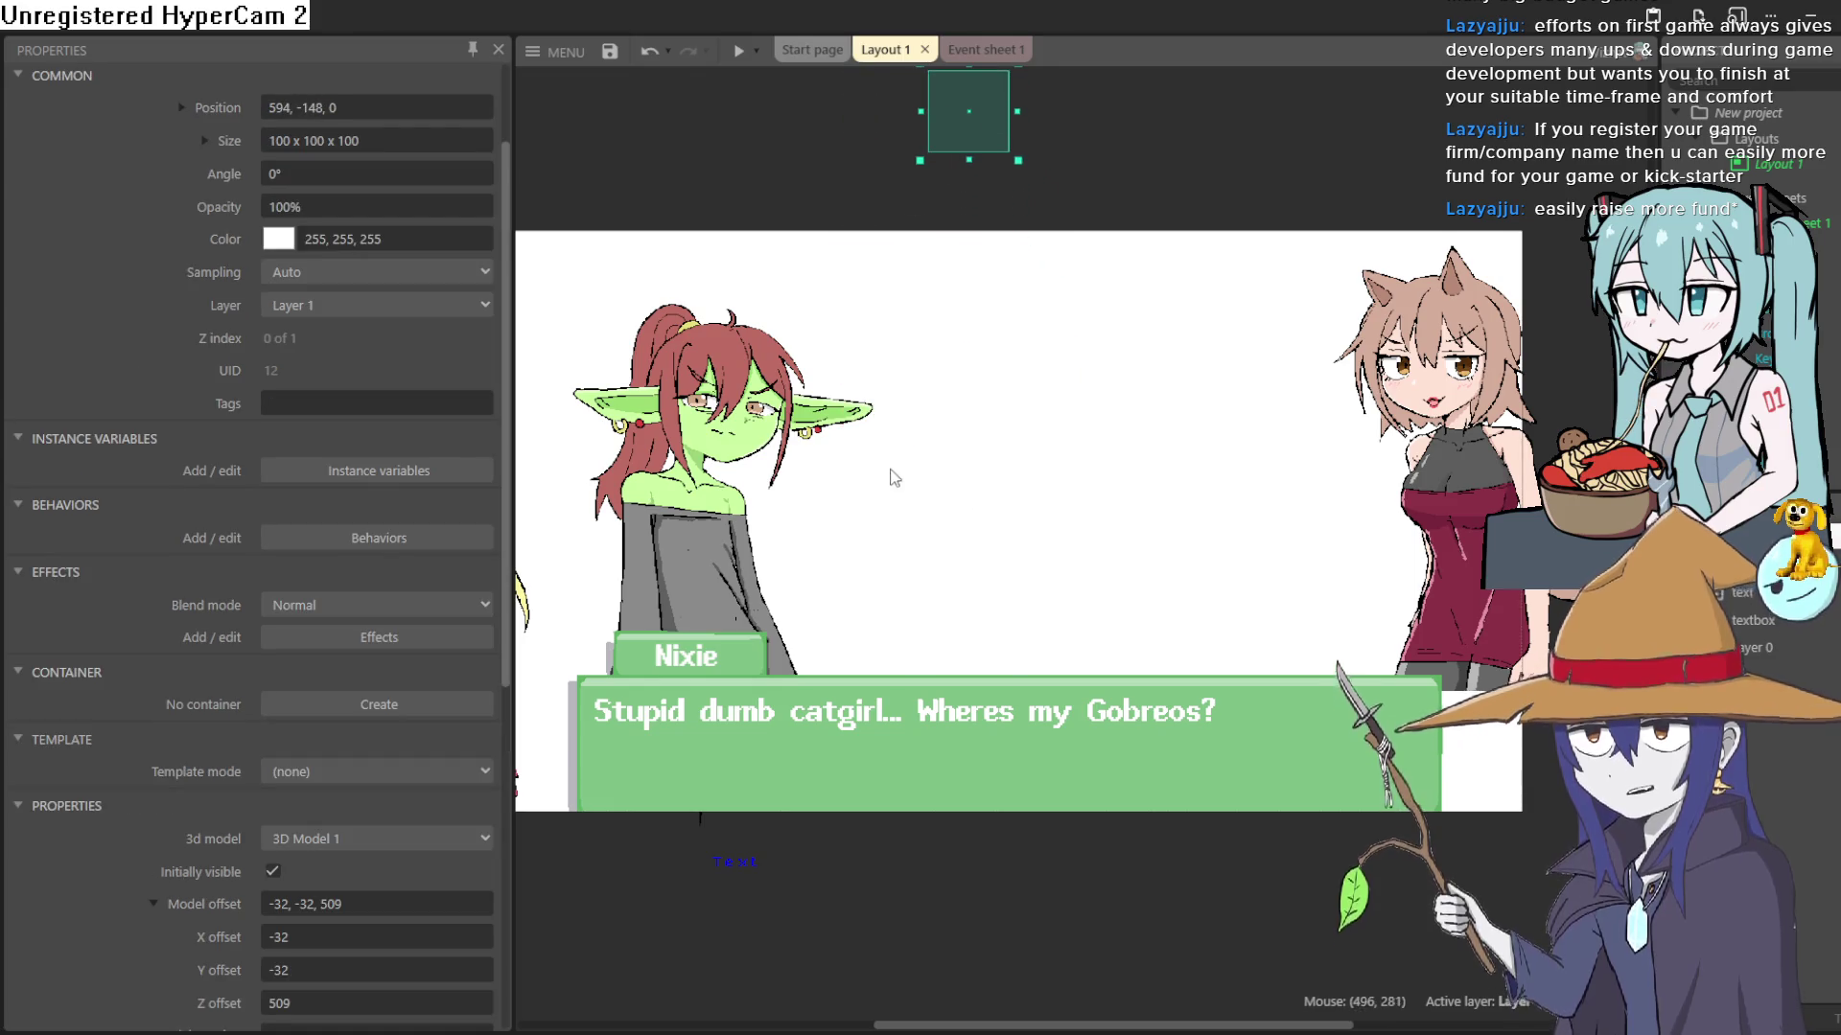
- Drag the catgirl off to the right and place the demon girl right of the goblin at 1007, 404
{"action": "scroll", "coordinate": [891, 473], "scroll_direction": "left", "scroll_amount": 3}
{"action": "mouse_move", "coordinate": [616, 451]}
{"action": "left_mouse_down"}
{"action": "mouse_move", "coordinate": [1369, 342]}
{"action": "mouse_move", "coordinate": [1493, 493]}
{"action": "mouse_move", "coordinate": [1486, 462]}
{"action": "left_mouse_up"}
{"action": "scroll", "coordinate": [1044, 527], "scroll_direction": "right", "scroll_amount": 3}
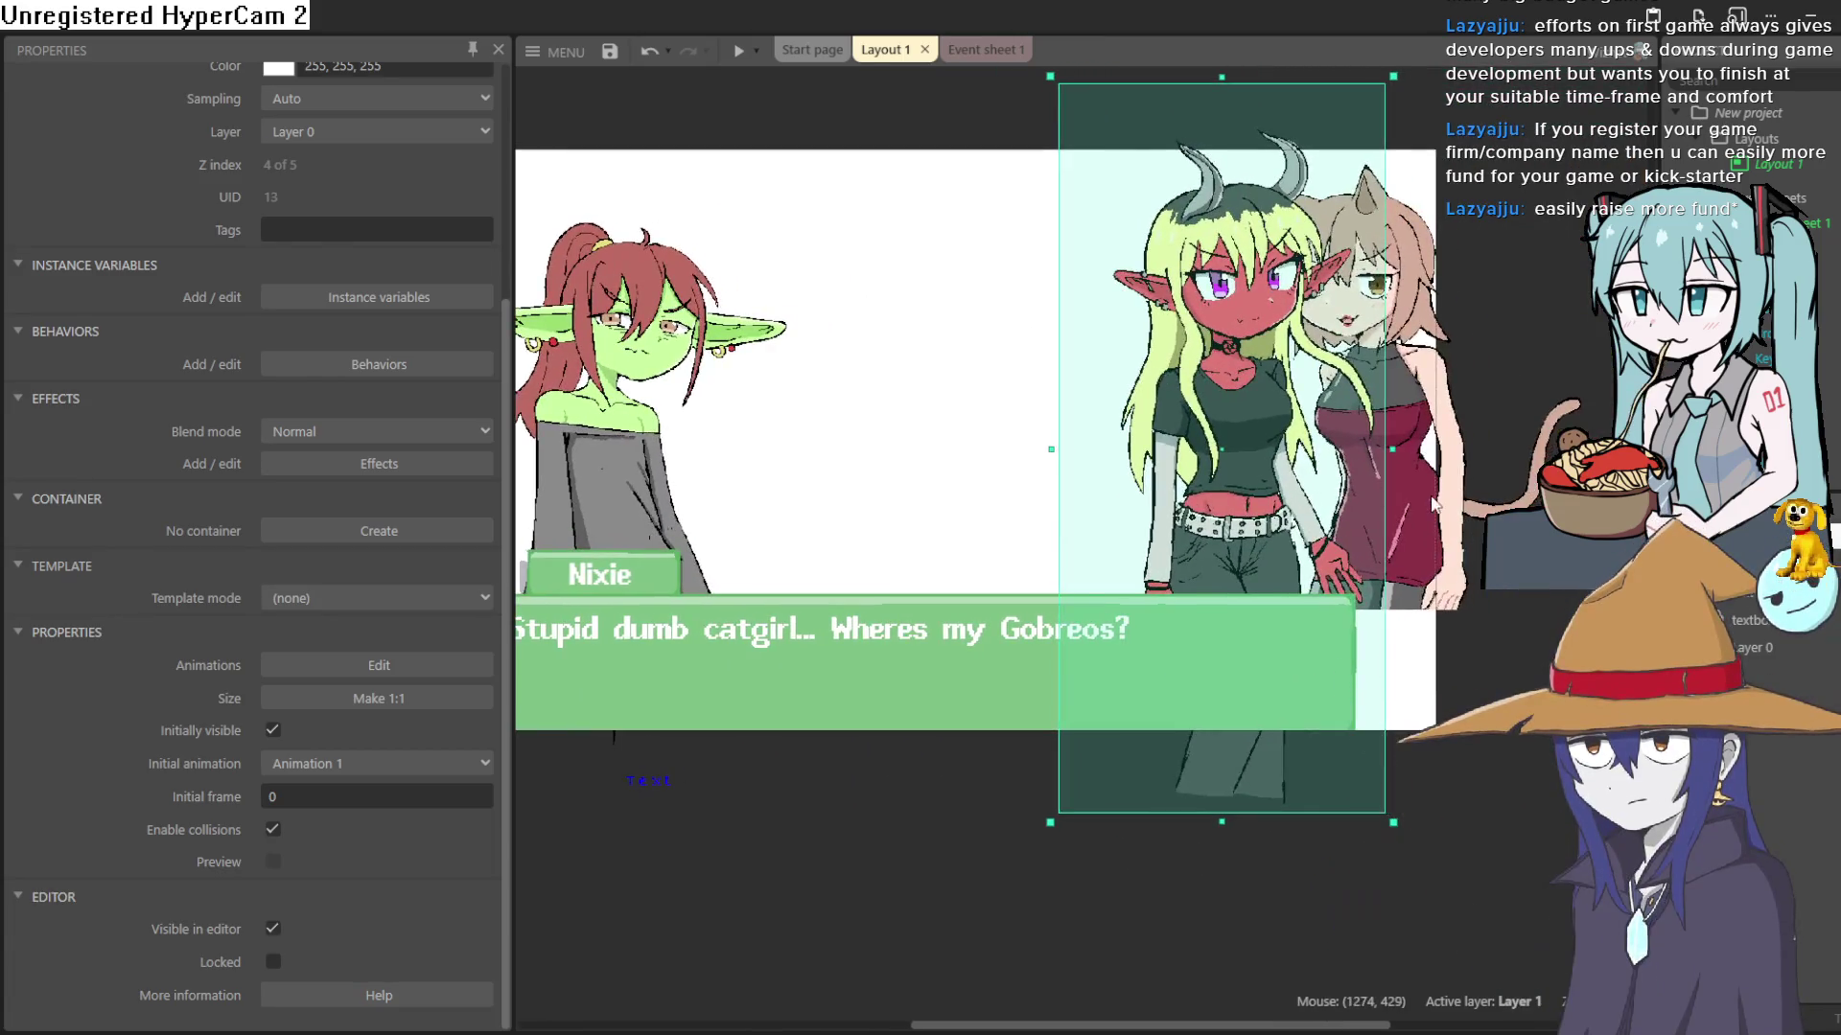
{"action": "left_click_drag", "start_coordinate": [1381, 402], "coordinate": [1519, 402]}
{"action": "scroll", "coordinate": [1519, 403], "scroll_direction": "right", "scroll_amount": 4}
{"action": "left_click", "coordinate": [973, 494]}
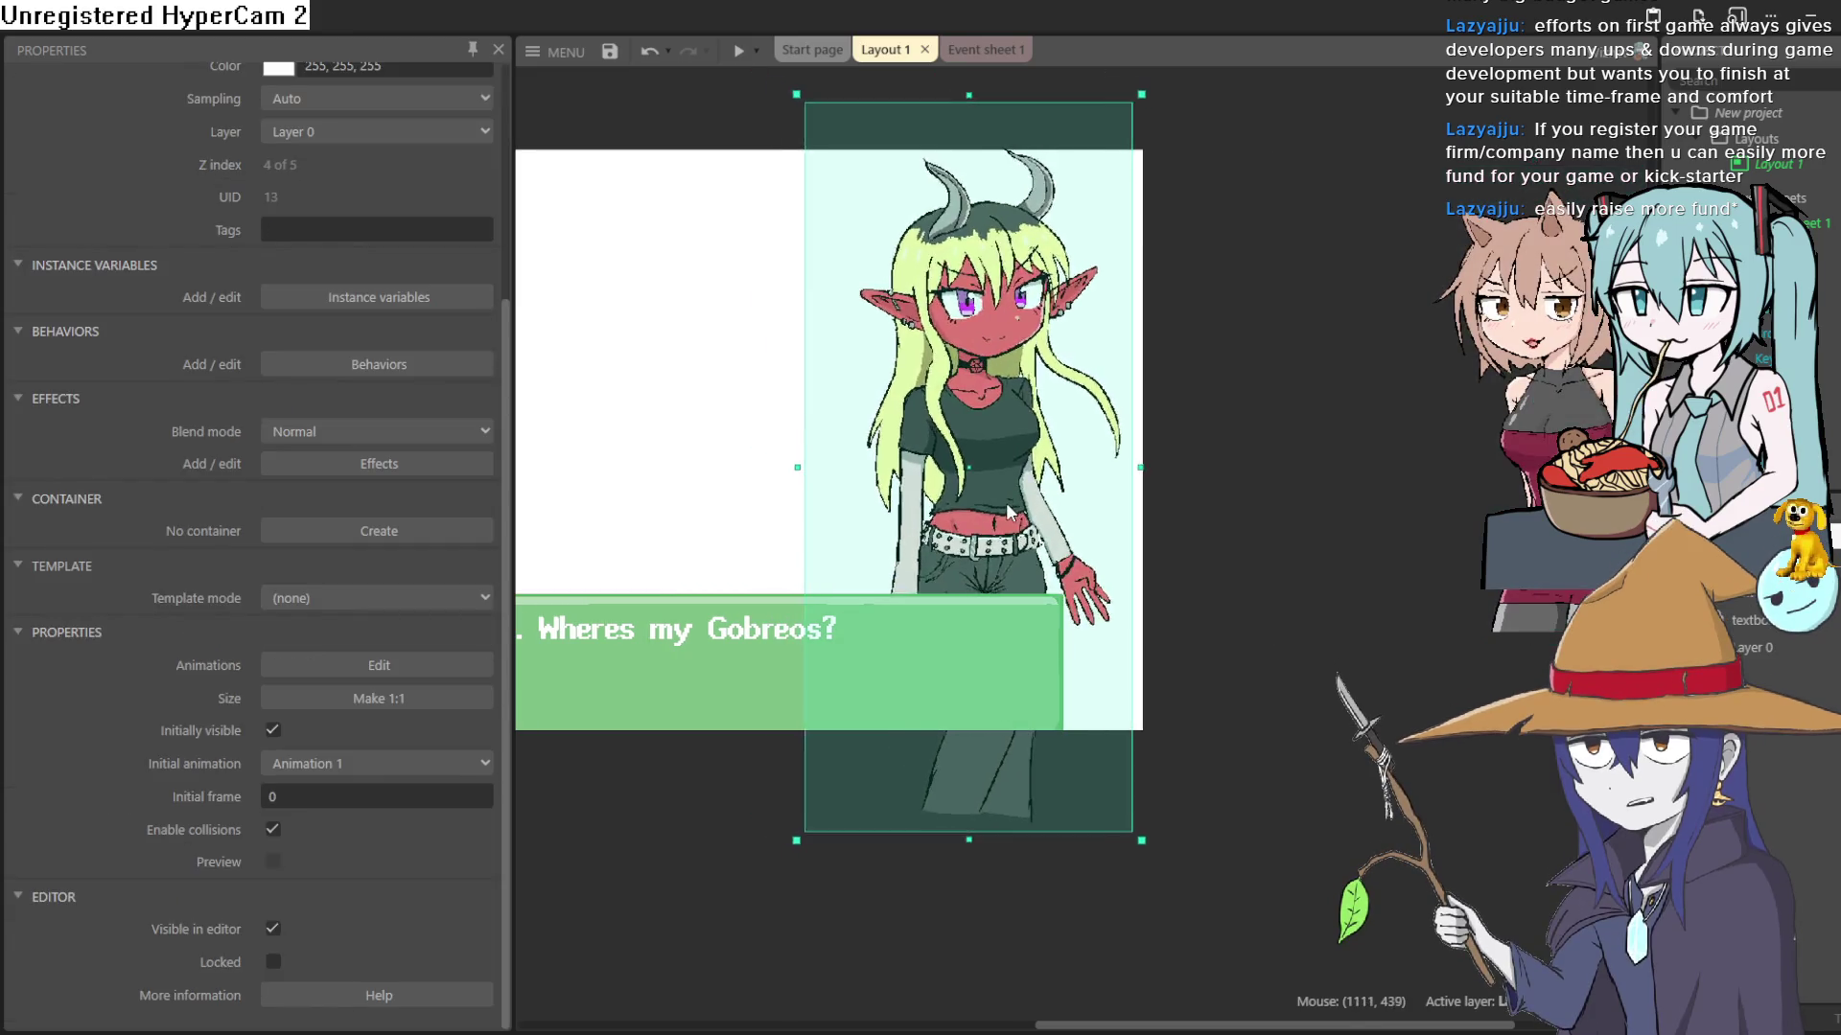
{"action": "scroll", "coordinate": [788, 422], "scroll_direction": "left", "scroll_amount": 3}
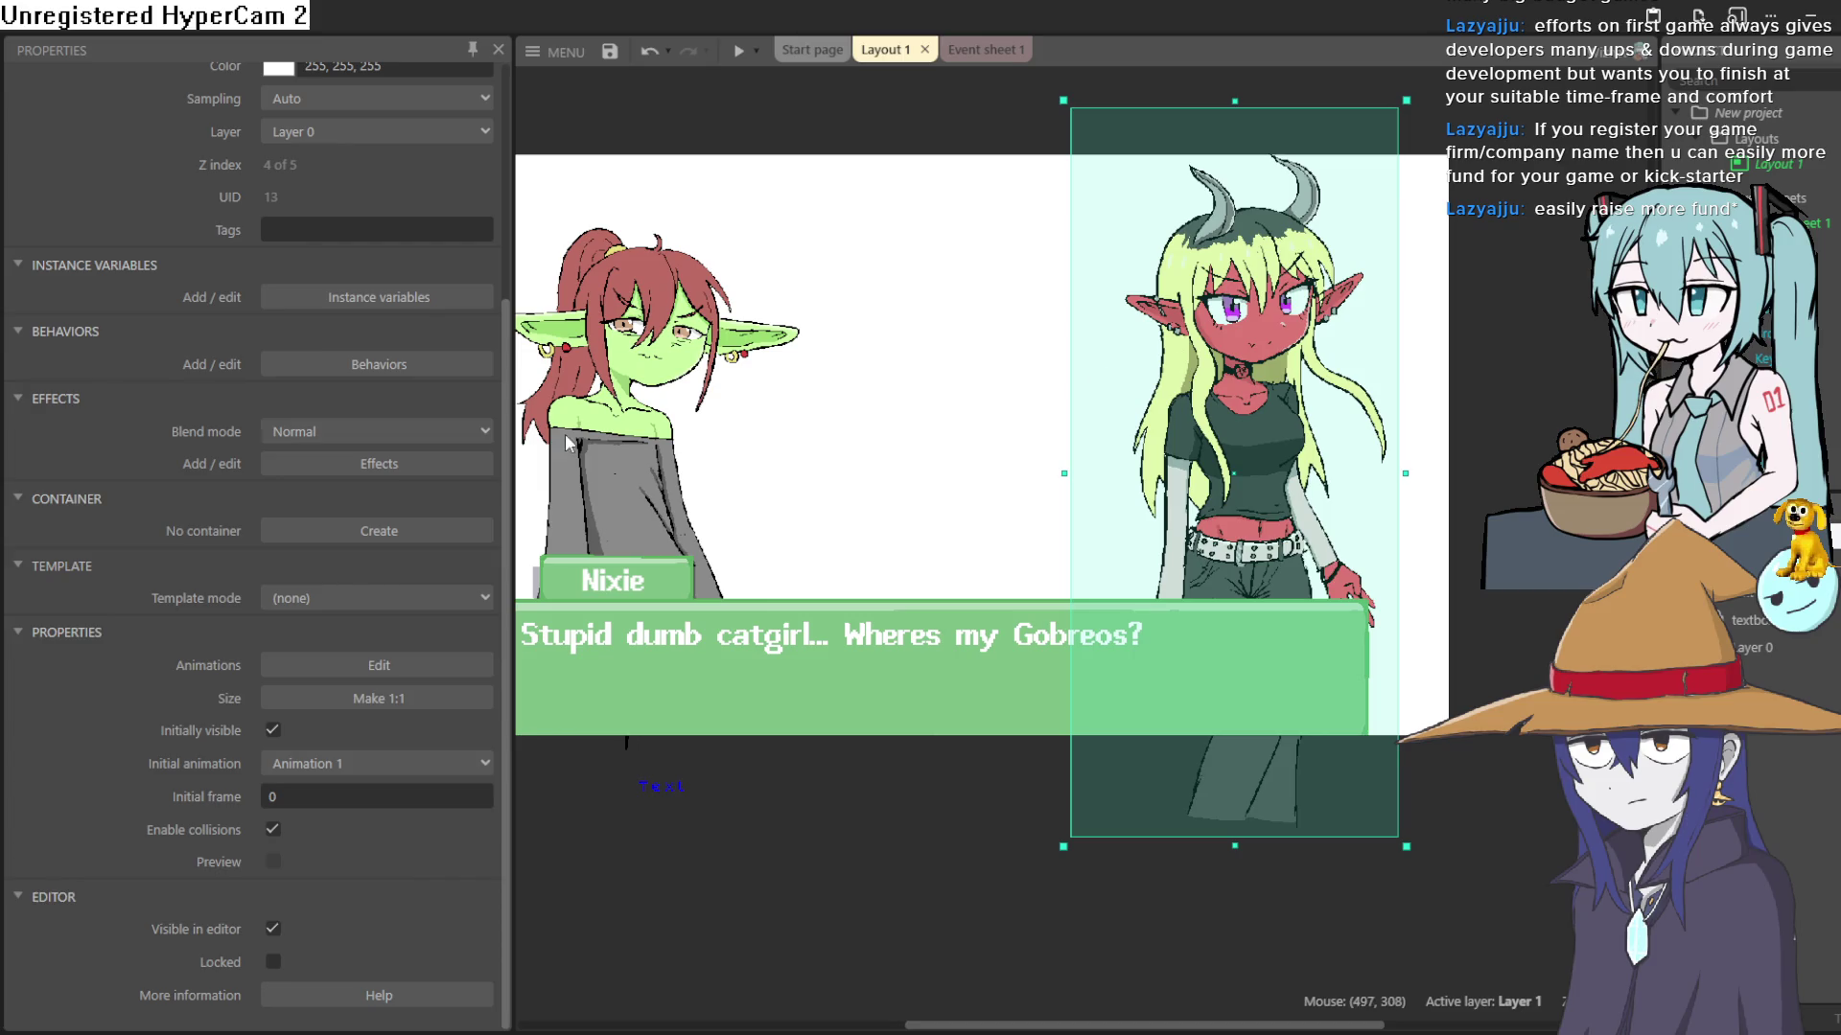
{"action": "scroll", "coordinate": [446, 257], "scroll_direction": "up", "scroll_amount": 5}
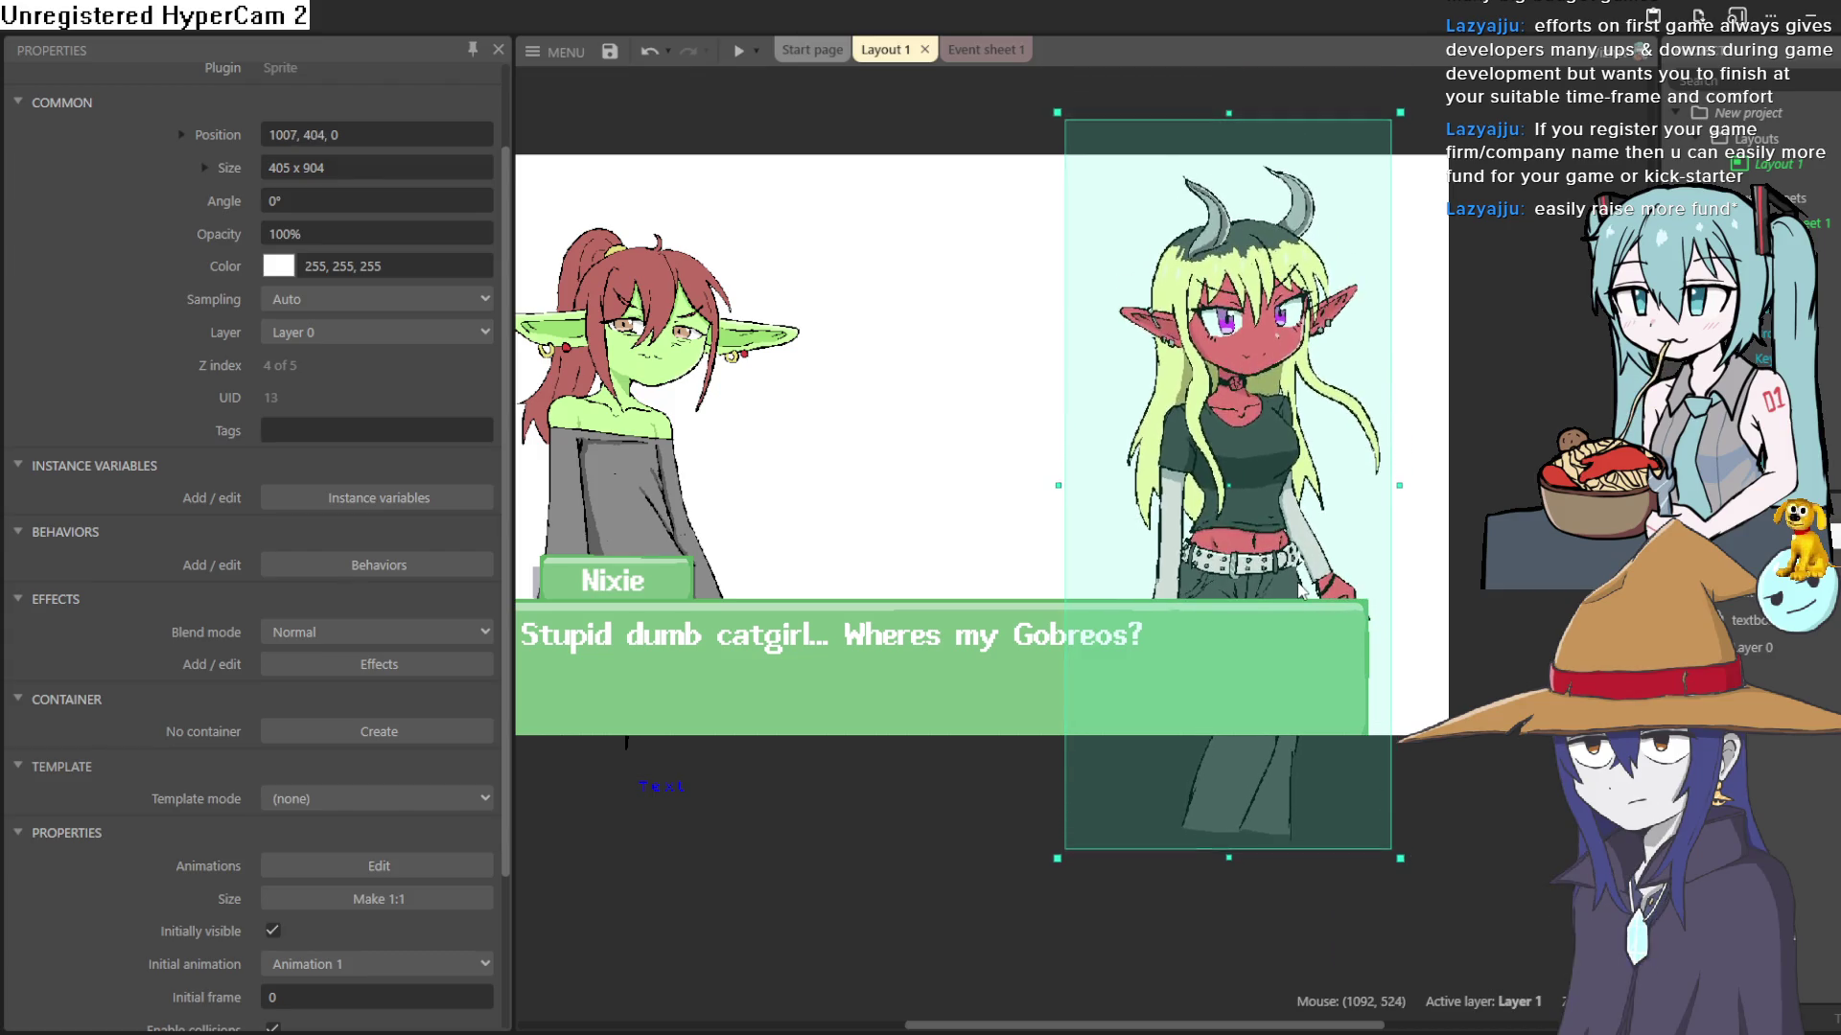
- Nudge the demon girl slightly lower on the right side
{"action": "left_click_drag", "start_coordinate": [1304, 575], "coordinate": [1300, 582]}
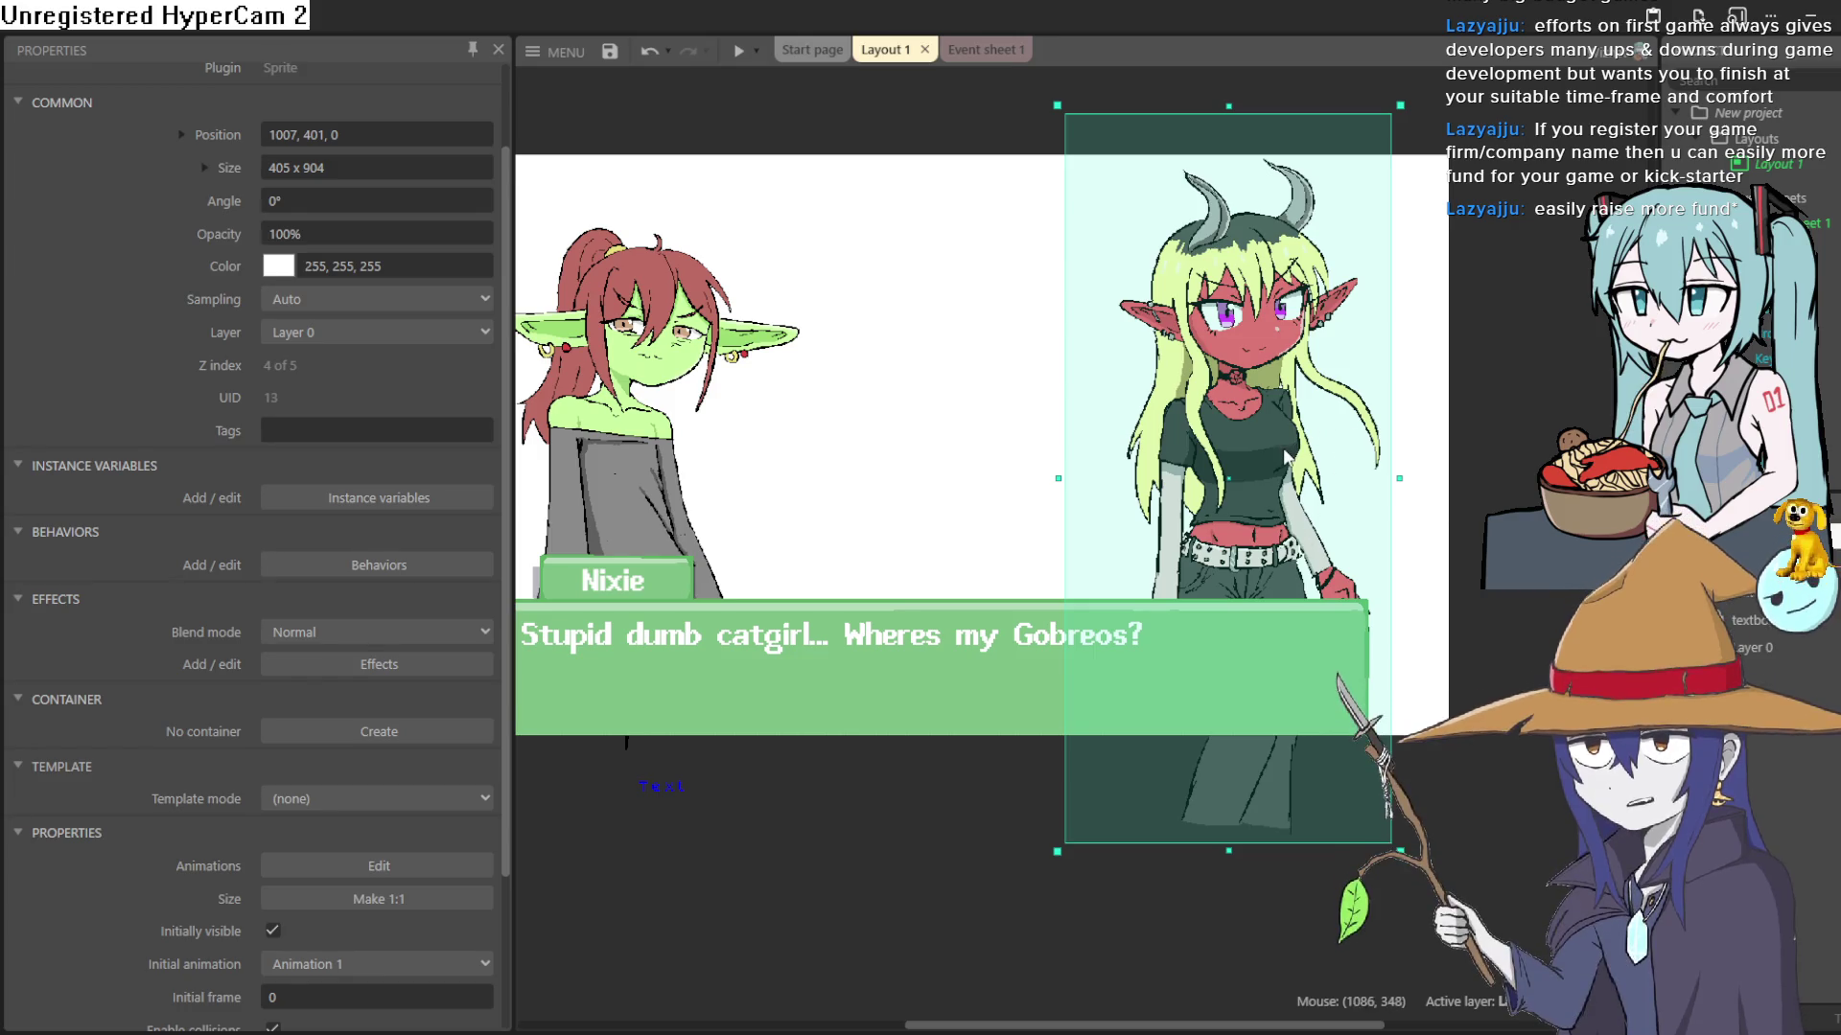
{"action": "left_click_drag", "start_coordinate": [1281, 465], "coordinate": [1278, 476]}
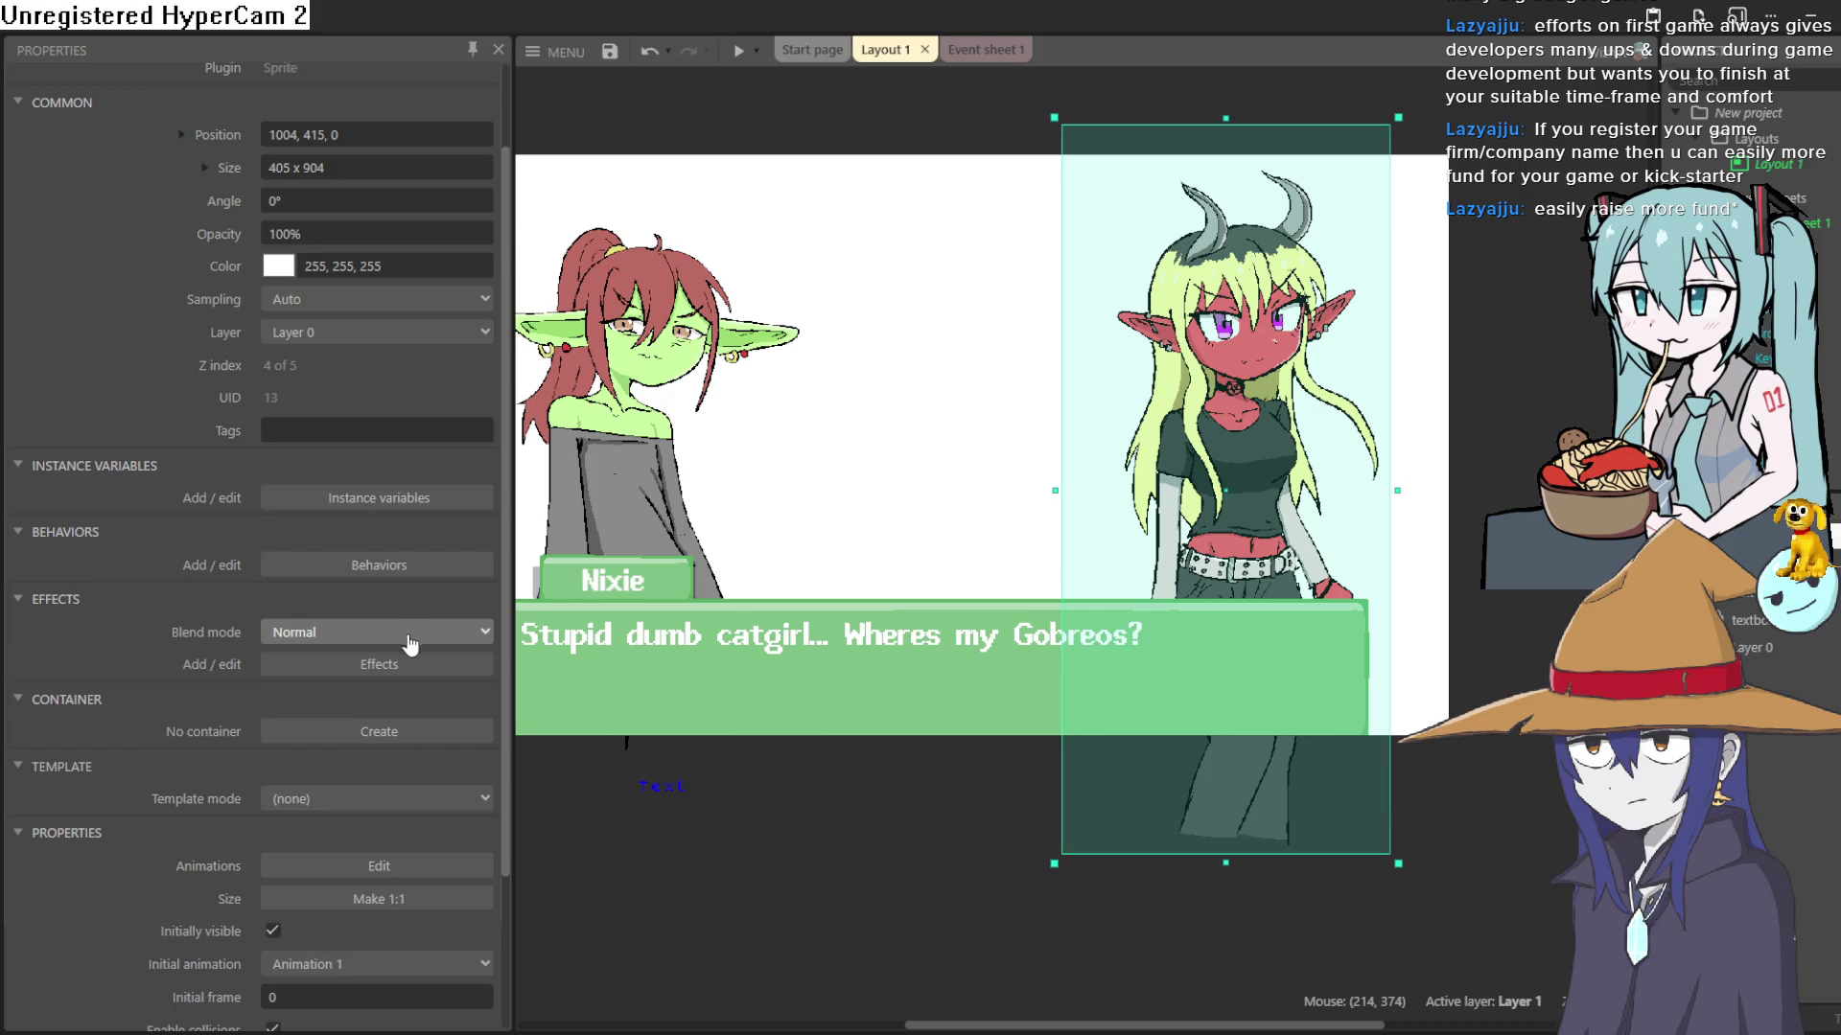
{"action": "scroll", "coordinate": [390, 678], "scroll_direction": "down", "scroll_amount": 3}
{"action": "scroll", "coordinate": [390, 681], "scroll_direction": "up", "scroll_amount": 3}
{"action": "scroll", "coordinate": [389, 676], "scroll_direction": "down", "scroll_amount": 3}
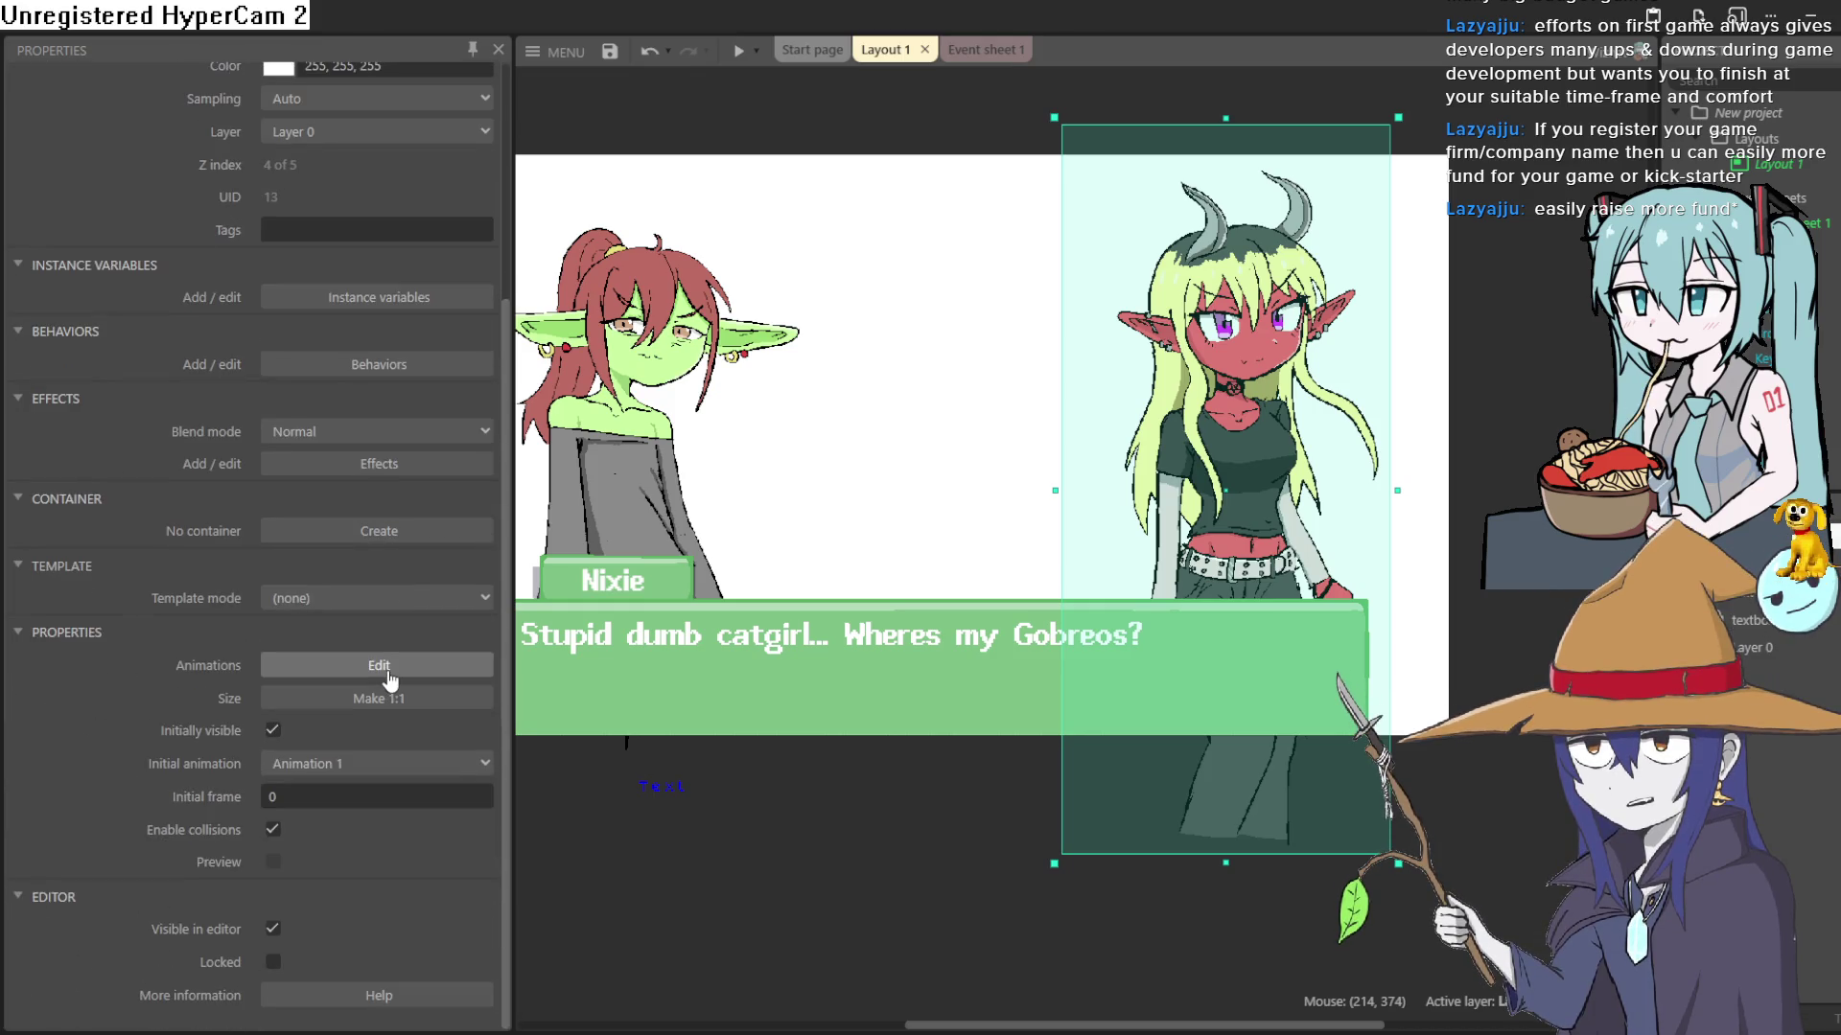
{"action": "scroll", "coordinate": [388, 675], "scroll_direction": "up", "scroll_amount": 5}
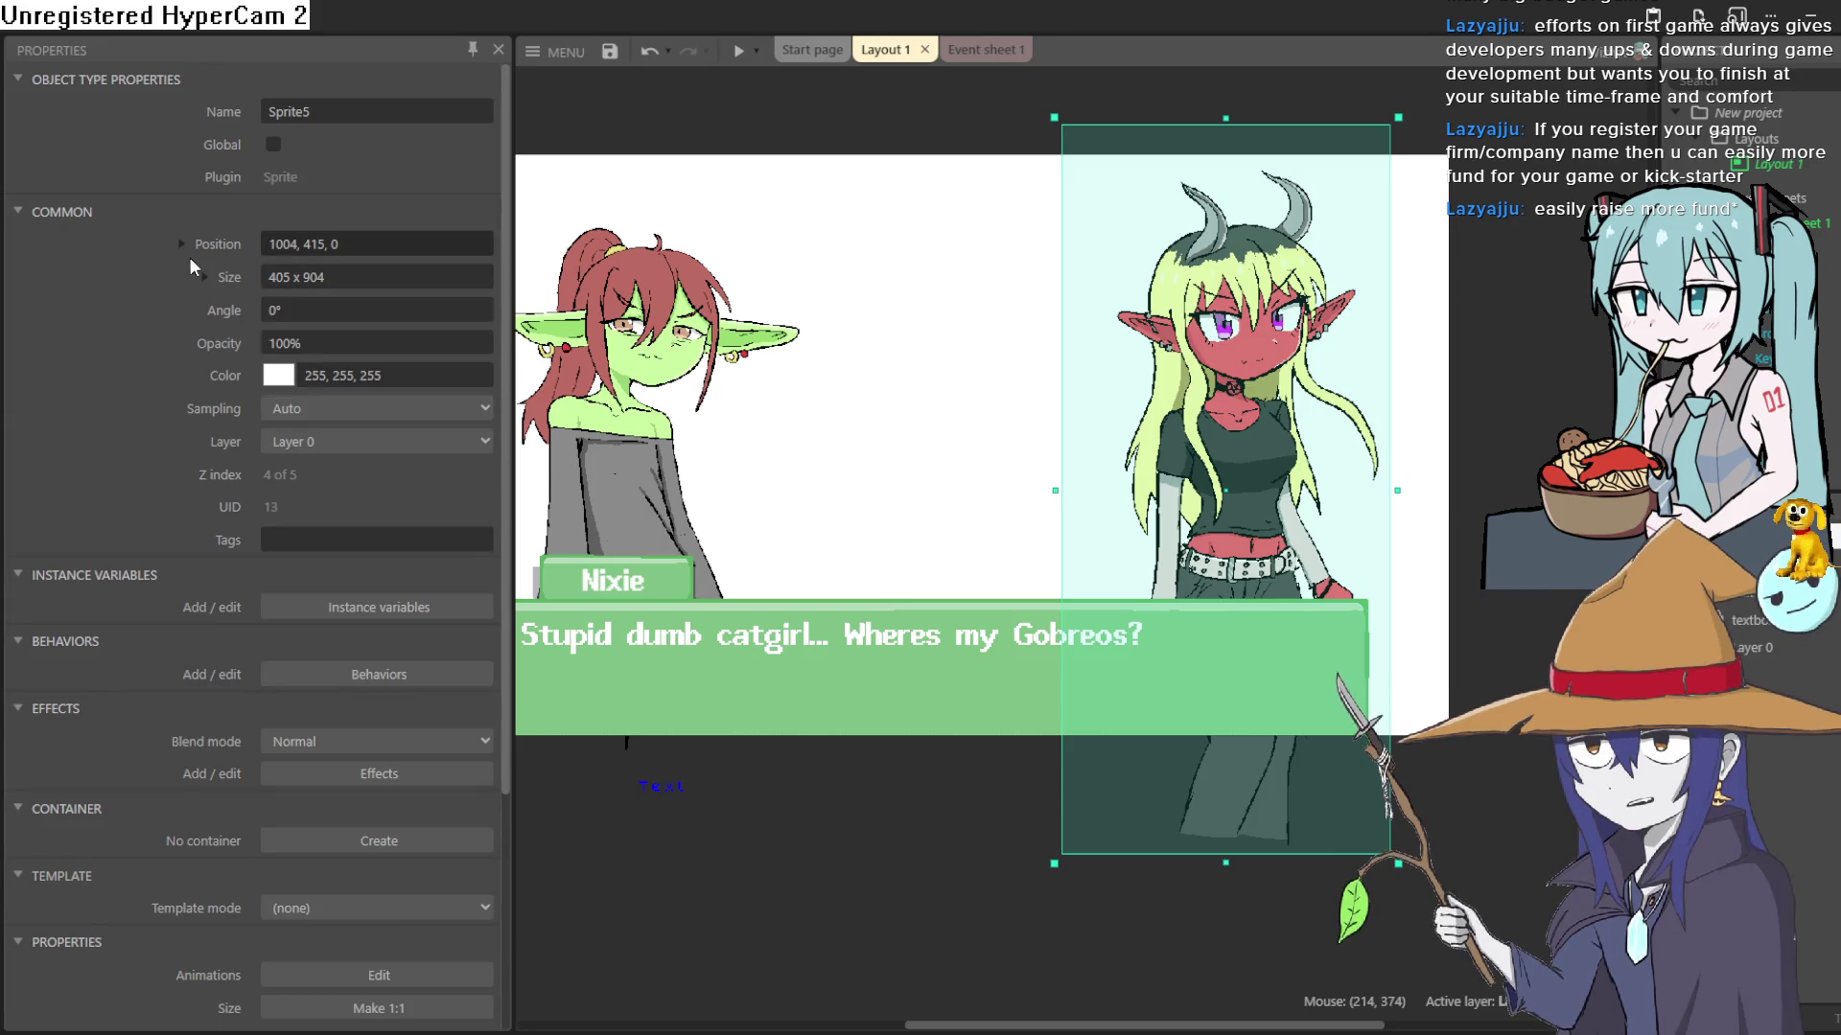
- Set Sprite5's width to -405 to mirror her horizontally, then reposition her at 1030, 393
{"action": "left_click", "coordinate": [204, 278]}
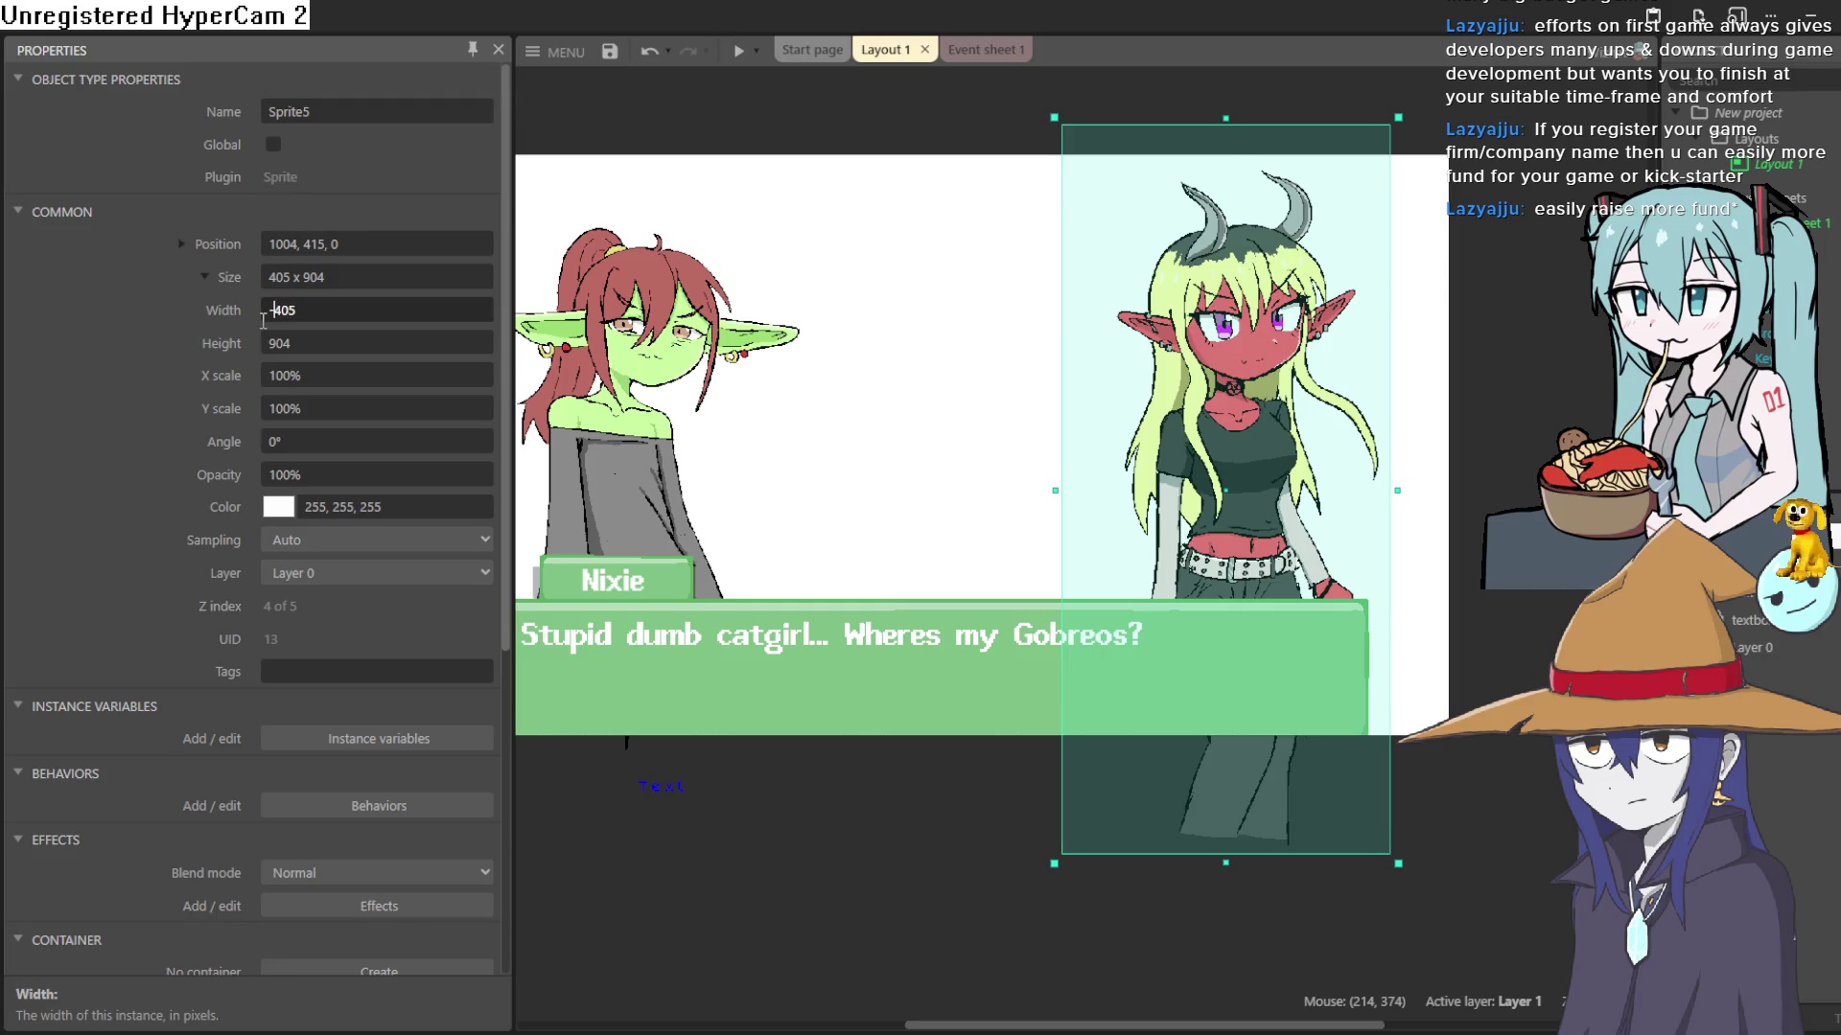
{"action": "type", "text": "-"}
{"action": "key", "text": "Return"}
{"action": "mouse_move", "coordinate": [1206, 456]}
{"action": "left_mouse_down"}
{"action": "mouse_move", "coordinate": [1243, 393]}
{"action": "mouse_move", "coordinate": [1252, 456]}
{"action": "mouse_move", "coordinate": [1225, 443]}
{"action": "left_mouse_up"}
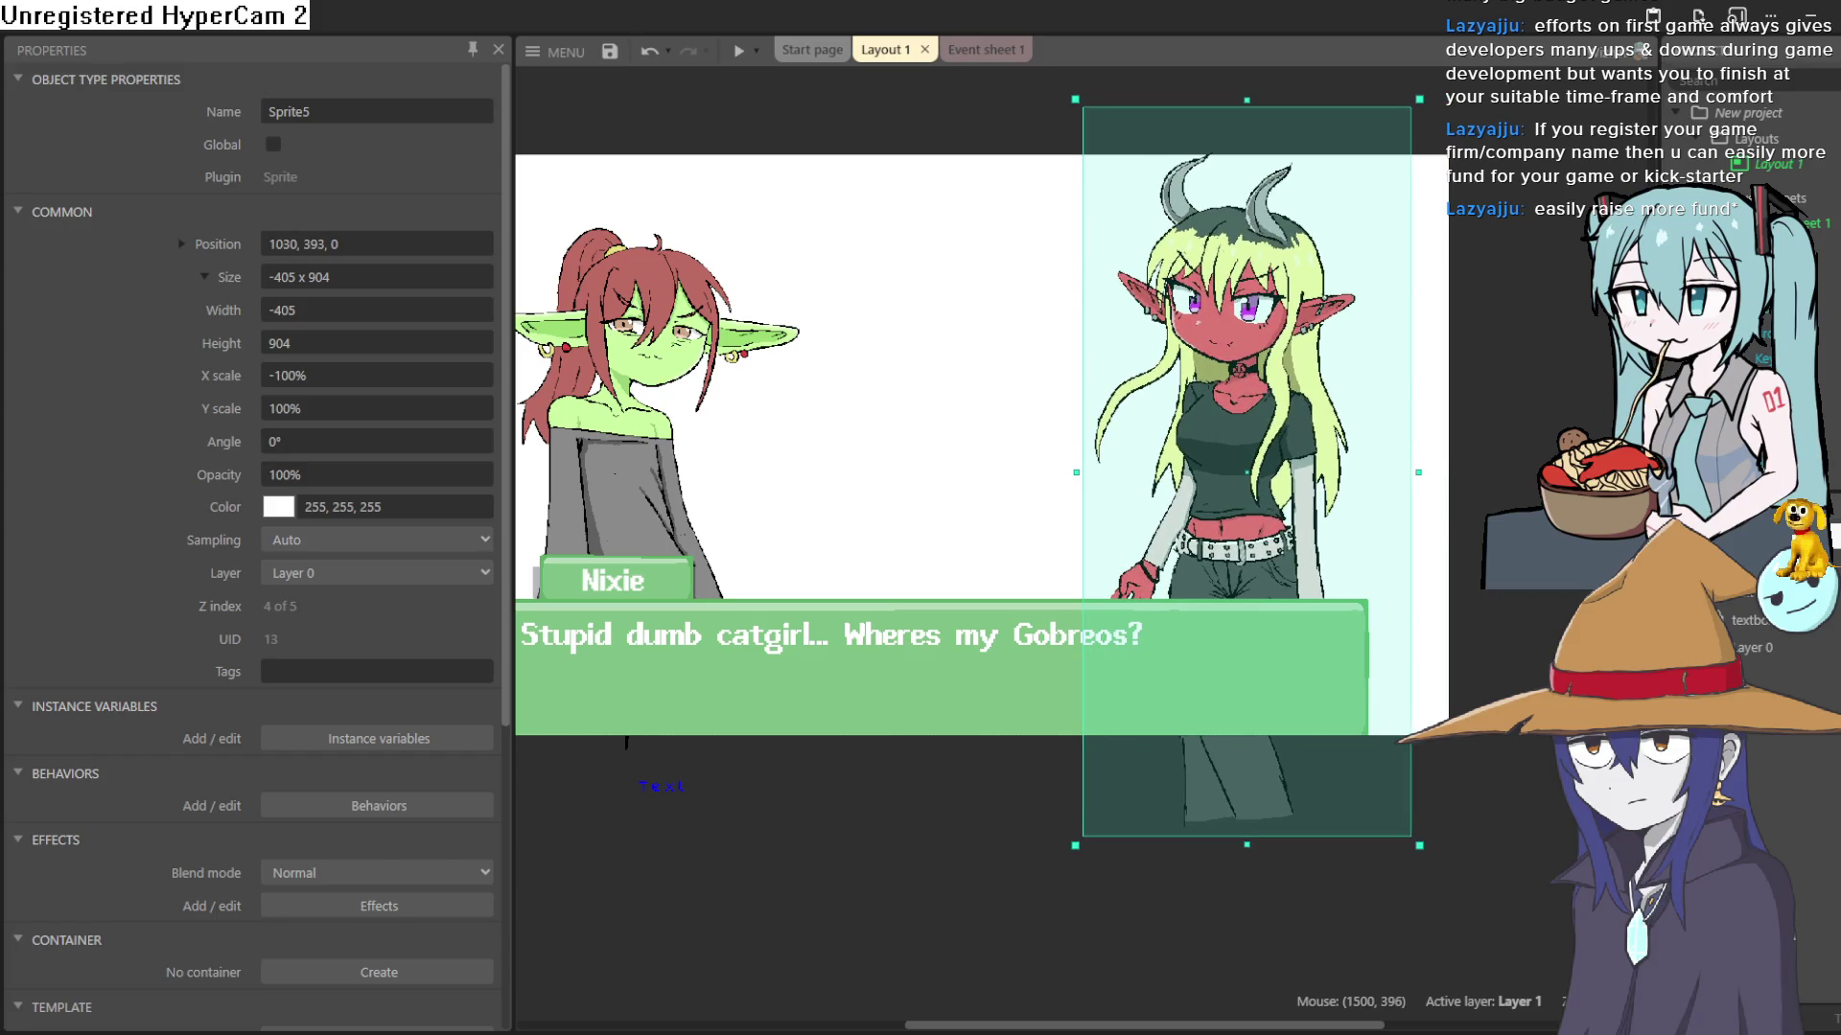
{"action": "left_click", "coordinate": [1585, 474]}
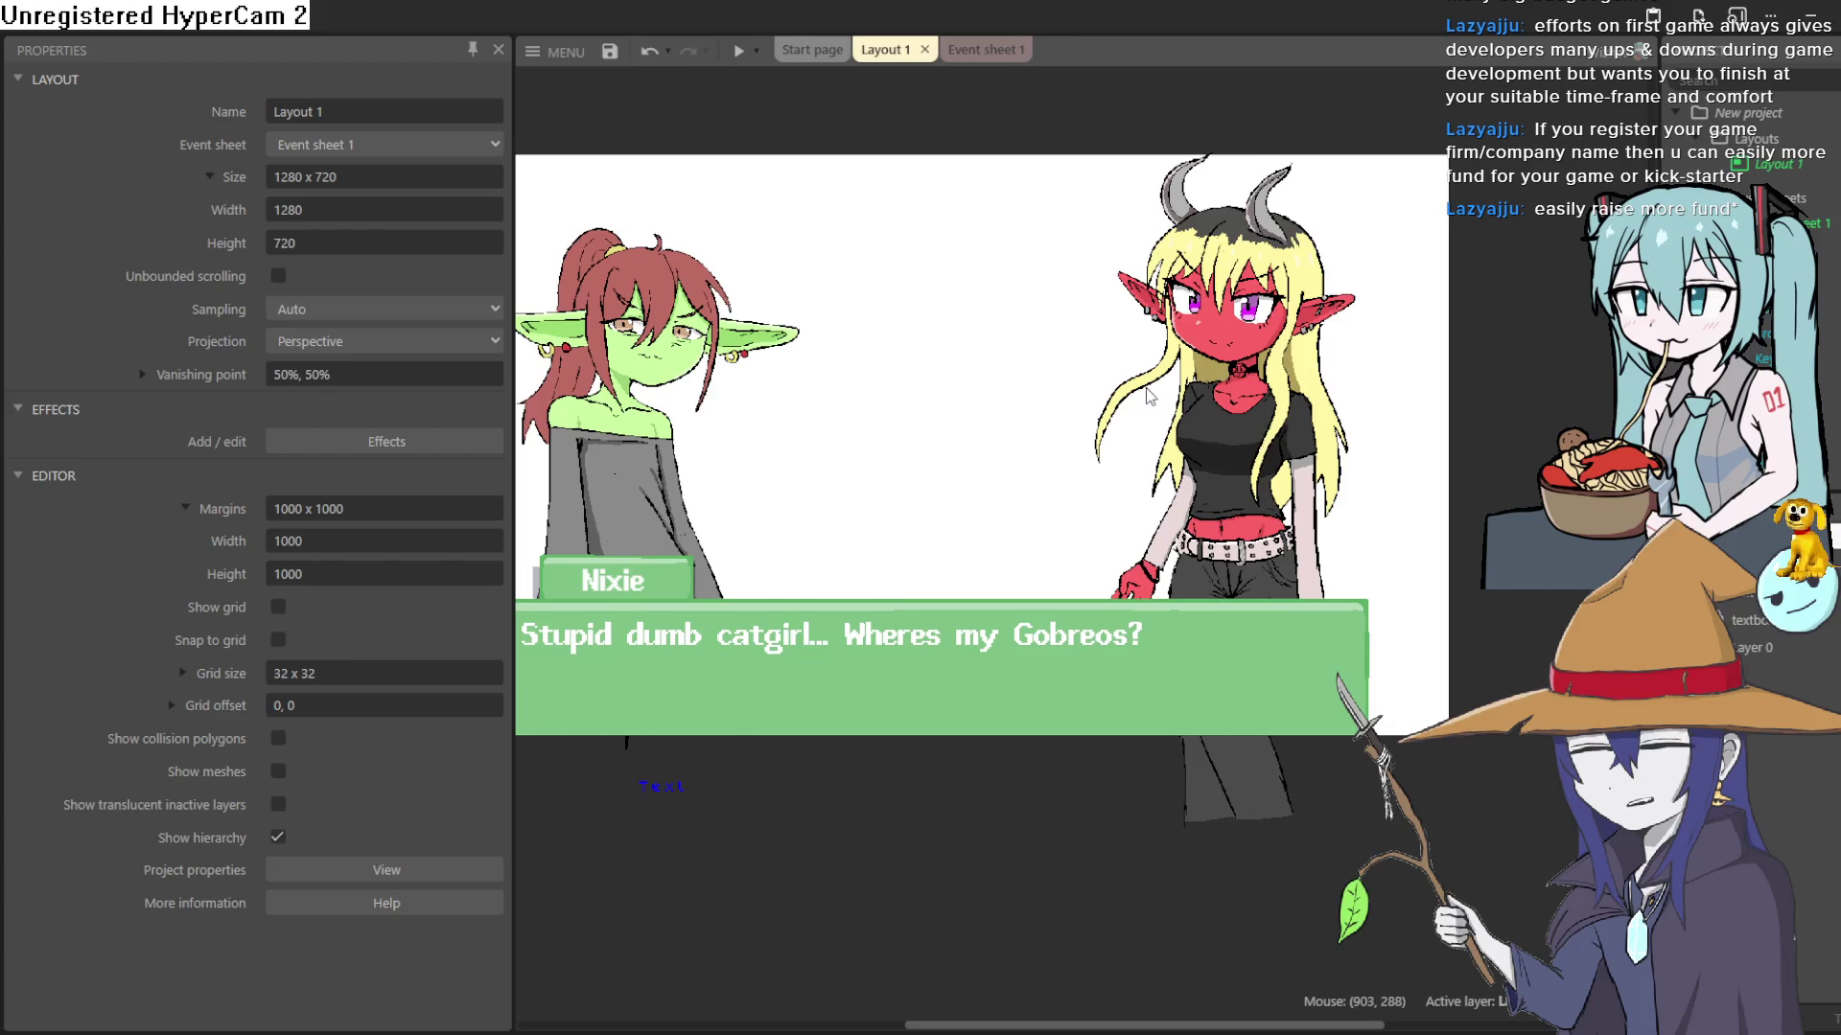
{"action": "left_click", "coordinate": [738, 50]}
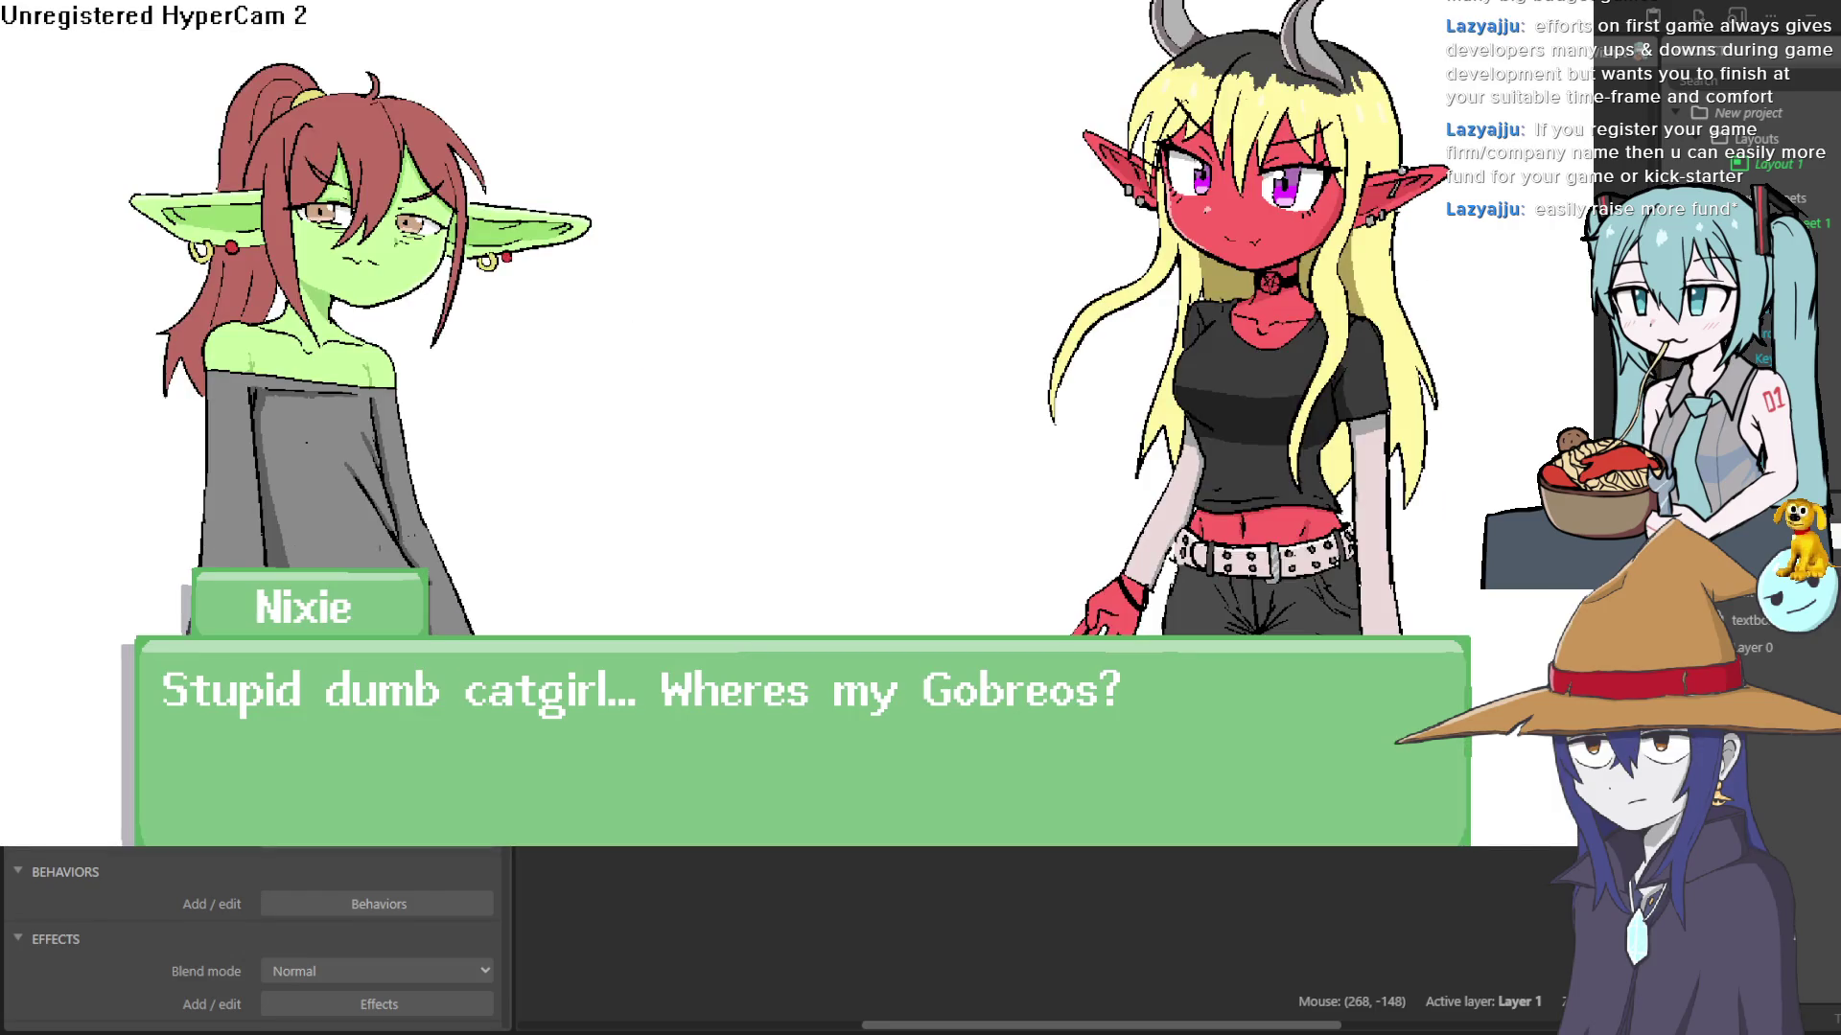
{"action": "left_click", "coordinate": [877, 387]}
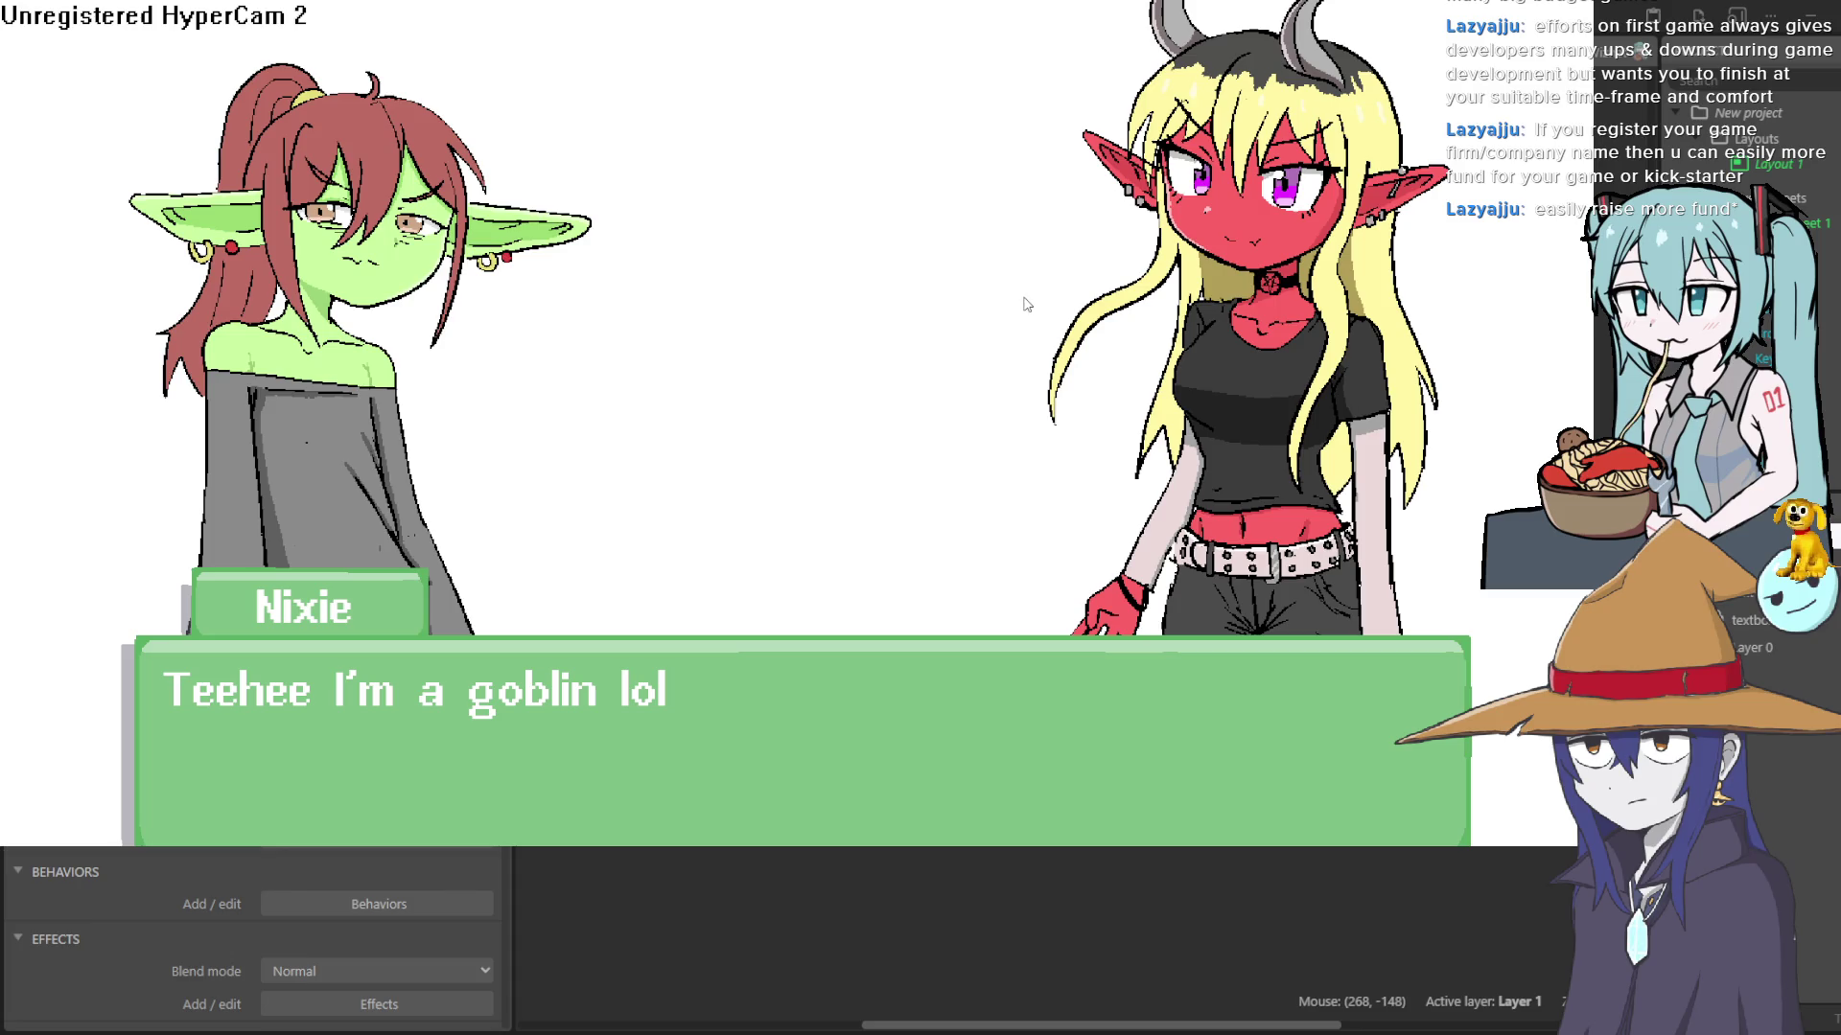
{"action": "key", "text": "Escape"}
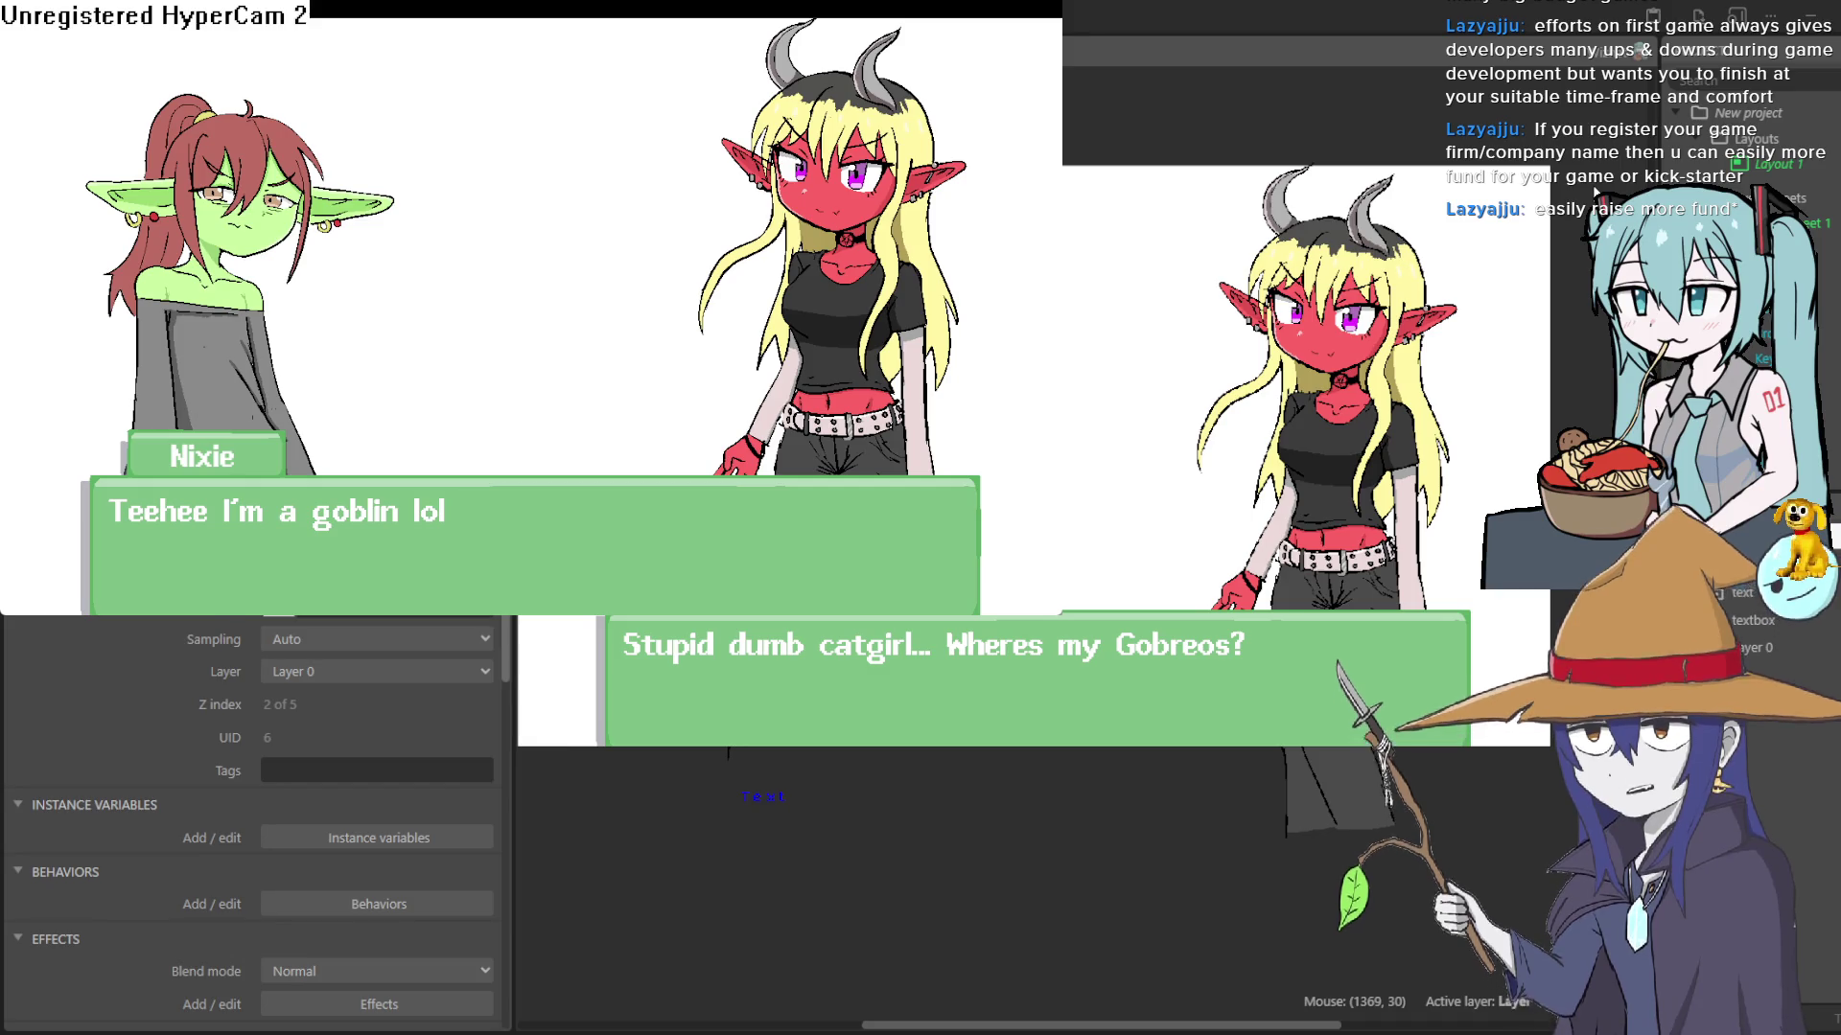
{"action": "key", "text": "alt+Tab"}
{"action": "scroll", "coordinate": [1378, 548], "scroll_direction": "down", "scroll_amount": 1}
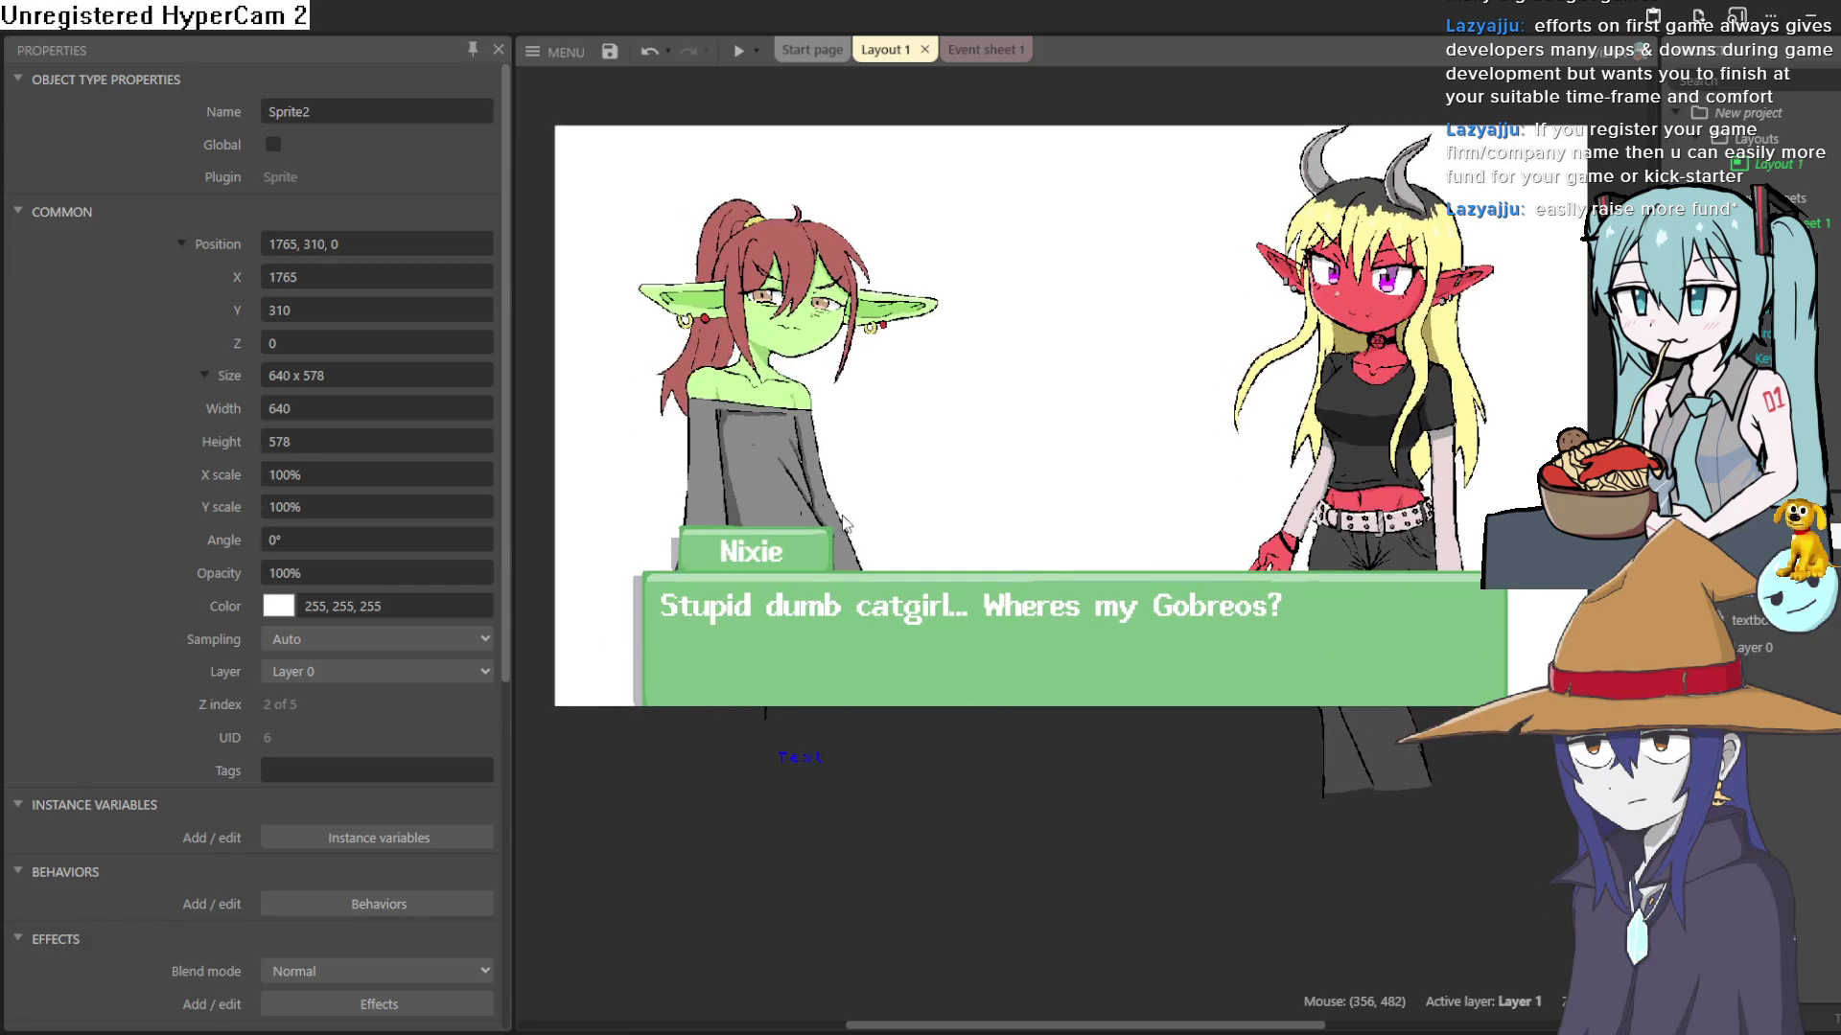
- Drag the goblin girl down-left and lower the demon girl slightly, then deselect
{"action": "left_click", "coordinate": [853, 363]}
{"action": "mouse_move", "coordinate": [853, 362]}
{"action": "left_mouse_down"}
{"action": "mouse_move", "coordinate": [818, 424]}
{"action": "mouse_move", "coordinate": [1136, 458]}
{"action": "mouse_move", "coordinate": [1240, 517]}
{"action": "mouse_move", "coordinate": [1395, 521]}
{"action": "mouse_move", "coordinate": [945, 518]}
{"action": "mouse_move", "coordinate": [792, 480]}
{"action": "mouse_move", "coordinate": [786, 446]}
{"action": "mouse_move", "coordinate": [799, 466]}
{"action": "left_mouse_up"}
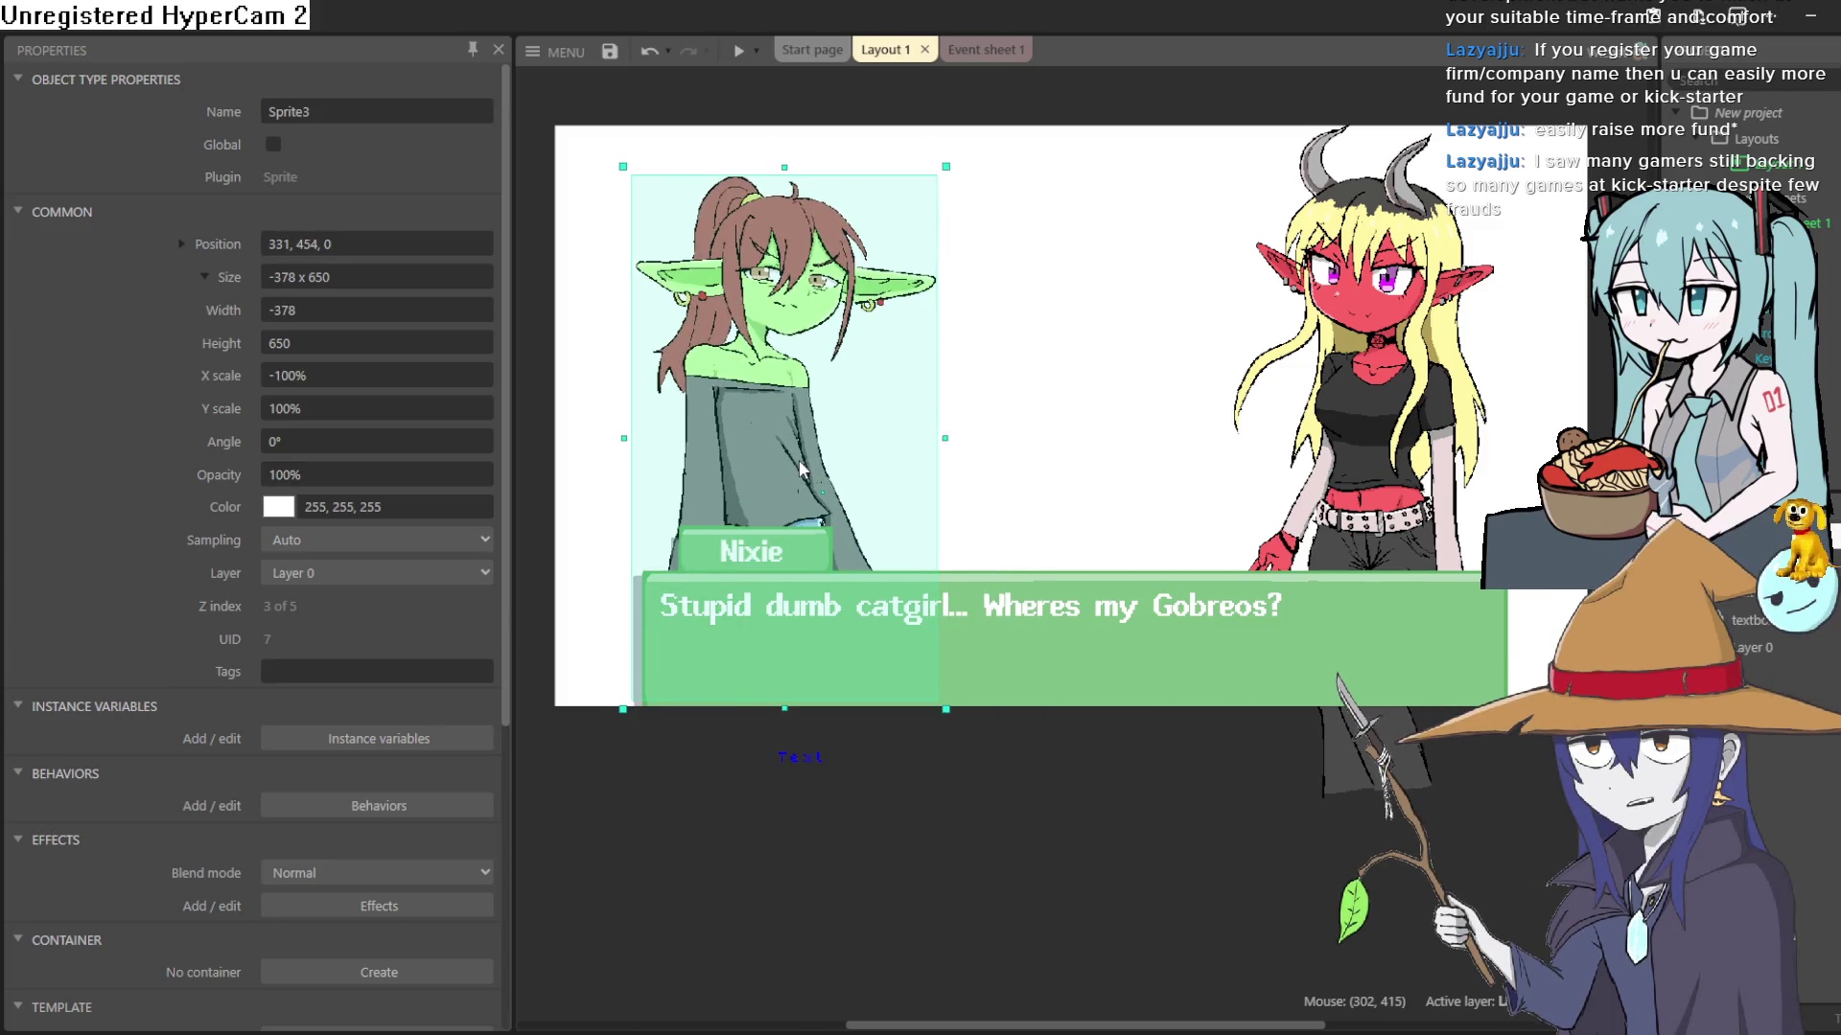
{"action": "left_click_drag", "start_coordinate": [1367, 441], "coordinate": [1363, 470]}
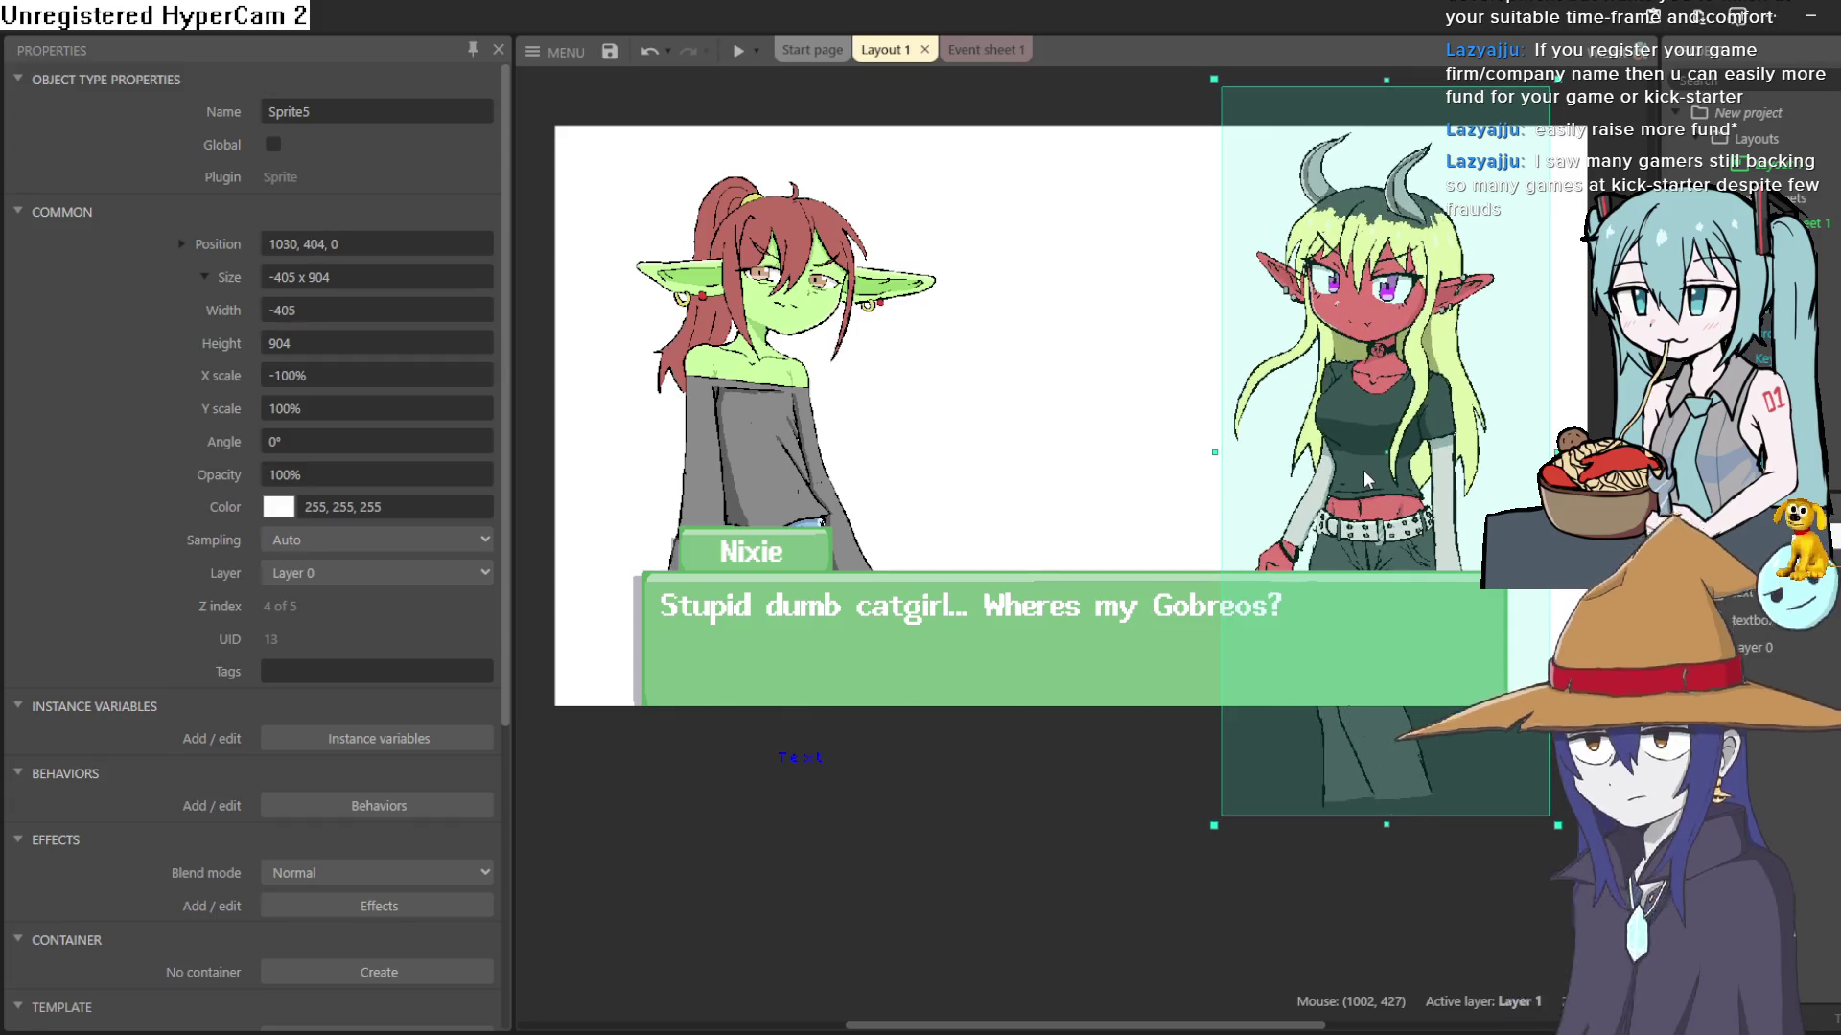
{"action": "left_click", "coordinate": [788, 524]}
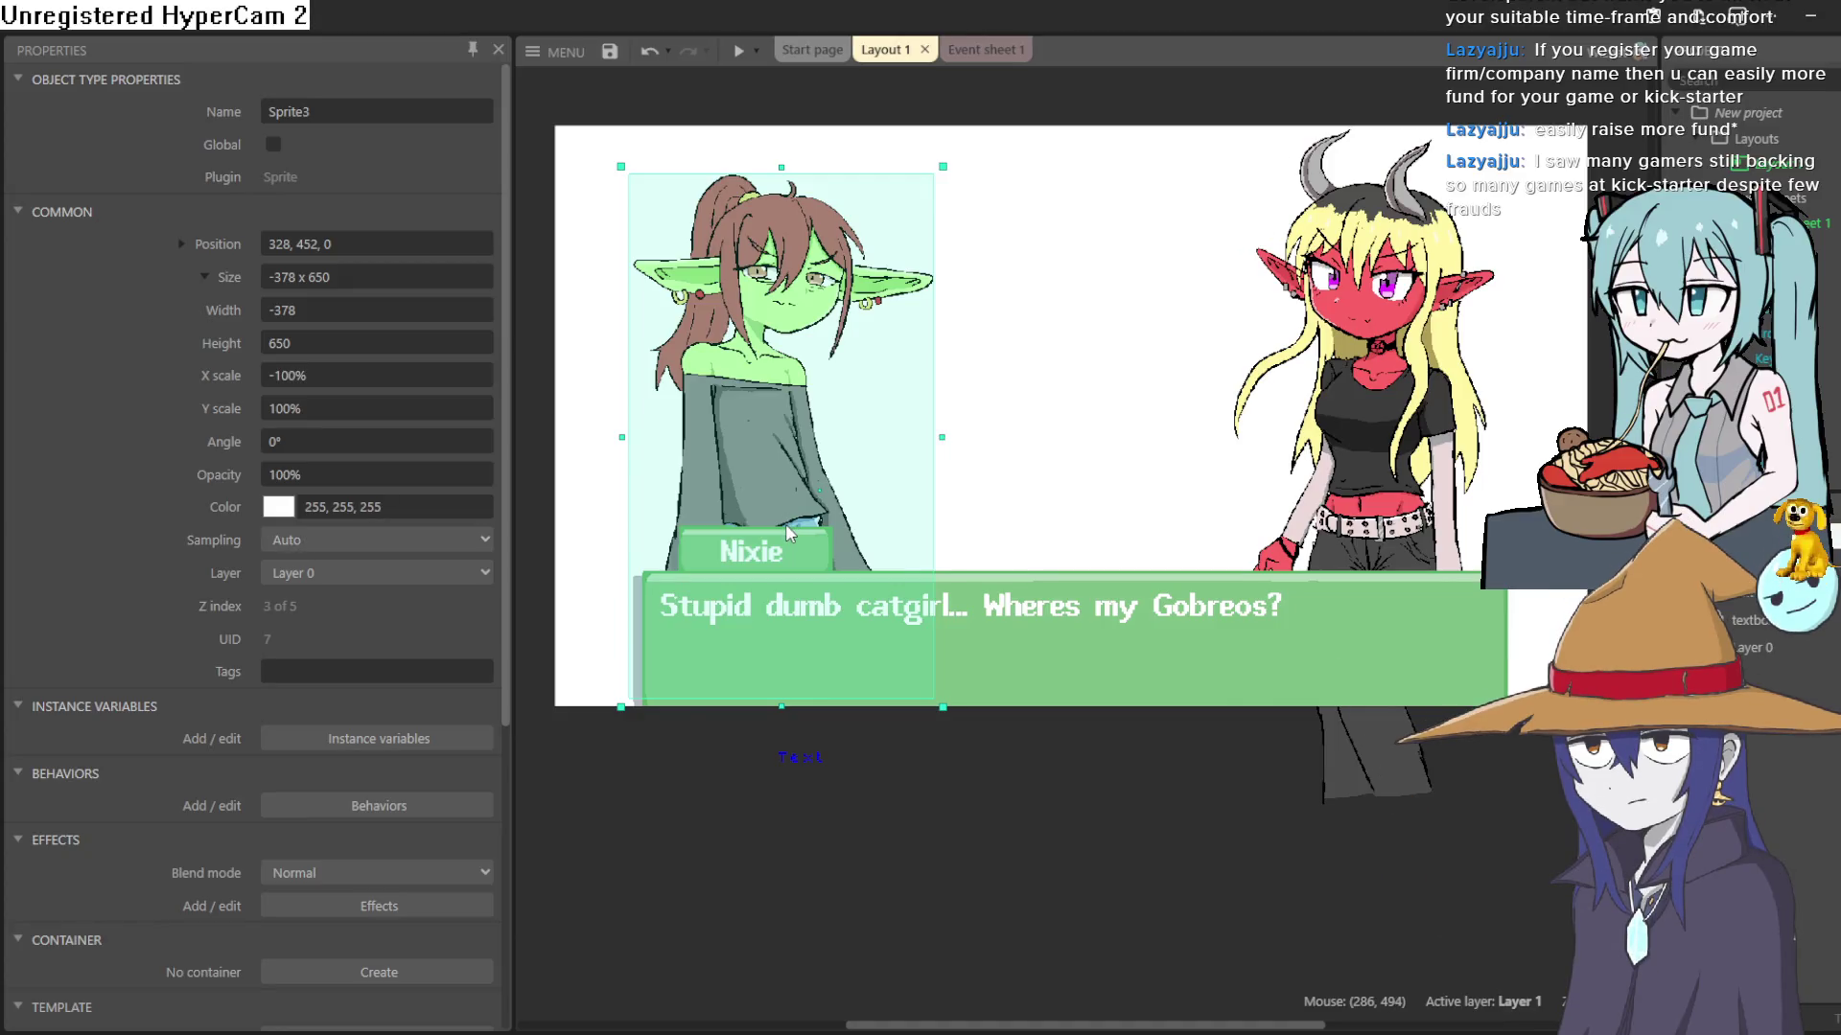
{"action": "left_click", "coordinate": [983, 822]}
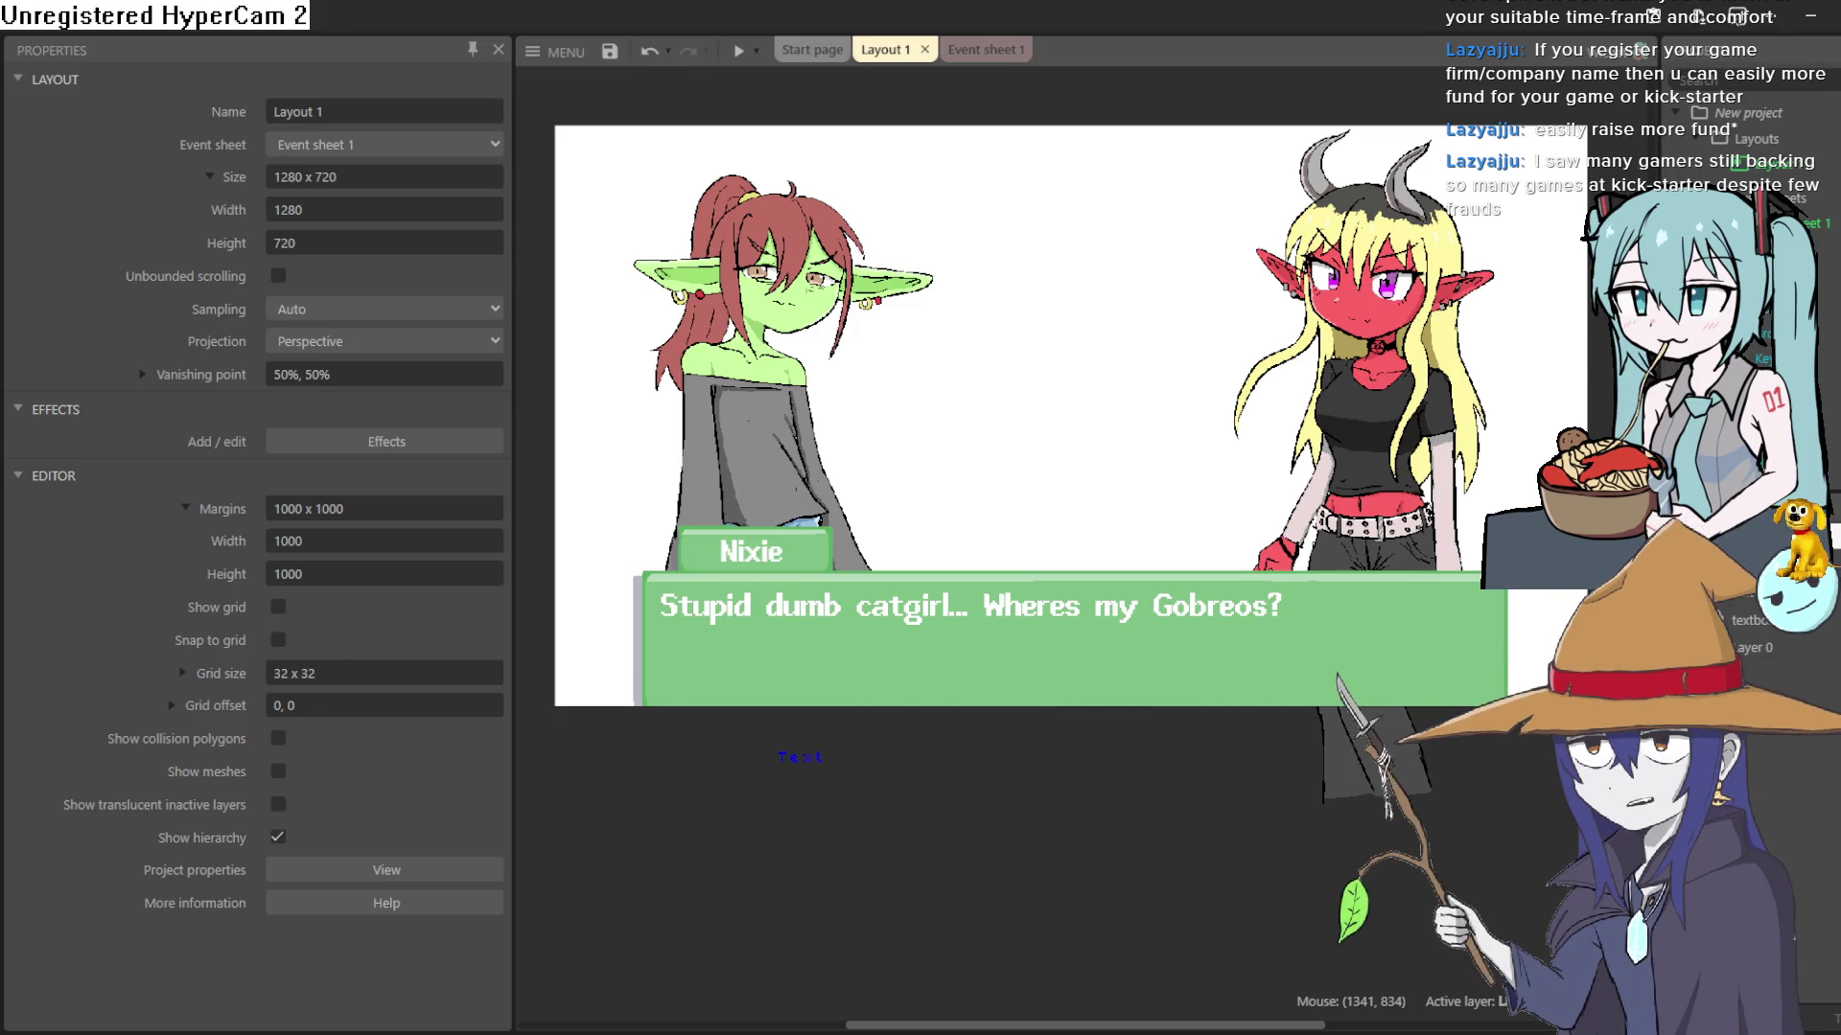
- Shift the demon girl slightly right and raise her to about 1046, 398
{"action": "mouse_move", "coordinate": [1383, 464]}
{"action": "left_mouse_down"}
{"action": "mouse_move", "coordinate": [1398, 473]}
{"action": "mouse_move", "coordinate": [1402, 455]}
{"action": "mouse_move", "coordinate": [1394, 477]}
{"action": "left_mouse_up"}
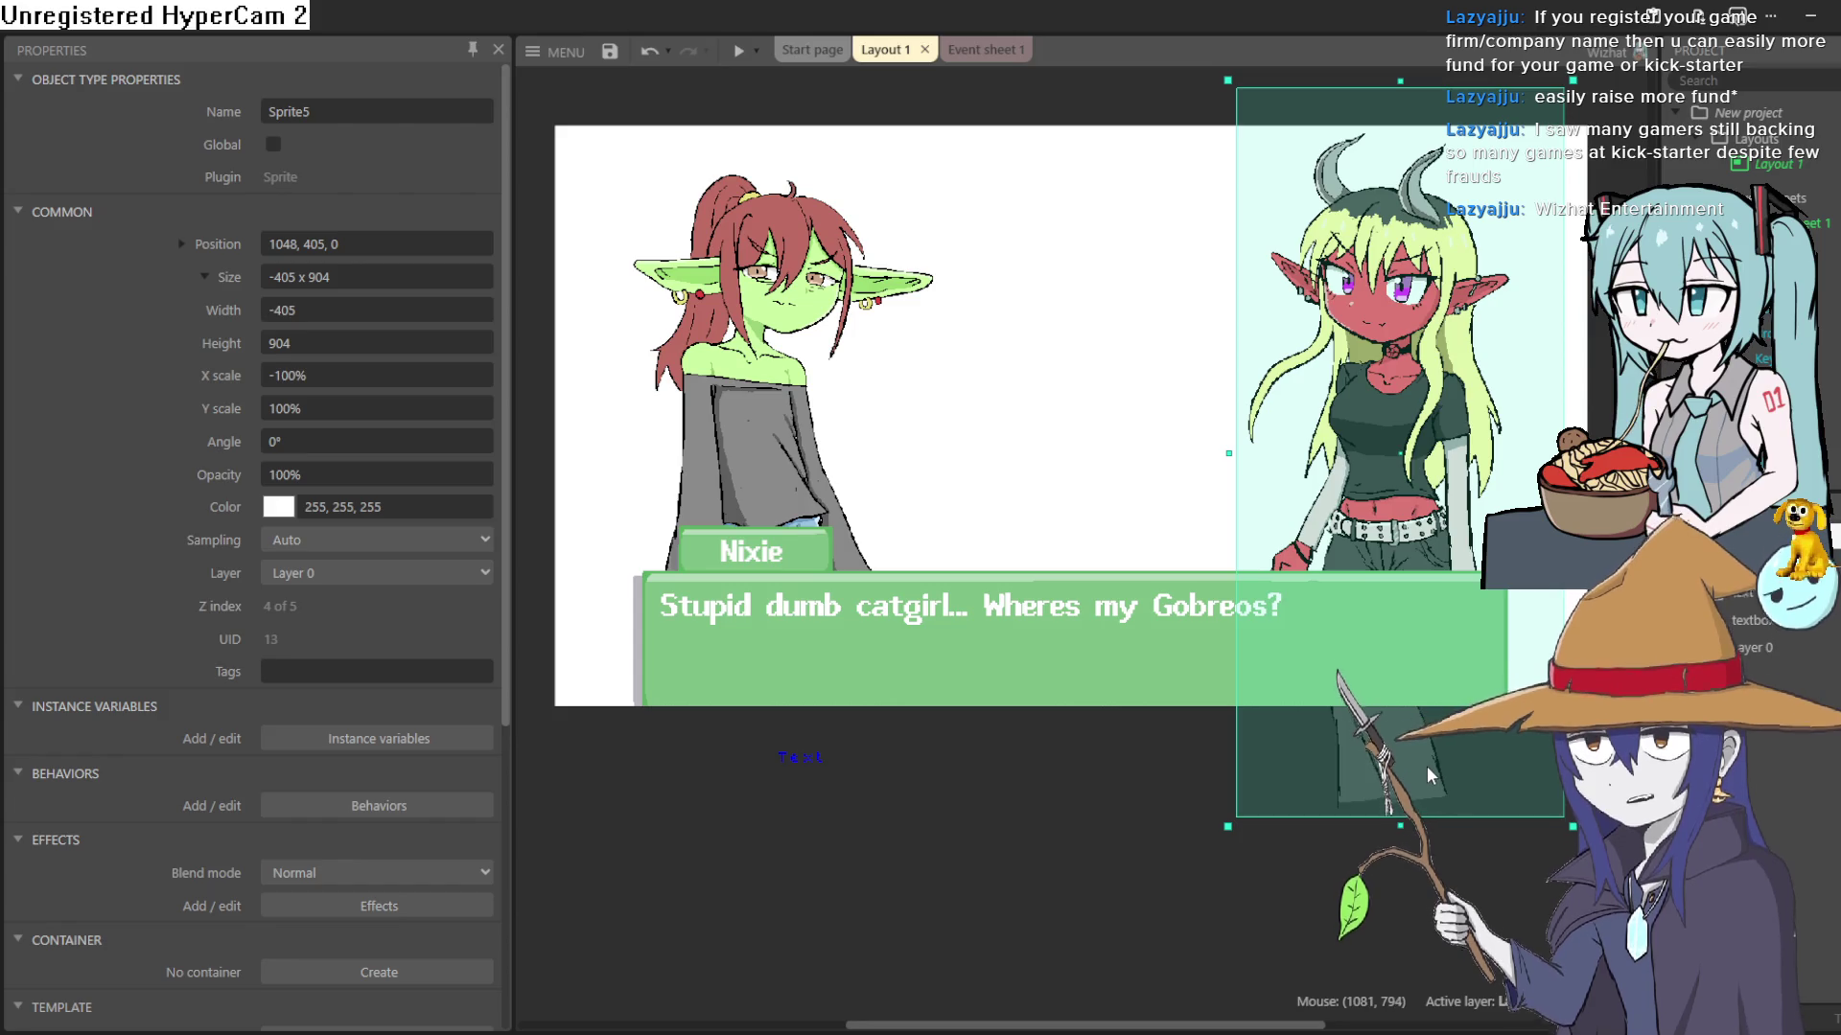
{"action": "left_click_drag", "start_coordinate": [1428, 770], "coordinate": [1427, 758]}
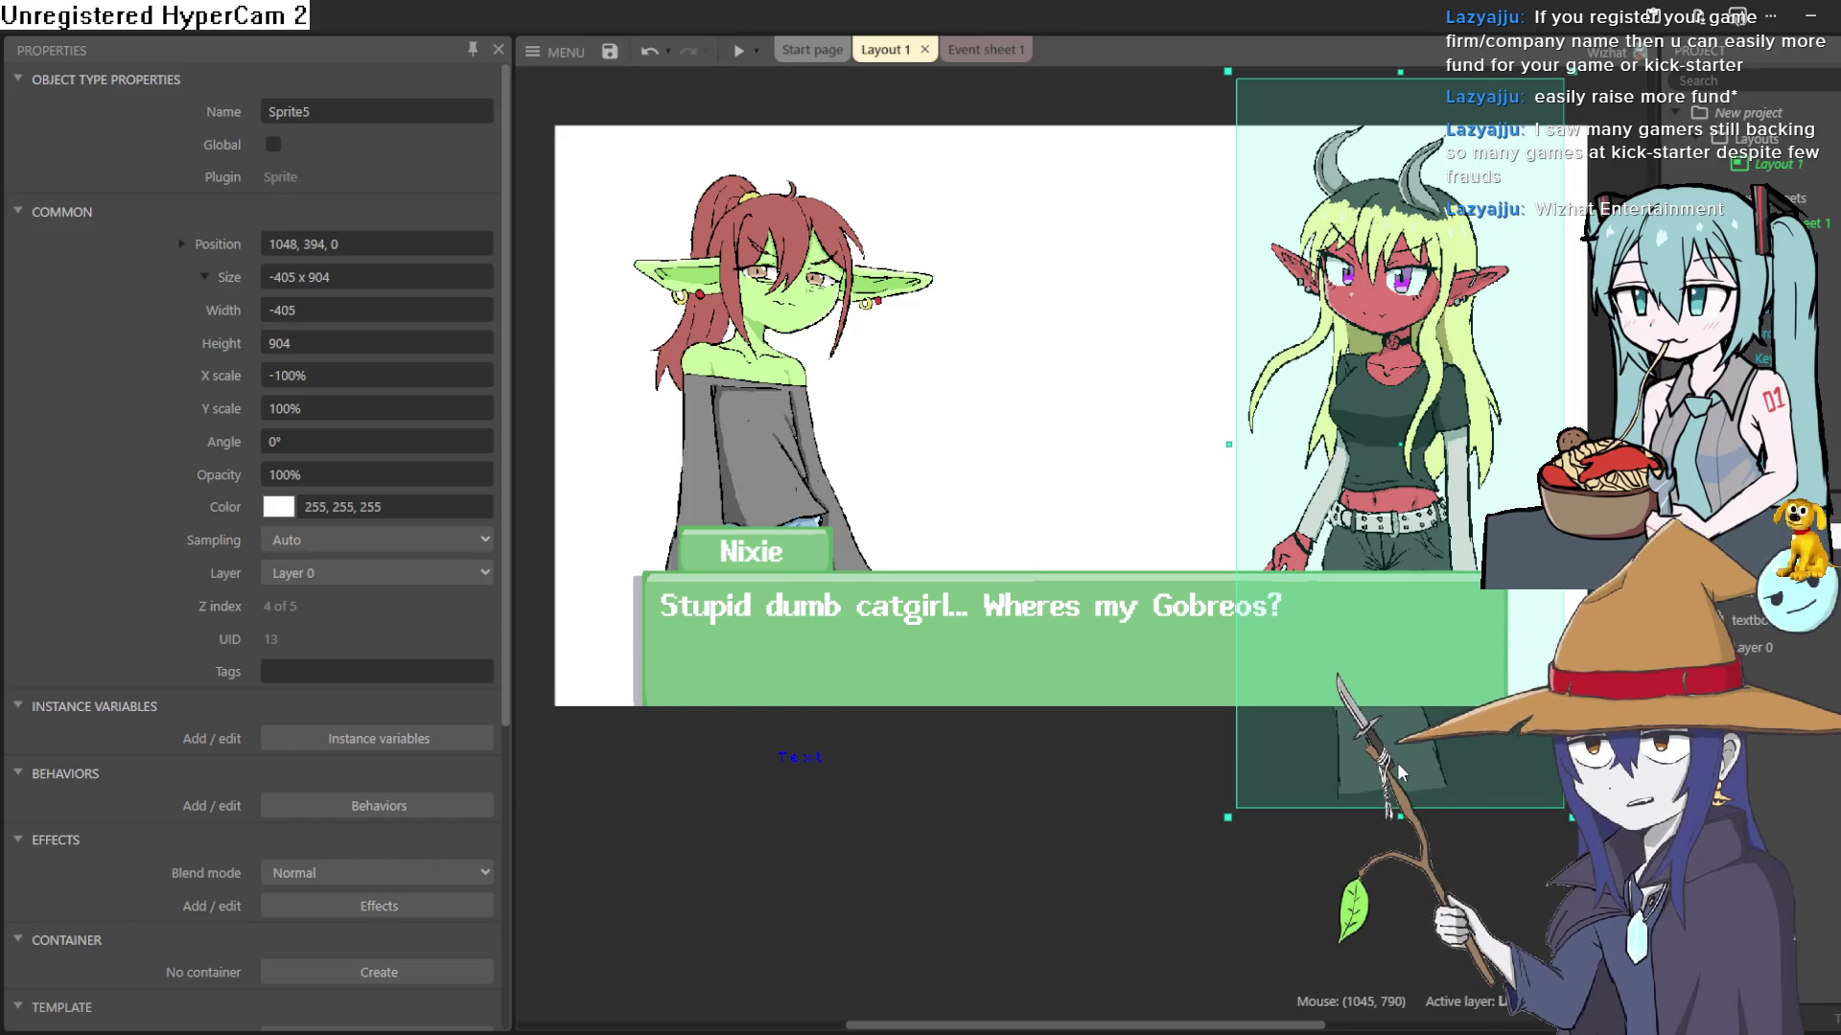
{"action": "key", "text": "Up"}
{"action": "key", "text": "Up"}
{"action": "key", "text": "Up"}
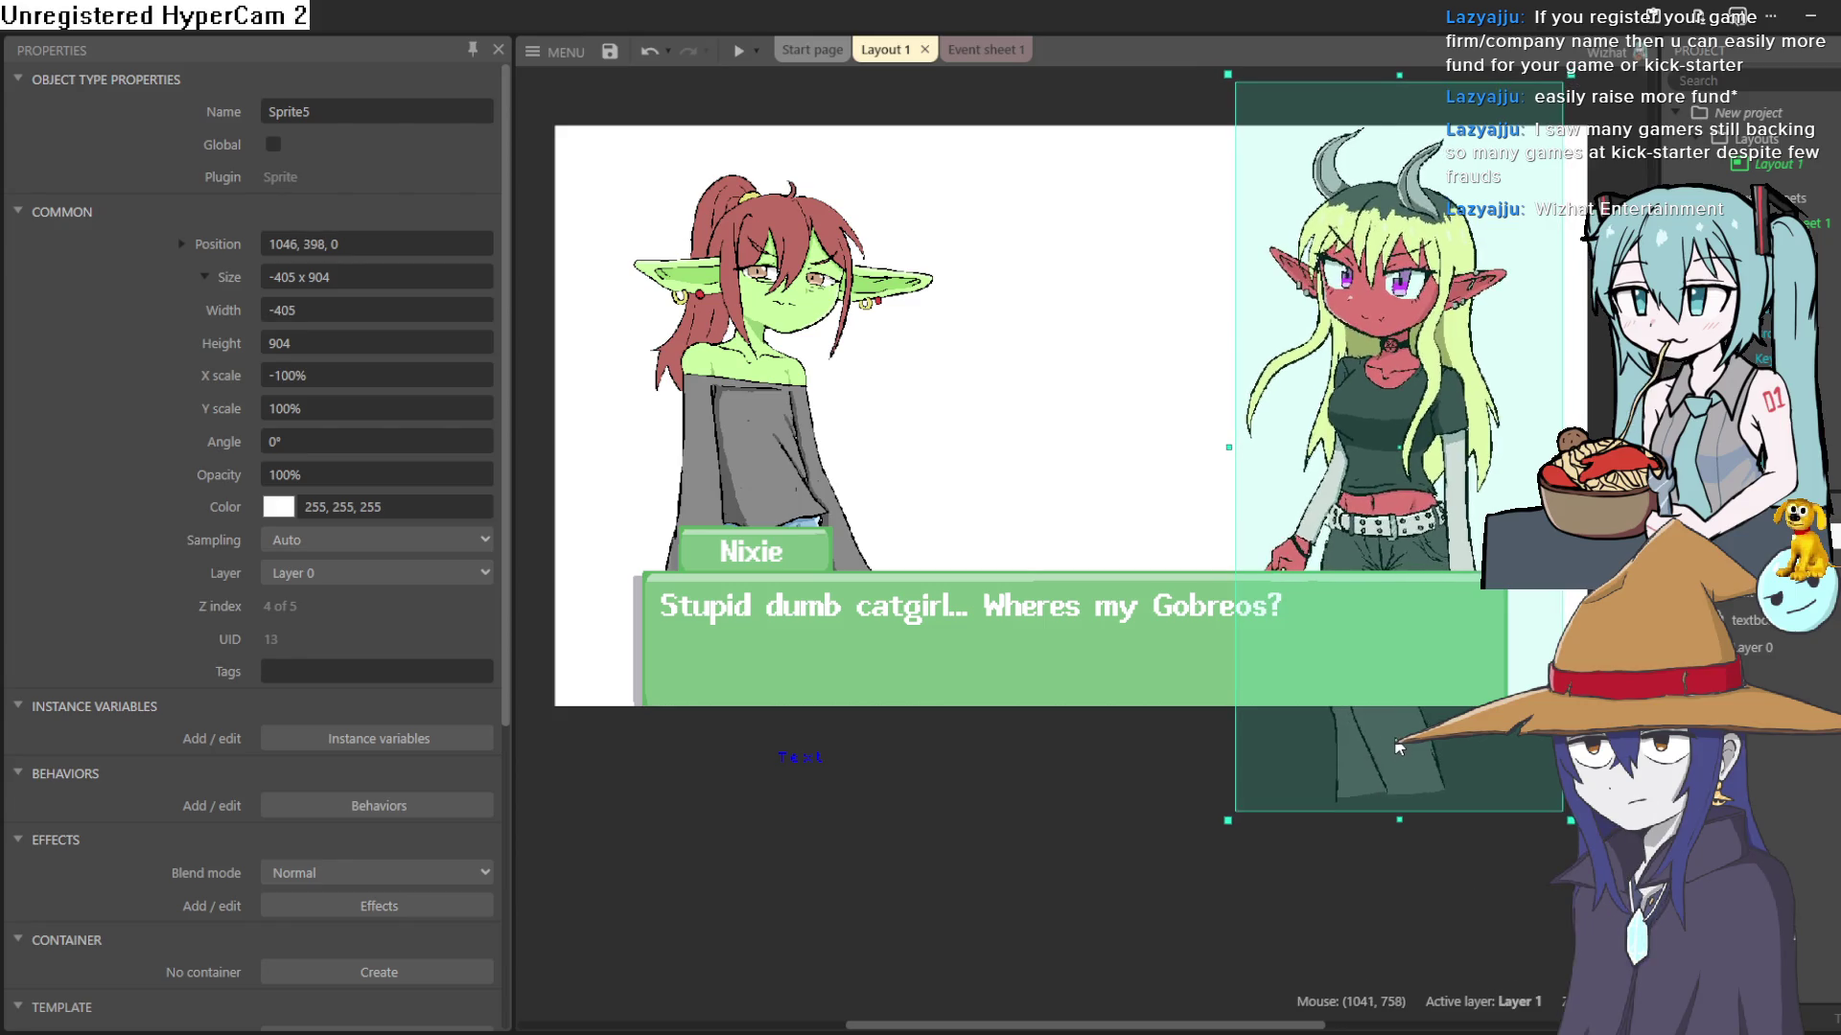
- Nudge the demon girl left and up to 1023, 398, then reselect her
{"action": "key", "text": "Left"}
{"action": "mouse_move", "coordinate": [1391, 755]}
{"action": "left_mouse_down"}
{"action": "mouse_move", "coordinate": [1398, 726]}
{"action": "mouse_move", "coordinate": [1370, 754]}
{"action": "left_mouse_up"}
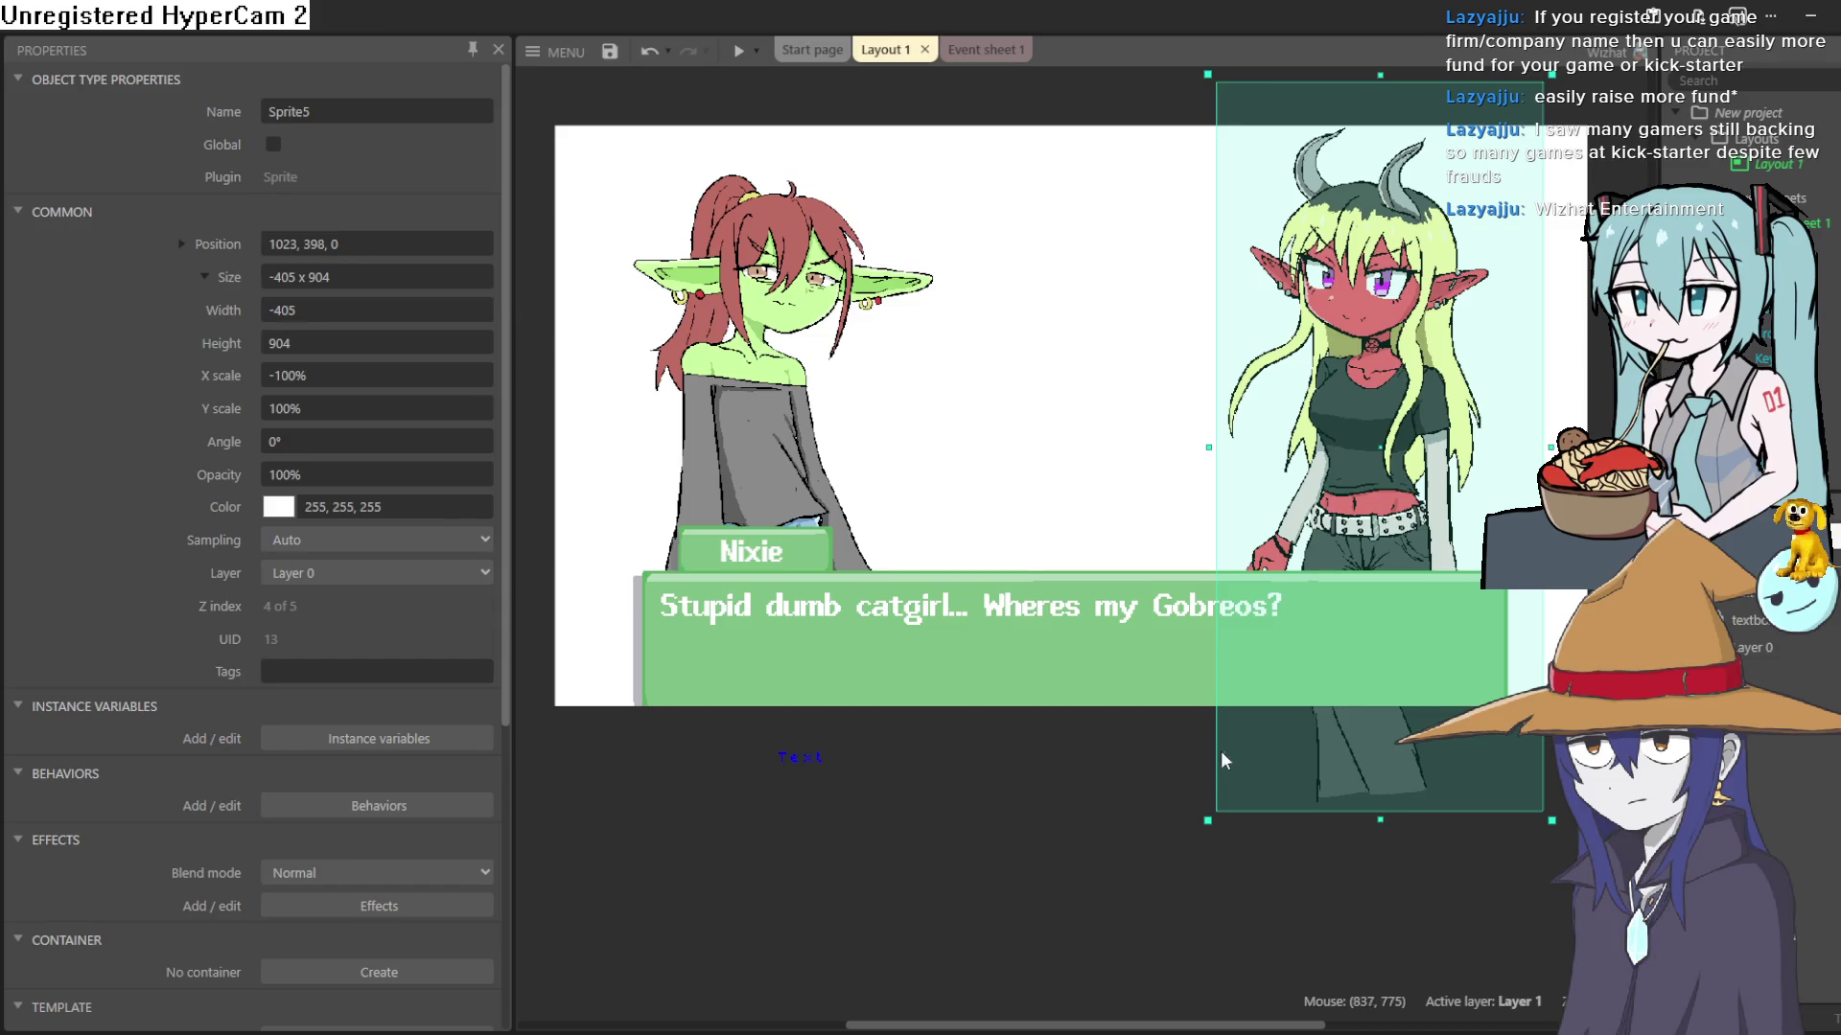
{"action": "left_click", "coordinate": [1122, 759]}
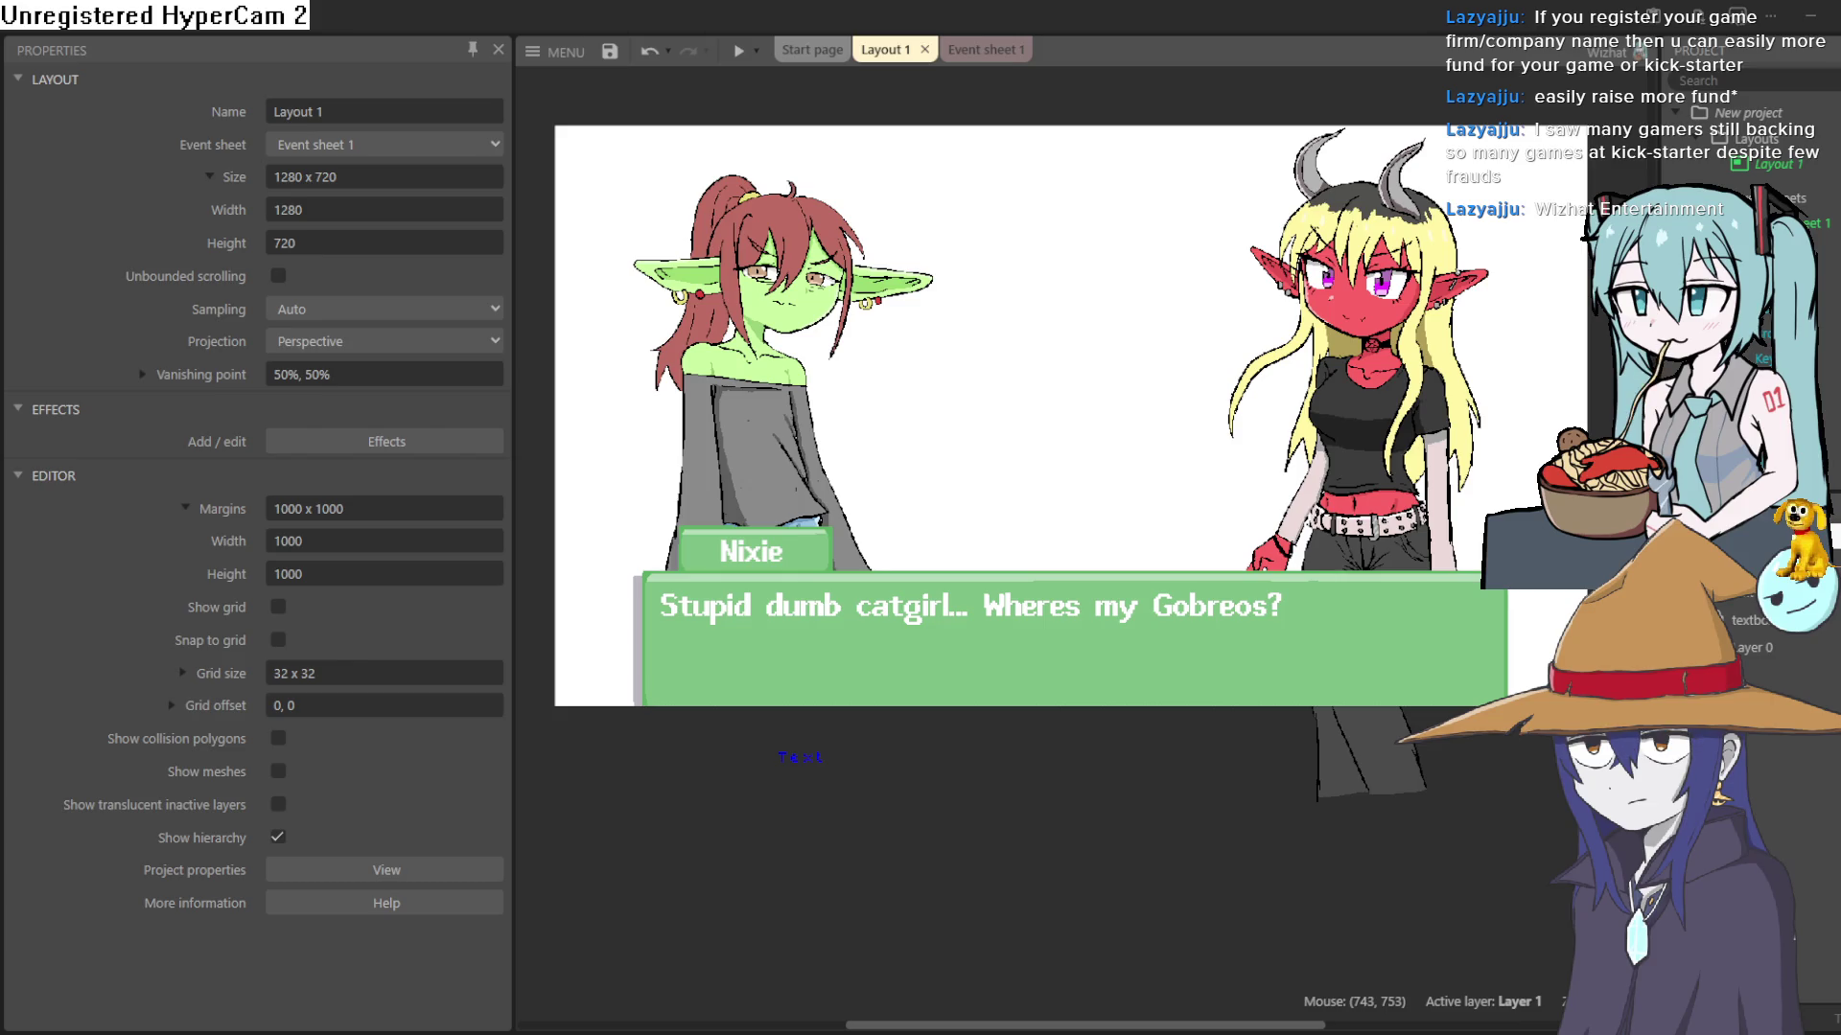
{"action": "left_click", "coordinate": [1380, 450]}
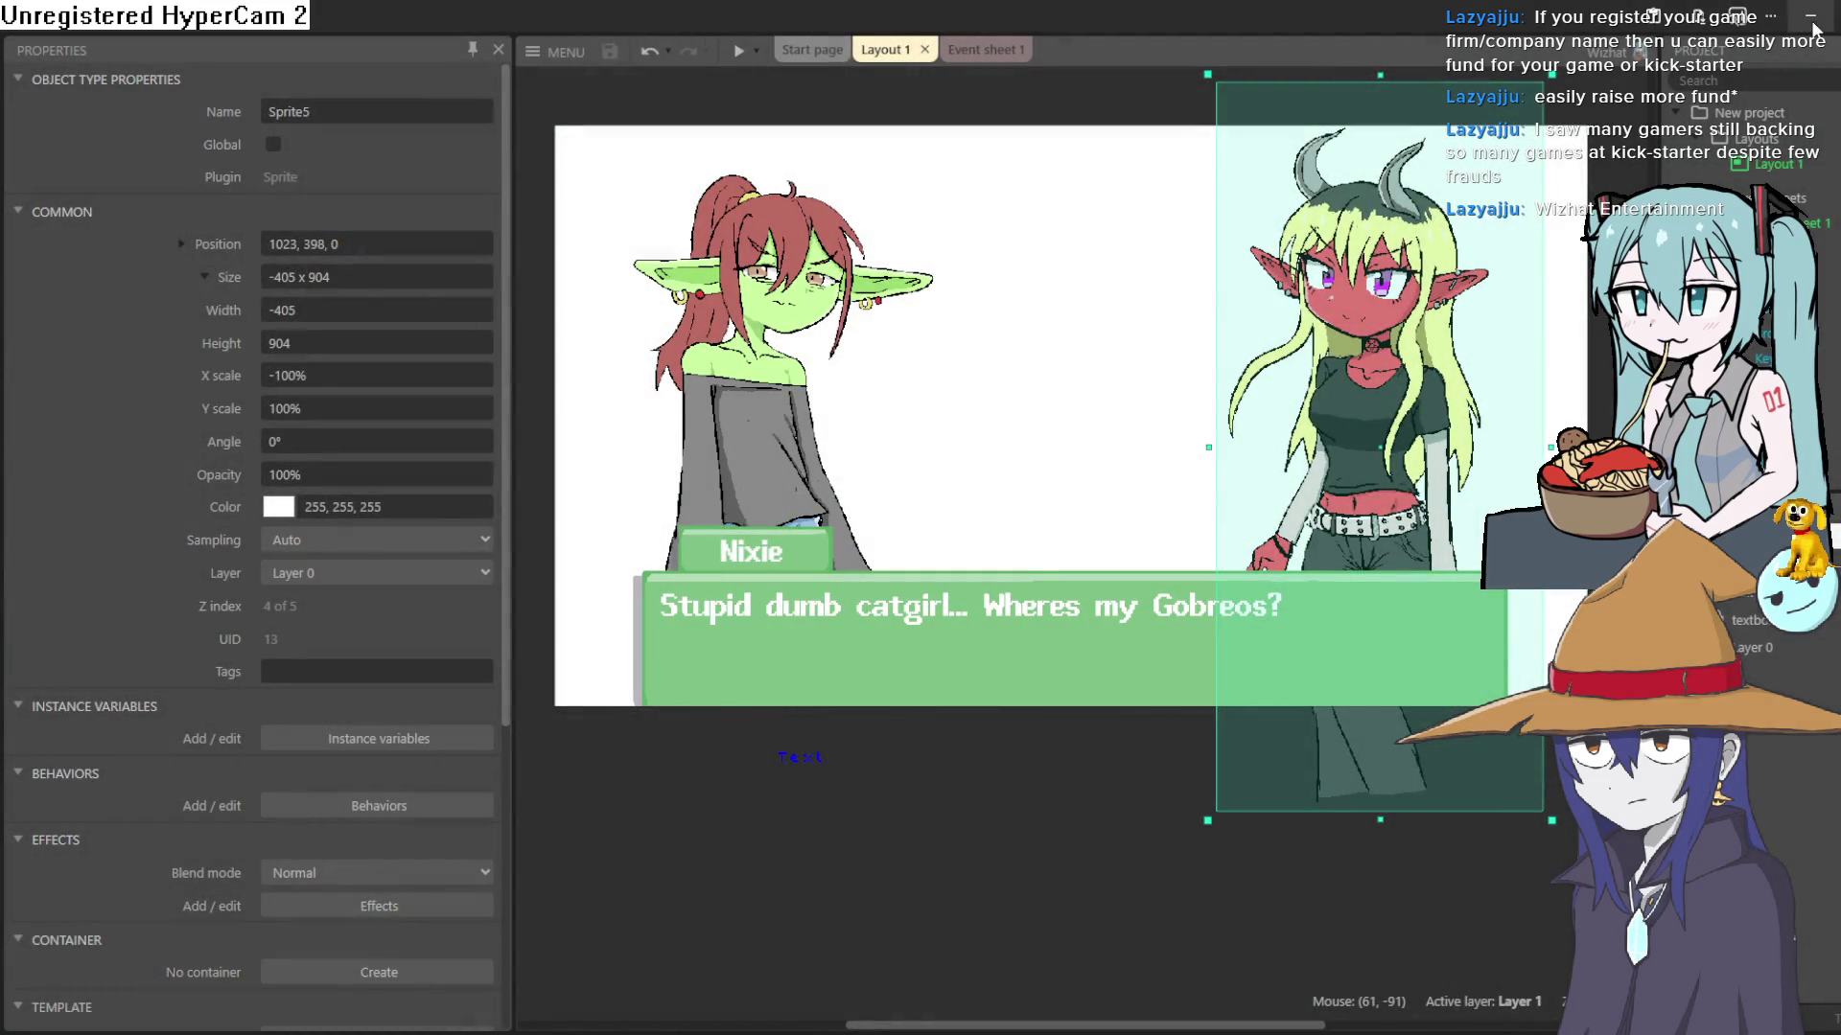
- Raise the demon girl about 12 px to 1022, 369
{"action": "left_click", "coordinate": [1062, 393]}
{"action": "scroll", "coordinate": [1313, 455], "scroll_direction": "right", "scroll_amount": 2}
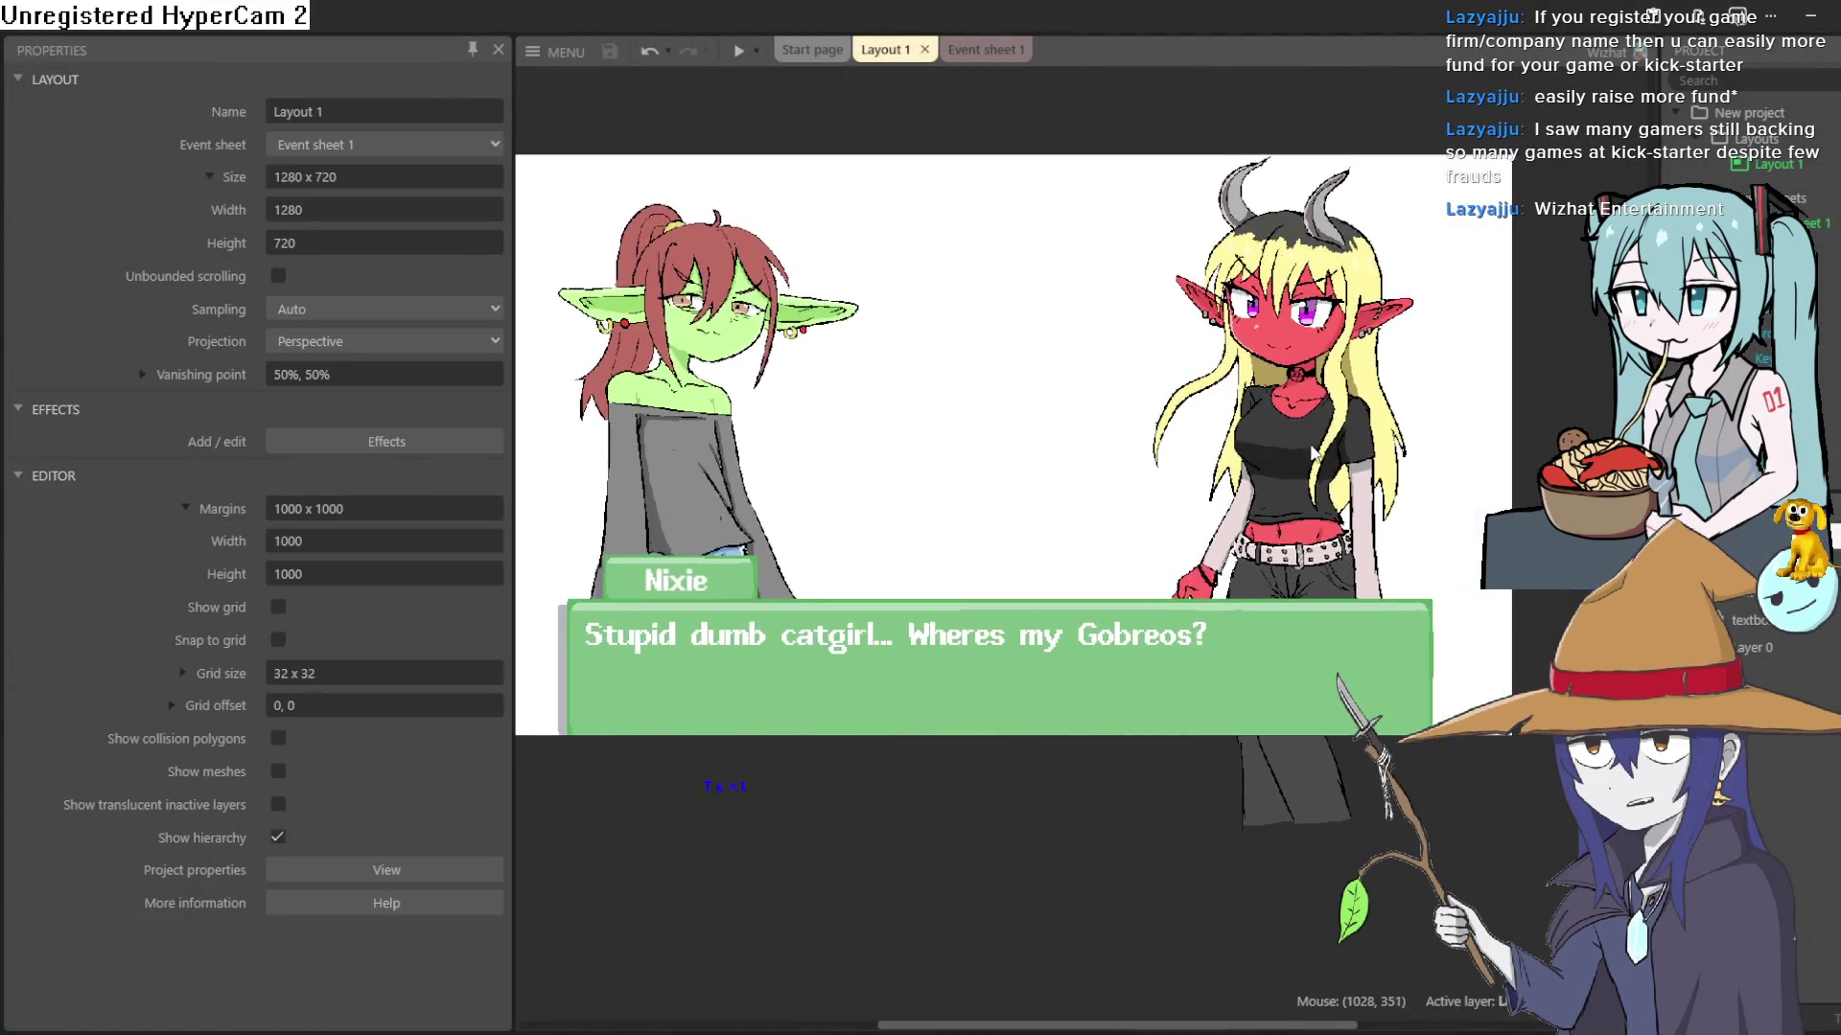
{"action": "scroll", "coordinate": [1313, 454], "scroll_direction": "up", "scroll_amount": 2}
{"action": "scroll", "coordinate": [1342, 479], "scroll_direction": "down", "scroll_amount": 1}
{"action": "left_click", "coordinate": [1356, 494]}
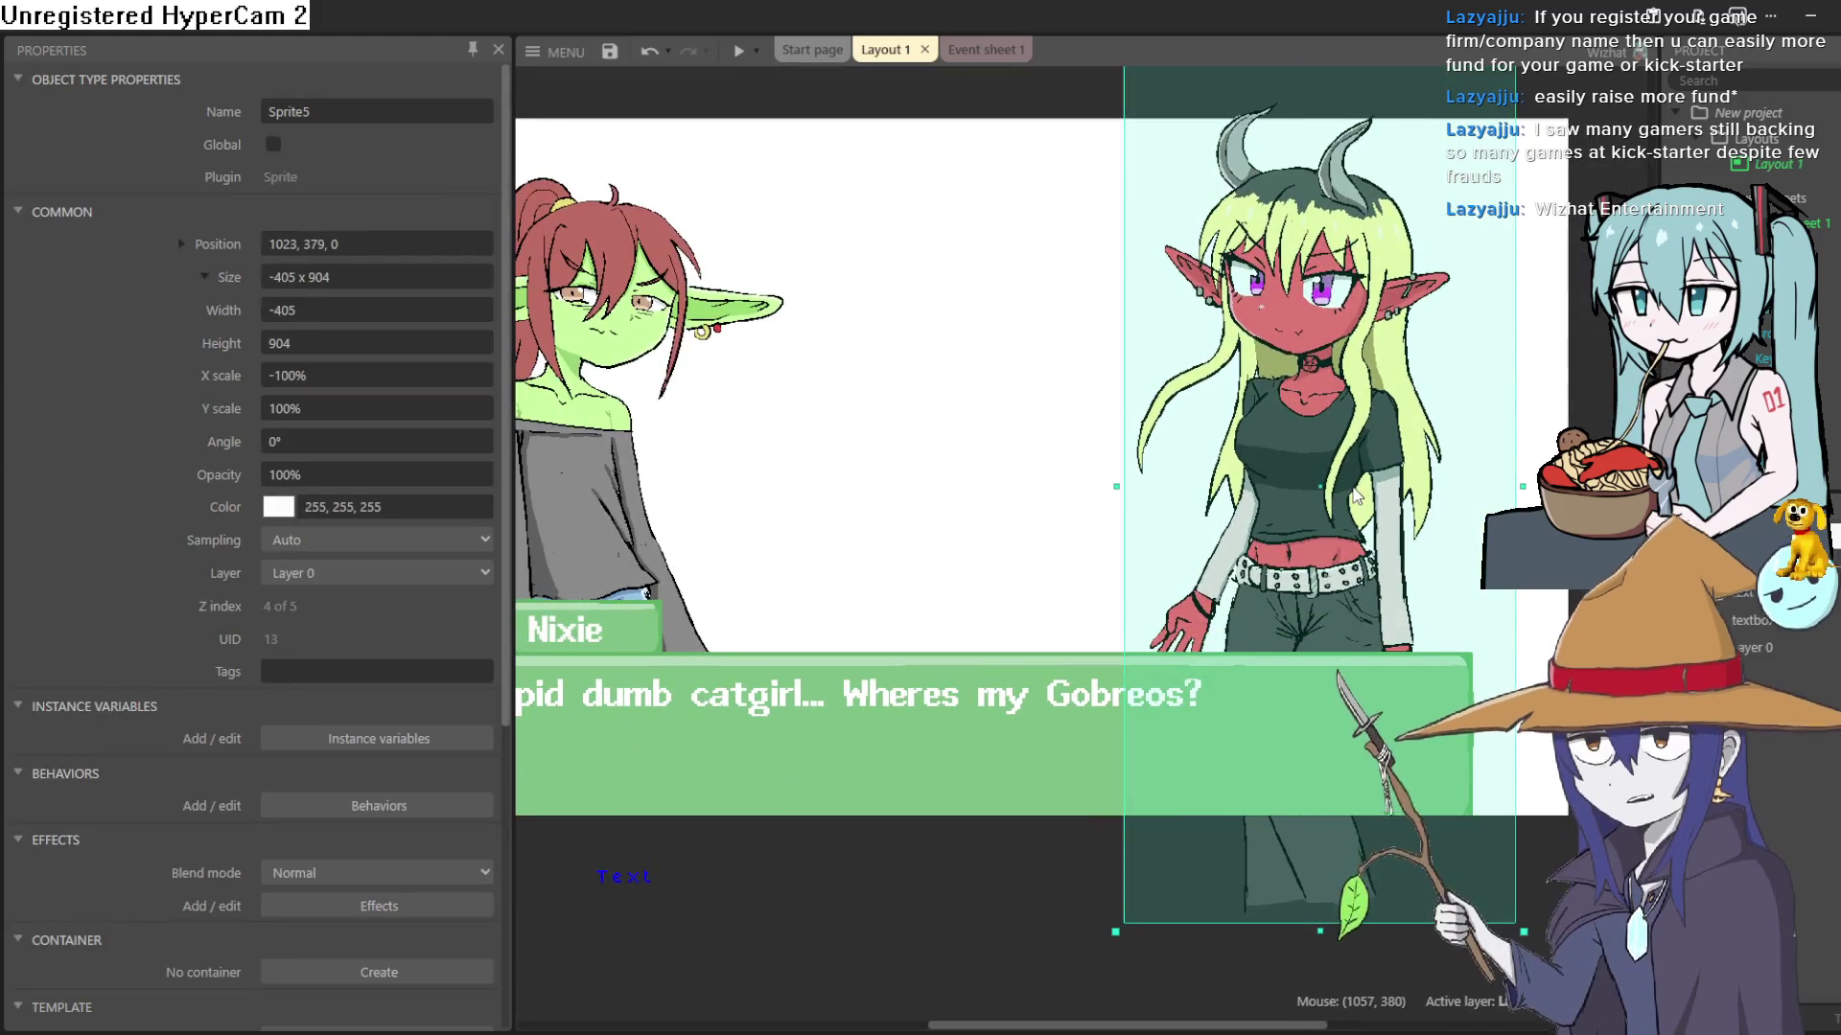
{"action": "left_click_drag", "start_coordinate": [1355, 494], "coordinate": [1356, 486]}
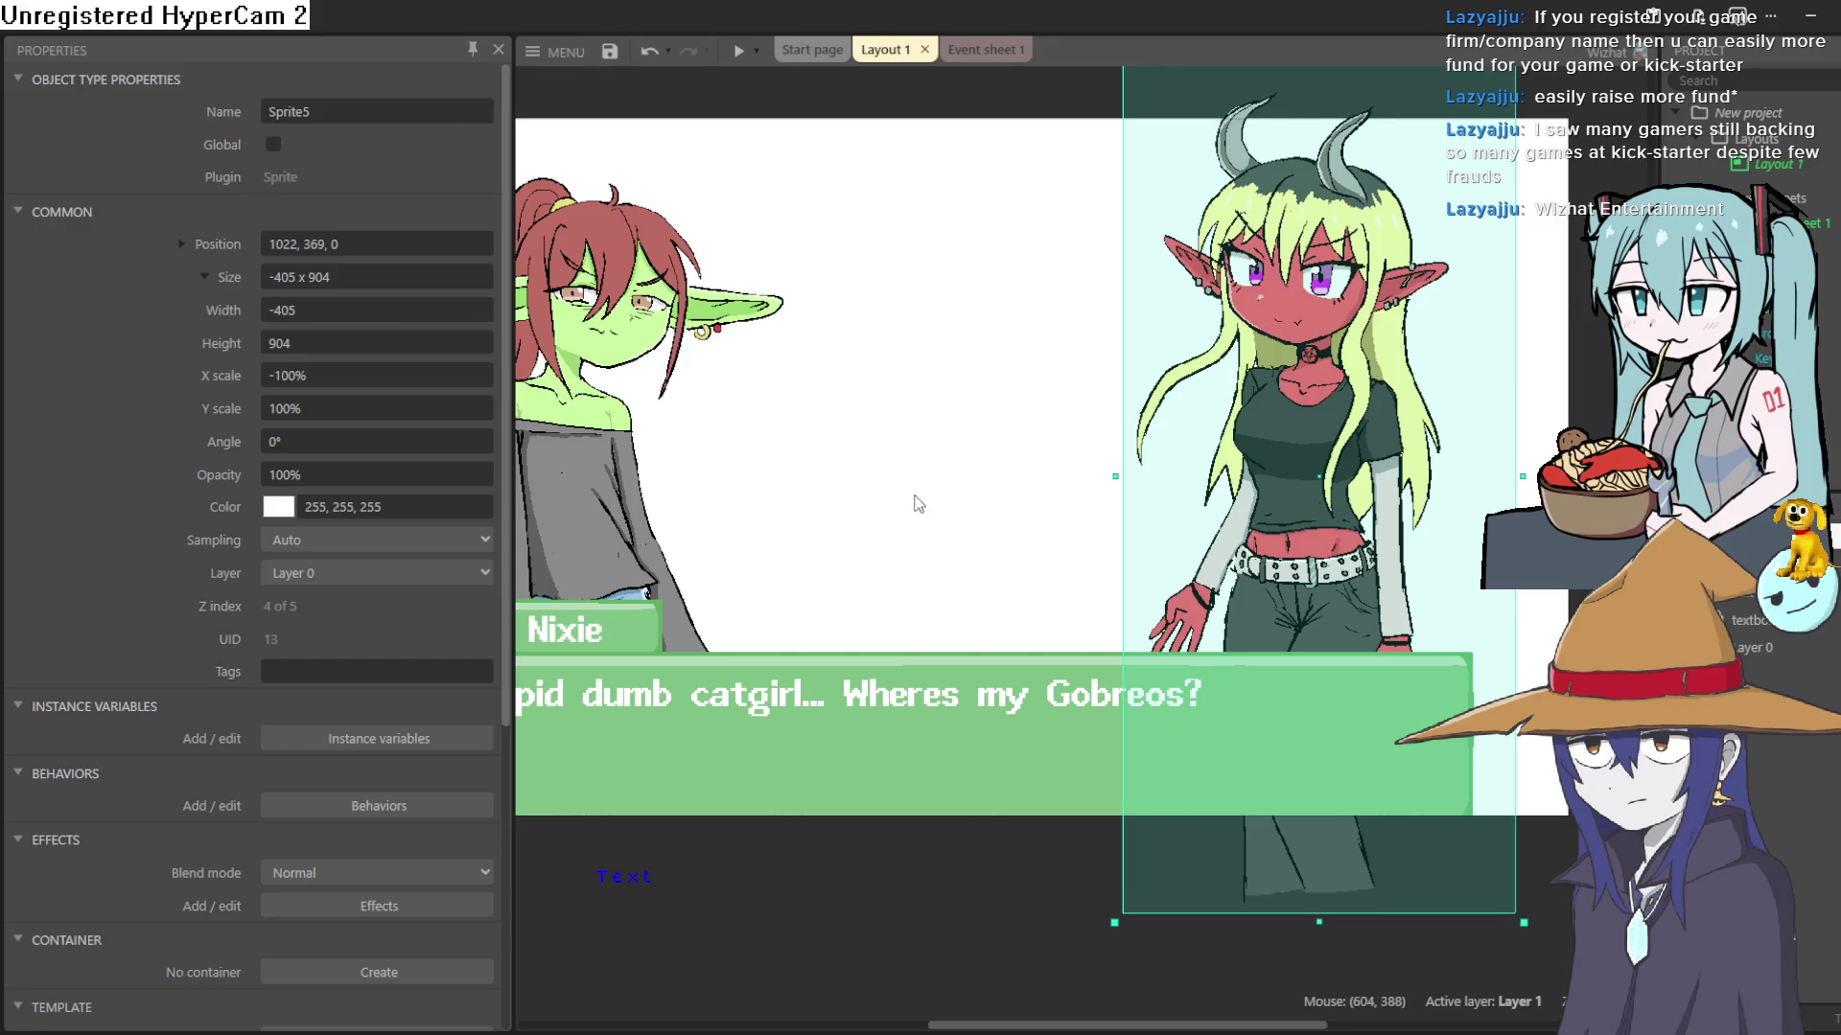
- Zoom in and out to check the scene, then minimize Construct 3
{"action": "scroll", "coordinate": [912, 501], "scroll_direction": "up", "scroll_amount": 2}
{"action": "scroll", "coordinate": [837, 463], "scroll_direction": "up", "scroll_amount": 5}
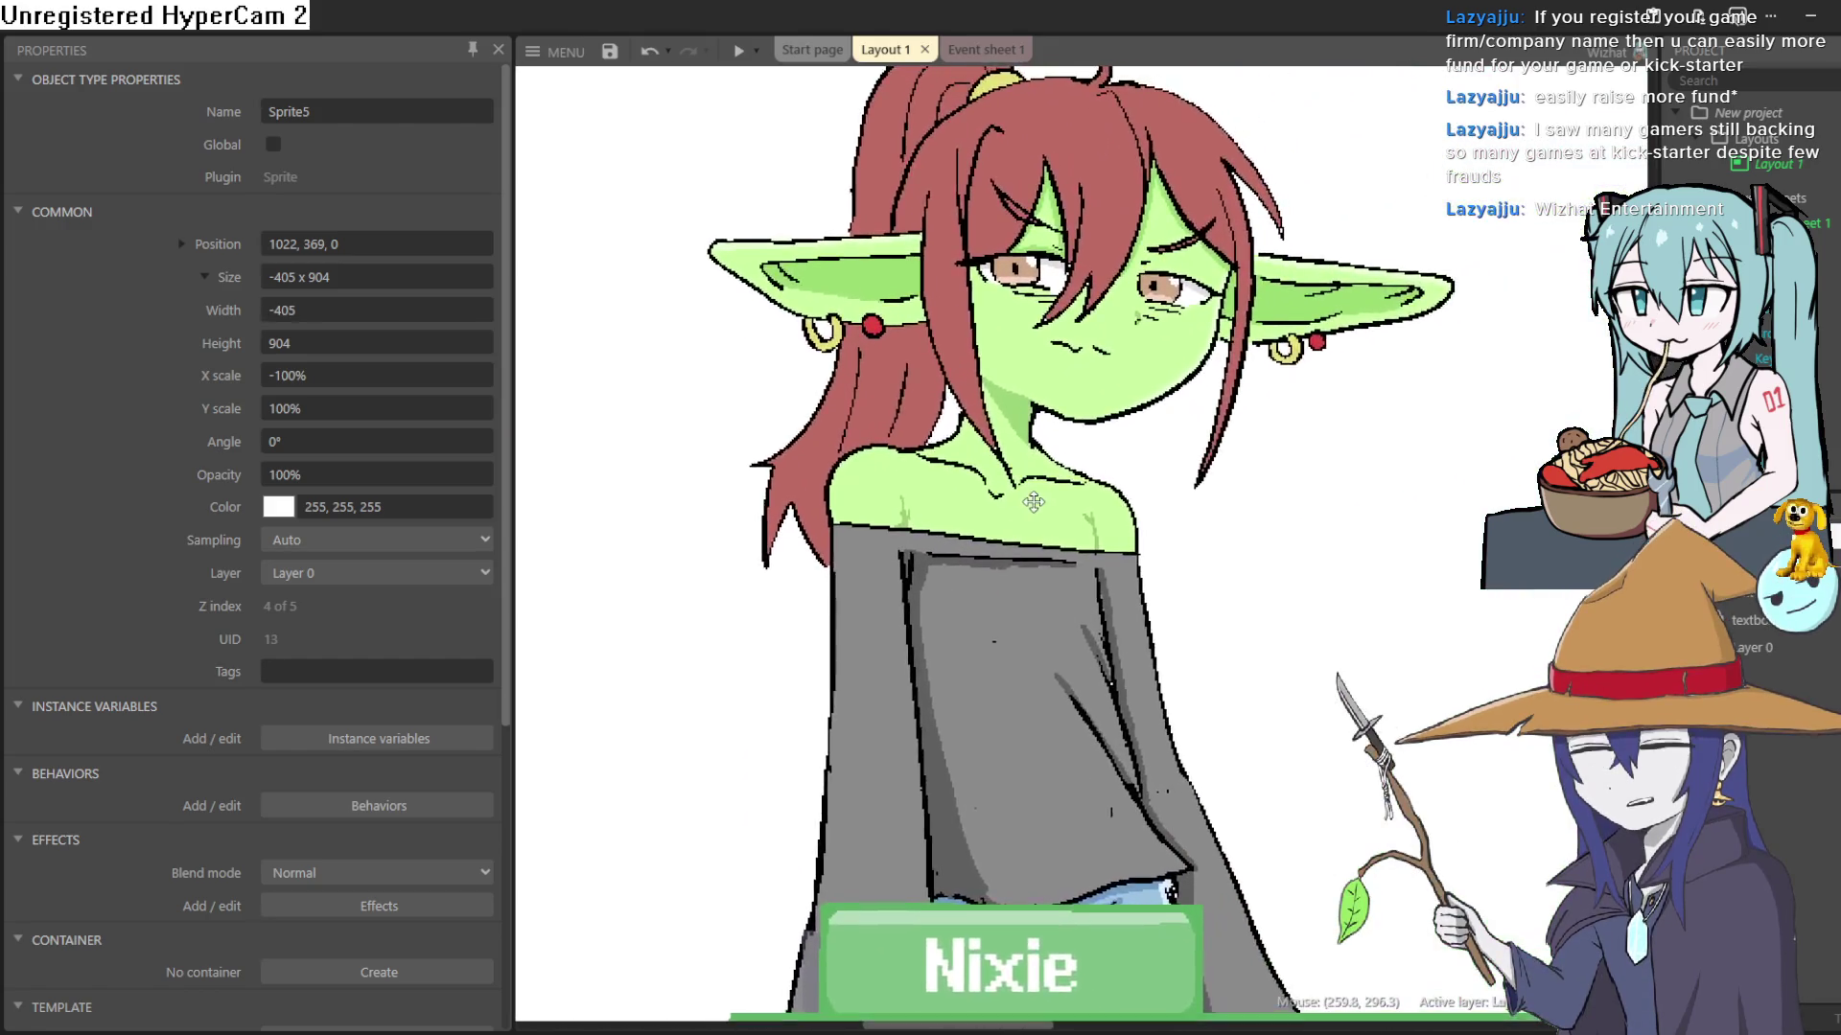
{"action": "scroll", "coordinate": [1007, 472], "scroll_direction": "down", "scroll_amount": 6}
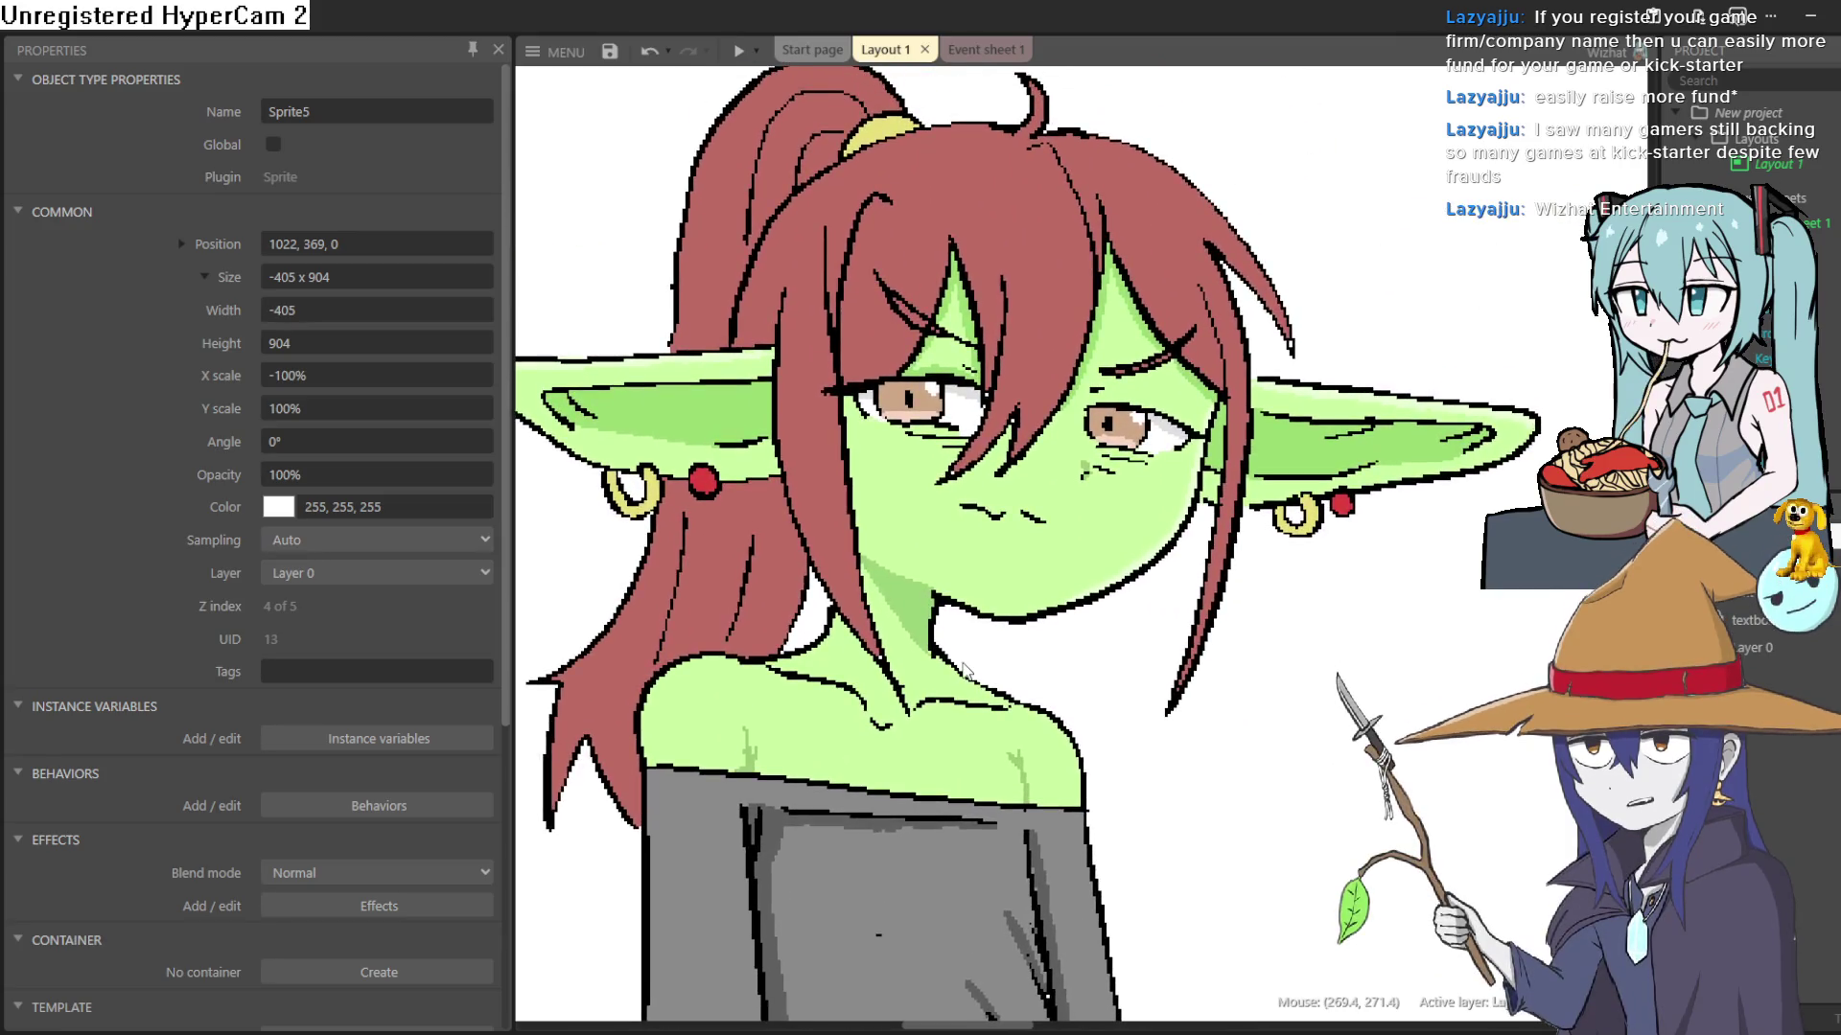
{"action": "scroll", "coordinate": [1051, 723], "scroll_direction": "down", "scroll_amount": 2}
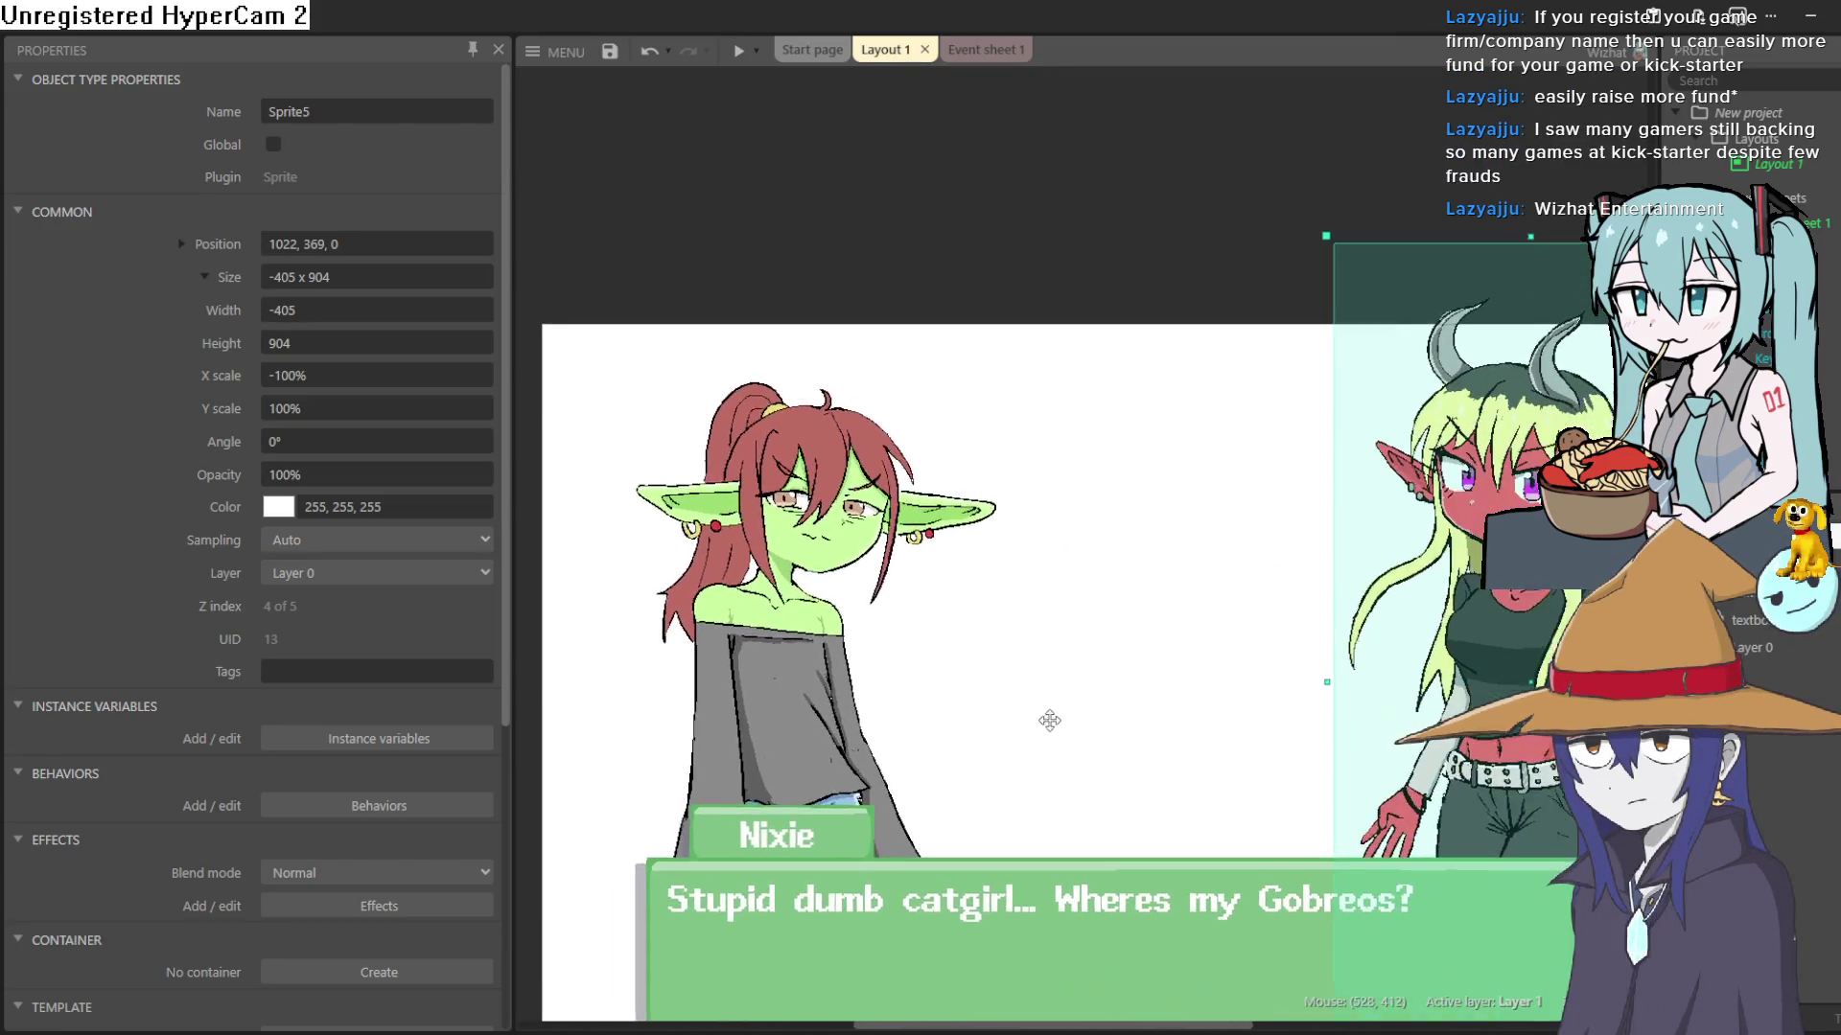
{"action": "left_click", "coordinate": [1823, 16]}
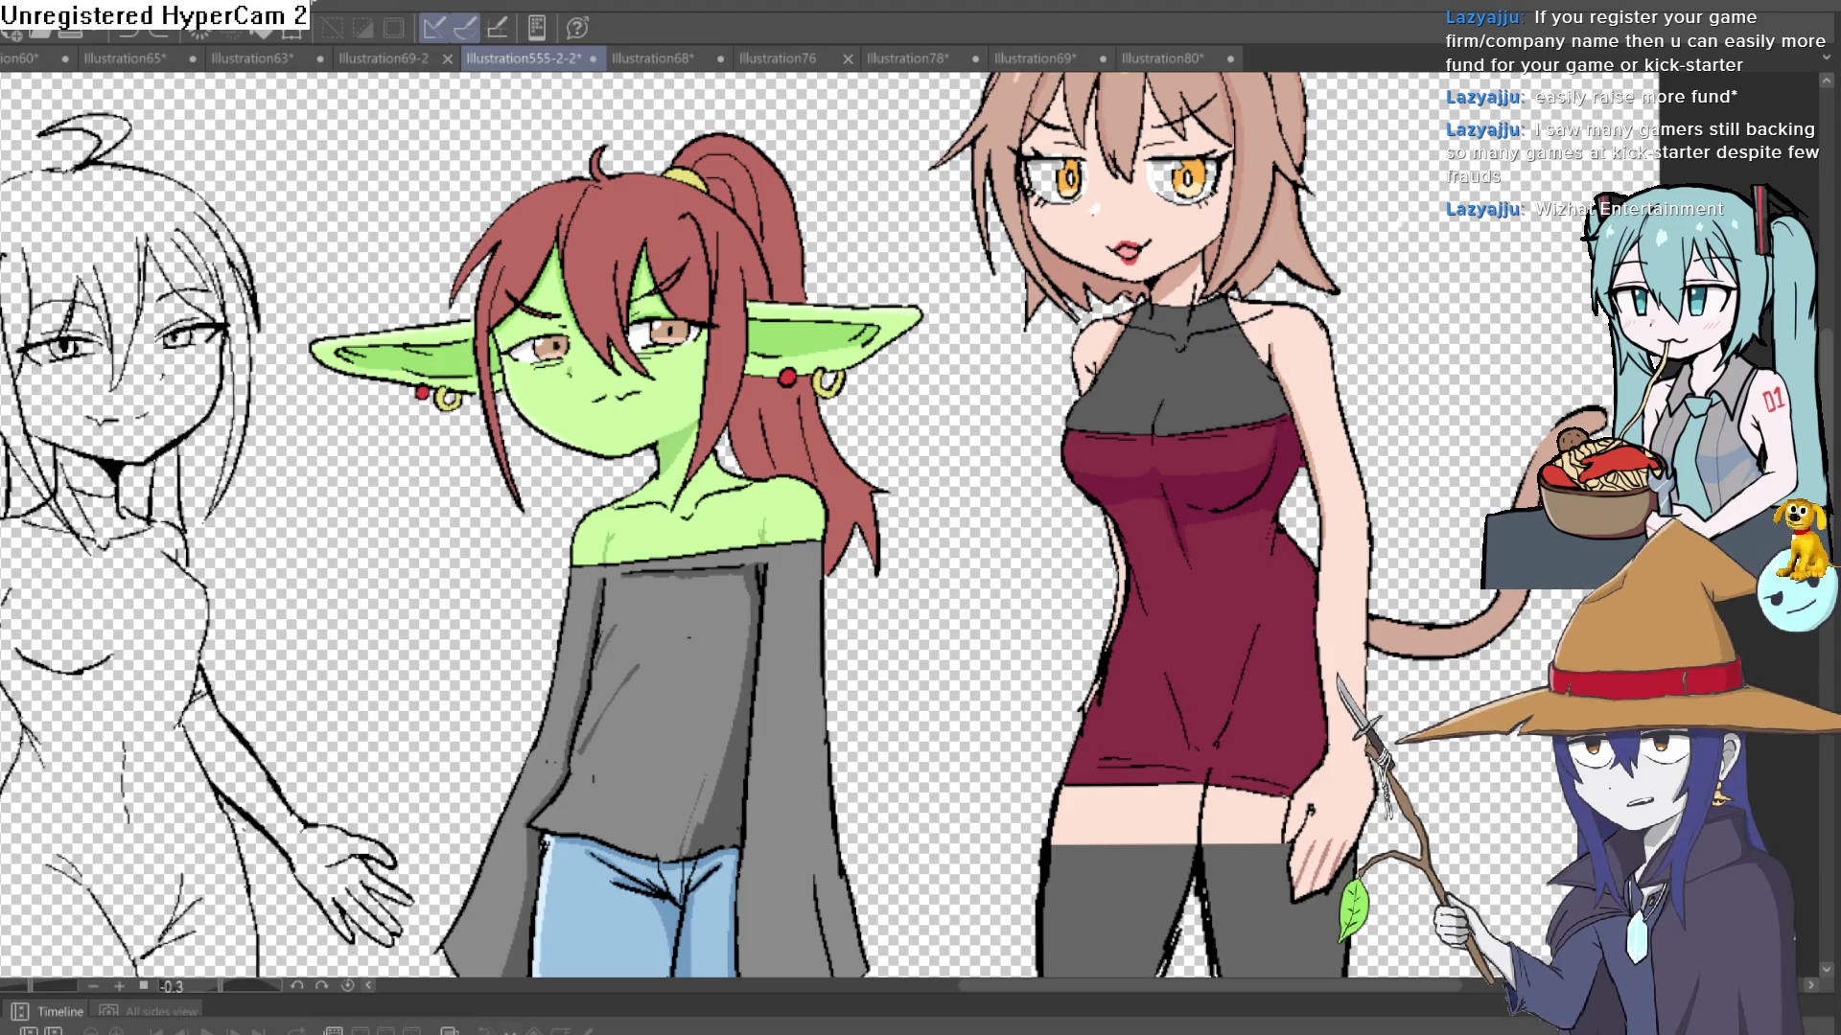
{"action": "left_click_drag", "start_coordinate": [1519, 29], "coordinate": [1445, 105]}
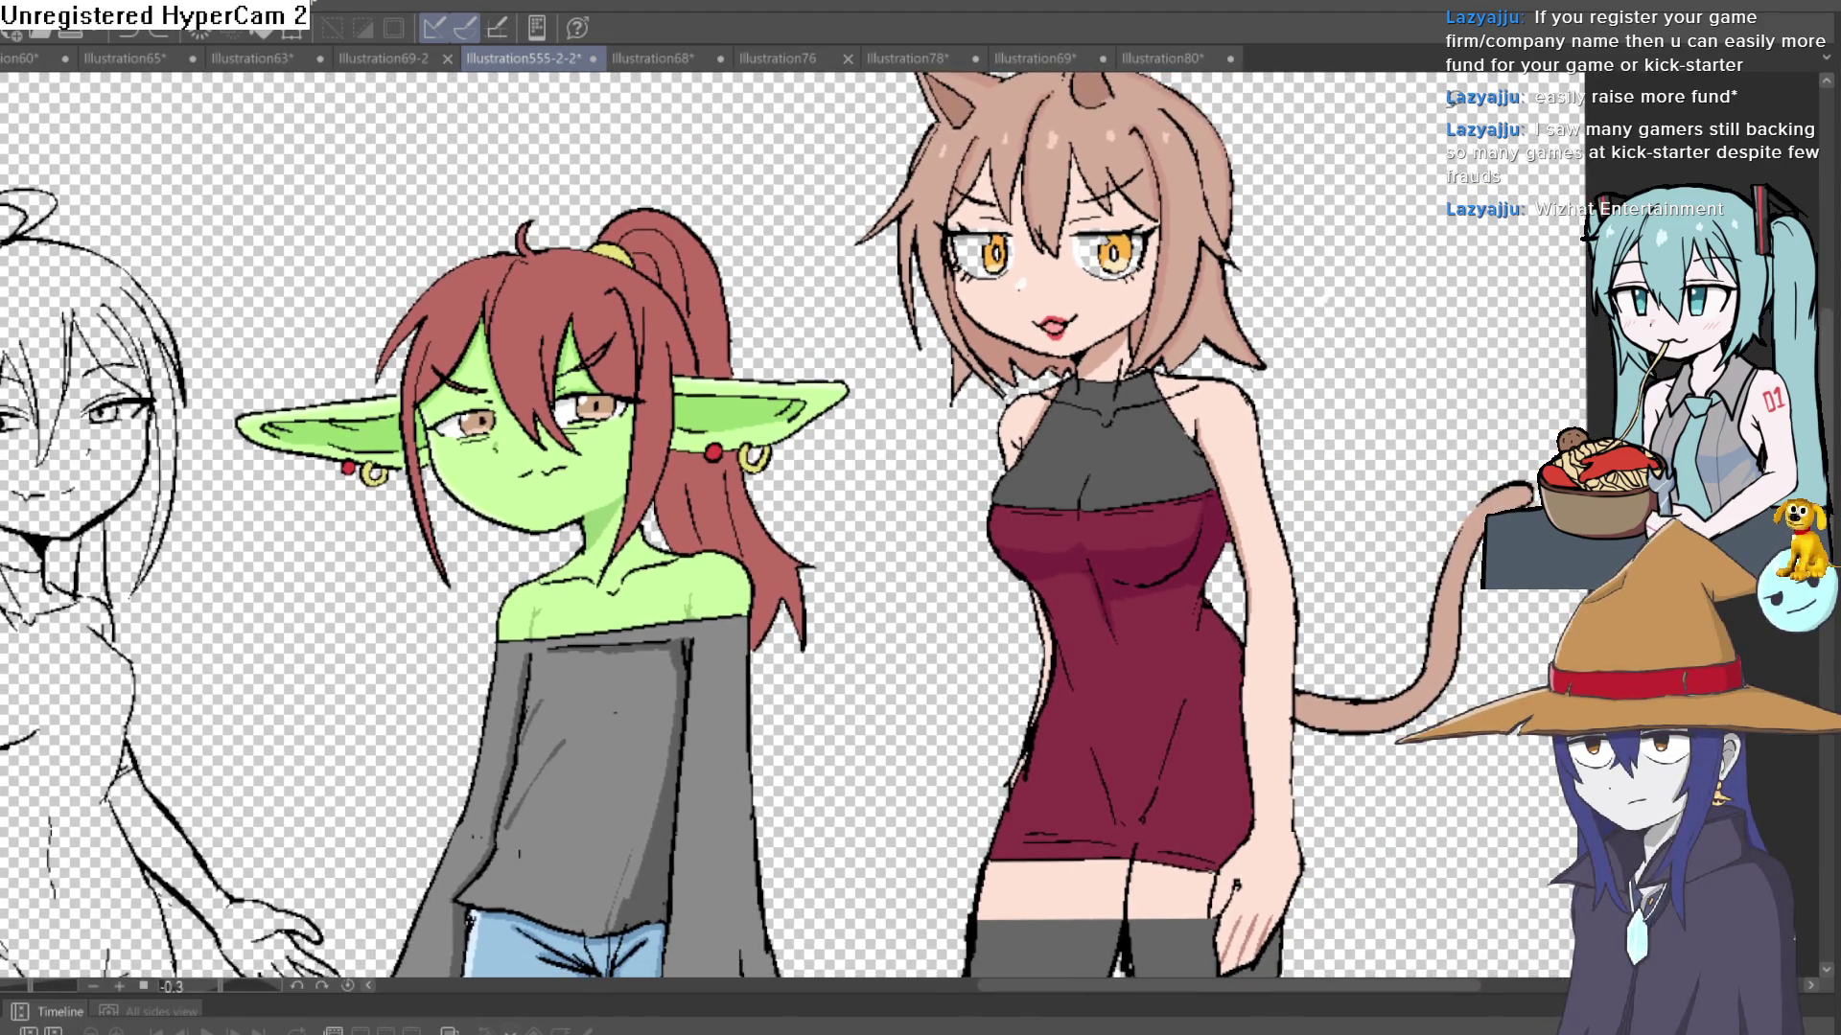
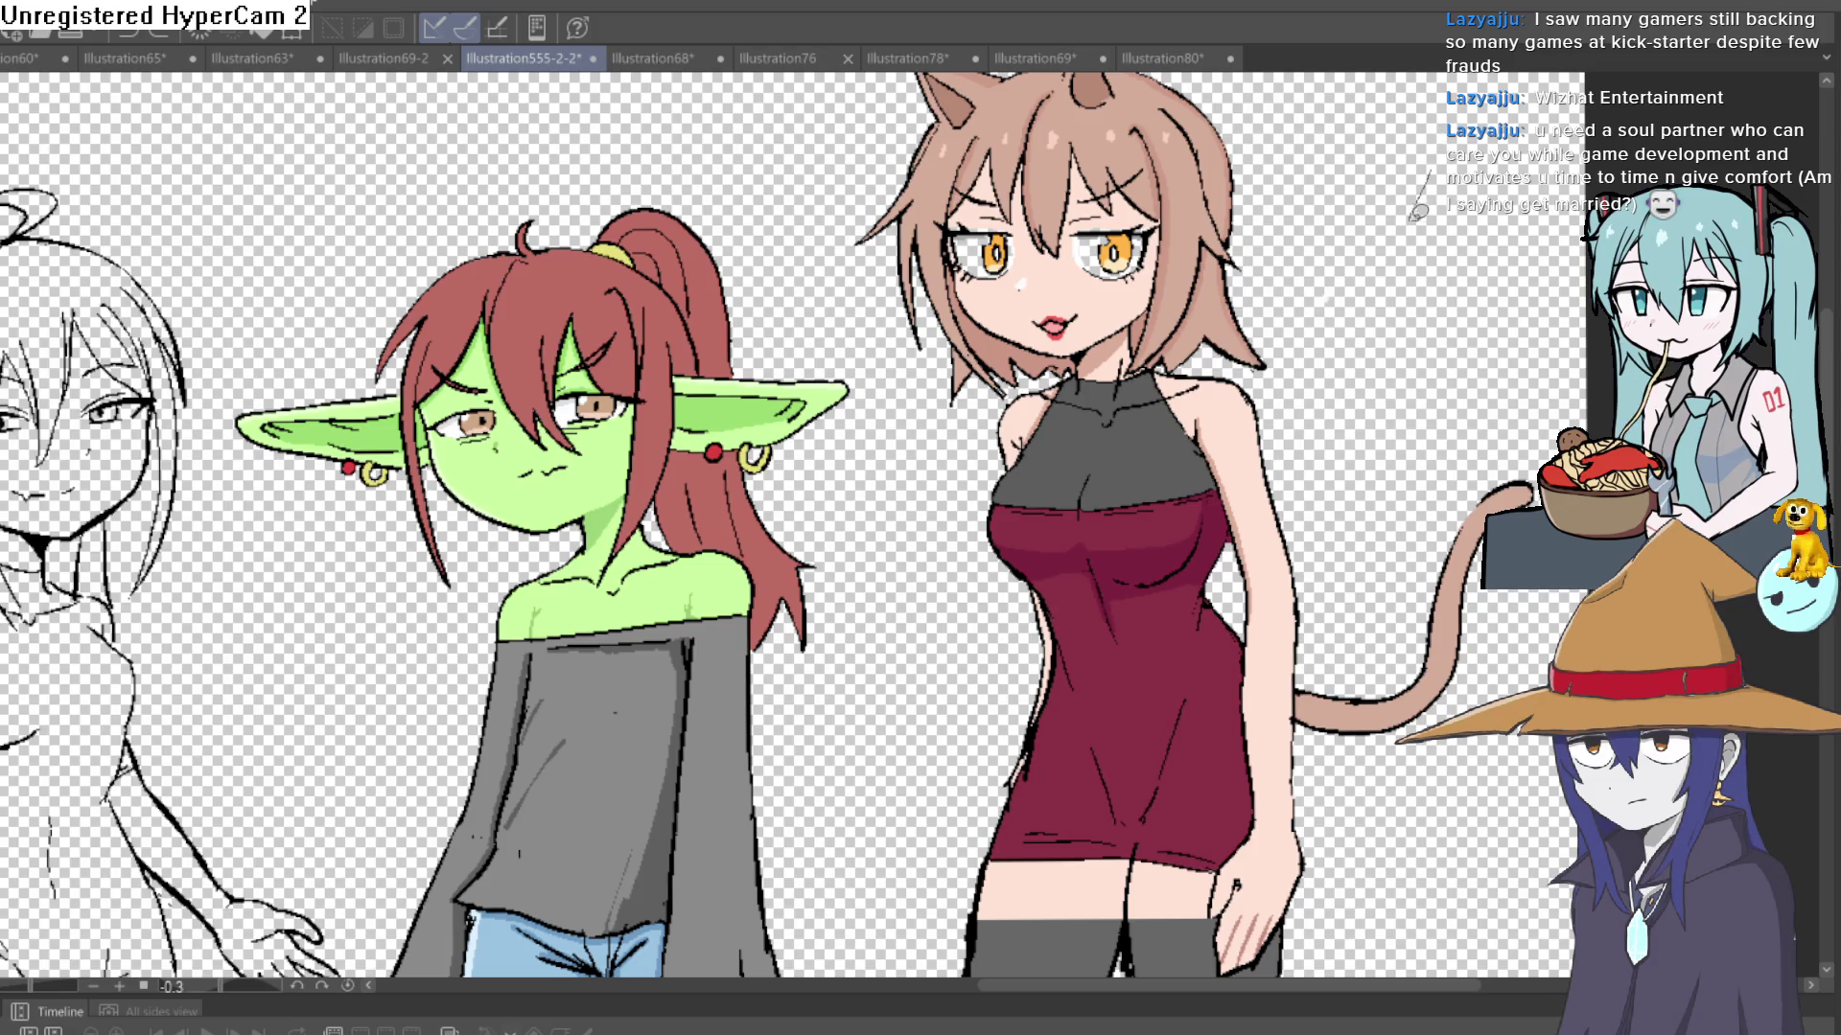
- Clear the stray selection and bring the green goblin girl into view
{"action": "left_click_drag", "start_coordinate": [1419, 212], "coordinate": [1445, 239]}
{"action": "left_click", "coordinate": [1264, 292]}
{"action": "scroll", "coordinate": [1378, 247], "scroll_direction": "down", "scroll_amount": 3}
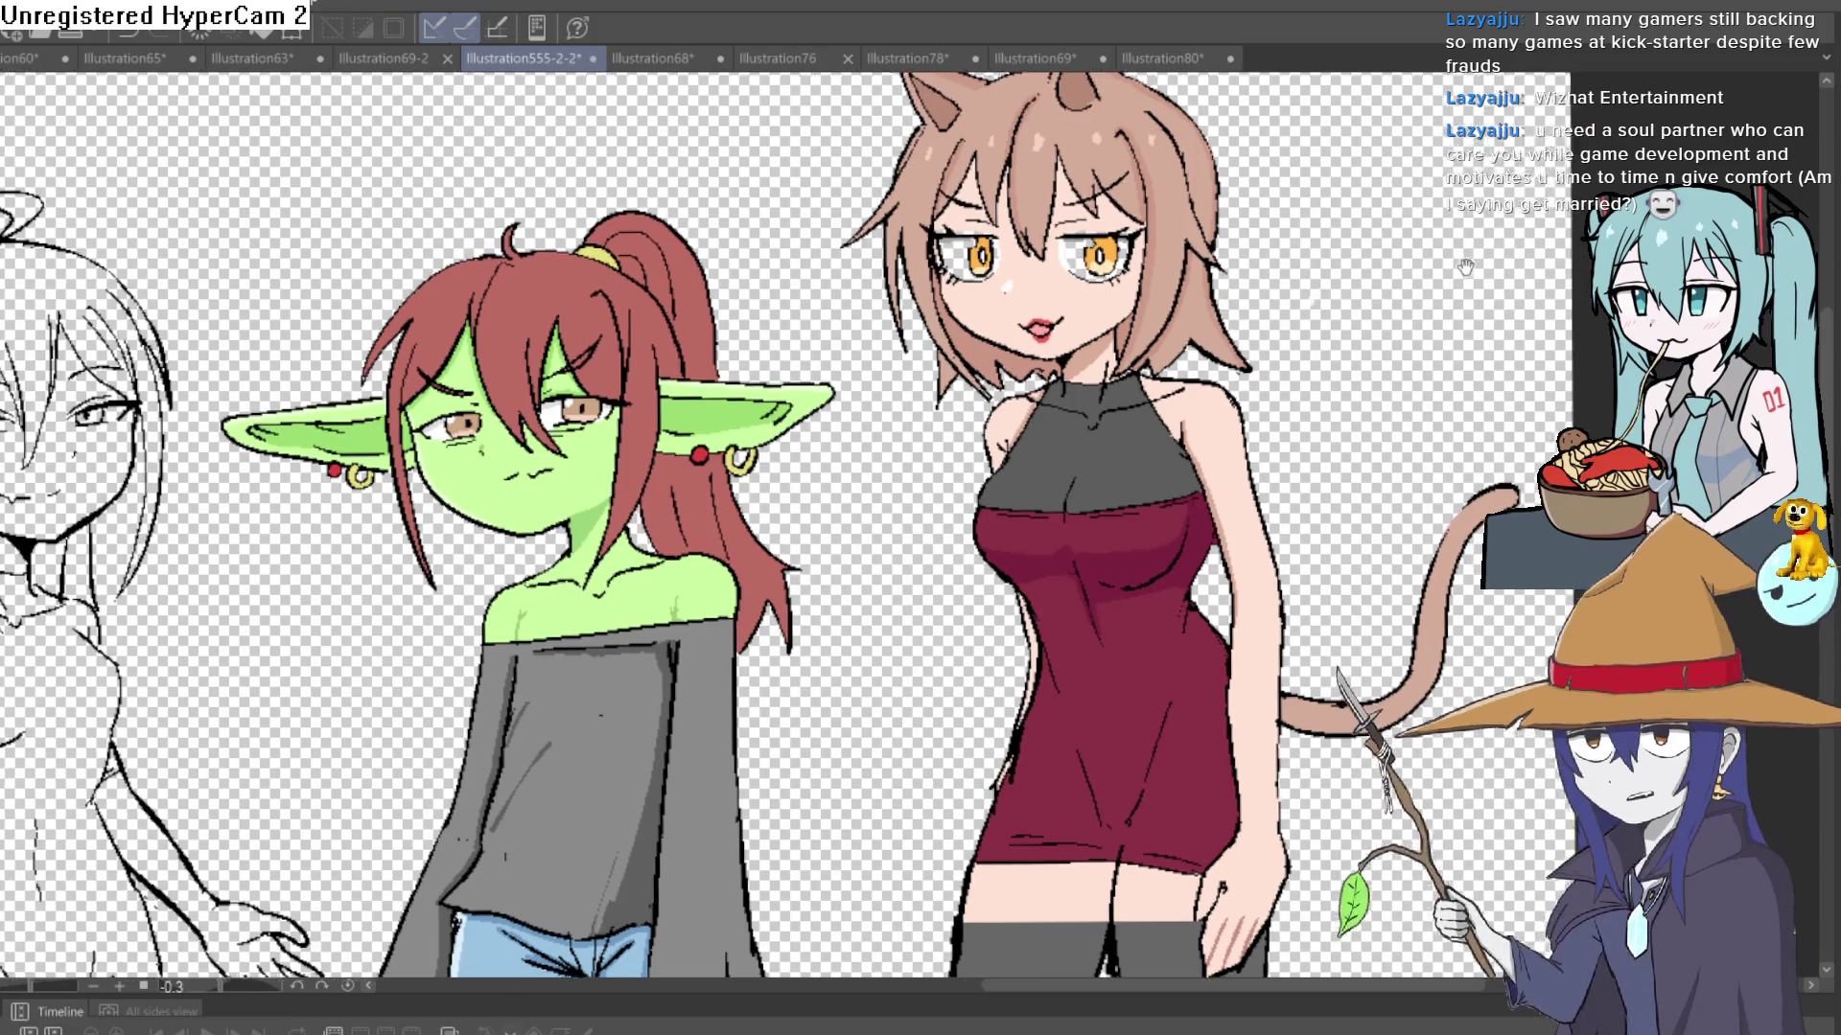
{"action": "scroll", "coordinate": [1378, 247], "scroll_direction": "up", "scroll_amount": 1}
{"action": "scroll", "coordinate": [1333, 286], "scroll_direction": "down", "scroll_amount": 1}
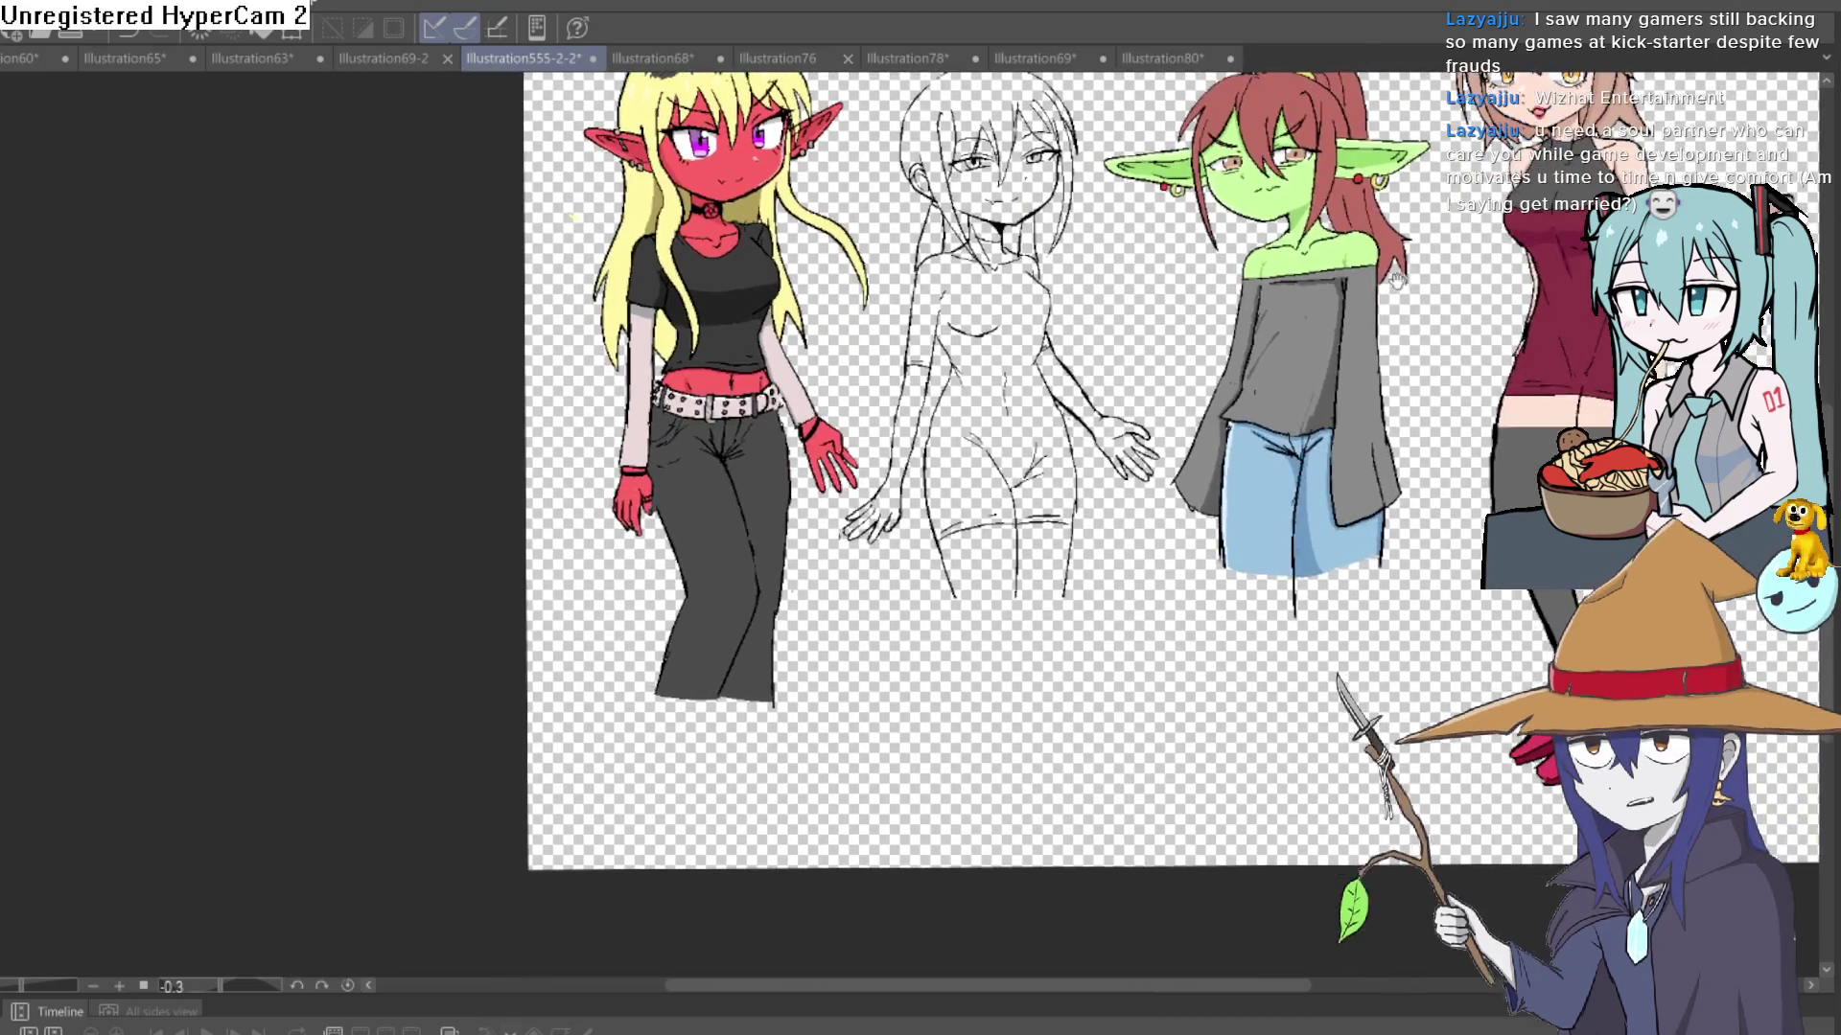
{"action": "scroll", "coordinate": [1246, 326], "scroll_direction": "up", "scroll_amount": 1}
{"action": "scroll", "coordinate": [1121, 388], "scroll_direction": "up", "scroll_amount": 1}
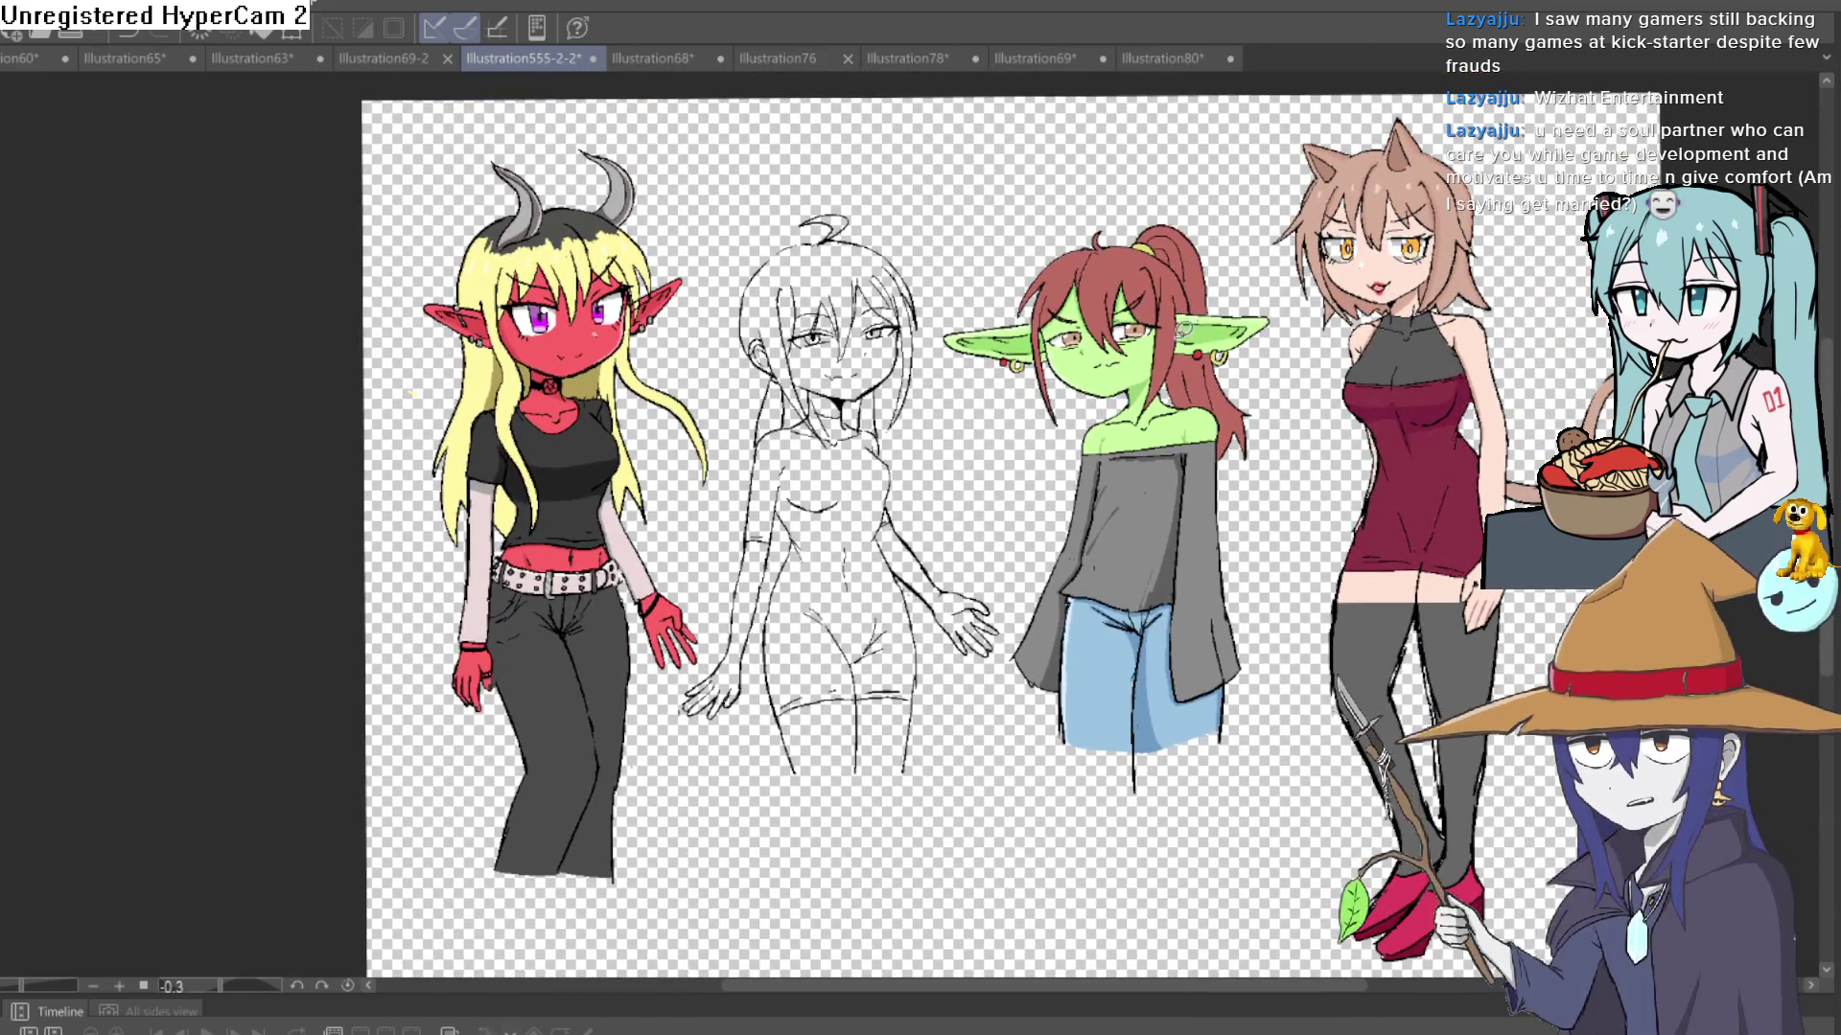
{"action": "scroll", "coordinate": [671, 432], "scroll_direction": "up", "scroll_amount": 4}
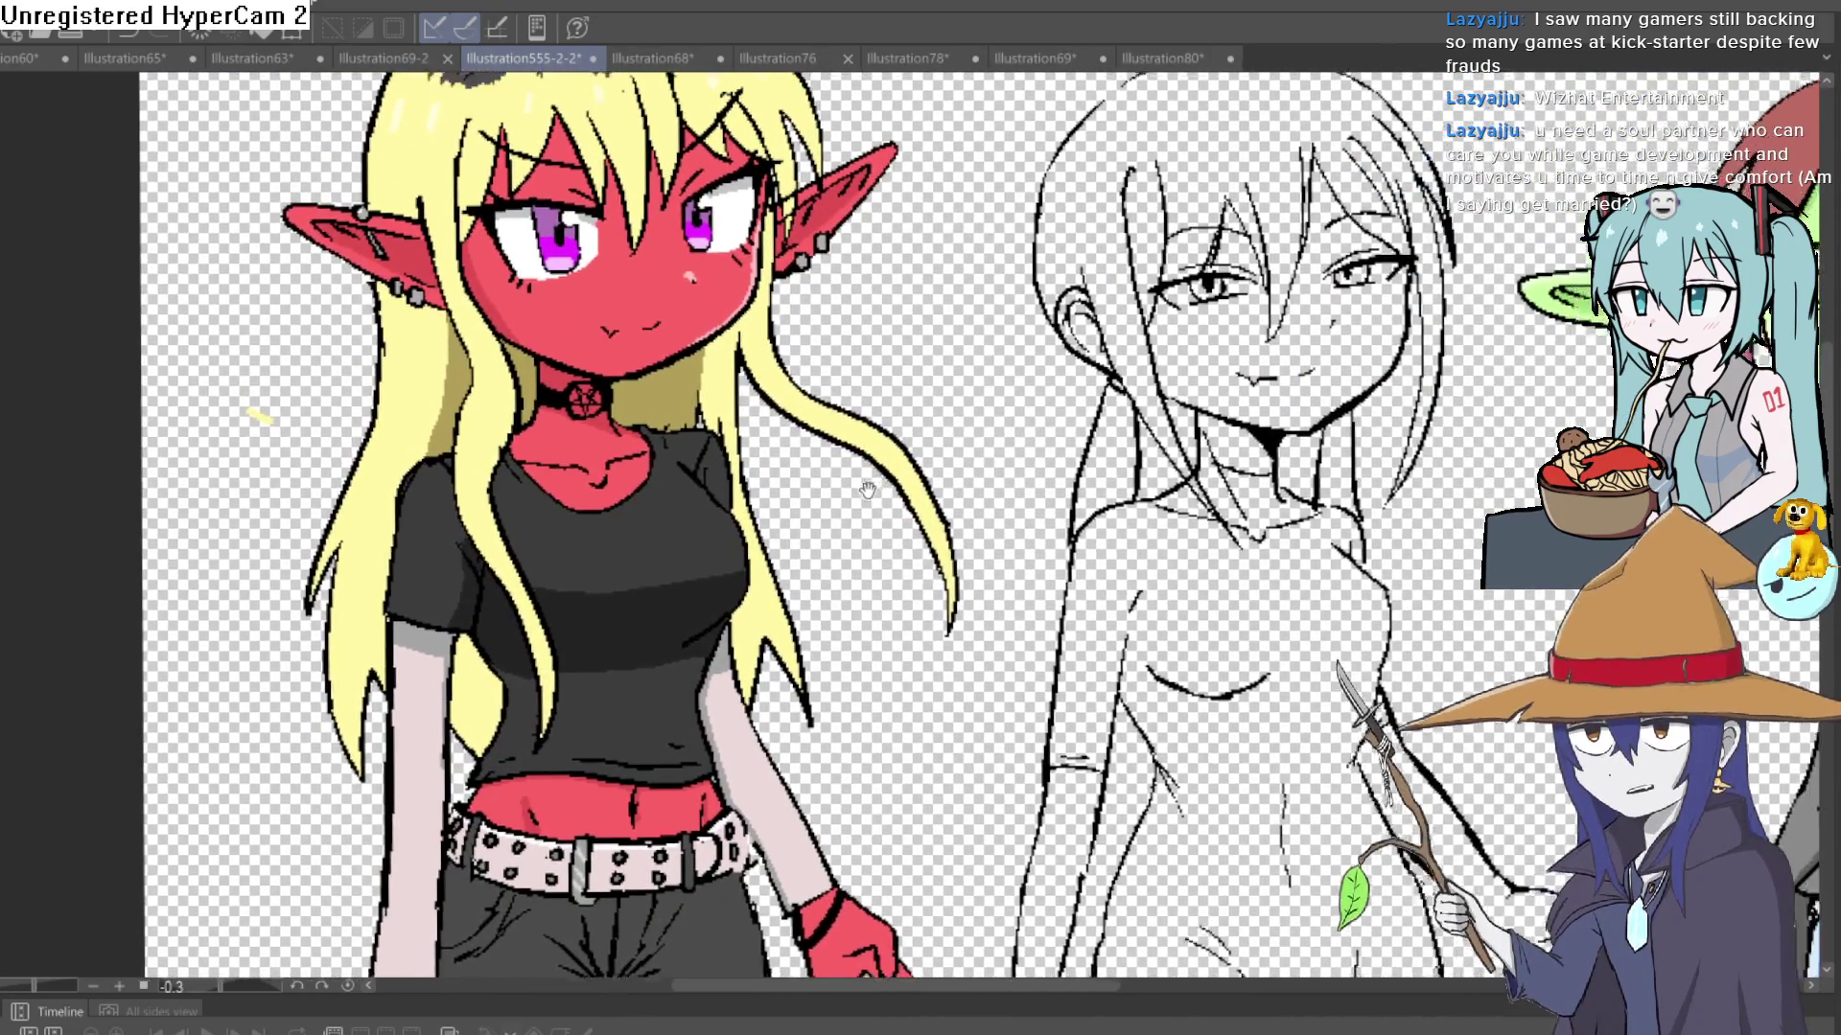
{"action": "mouse_move", "coordinate": [1110, 366]}
{"action": "left_mouse_down"}
{"action": "mouse_move", "coordinate": [971, 434]}
{"action": "mouse_move", "coordinate": [815, 339]}
{"action": "left_mouse_up"}
{"action": "left_click_drag", "start_coordinate": [1048, 481], "coordinate": [914, 314]}
{"action": "mouse_move", "coordinate": [707, 429]}
{"action": "left_mouse_down"}
{"action": "mouse_move", "coordinate": [799, 536]}
{"action": "mouse_move", "coordinate": [786, 576]}
{"action": "left_mouse_up"}
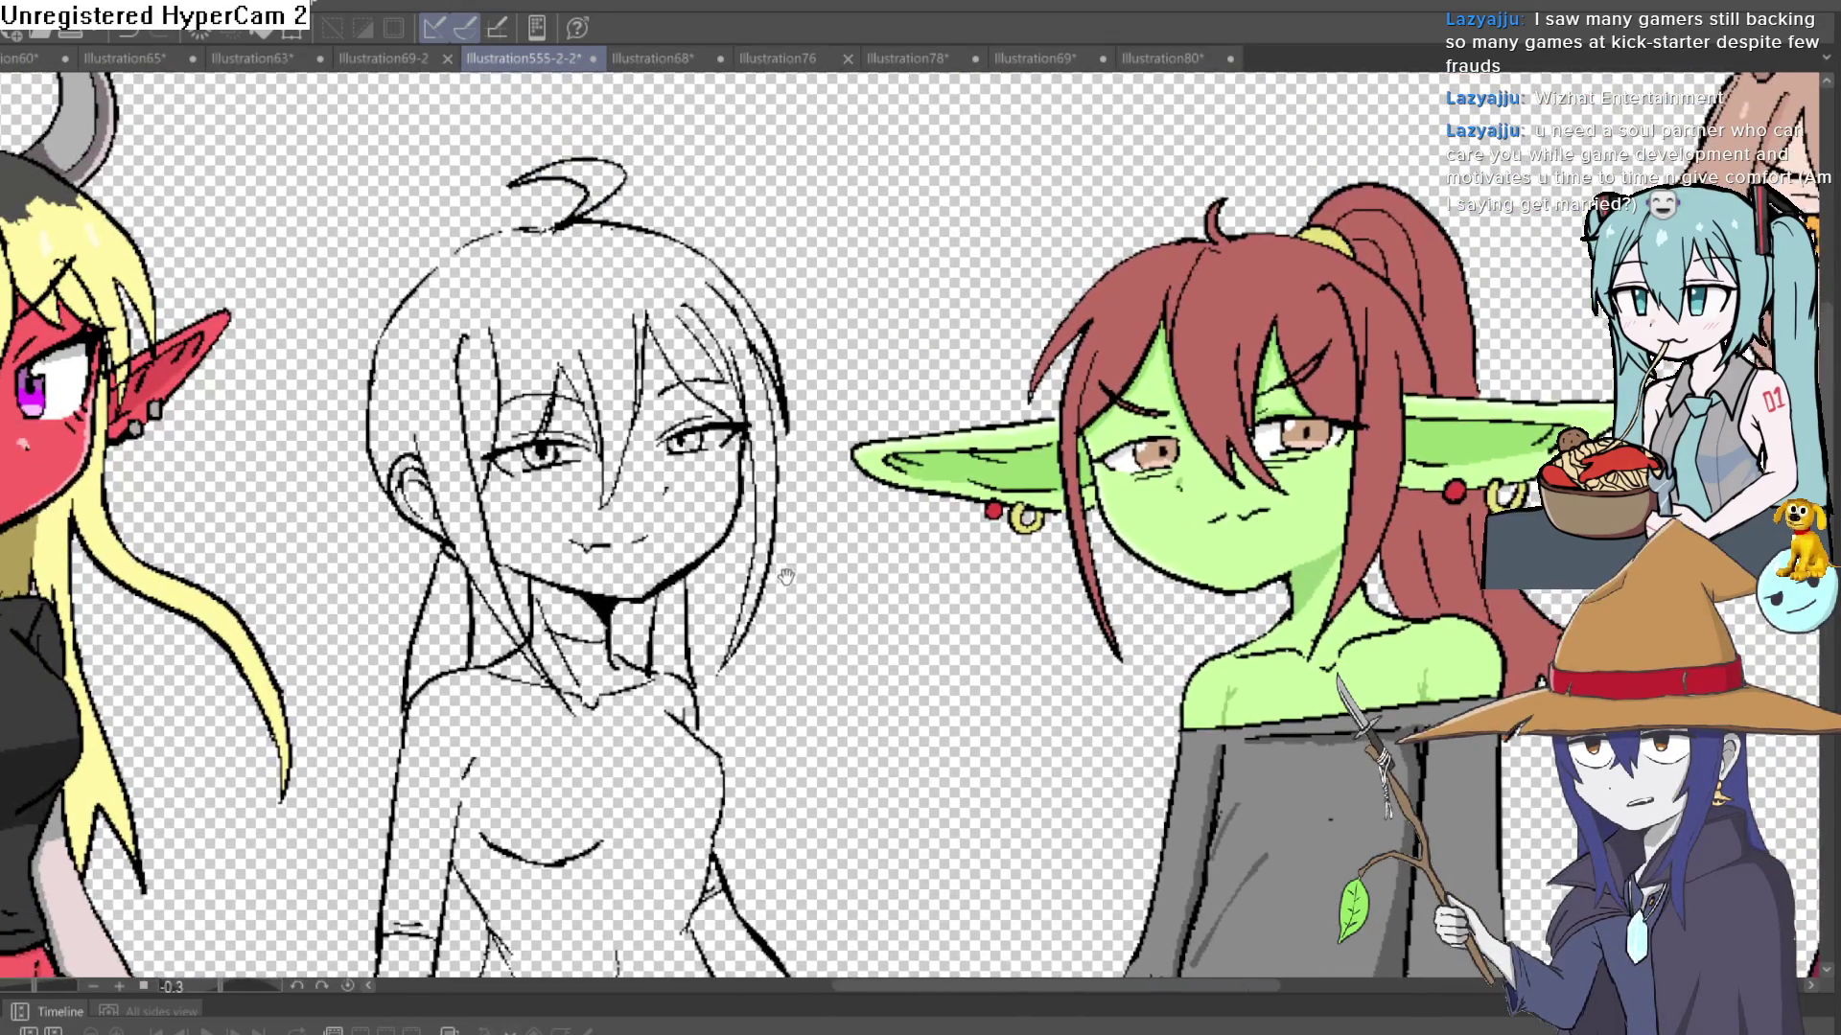
{"action": "scroll", "coordinate": [935, 565], "scroll_direction": "down", "scroll_amount": 2}
{"action": "scroll", "coordinate": [920, 575], "scroll_direction": "up", "scroll_amount": 3}
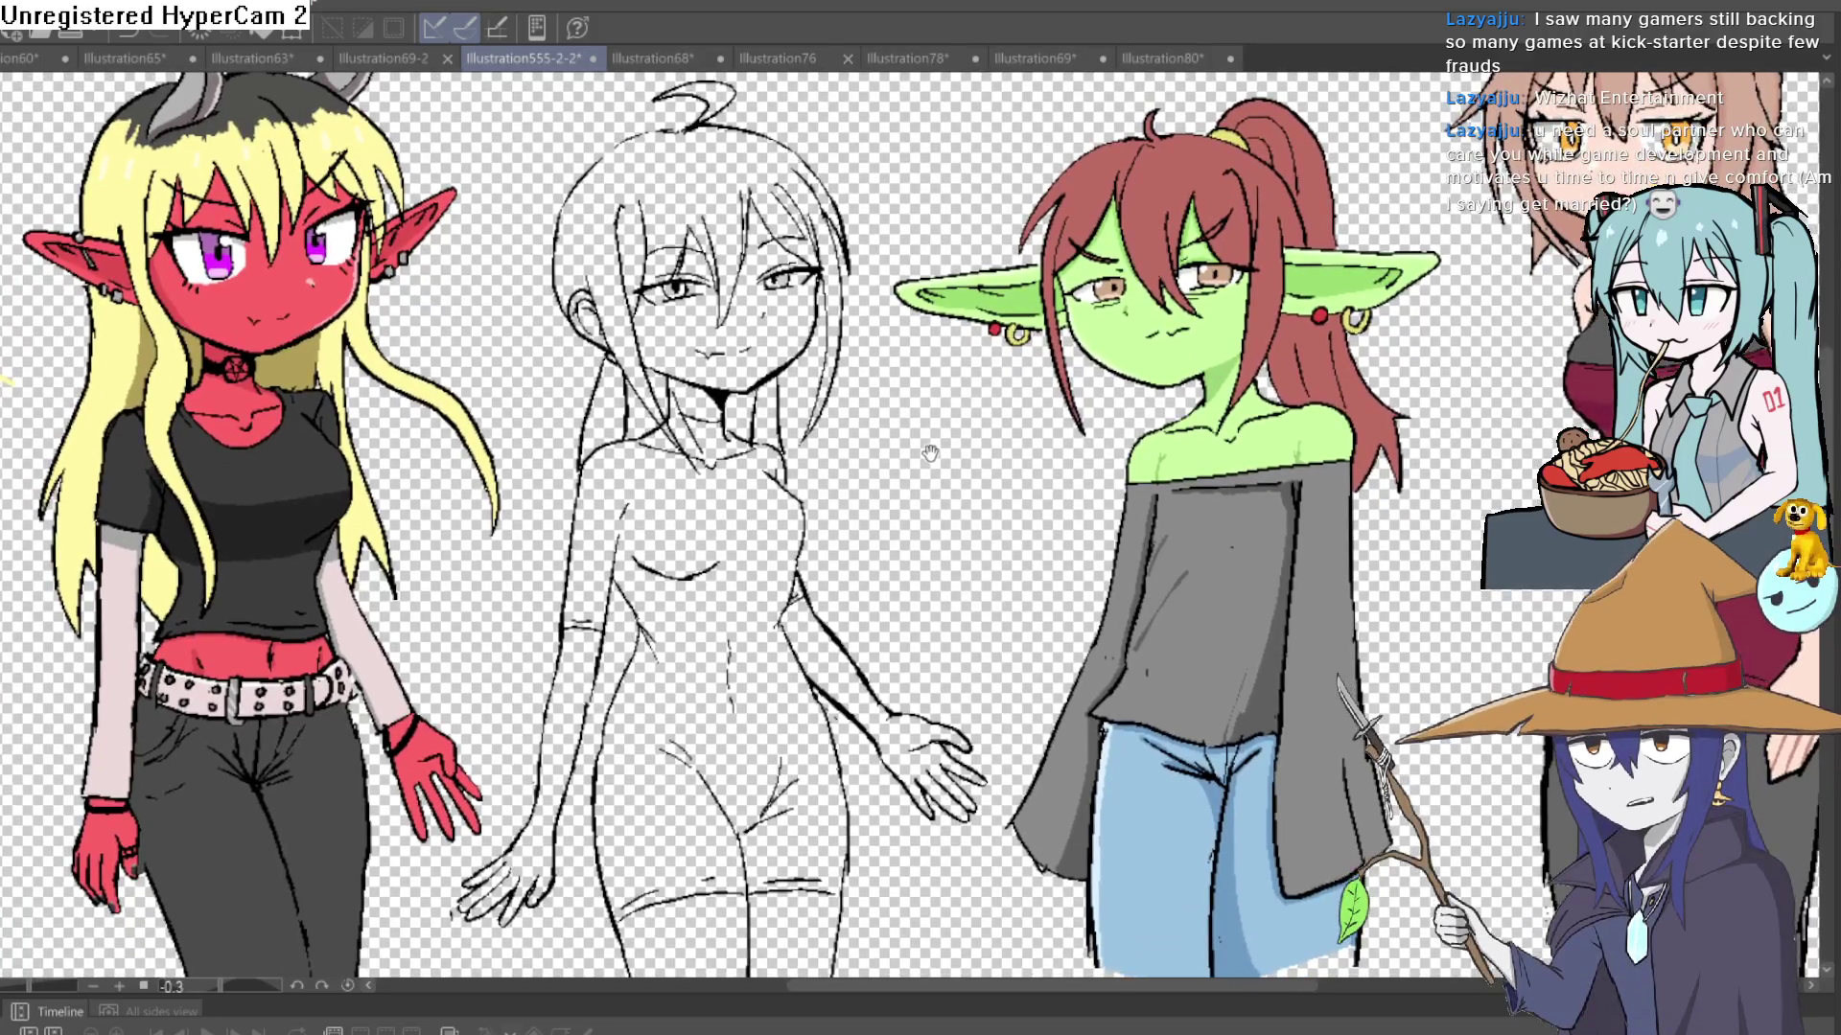
{"action": "mouse_move", "coordinate": [930, 453]}
{"action": "left_mouse_down"}
{"action": "mouse_move", "coordinate": [944, 511]}
{"action": "mouse_move", "coordinate": [919, 513]}
{"action": "left_mouse_up"}
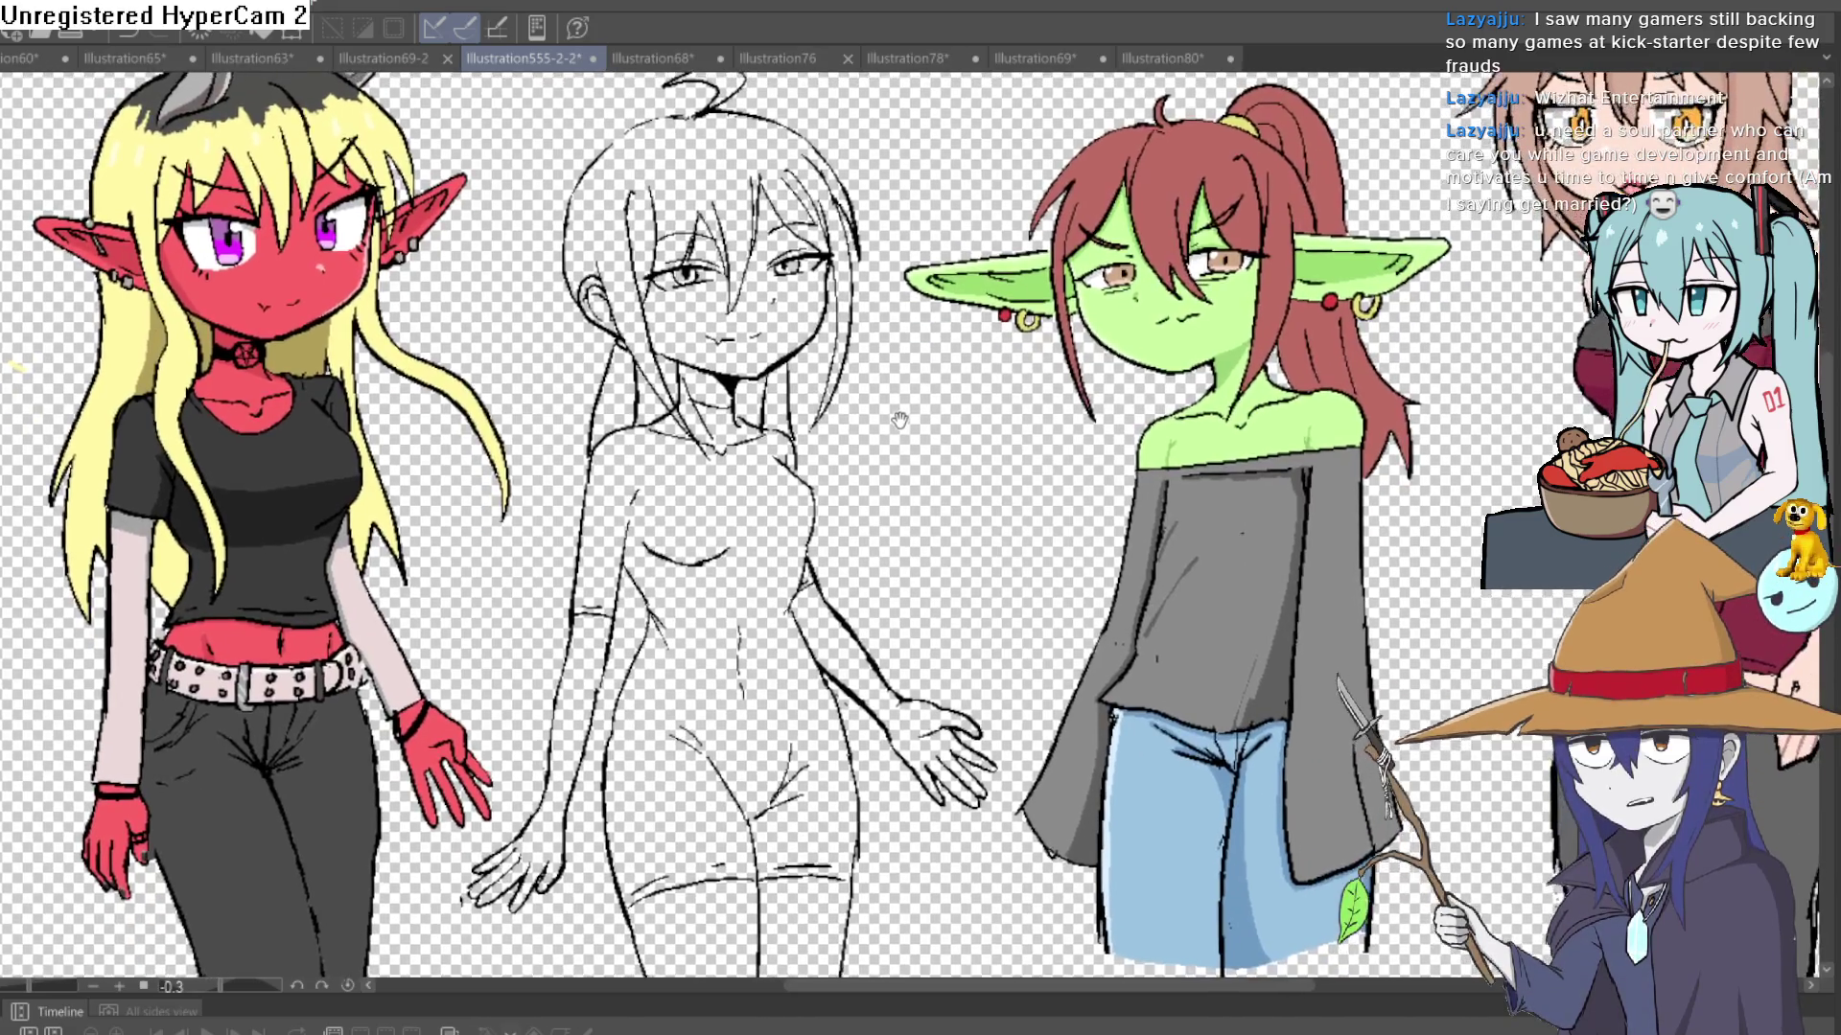
{"action": "left_click_drag", "start_coordinate": [1024, 513], "coordinate": [964, 404]}
{"action": "scroll", "coordinate": [883, 399], "scroll_direction": "down", "scroll_amount": 3}
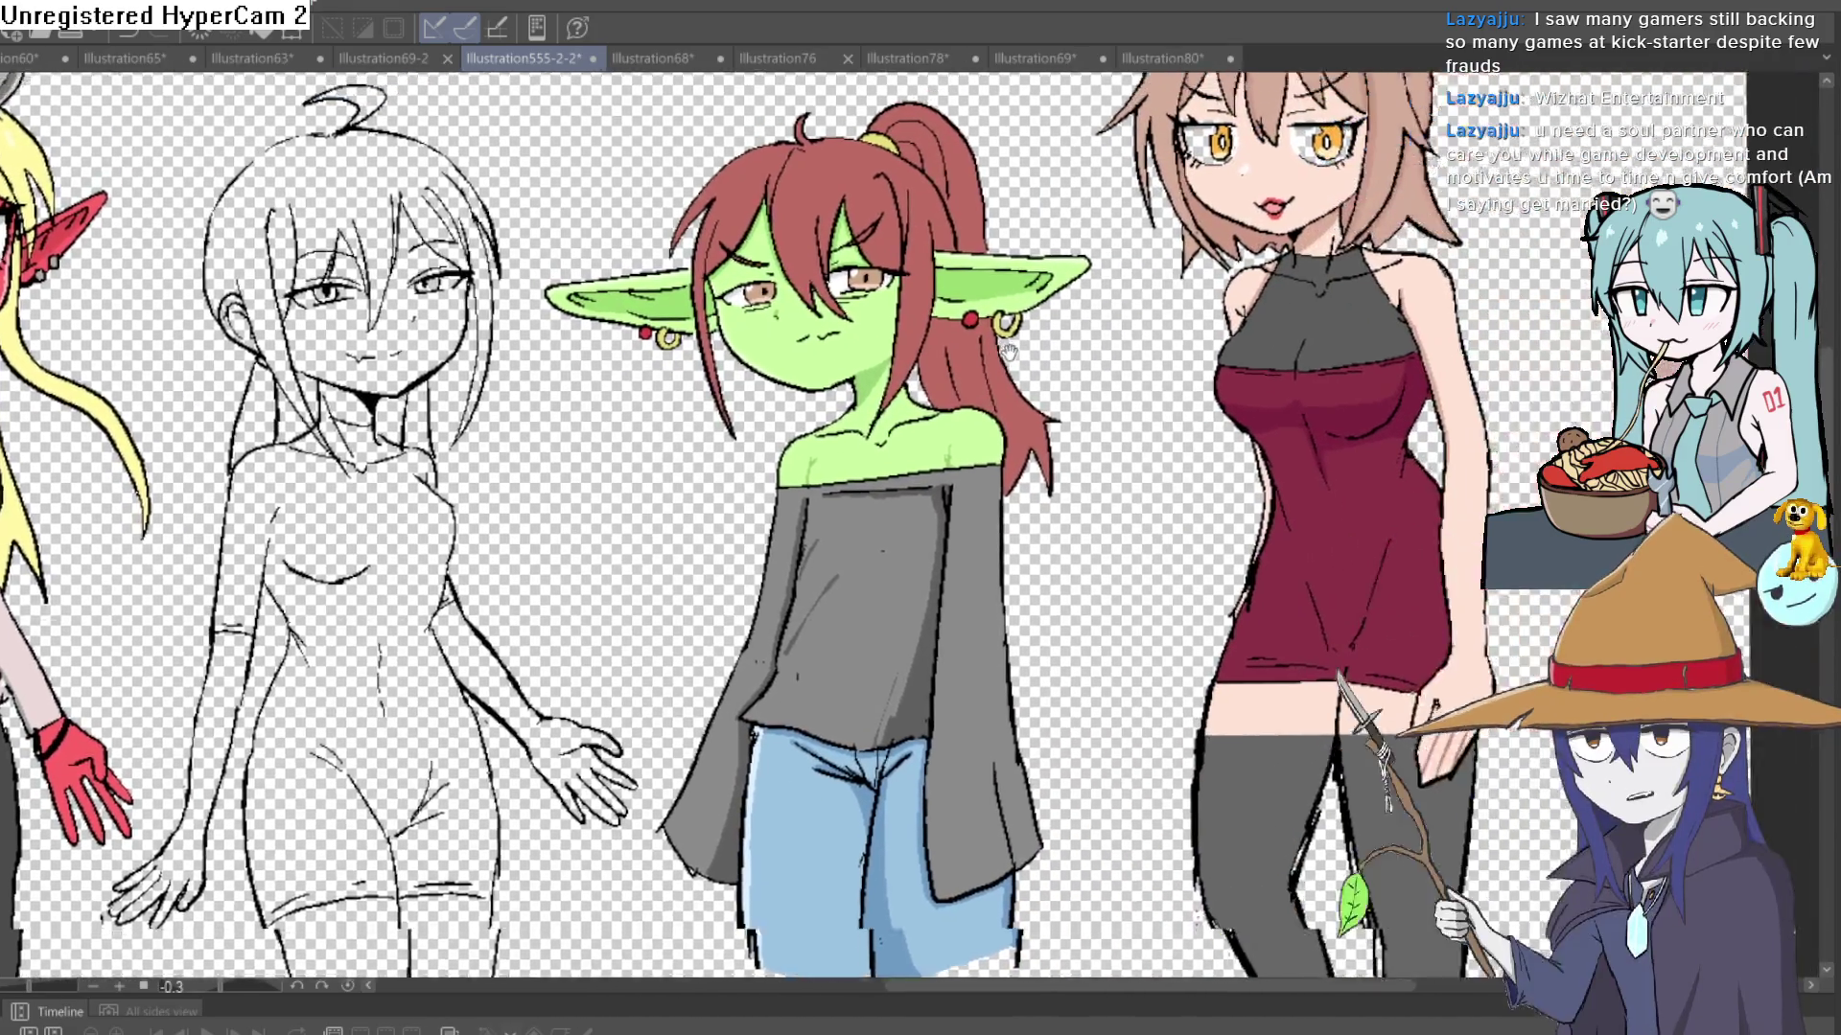
{"action": "scroll", "coordinate": [1132, 403], "scroll_direction": "up", "scroll_amount": 3}
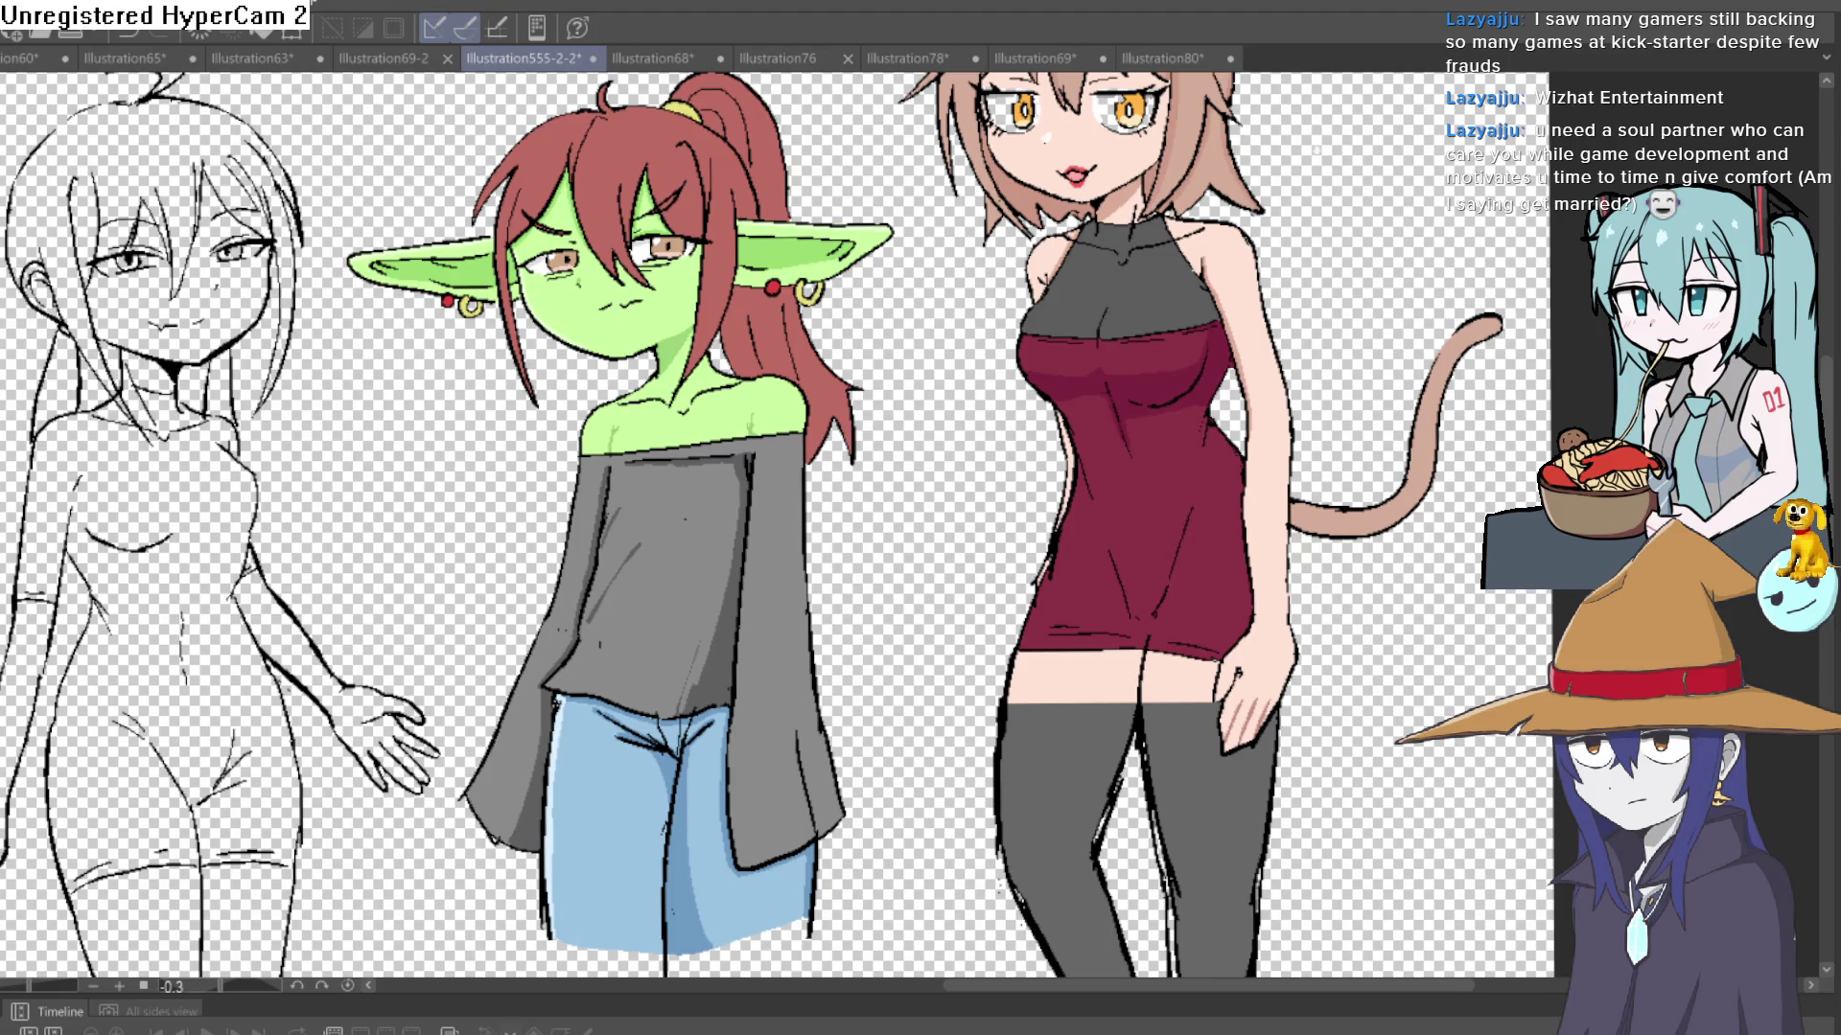
- Zoom in and paint darker grey fold shading along the grey top and sleeve edges
{"action": "left_click", "coordinate": [707, 526]}
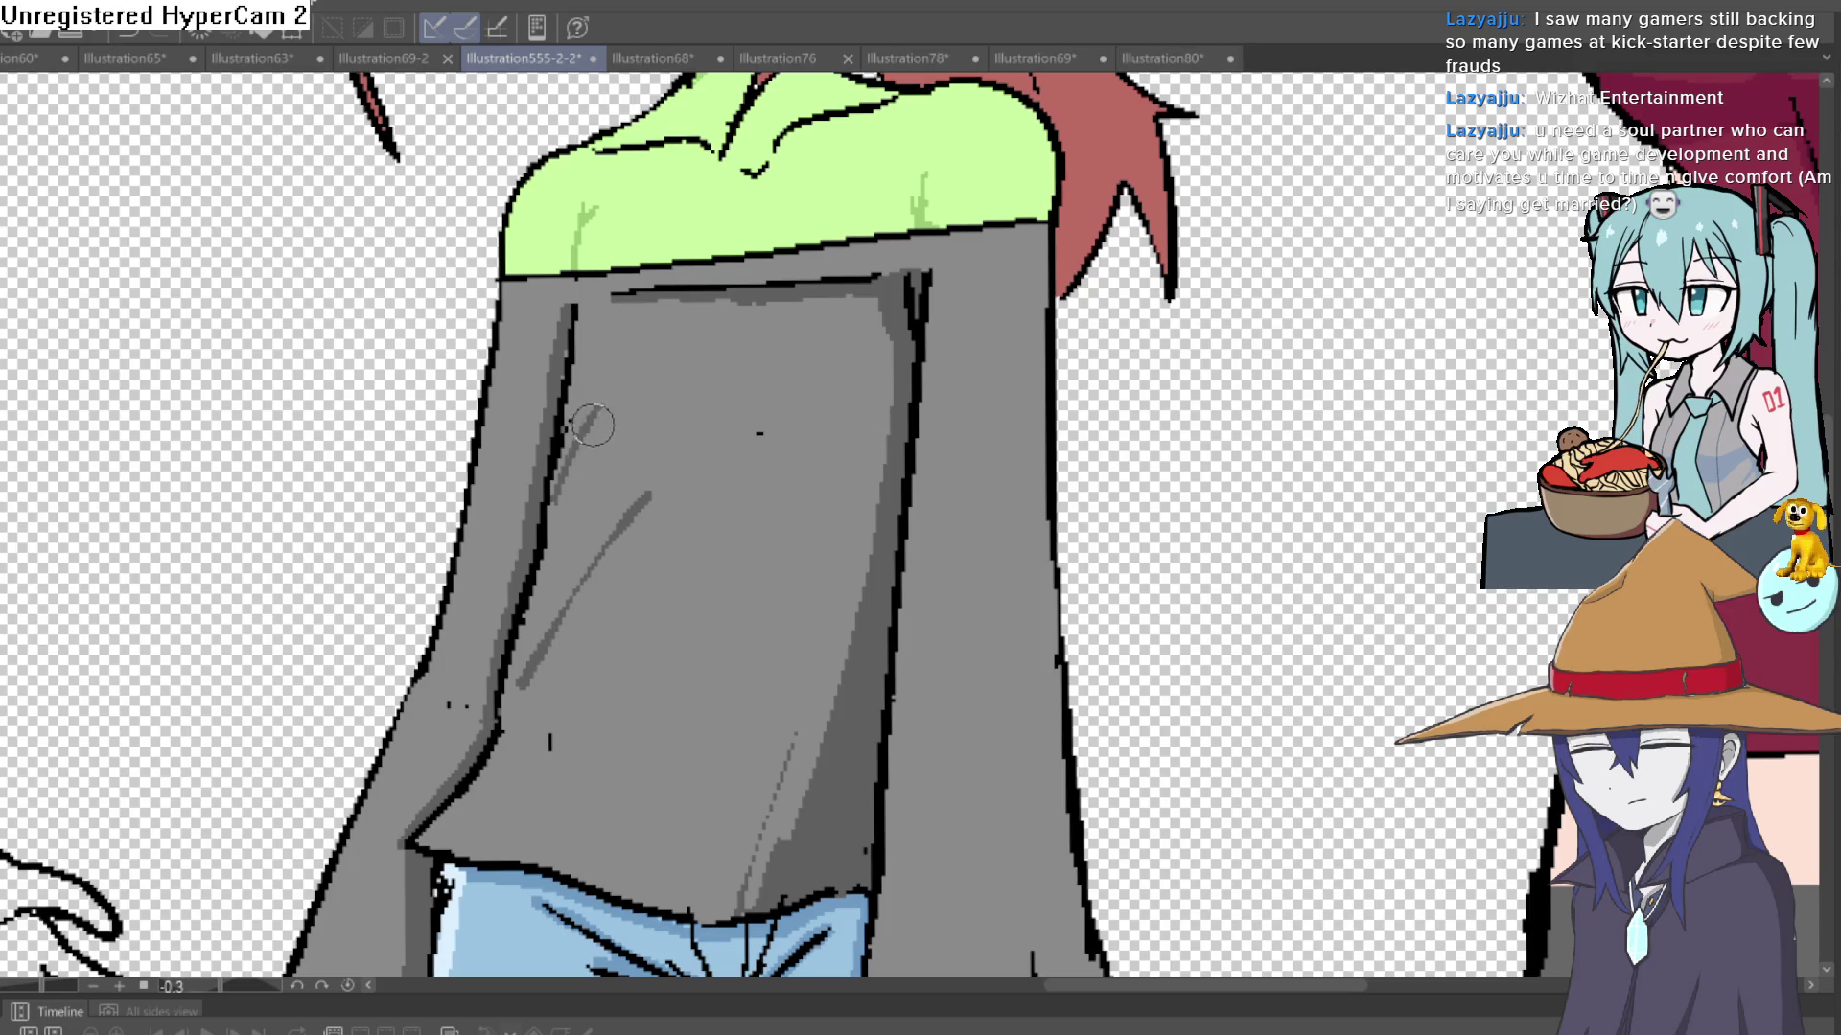
{"action": "left_click_drag", "start_coordinate": [547, 514], "coordinate": [573, 380]}
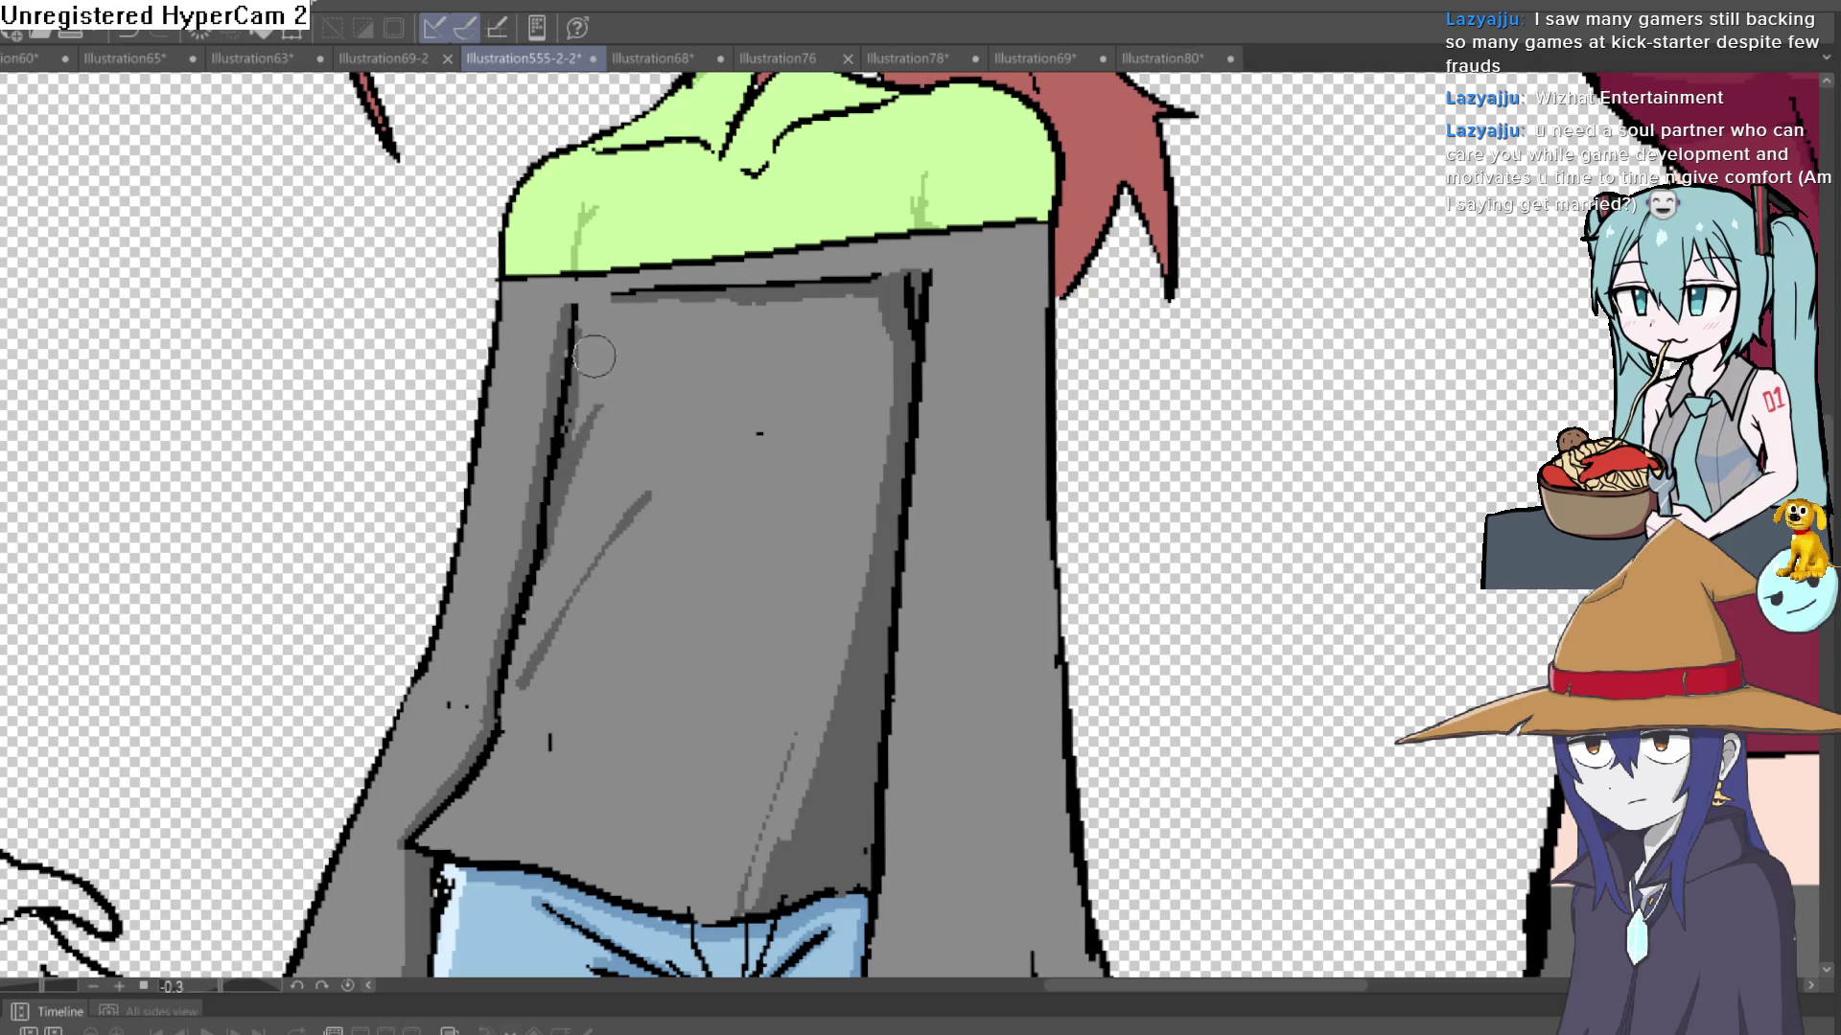
{"action": "left_click_drag", "start_coordinate": [518, 653], "coordinate": [542, 623]}
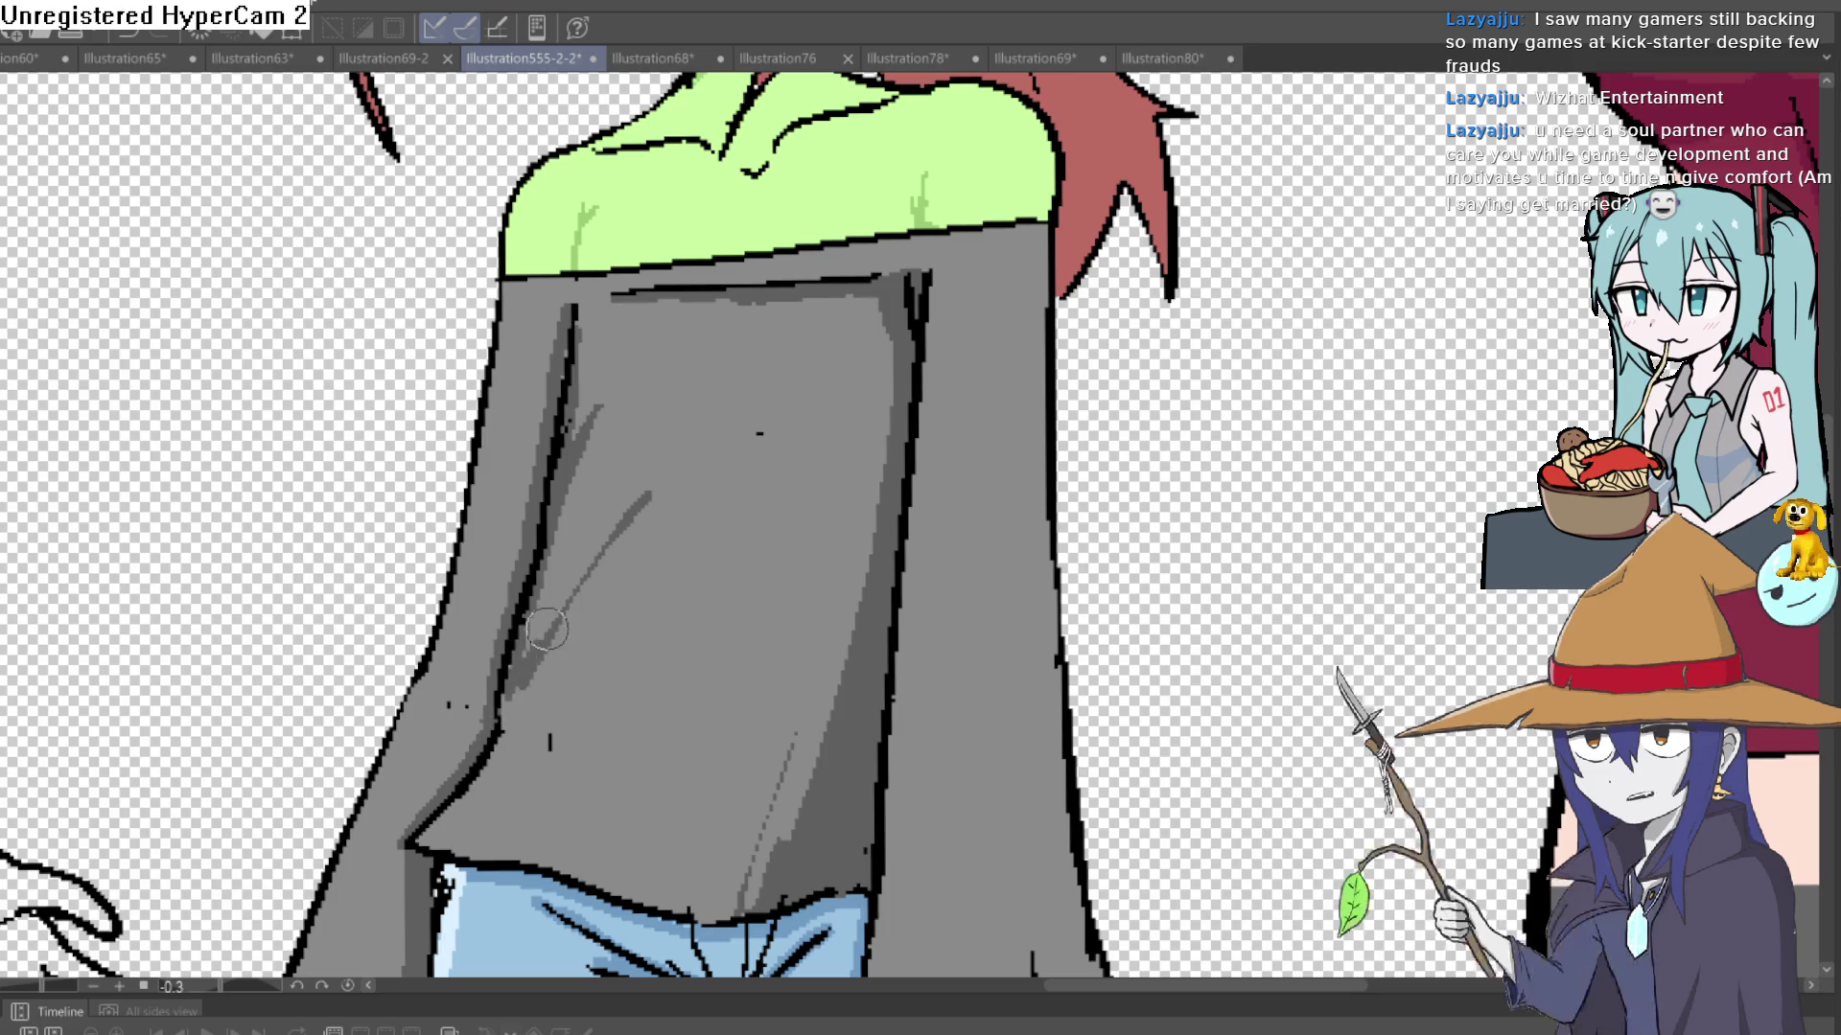
{"action": "left_click_drag", "start_coordinate": [508, 685], "coordinate": [654, 494]}
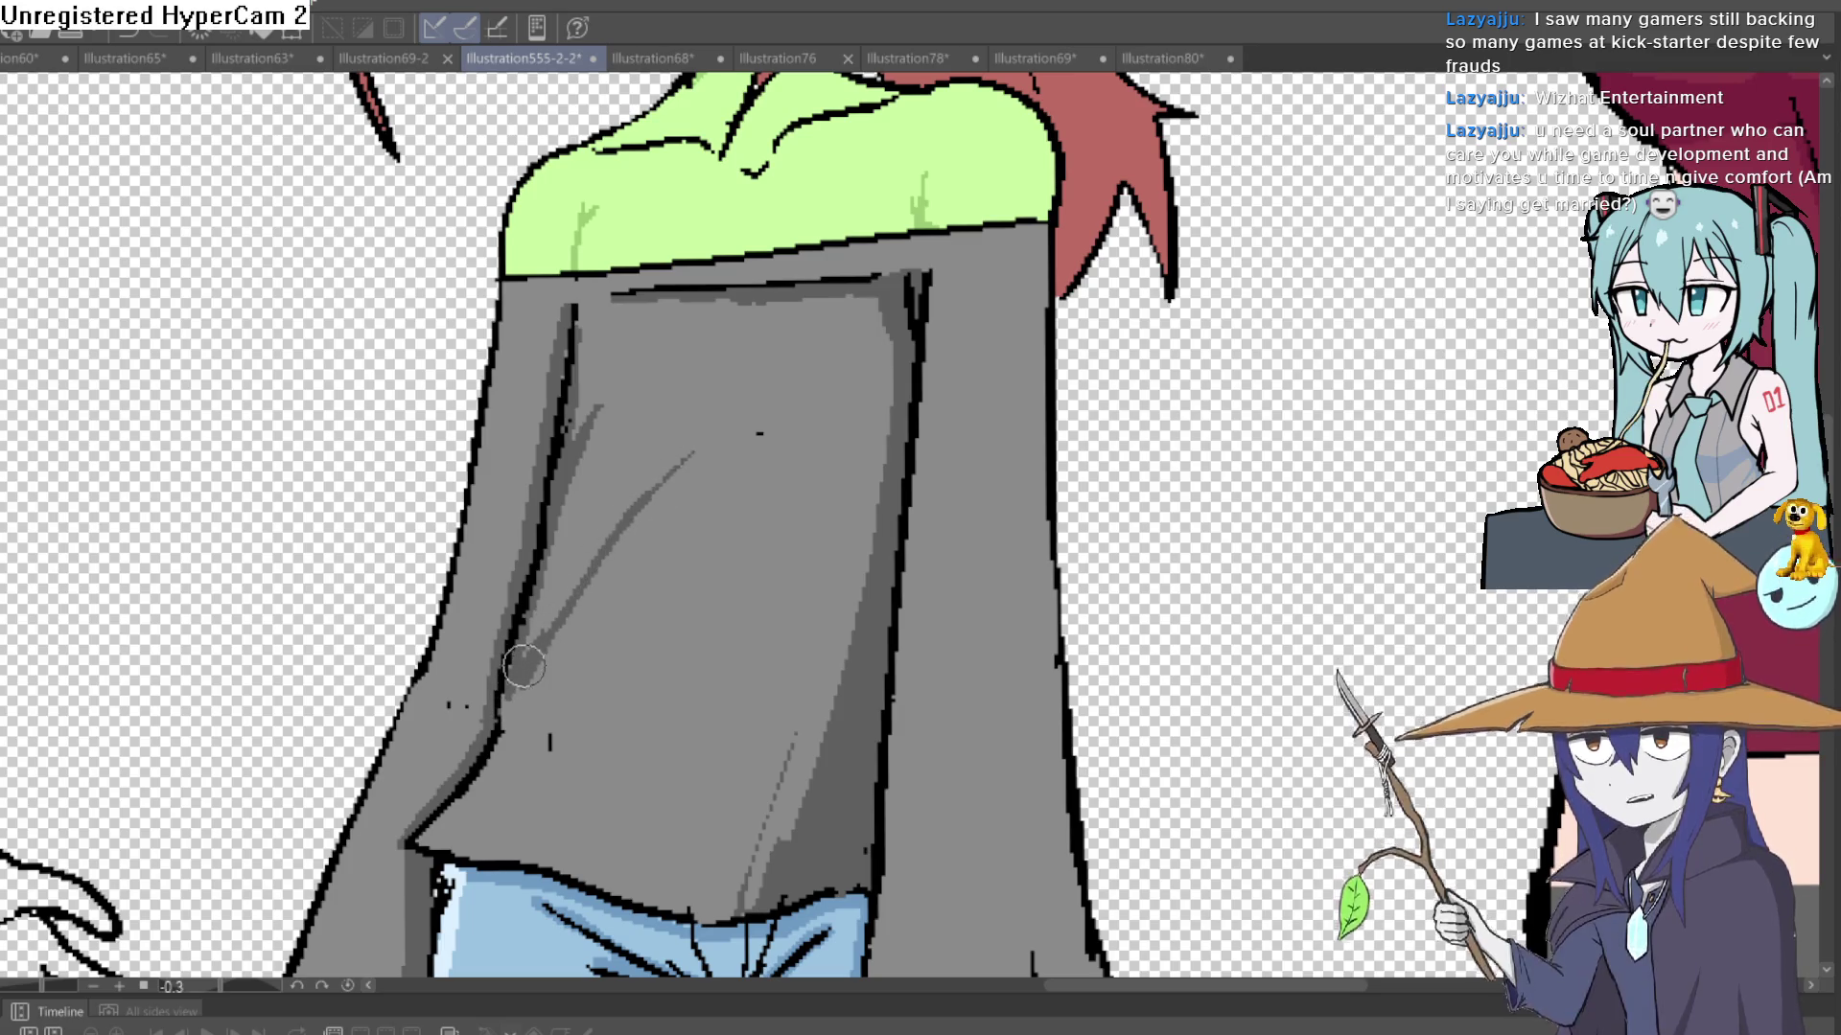
{"action": "mouse_move", "coordinate": [526, 666]}
{"action": "left_mouse_down"}
{"action": "mouse_move", "coordinate": [485, 707]}
{"action": "mouse_move", "coordinate": [500, 737]}
{"action": "left_mouse_up"}
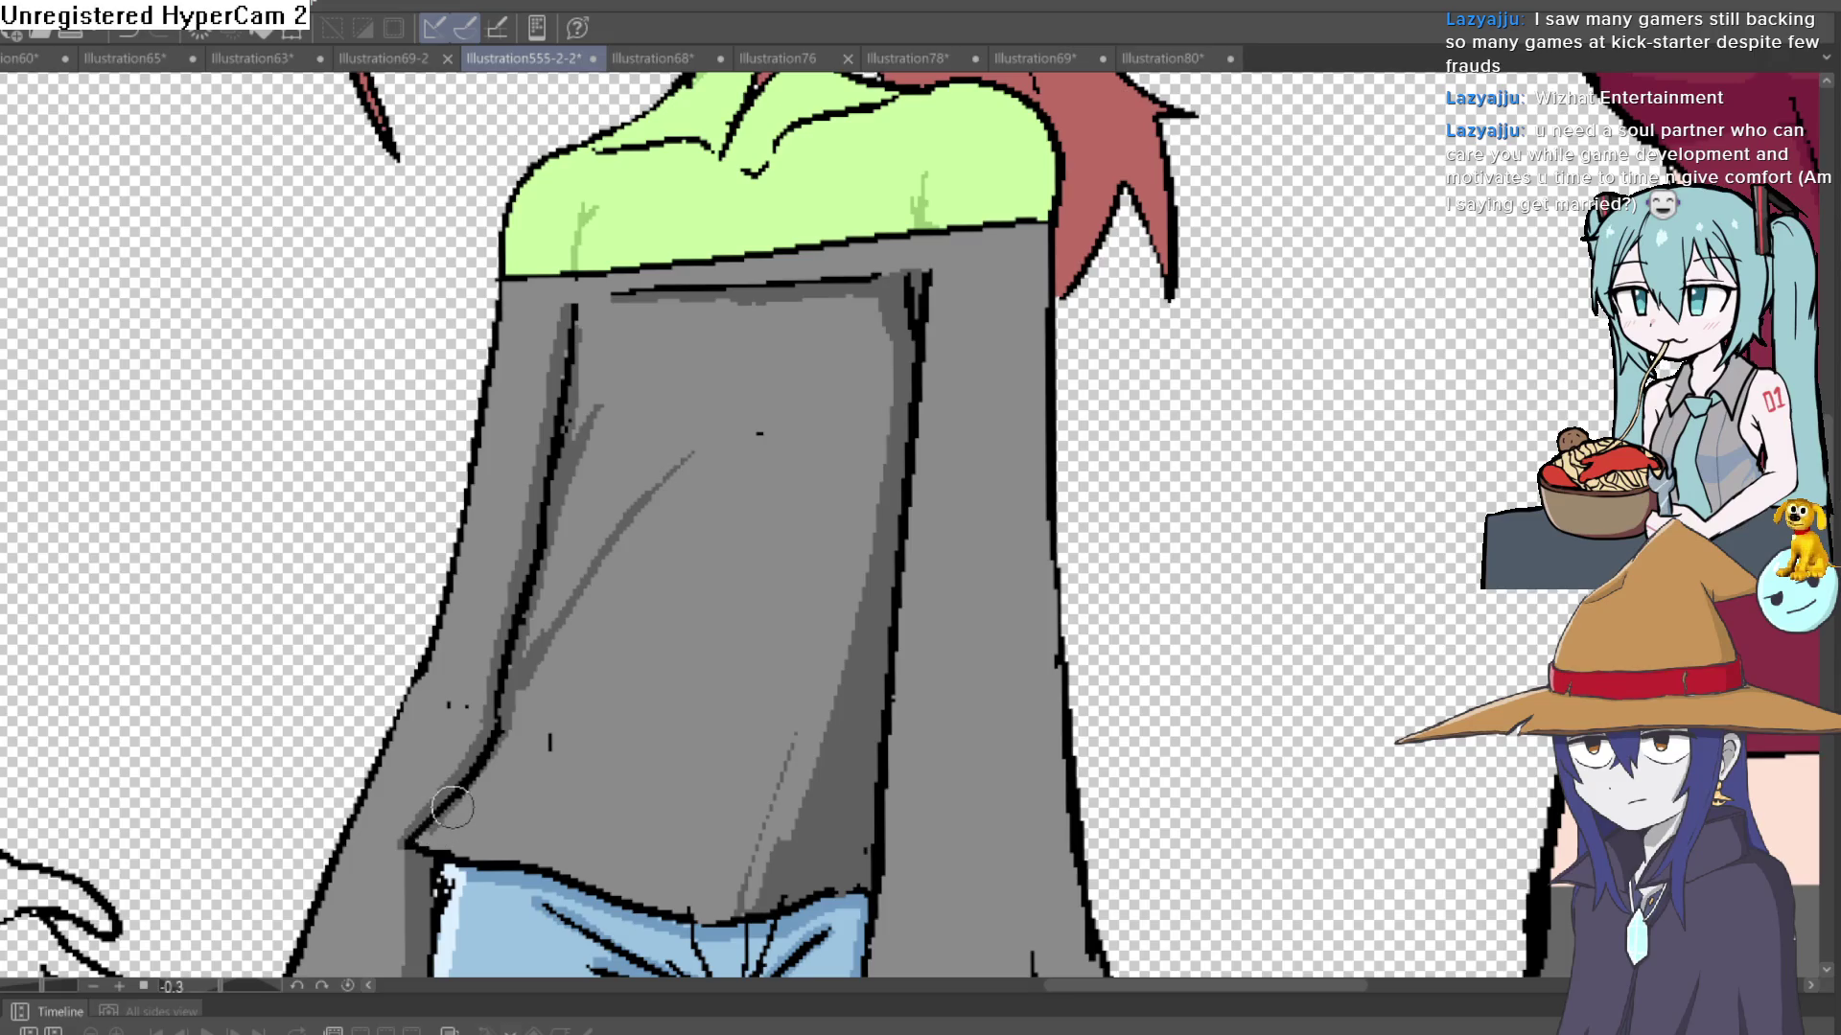
{"action": "left_click_drag", "start_coordinate": [428, 844], "coordinate": [506, 742]}
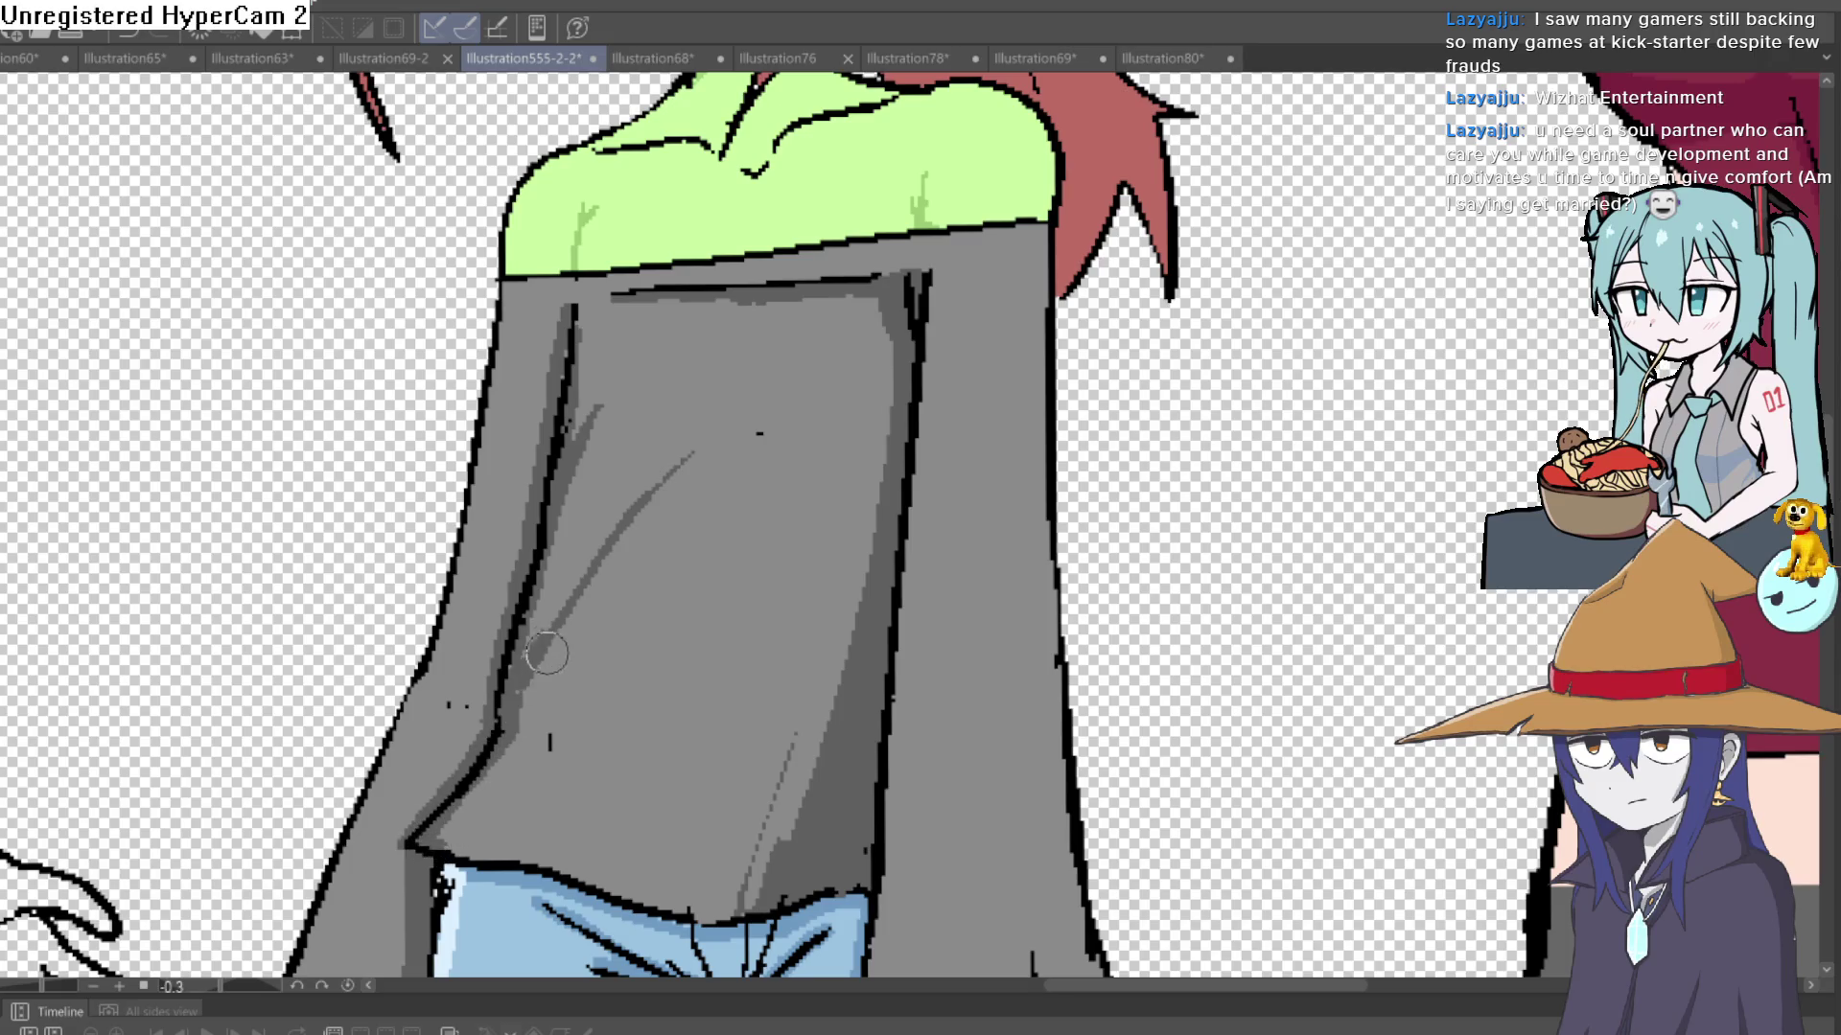
{"action": "scroll", "coordinate": [513, 669], "scroll_direction": "down", "scroll_amount": 3}
{"action": "mouse_move", "coordinate": [773, 624]}
{"action": "left_mouse_down"}
{"action": "mouse_move", "coordinate": [883, 550]}
{"action": "mouse_move", "coordinate": [883, 502]}
{"action": "mouse_move", "coordinate": [840, 581]}
{"action": "left_mouse_up"}
- Bring the goblin girl's hair into view and dab two pink highlights on it
{"action": "scroll", "coordinate": [840, 581], "scroll_direction": "down", "scroll_amount": 2}
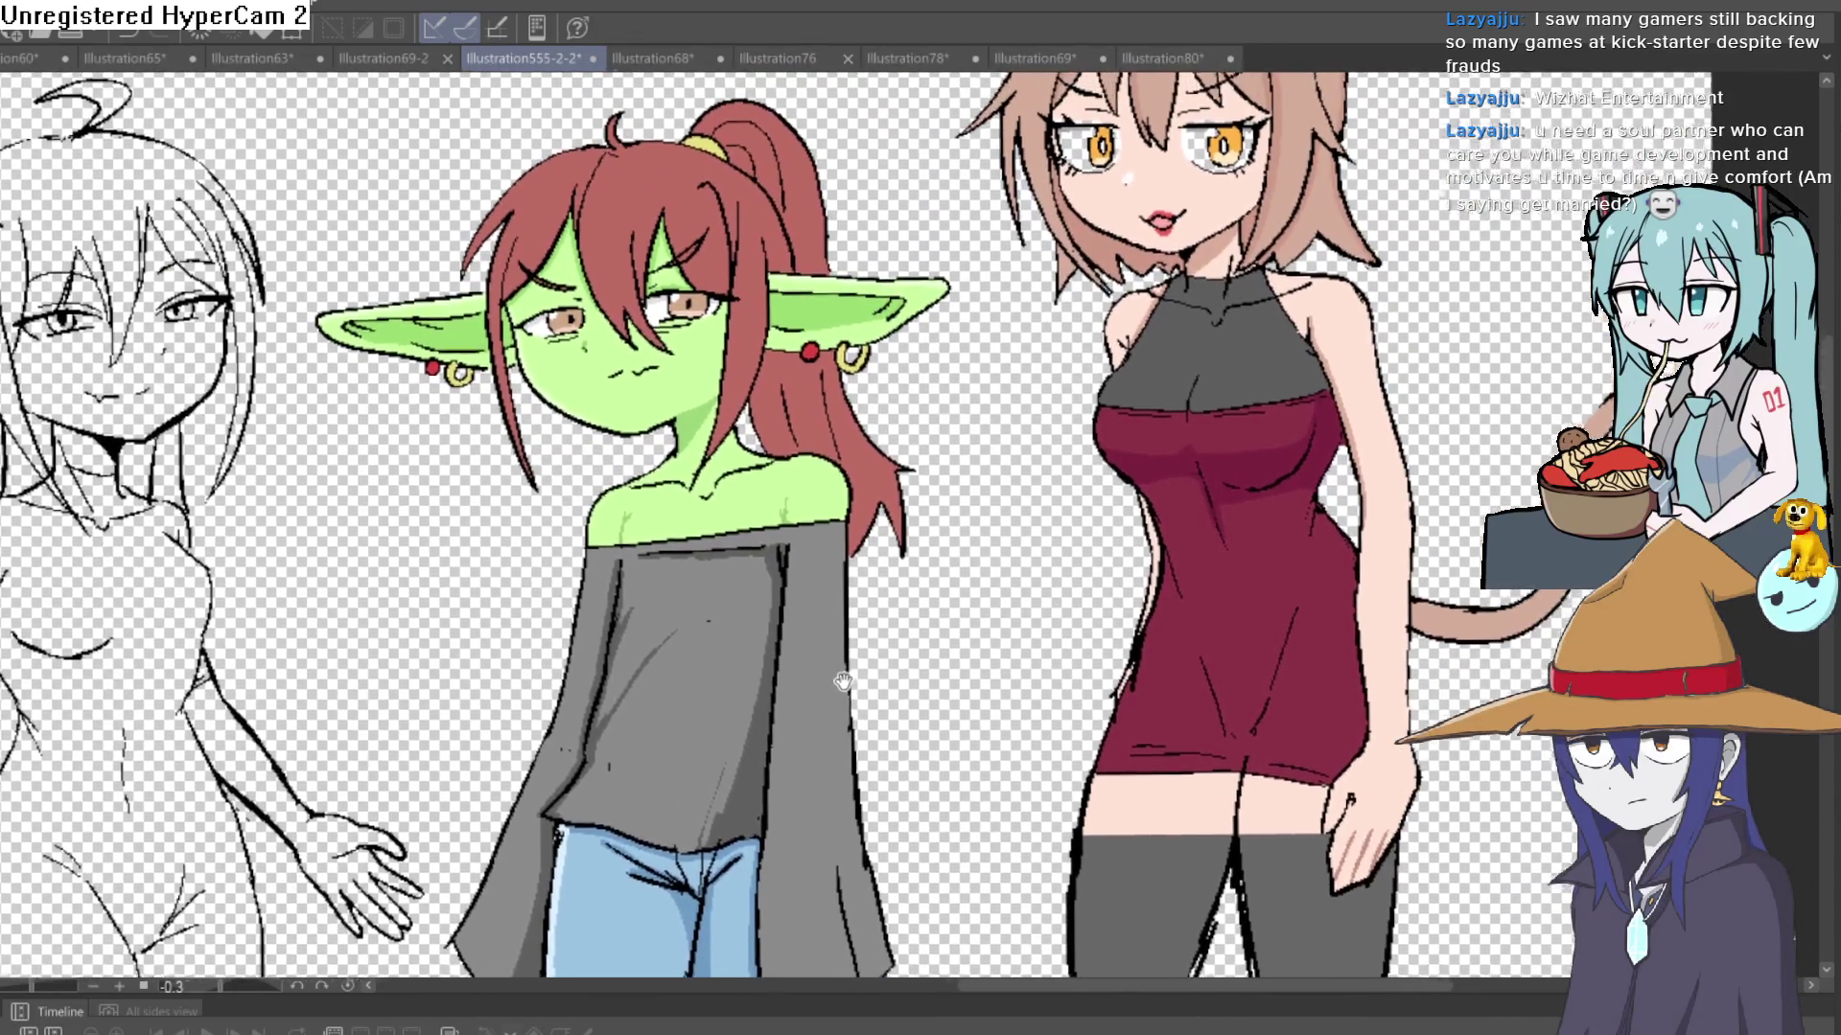
{"action": "scroll", "coordinate": [760, 666], "scroll_direction": "up", "scroll_amount": 2}
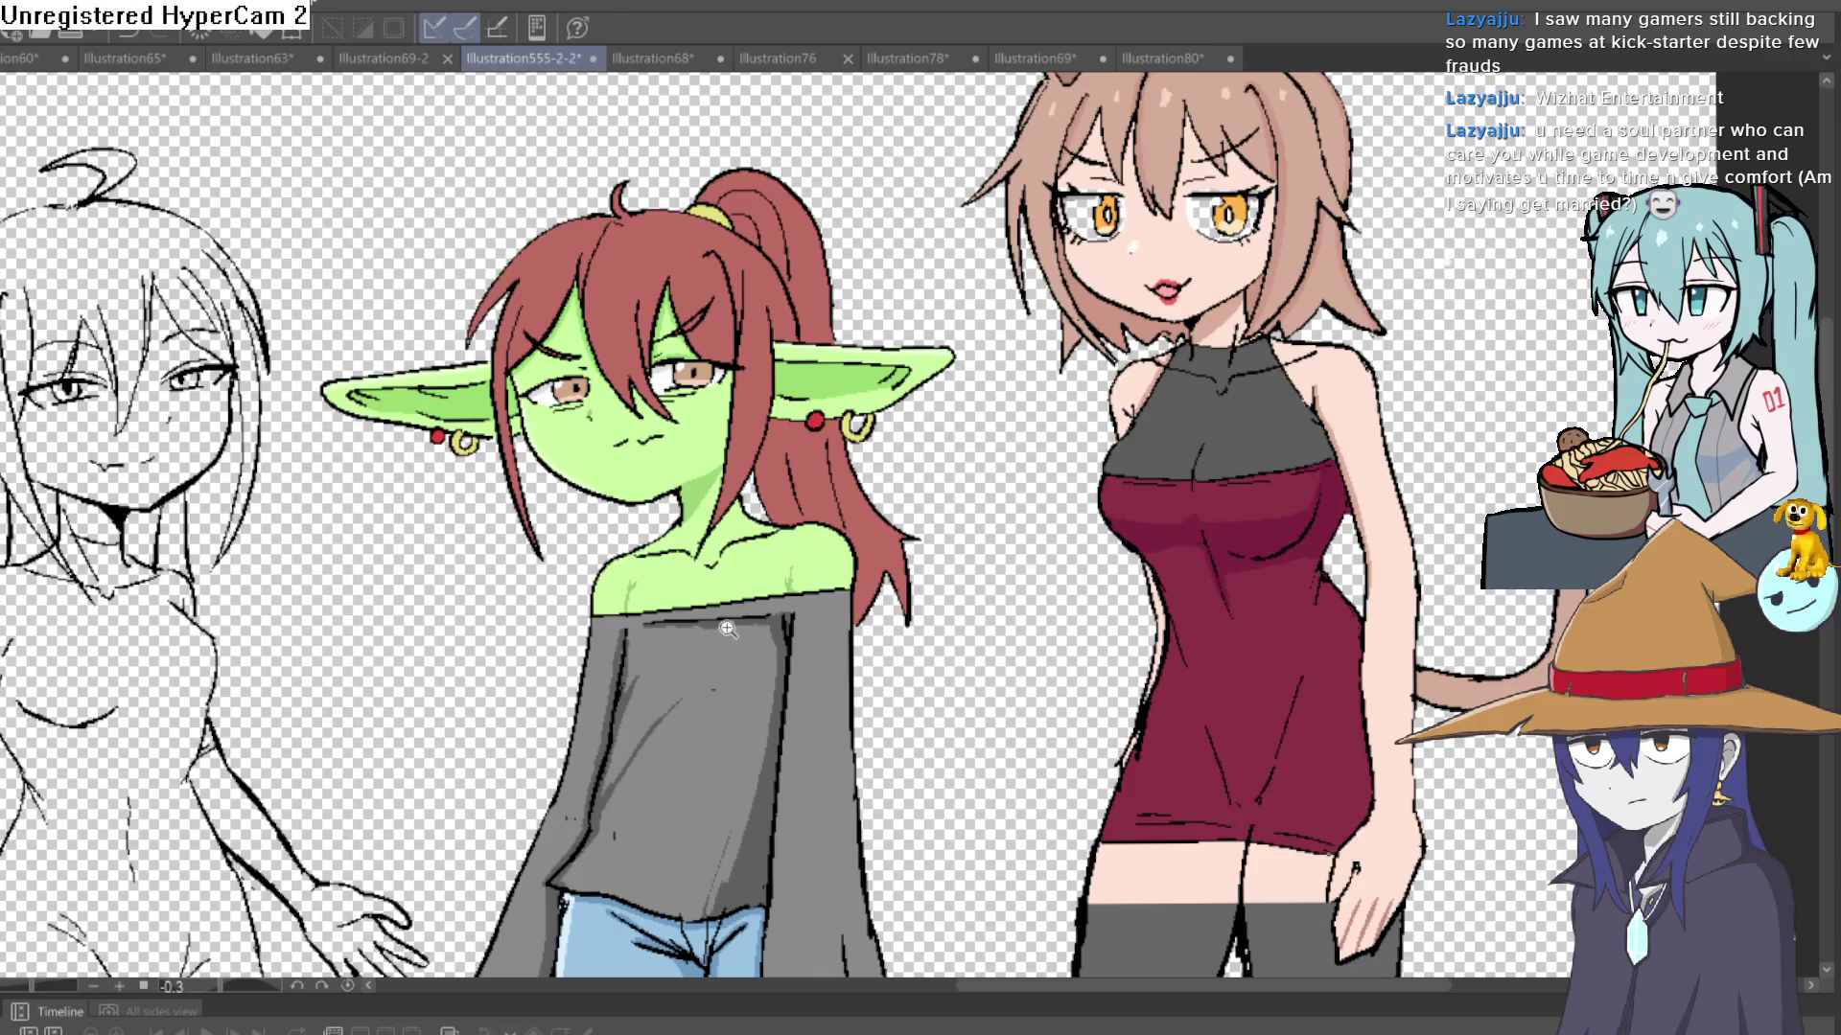
{"action": "scroll", "coordinate": [727, 628], "scroll_direction": "up", "scroll_amount": 2}
{"action": "mouse_move", "coordinate": [544, 490]}
{"action": "left_mouse_down"}
{"action": "mouse_move", "coordinate": [671, 678]}
{"action": "mouse_move", "coordinate": [619, 669]}
{"action": "mouse_move", "coordinate": [1247, 671]}
{"action": "mouse_move", "coordinate": [1208, 661]}
{"action": "left_mouse_up"}
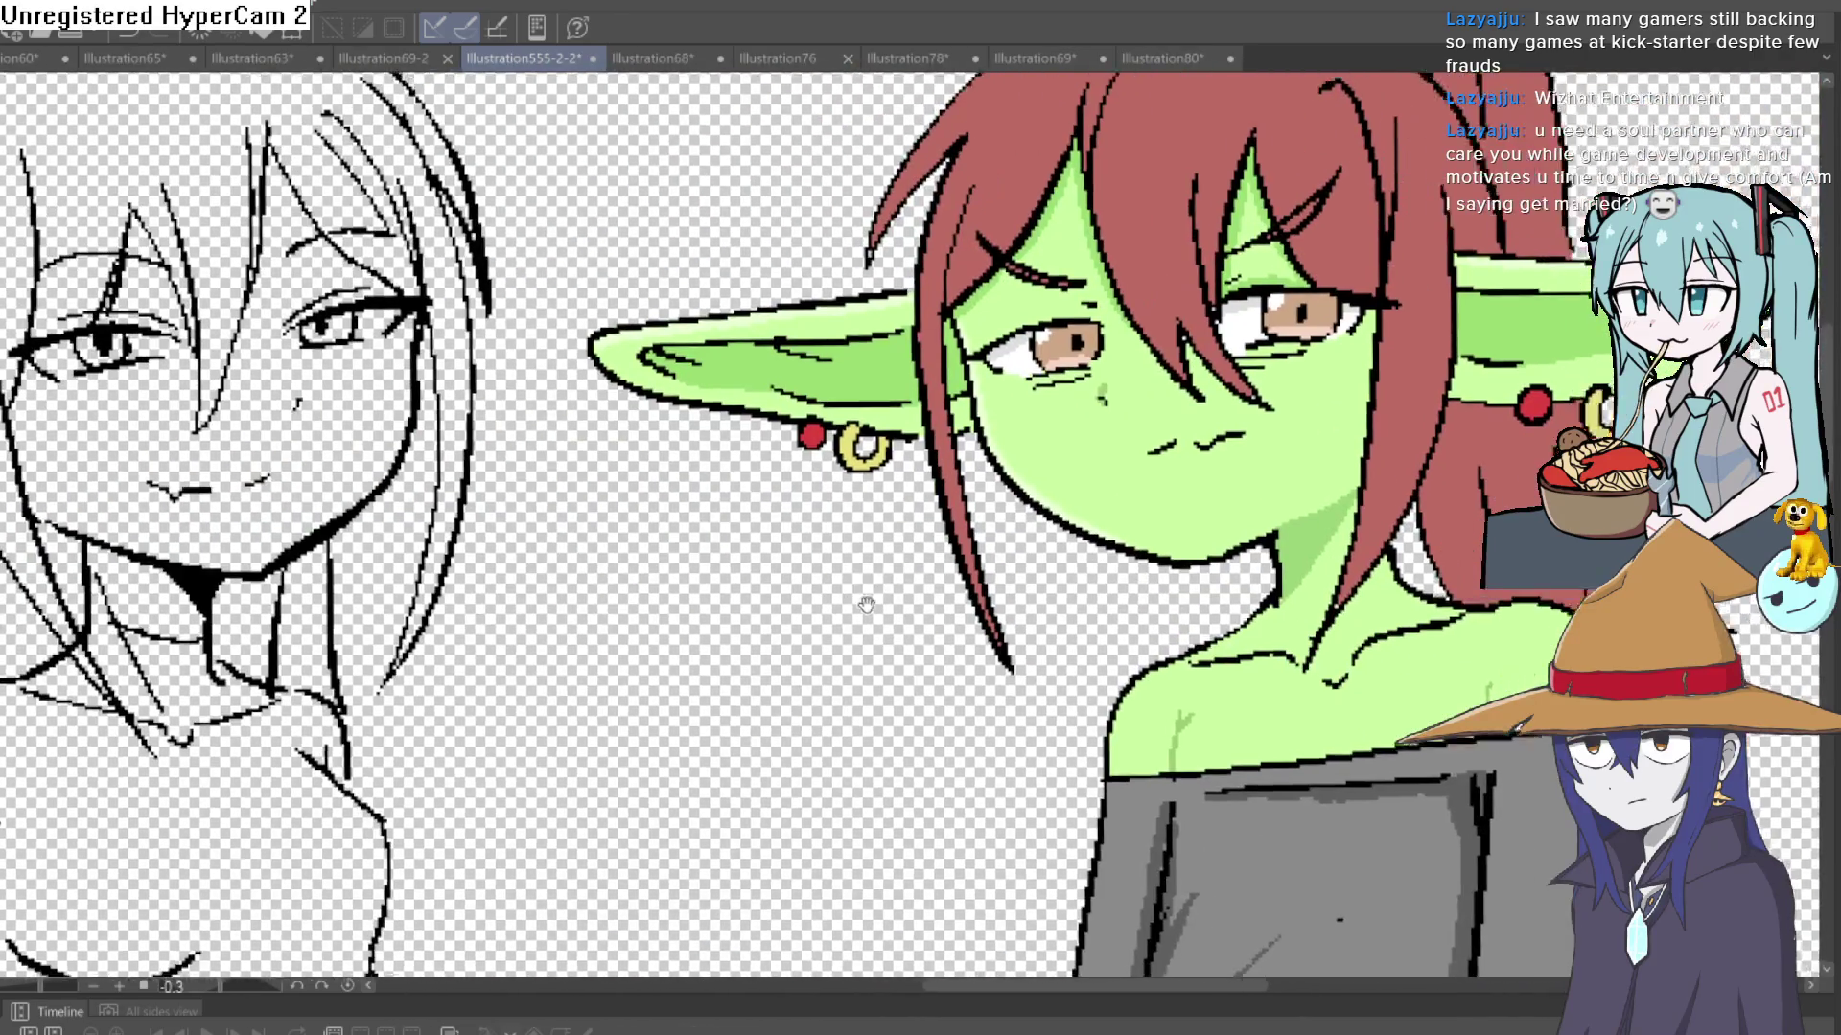
{"action": "scroll", "coordinate": [658, 574], "scroll_direction": "up", "scroll_amount": 2}
{"action": "scroll", "coordinate": [657, 574], "scroll_direction": "down", "scroll_amount": 2}
{"action": "scroll", "coordinate": [698, 574], "scroll_direction": "up", "scroll_amount": 5}
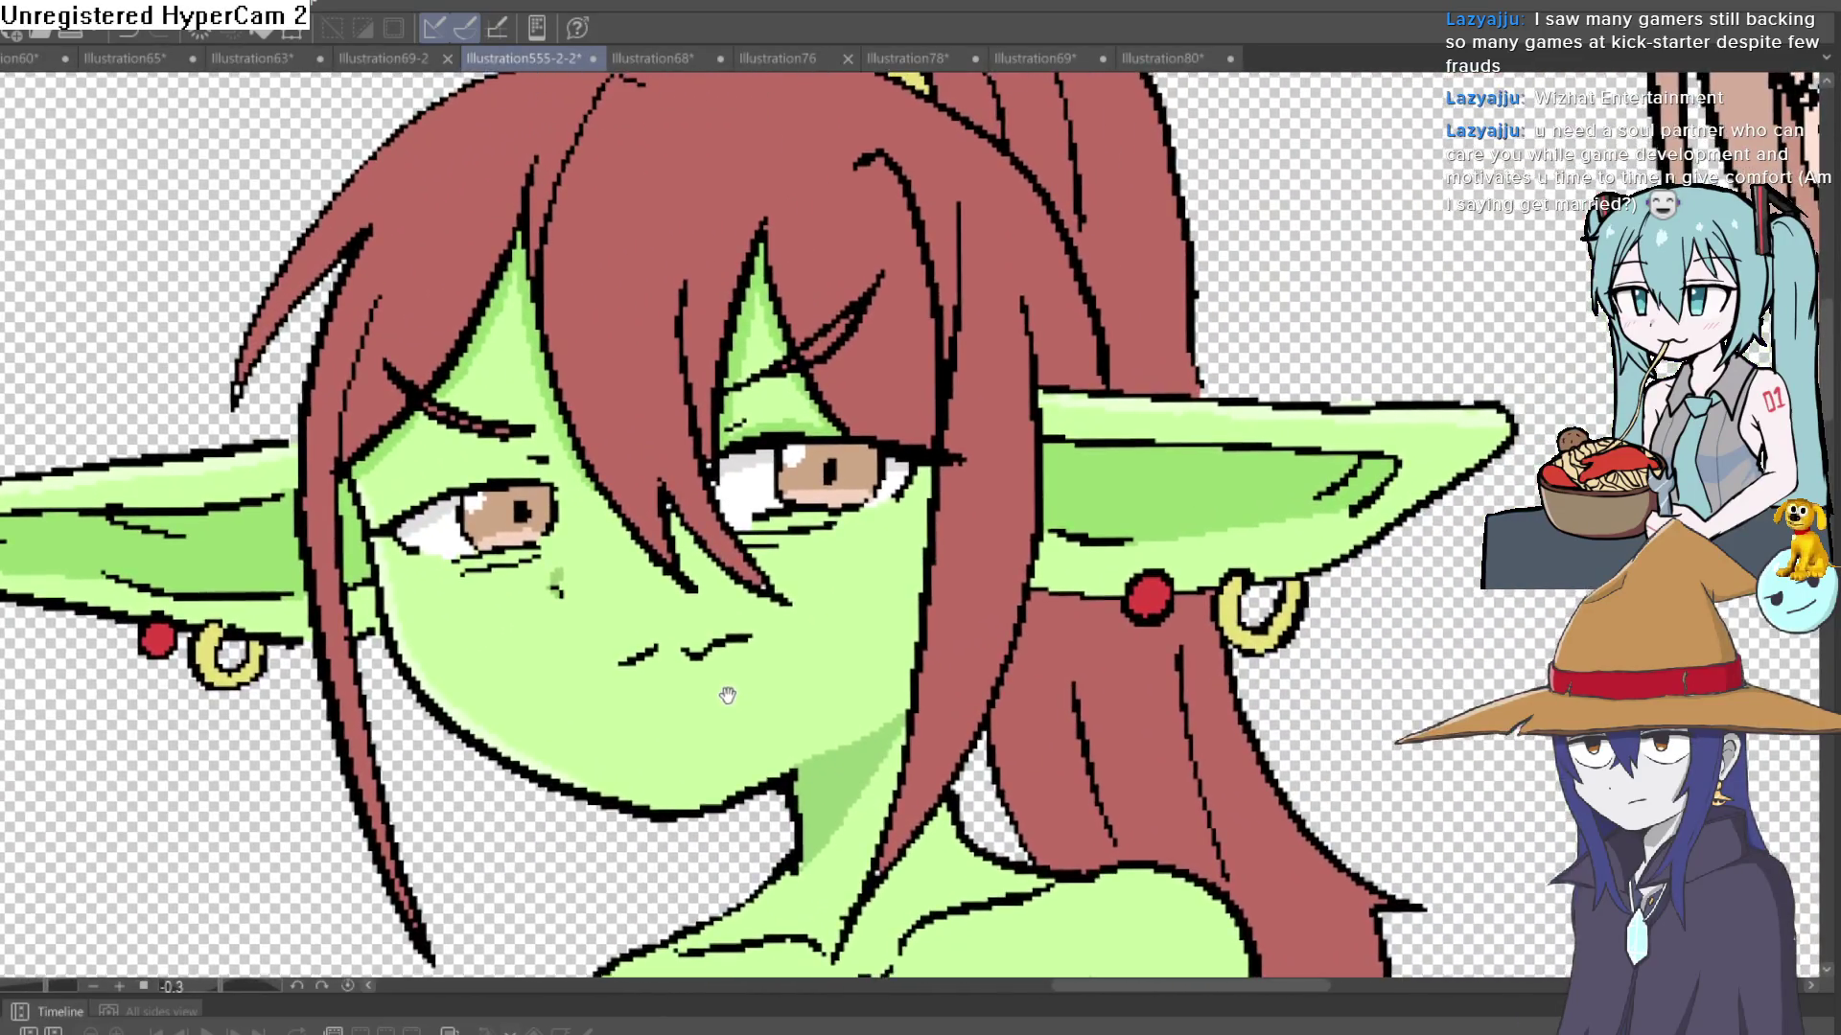
{"action": "left_click_drag", "start_coordinate": [727, 695], "coordinate": [751, 828]}
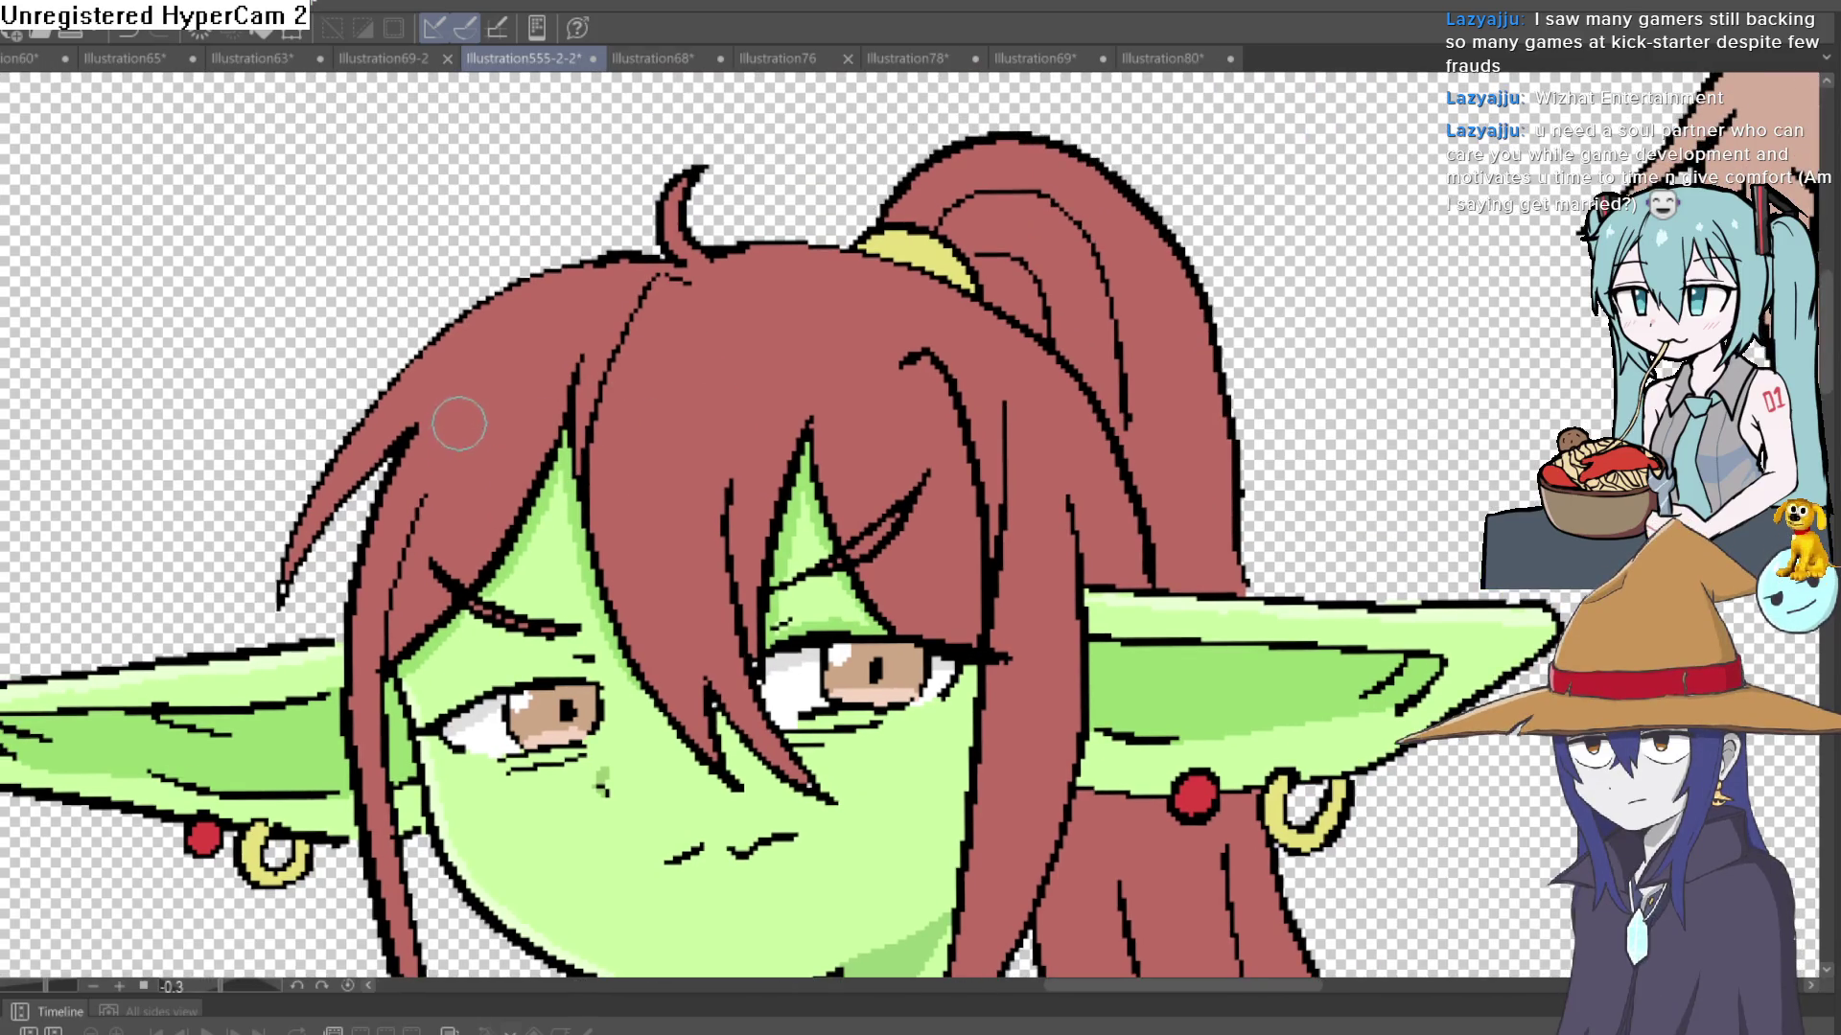
{"action": "left_click_drag", "start_coordinate": [470, 408], "coordinate": [444, 462]}
{"action": "left_click_drag", "start_coordinate": [660, 421], "coordinate": [649, 448]}
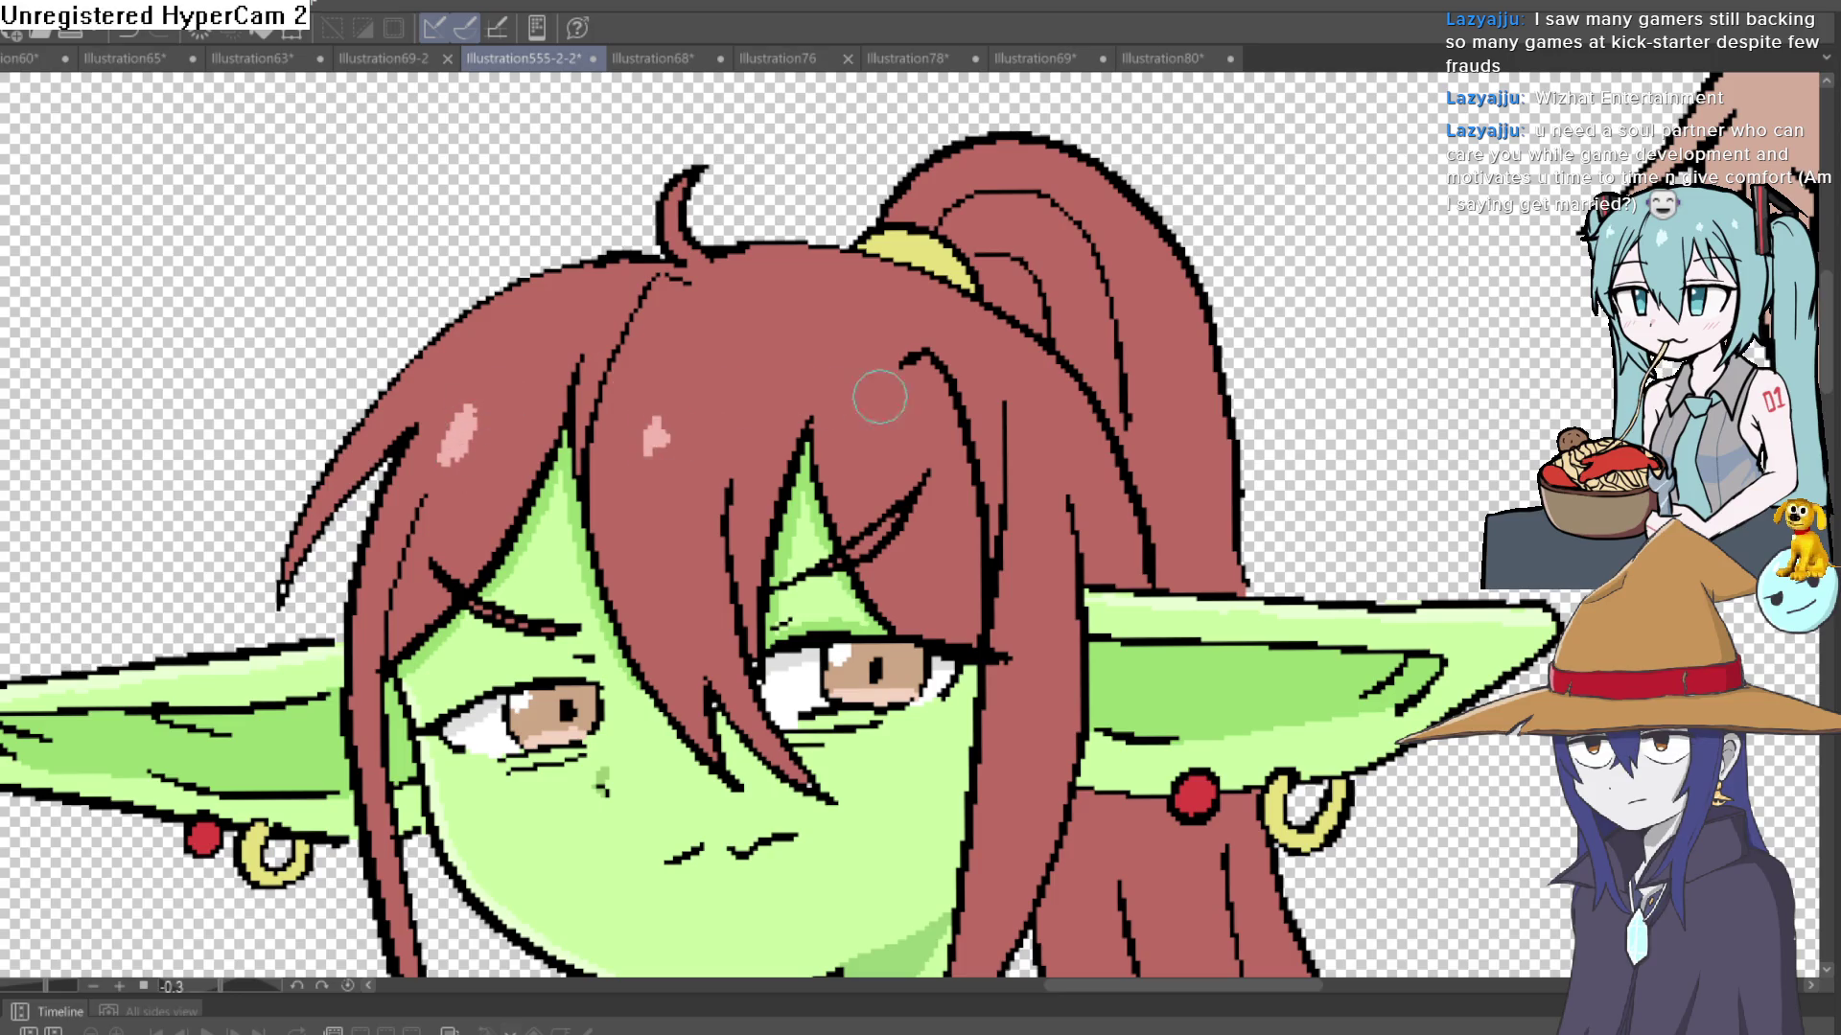
- Pick the hair's red colour and paint dark red shadows along strands down to the neck
{"action": "left_click_drag", "start_coordinate": [969, 587], "coordinate": [873, 386]}
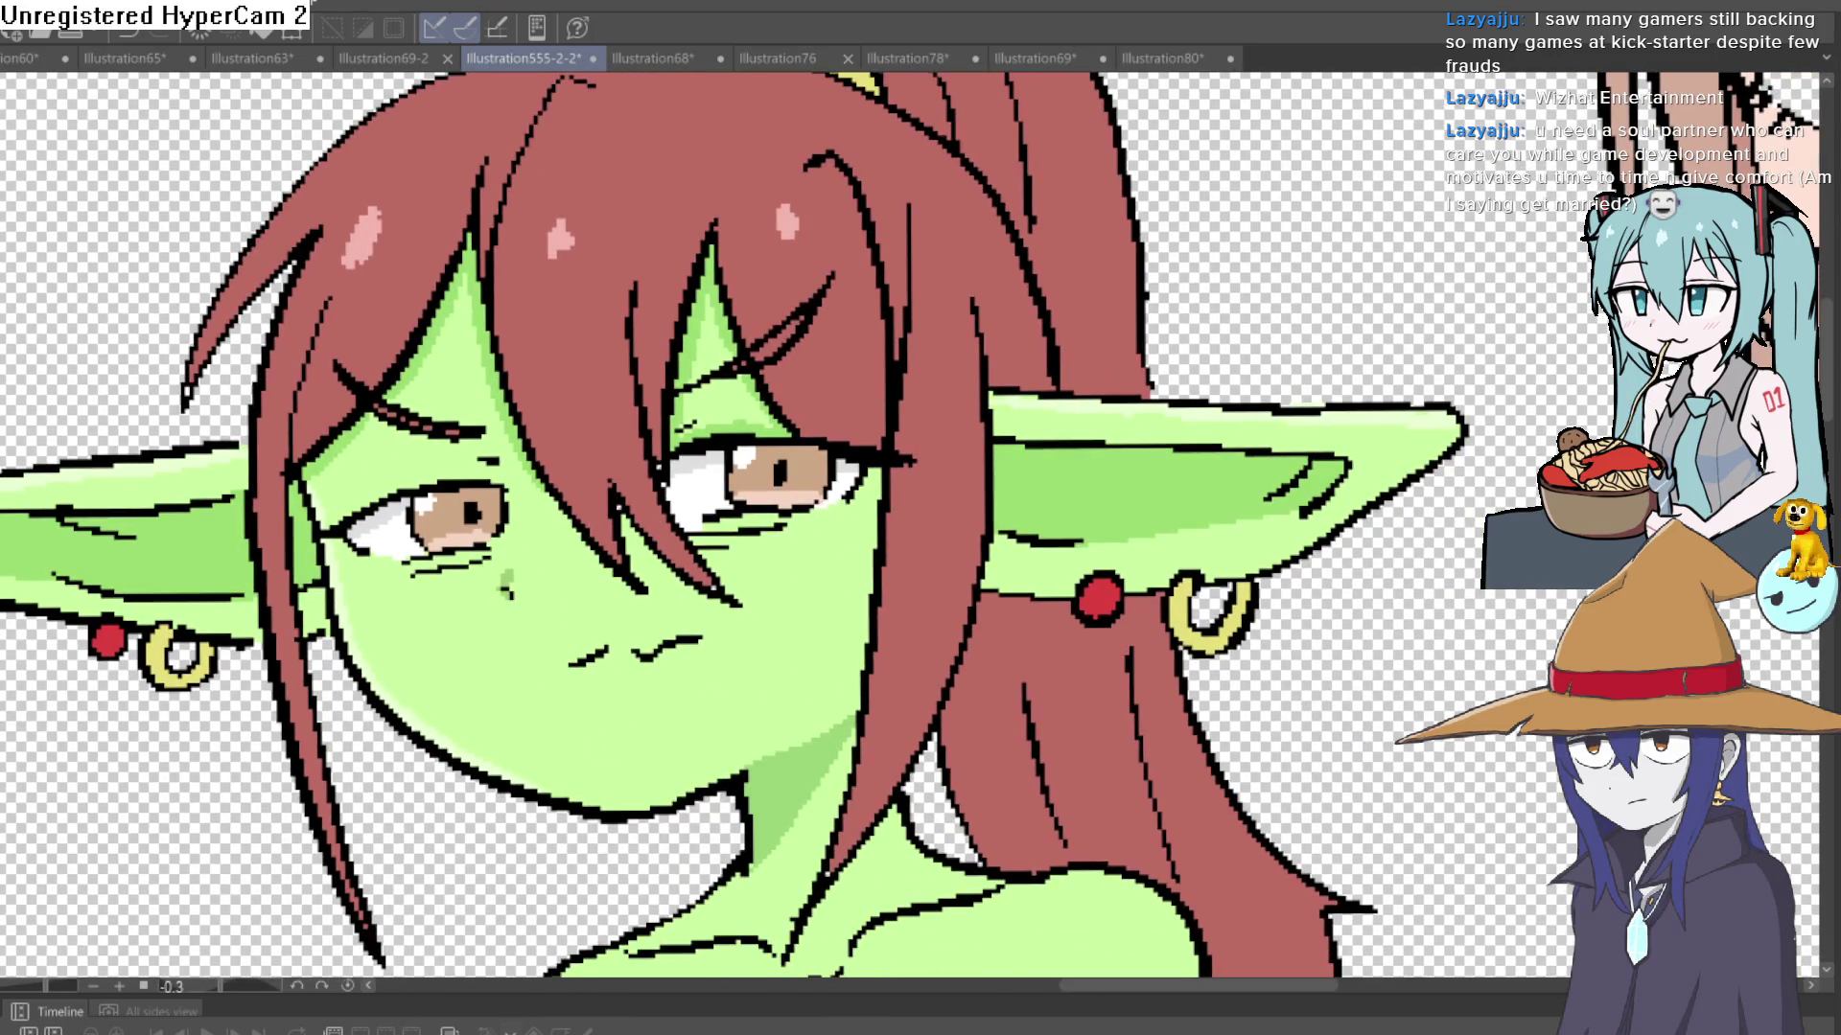
{"action": "left_click", "coordinate": [714, 167], "text": "alt"}
{"action": "scroll", "coordinate": [701, 285], "scroll_direction": "down", "scroll_amount": 2}
{"action": "scroll", "coordinate": [750, 375], "scroll_direction": "up", "scroll_amount": 2}
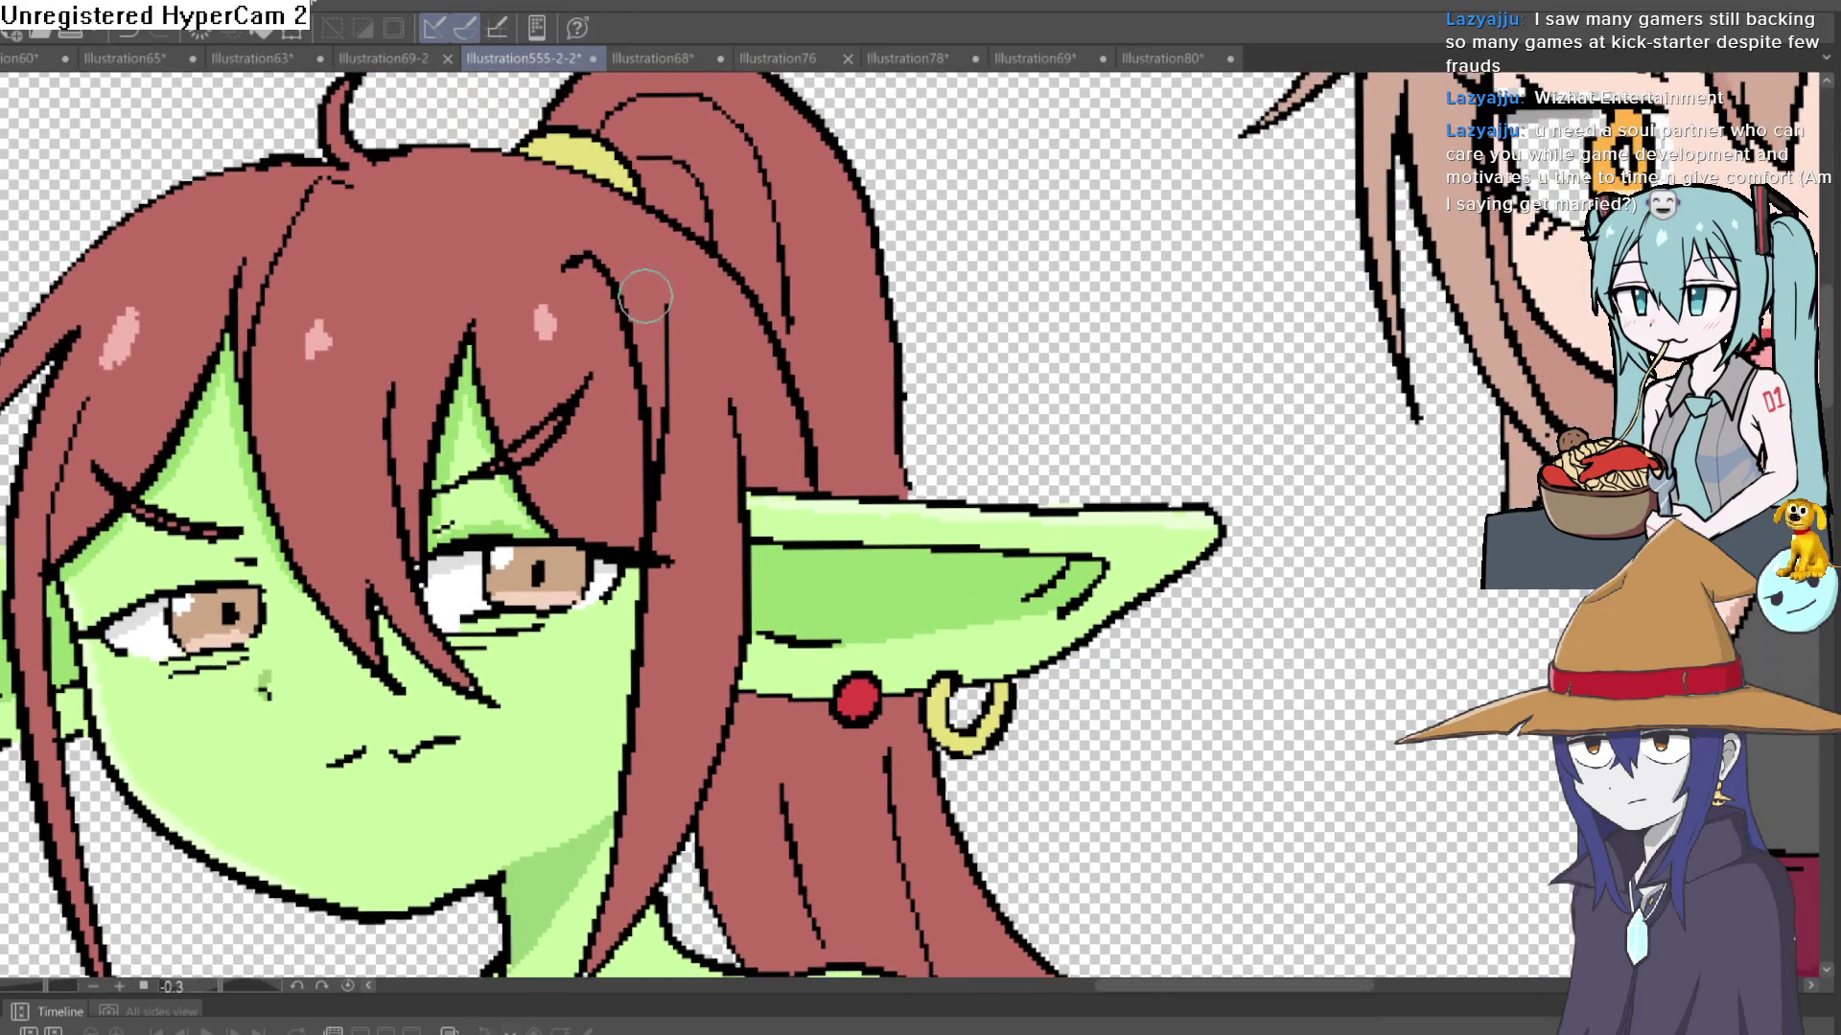
{"action": "mouse_move", "coordinate": [601, 262]}
{"action": "left_mouse_down"}
{"action": "mouse_move", "coordinate": [661, 441]}
{"action": "mouse_move", "coordinate": [629, 316]}
{"action": "left_mouse_up"}
{"action": "left_click_drag", "start_coordinate": [673, 458], "coordinate": [657, 529]}
{"action": "scroll", "coordinate": [654, 479], "scroll_direction": "down", "scroll_amount": 3}
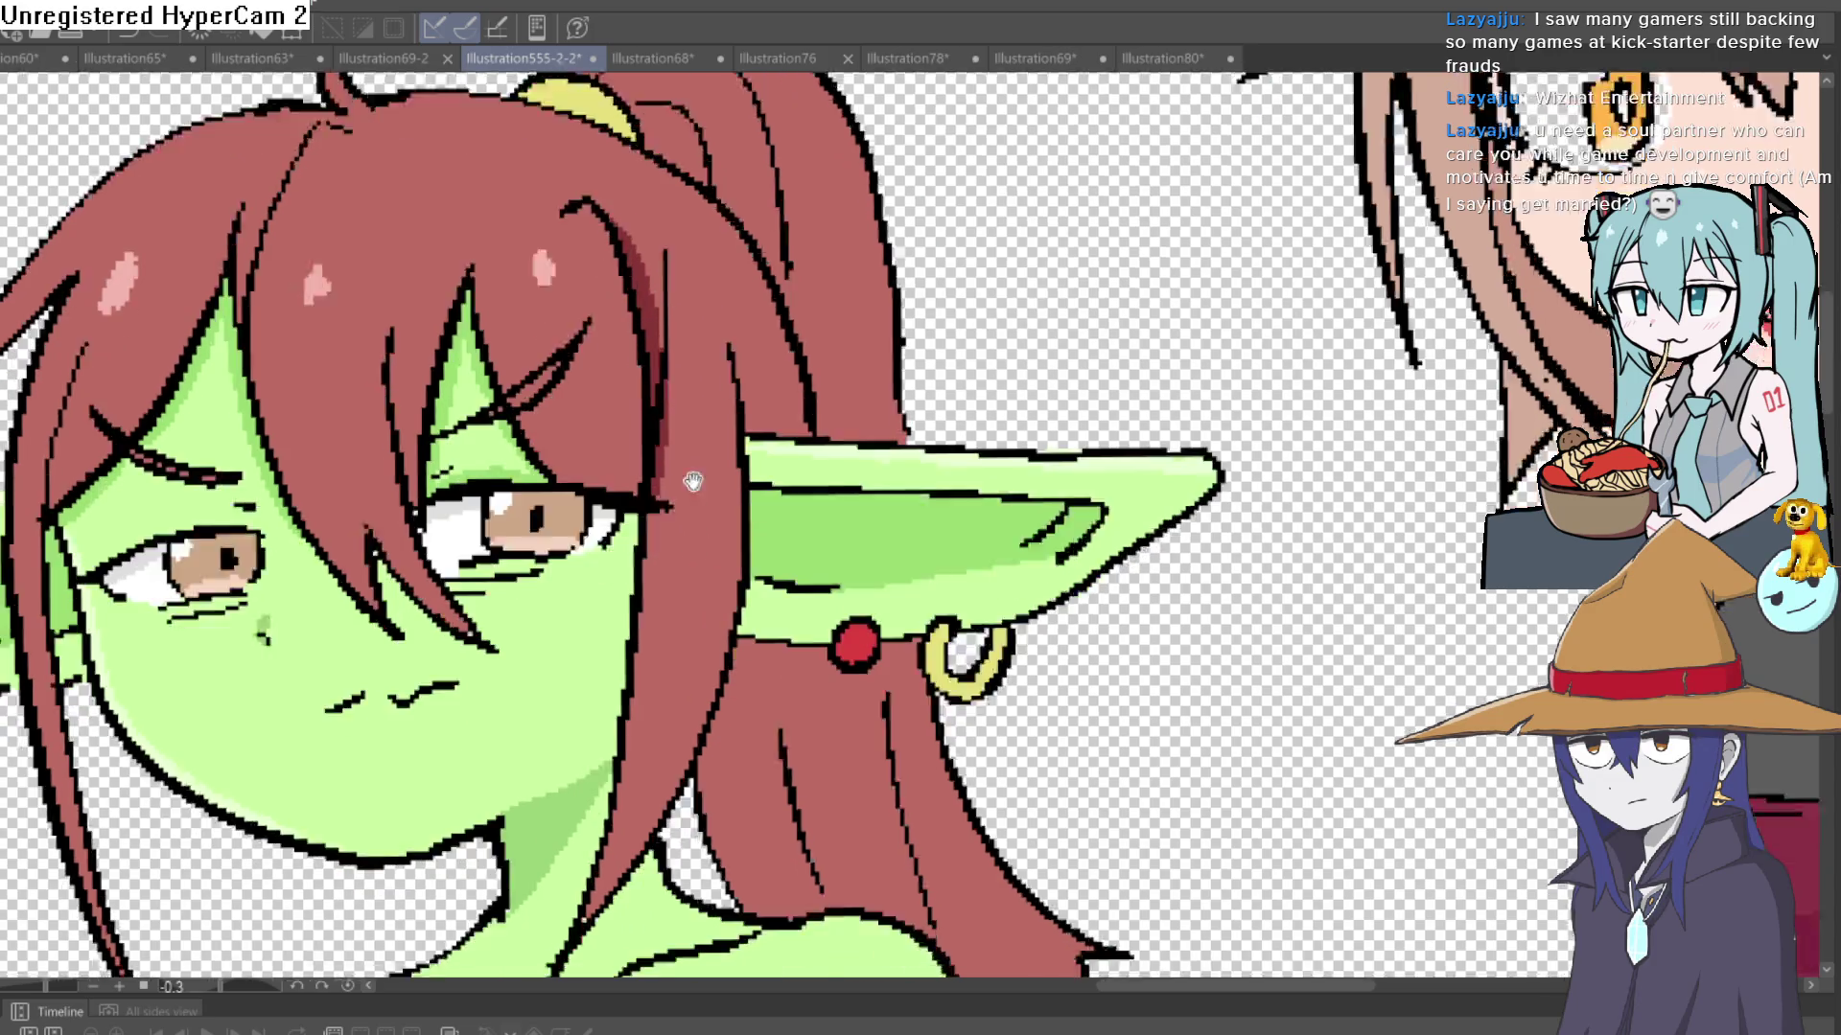
{"action": "left_click_drag", "start_coordinate": [658, 466], "coordinate": [600, 784]}
- Draw a dark red shadow line behind the ear and fill the gap beside it
{"action": "scroll", "coordinate": [661, 698], "scroll_direction": "right", "scroll_amount": 1}
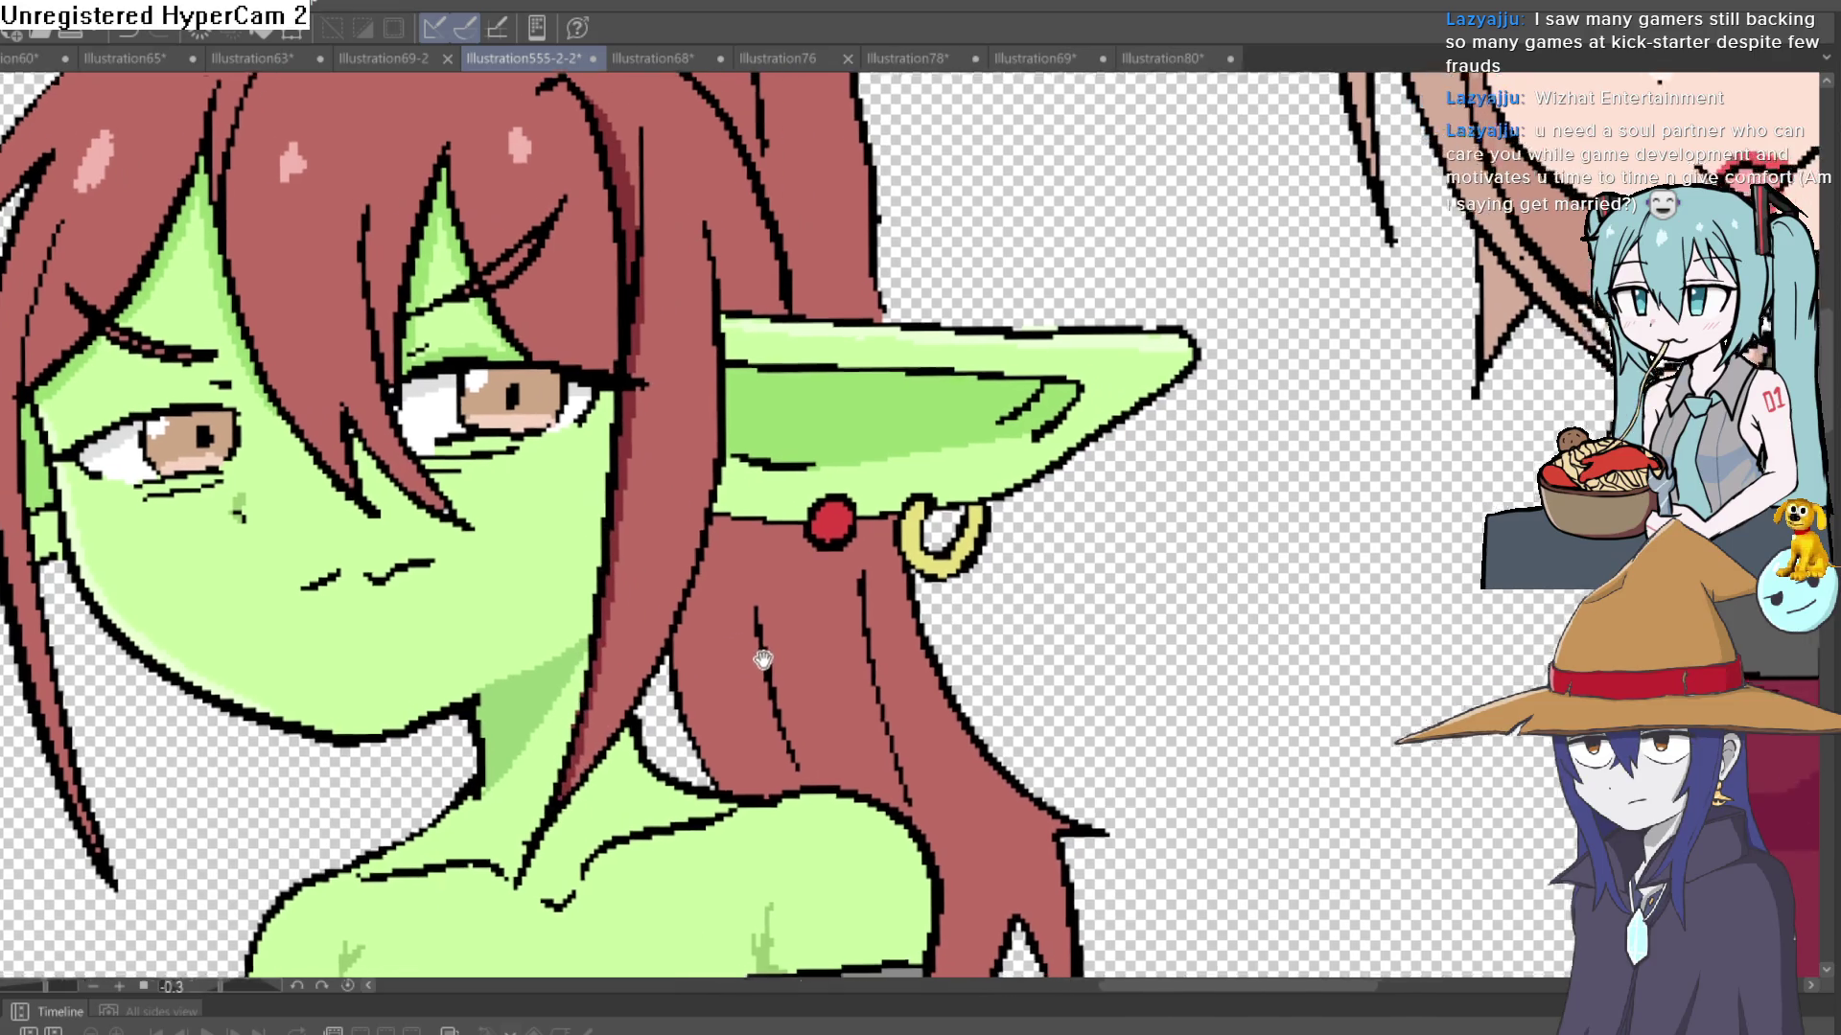
{"action": "left_click_drag", "start_coordinate": [697, 510], "coordinate": [741, 779]}
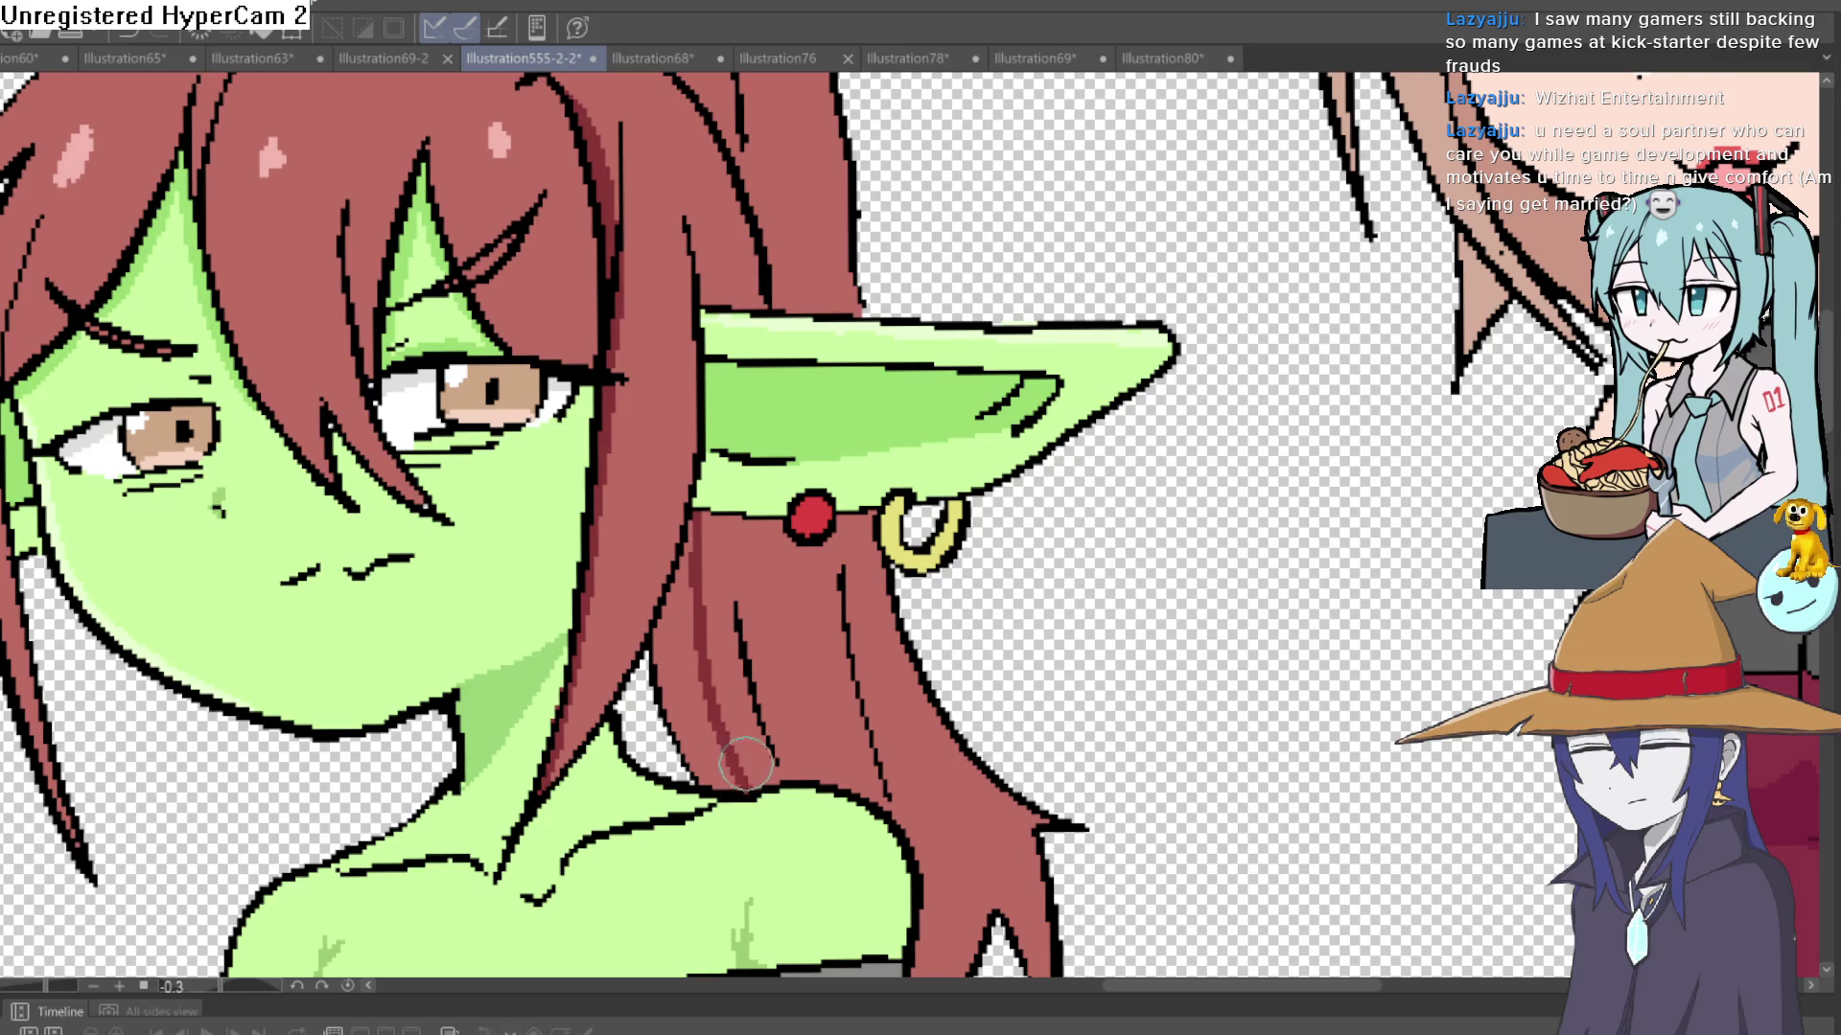
{"action": "key", "text": "g"}
{"action": "left_click", "coordinate": [706, 692]}
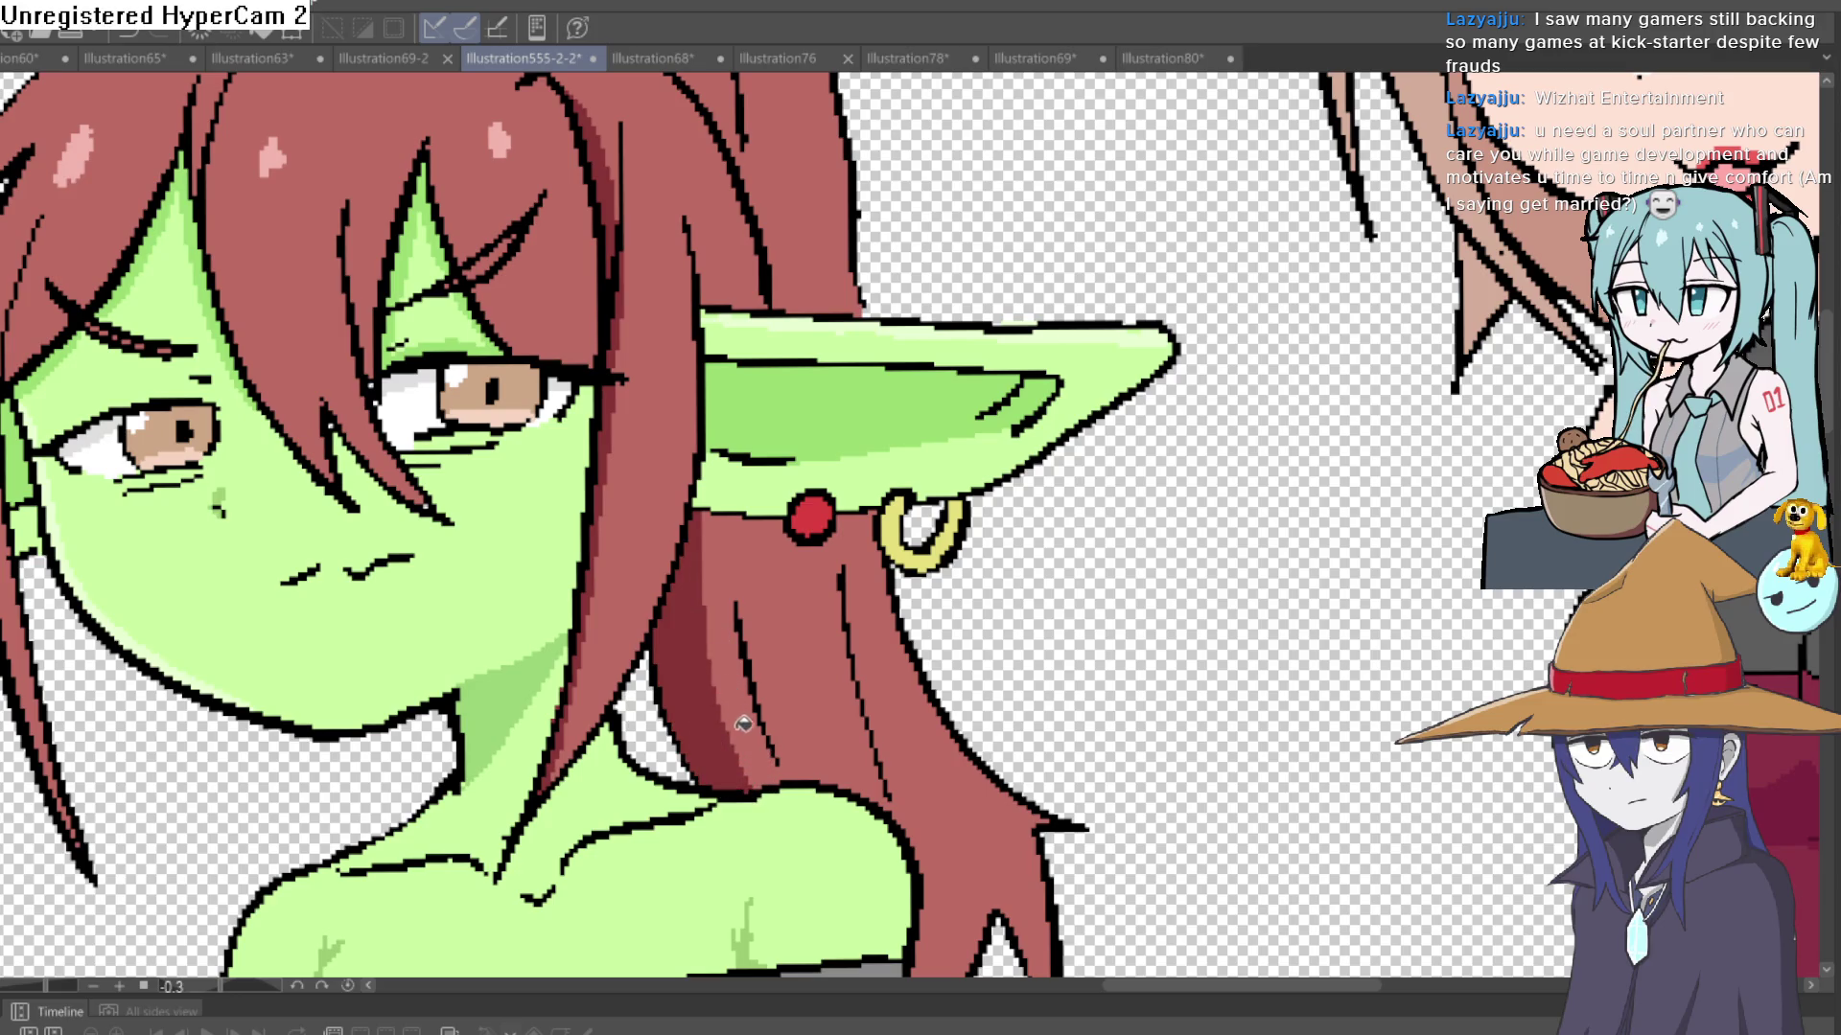
{"action": "scroll", "coordinate": [738, 698], "scroll_direction": "down", "scroll_amount": 2}
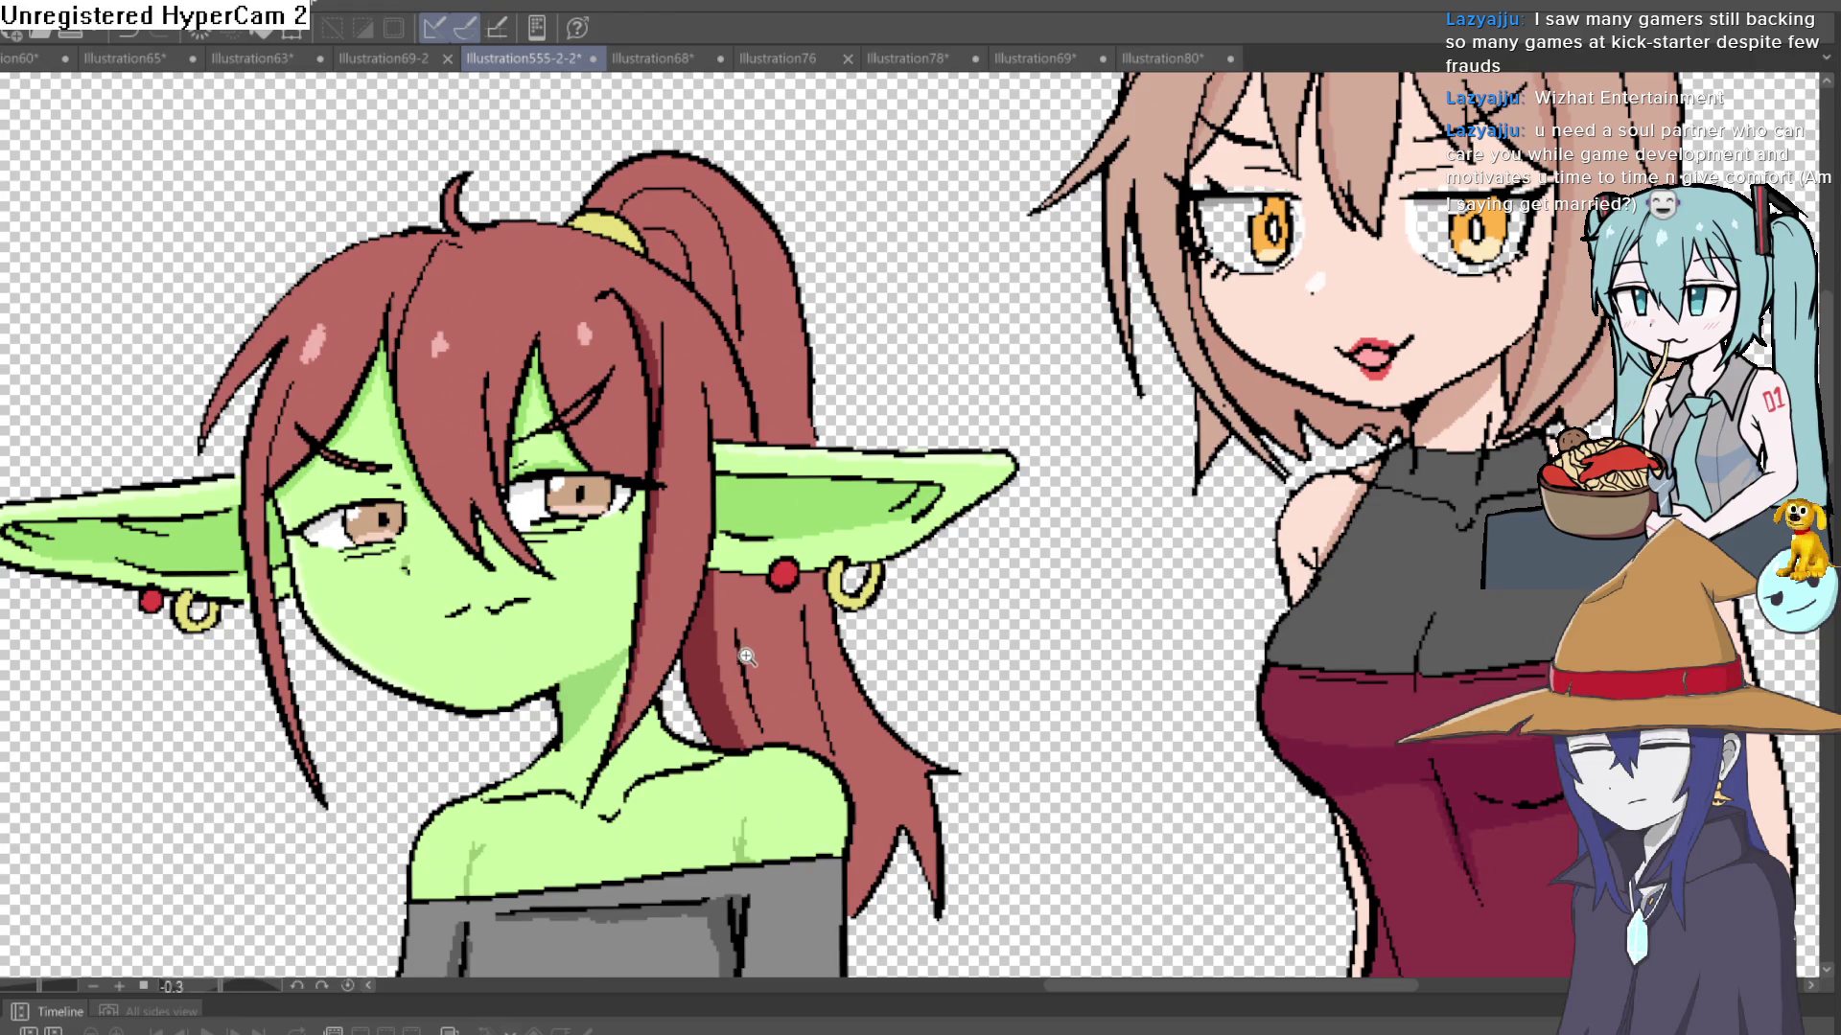
{"action": "scroll", "coordinate": [736, 661], "scroll_direction": "down", "scroll_amount": 2}
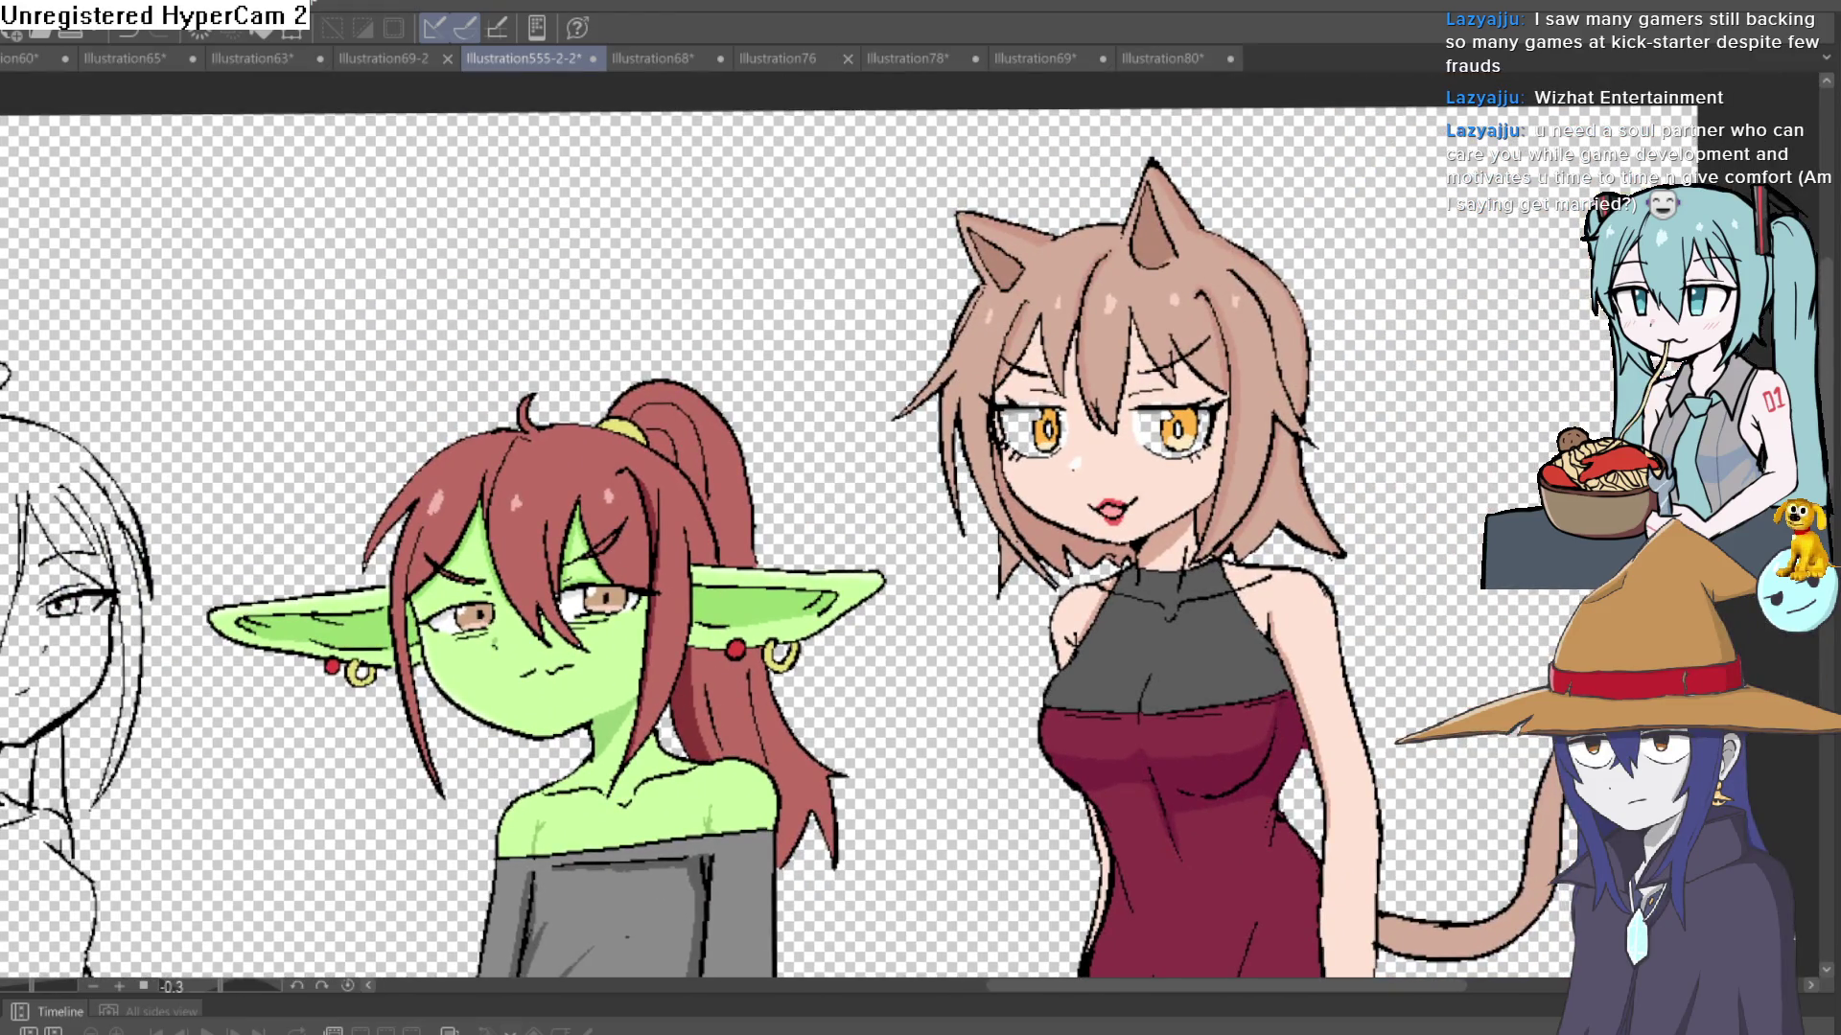
{"action": "scroll", "coordinate": [702, 512], "scroll_direction": "up", "scroll_amount": 4}
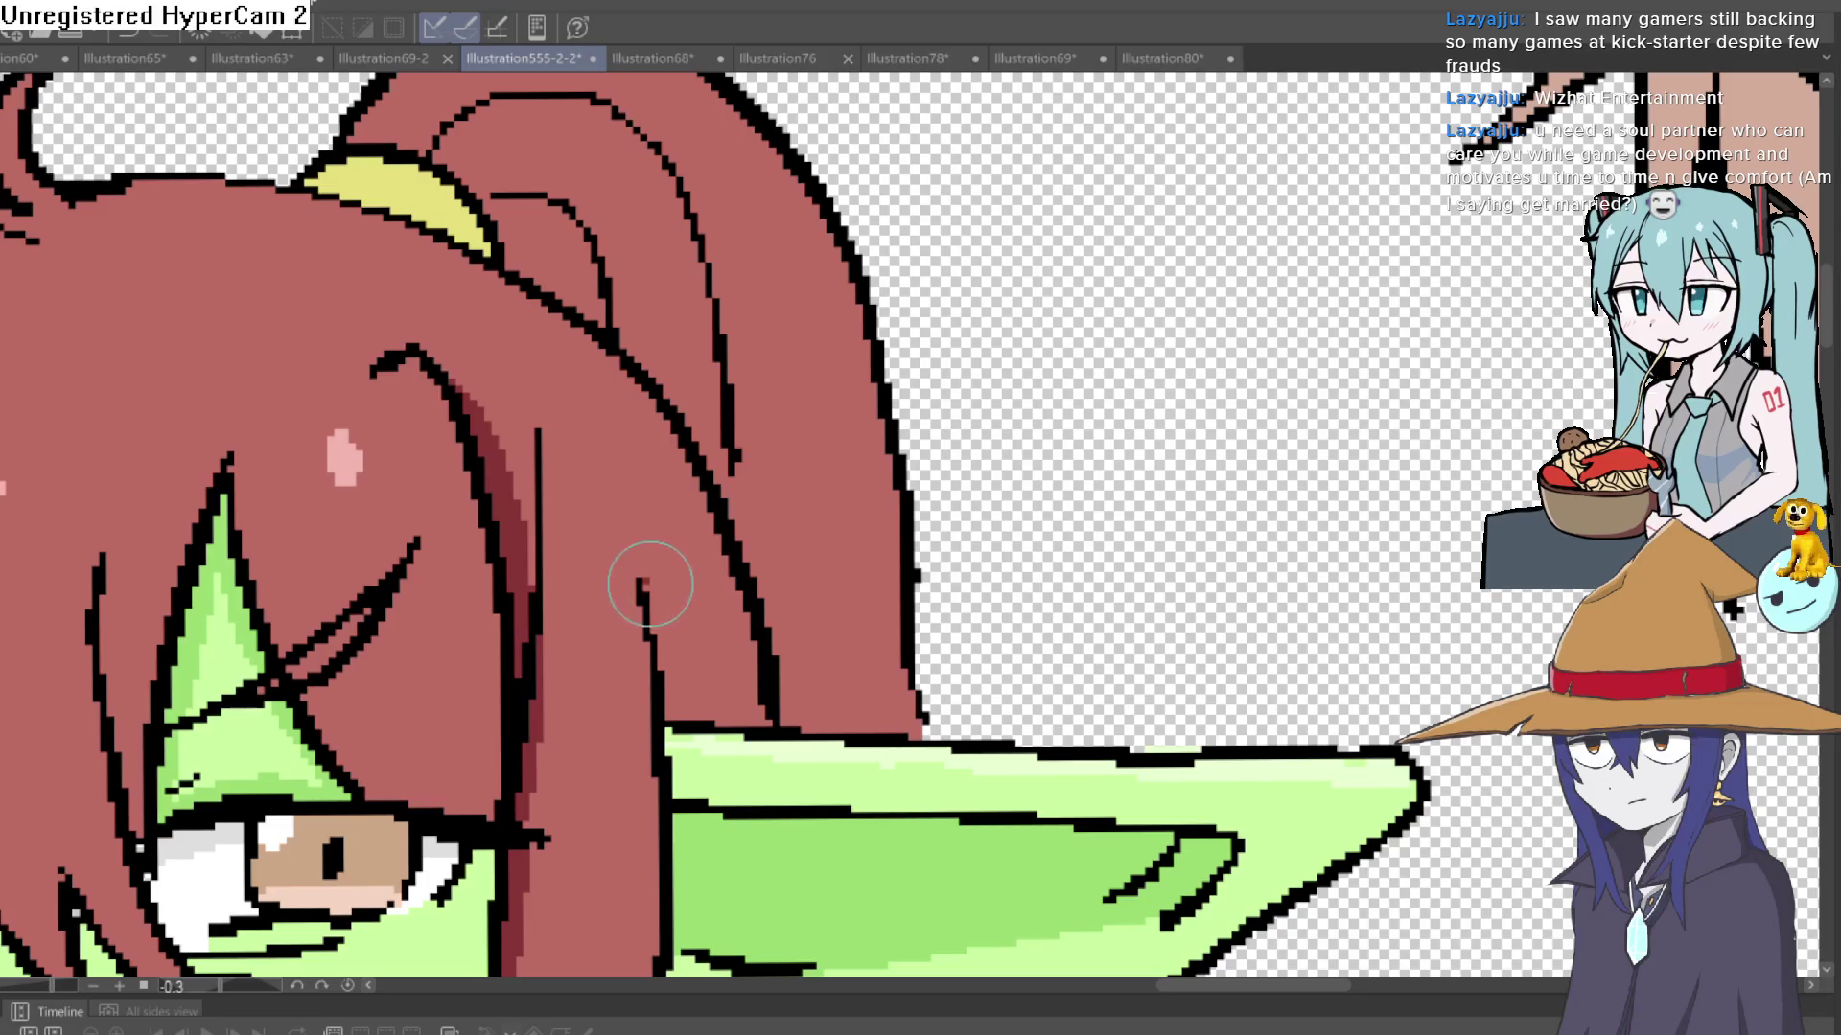
- Brush dark red shading inside the ponytail below the yellow hairband and down its strand
{"action": "scroll", "coordinate": [767, 508], "scroll_direction": "down", "scroll_amount": 3}
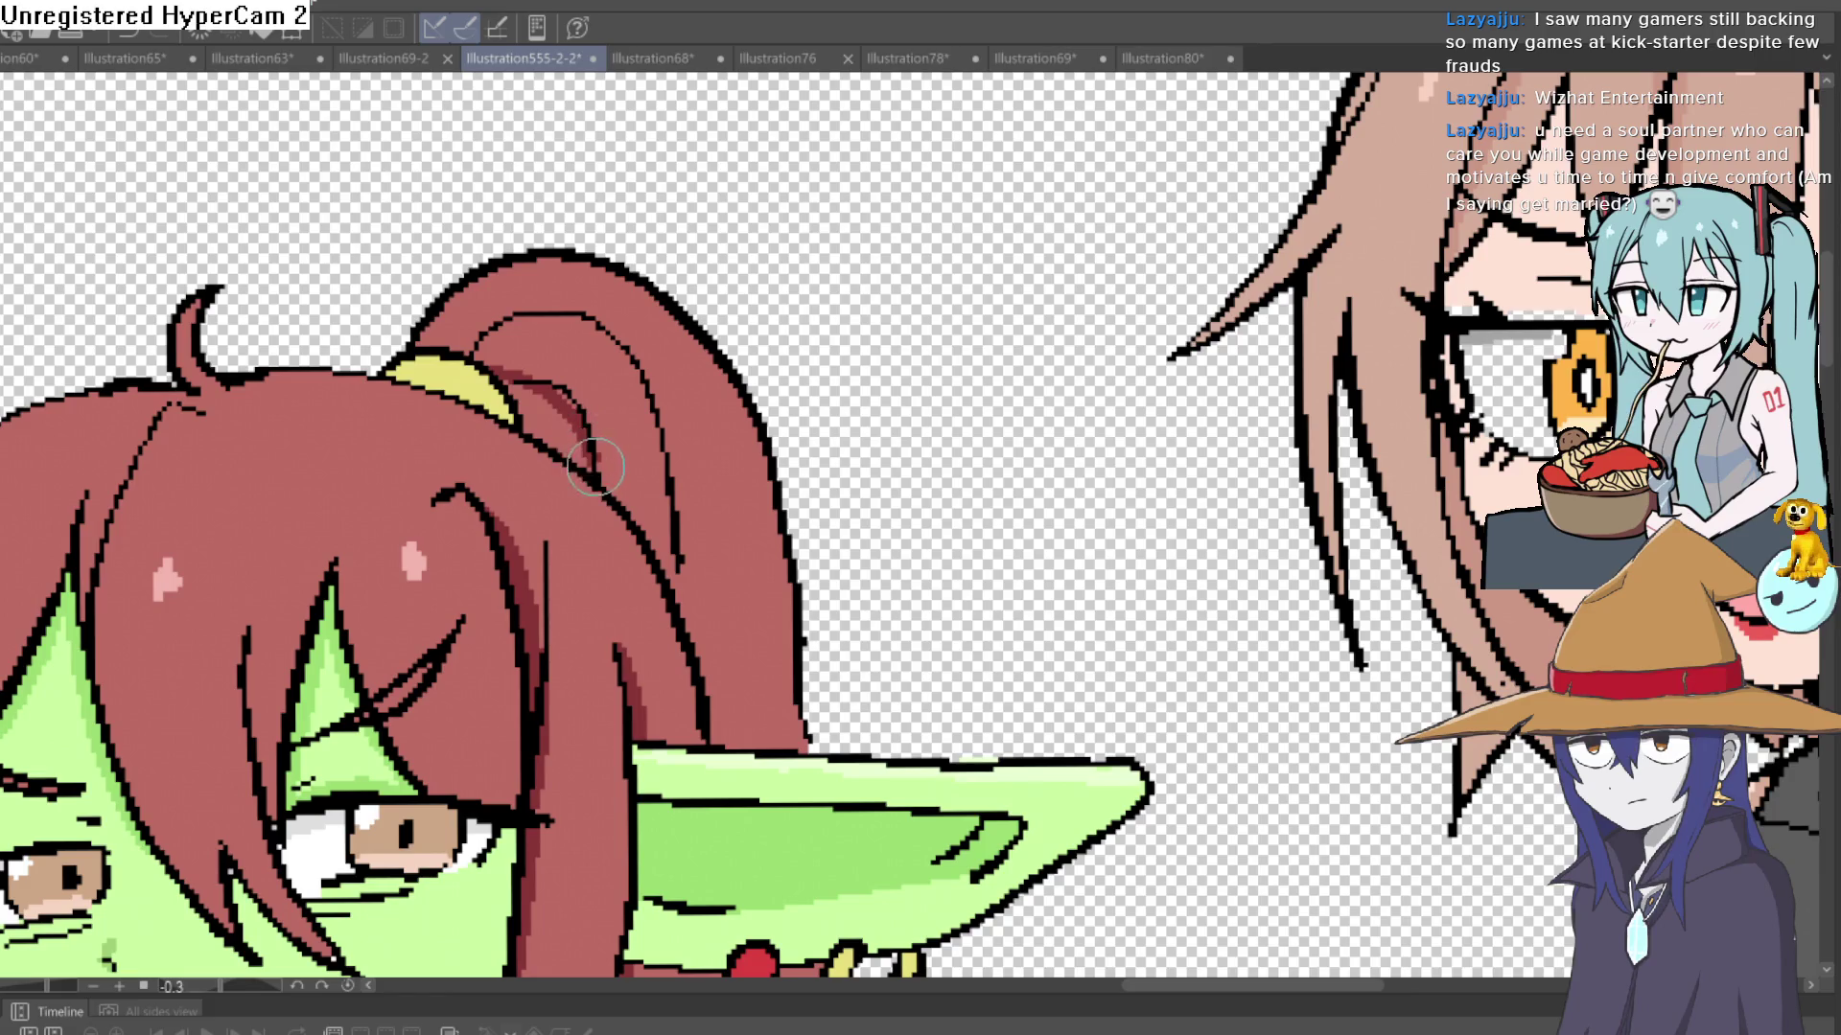
{"action": "left_click_drag", "start_coordinate": [499, 384], "coordinate": [592, 457]}
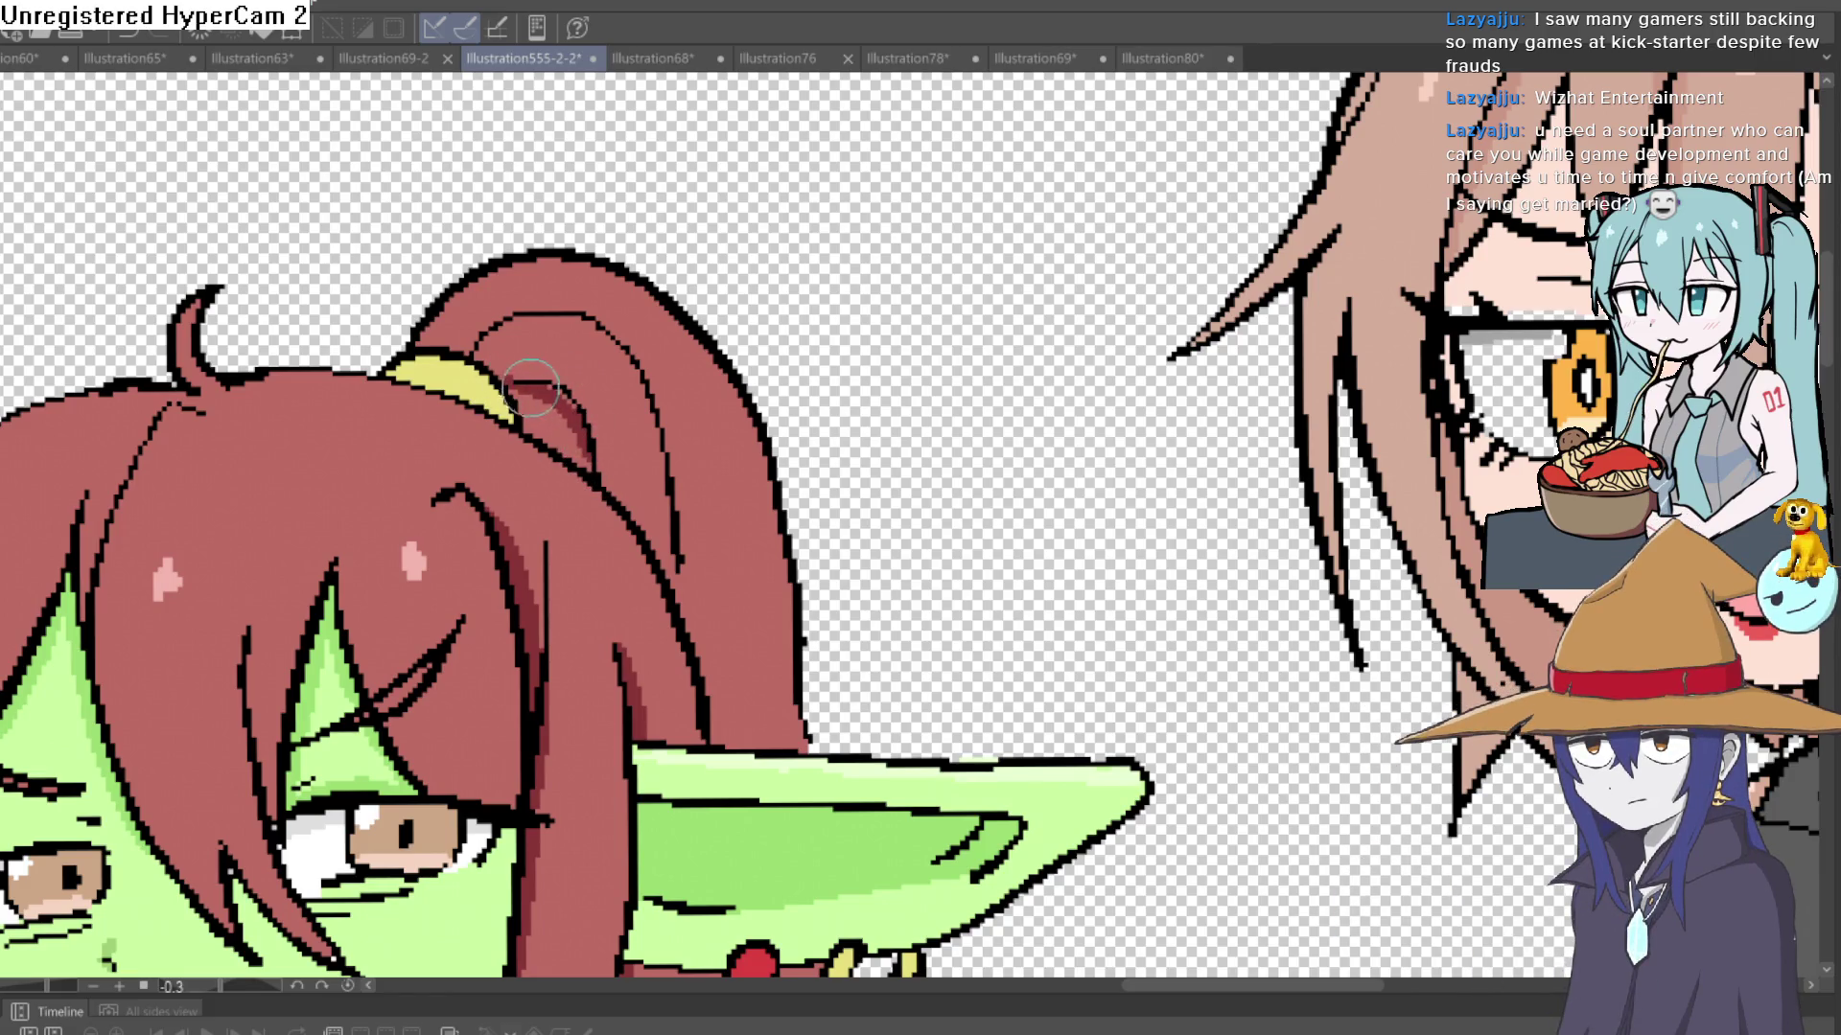
{"action": "mouse_move", "coordinate": [530, 388]}
{"action": "left_mouse_down"}
{"action": "mouse_move", "coordinate": [668, 584]}
{"action": "mouse_move", "coordinate": [713, 738]}
{"action": "left_mouse_up"}
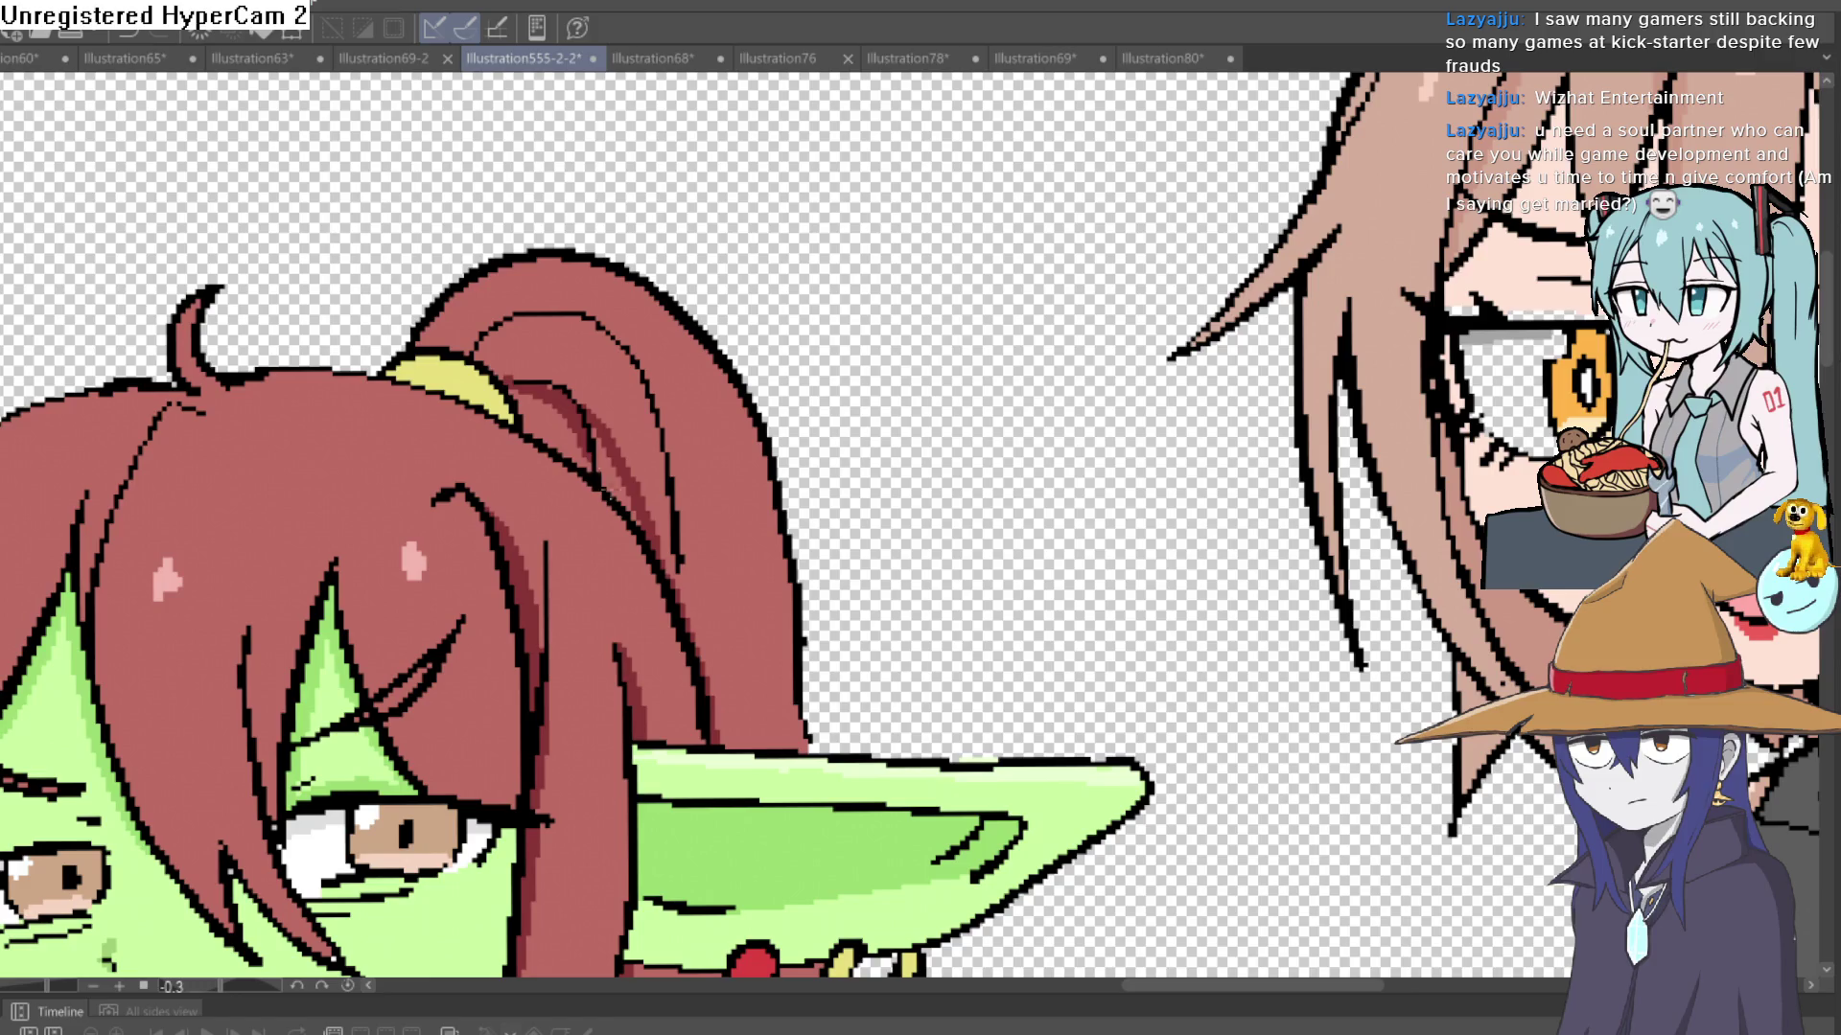
{"action": "mouse_move", "coordinate": [517, 388]}
{"action": "left_mouse_down"}
{"action": "mouse_move", "coordinate": [624, 503]}
{"action": "mouse_move", "coordinate": [605, 419]}
{"action": "left_mouse_up"}
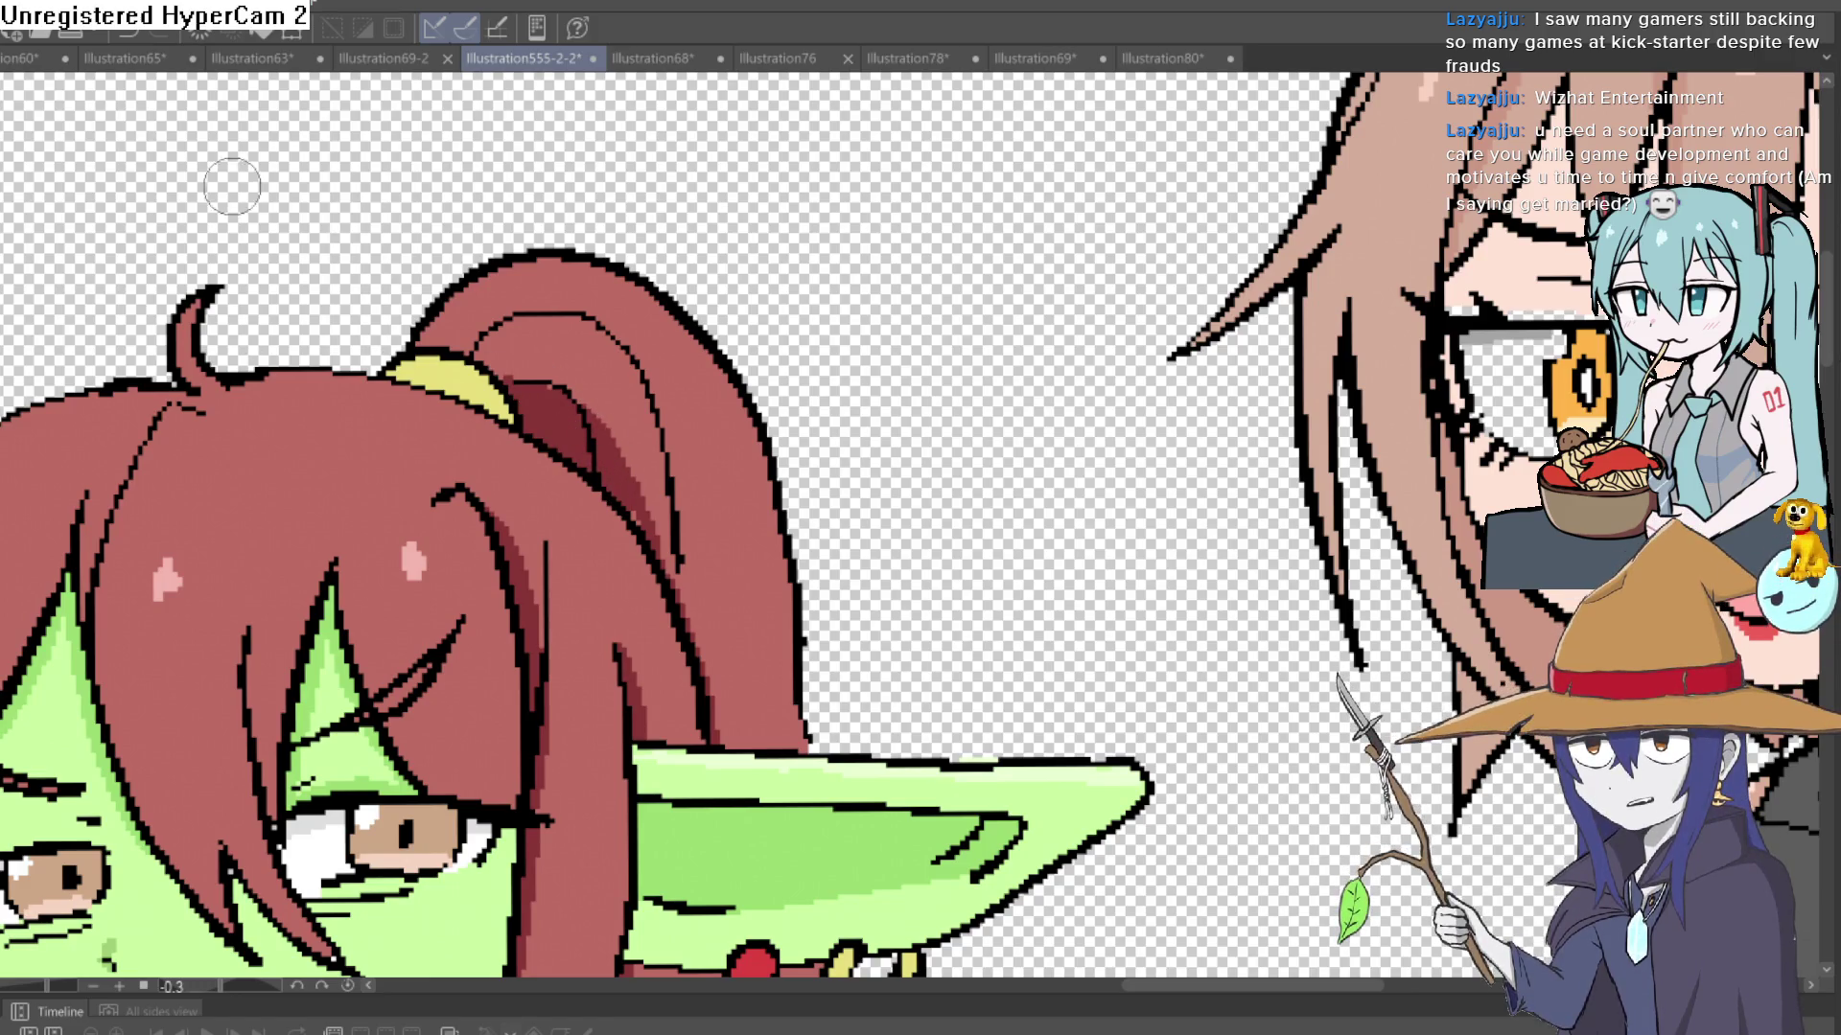
{"action": "scroll", "coordinate": [624, 382], "scroll_direction": "up", "scroll_amount": 3}
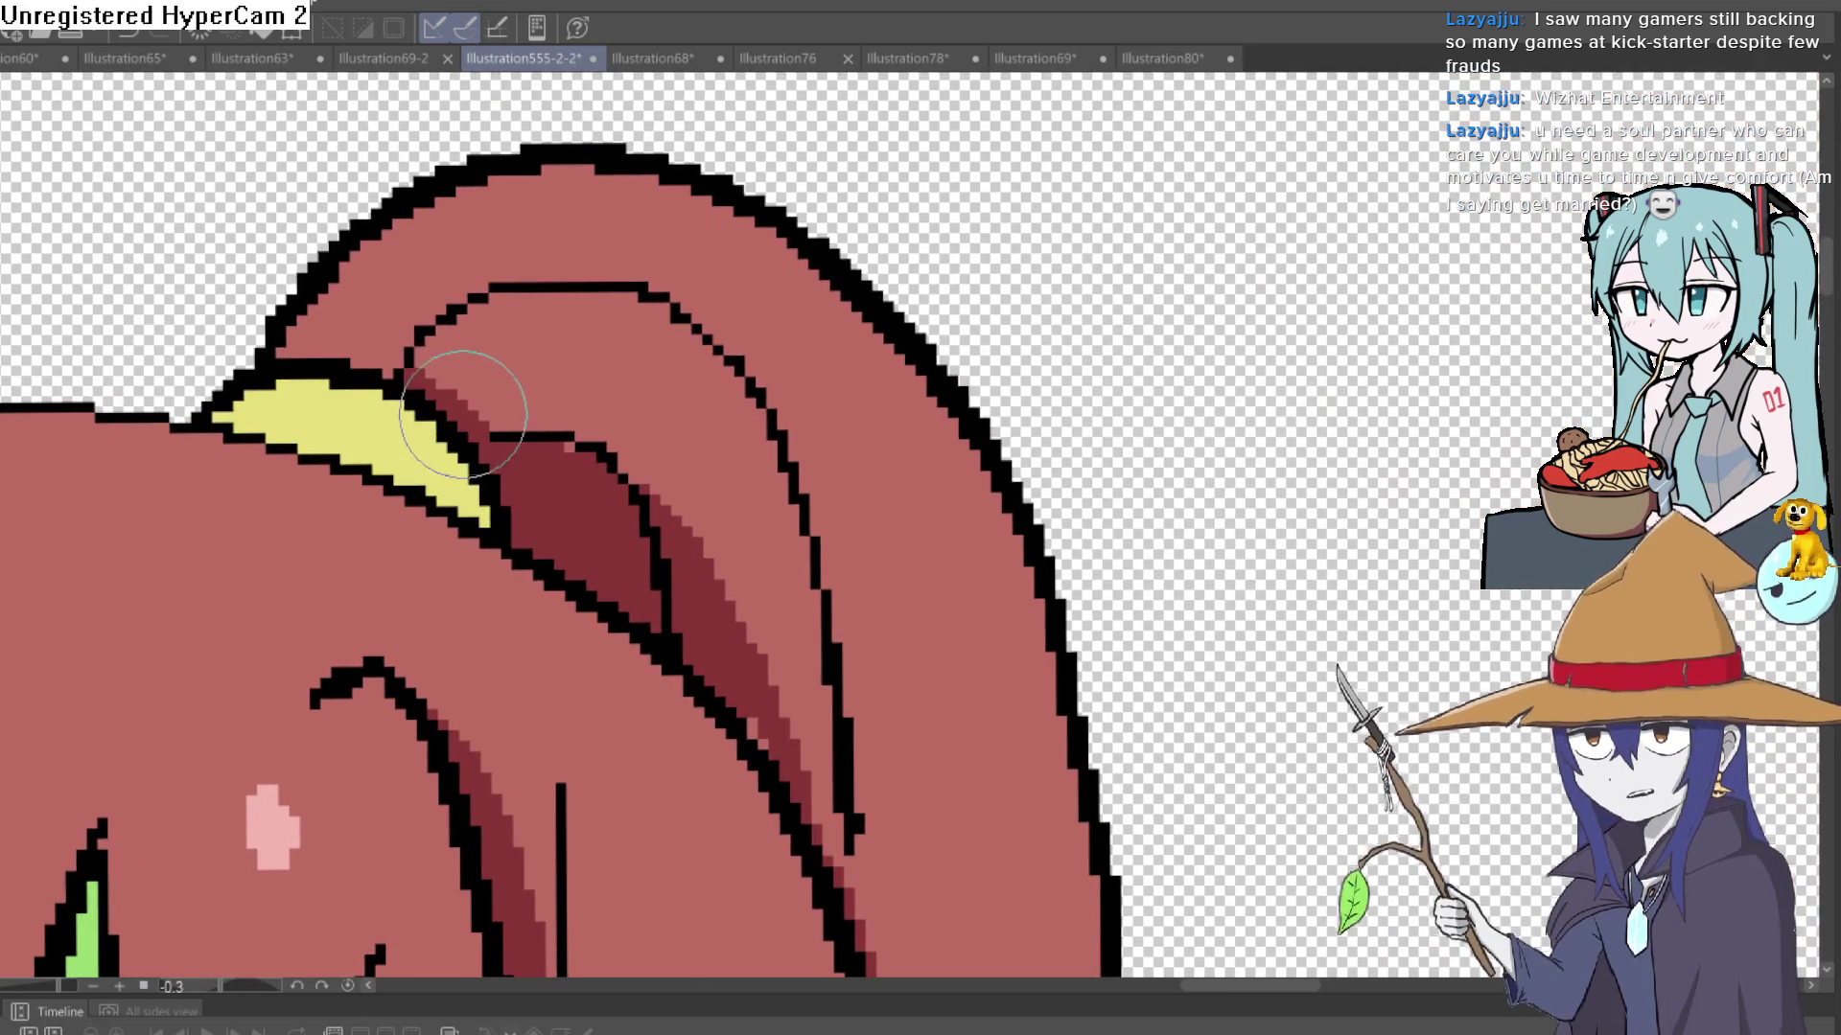
{"action": "mouse_move", "coordinate": [463, 413]}
{"action": "left_mouse_down"}
{"action": "mouse_move", "coordinate": [616, 479]}
{"action": "mouse_move", "coordinate": [743, 733]}
{"action": "mouse_move", "coordinate": [849, 791]}
{"action": "mouse_move", "coordinate": [763, 589]}
{"action": "left_mouse_up"}
{"action": "mouse_move", "coordinate": [783, 734]}
{"action": "left_mouse_down"}
{"action": "mouse_move", "coordinate": [714, 431]}
{"action": "mouse_move", "coordinate": [780, 657]}
{"action": "mouse_move", "coordinate": [844, 767]}
{"action": "left_mouse_up"}
{"action": "scroll", "coordinate": [843, 767], "scroll_direction": "down", "scroll_amount": 3}
{"action": "mouse_move", "coordinate": [802, 538]}
{"action": "left_mouse_down"}
{"action": "mouse_move", "coordinate": [825, 584]}
{"action": "mouse_move", "coordinate": [874, 541]}
{"action": "left_mouse_up"}
{"action": "scroll", "coordinate": [704, 426], "scroll_direction": "up", "scroll_amount": 3}
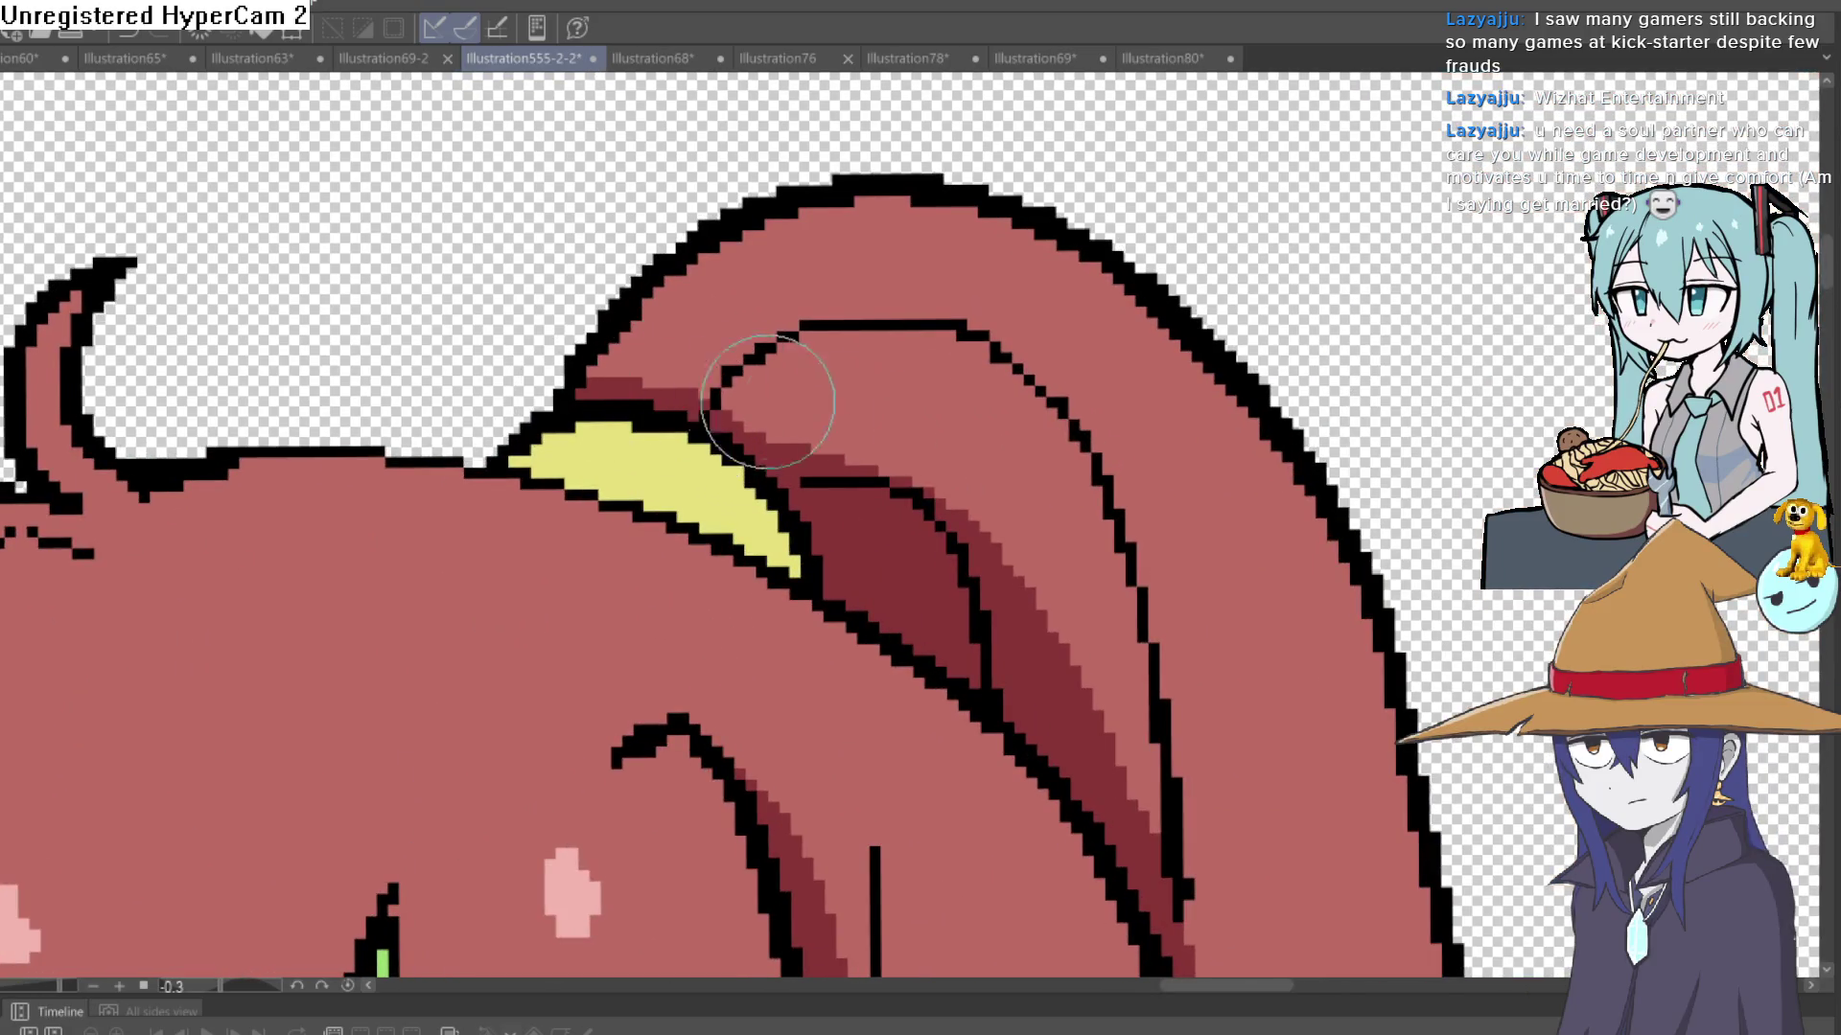
{"action": "scroll", "coordinate": [767, 401], "scroll_direction": "down", "scroll_amount": 3}
{"action": "scroll", "coordinate": [847, 431], "scroll_direction": "up", "scroll_amount": 3}
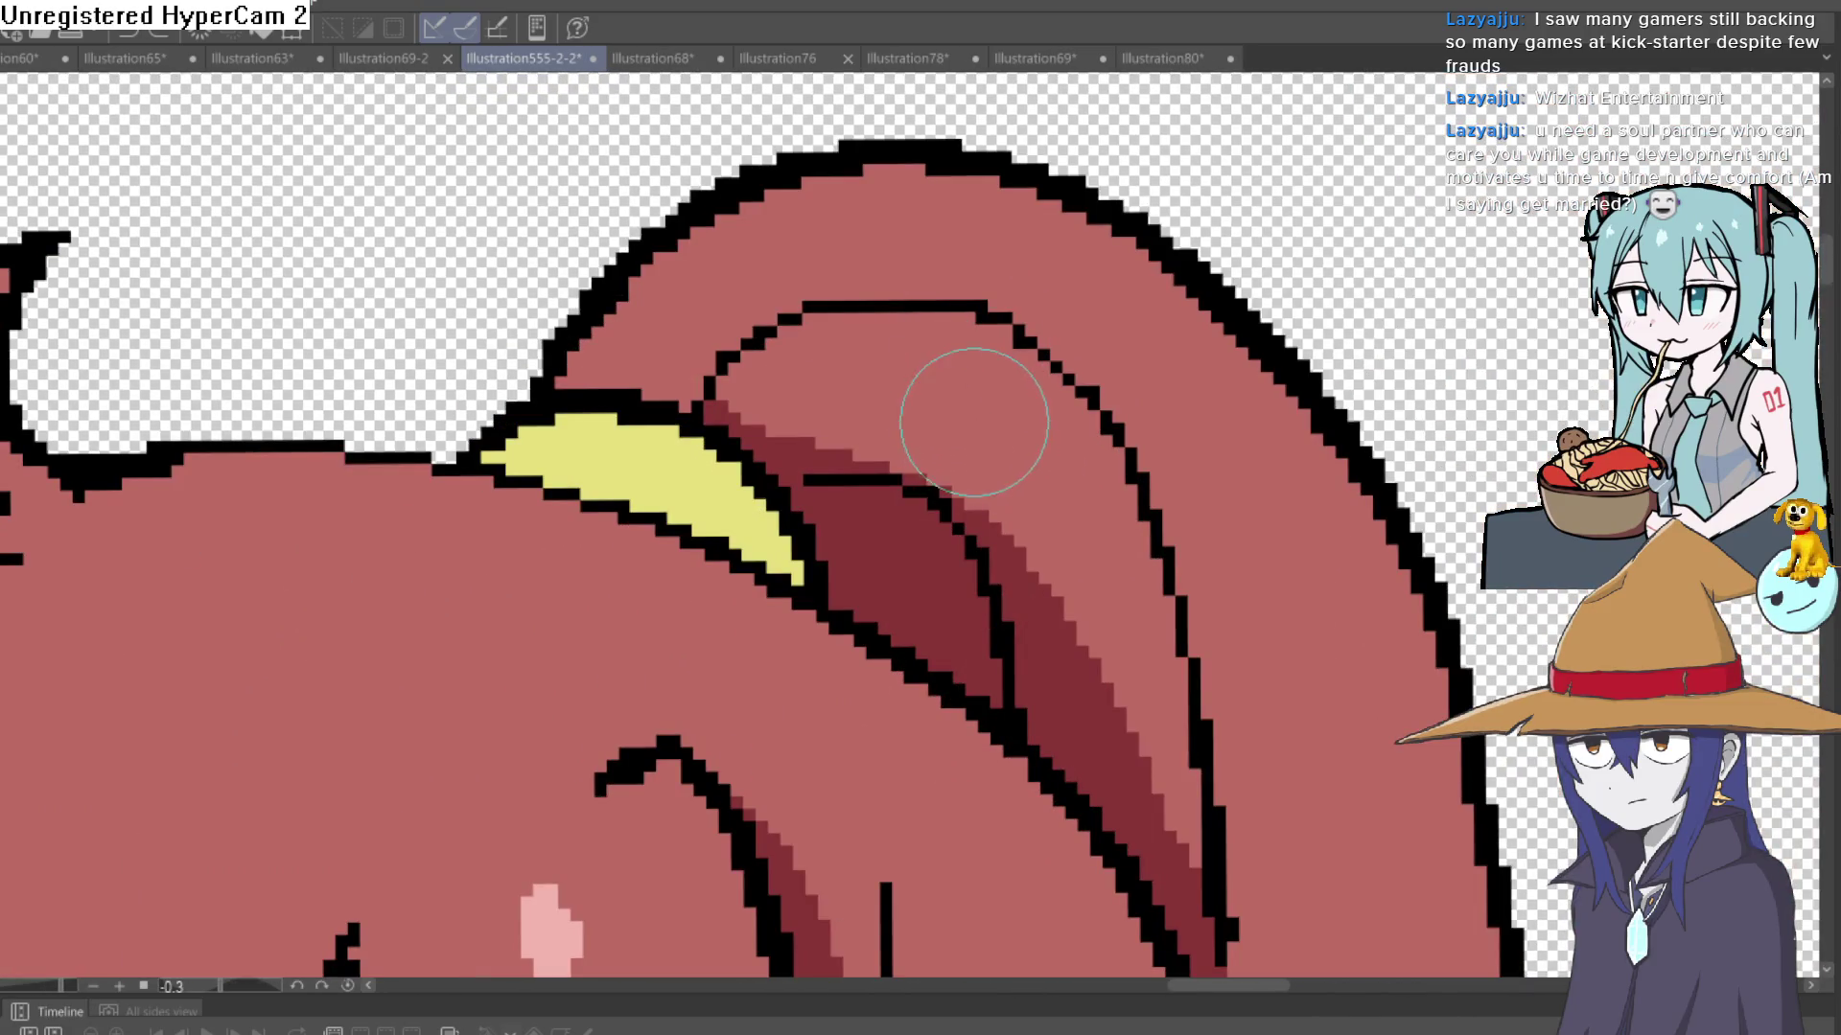
- Undo the two bad ponytail strokes and repaint a wider dark red stripe
{"action": "key", "text": "ctrl+z"}
{"action": "key", "text": "ctrl+z"}
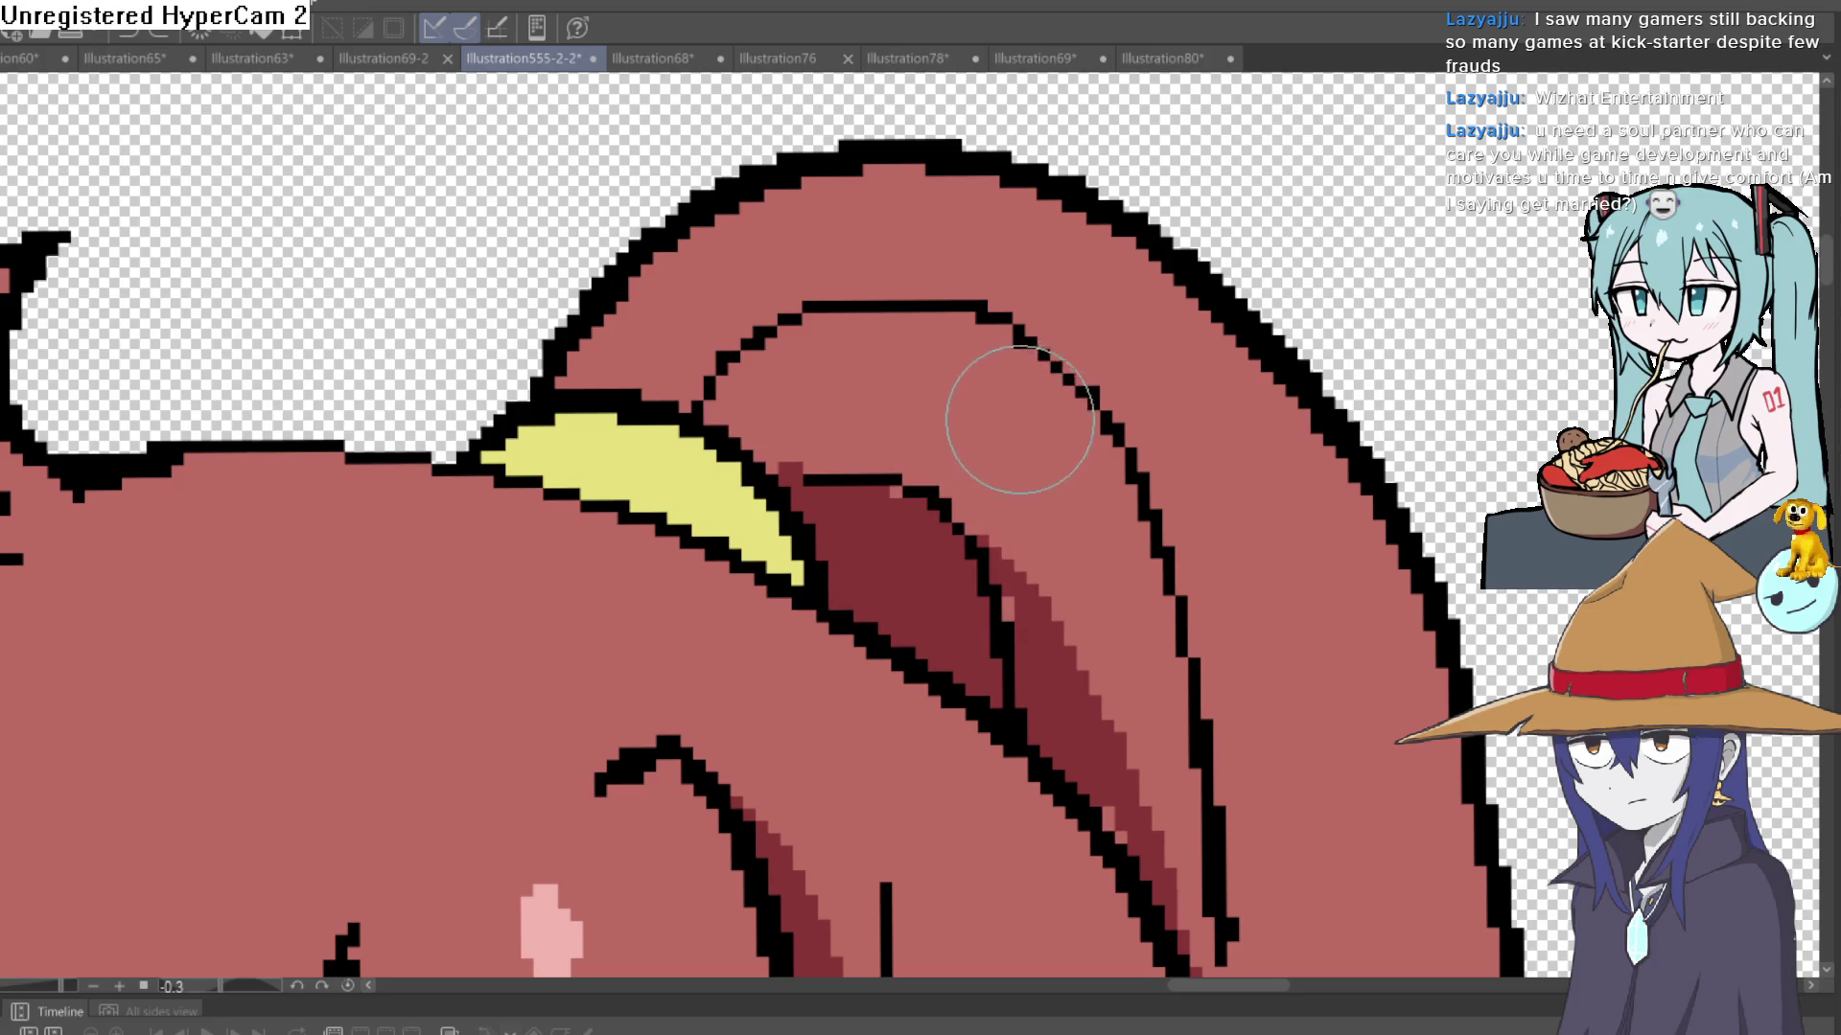
{"action": "key", "text": "ctrl+z"}
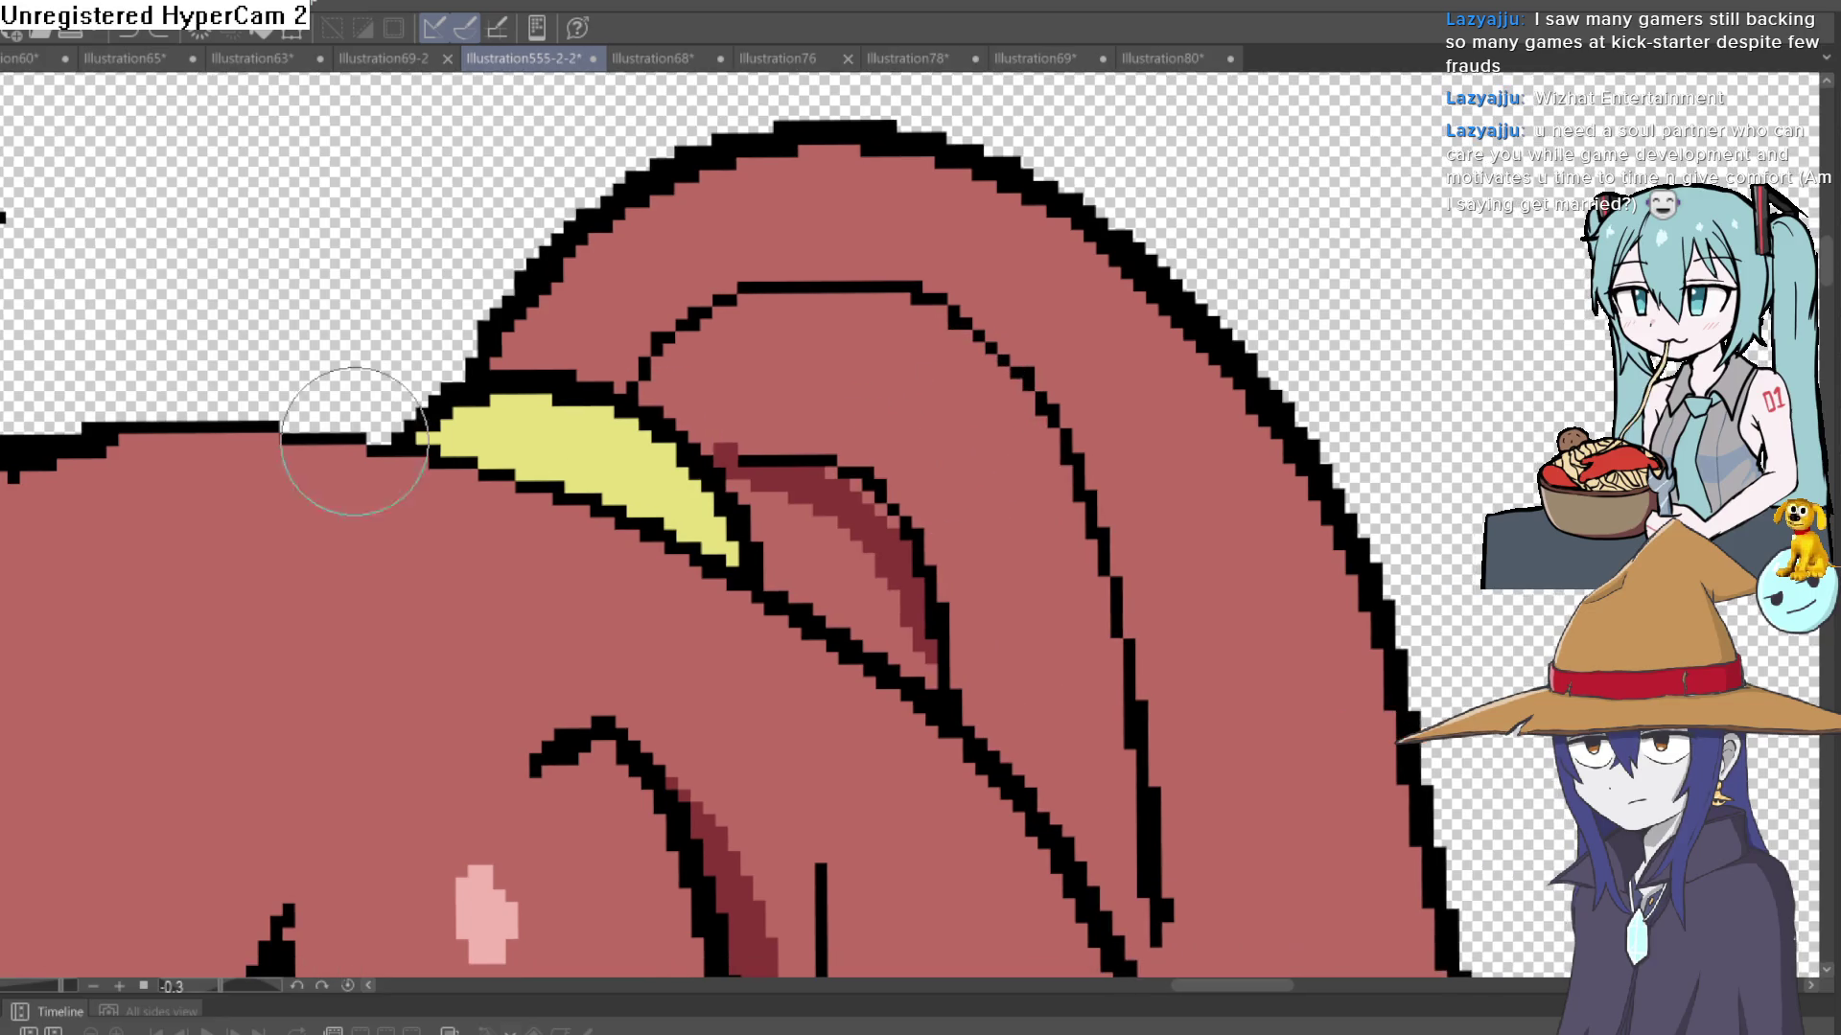
{"action": "left_click_drag", "start_coordinate": [953, 477], "coordinate": [924, 480]}
{"action": "mouse_move", "coordinate": [760, 494]}
{"action": "left_mouse_down"}
{"action": "mouse_move", "coordinate": [851, 527]}
{"action": "mouse_move", "coordinate": [876, 658]}
{"action": "mouse_move", "coordinate": [783, 591]}
{"action": "mouse_move", "coordinate": [709, 469]}
{"action": "mouse_move", "coordinate": [949, 536]}
{"action": "left_mouse_up"}
{"action": "scroll", "coordinate": [1055, 491], "scroll_direction": "down", "scroll_amount": 2}
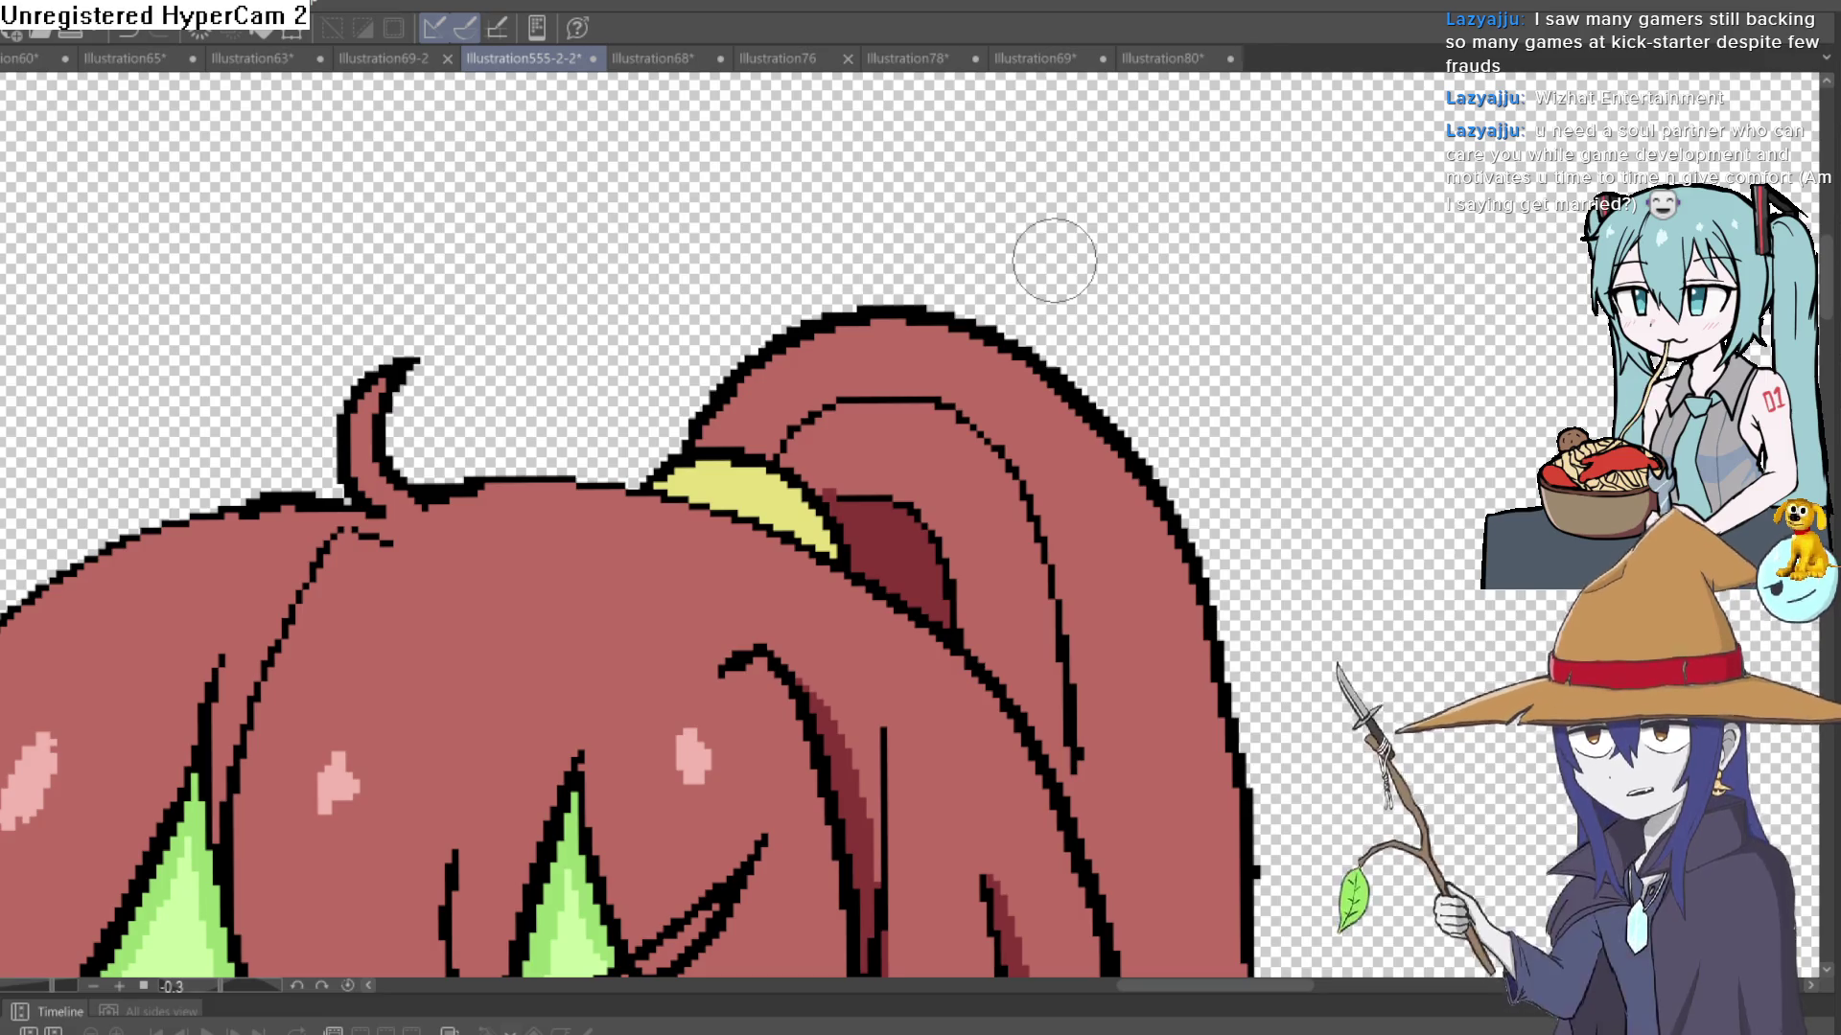
{"action": "left_click_drag", "start_coordinate": [987, 561], "coordinate": [945, 419]}
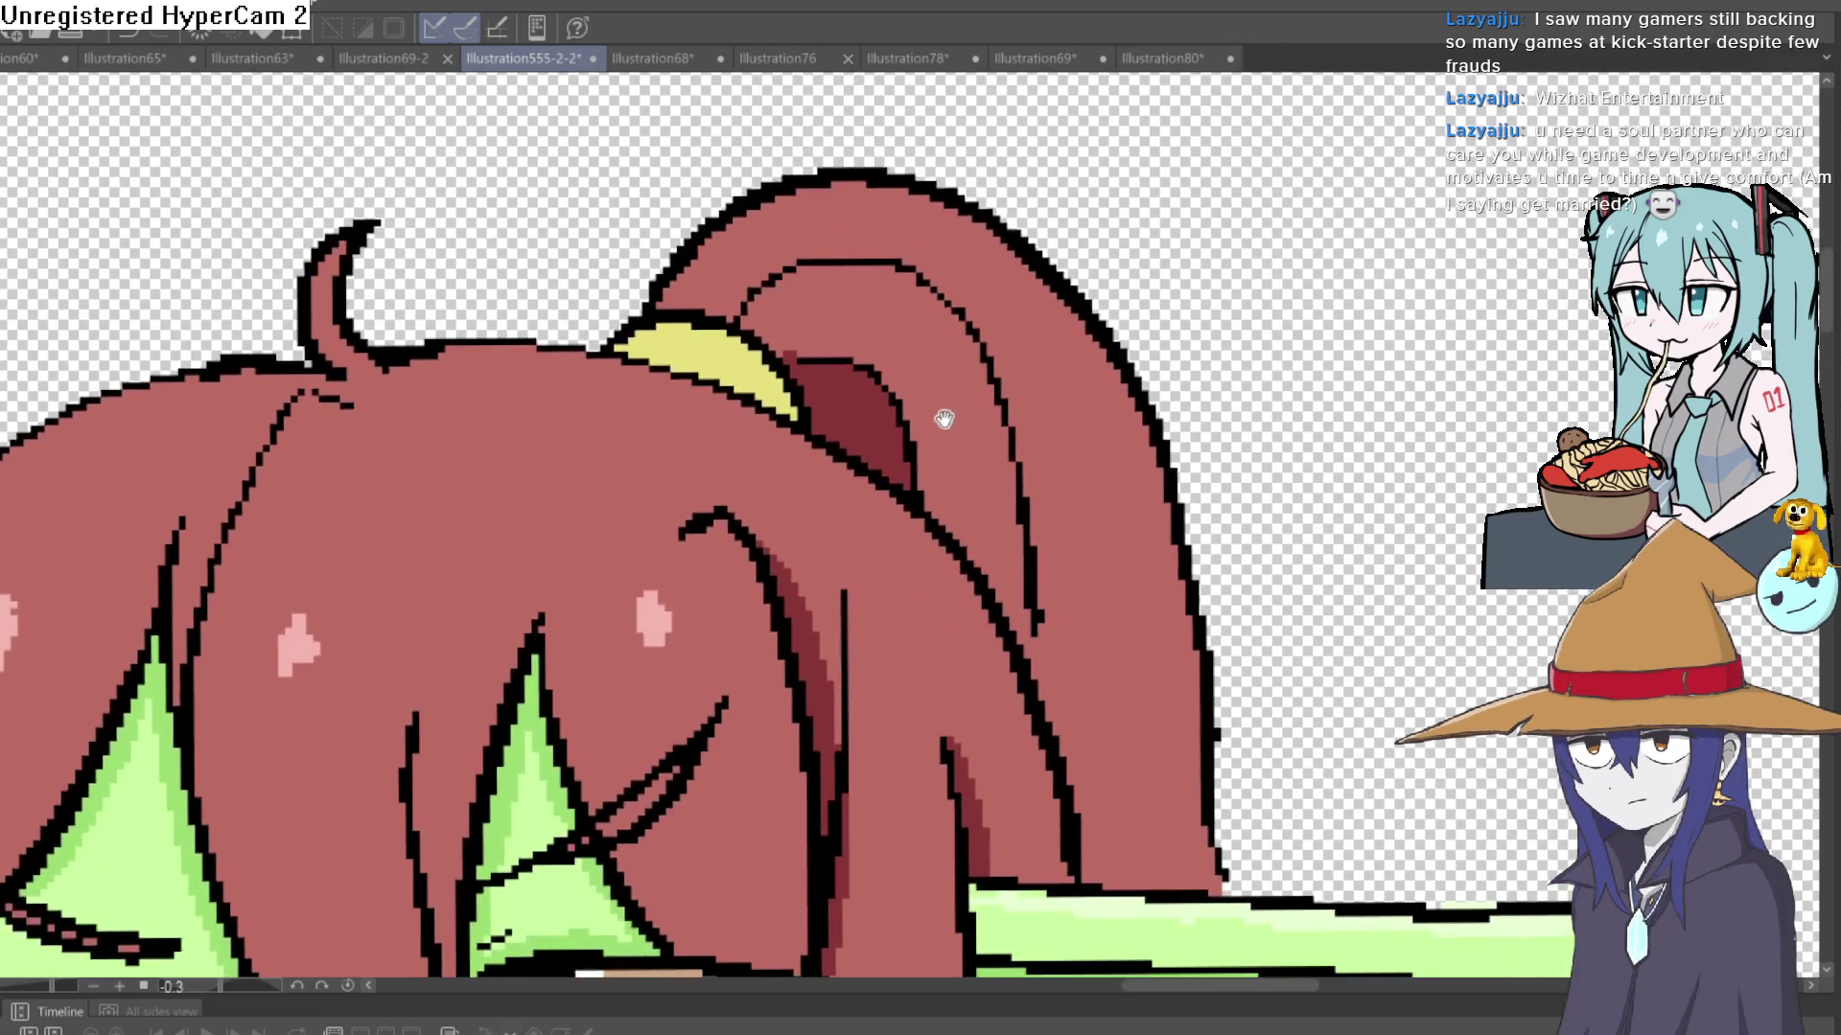
{"action": "scroll", "coordinate": [944, 419], "scroll_direction": "down", "scroll_amount": 3}
{"action": "scroll", "coordinate": [796, 402], "scroll_direction": "up", "scroll_amount": 6}
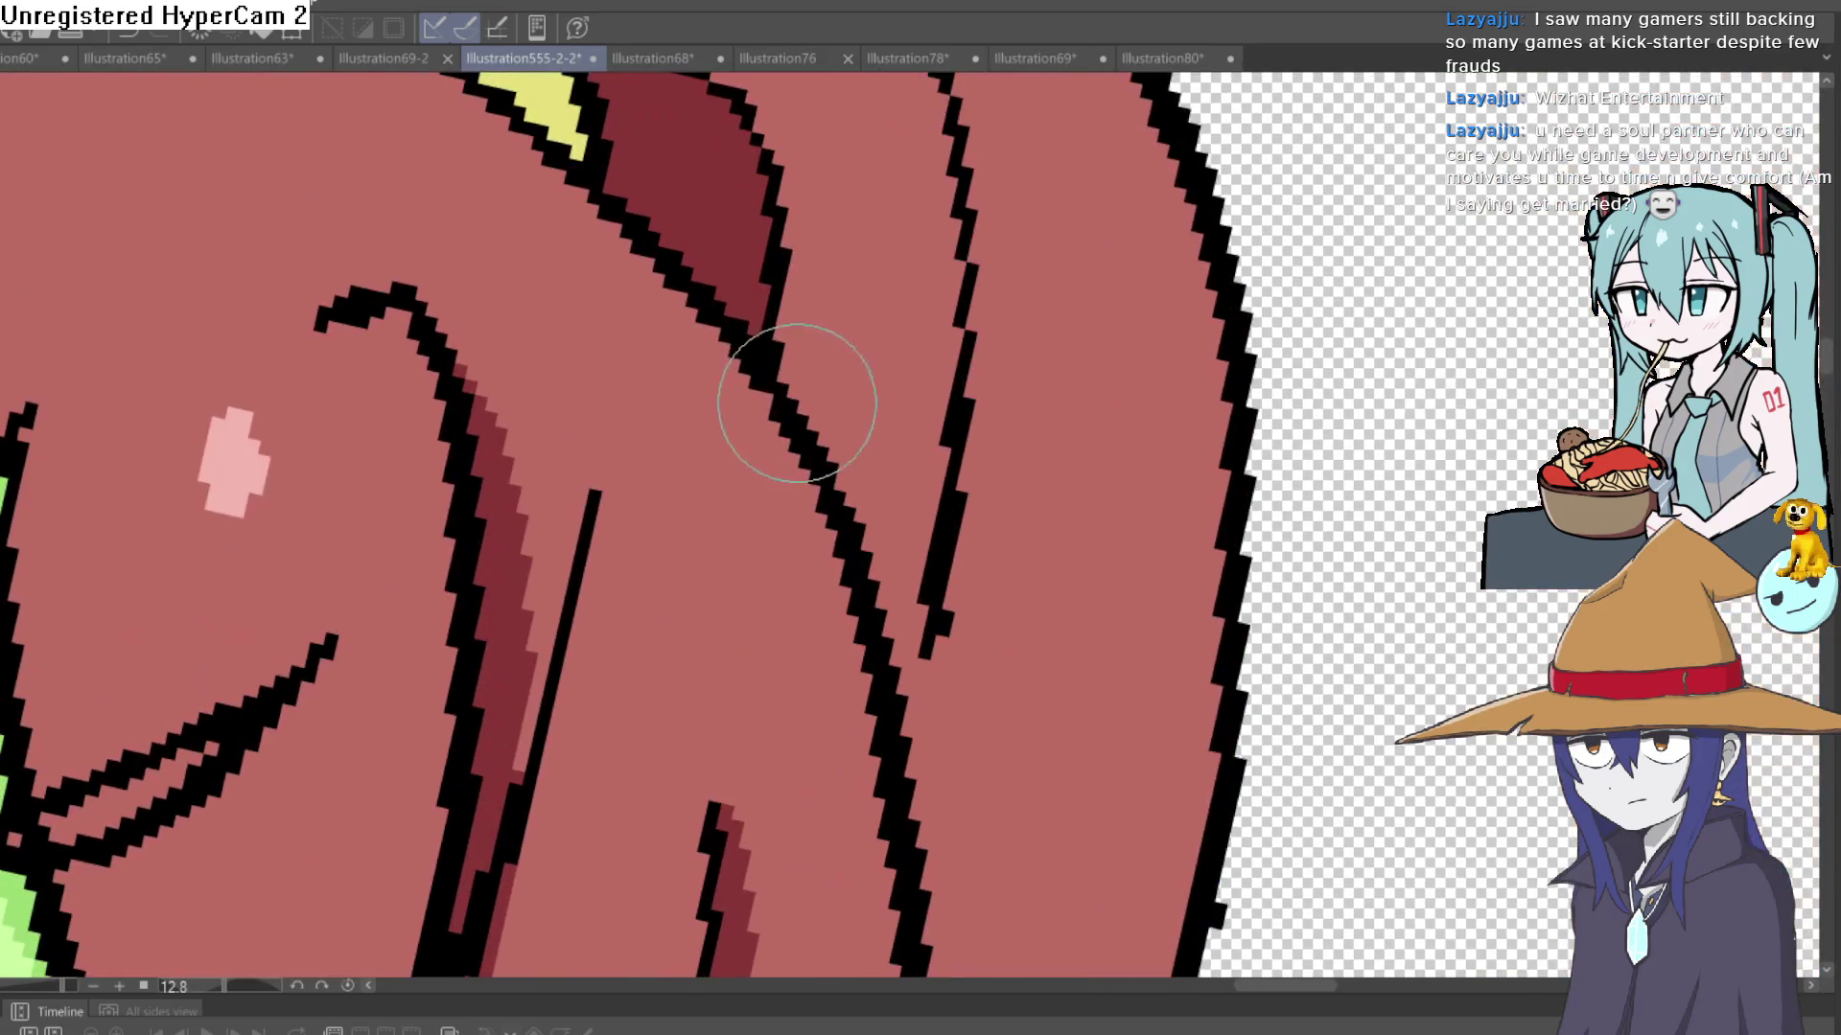
{"action": "left_click_drag", "start_coordinate": [869, 564], "coordinate": [850, 290]}
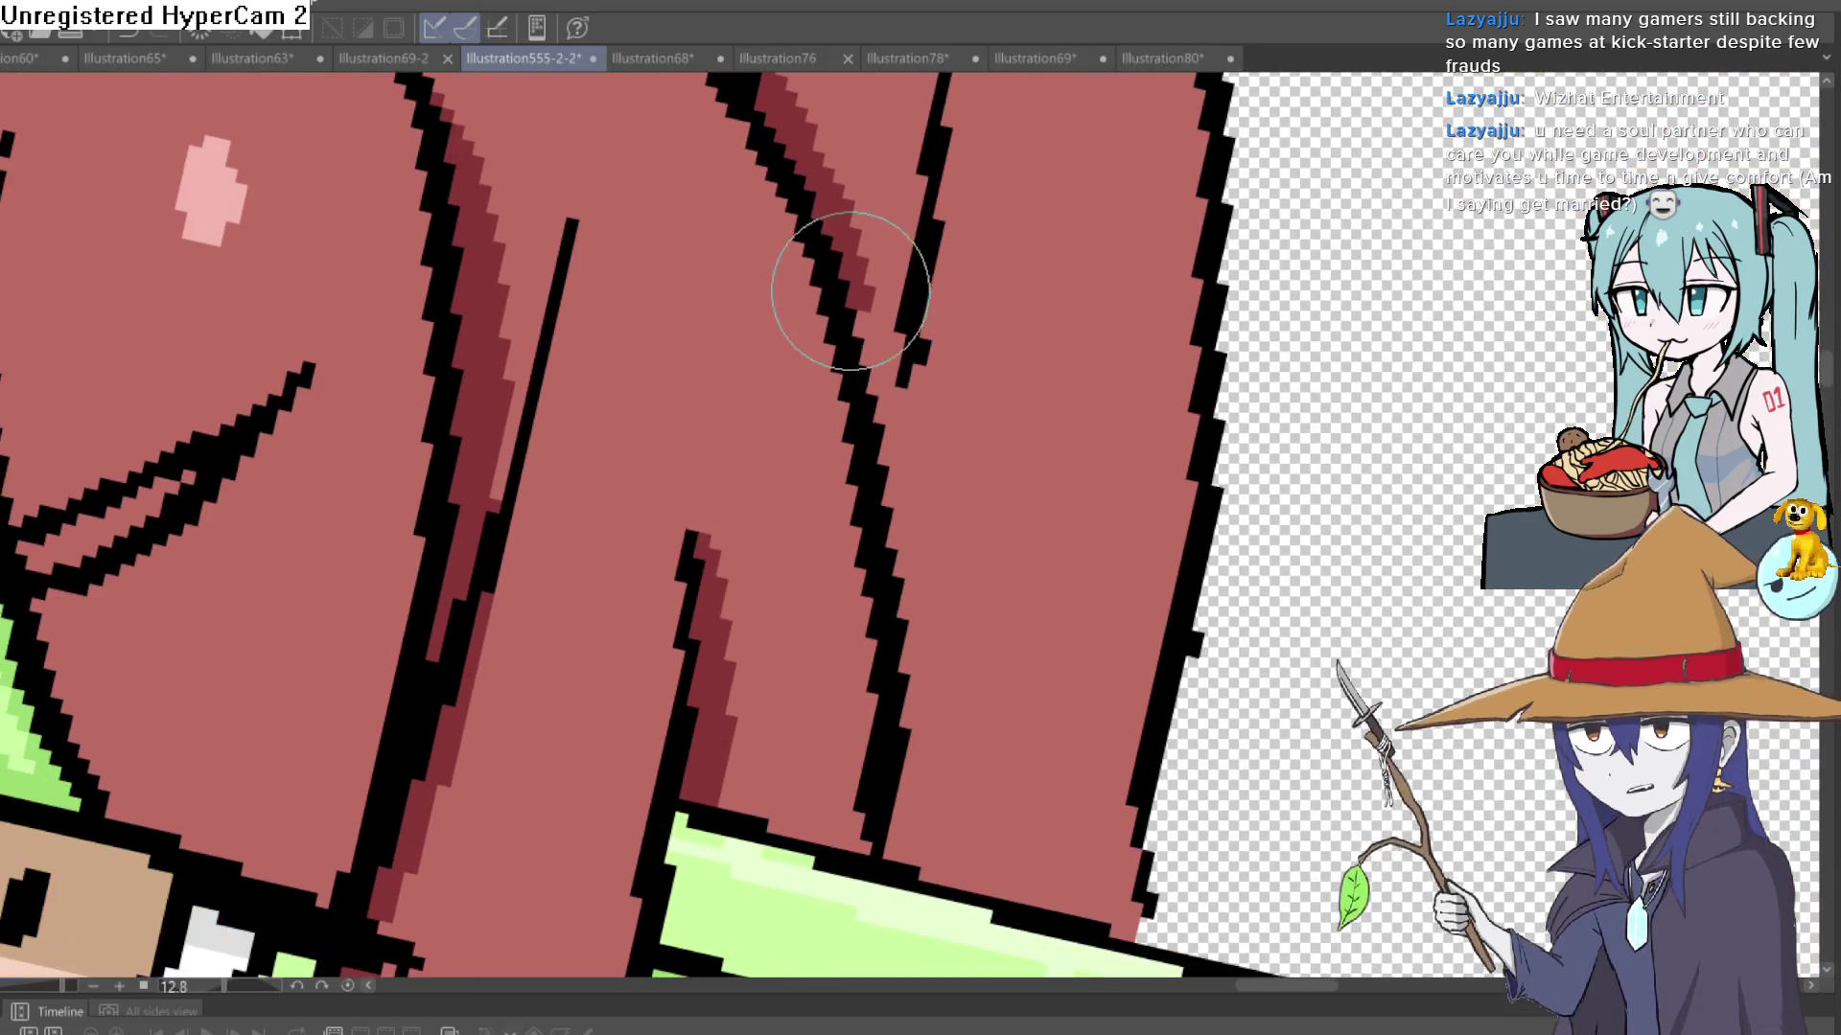
{"action": "scroll", "coordinate": [1071, 388], "scroll_direction": "down", "scroll_amount": 3}
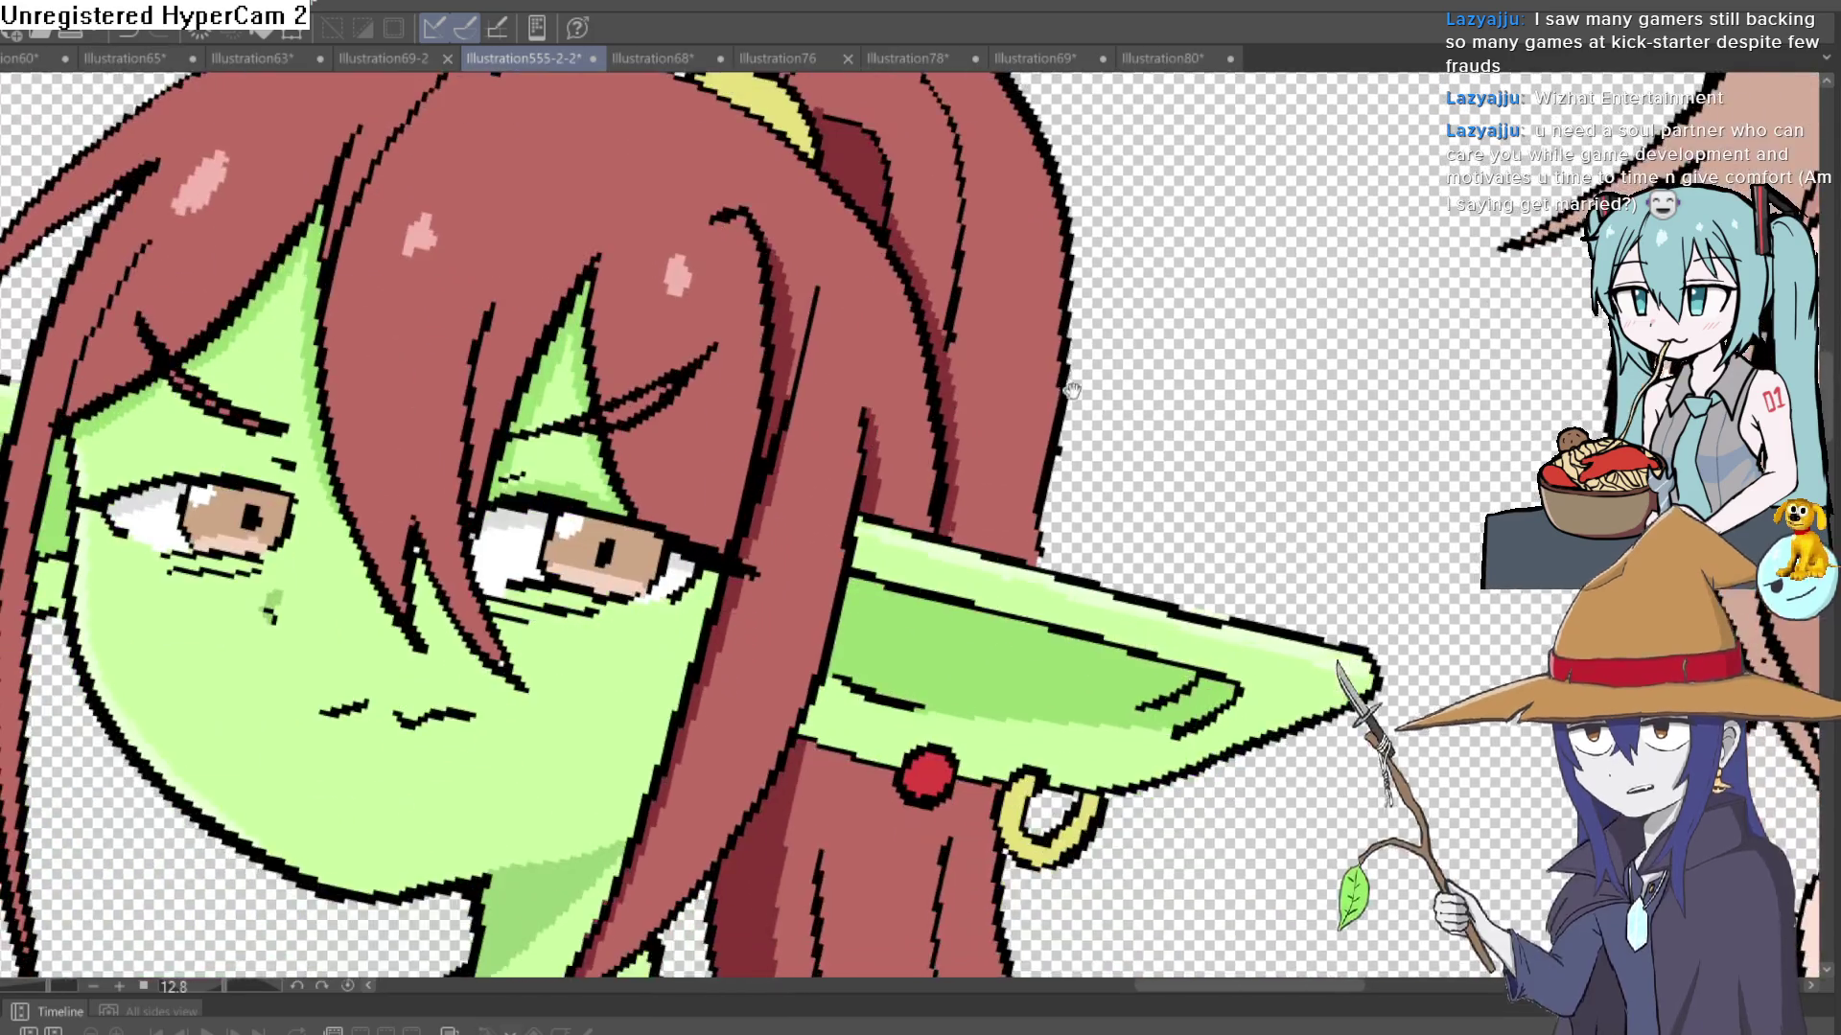
{"action": "left_click_drag", "start_coordinate": [1072, 388], "coordinate": [646, 345]}
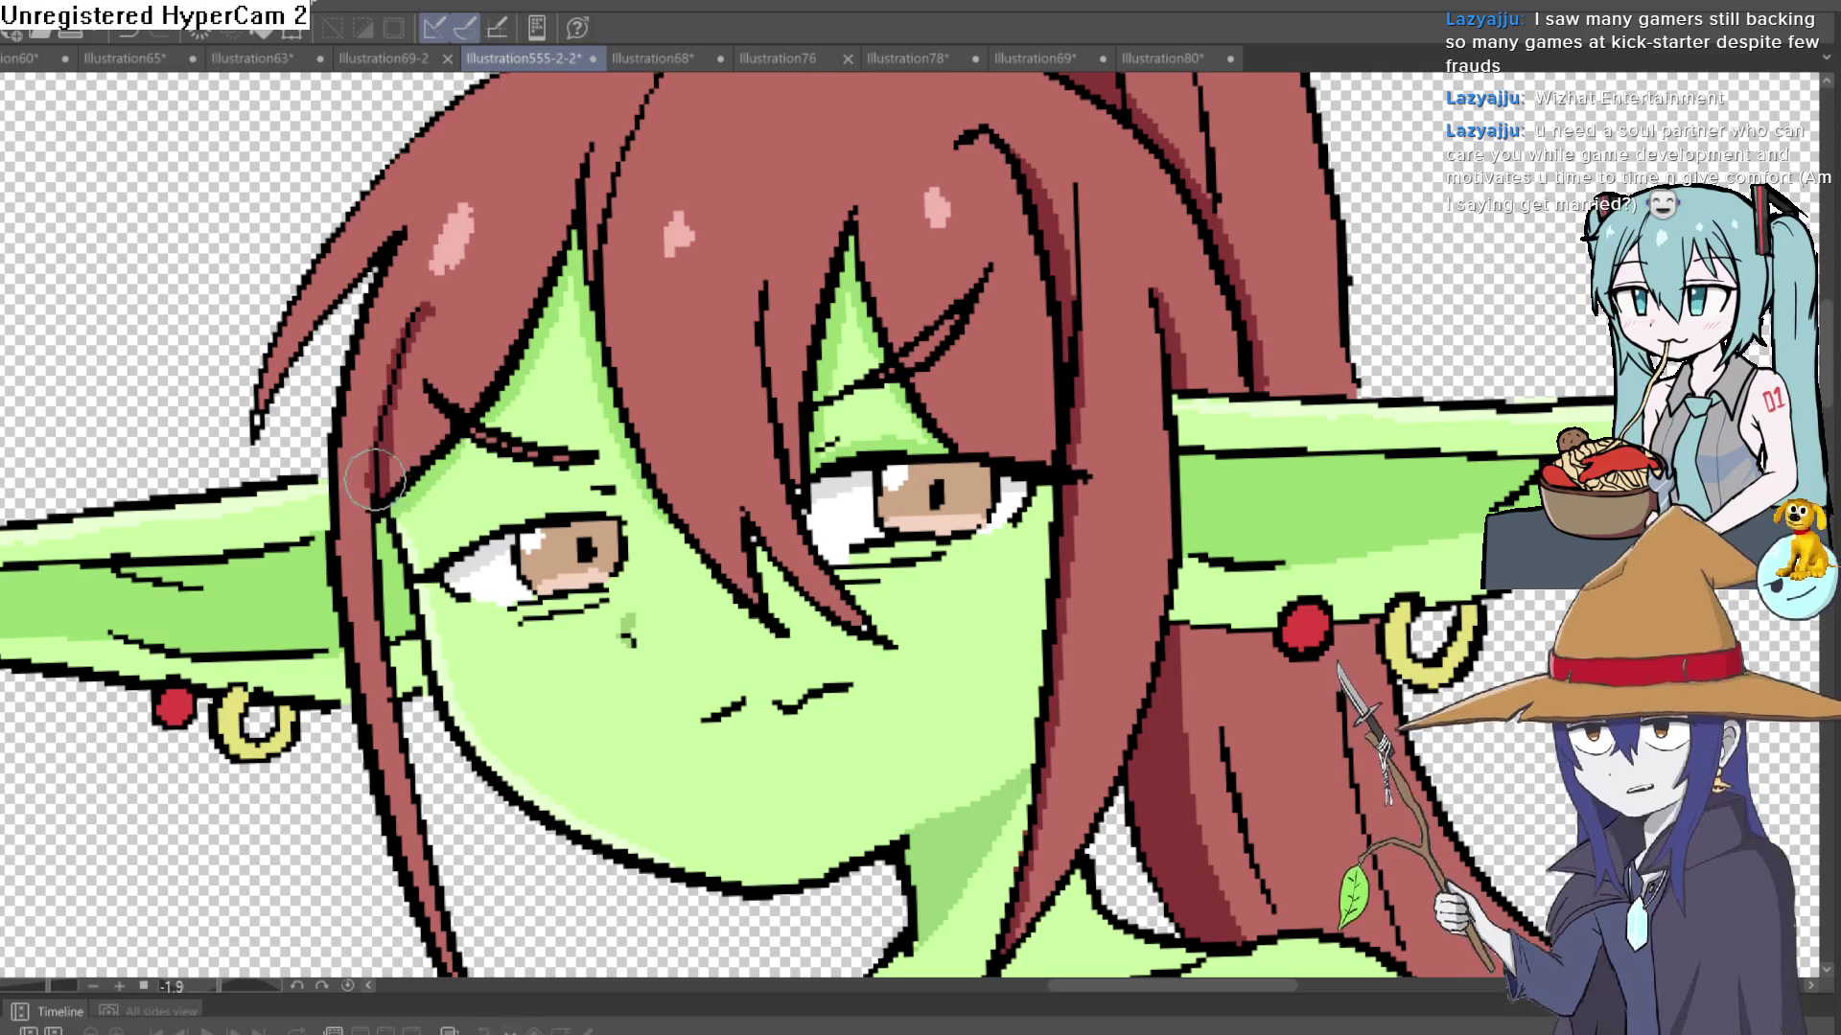
{"action": "scroll", "coordinate": [375, 479], "scroll_direction": "down", "scroll_amount": 5}
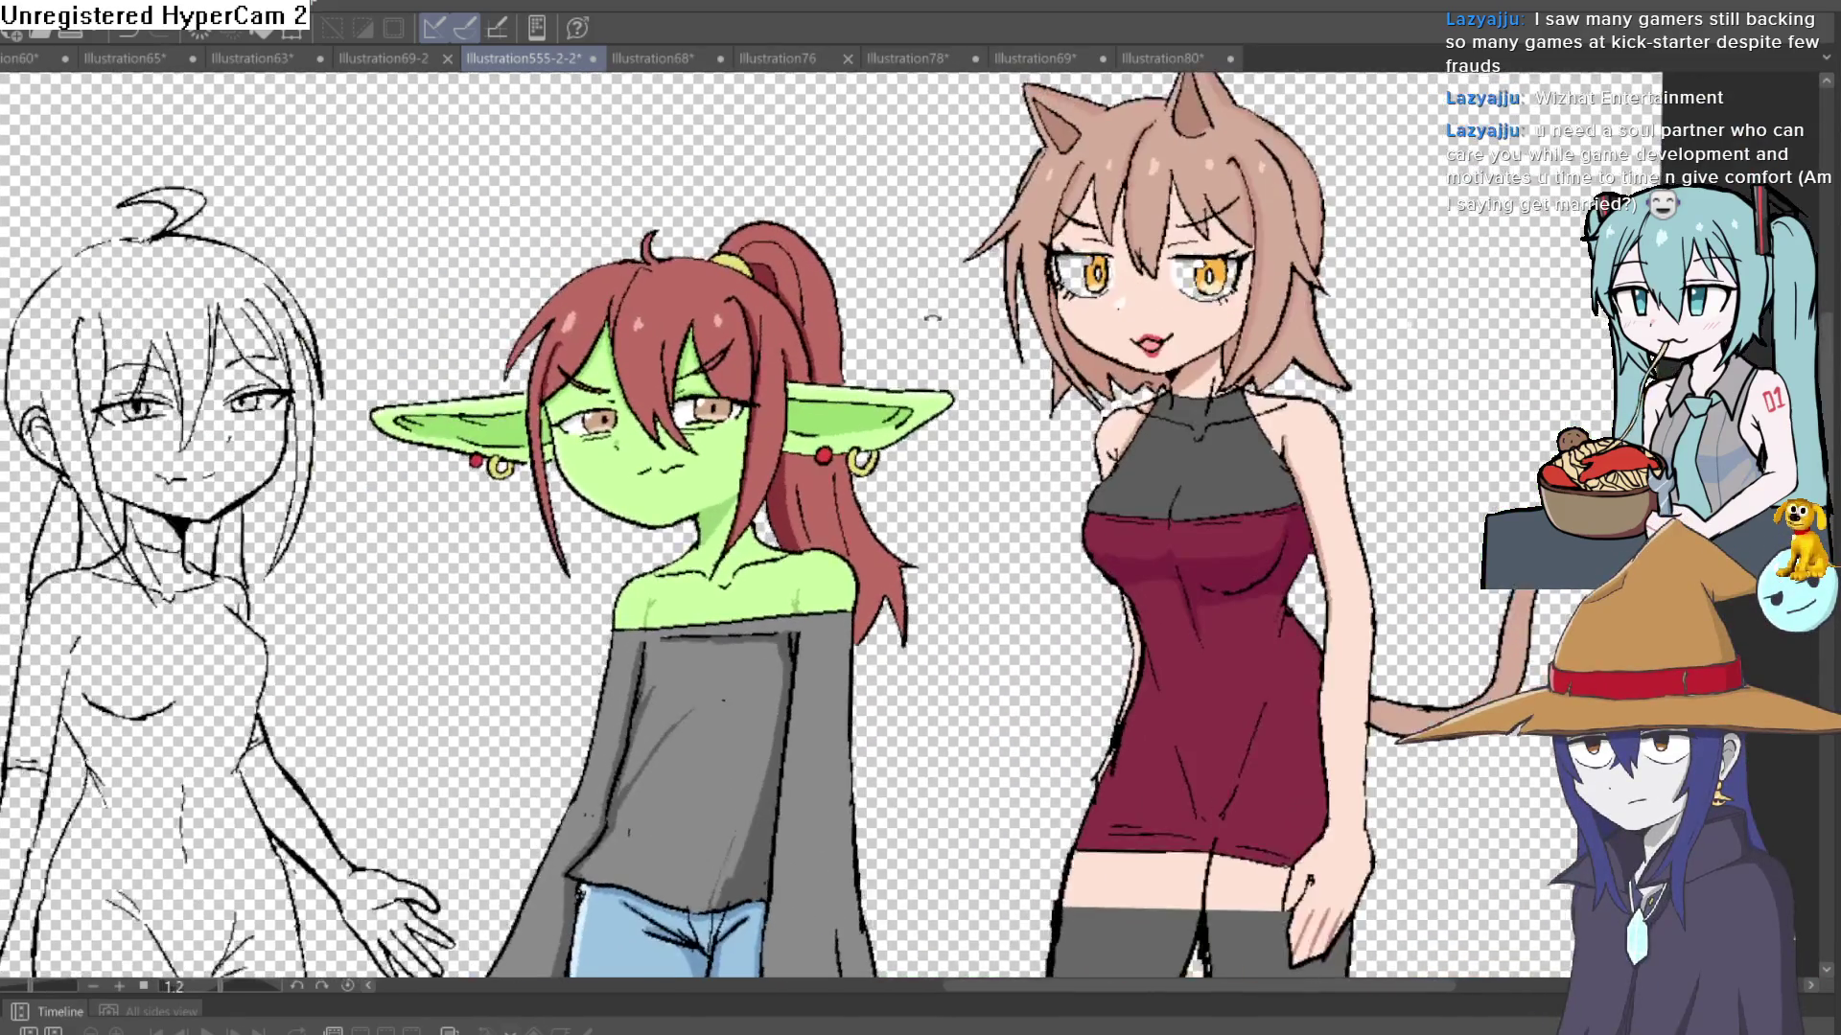
{"action": "left_click_drag", "start_coordinate": [930, 324], "coordinate": [937, 346]}
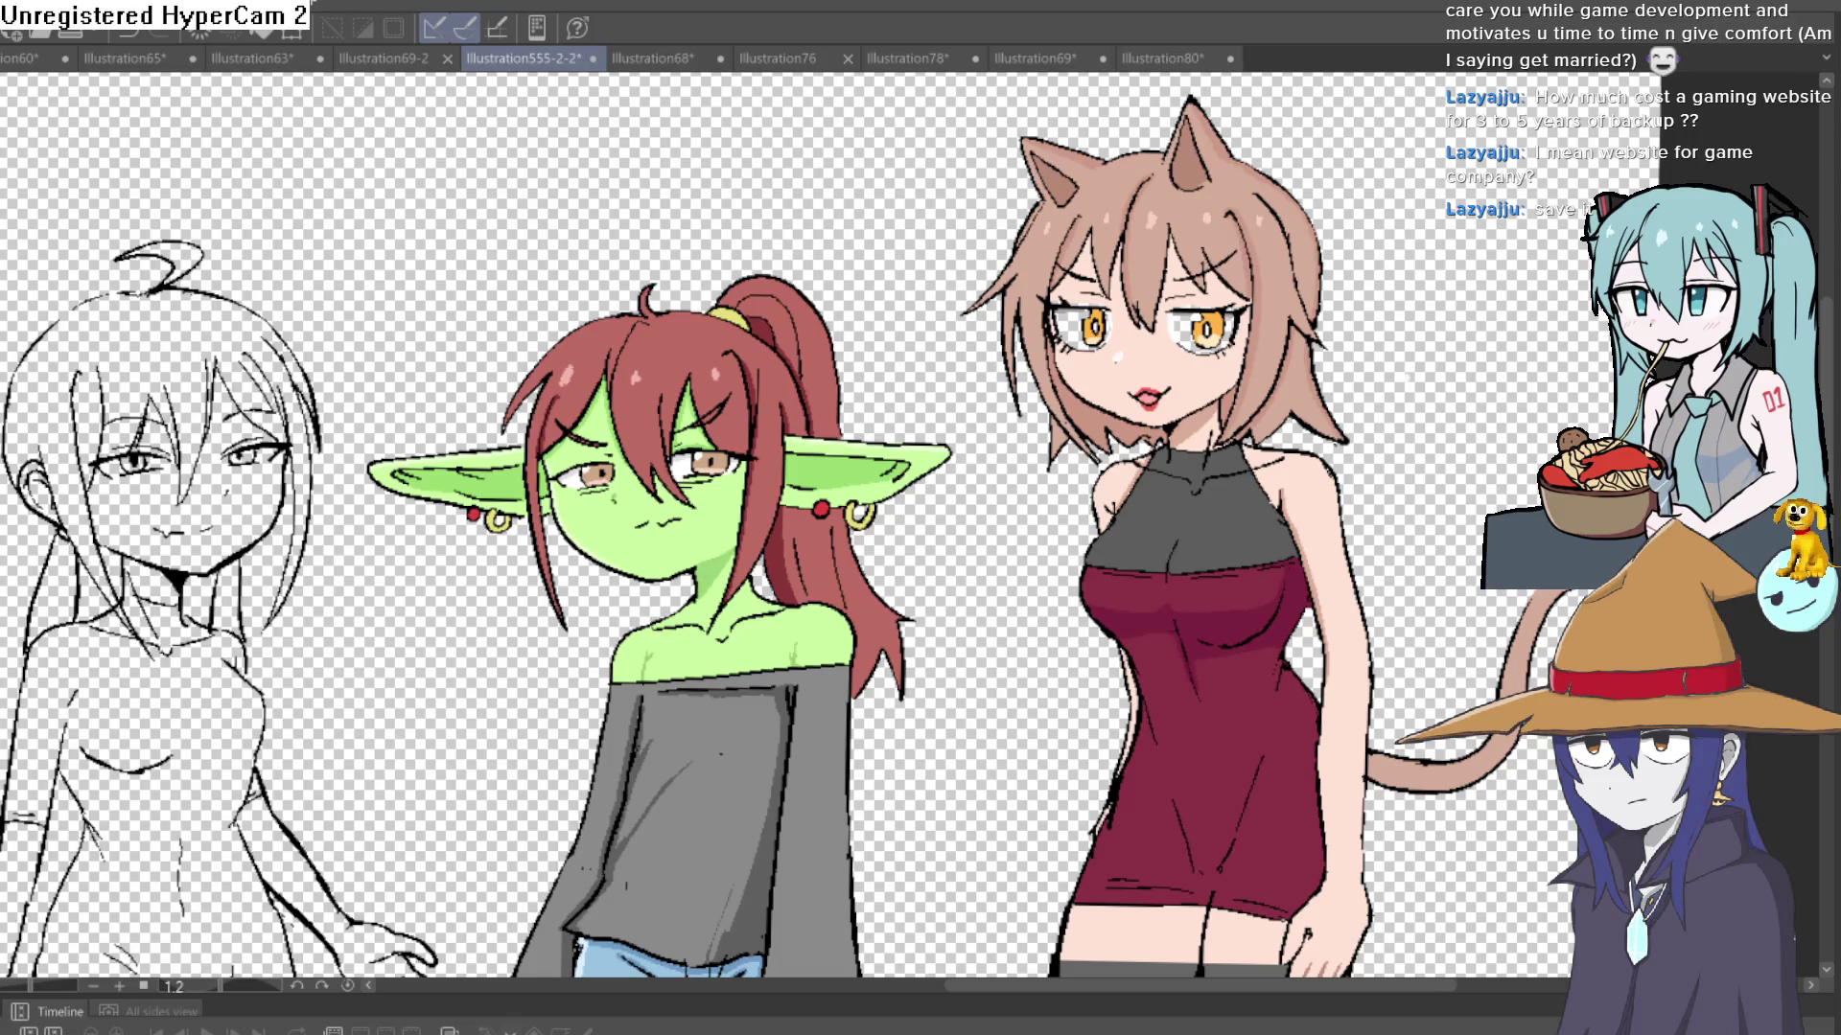
- Save the illustration, then paint a stroke above the goblin's head
{"action": "key", "text": "ctrl+s"}
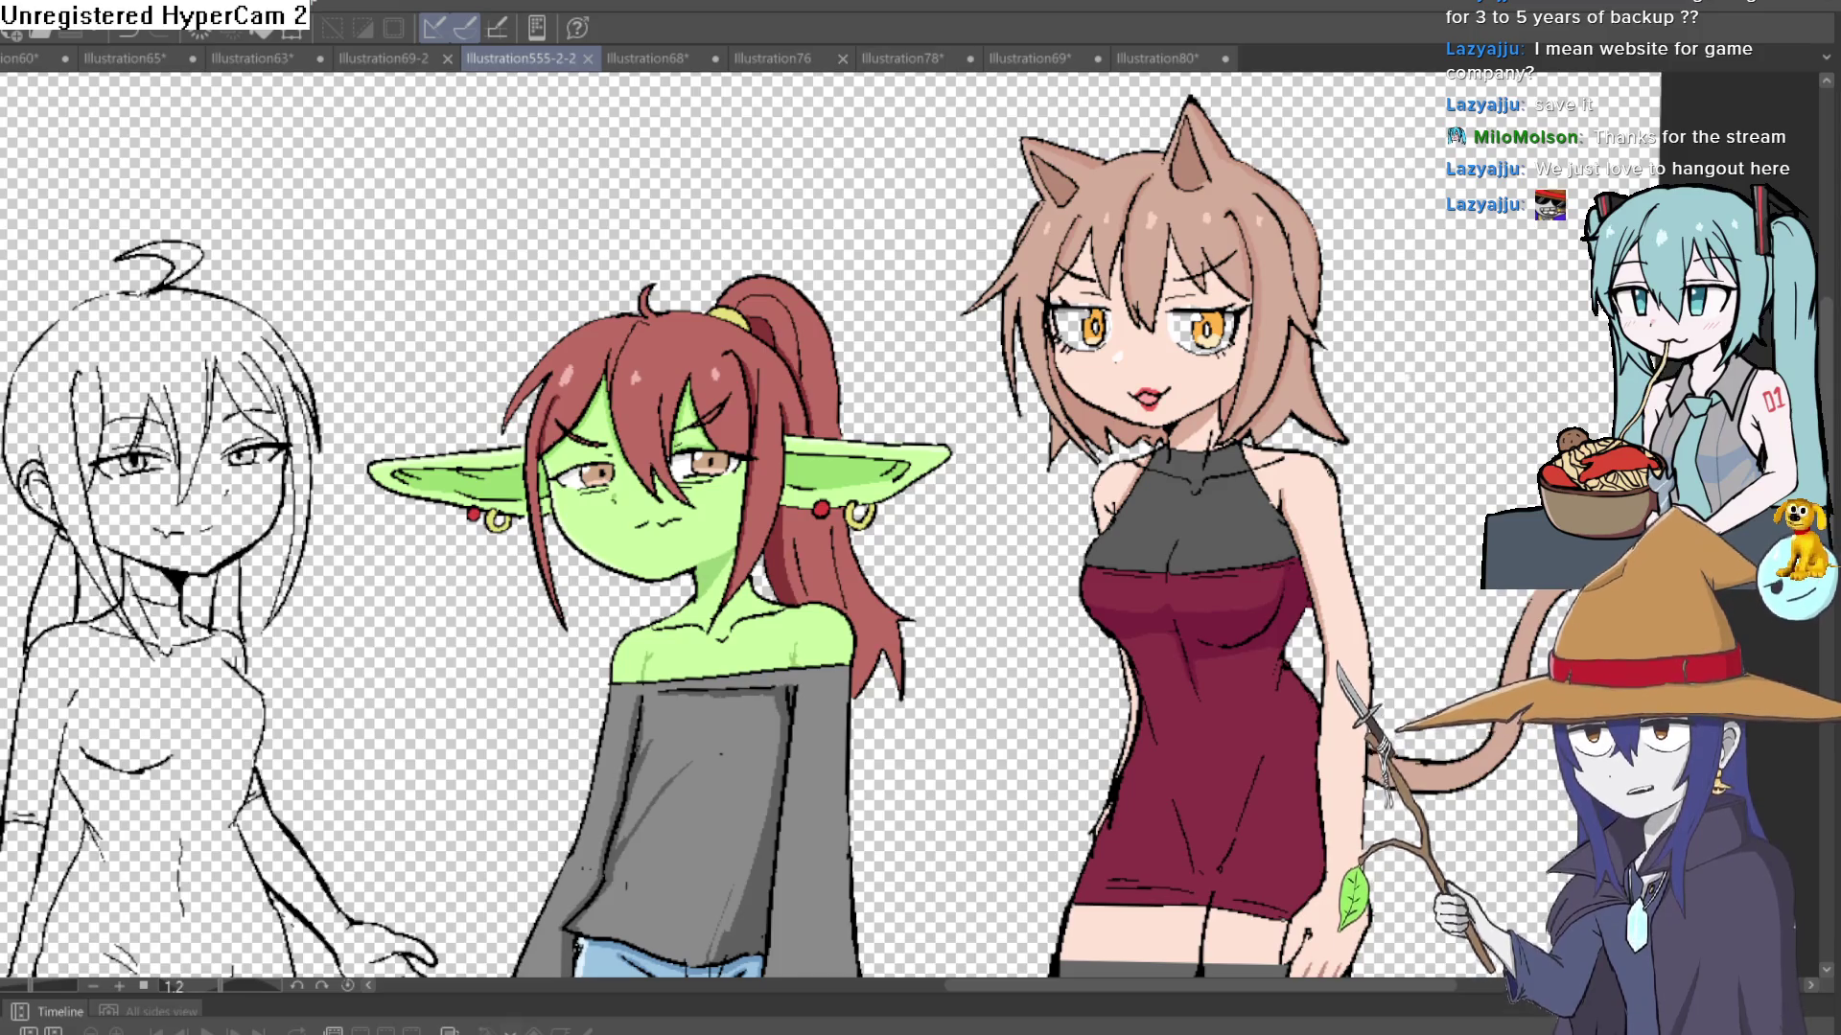
{"action": "left_click_drag", "start_coordinate": [400, 298], "coordinate": [656, 242]}
{"action": "key", "text": "ctrl+z"}
{"action": "mouse_move", "coordinate": [547, 278]}
{"action": "left_mouse_down"}
{"action": "mouse_move", "coordinate": [786, 325]}
{"action": "mouse_move", "coordinate": [1173, 269]}
{"action": "mouse_move", "coordinate": [1156, 331]}
{"action": "mouse_move", "coordinate": [1052, 410]}
{"action": "mouse_move", "coordinate": [988, 374]}
{"action": "mouse_move", "coordinate": [935, 306]}
{"action": "mouse_move", "coordinate": [798, 356]}
{"action": "mouse_move", "coordinate": [777, 395]}
{"action": "mouse_move", "coordinate": [798, 393]}
{"action": "left_mouse_up"}
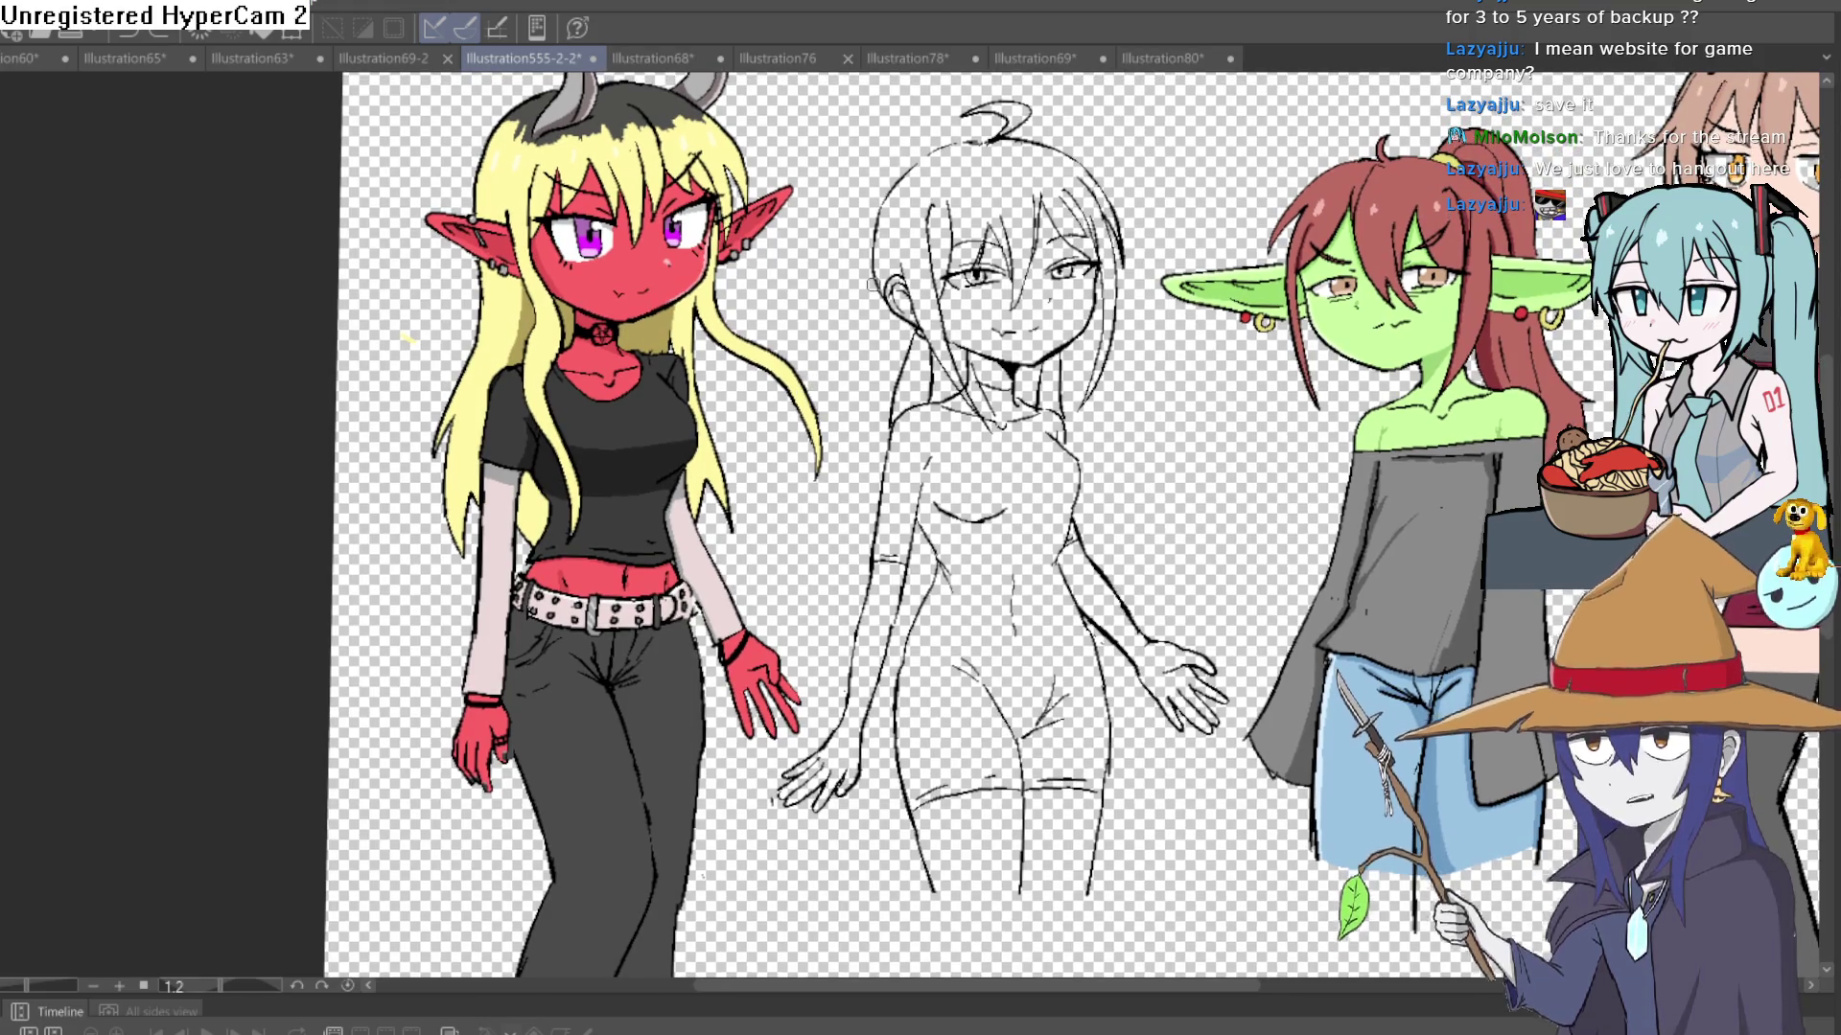